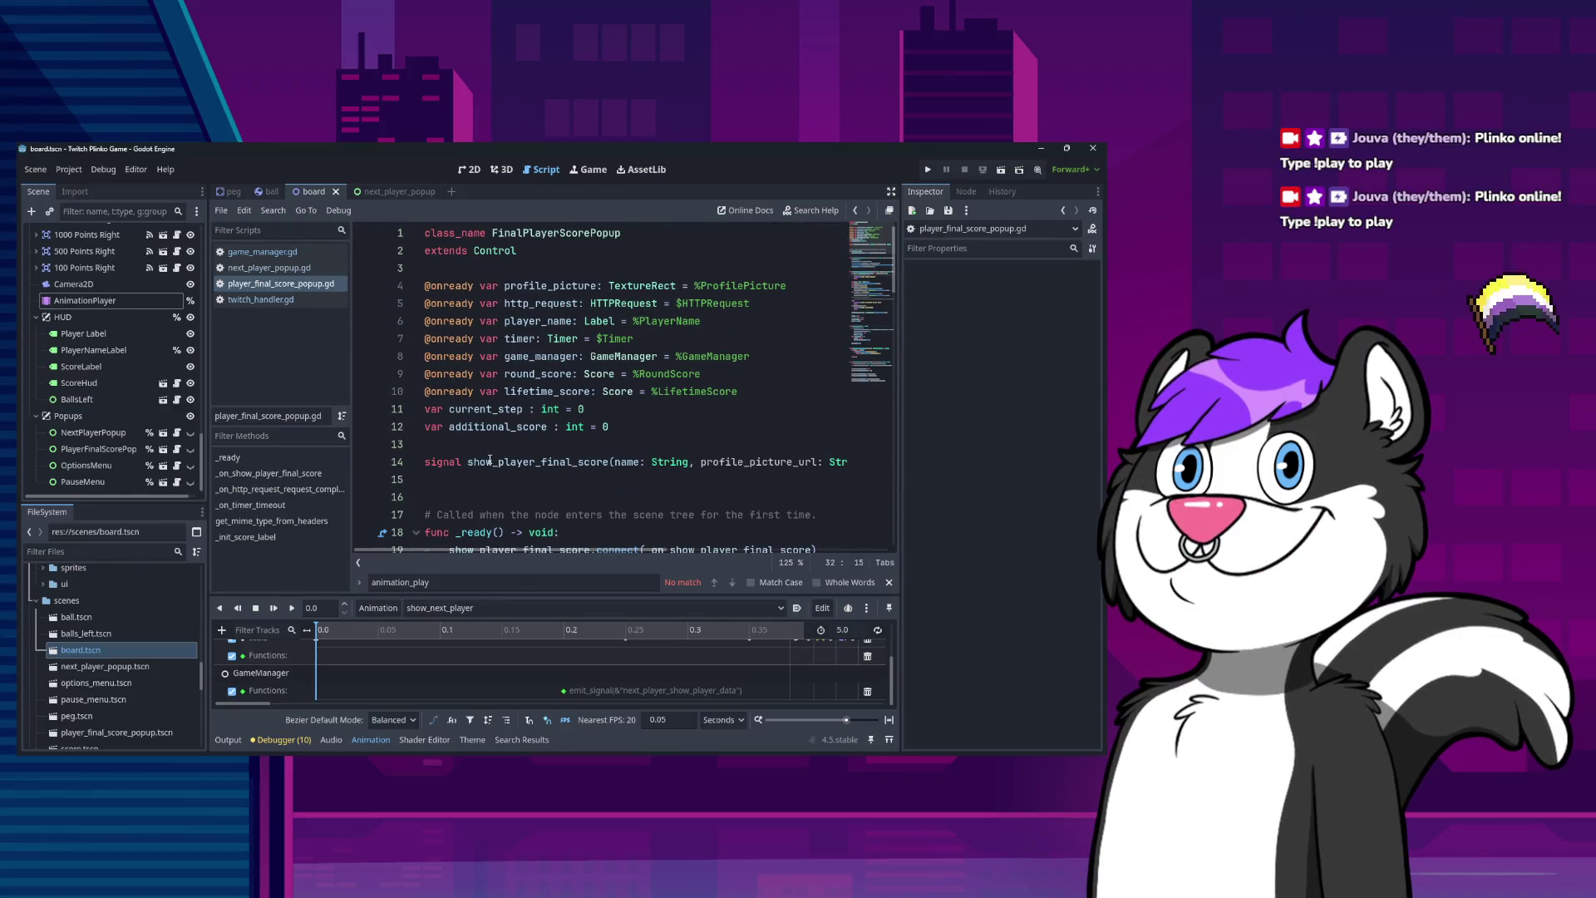
Select the show_player_final_score signal name in the script, then clear the selection.
double_click(490, 460)
scroll(585, 445, down, 3)
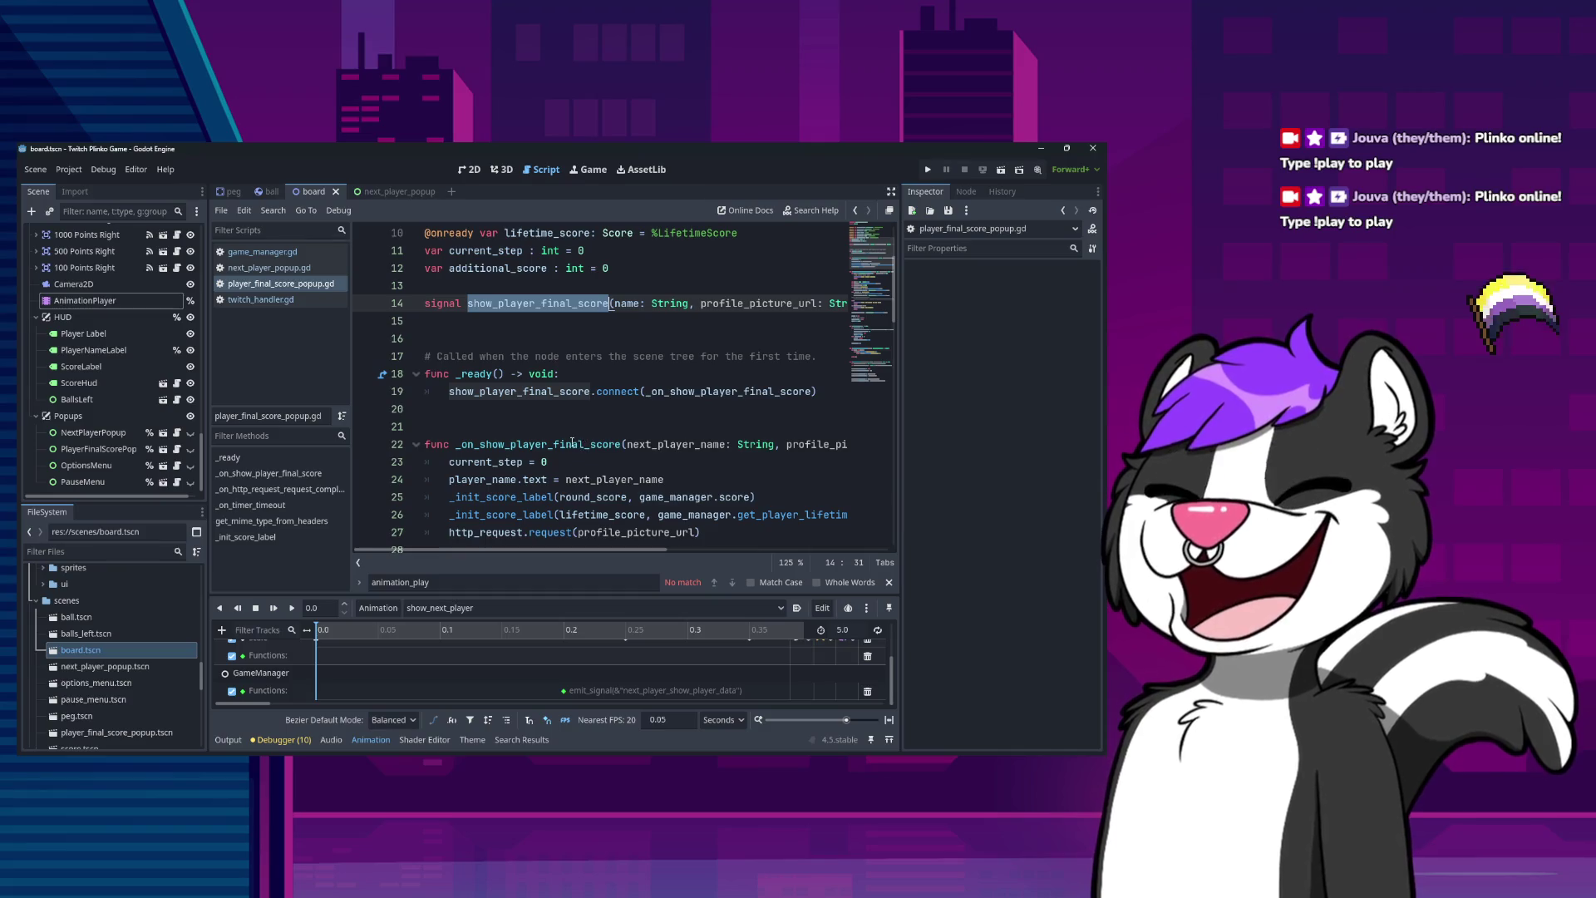
scroll(572, 443, up, 3)
click(606, 438)
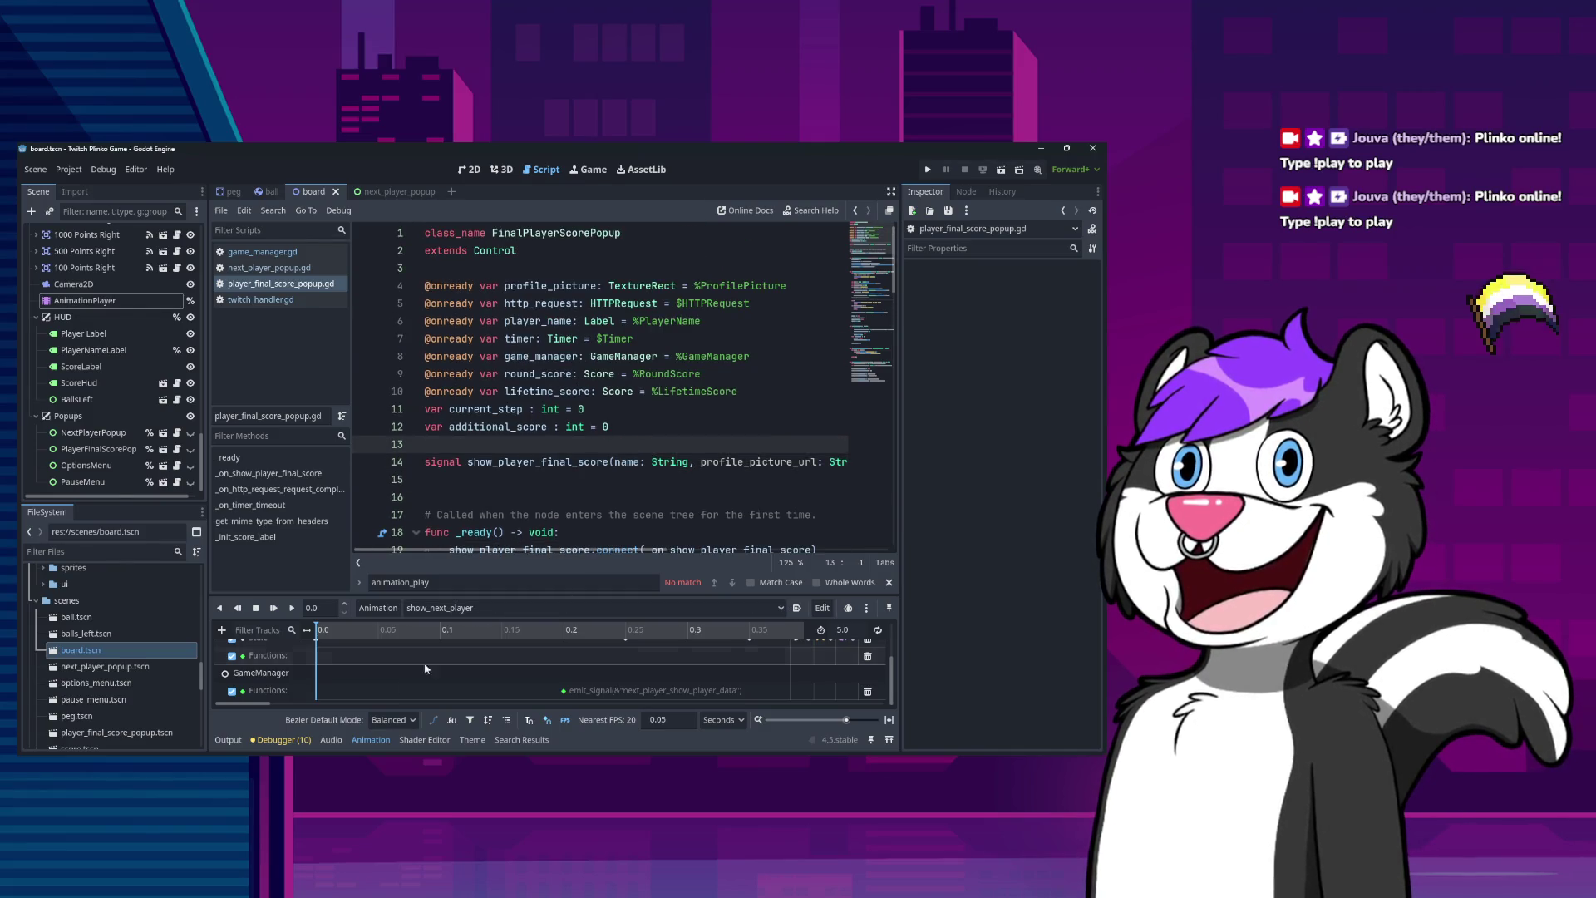
On the AnimationPlayer, inspect the RESET animation's visible and scale keys.
click(83, 306)
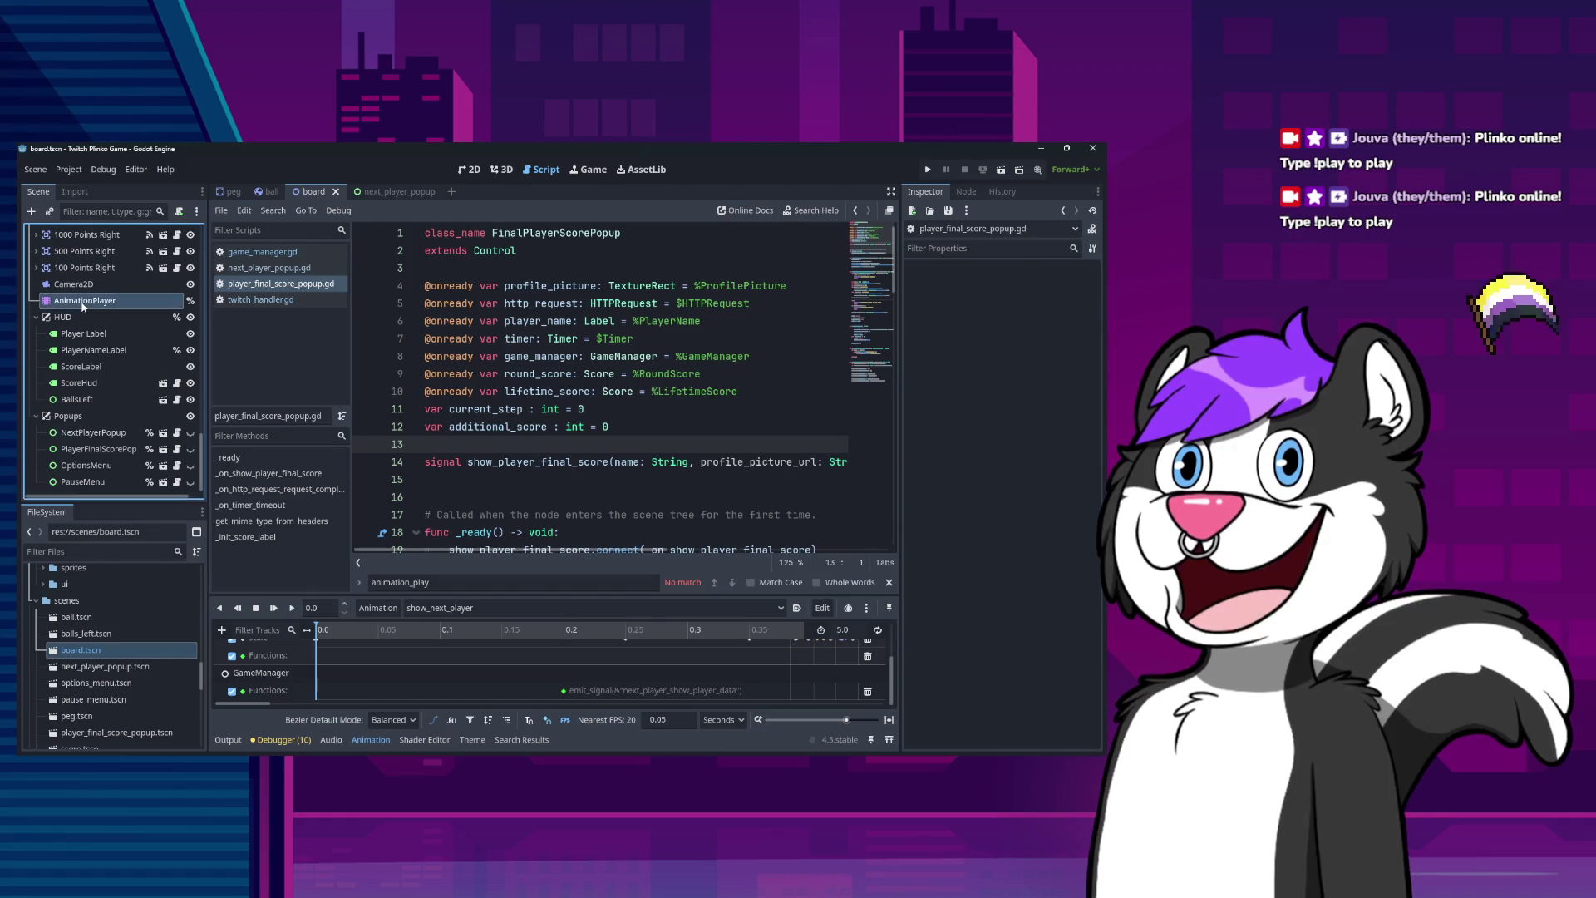
click(431, 608)
click(431, 645)
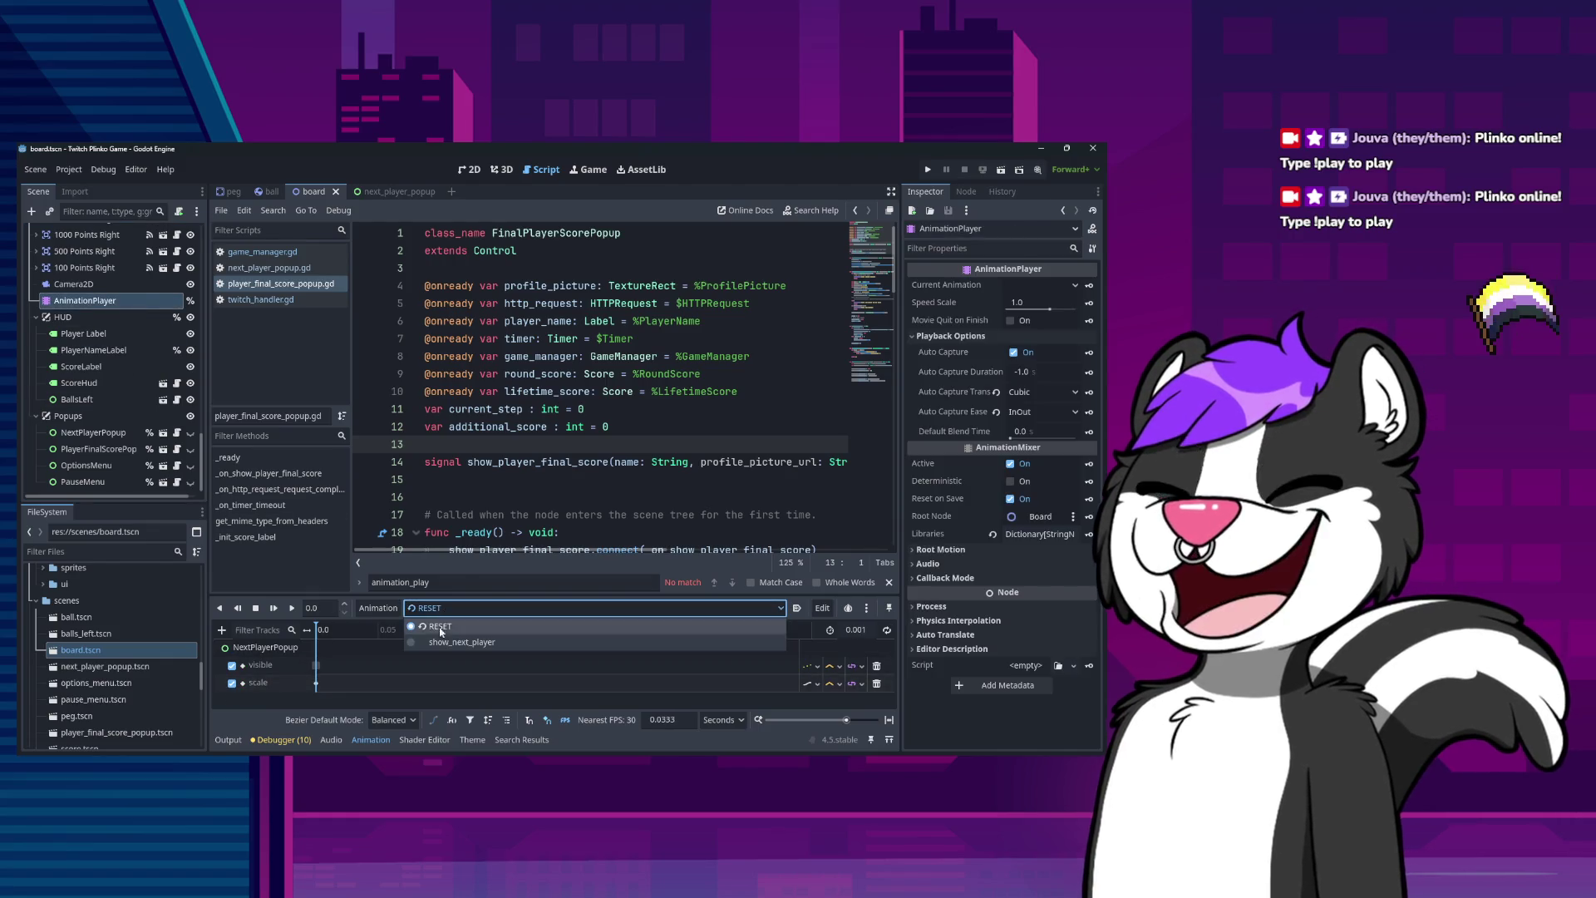
click(307, 670)
click(316, 683)
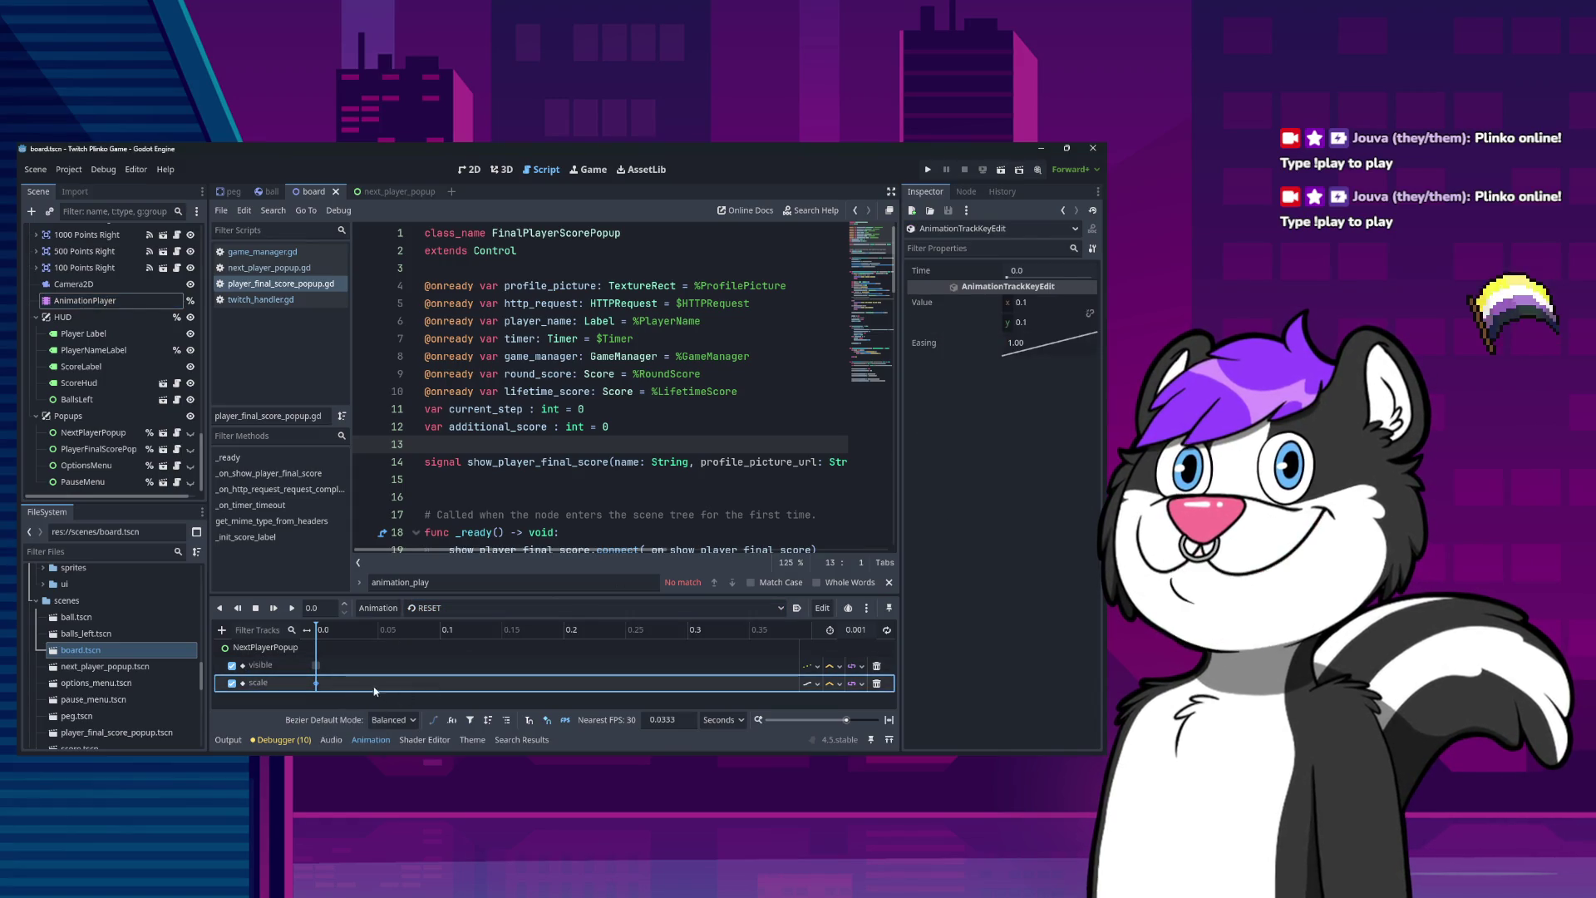
click(316, 665)
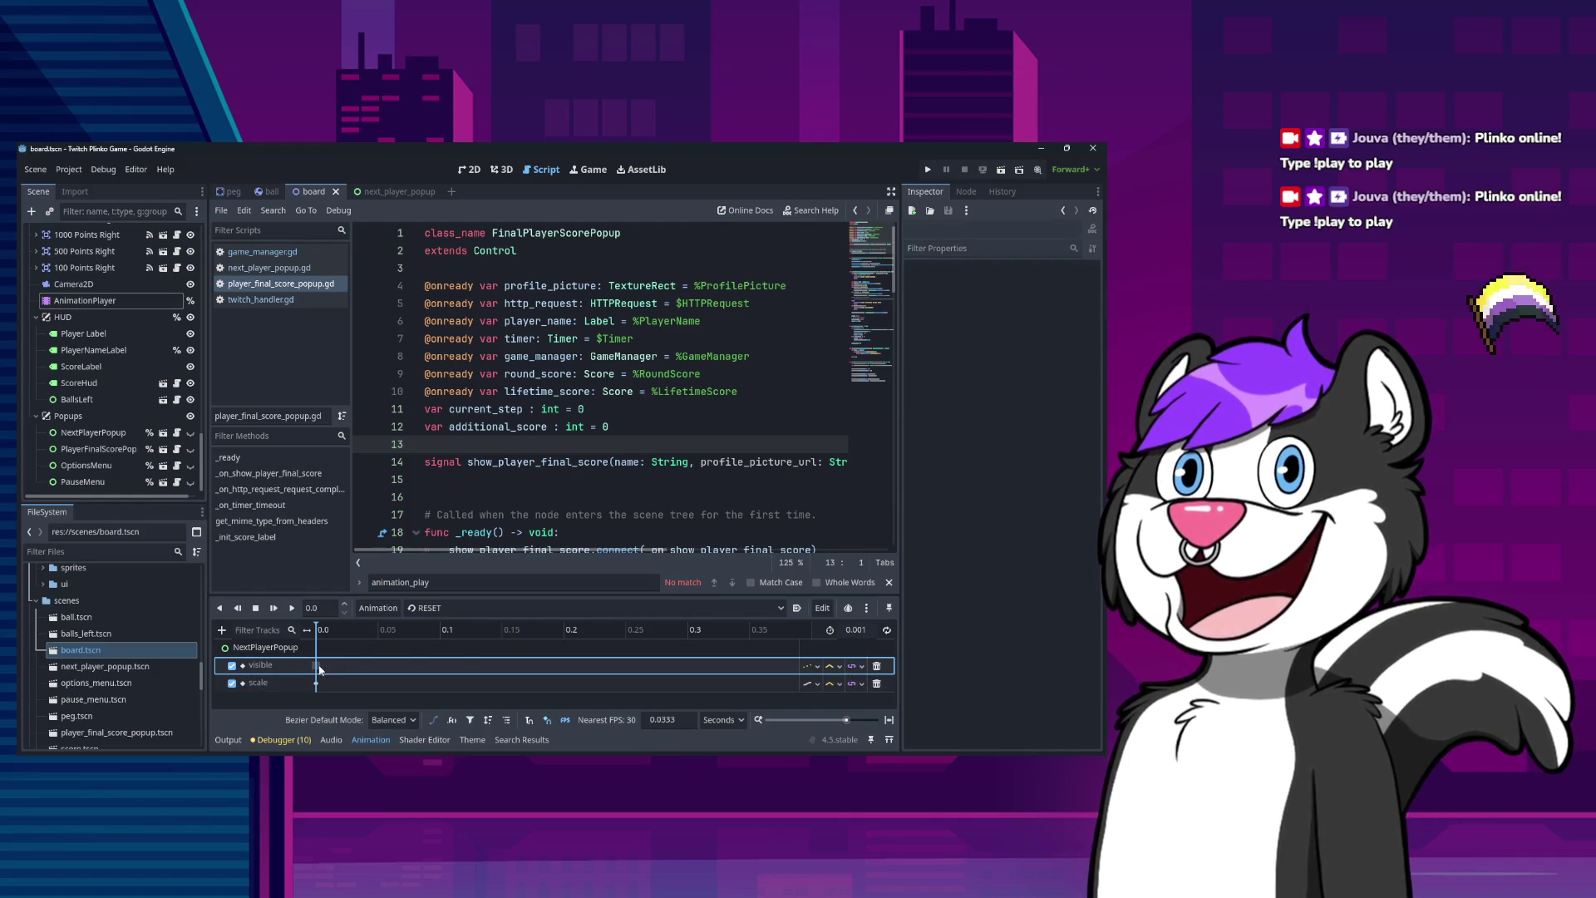
In show_next_player, review the 0.1 starting scale key and the GameManager emit_signal key.
click(449, 608)
click(461, 642)
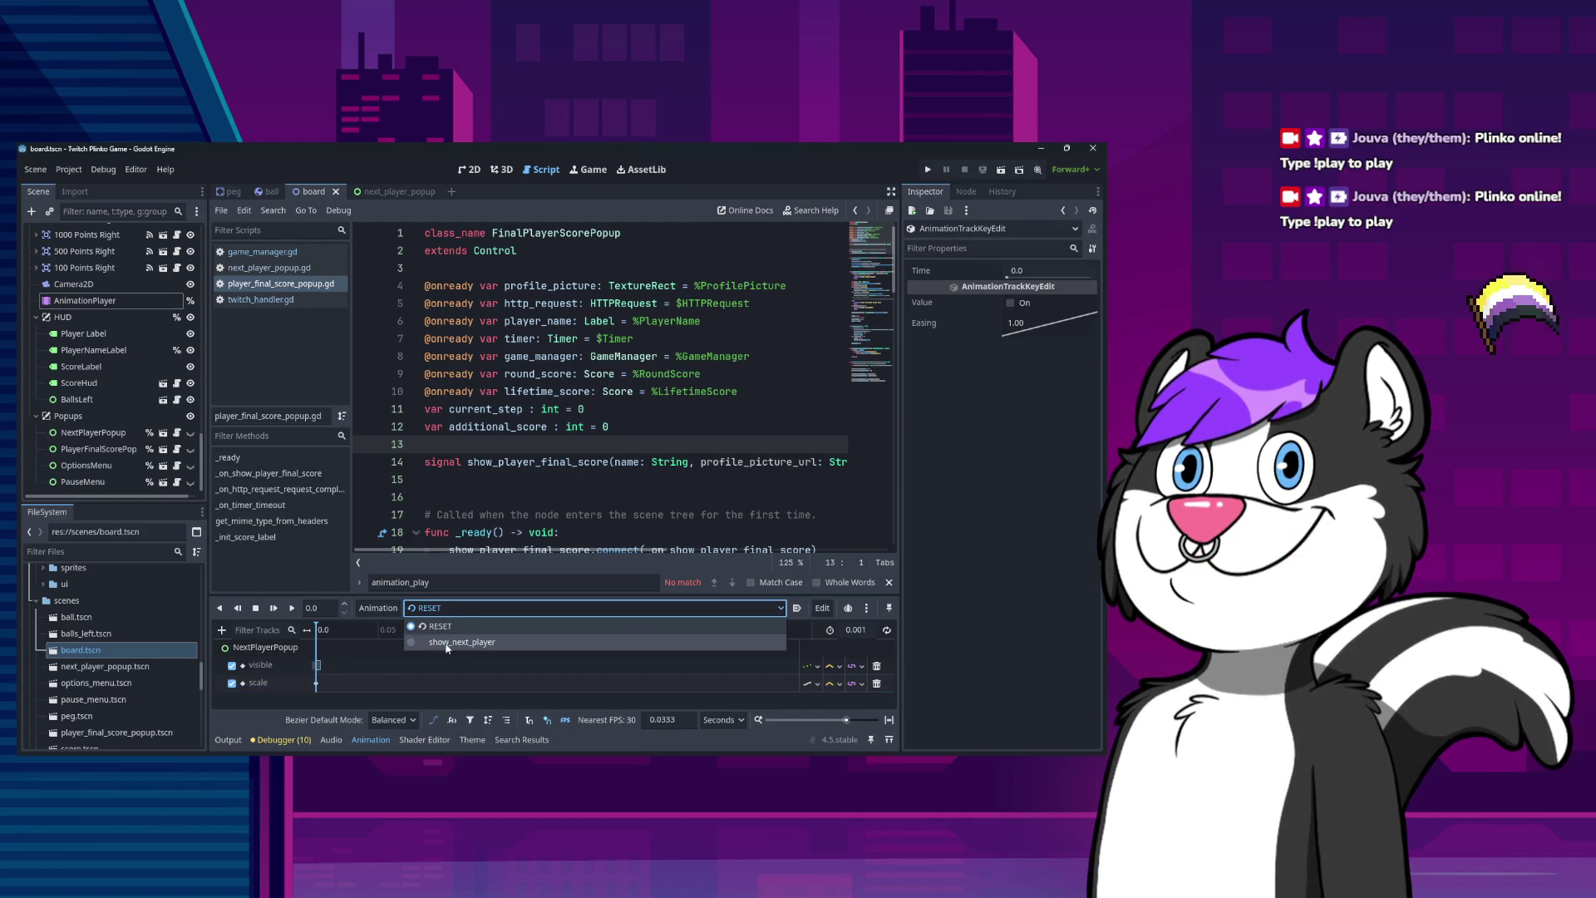
click(316, 683)
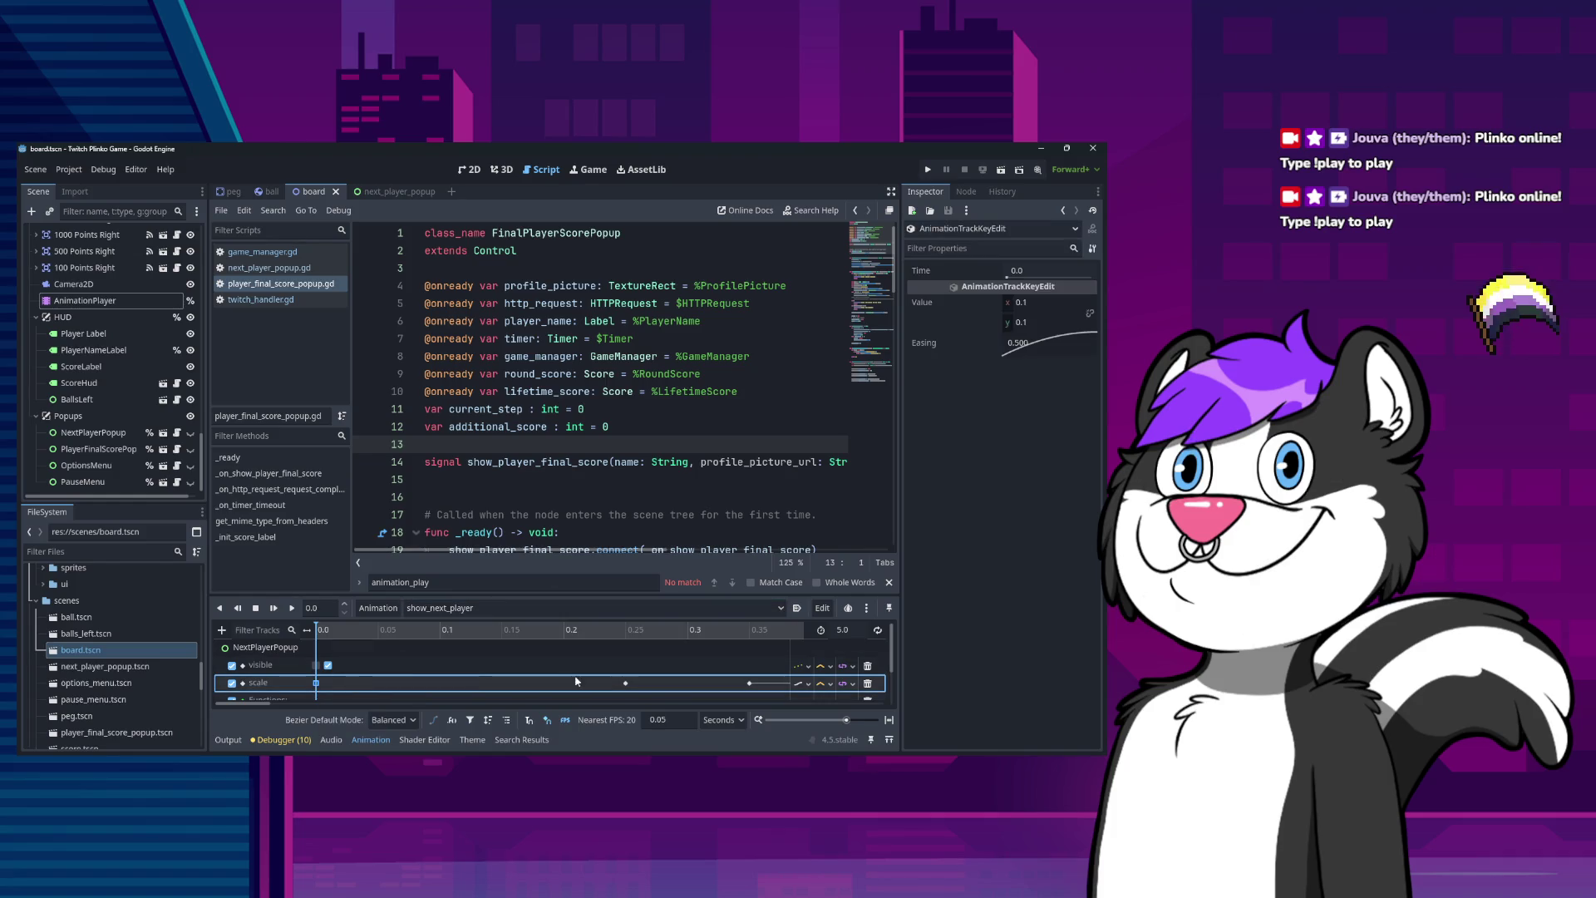
scroll(588, 687, down, 1)
drag(845, 720, 824, 719)
scroll(316, 686, down, 2)
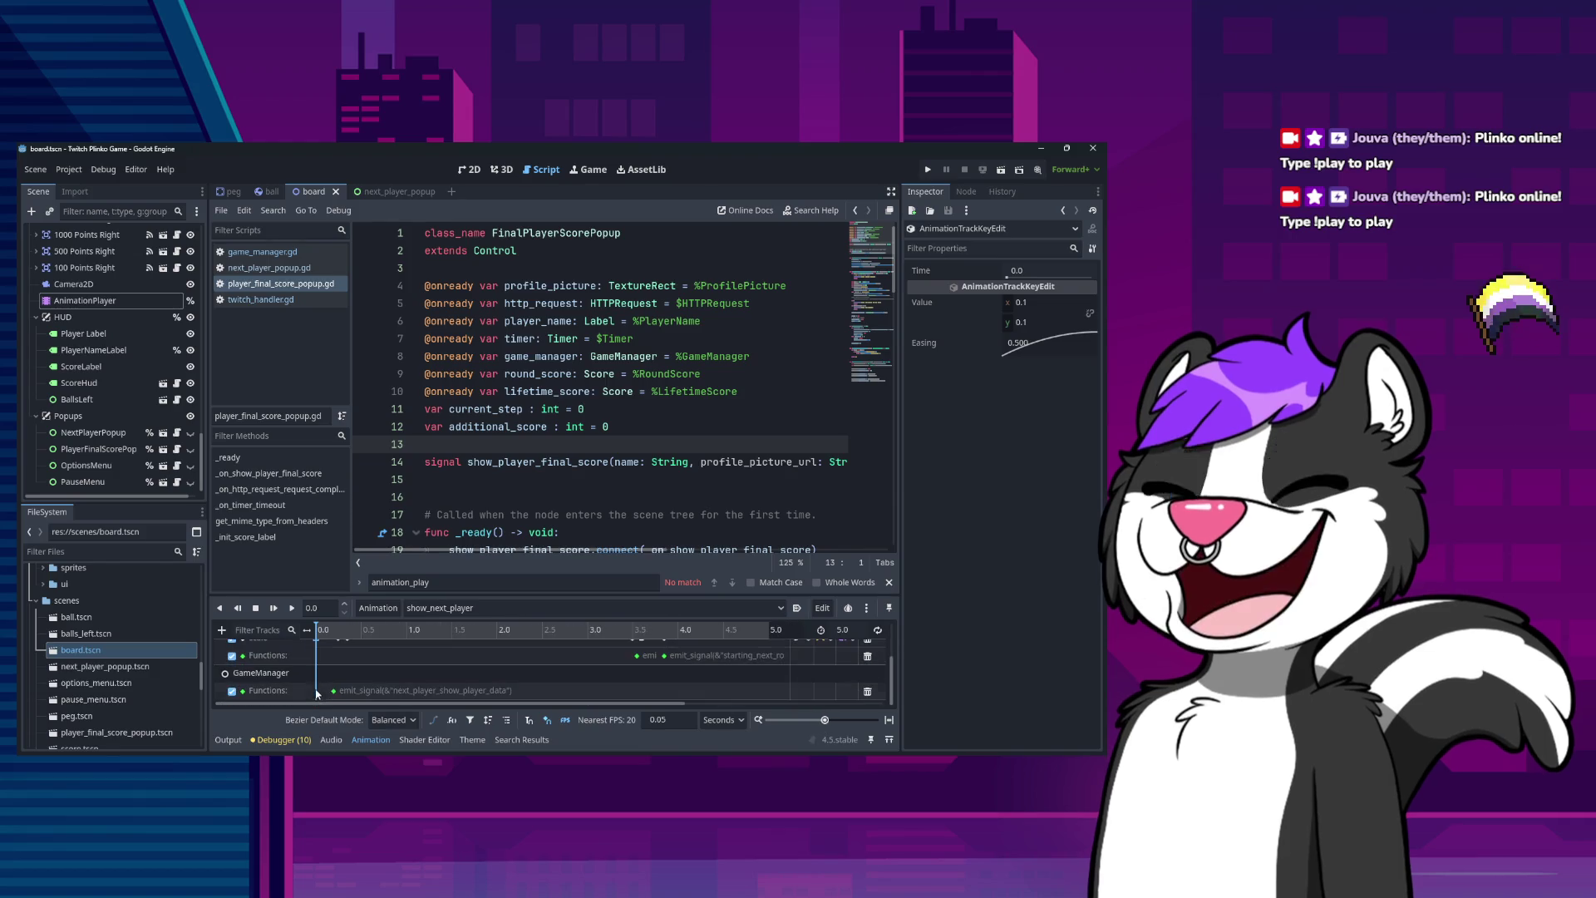
click(335, 692)
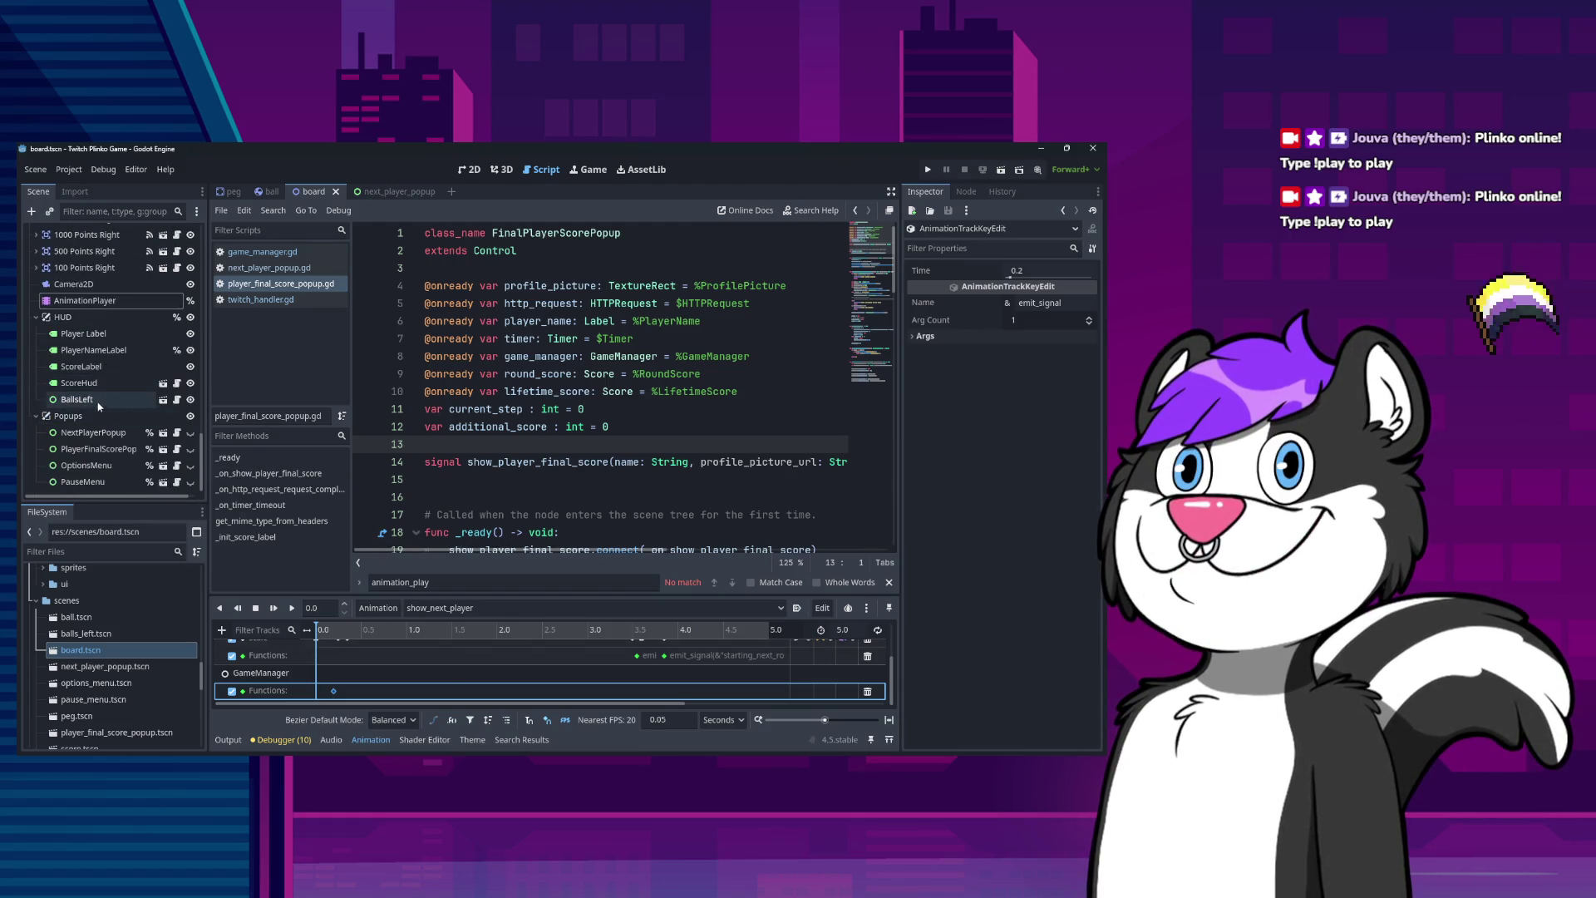
Select PlayerFinalScorePopup and highlight the show_player_final_score signal name in its script.
click(96, 302)
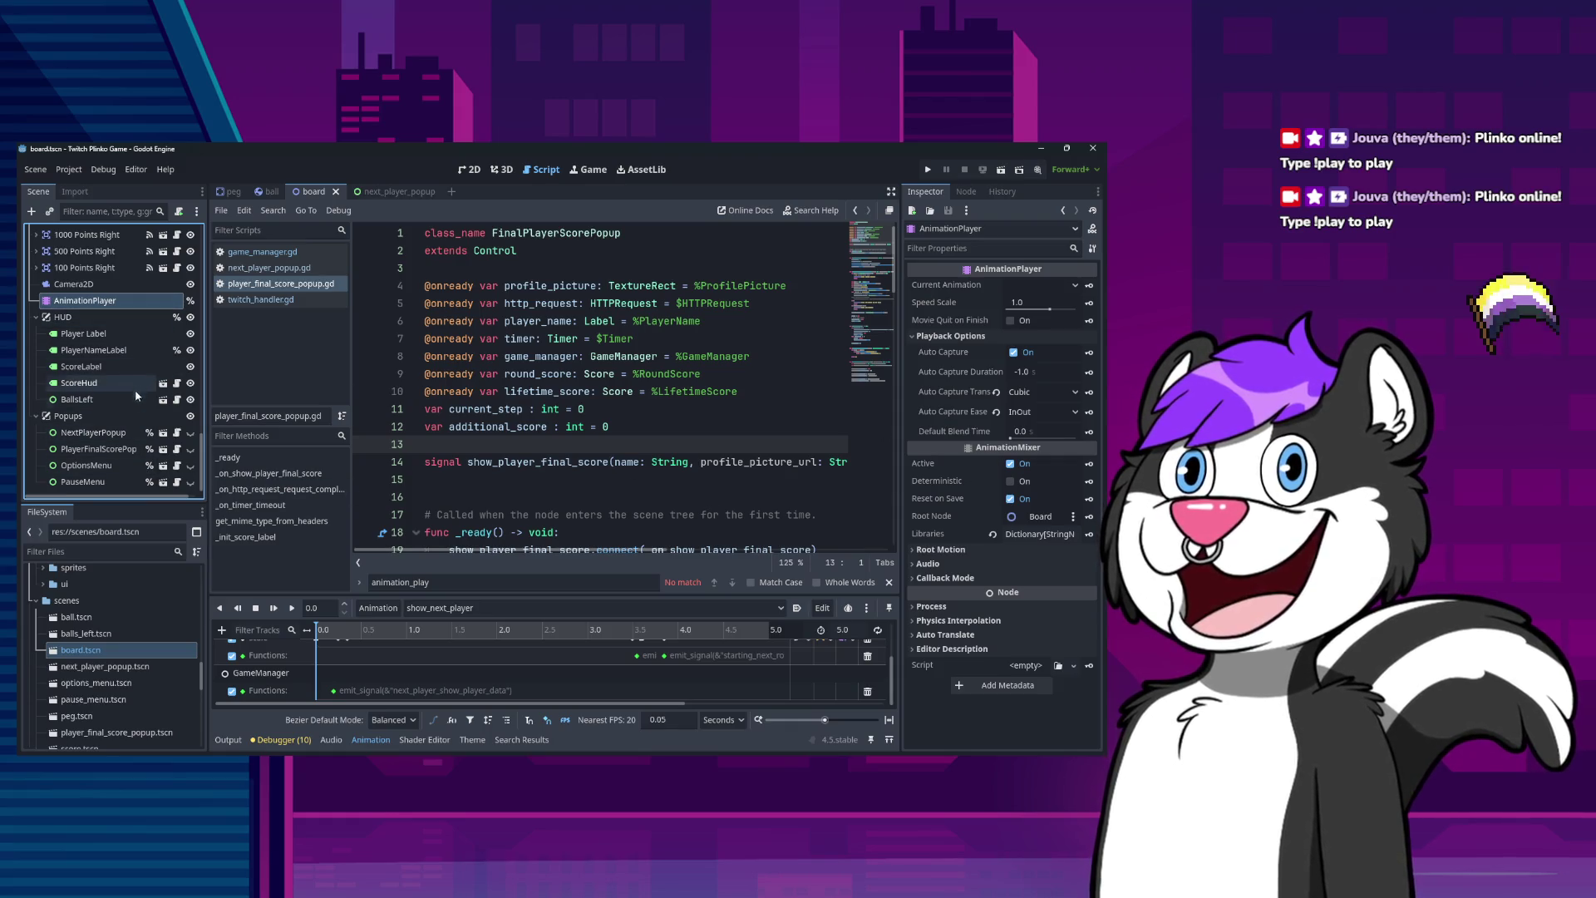
click(107, 450)
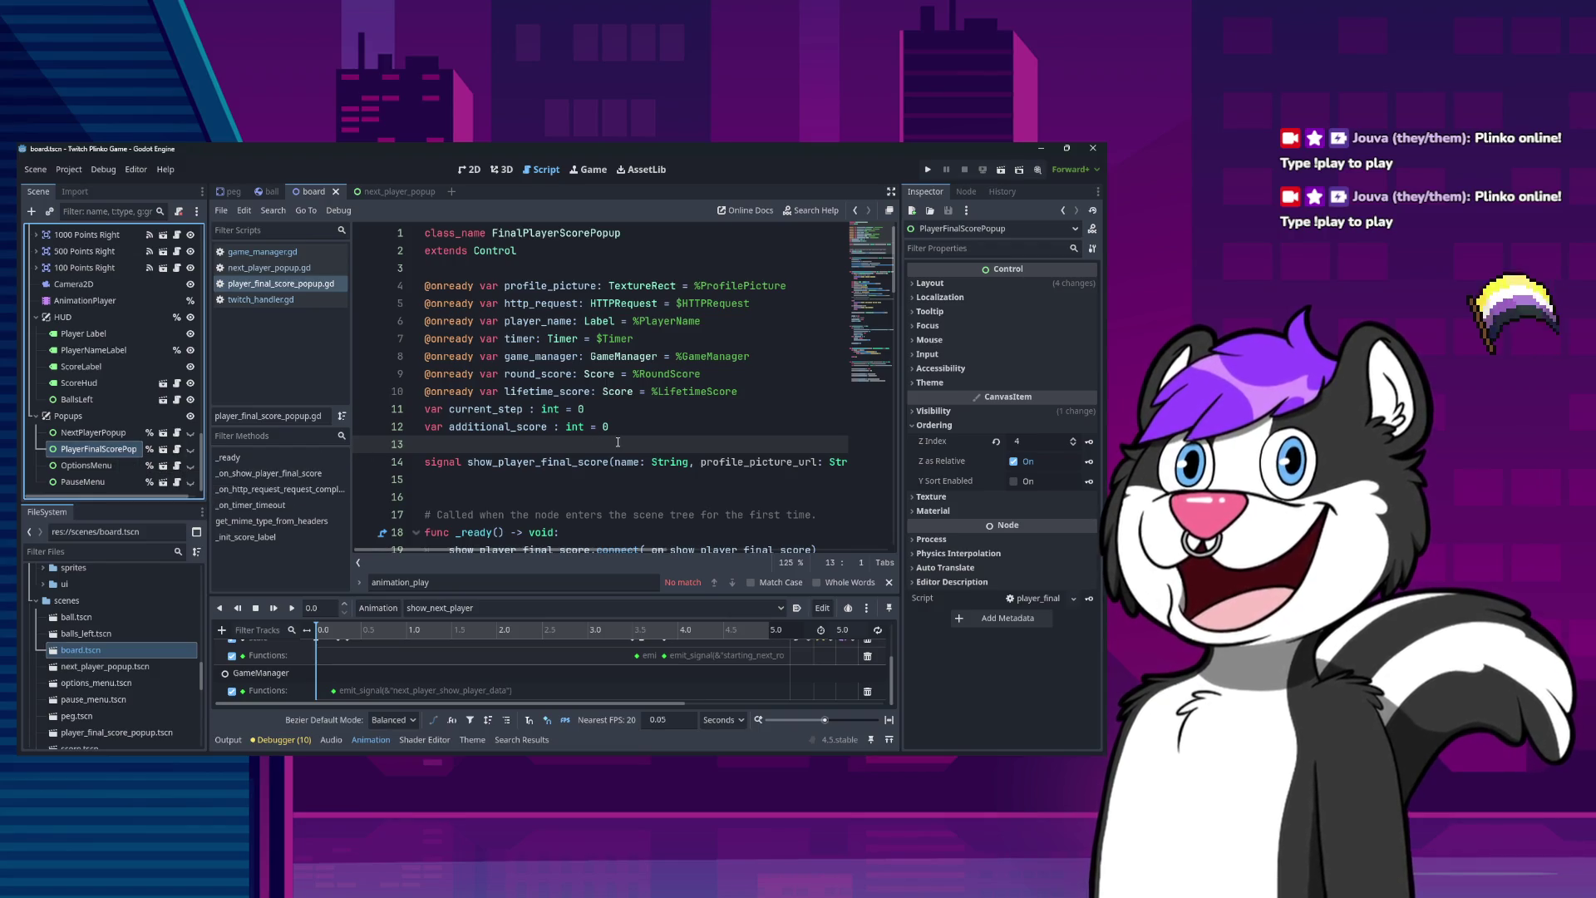
double_click(530, 462)
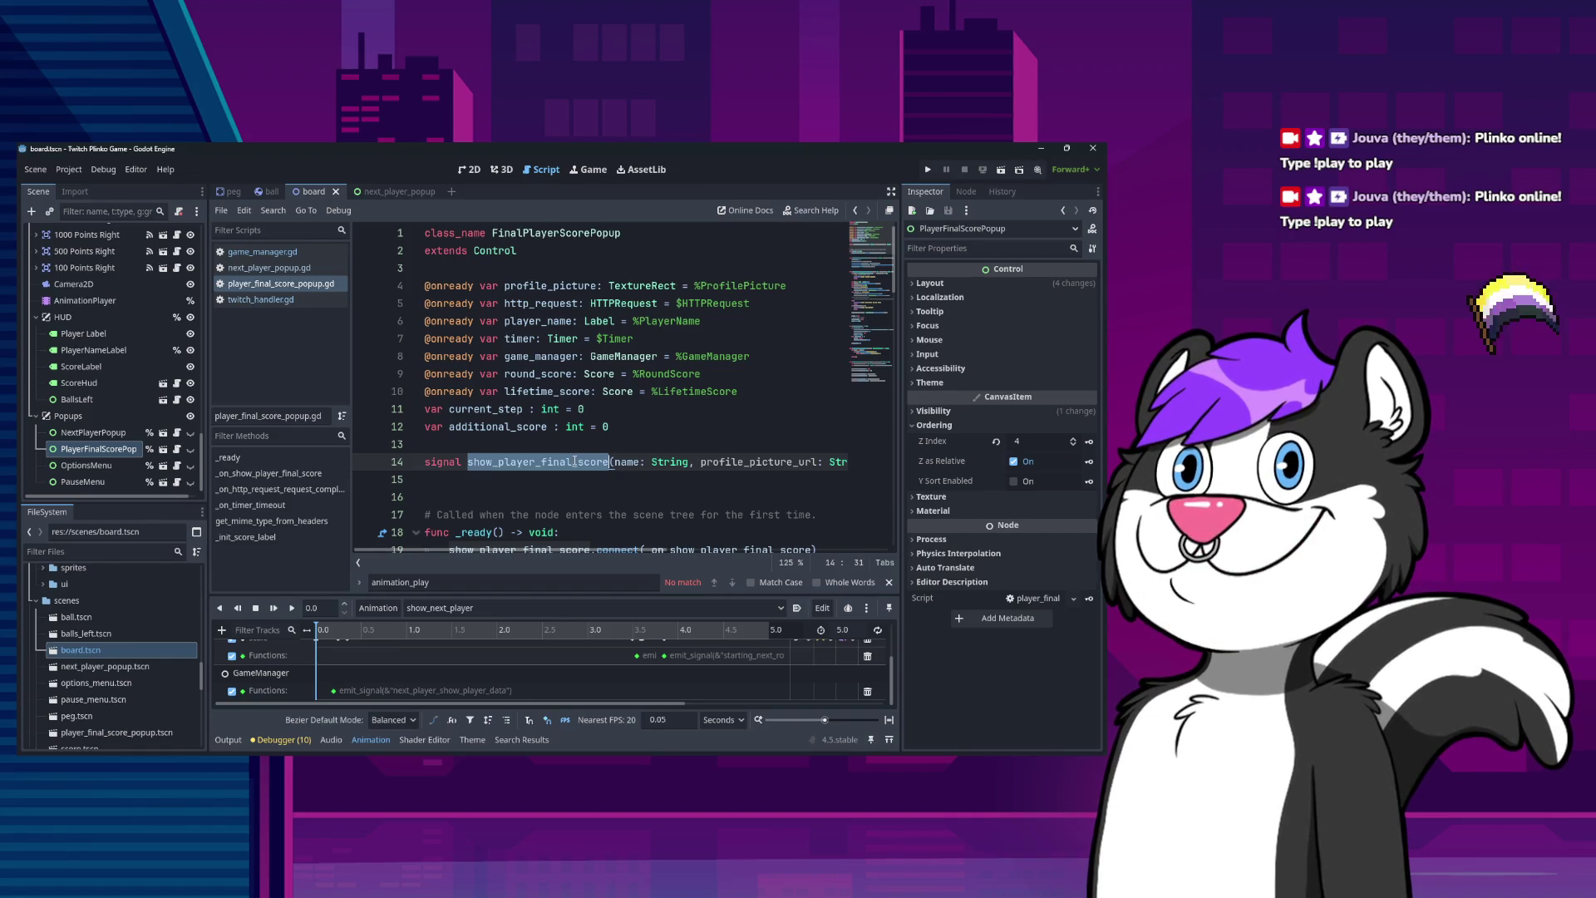
Search the whole project for show_player_final_score.
key(ctrl+shift+f)
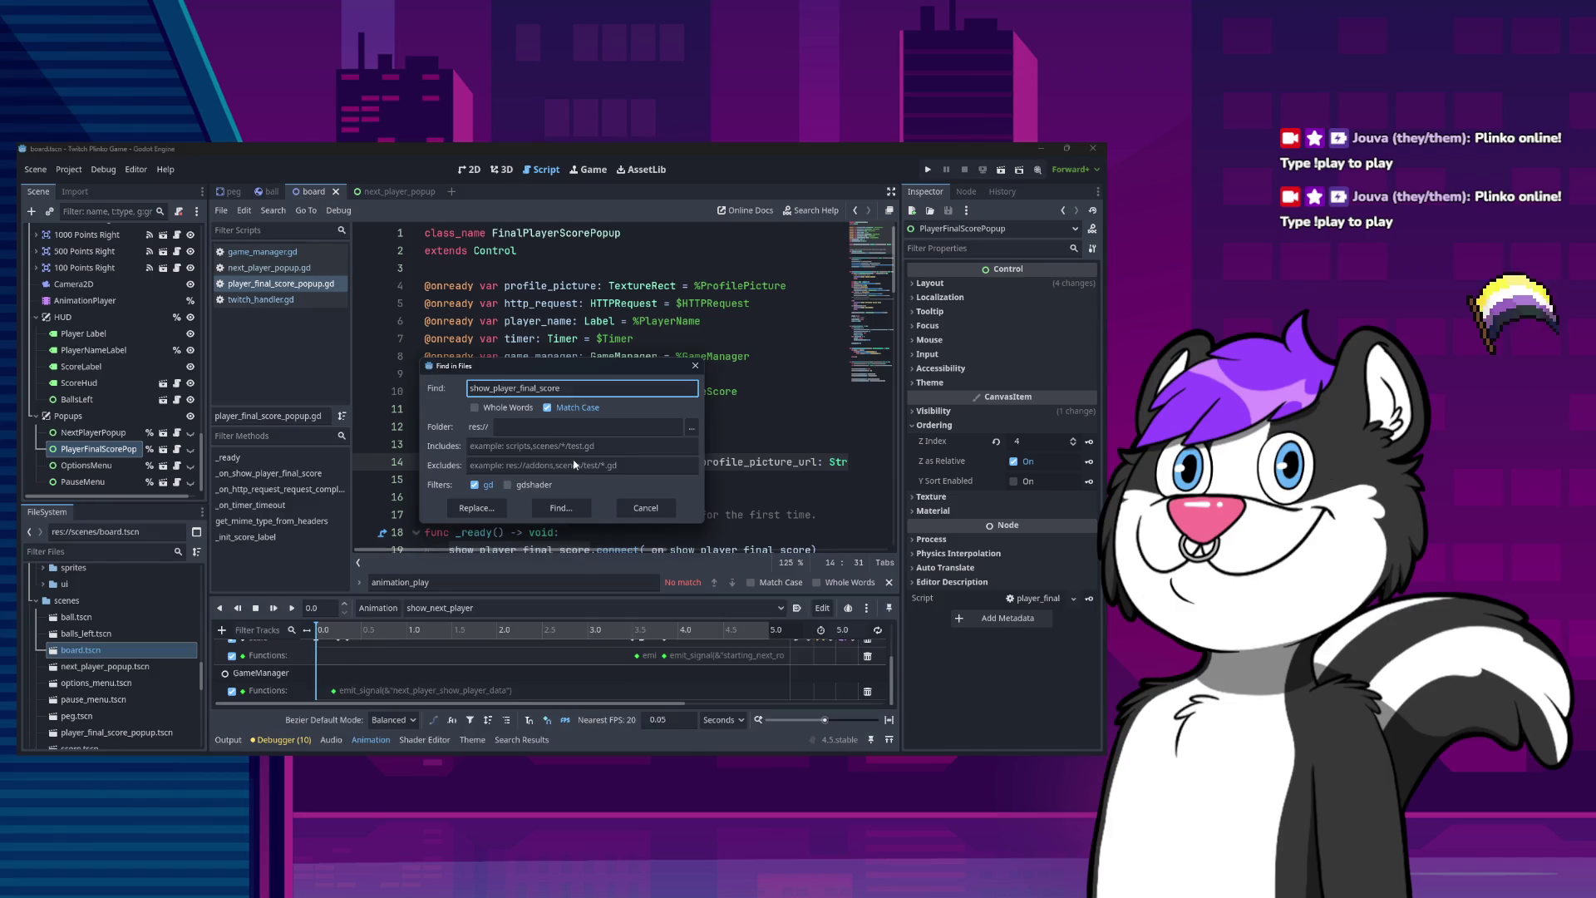
key(Return)
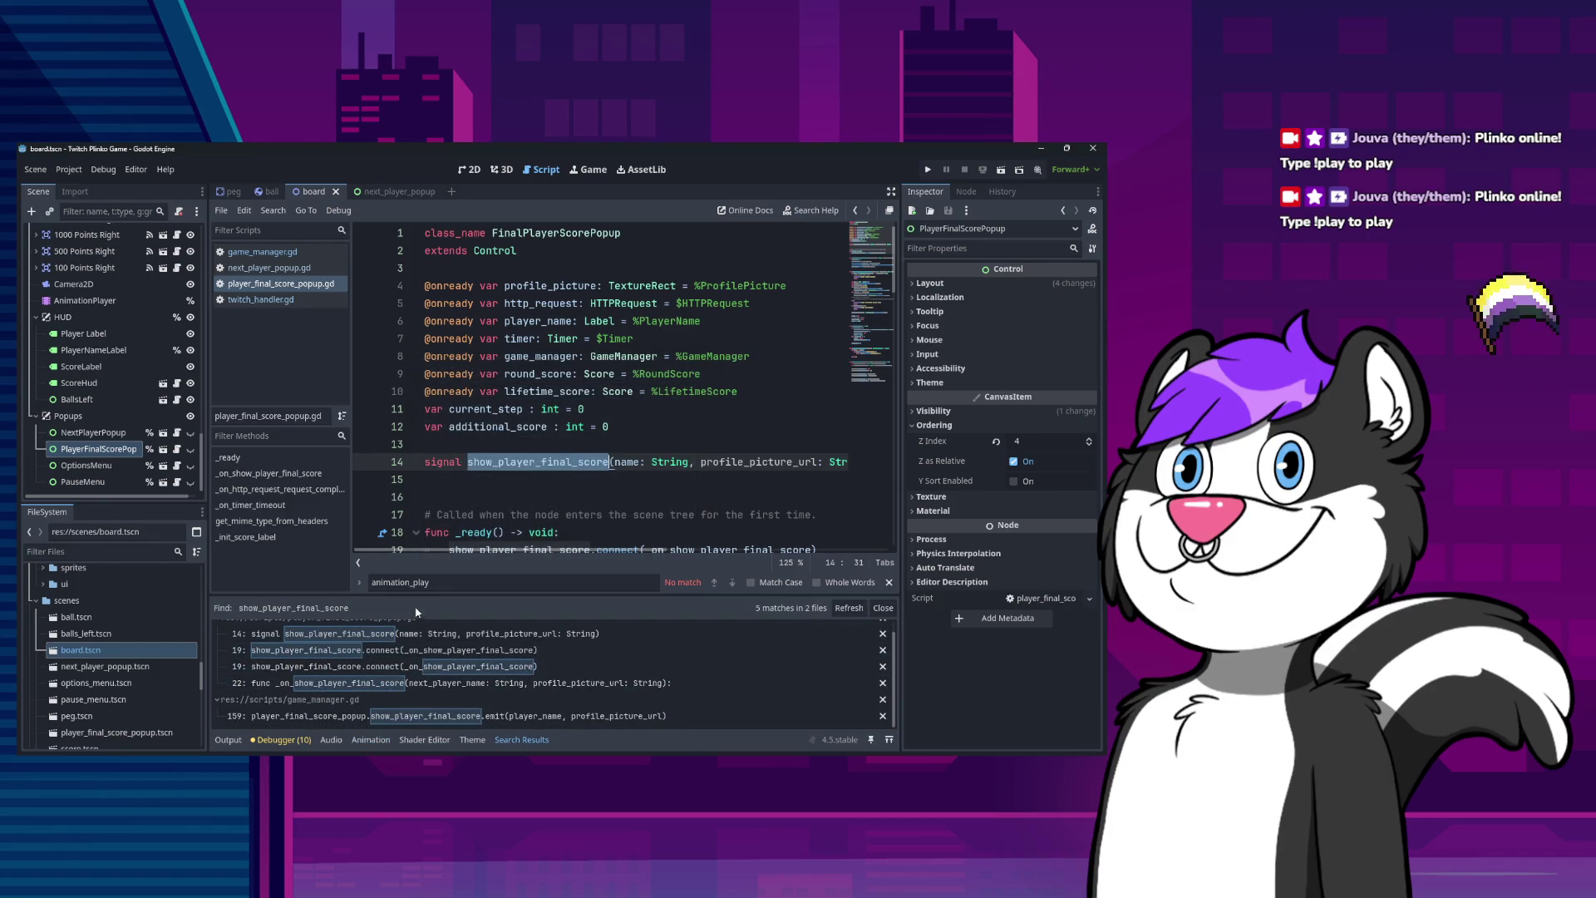
scroll(373, 688, down, 1)
scroll(373, 688, up, 1)
Step through the line 19 and line 22 matches in the search results.
click(365, 662)
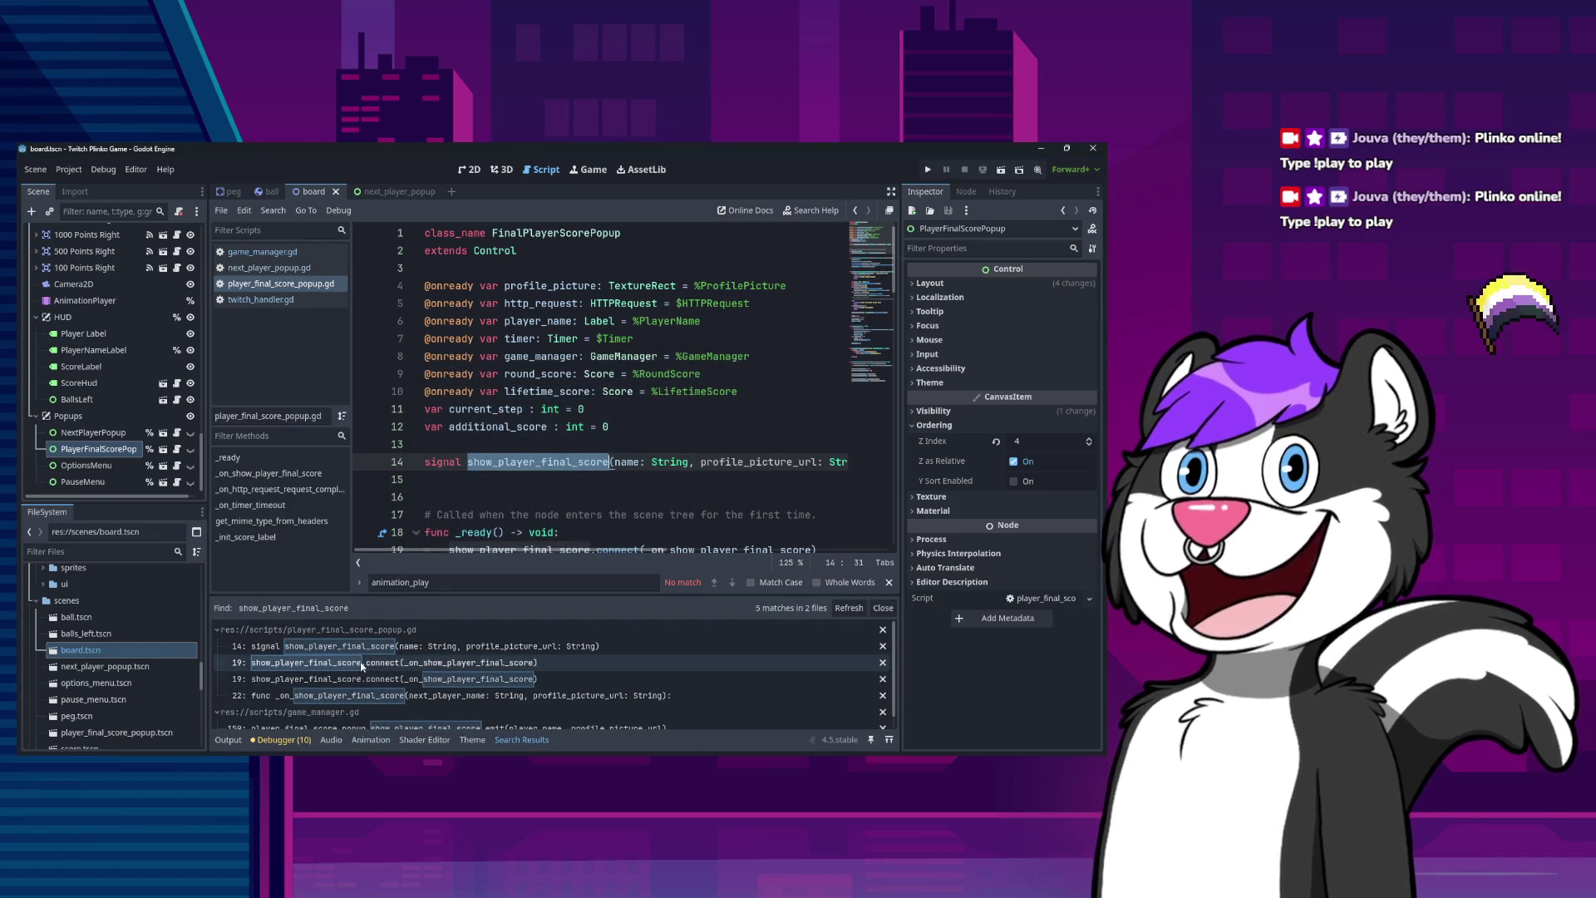
click(364, 679)
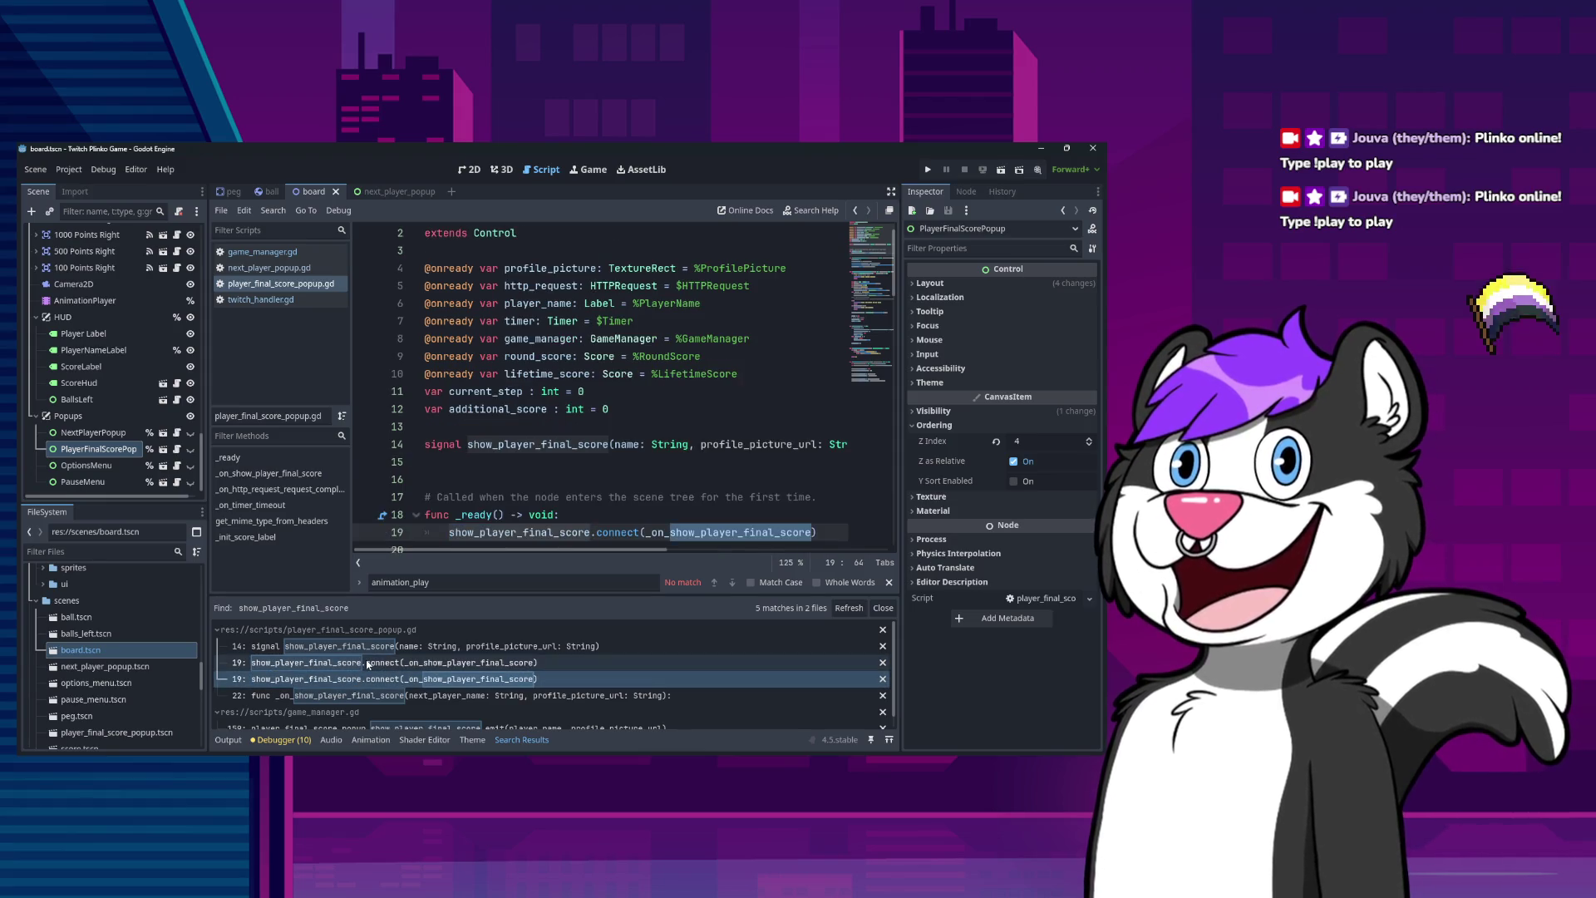
click(368, 663)
scroll(378, 683, down, 1)
click(379, 682)
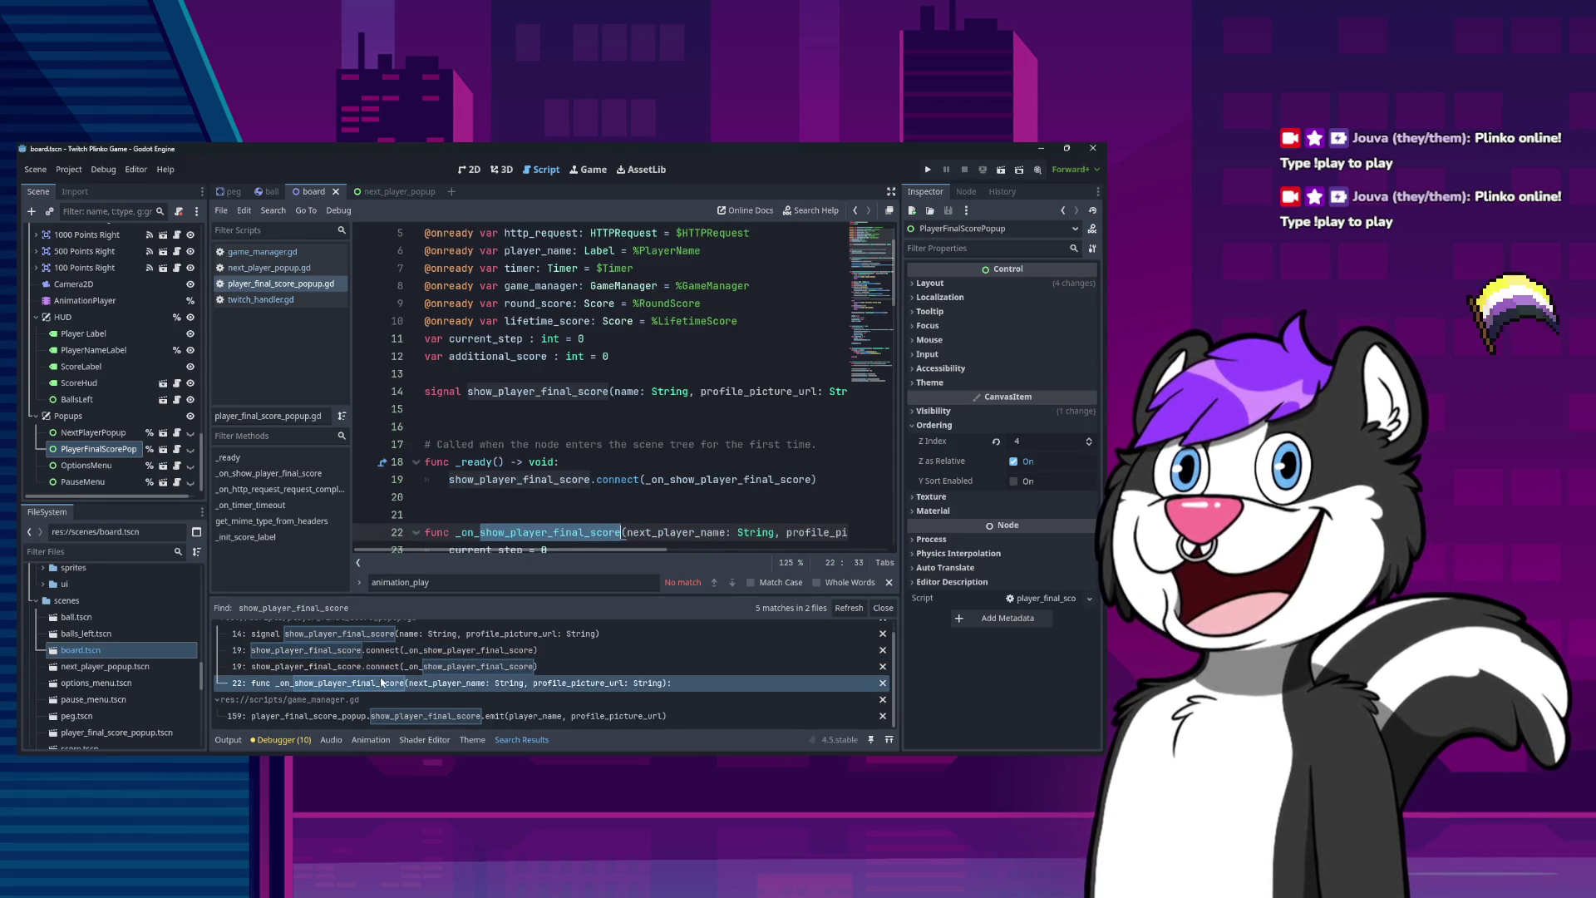
Open the line-159 emit call in game_manager.gd and review it.
click(383, 715)
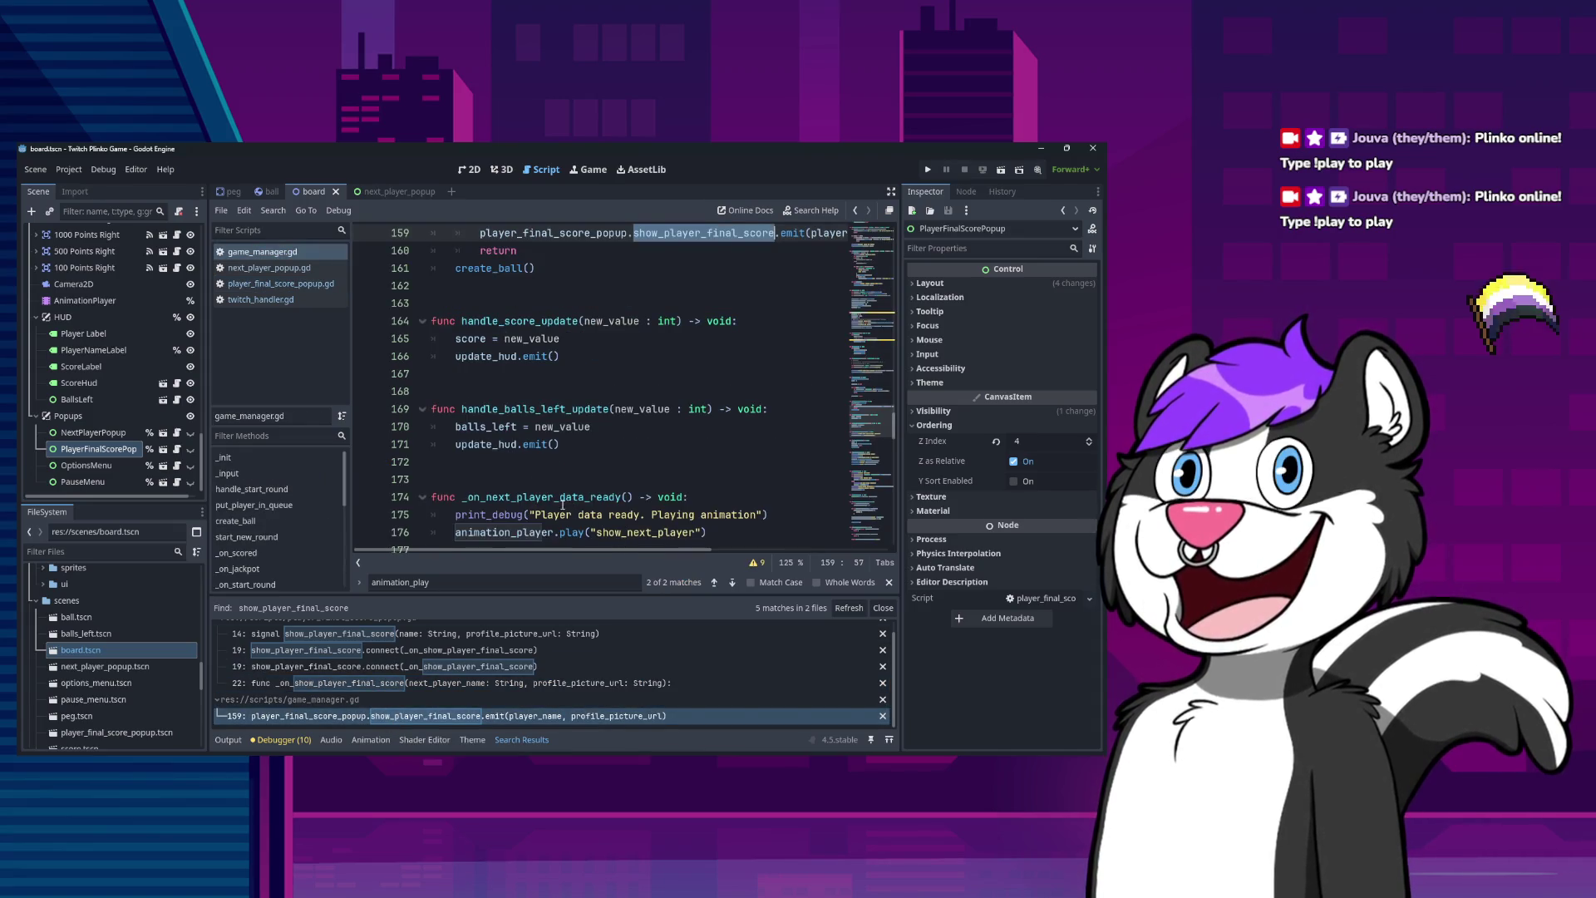
click(426, 682)
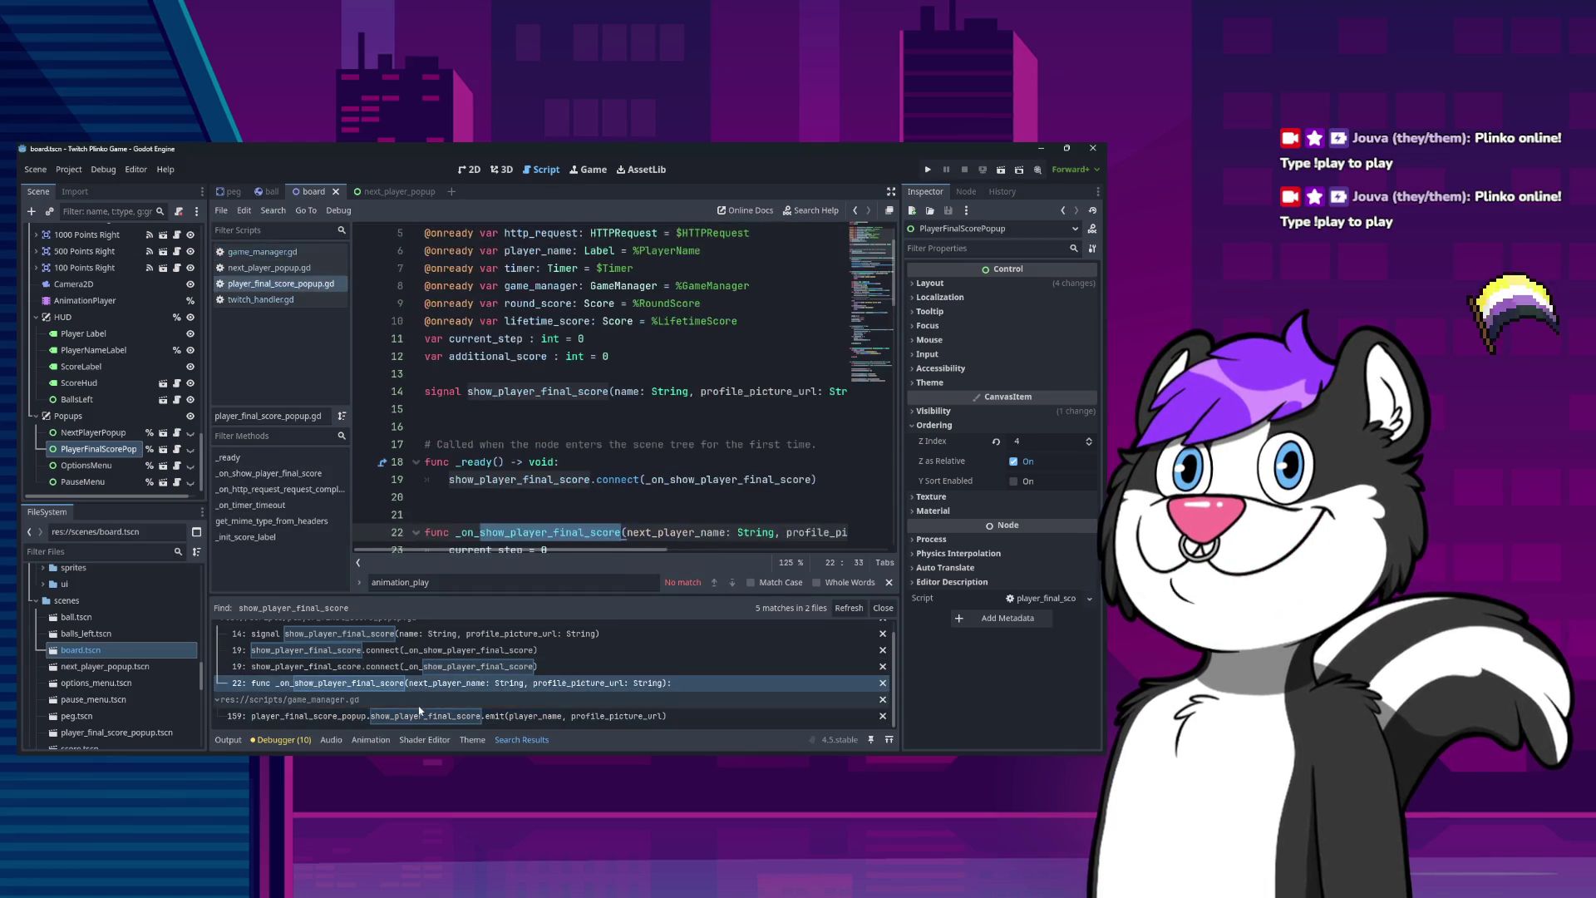
click(420, 716)
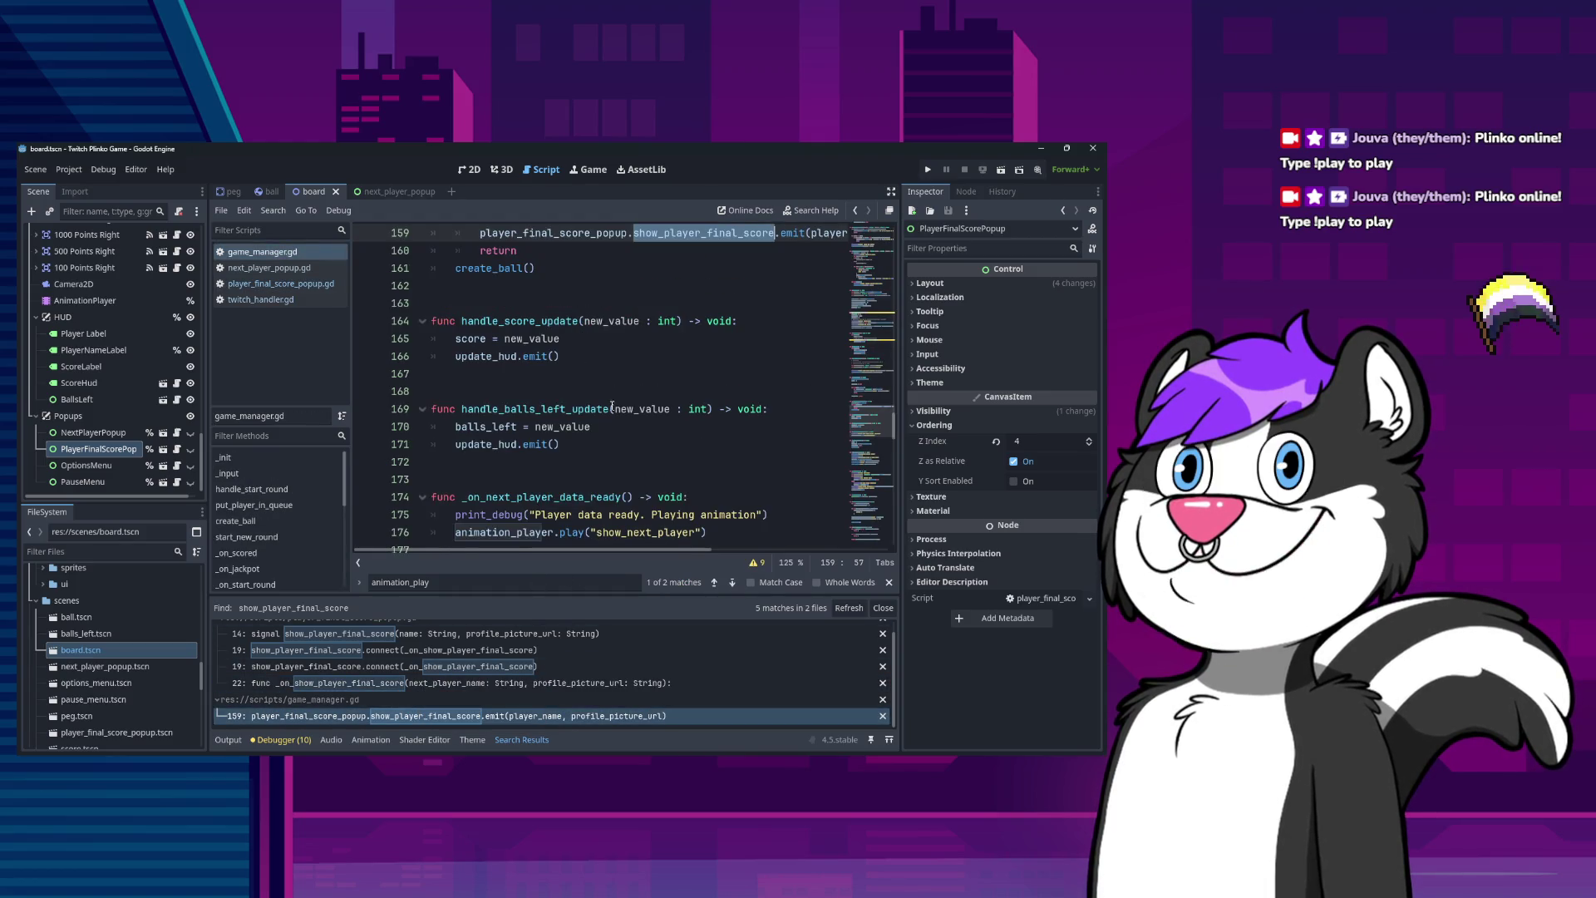
scroll(612, 407, up, 3)
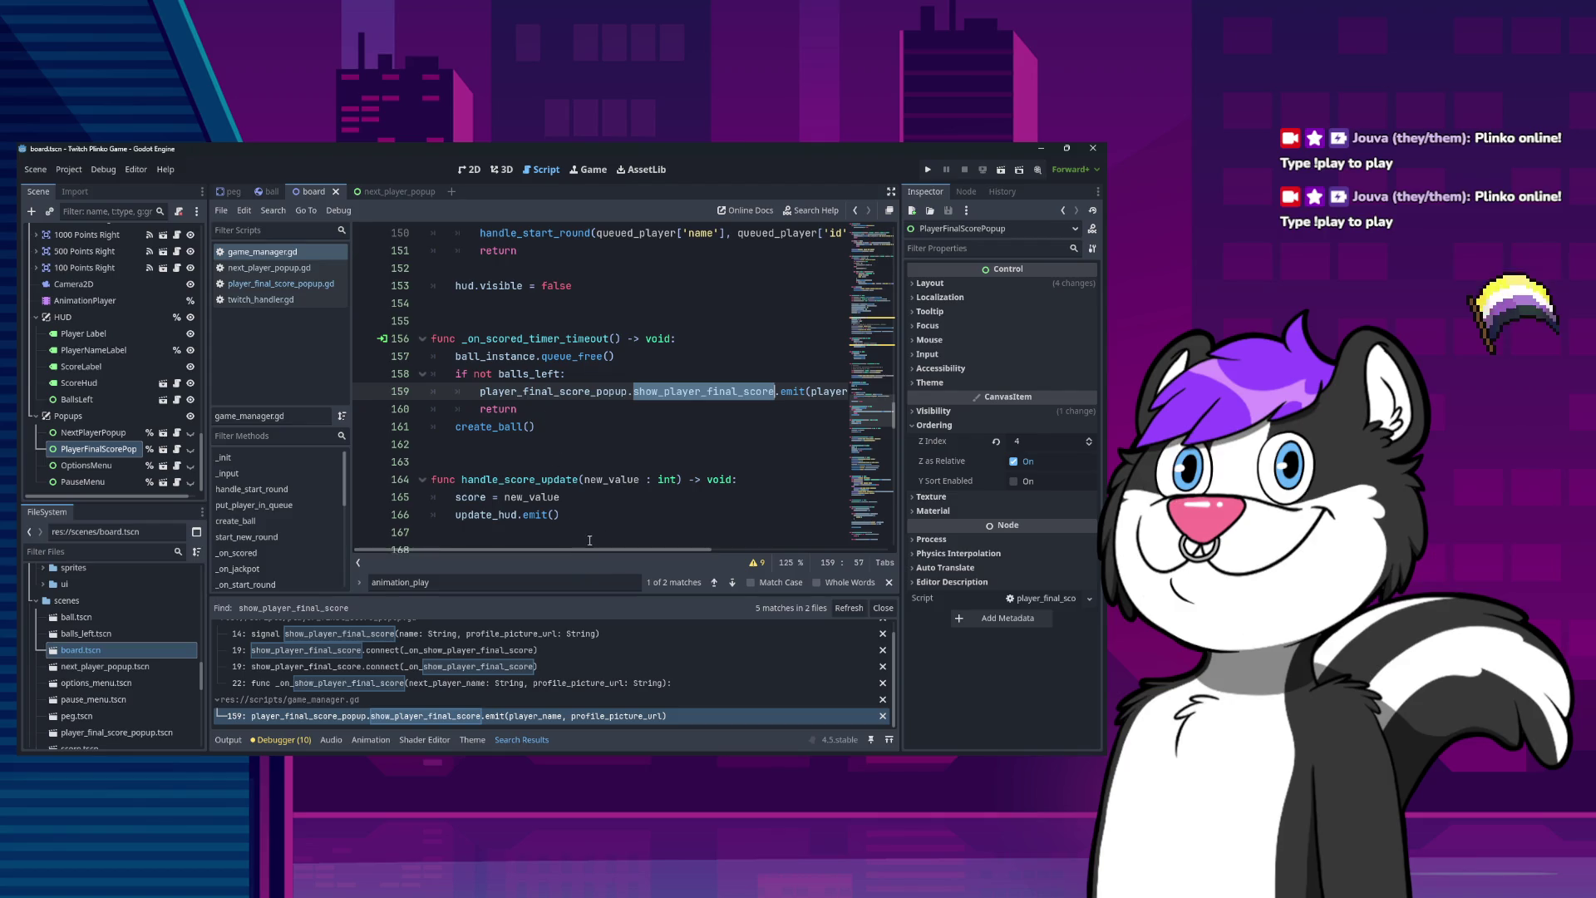
scroll(589, 553, right, 3)
scroll(540, 550, left, 3)
mouse_move(532, 549)
mouse_down()
mouse_move(665, 545)
mouse_move(536, 534)
mouse_up()
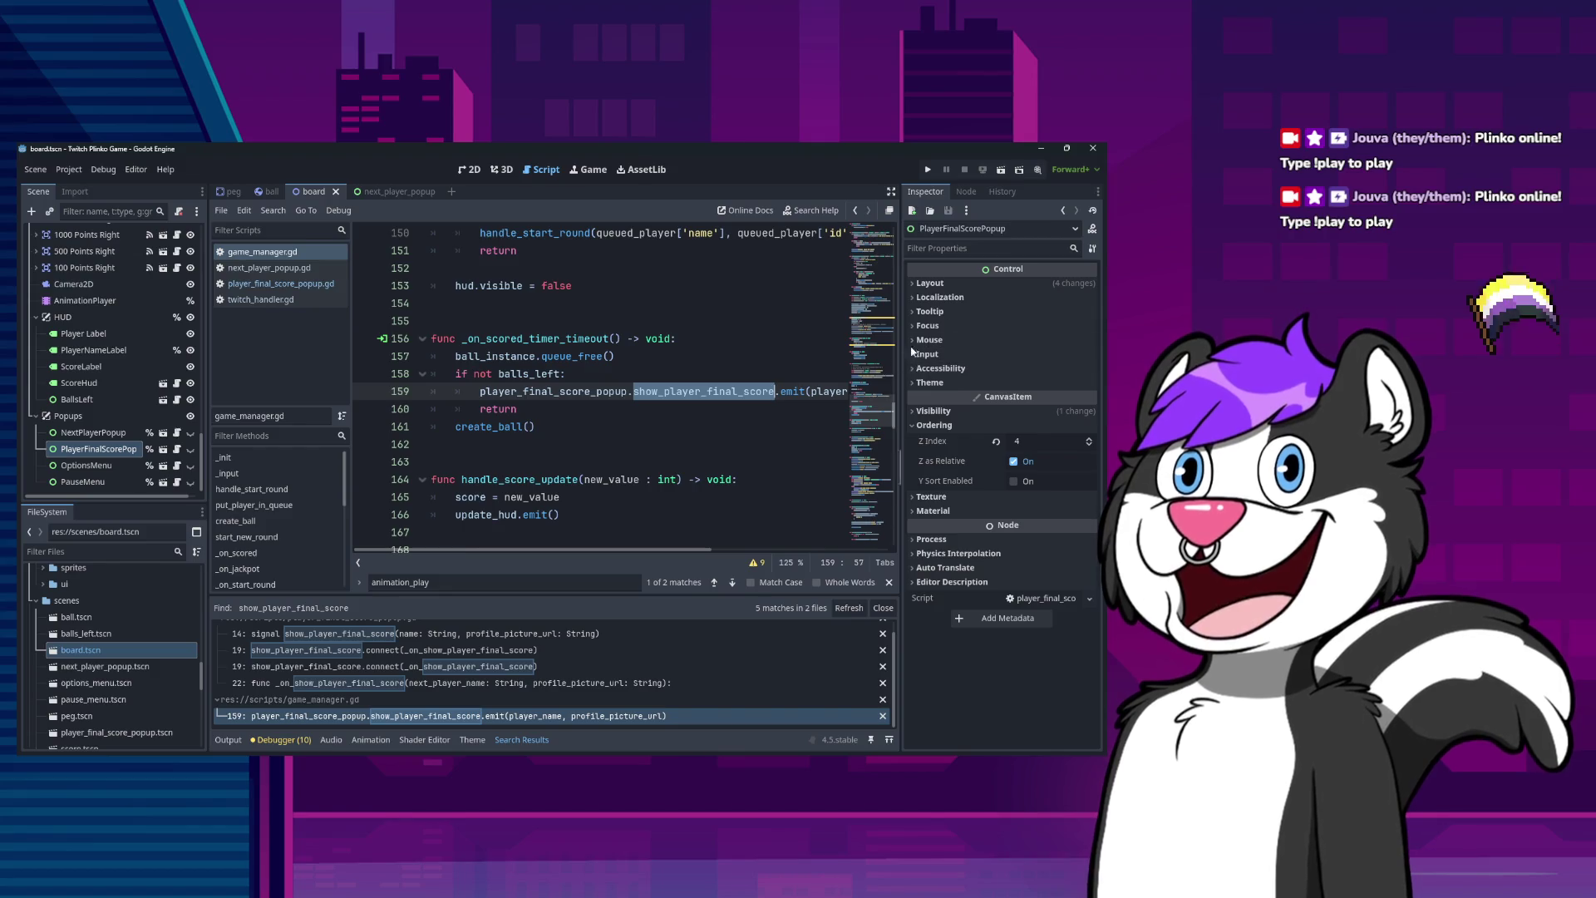
Run the game, watch the Now Playing popup, stop it, and reselect AnimationPlayer.
click(938, 170)
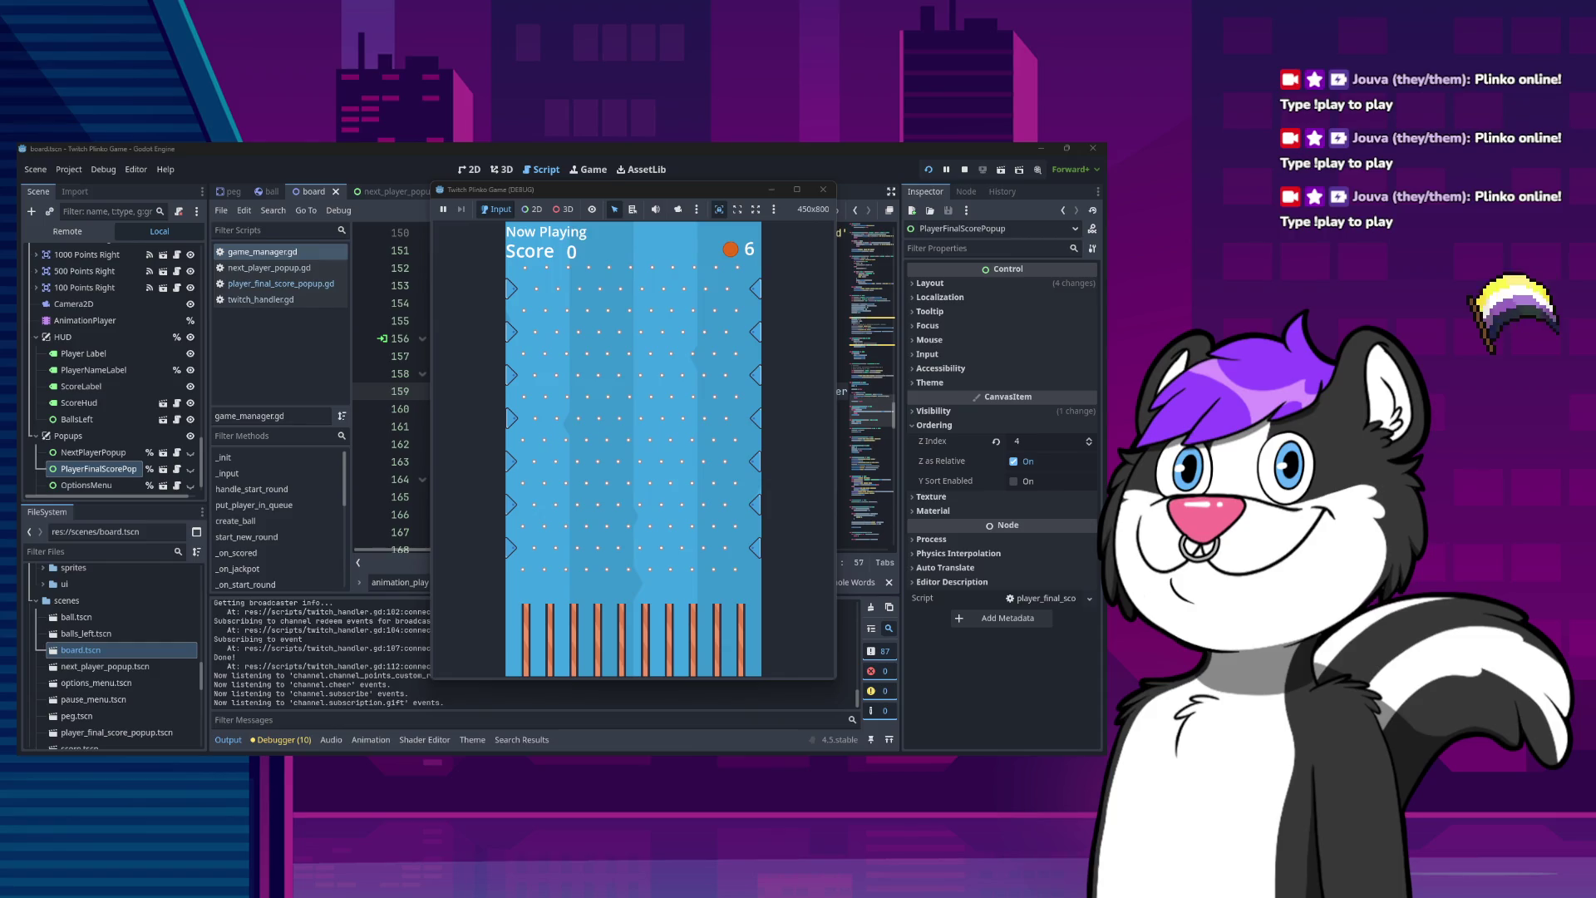
click(814, 190)
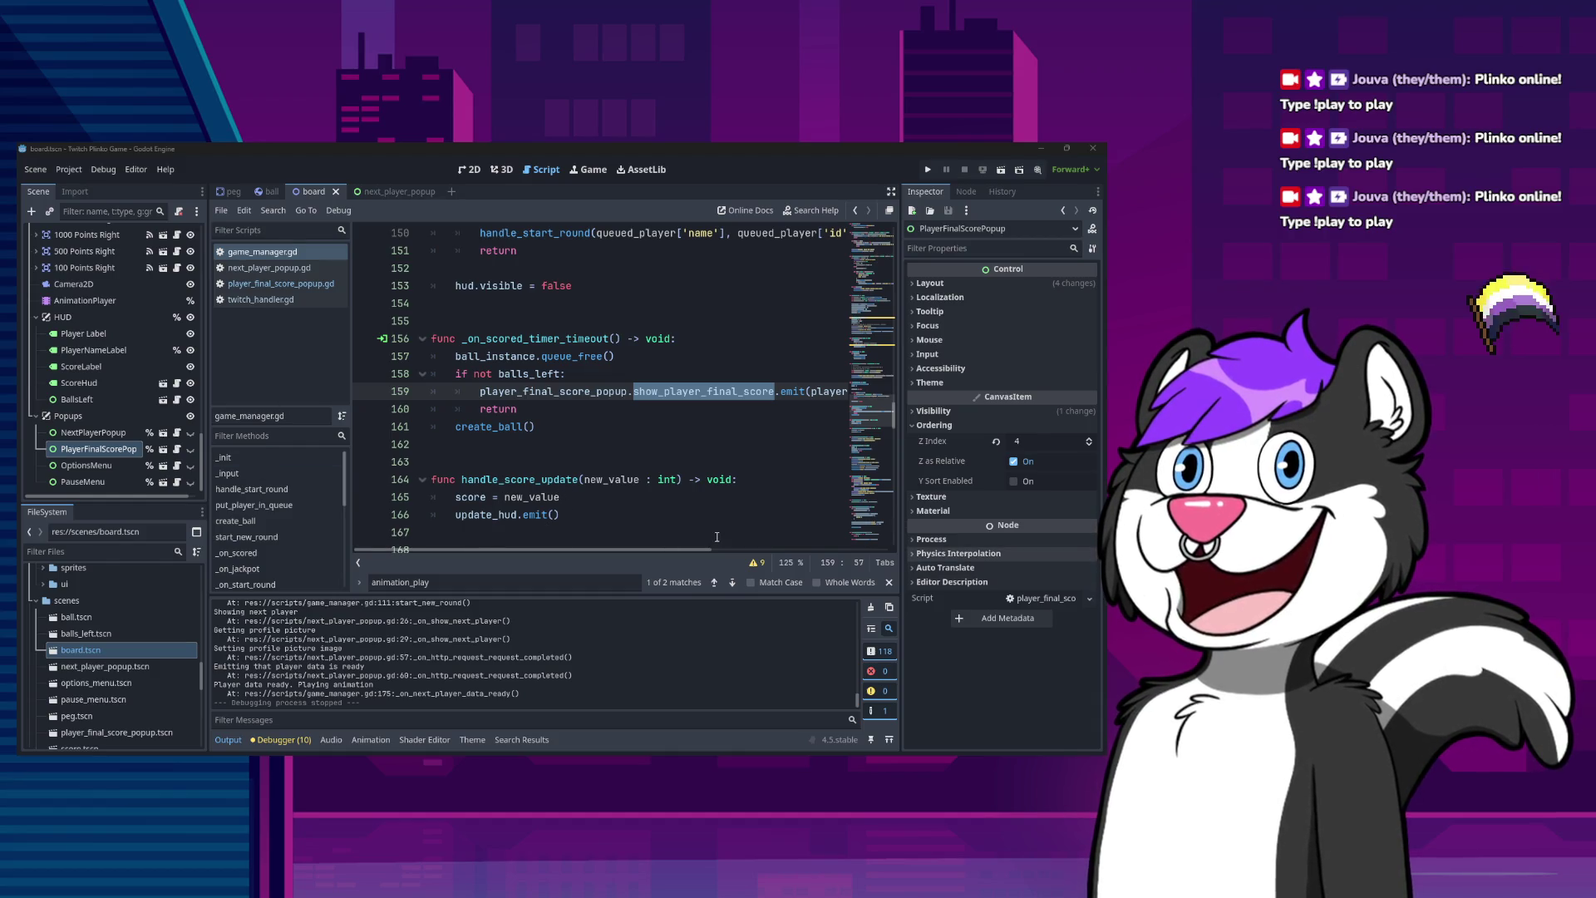
click(128, 302)
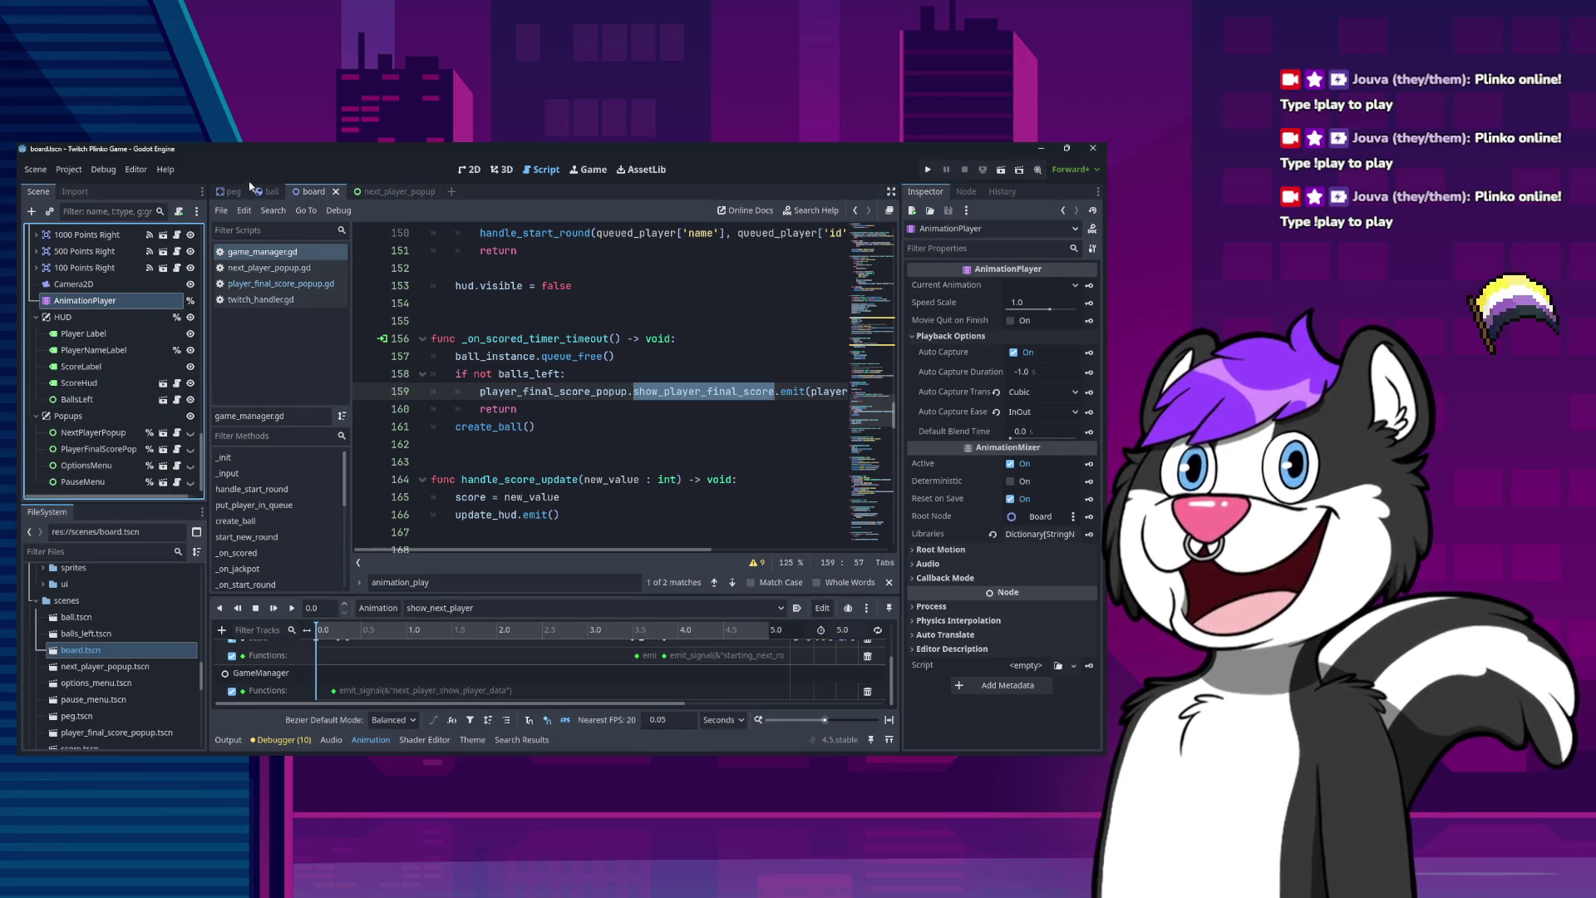
Select NextPlayerPopup under Popups and open next_player_popup.tscn in its own editor tab.
scroll(120, 409, down, 10)
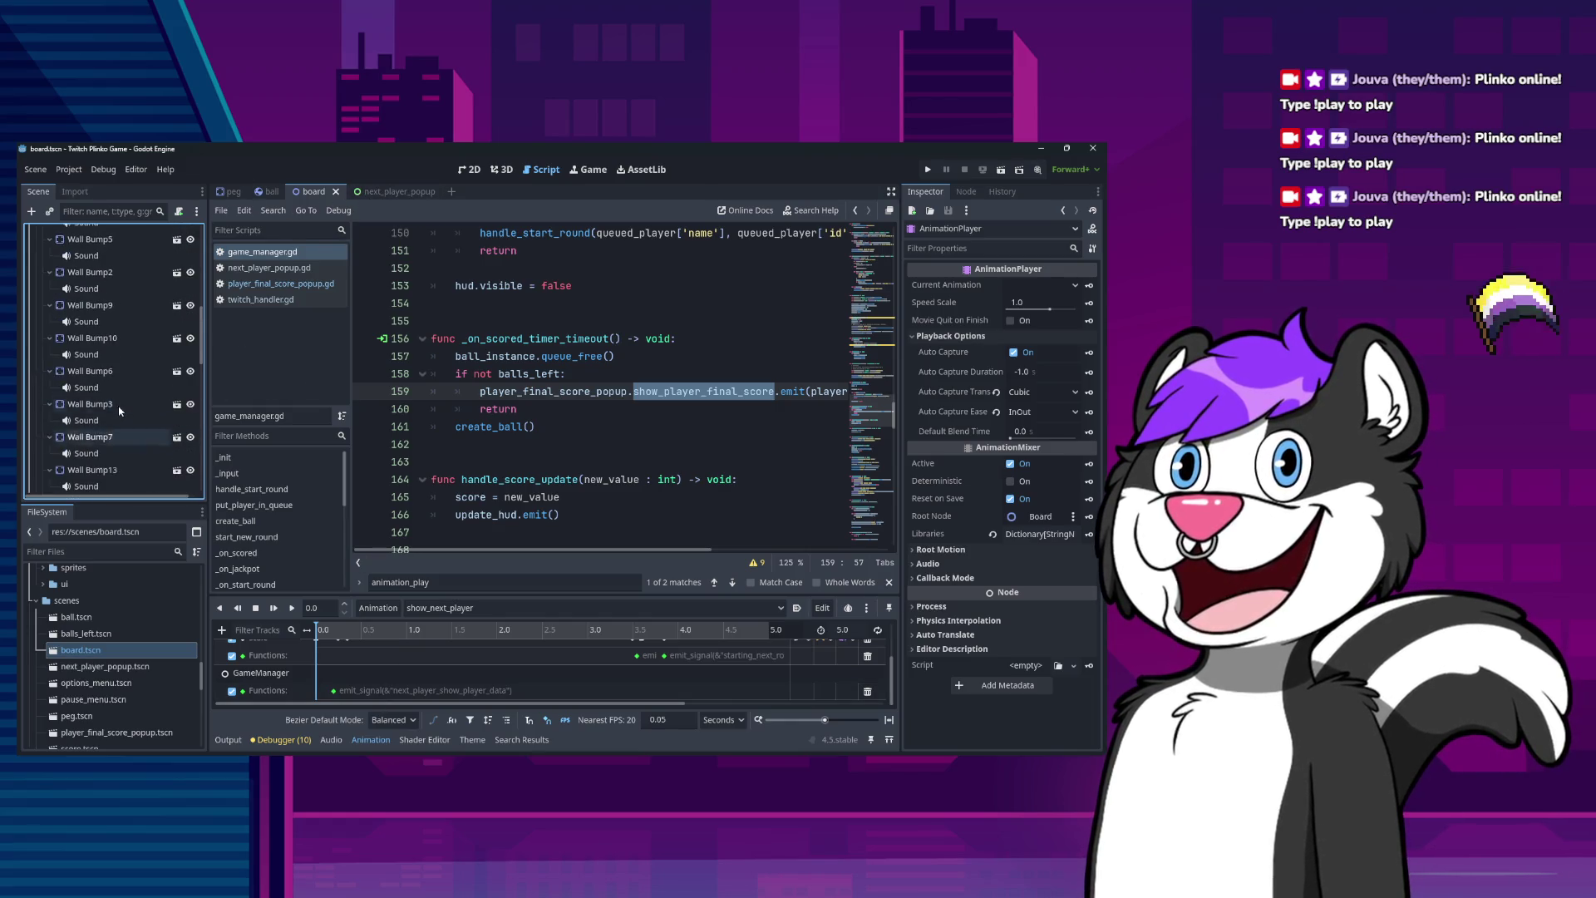
scroll(120, 410, up, 10)
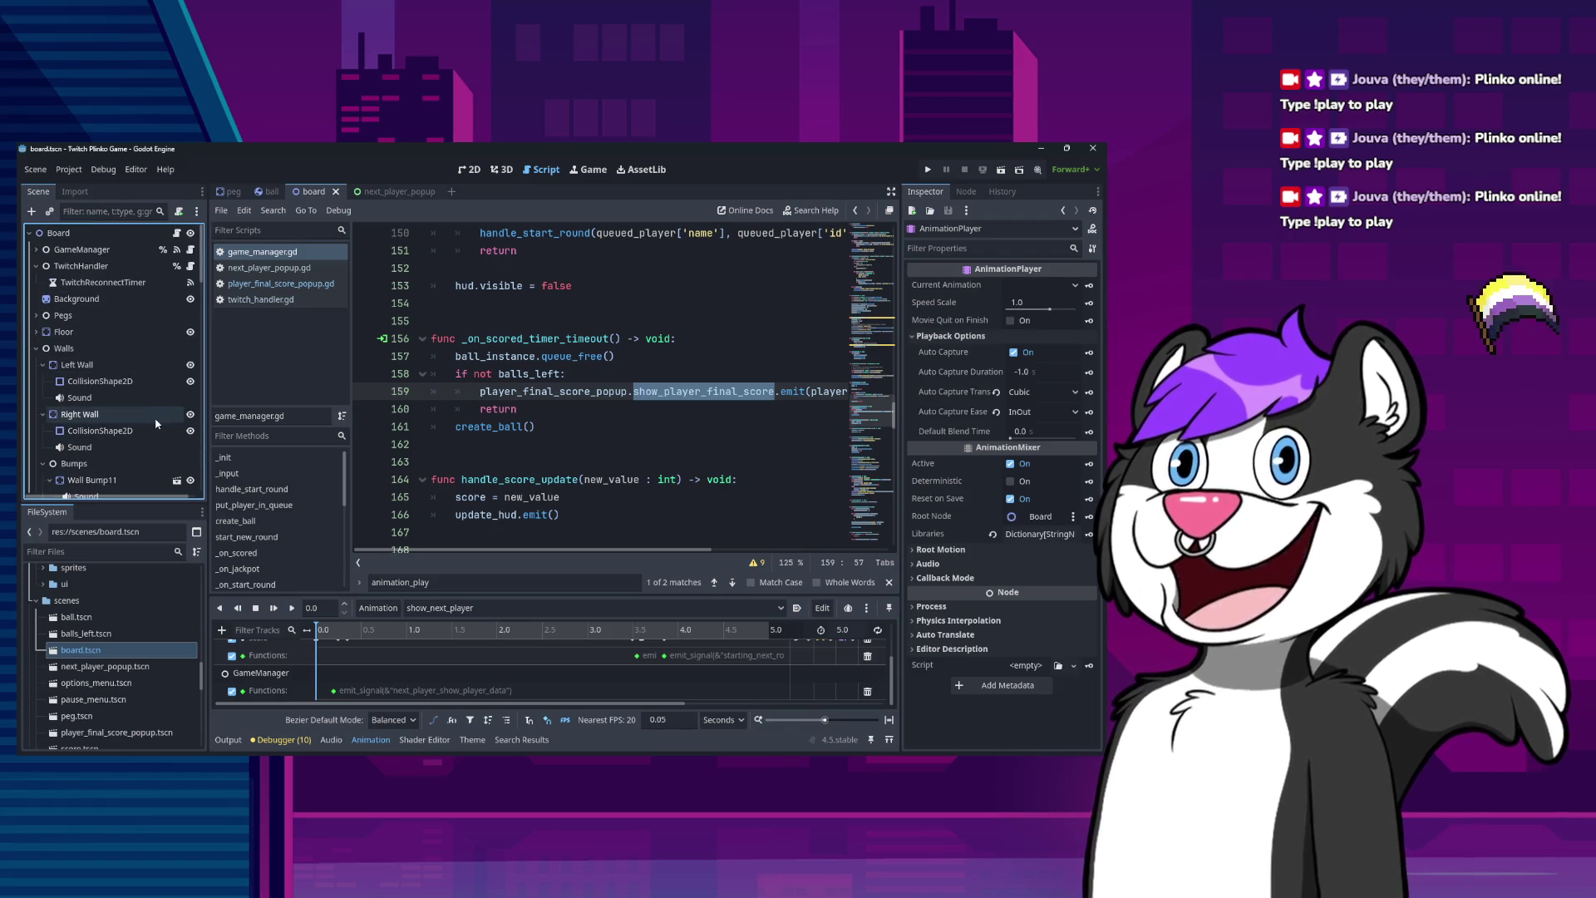
scroll(156, 424, down, 10)
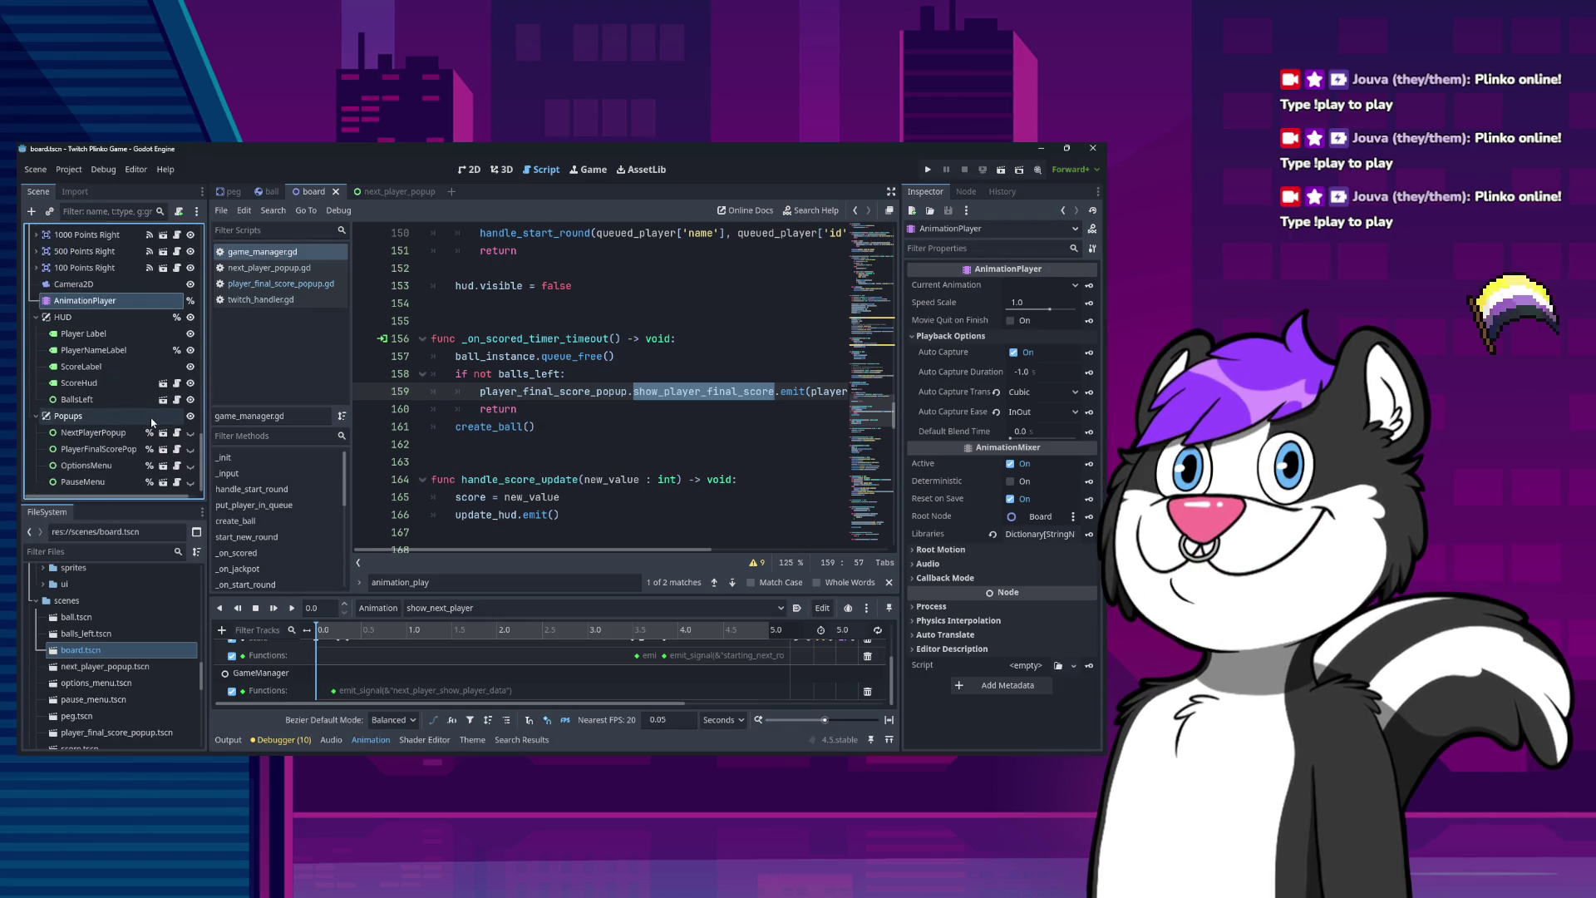
click(166, 433)
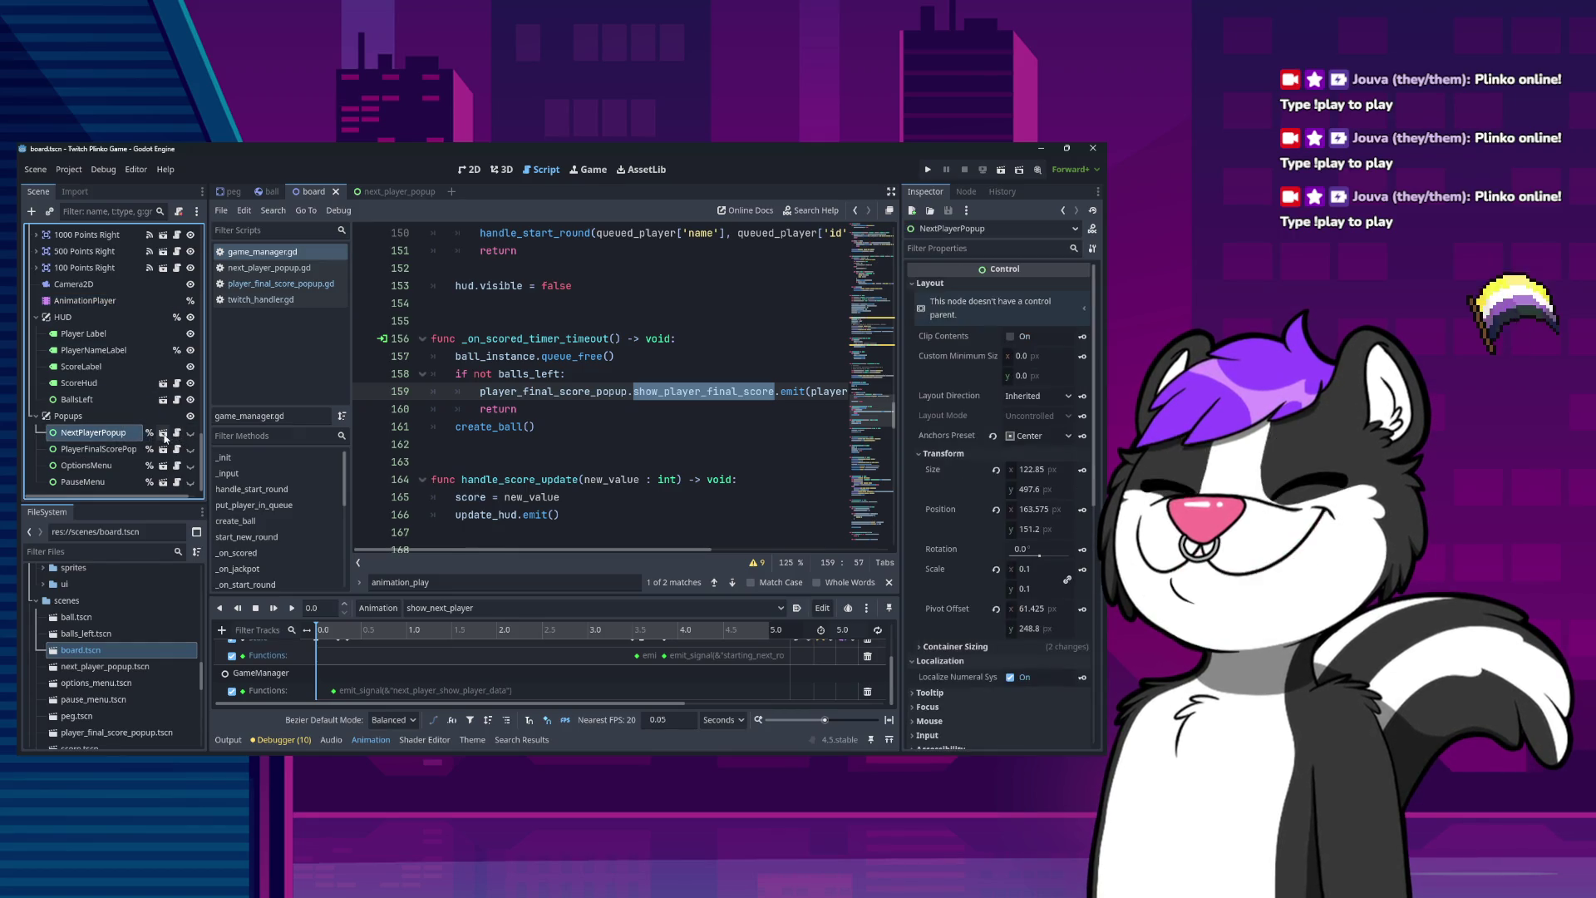
click(163, 433)
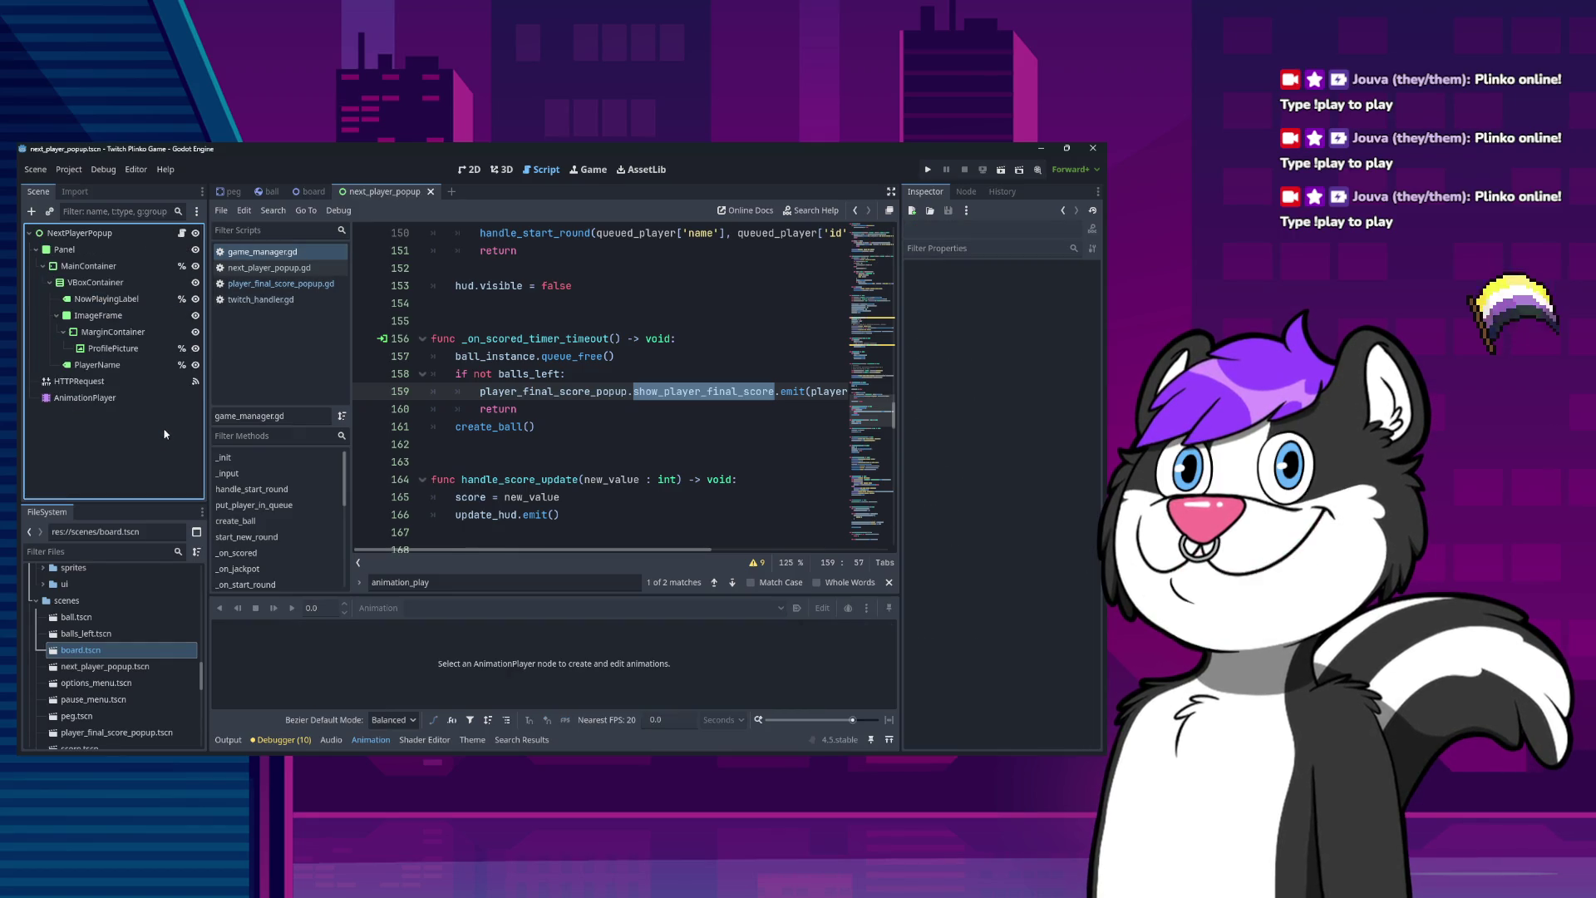
Toggle MainContainer's visibility, then run the game to watch the popup and stop it.
click(196, 266)
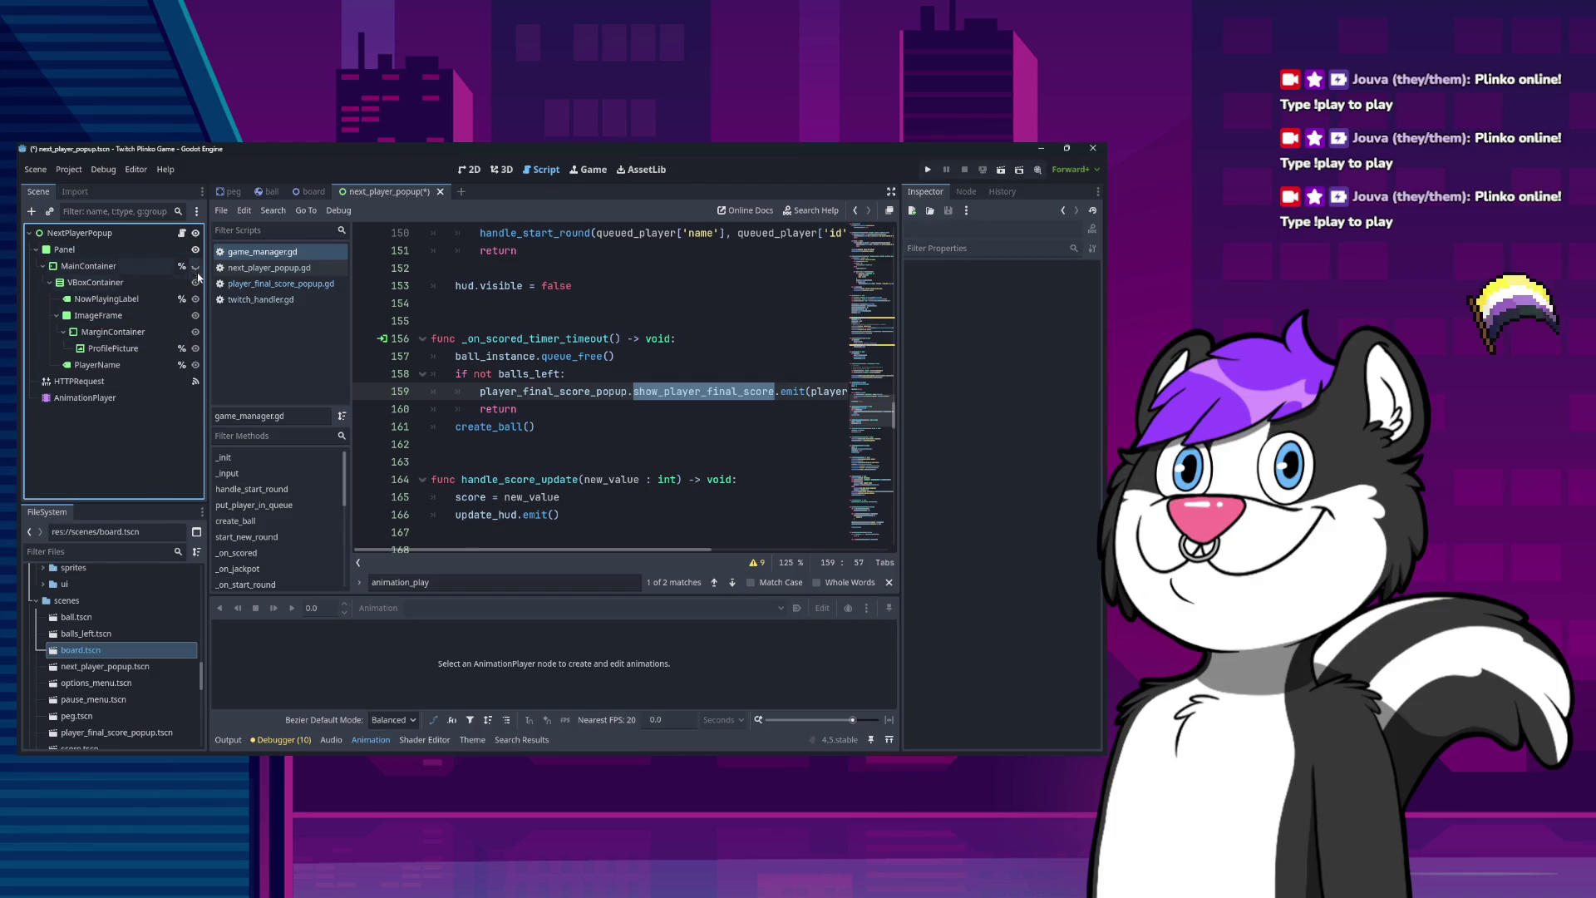
click(927, 171)
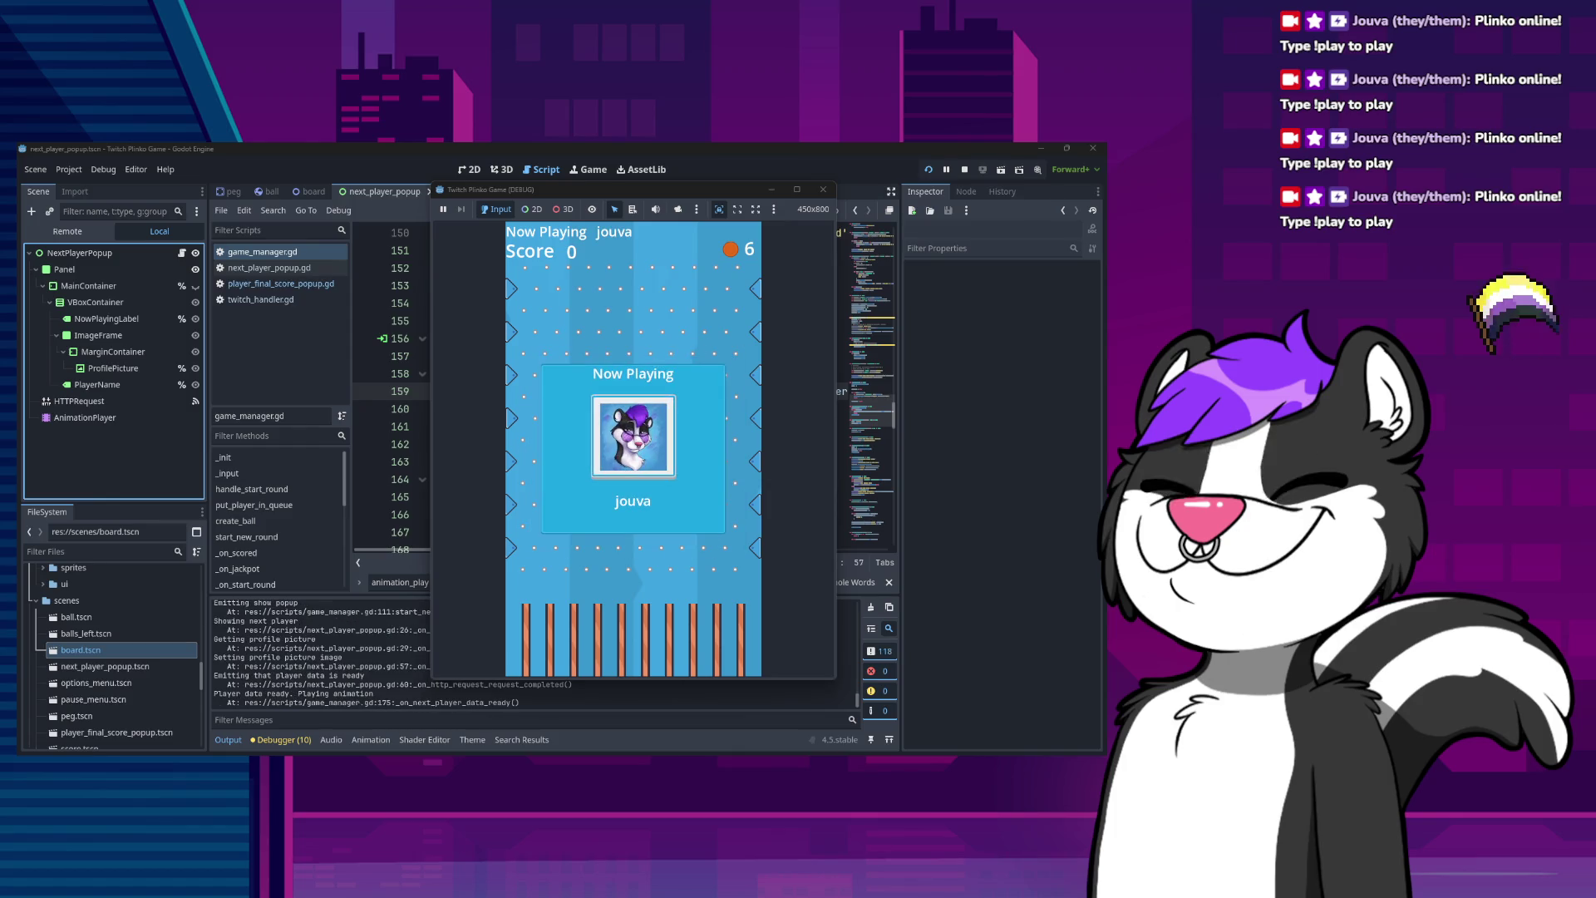
click(823, 189)
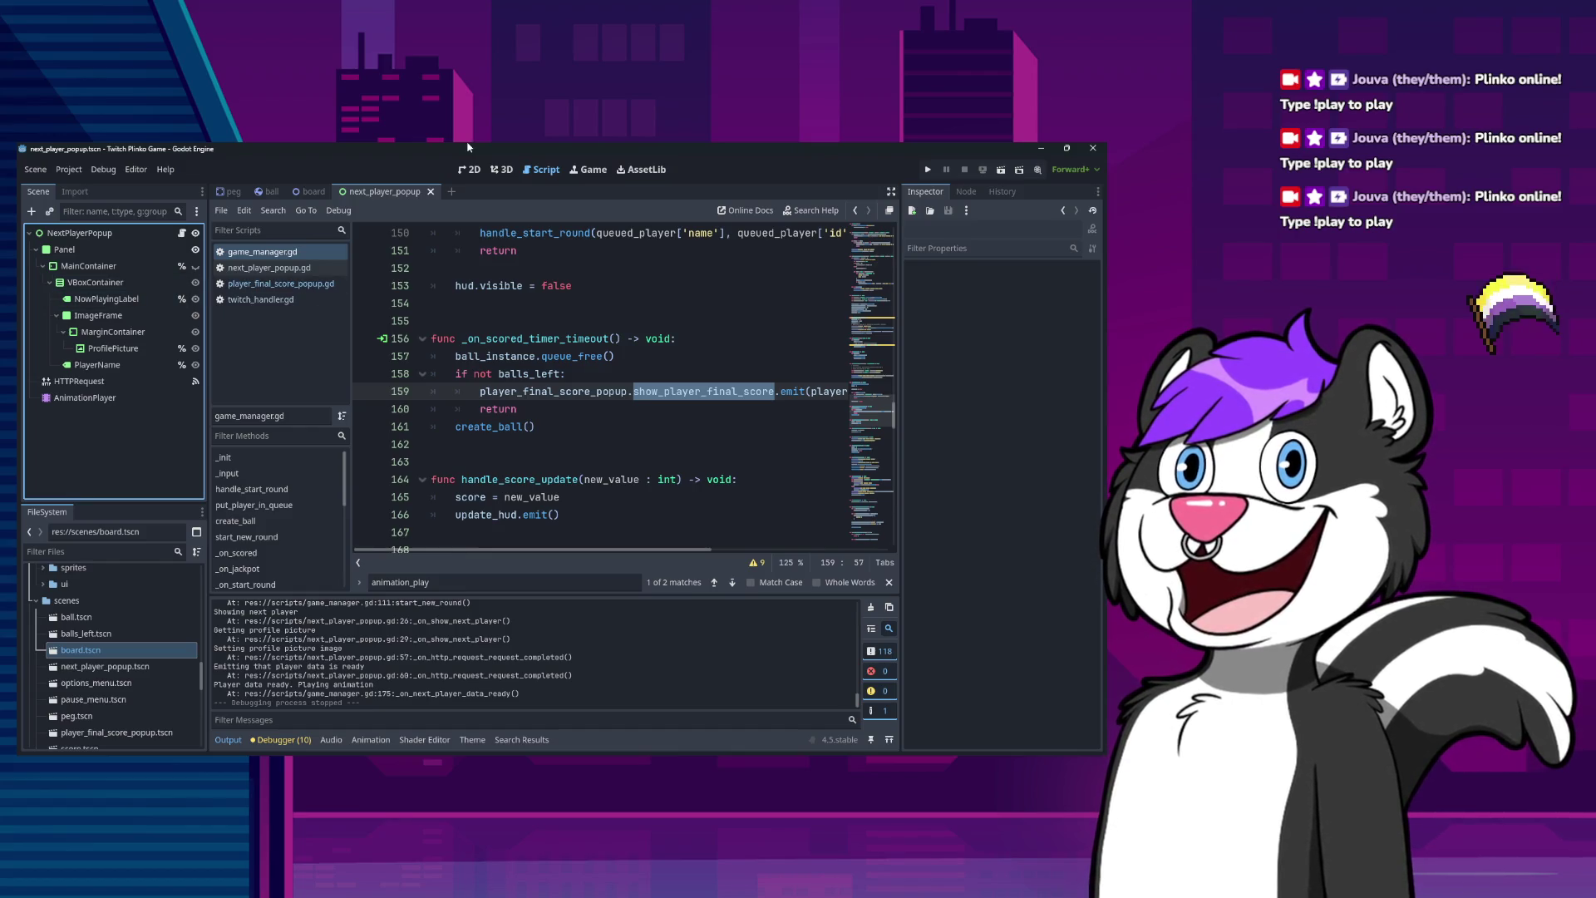
click(925, 166)
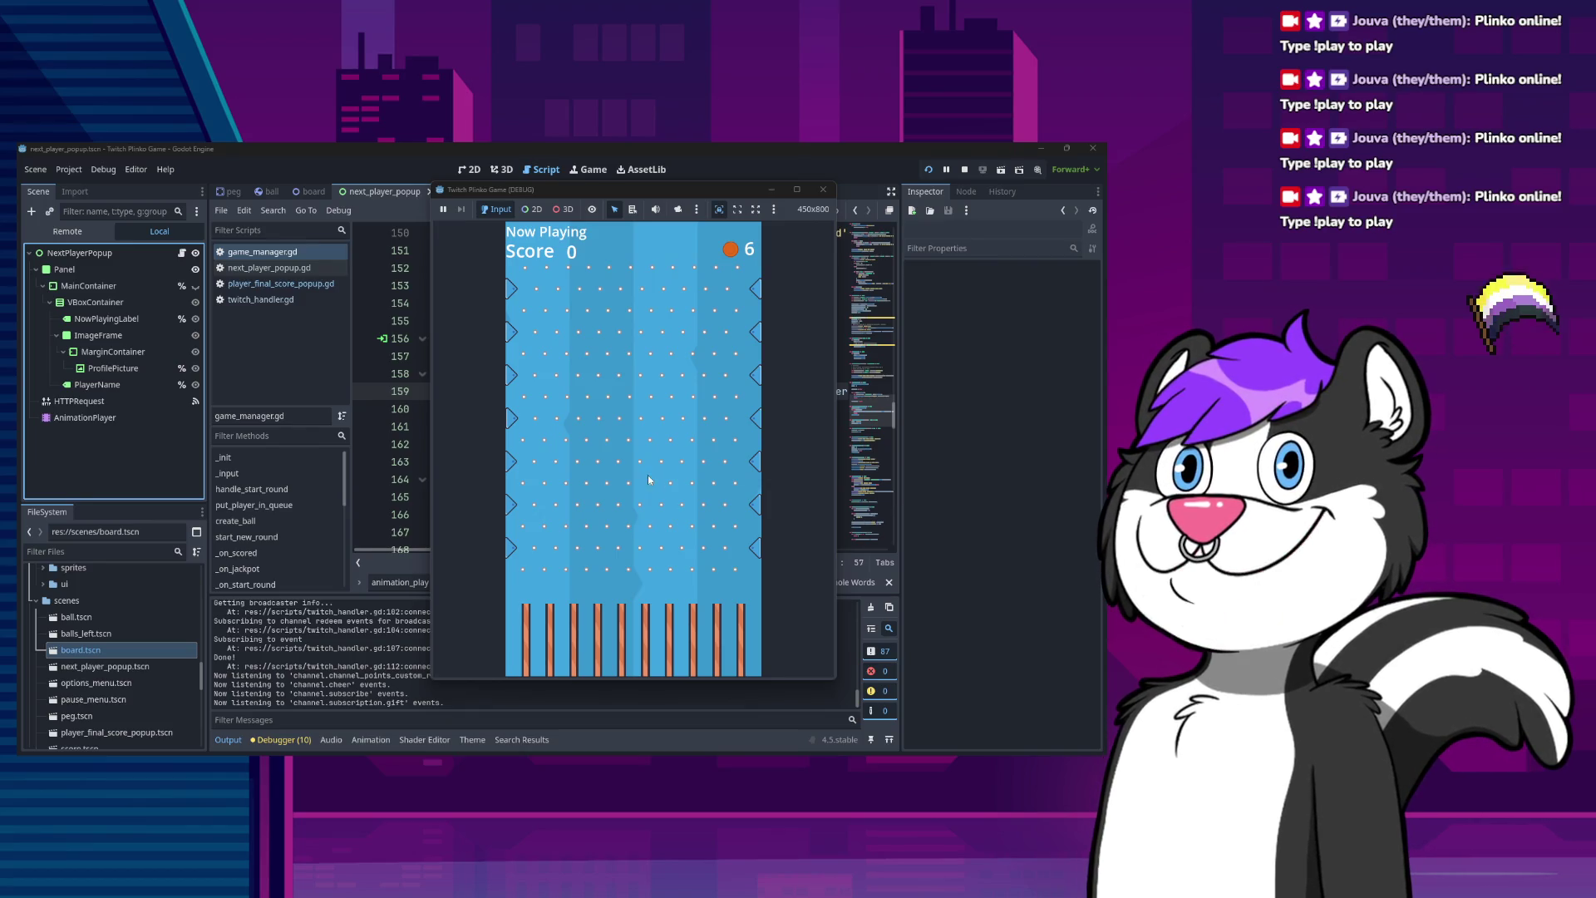
click(648, 504)
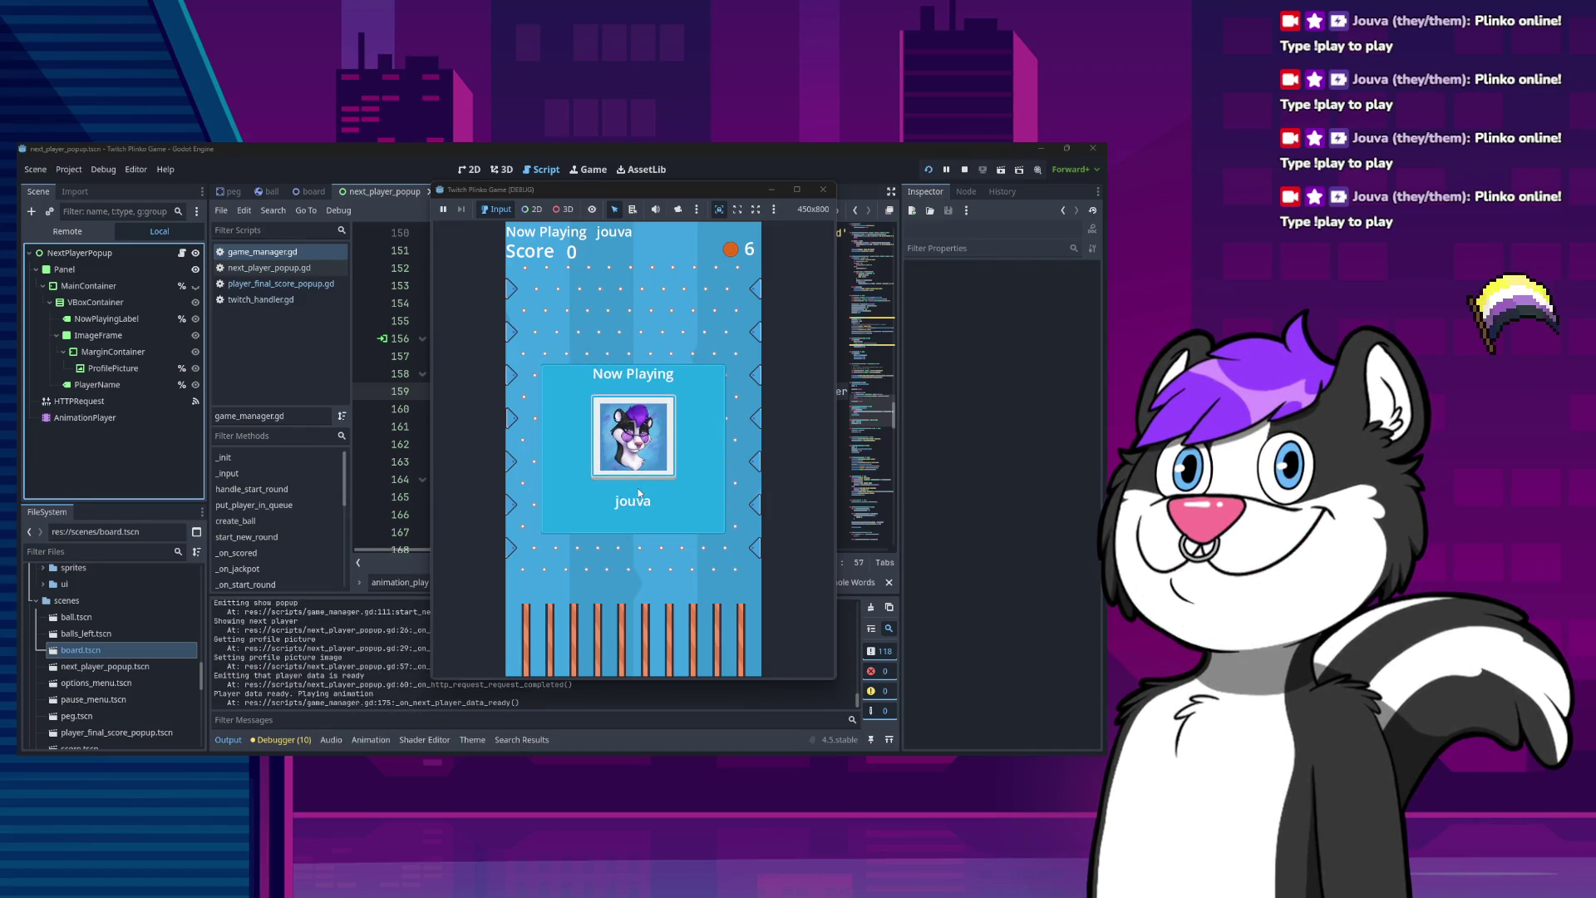
click(823, 189)
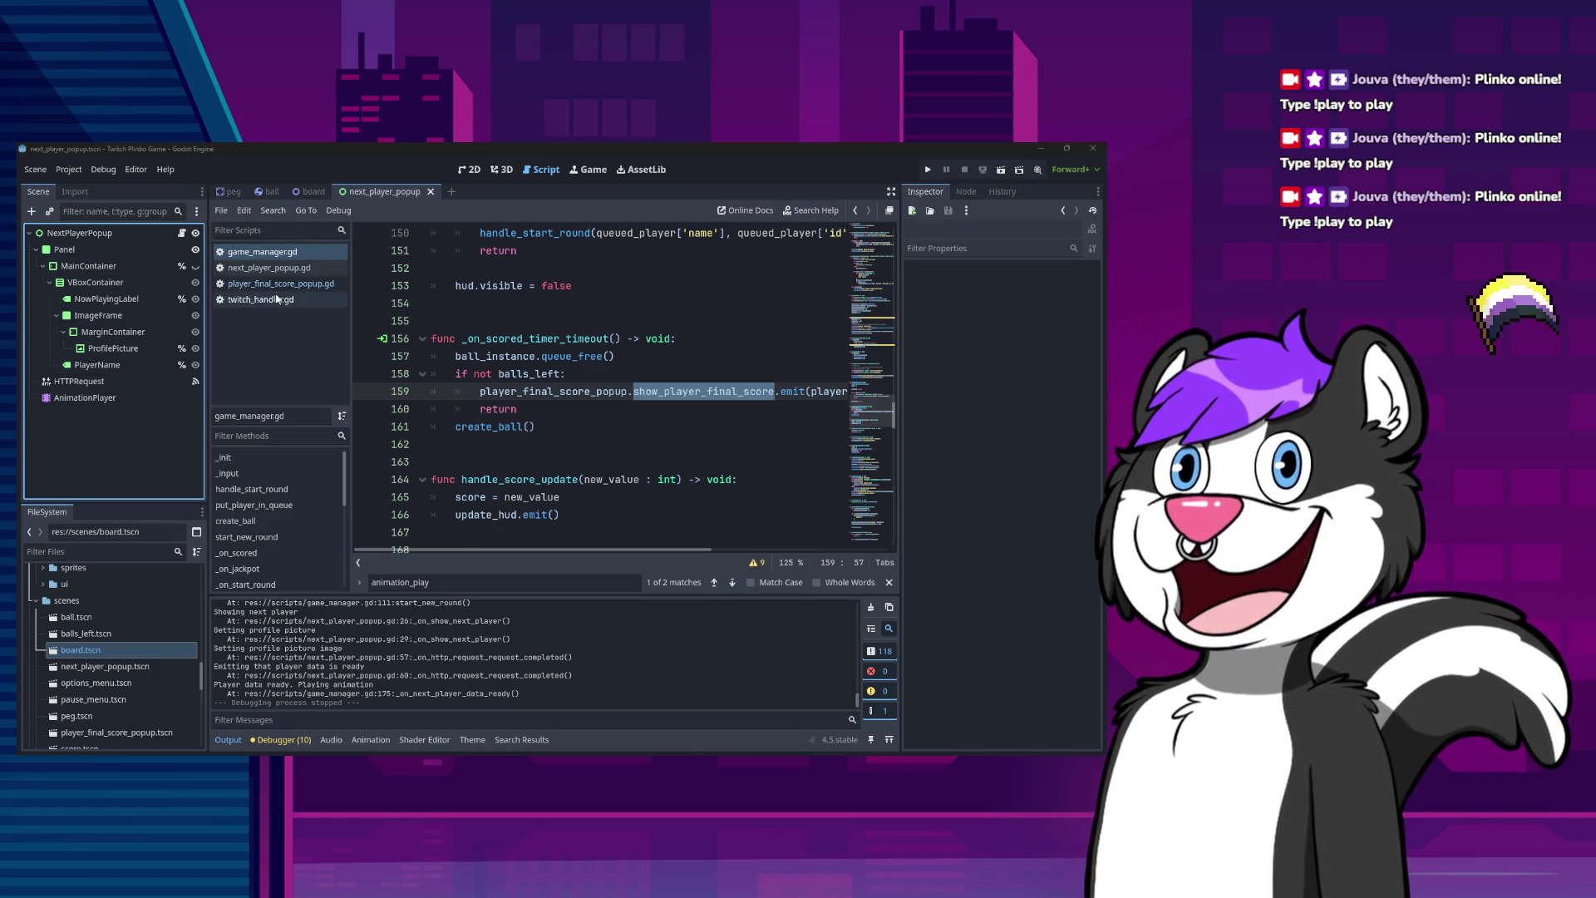
click(285, 259)
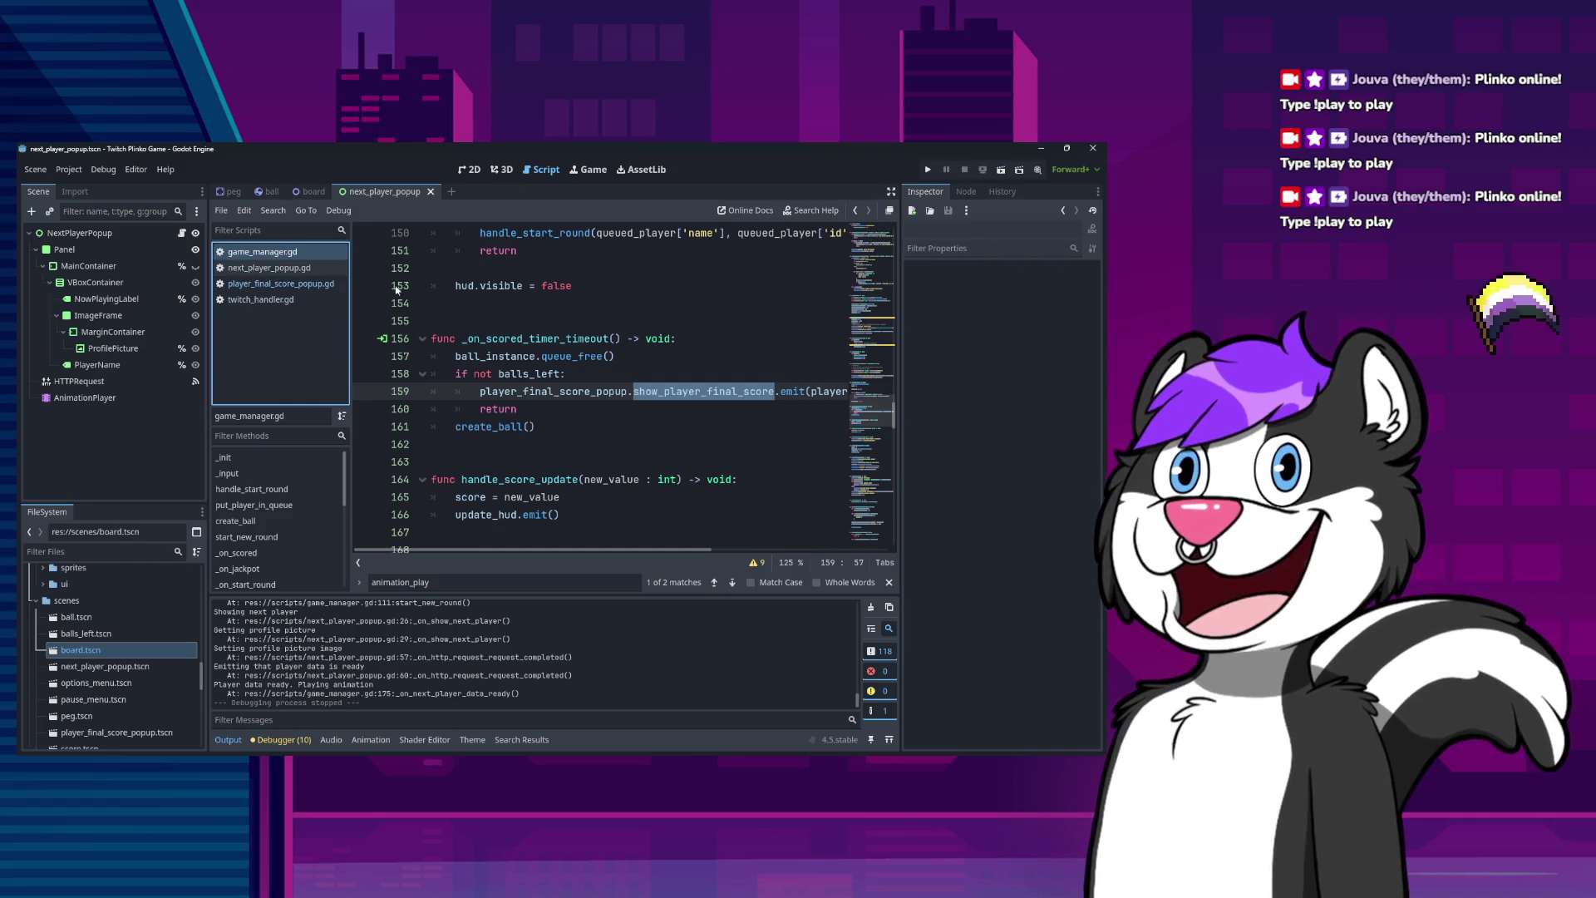
click(274, 267)
click(290, 252)
scroll(601, 481, up, 20)
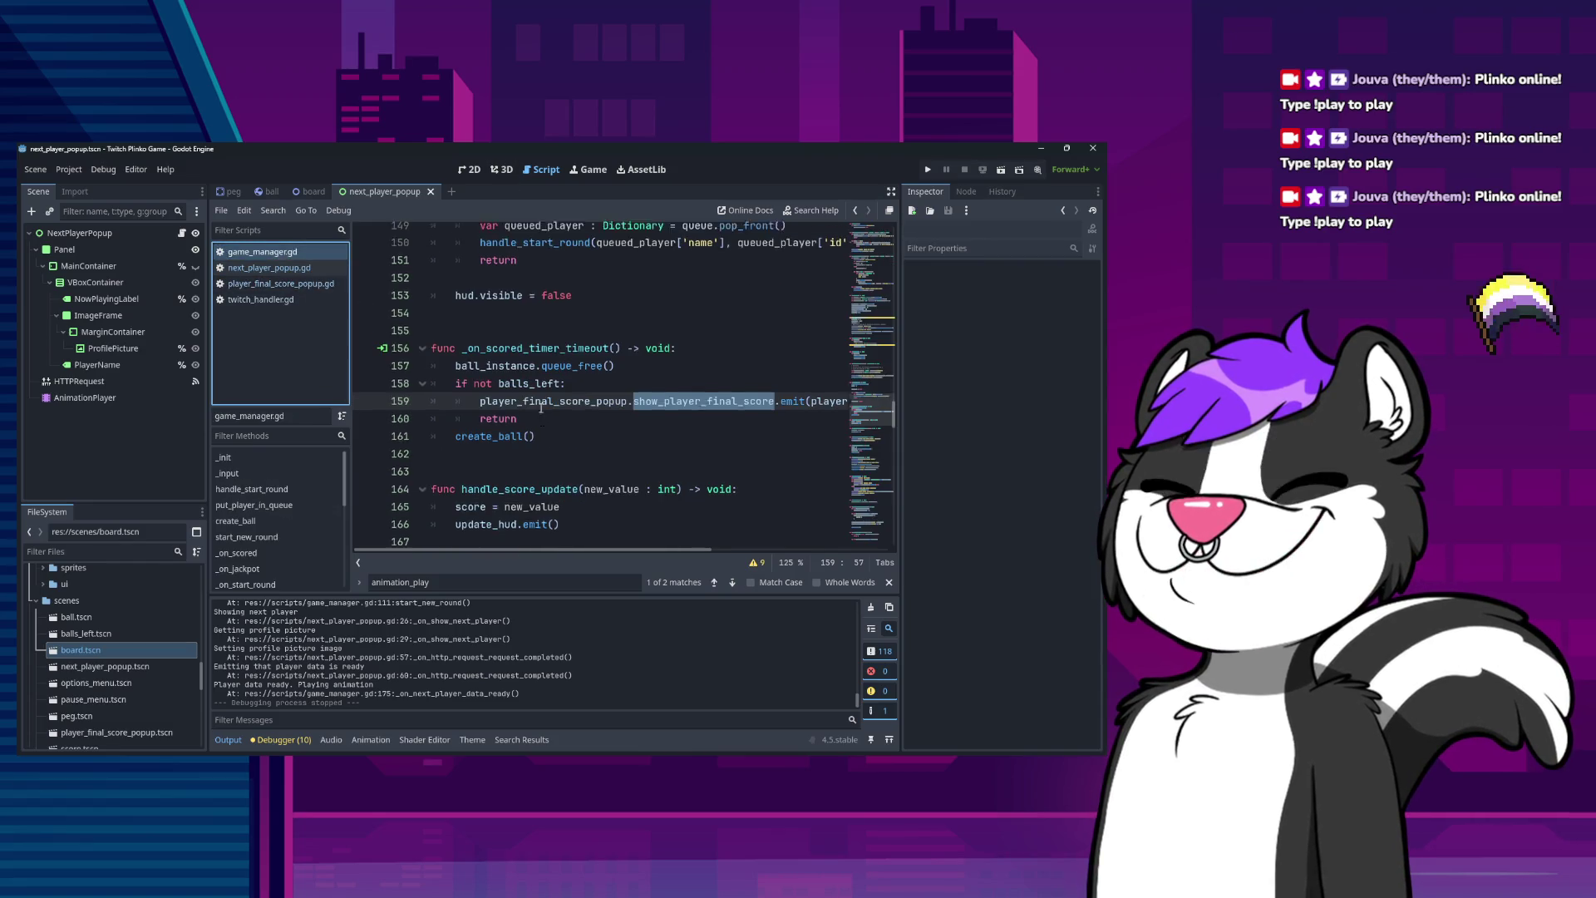
Add Engine.time_scale = 0.25 on a new line after line 46 in _init.
scroll(600, 480, up, 10)
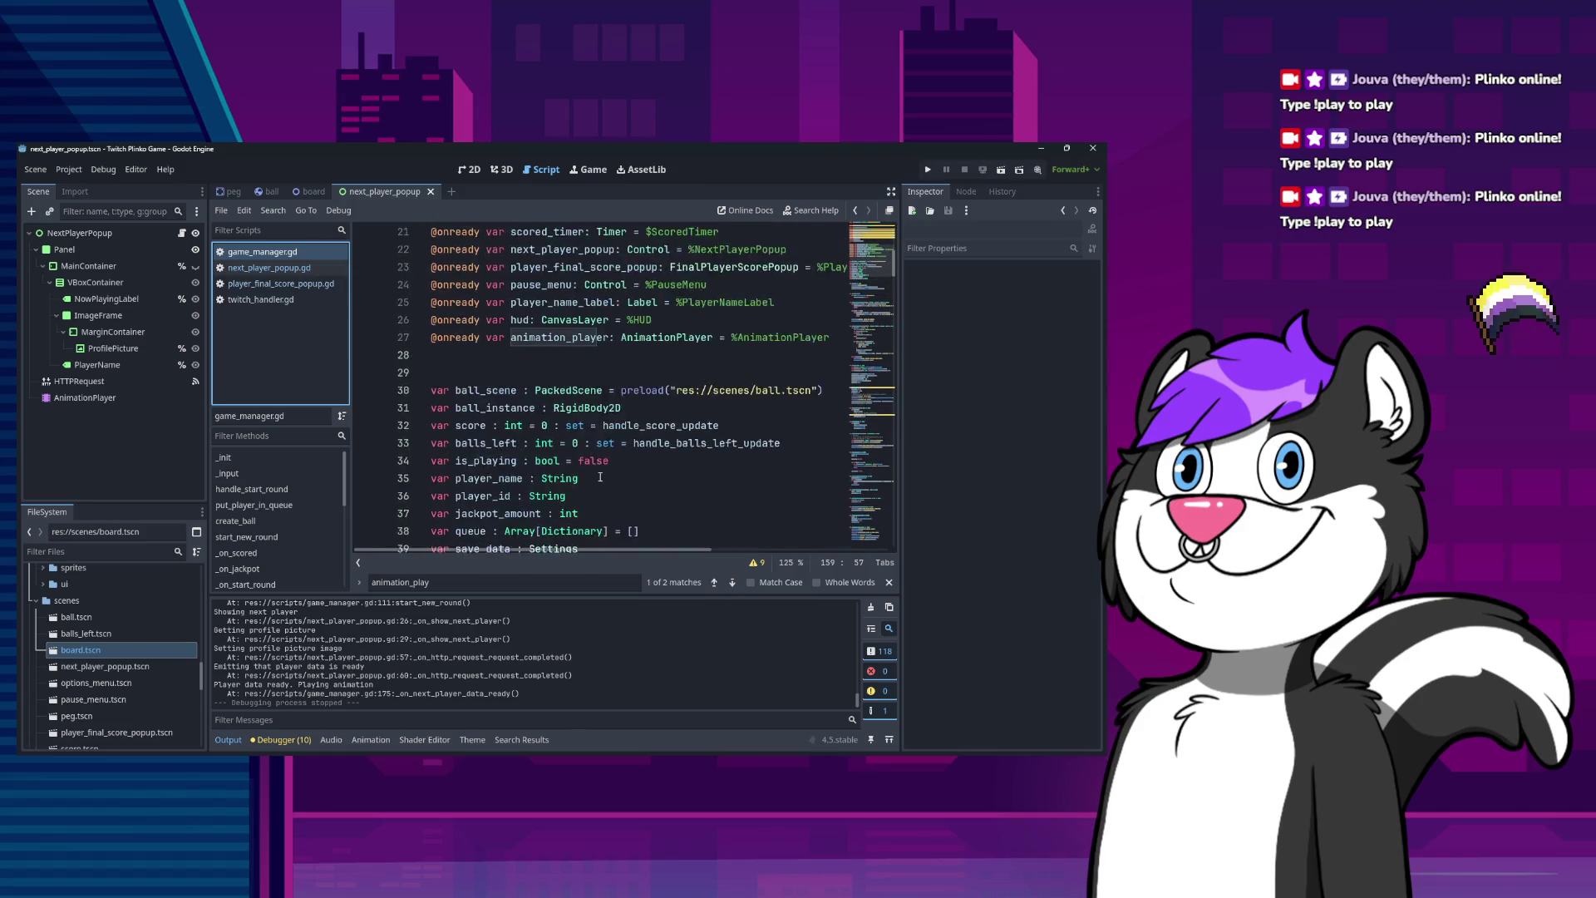
scroll(600, 466, down, 7)
scroll(595, 438, down, 7)
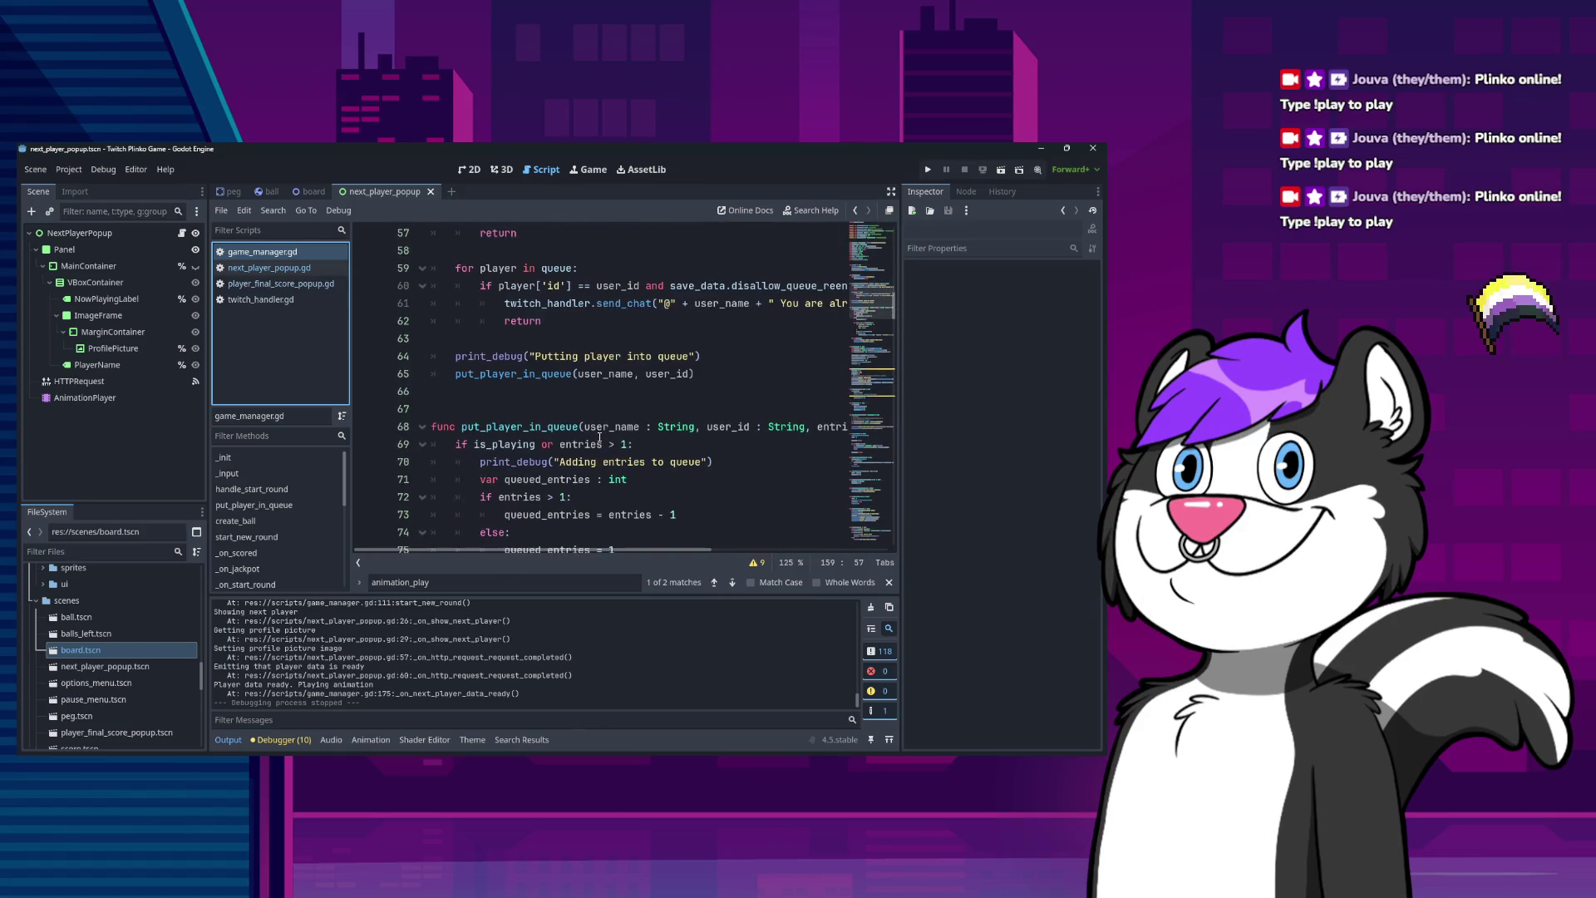
scroll(598, 436, up, 7)
click(826, 356)
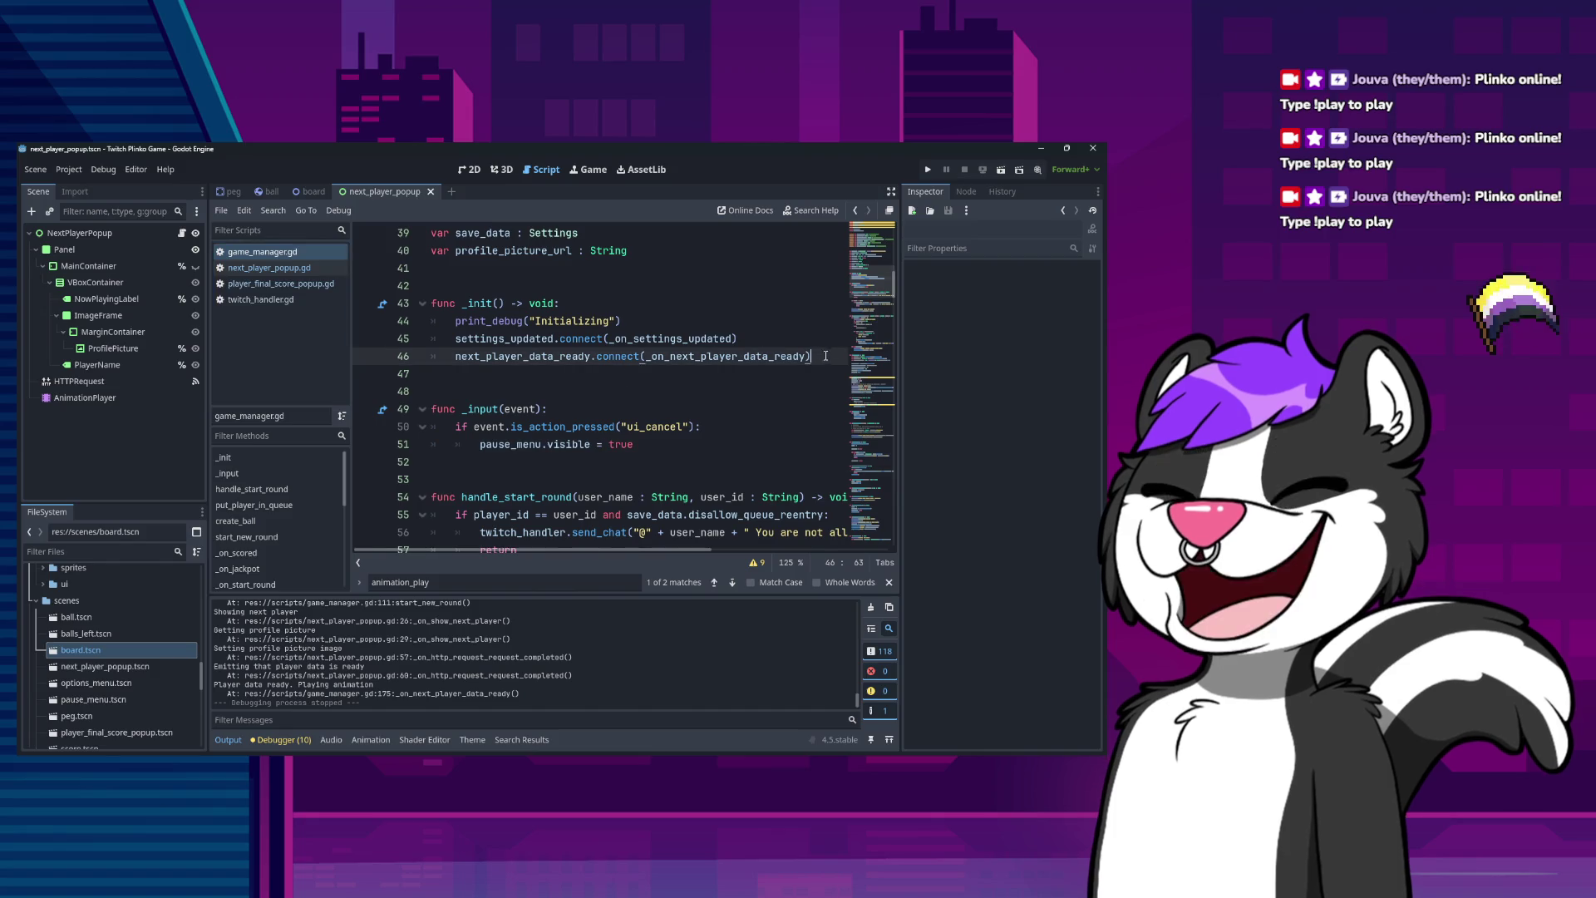
key(Return)
text(GameEn)
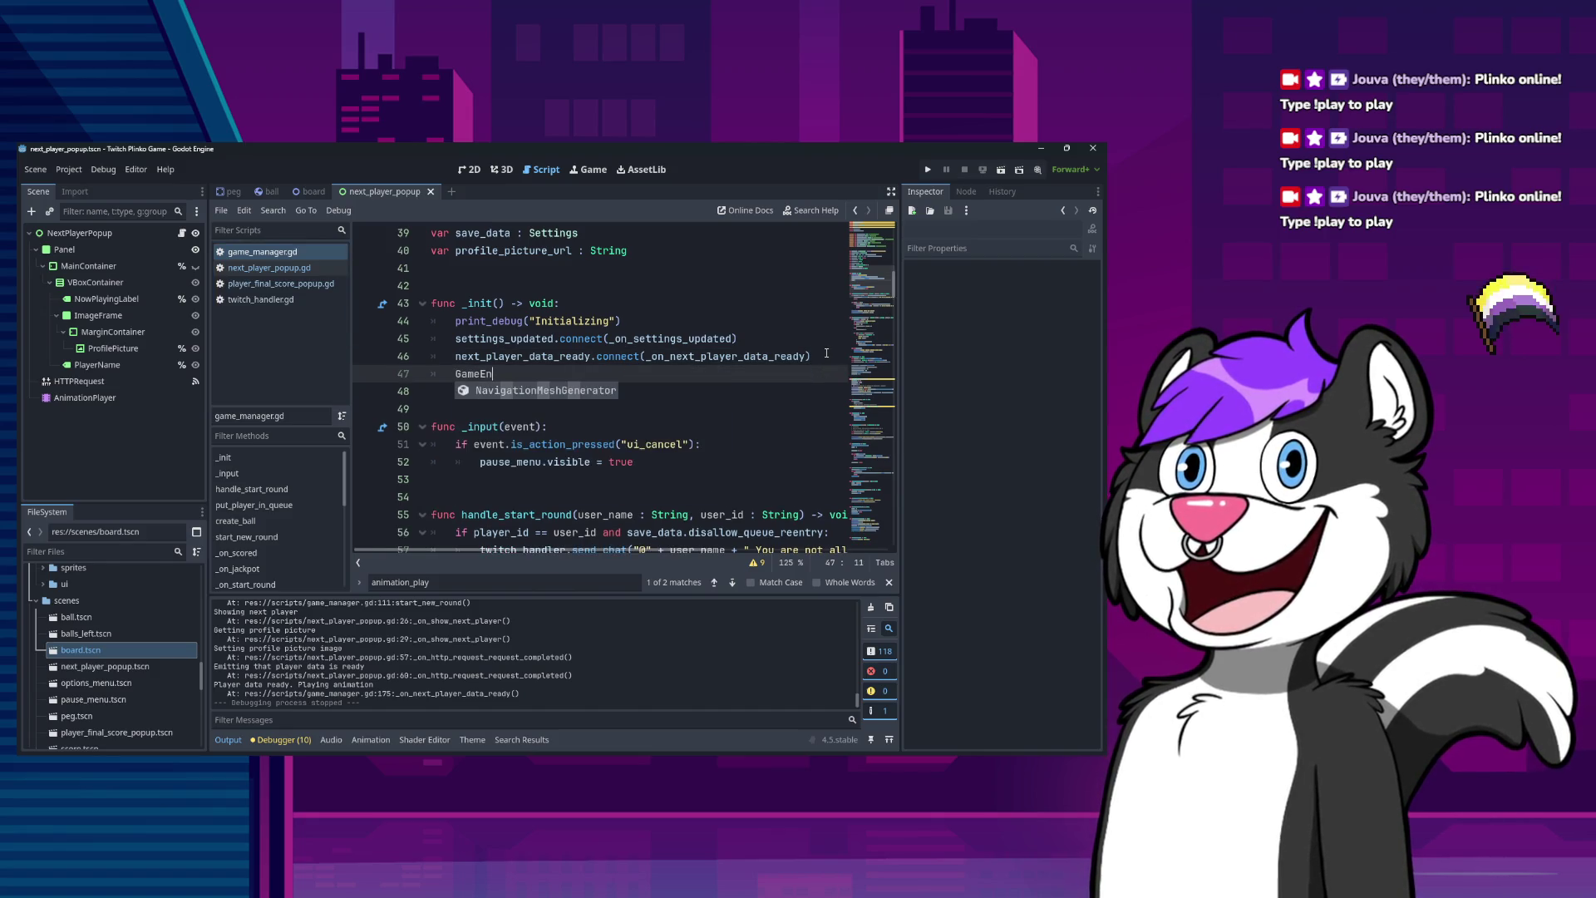
key(BackSpace)
key(BackSpace)
key(BackSpace)
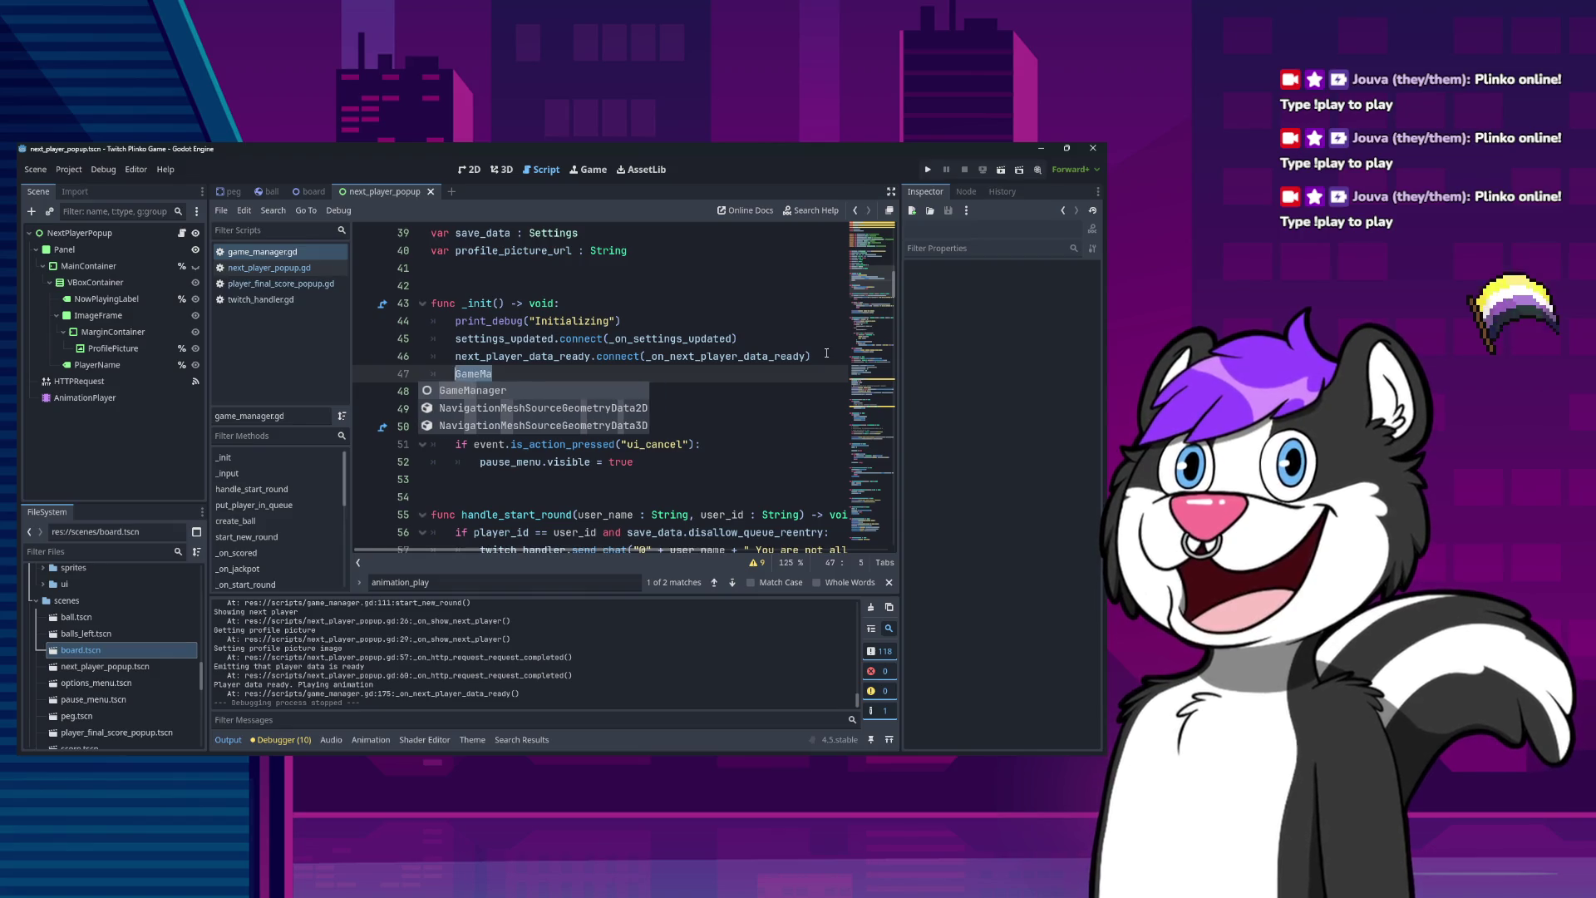
text(Engine.)
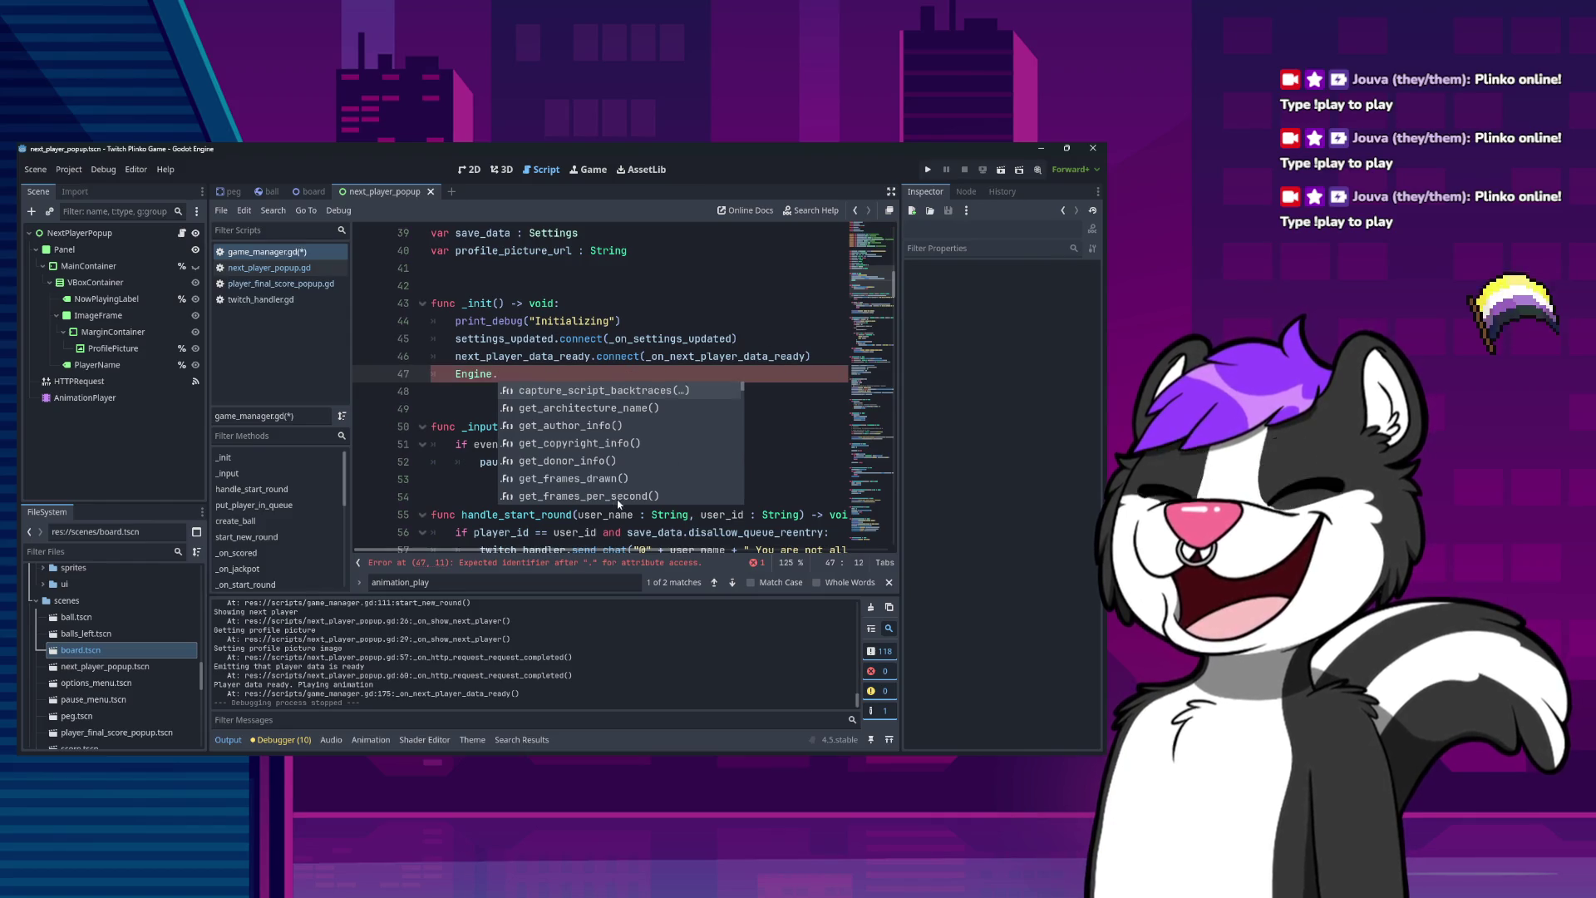
scroll(615, 469, down, 5)
scroll(615, 470, down, 6)
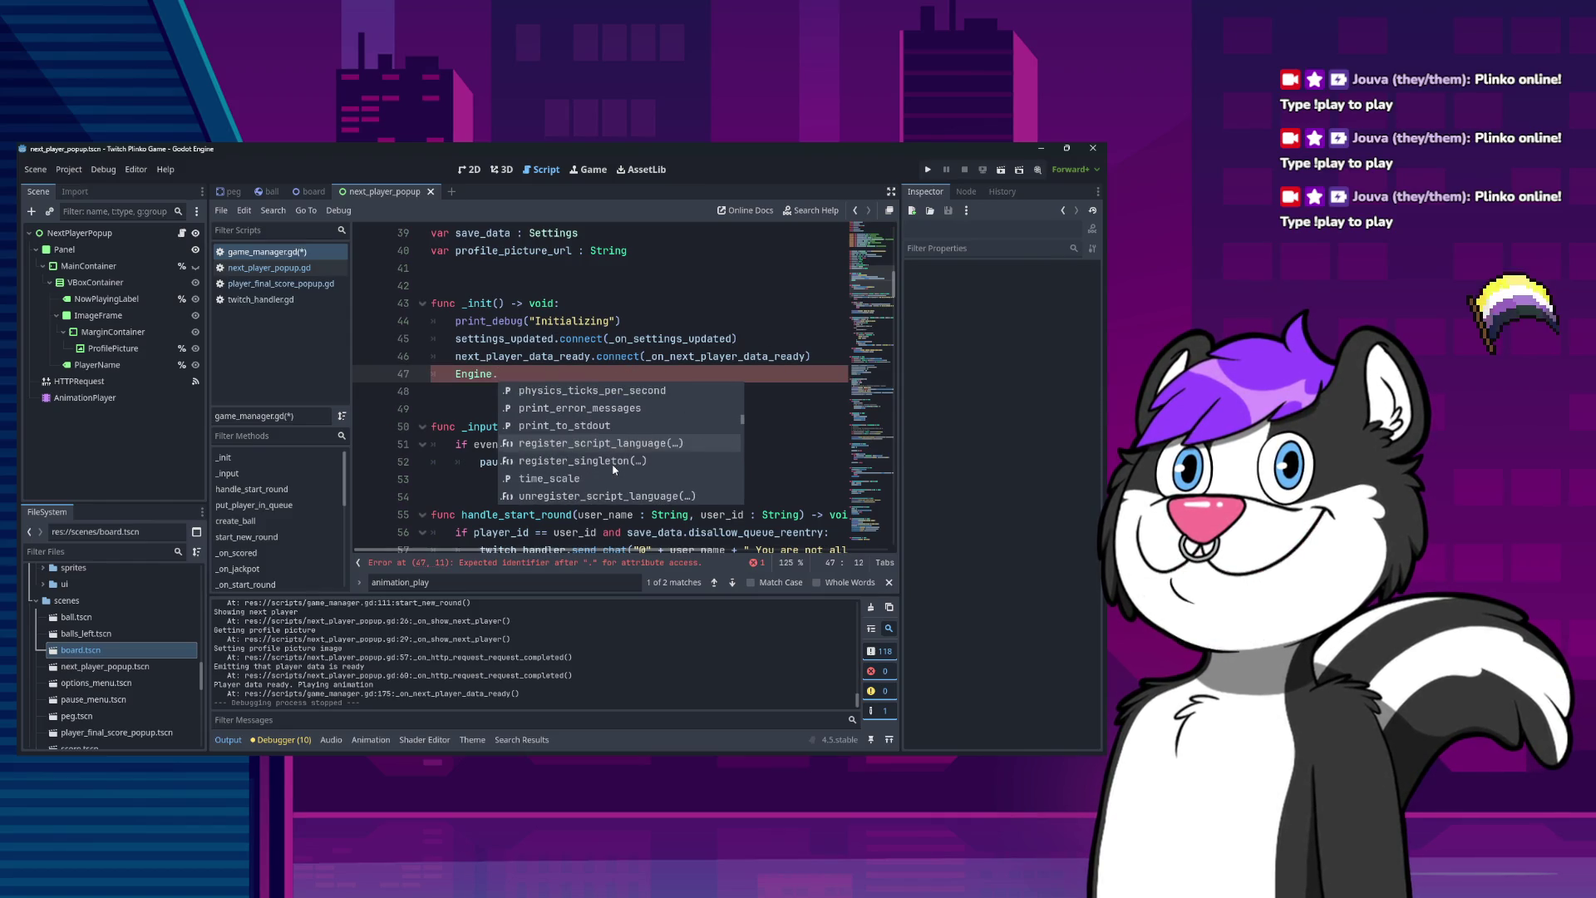
text(re)
key(BackSpace)
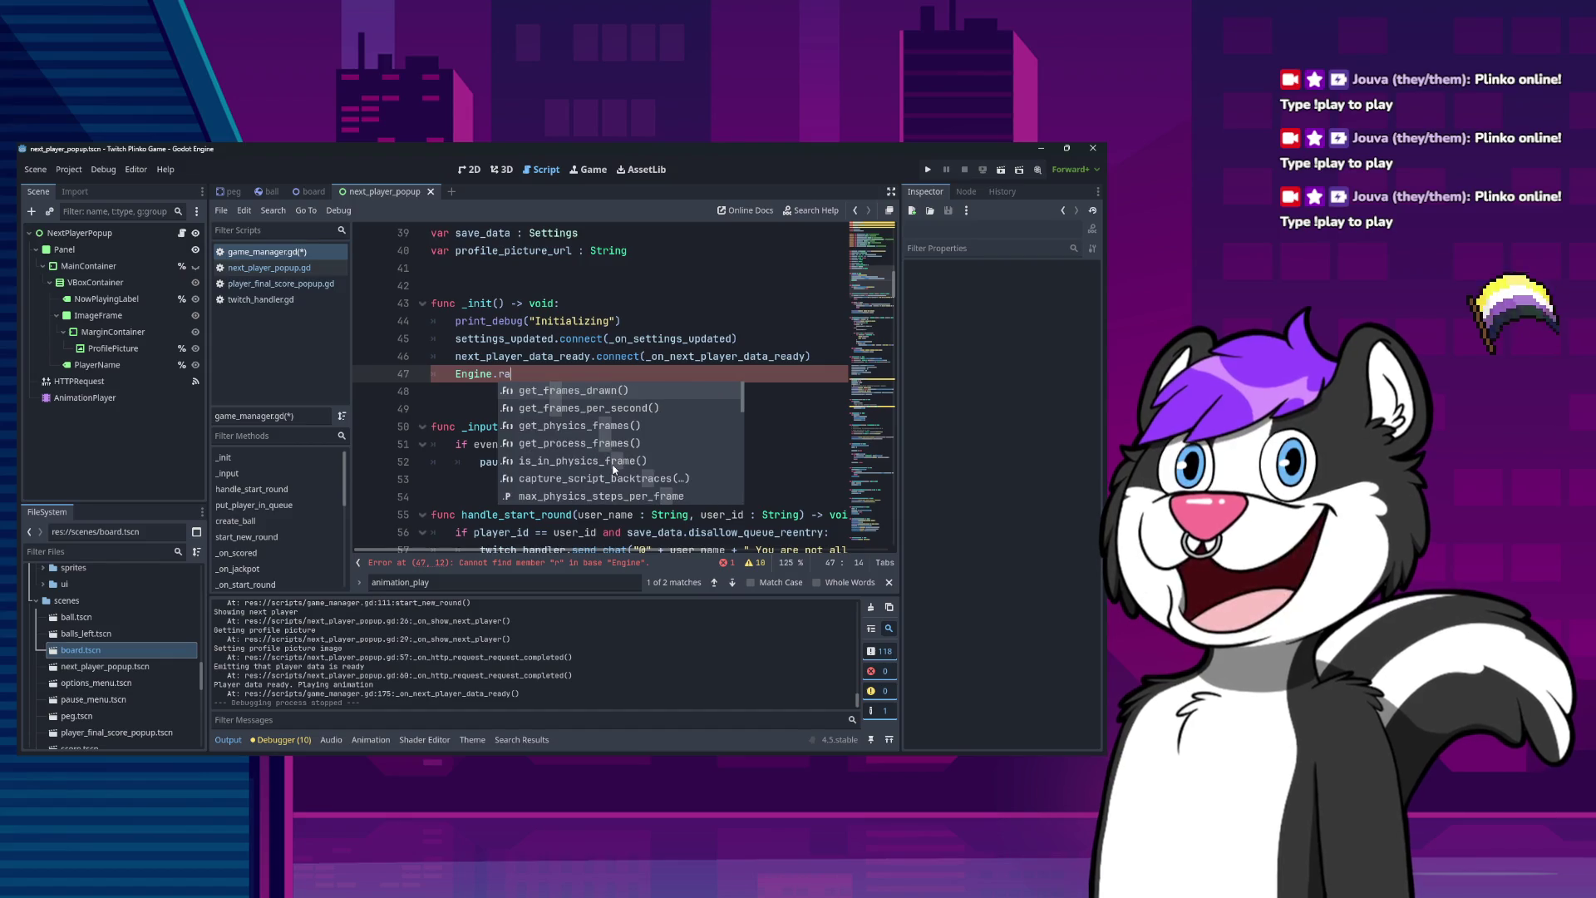
text(a)
scroll(587, 445, down, 5)
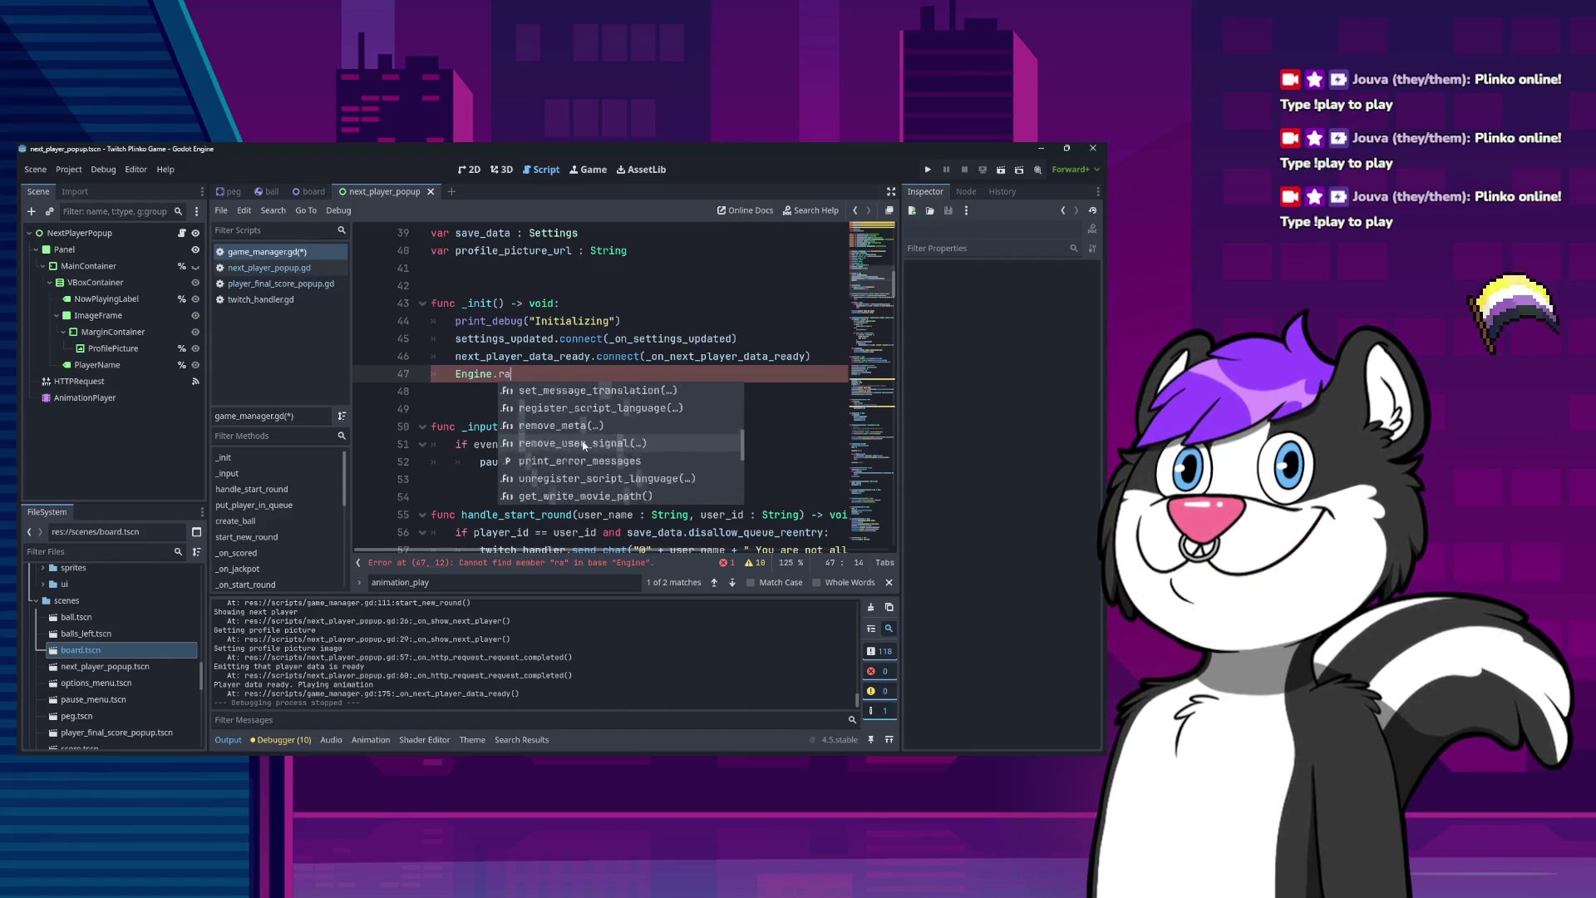
key(BackSpace)
key(BackSpace)
text(sc)
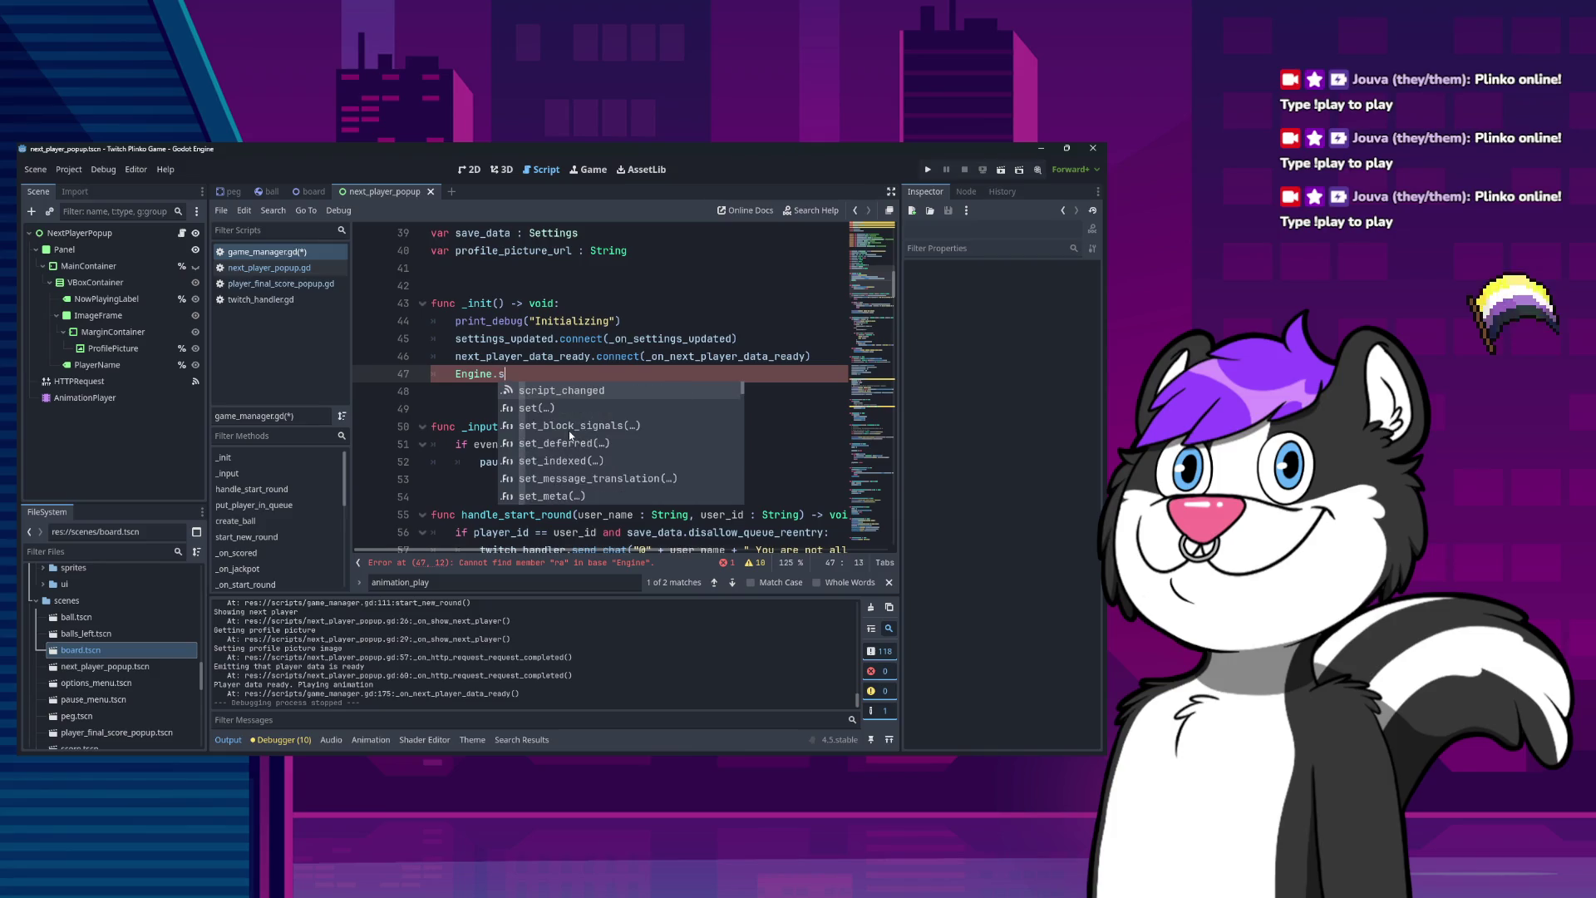
key(BackSpace)
key(BackSpace)
text(tim)
key(Return)
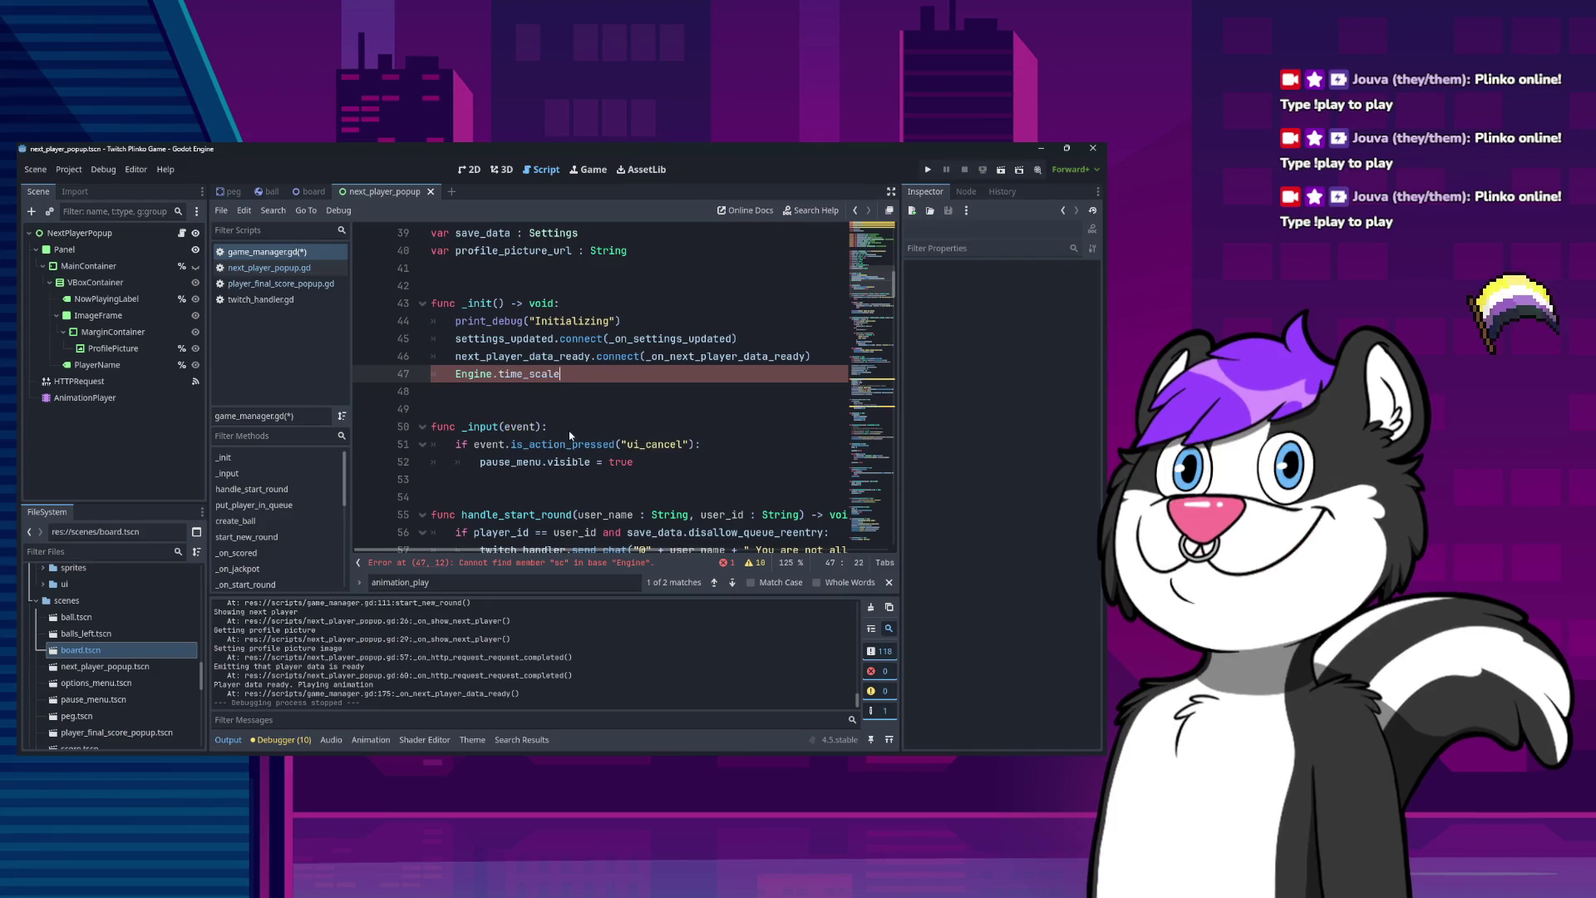
text(= 0.25)
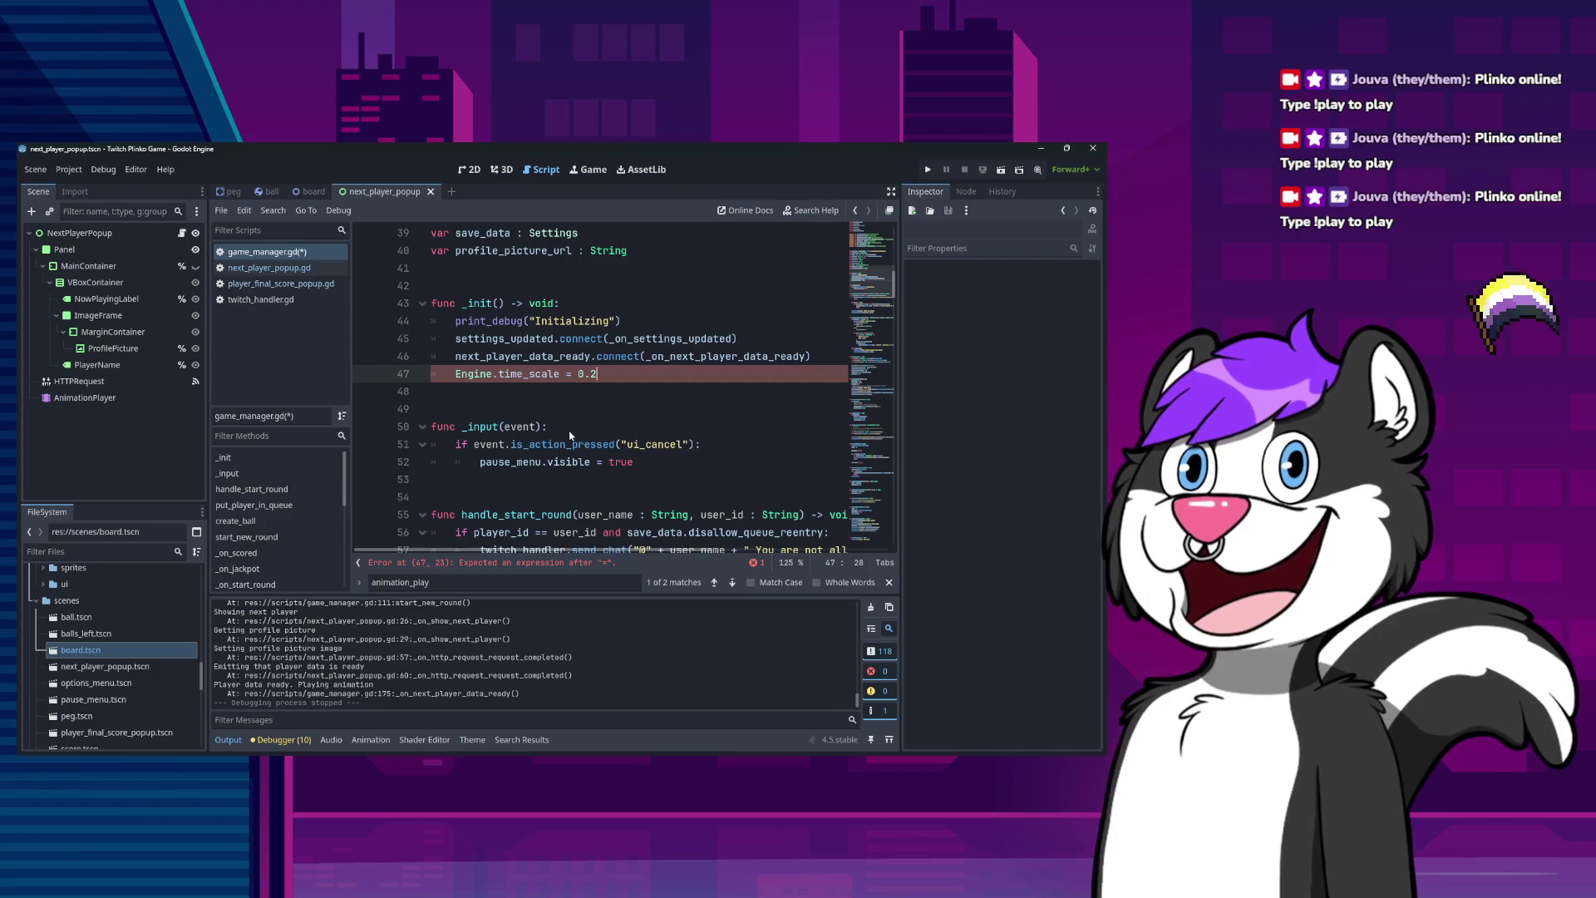
Save game_manager.gd and run the game at quarter speed.
key(ctrl+s)
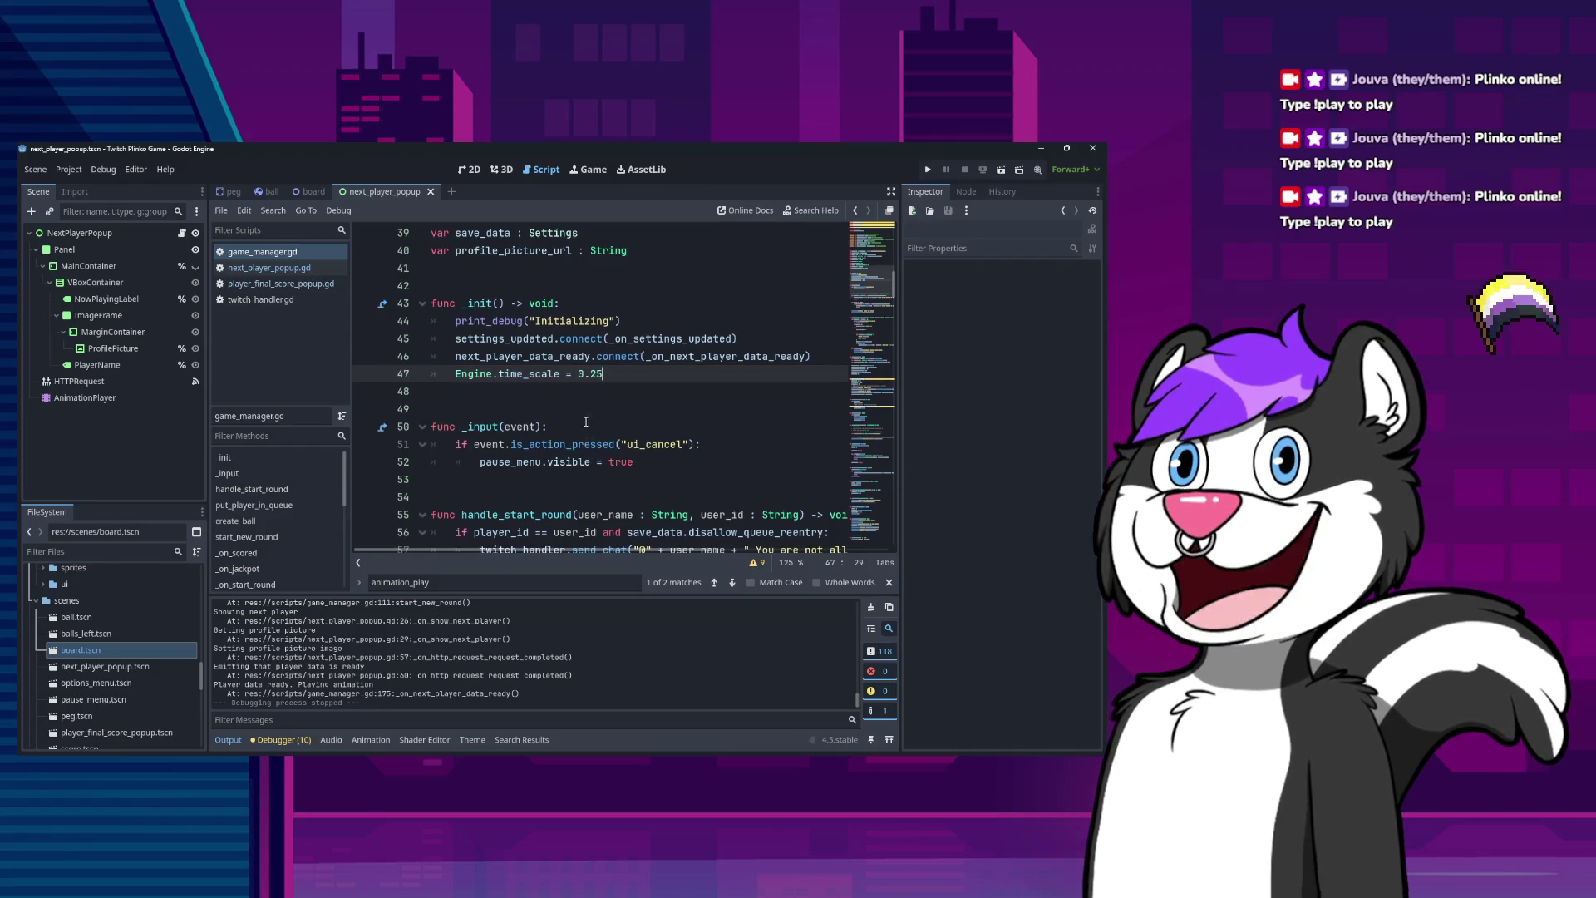
key(Down)
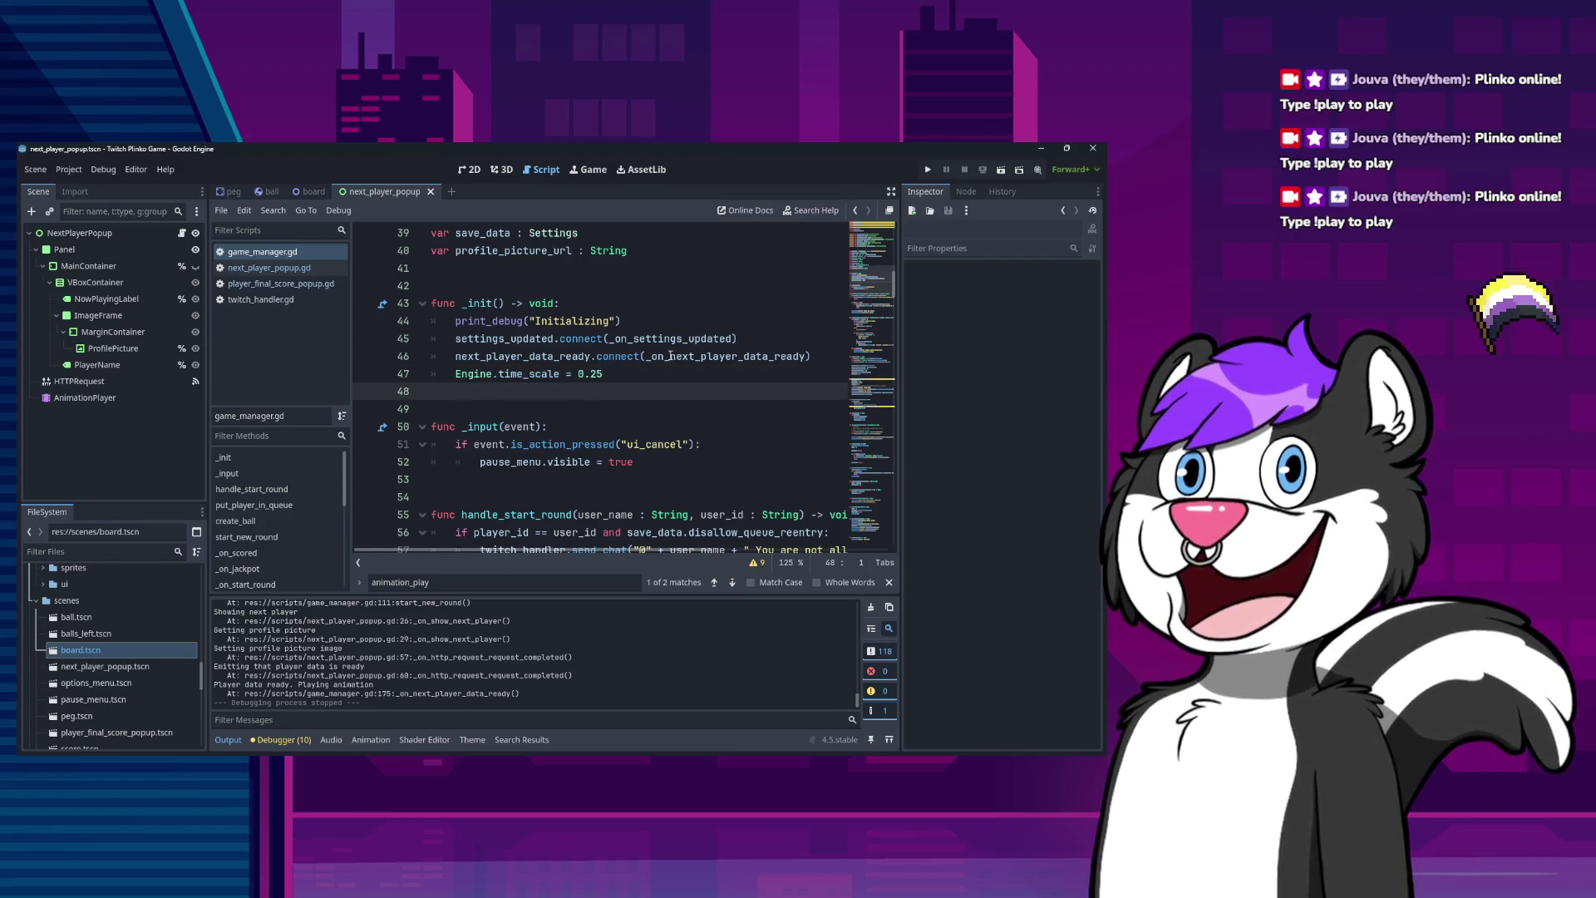
click(928, 168)
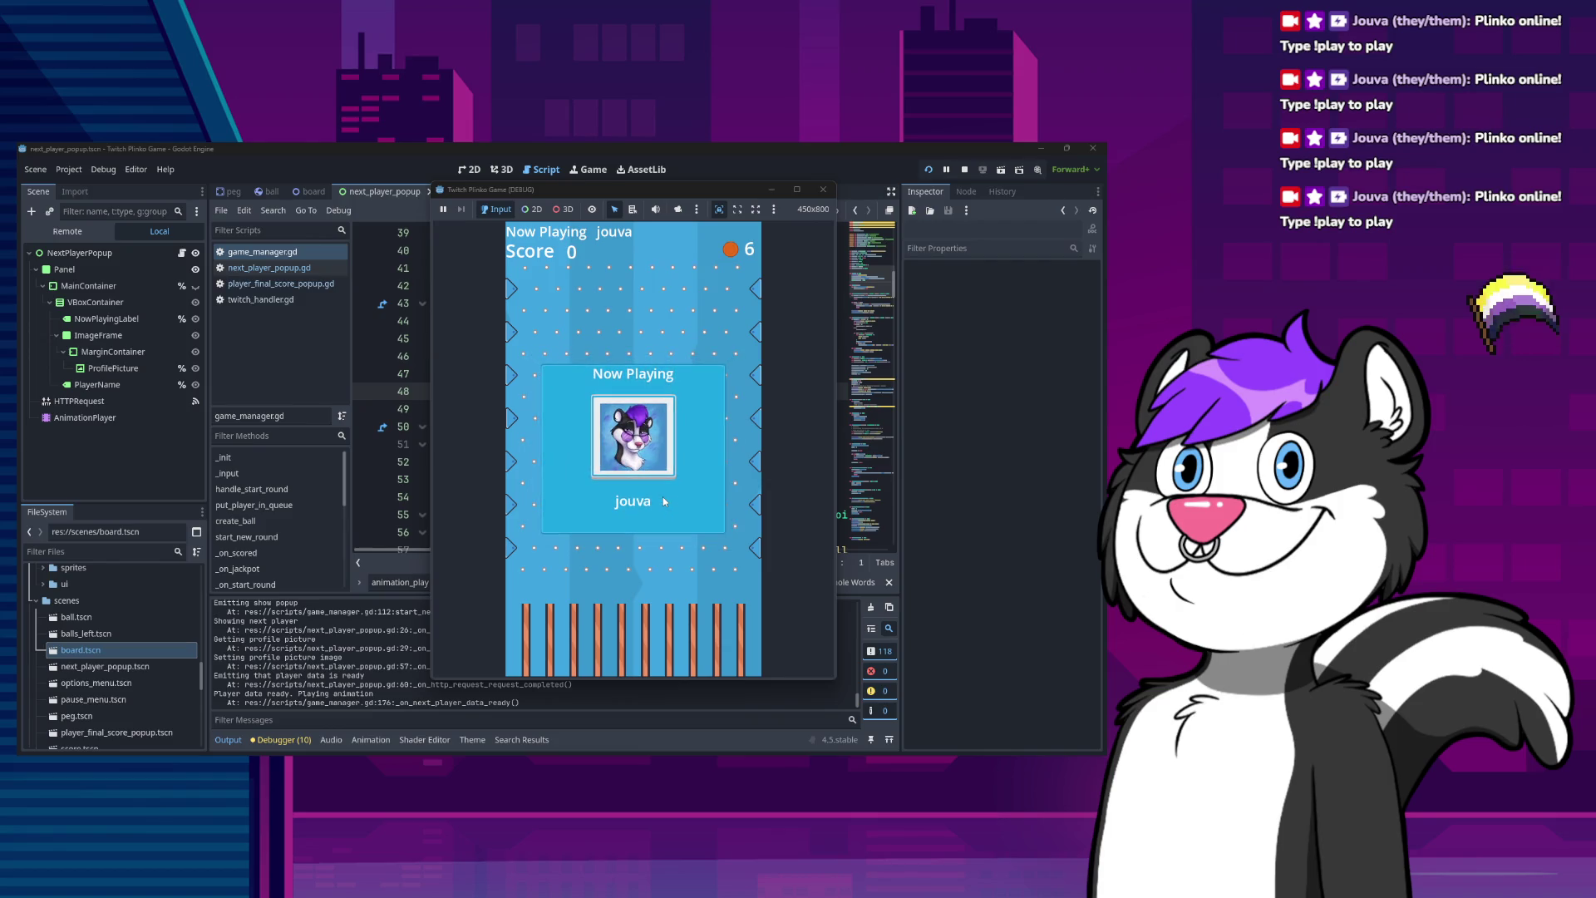
click(823, 190)
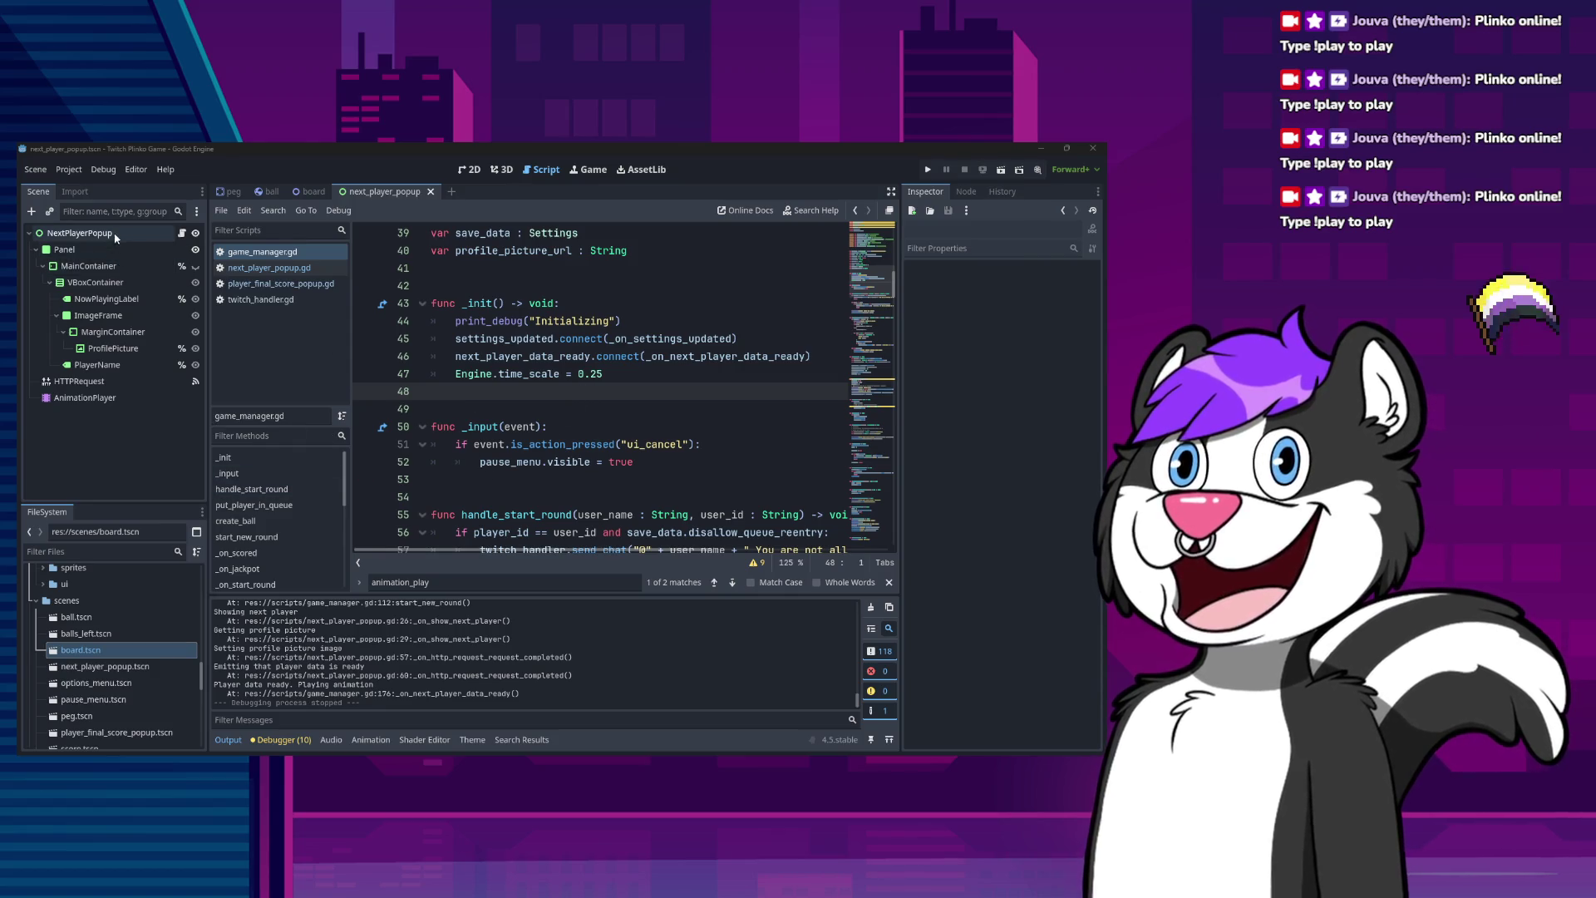
Open the NextPlayerPopup script and select the MainContainer node.
click(163, 234)
click(181, 233)
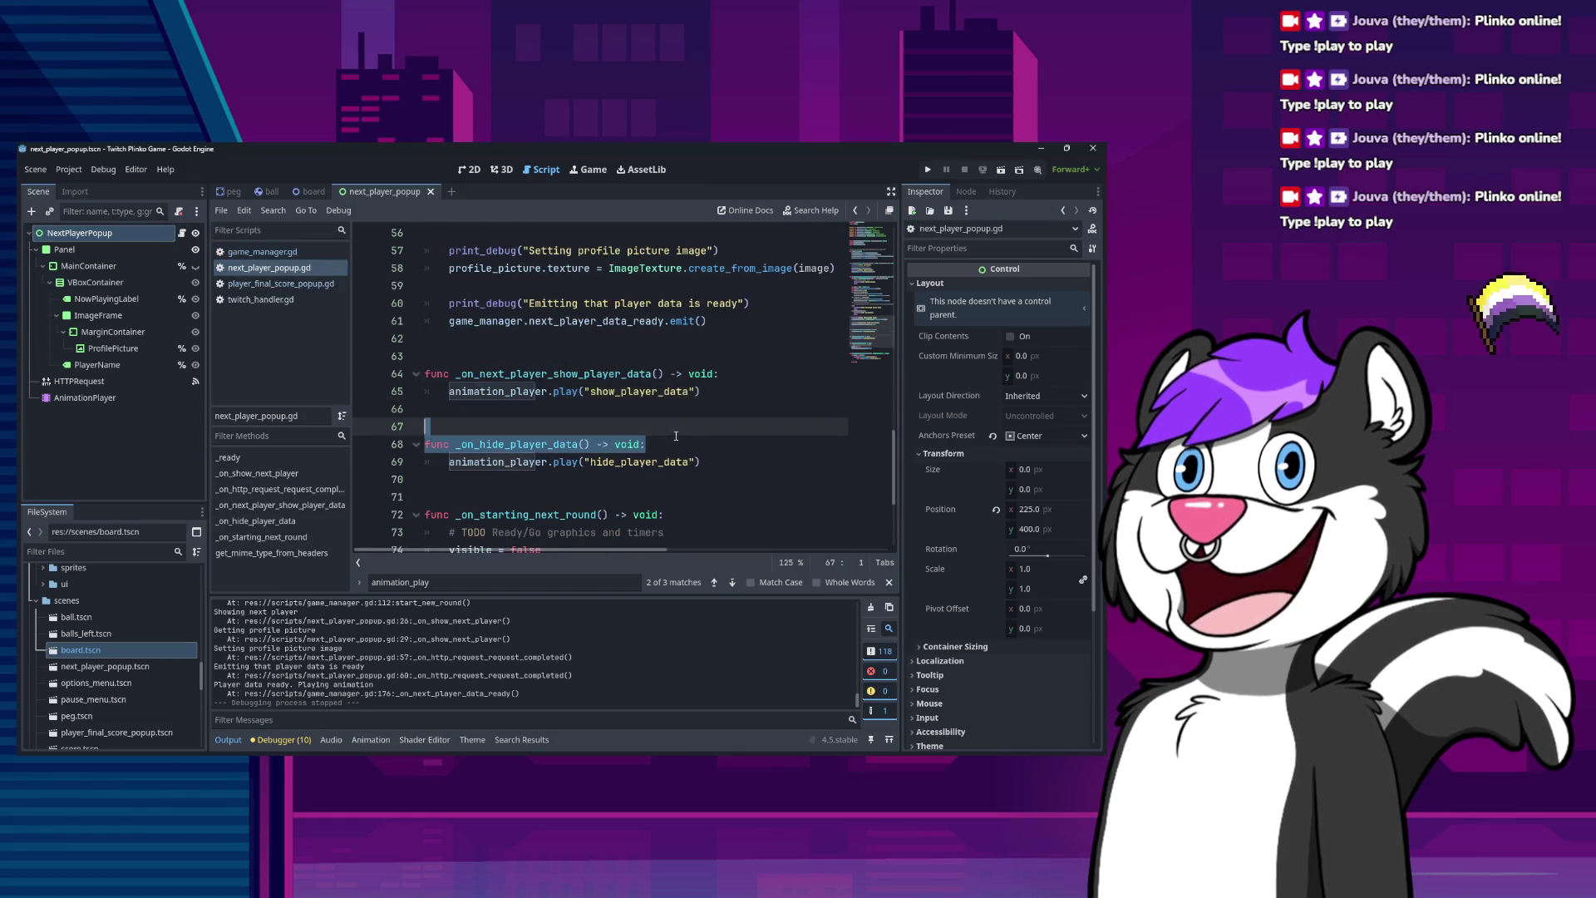
click(100, 266)
click(622, 374)
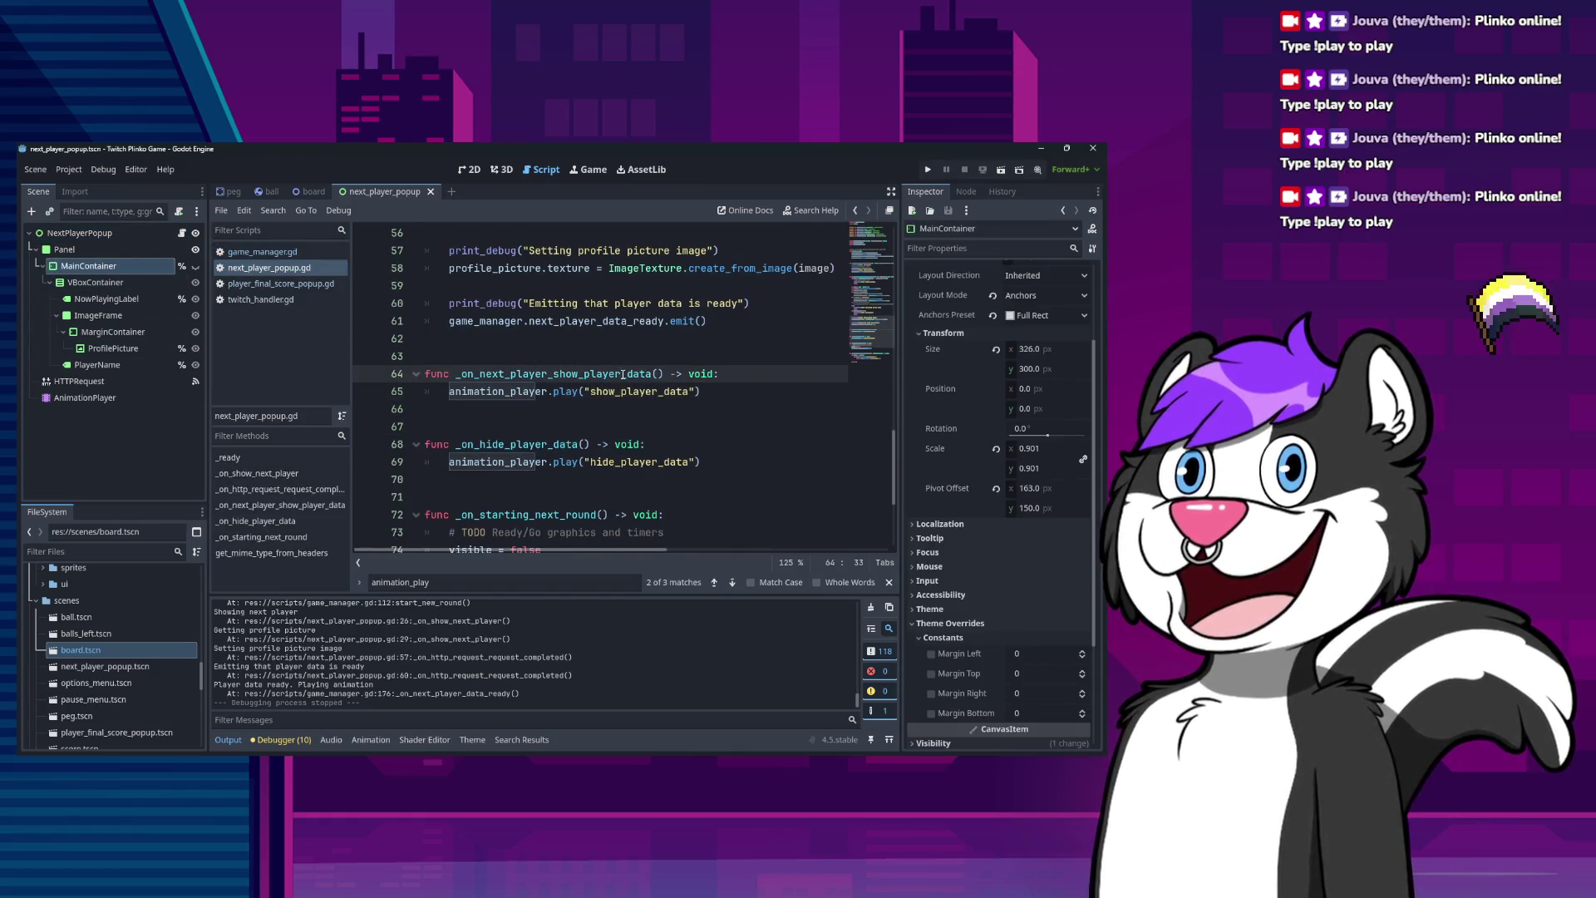
Find main_container and uncomment line 27, main_container.visible = false.
key(ctrl+f)
text(main_con)
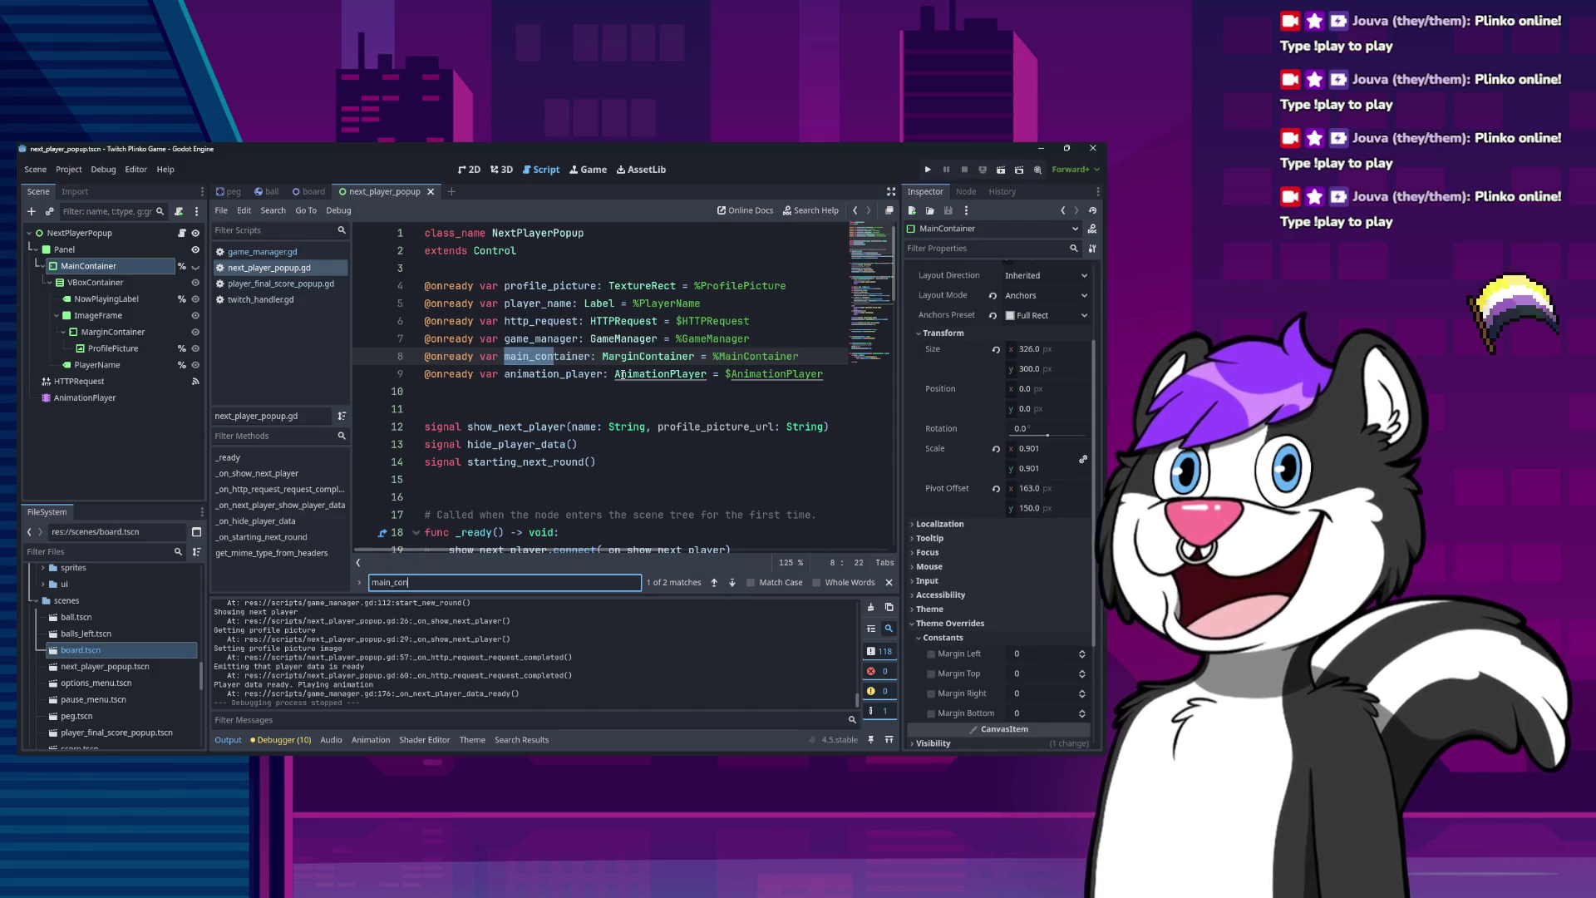
text(tainer)
key(Return)
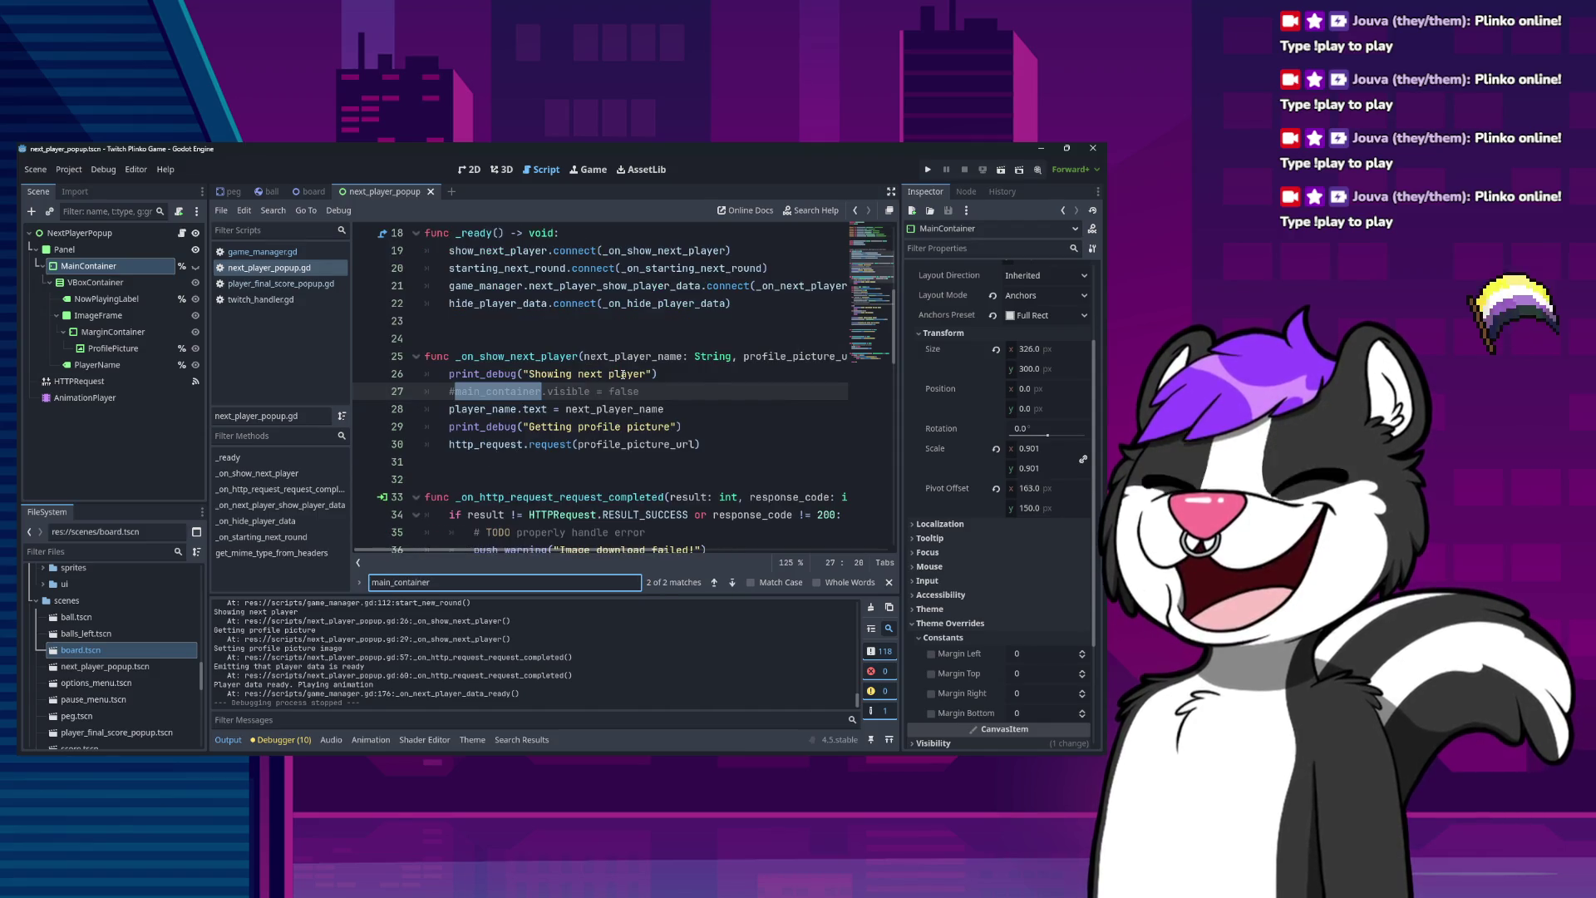
key(Return)
key(Return)
key(Return)
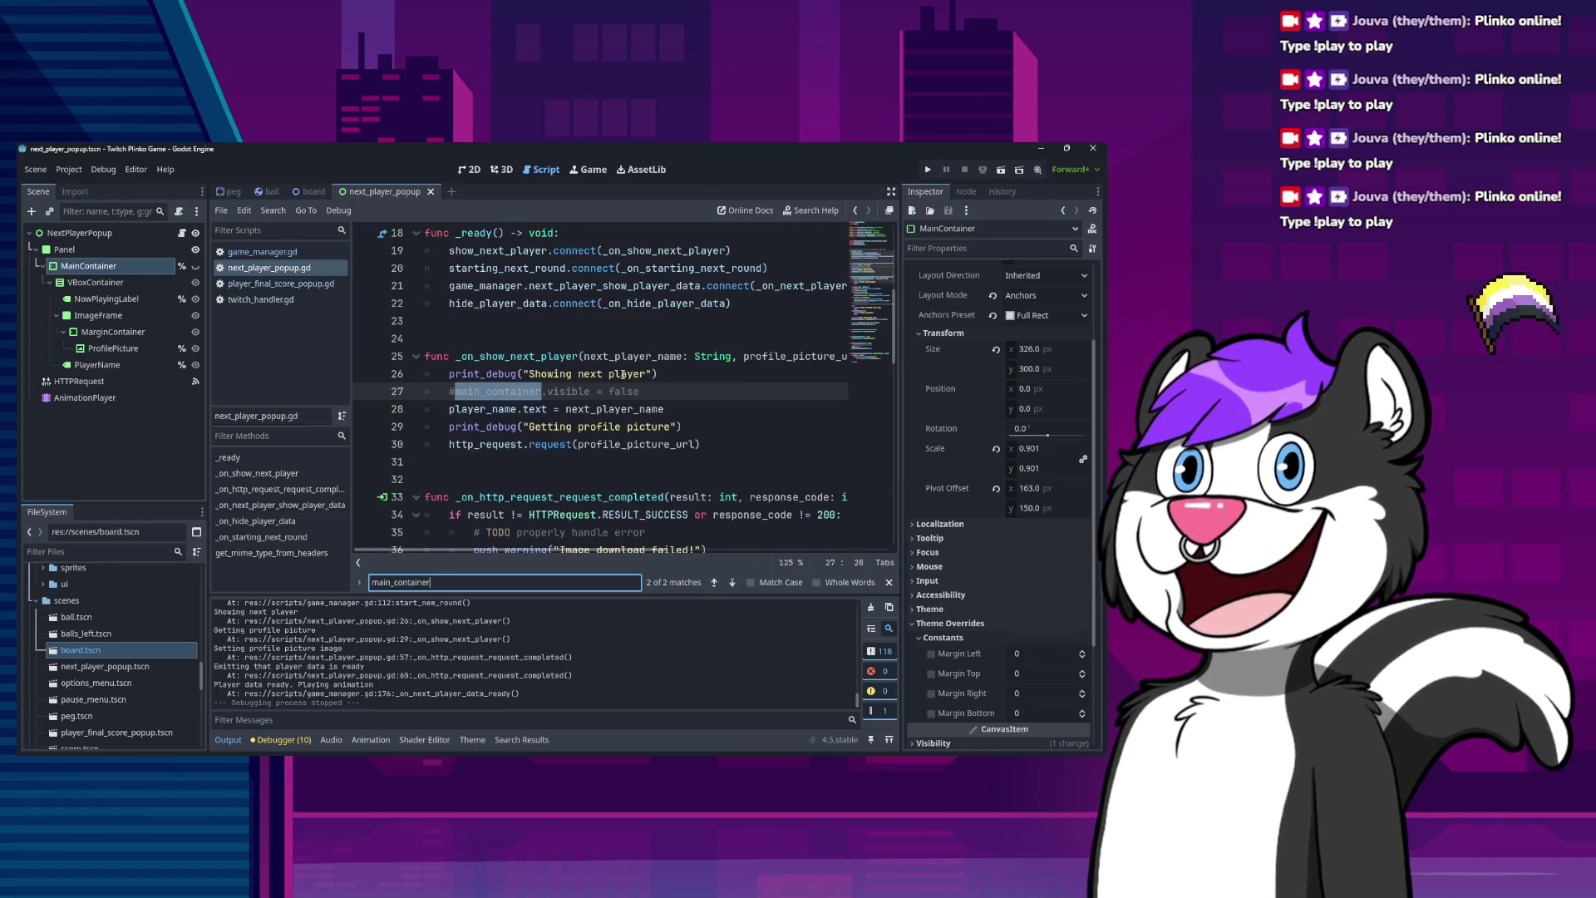
key(Escape)
key(Left)
key(BackSpace)
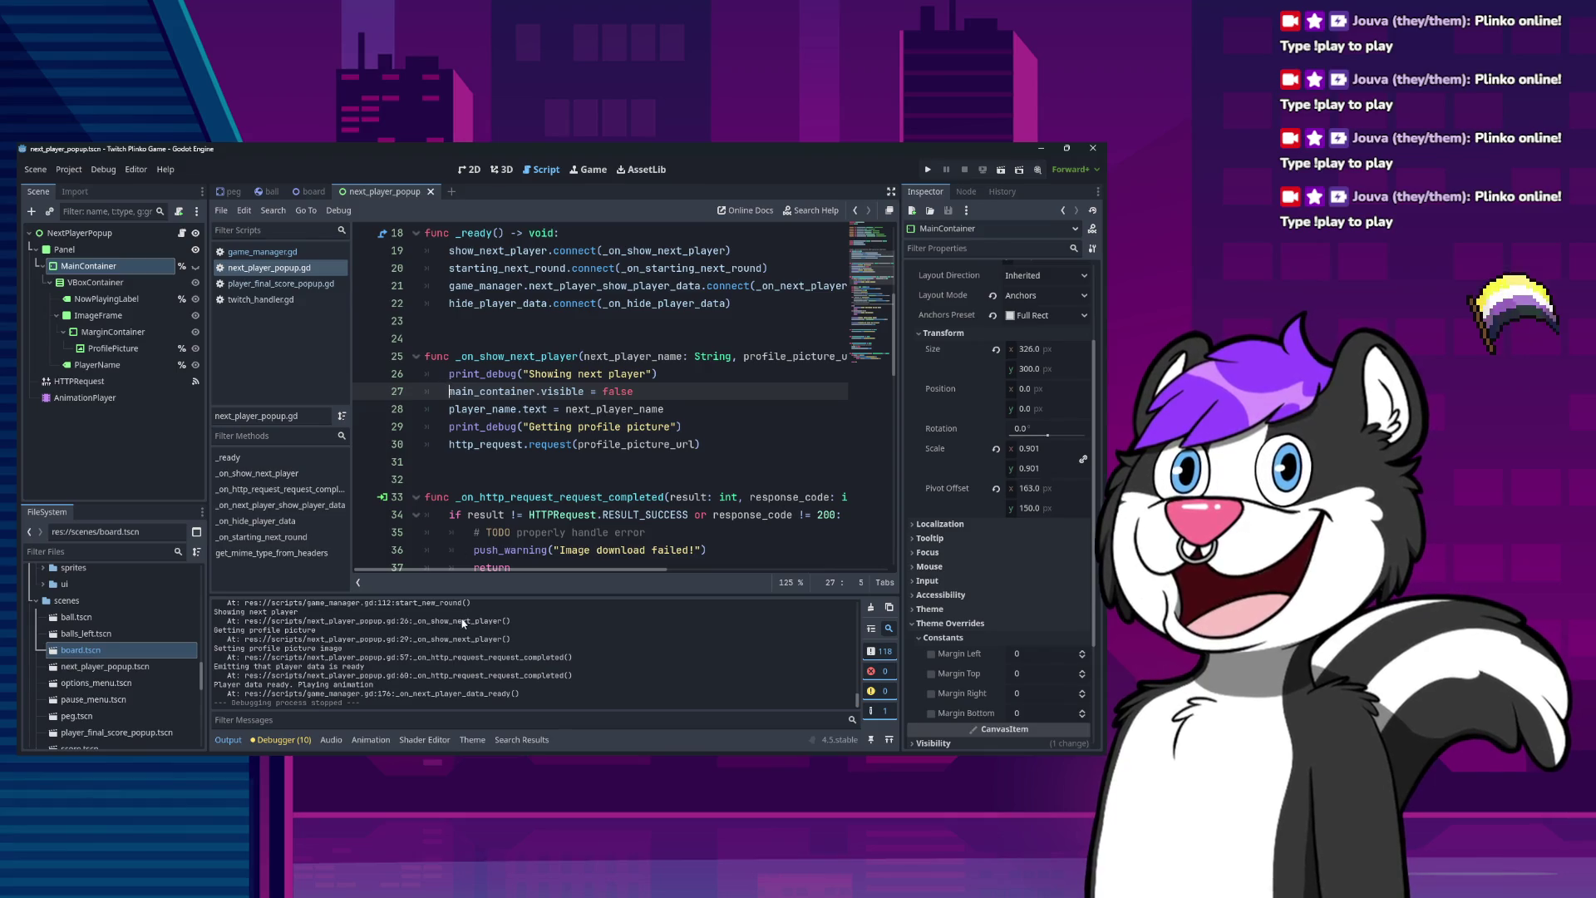
In the popup's RESET animation, turn the visible key's value off.
click(83, 397)
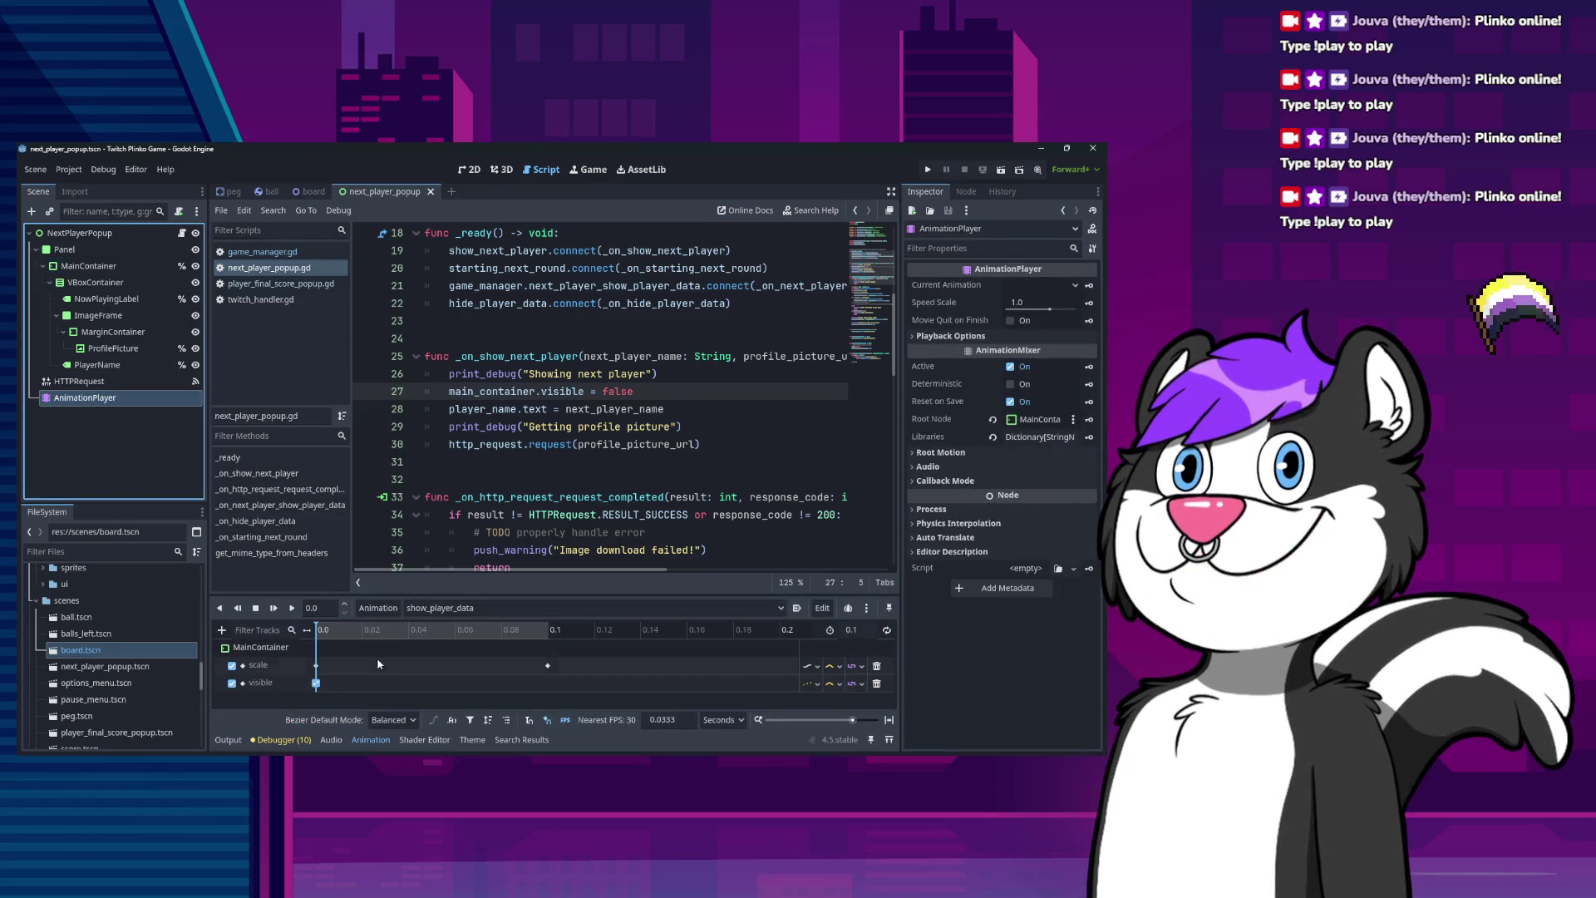
click(447, 608)
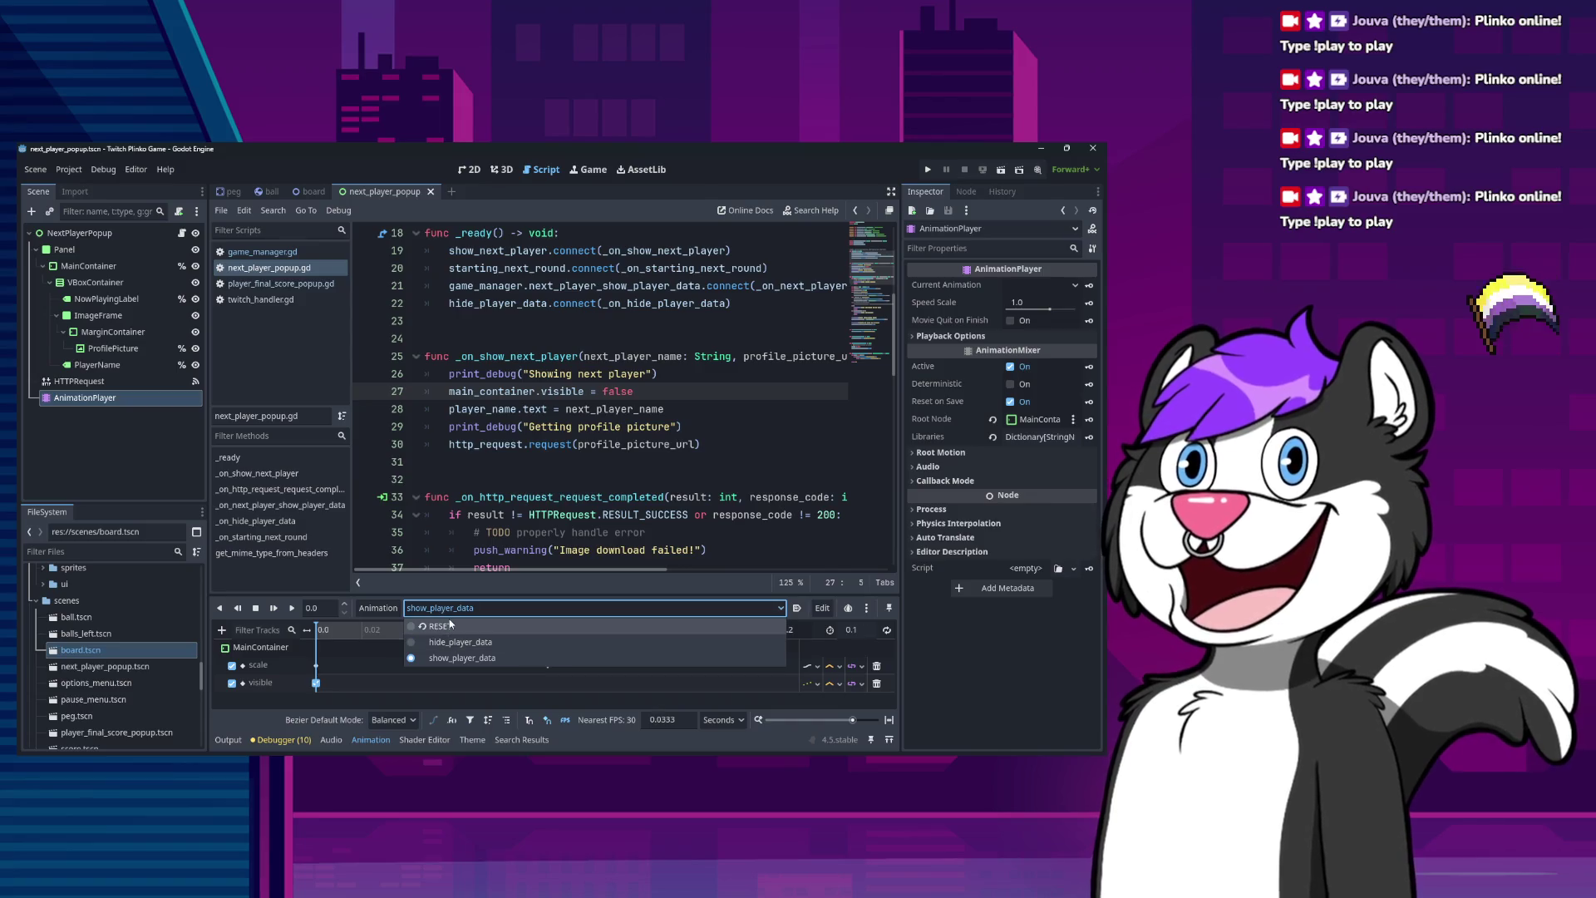
click(440, 626)
click(316, 682)
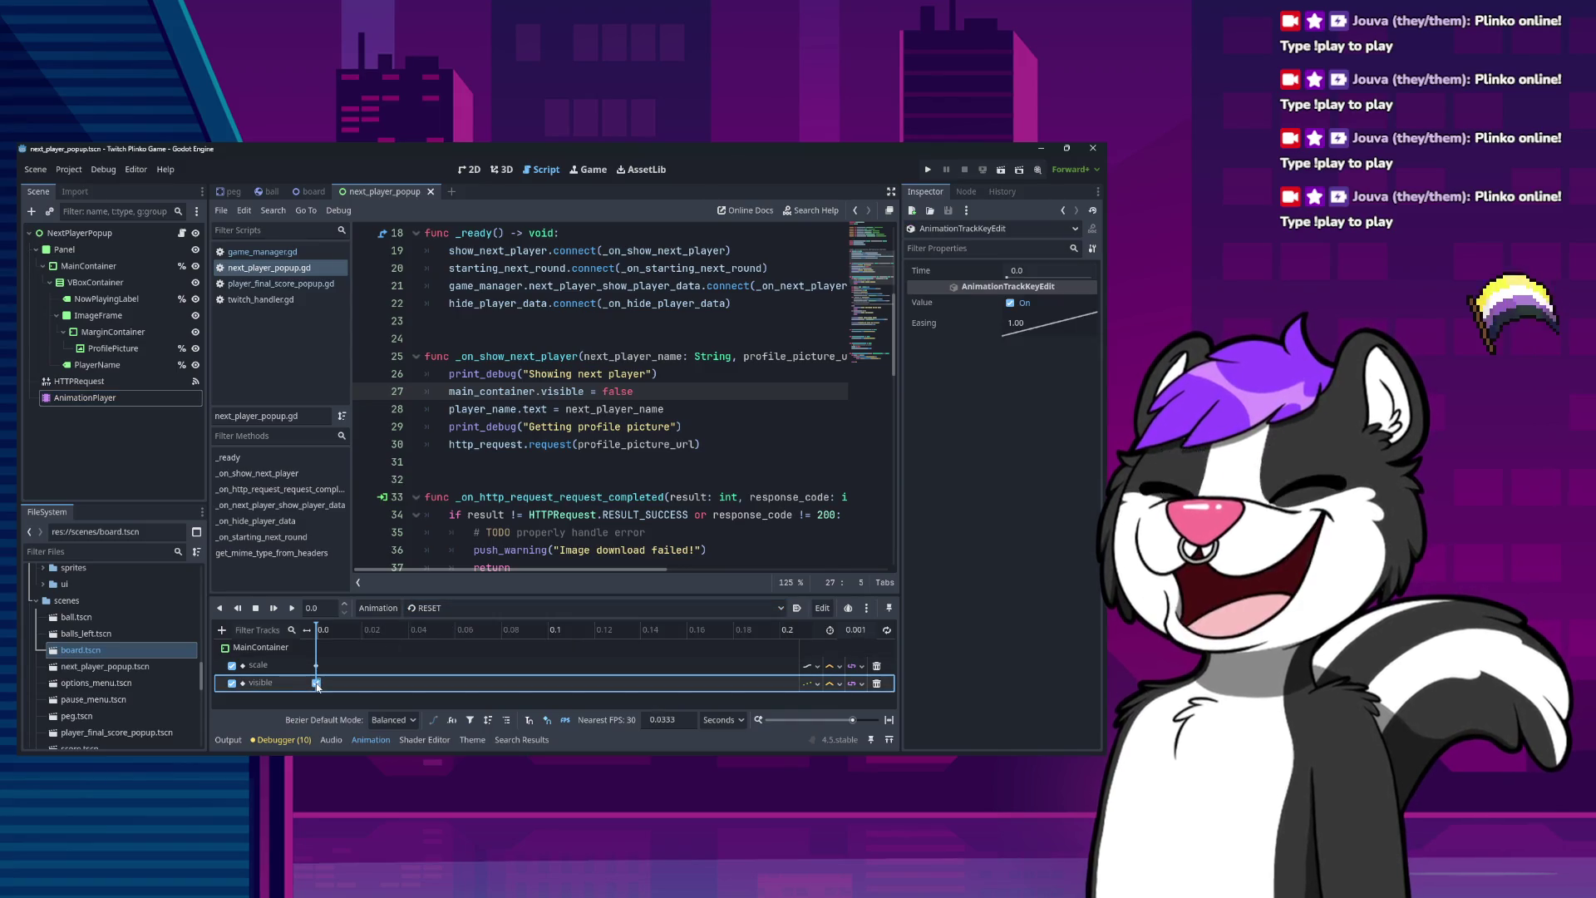
right_click(316, 685)
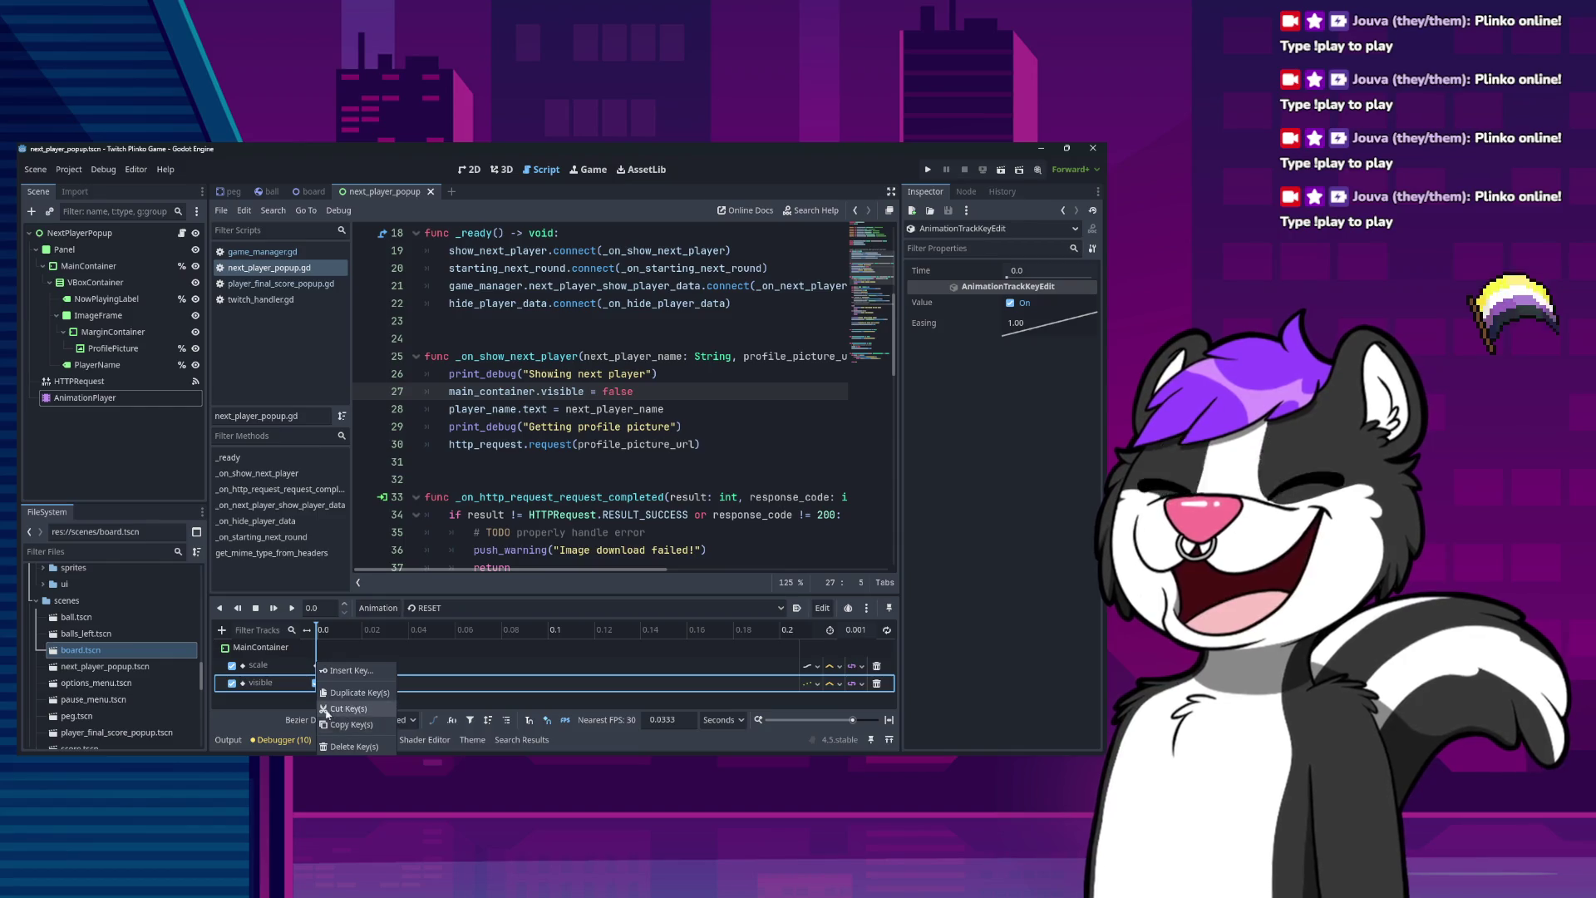
click(337, 693)
click(1009, 303)
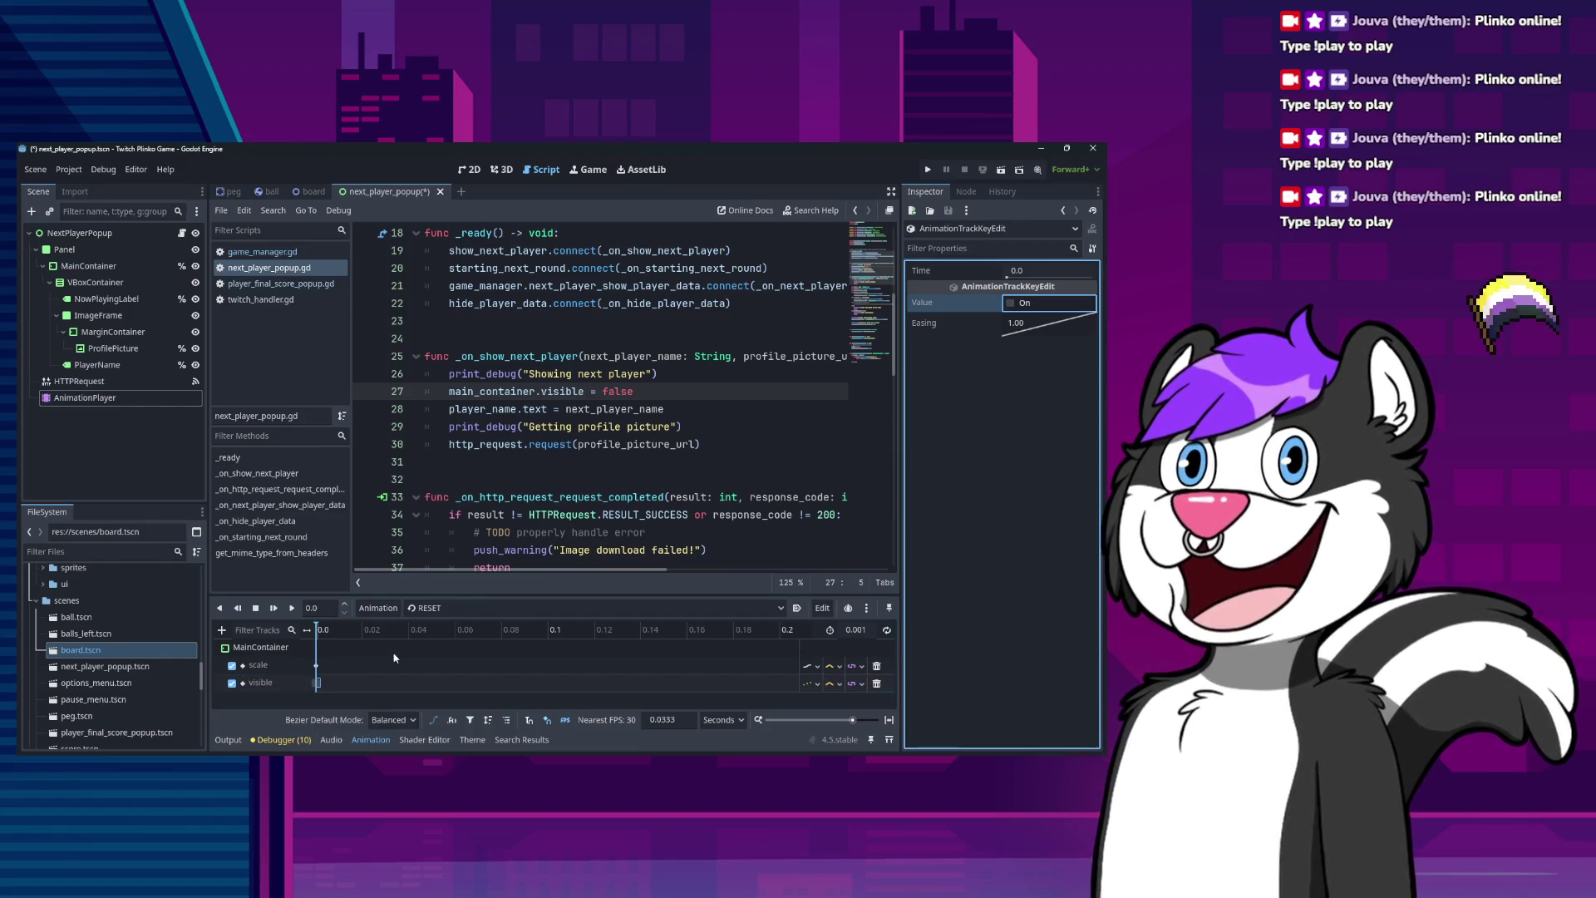
Set the RESET scale key to 0.05 by 0.05, save, and re-comment line 27.
click(316, 665)
click(1044, 303)
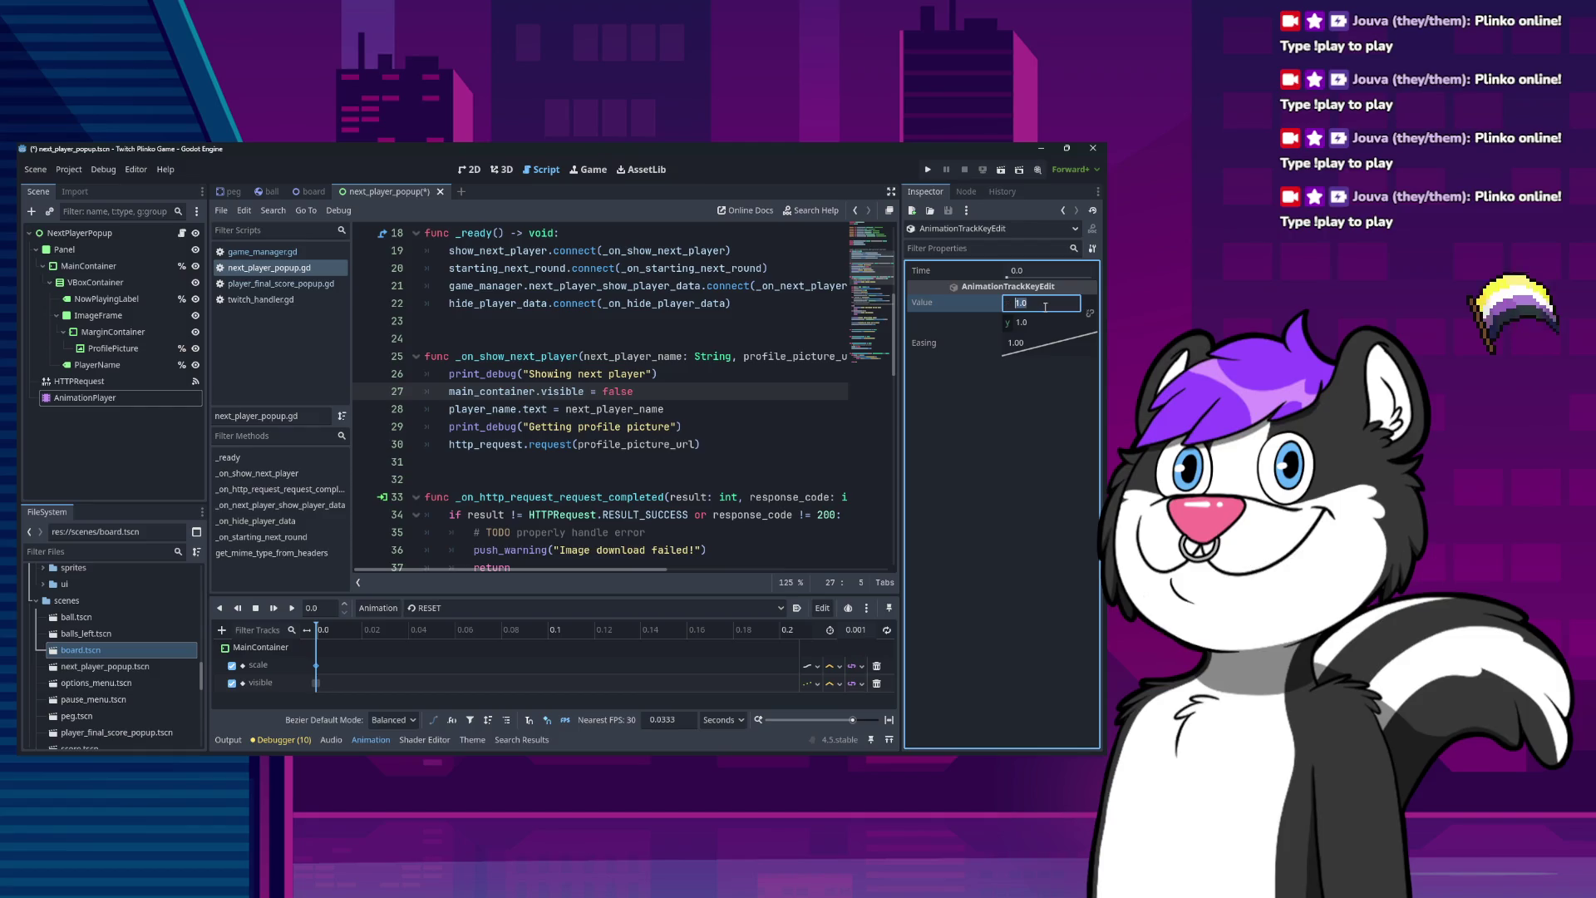
text(0.05)
key(Tab)
text(0.05)
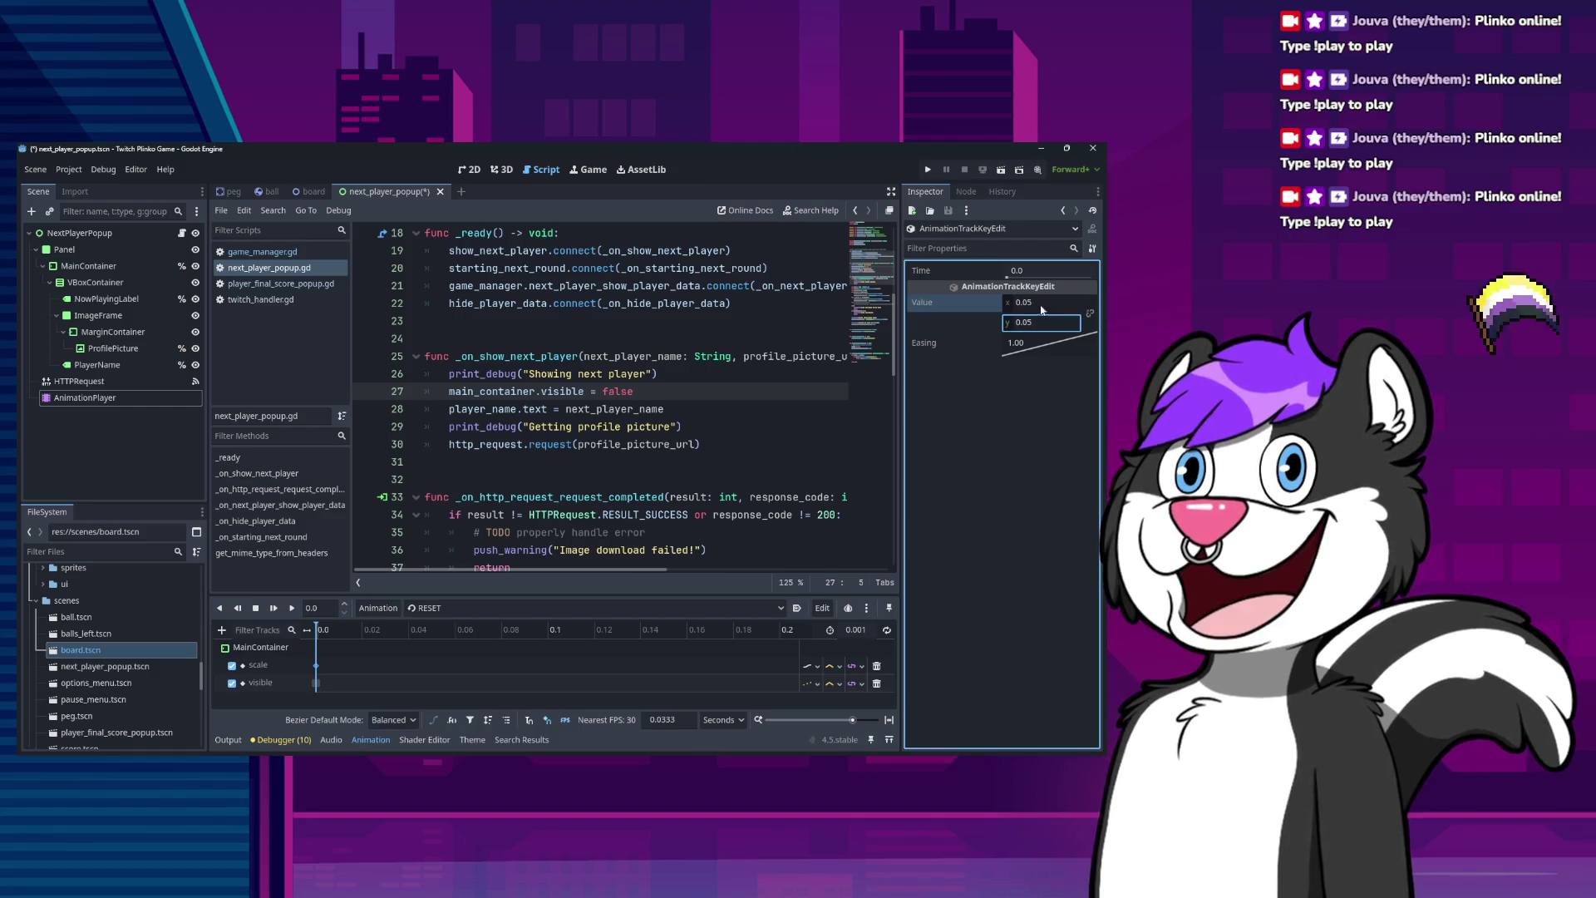
key(ctrl+s)
click(706, 394)
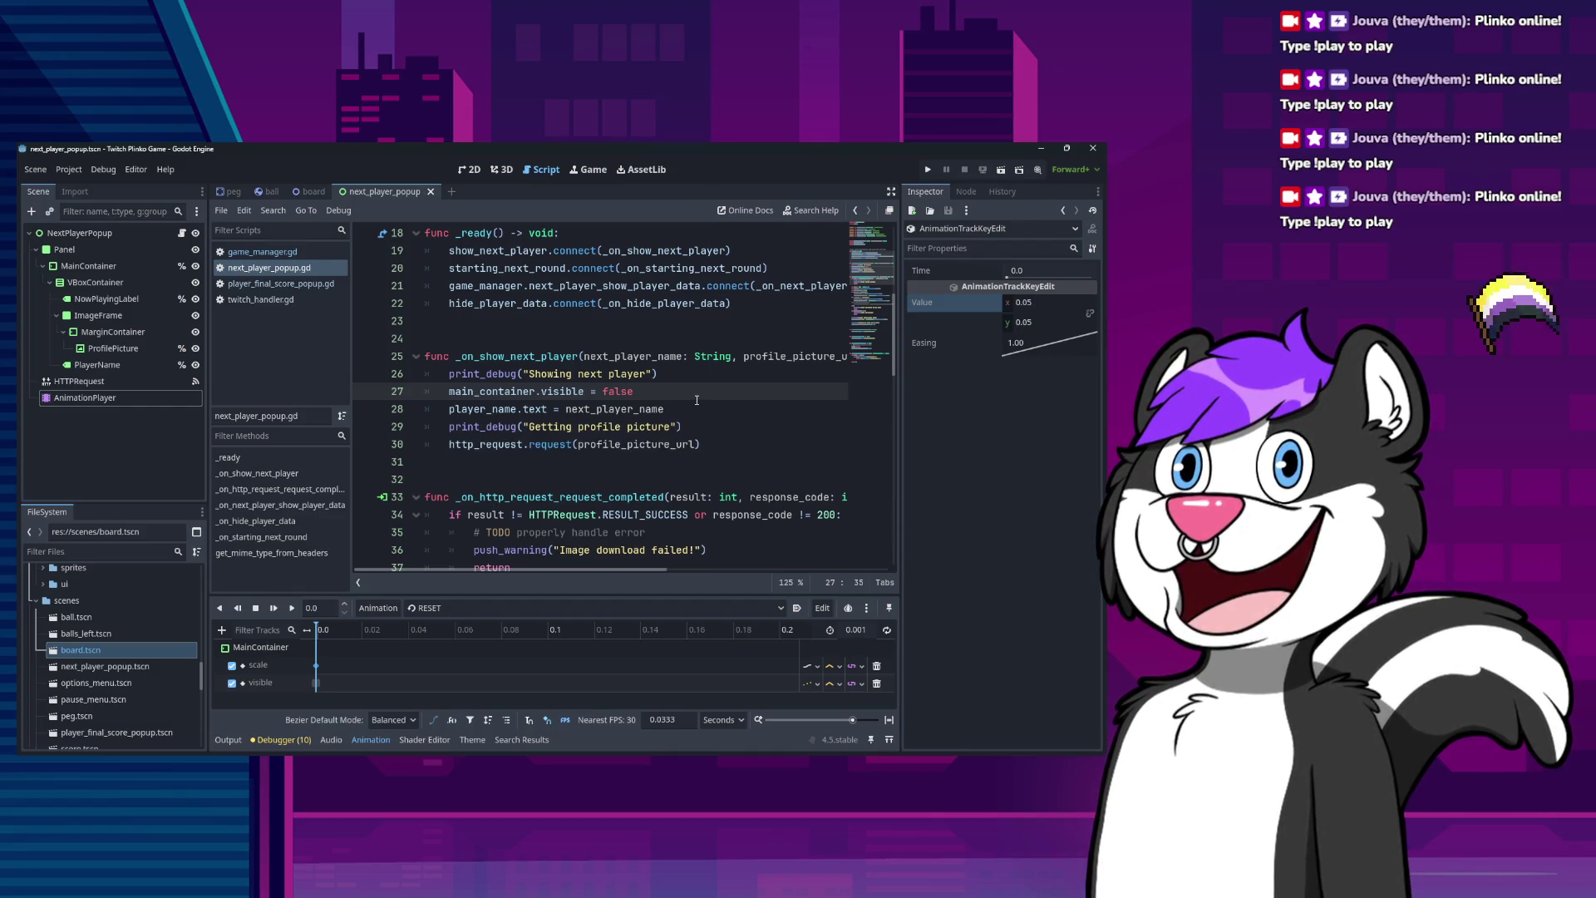
text(#)
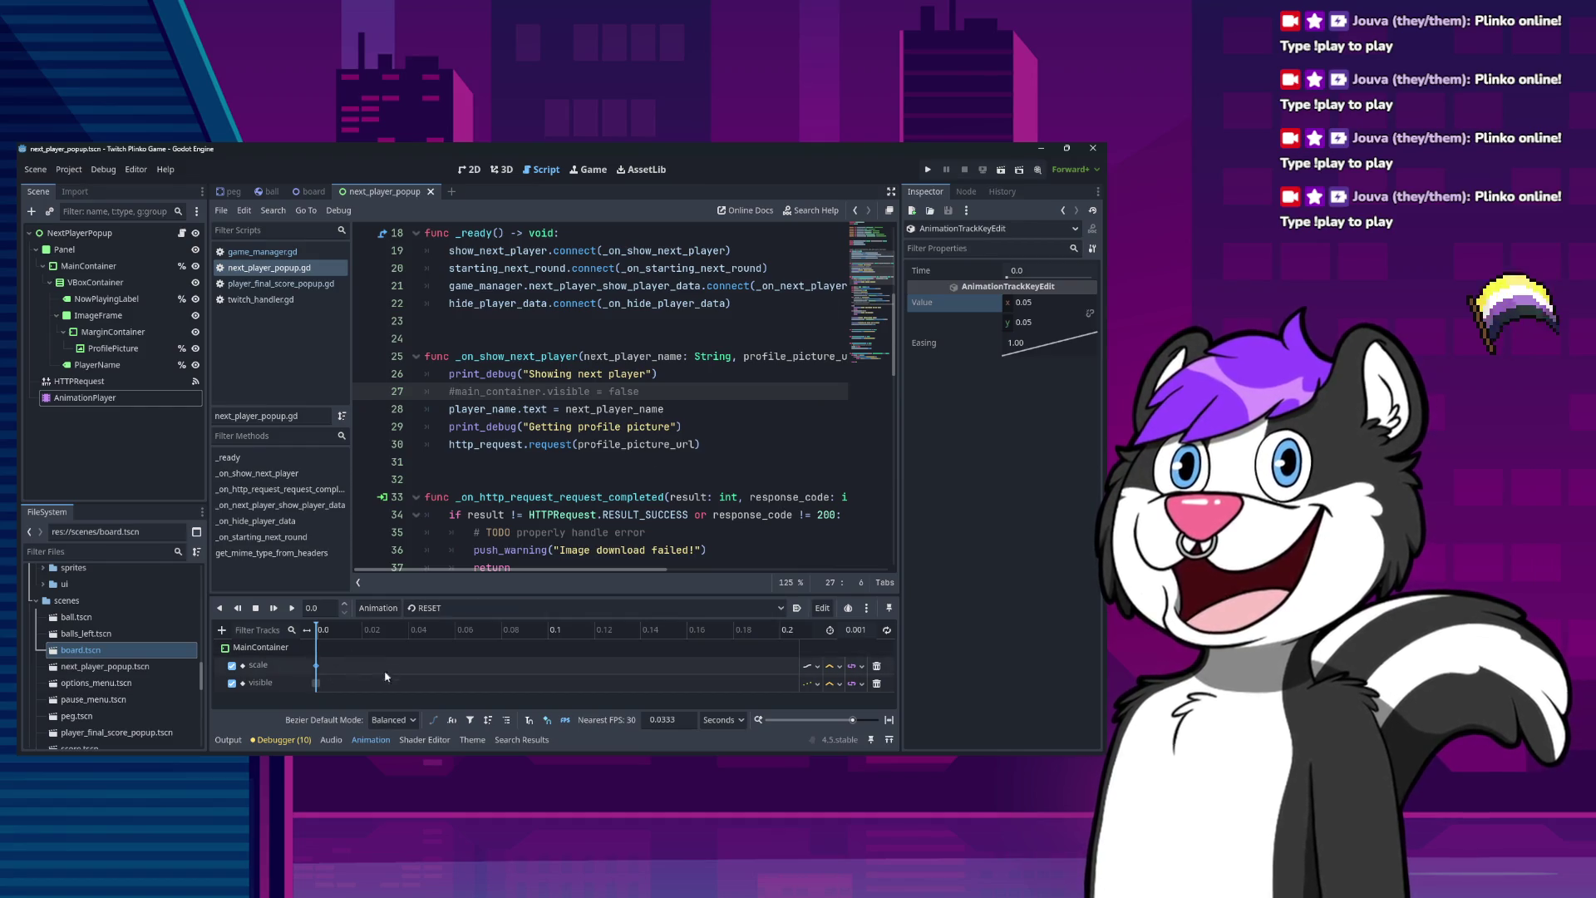
click(929, 170)
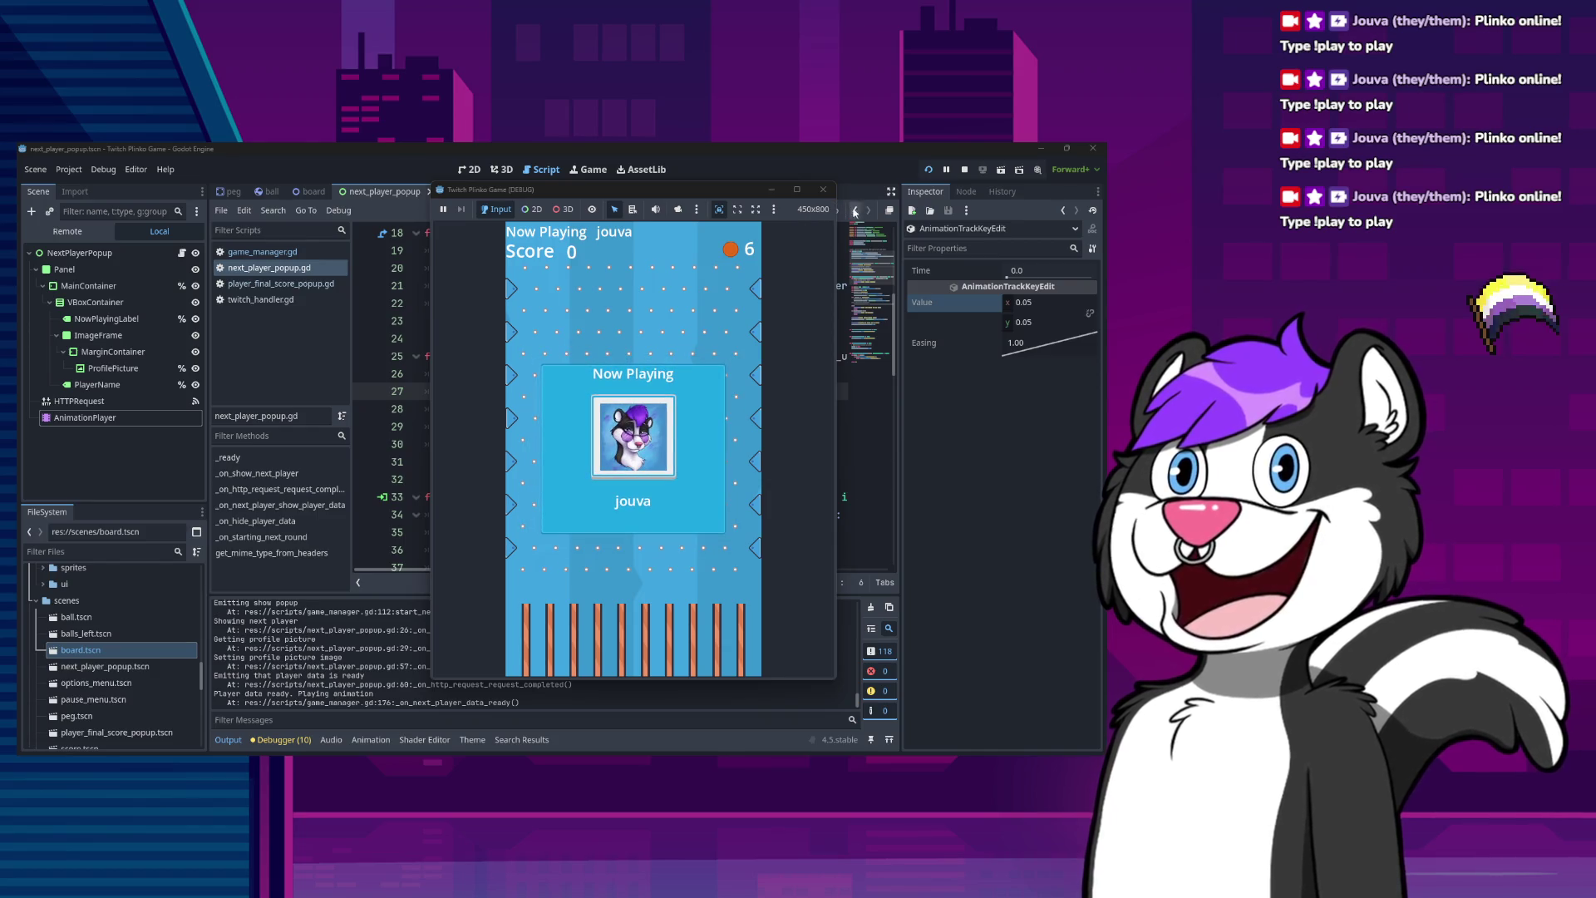
click(823, 190)
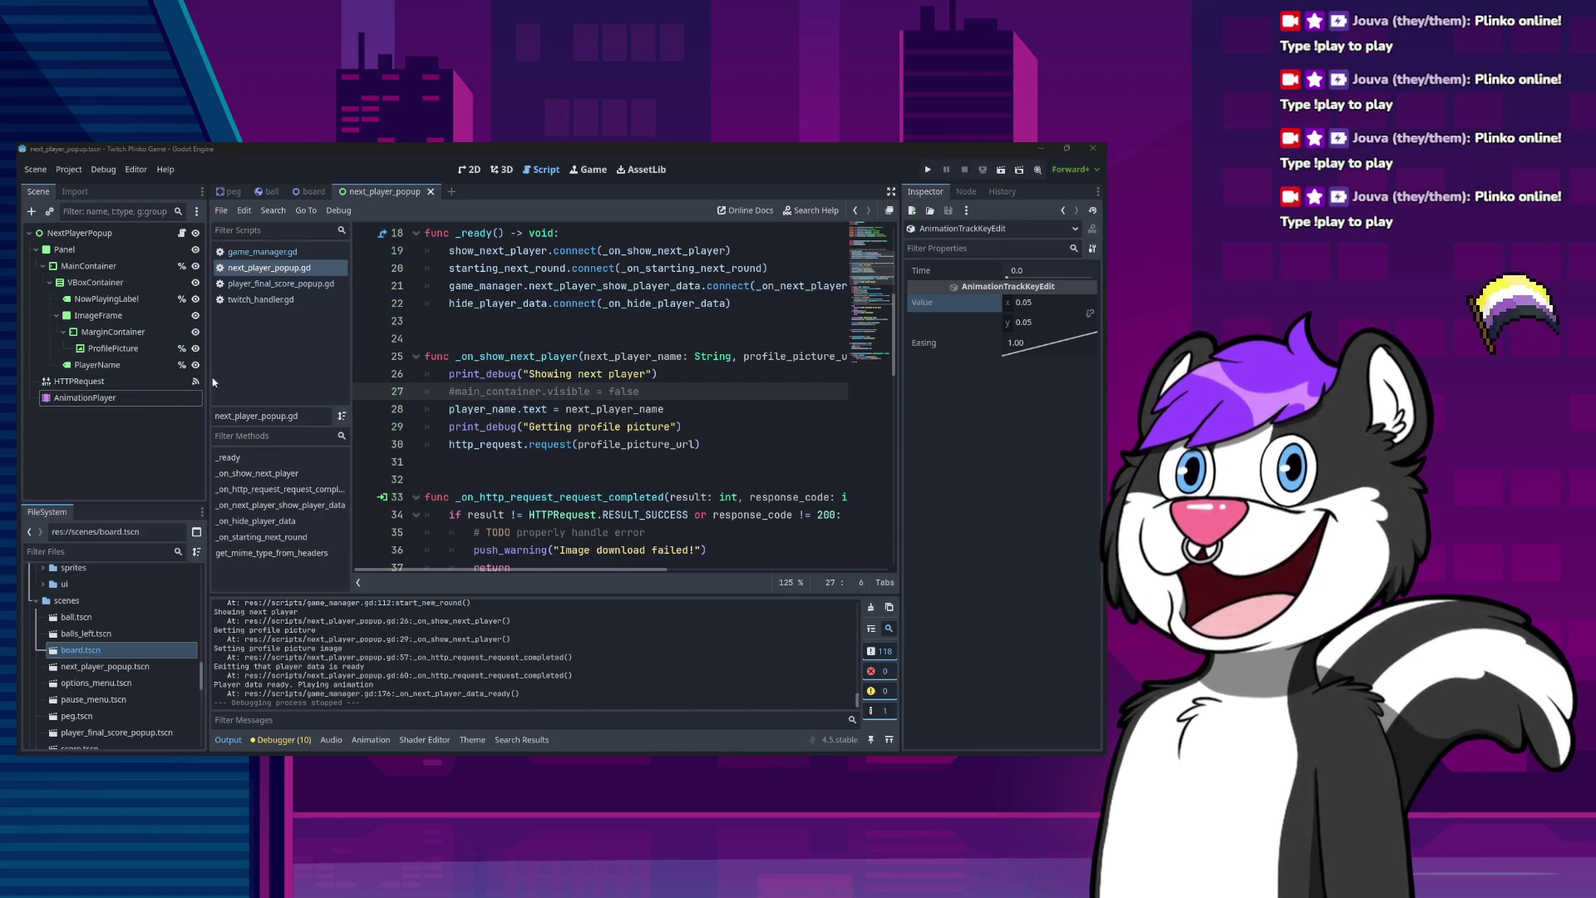
click(116, 397)
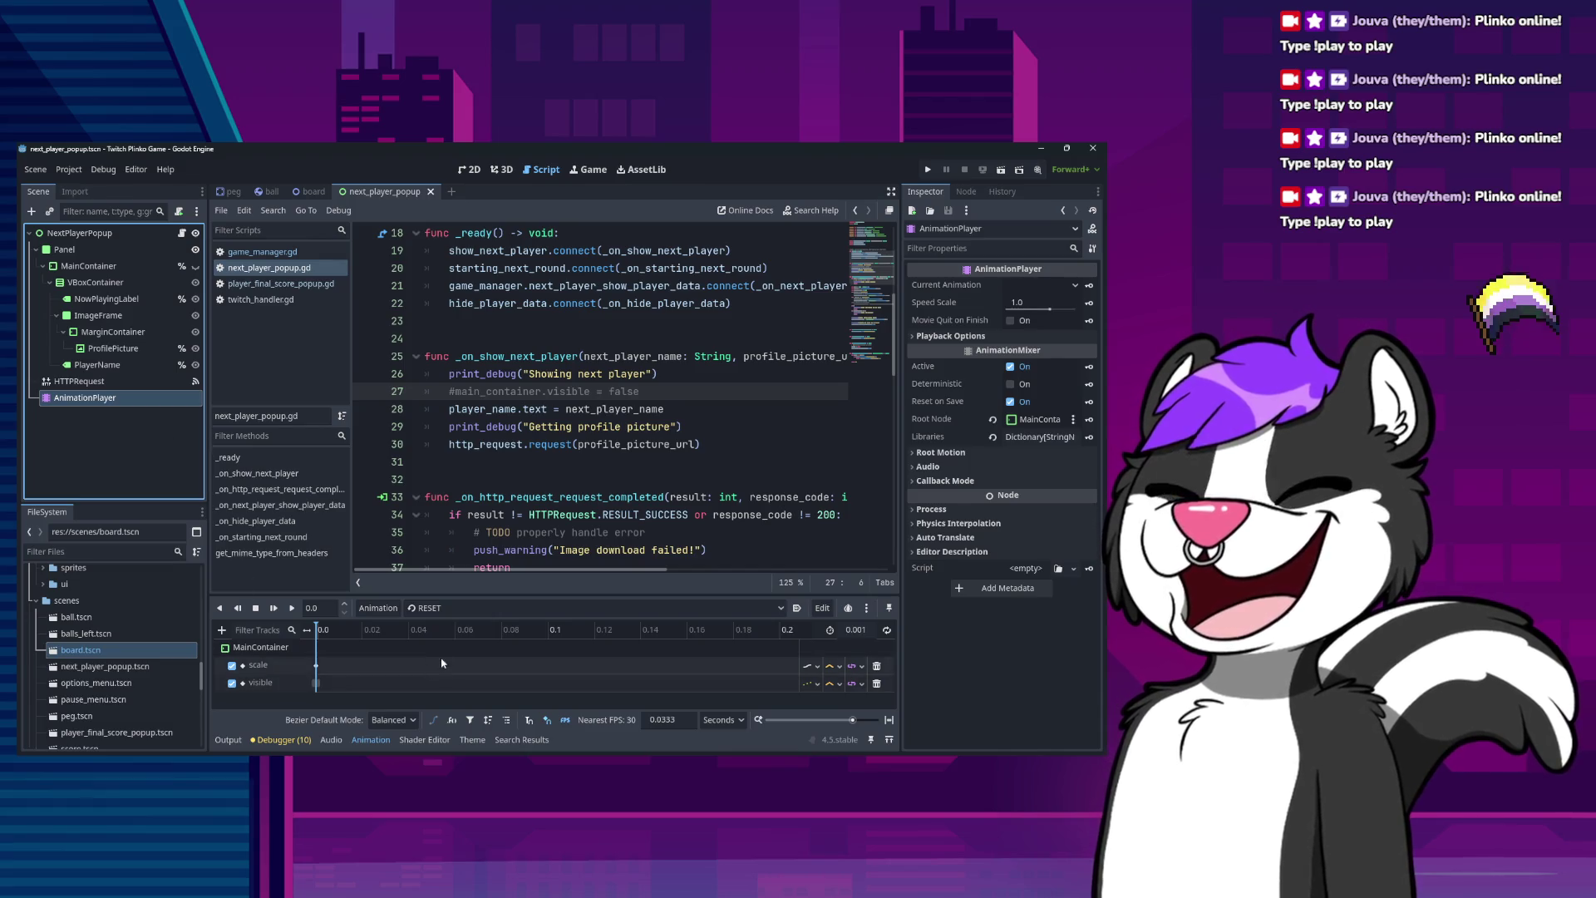
Switch the animation editor from RESET to the show_player_data animation.
click(426, 608)
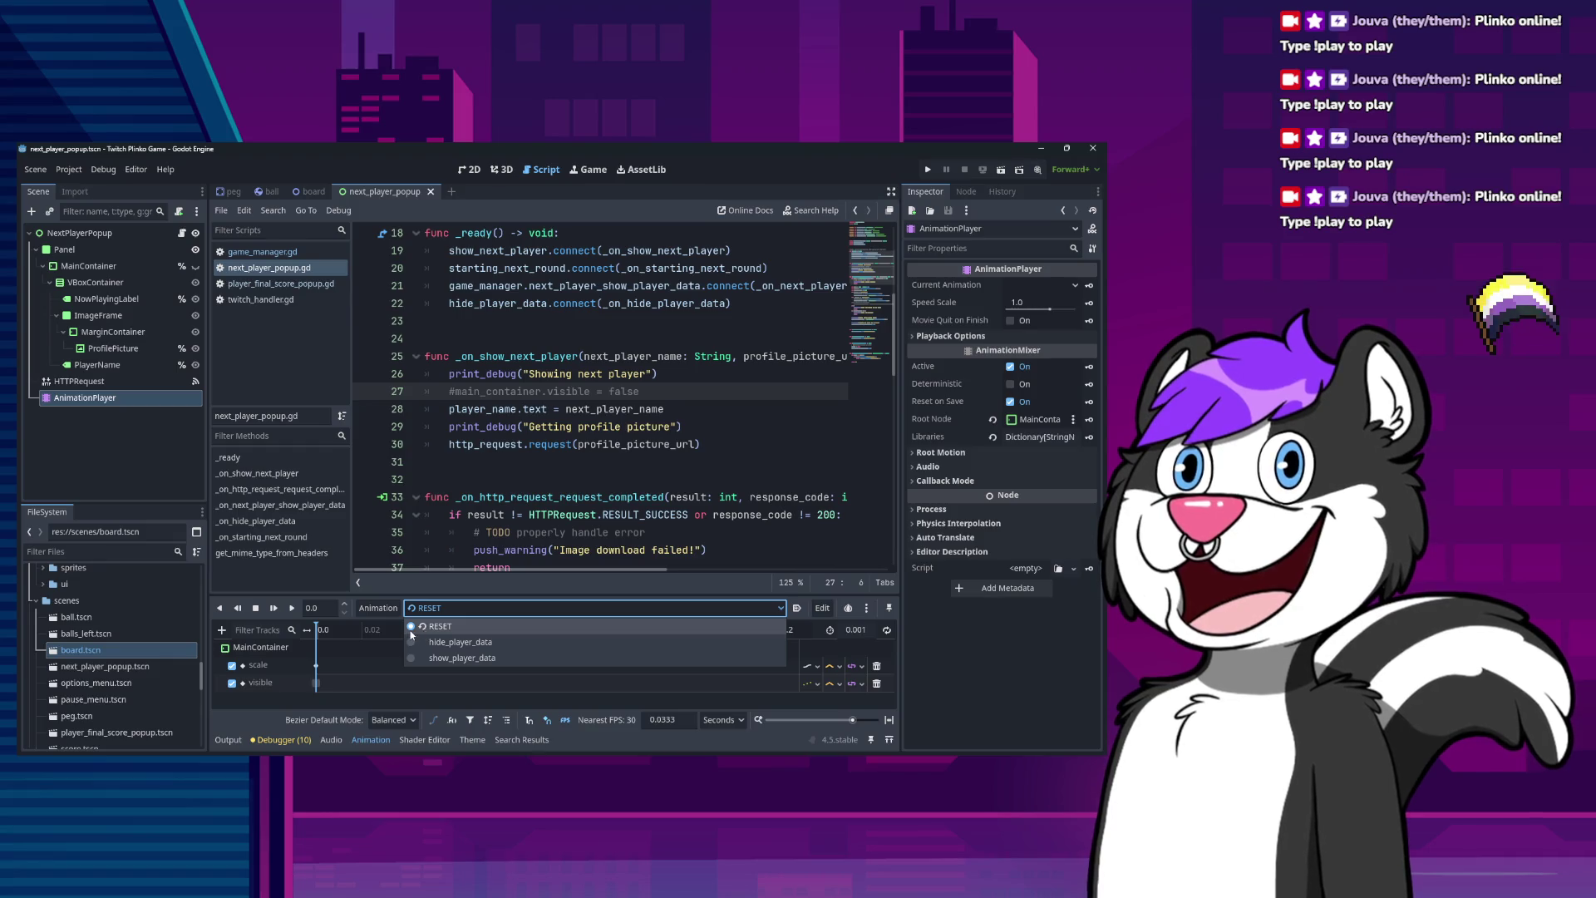
key(Escape)
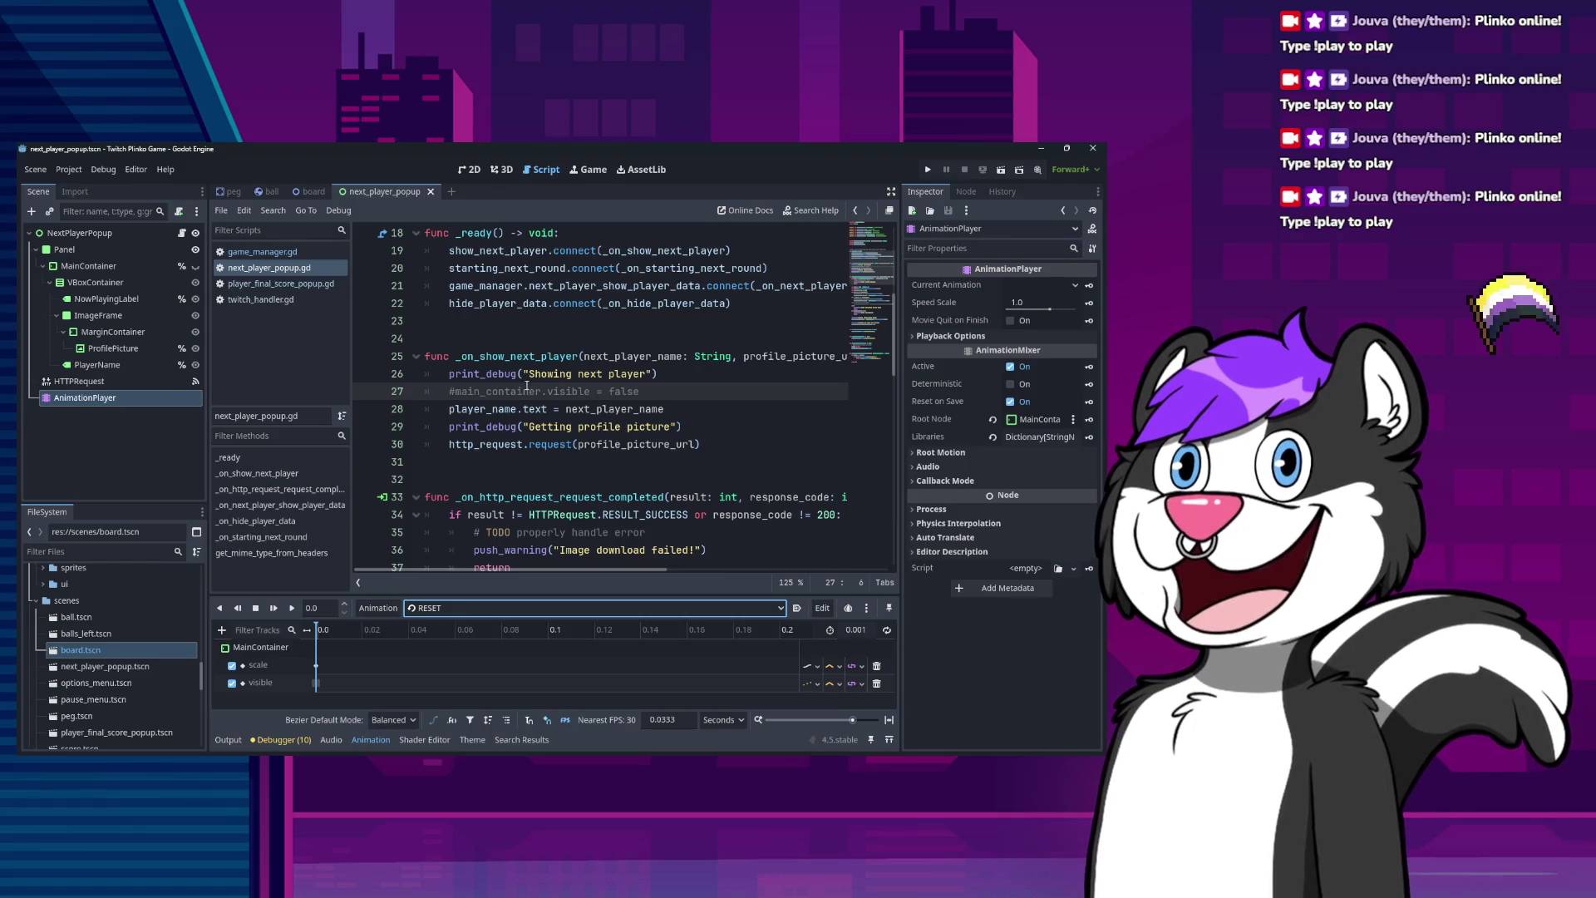
click(316, 666)
click(317, 683)
click(423, 607)
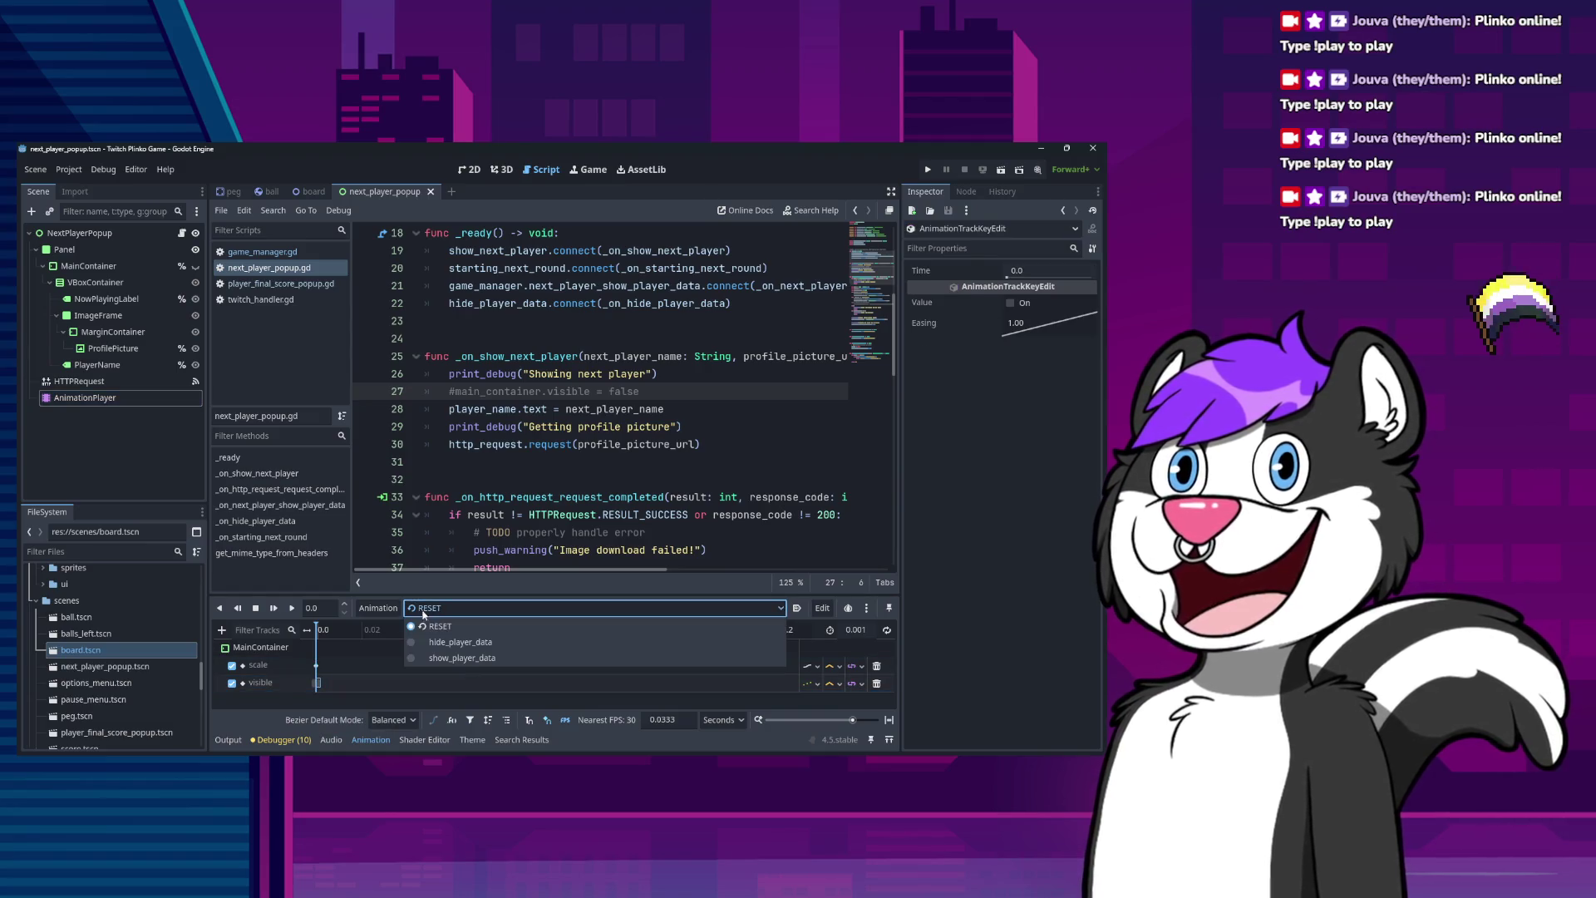
click(453, 657)
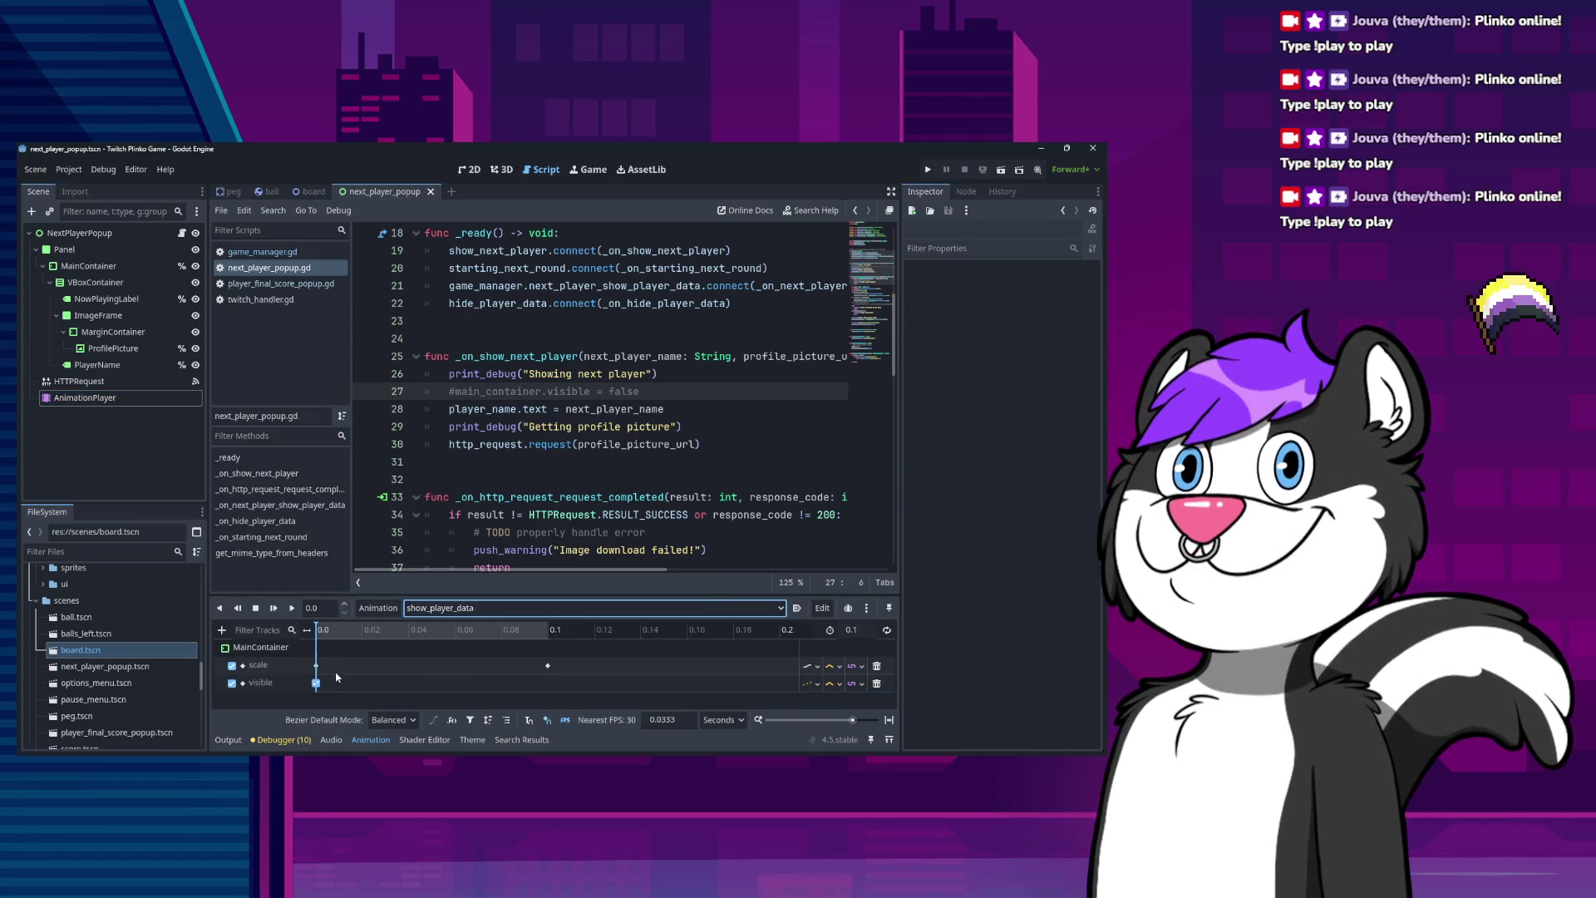
click(425, 608)
click(431, 654)
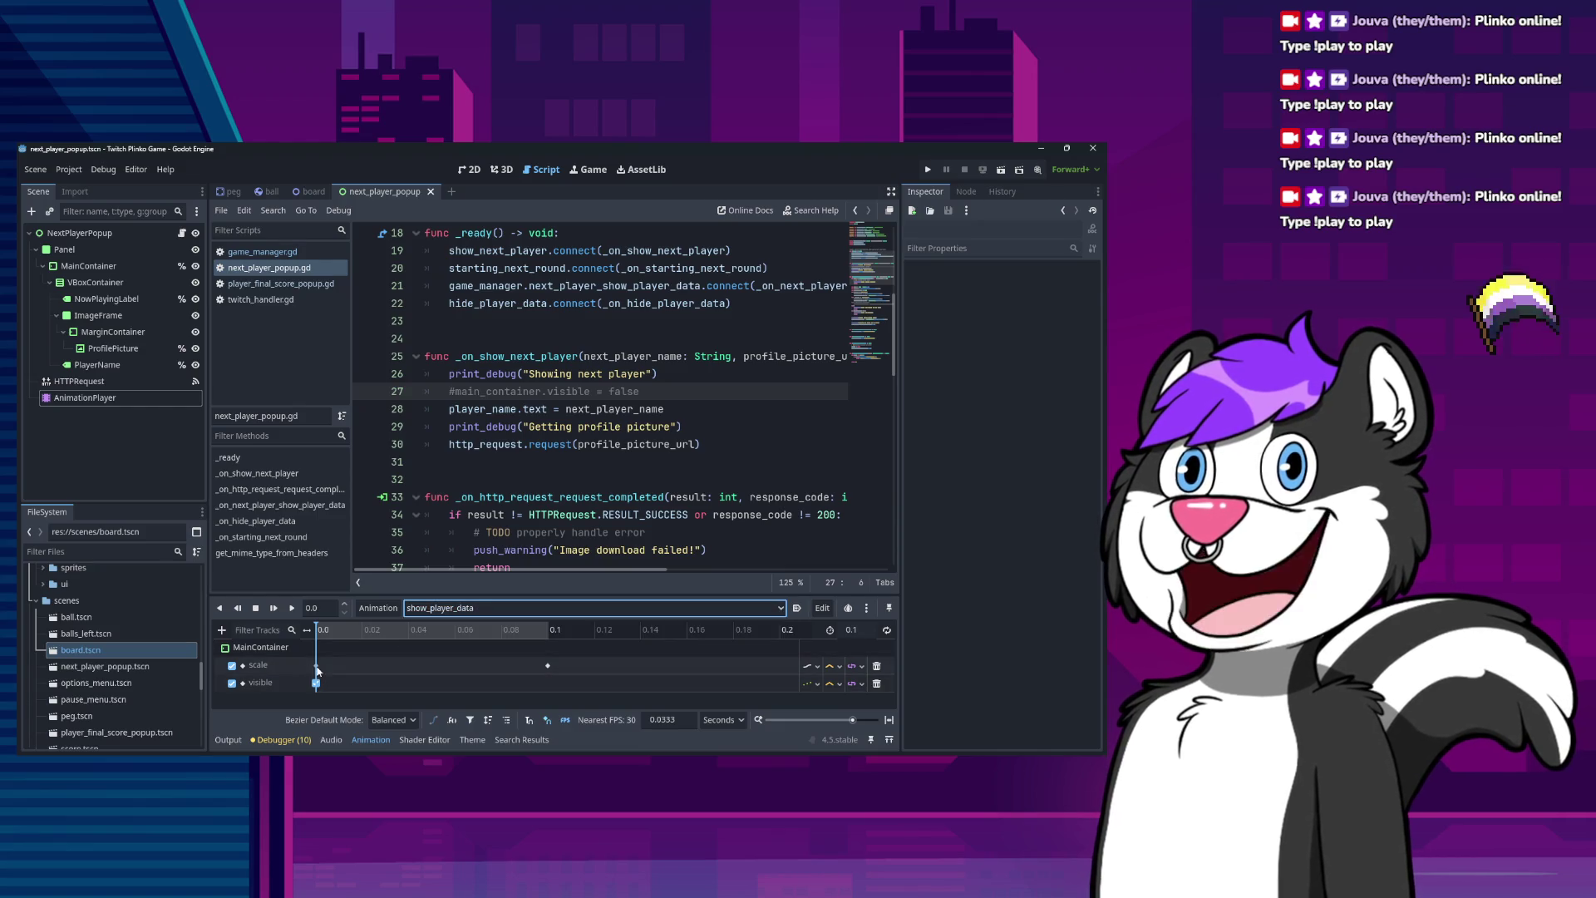
In hide_player_data, move the visible keyframe from 0.11 to 0.1 seconds.
click(317, 666)
click(548, 665)
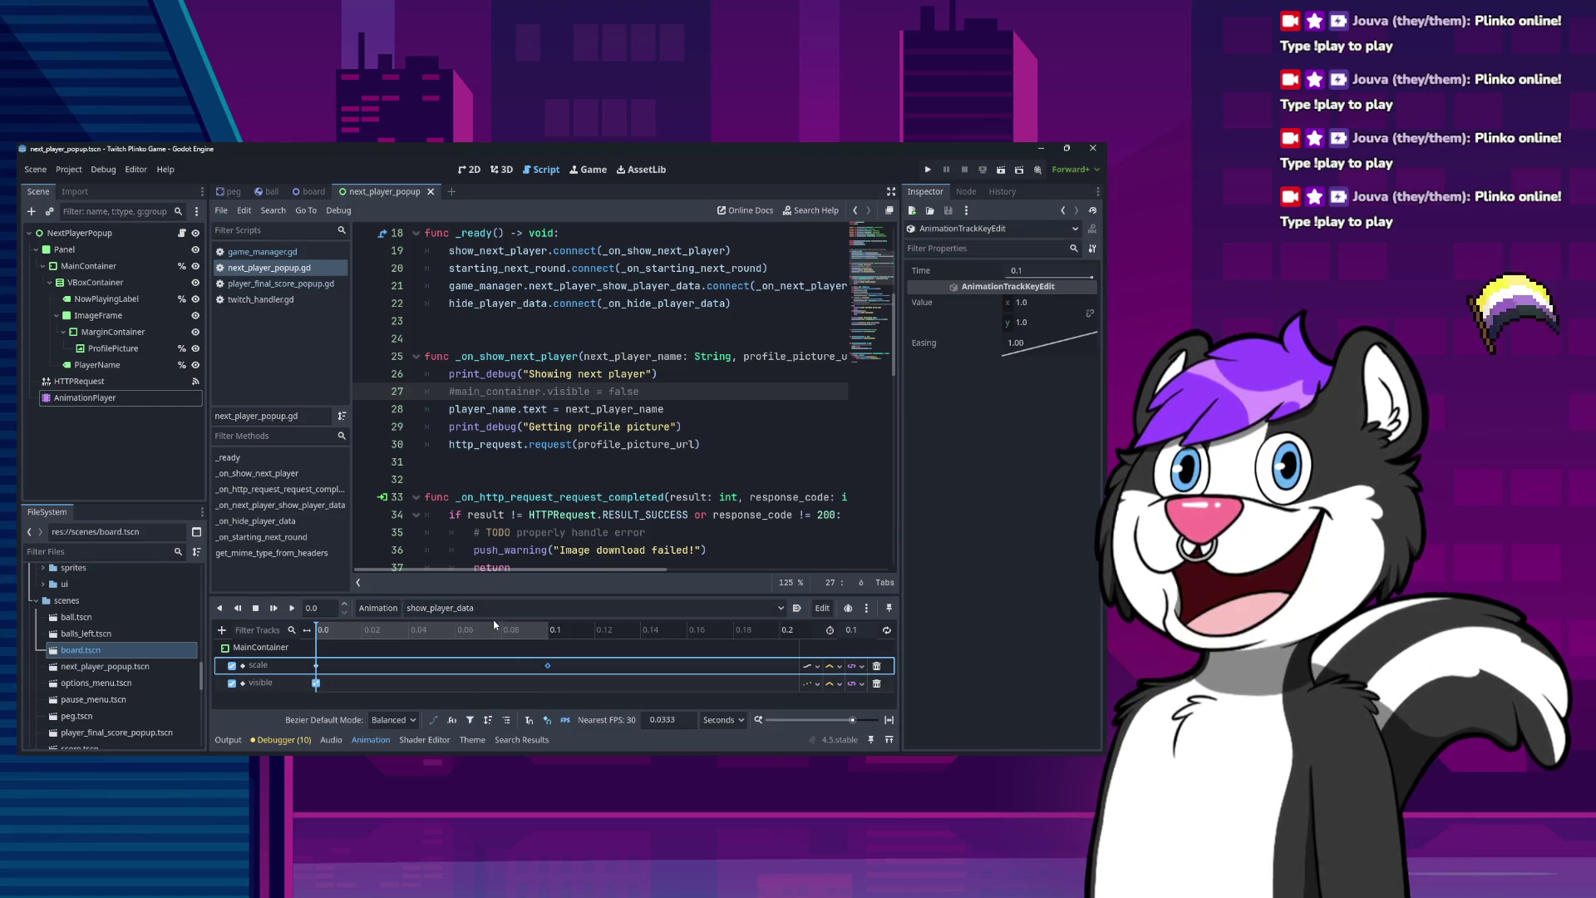
click(465, 608)
click(455, 641)
click(548, 666)
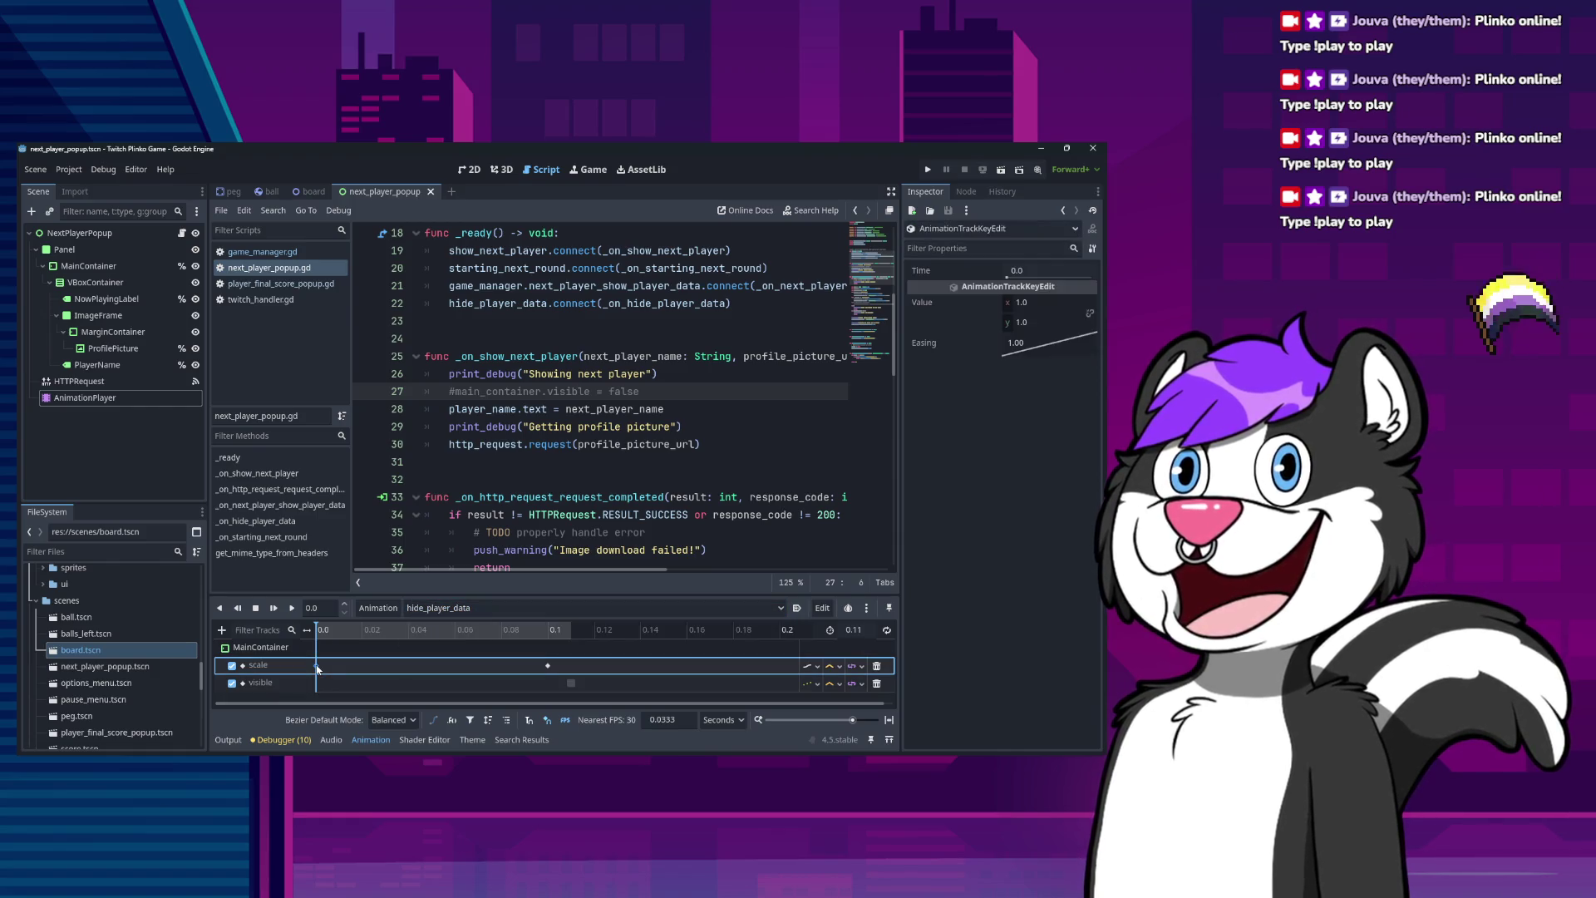
click(571, 684)
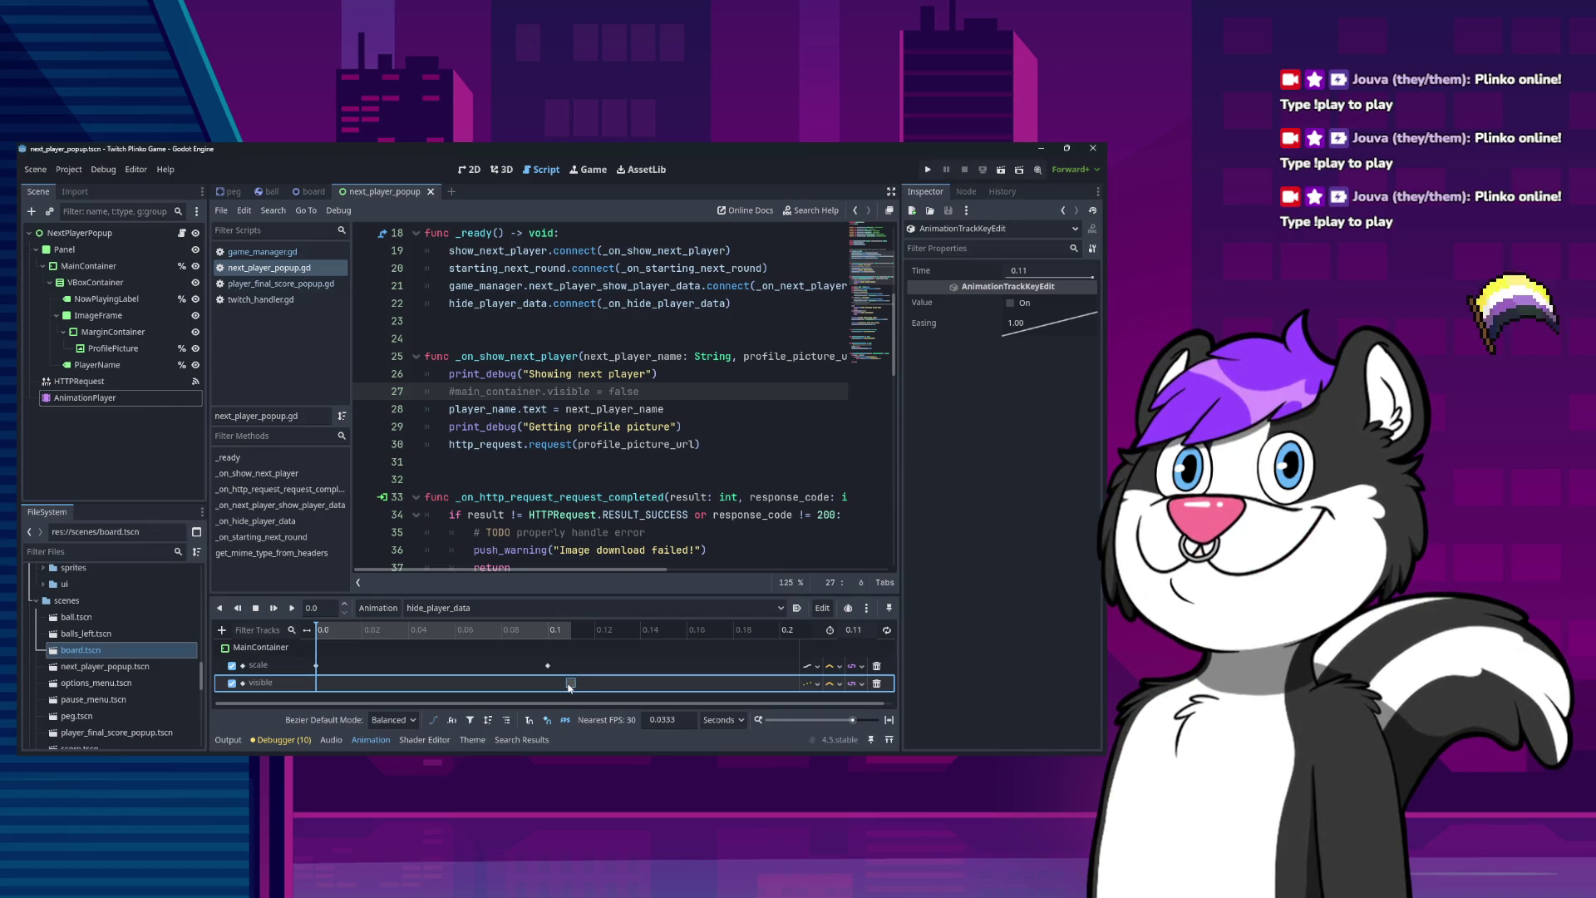
drag(571, 683, 547, 684)
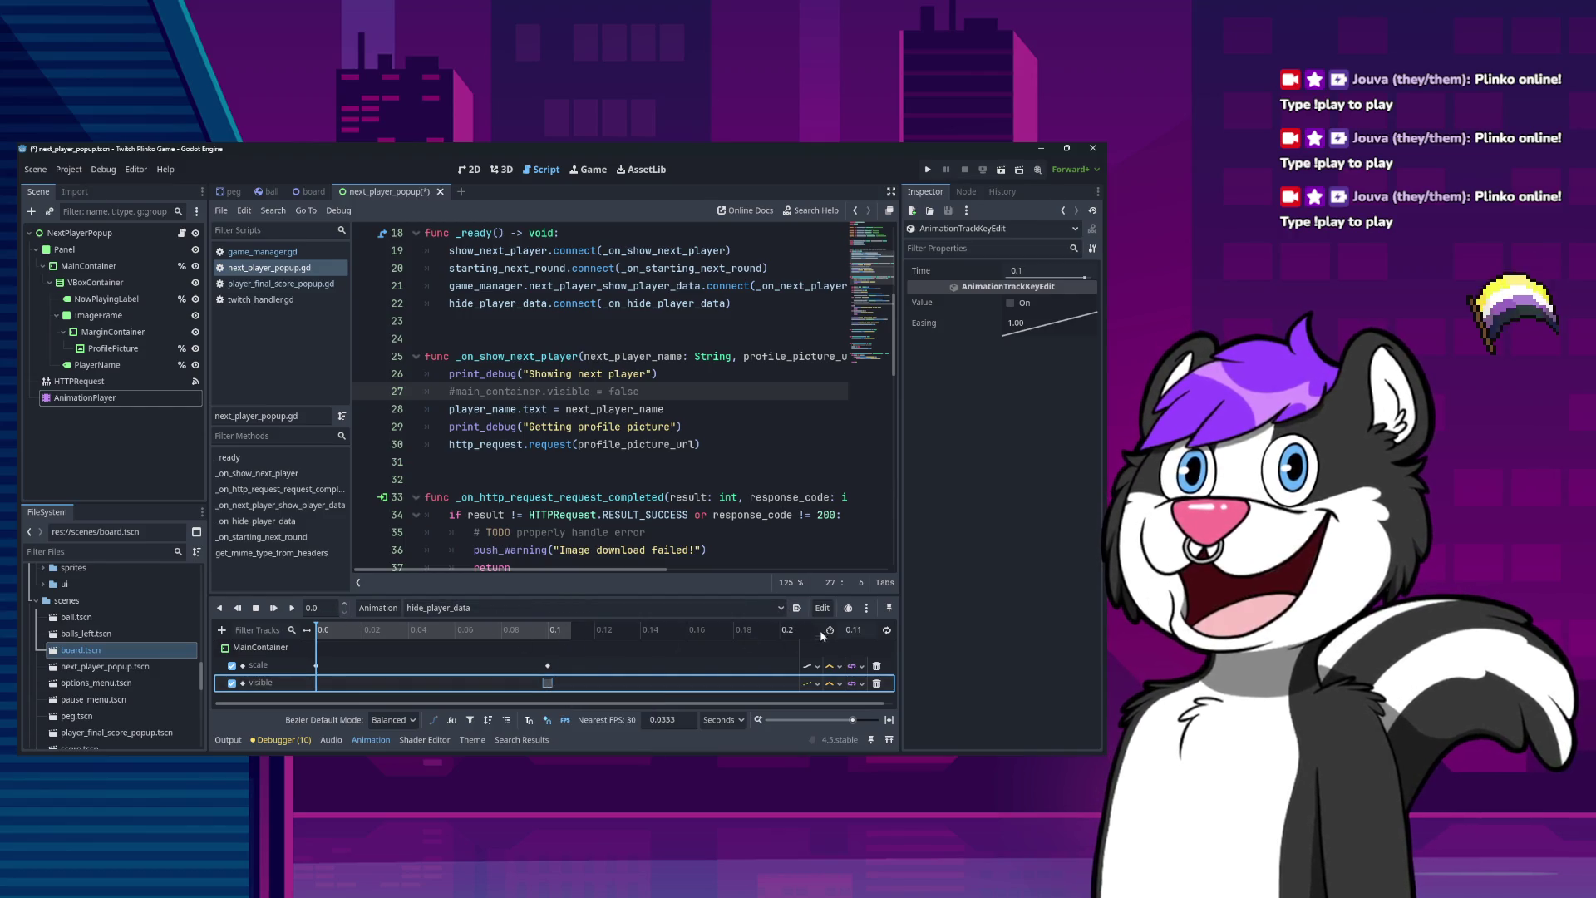
Set the hide_player_data animation length to 0.1 and save the popup scene.
click(864, 629)
key(Return)
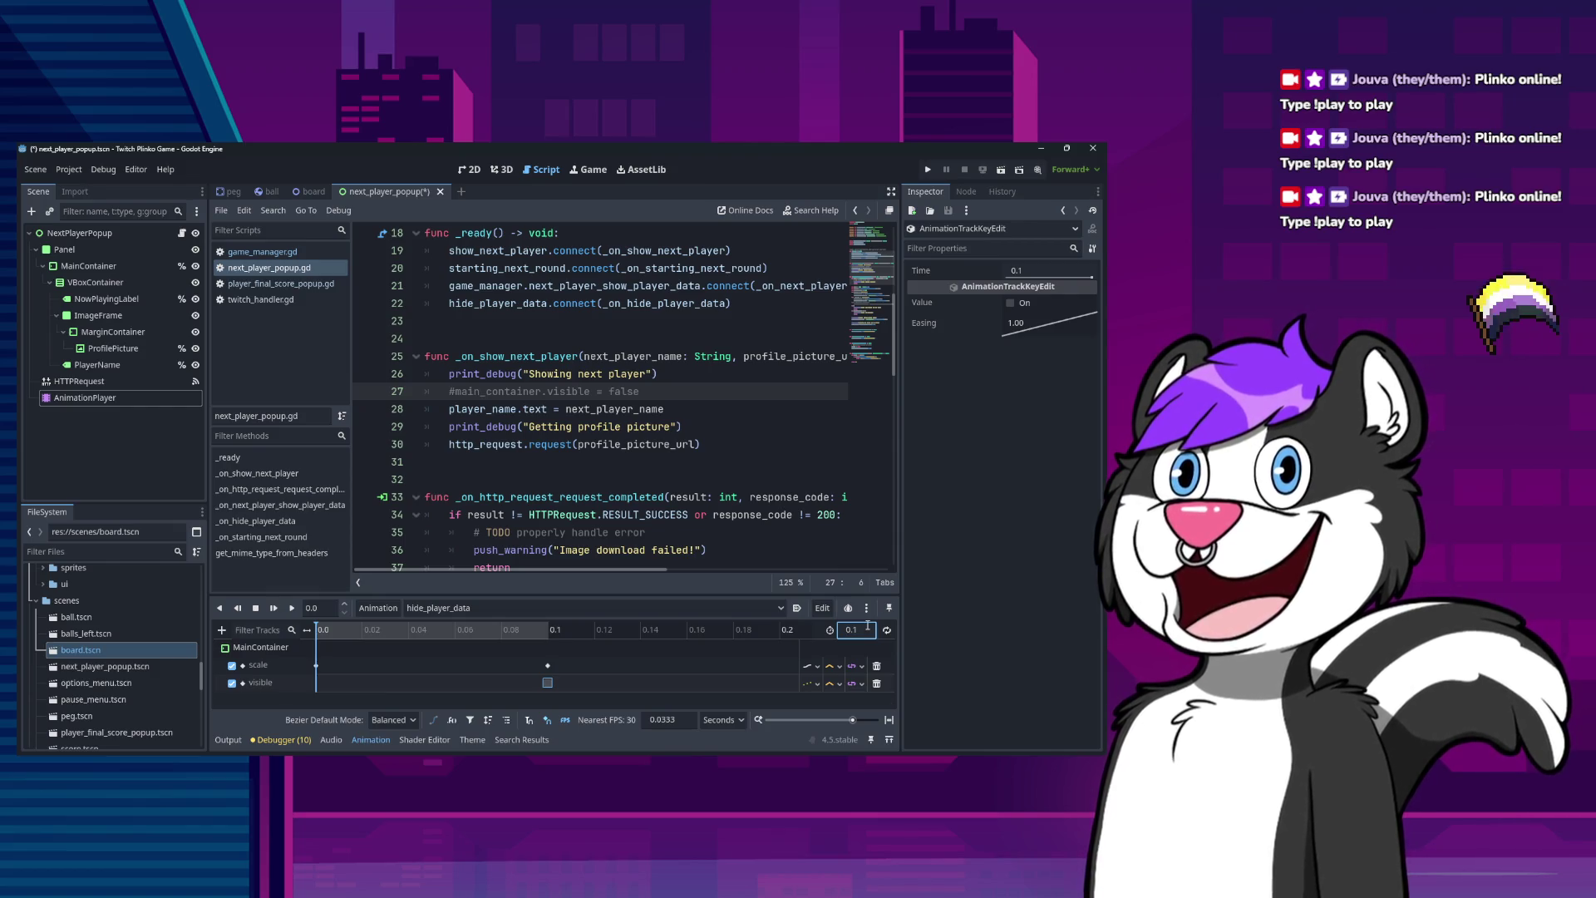
key(ctrl+s)
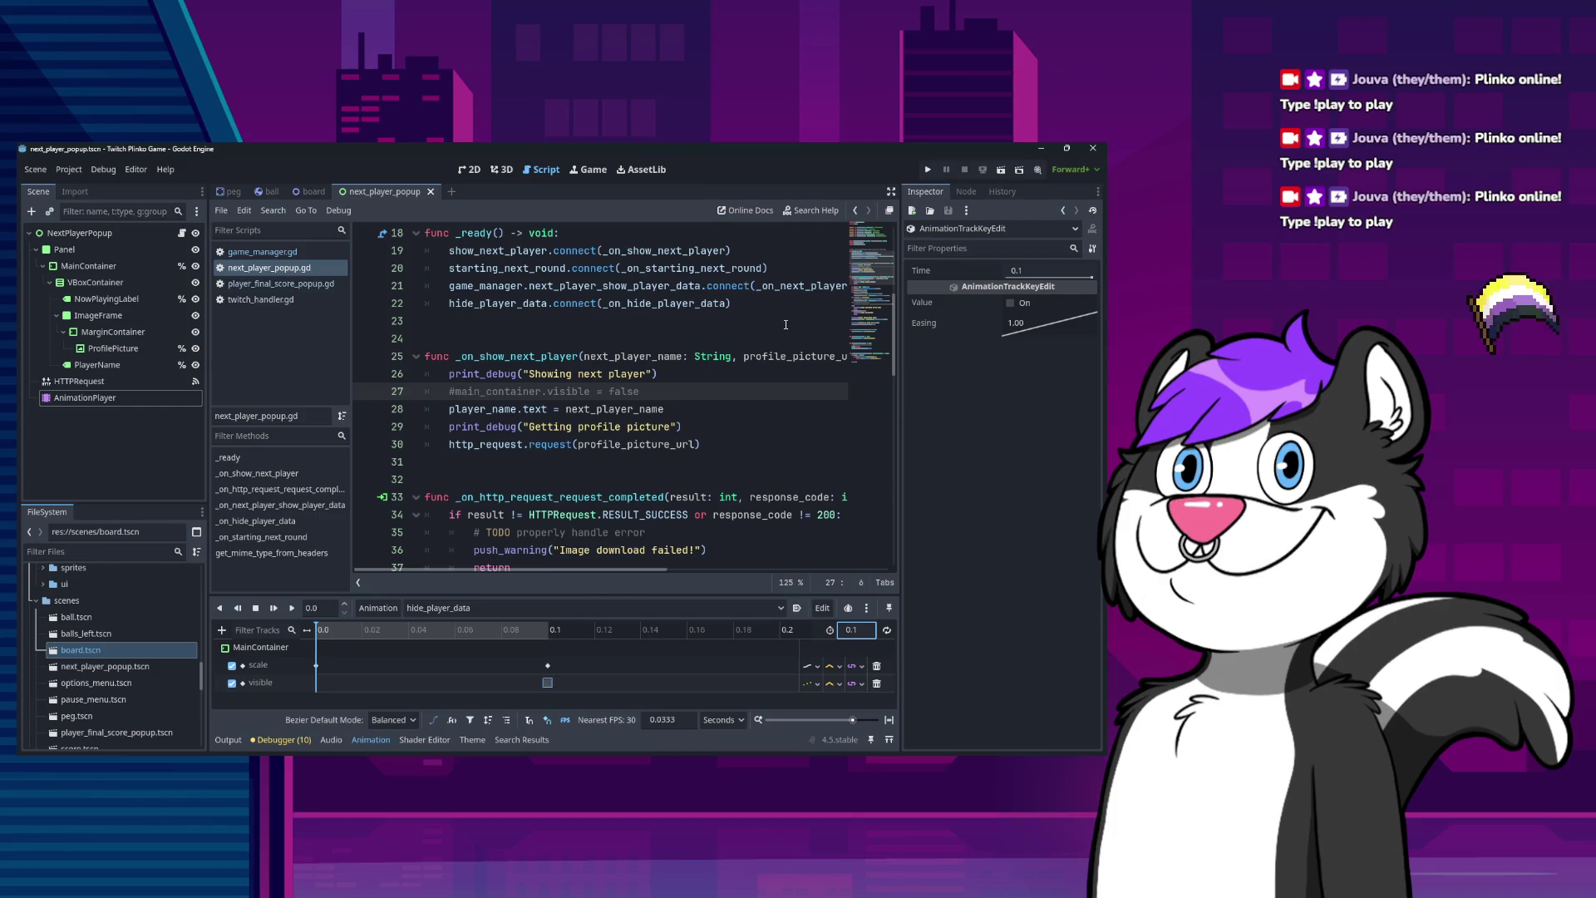
click(708, 428)
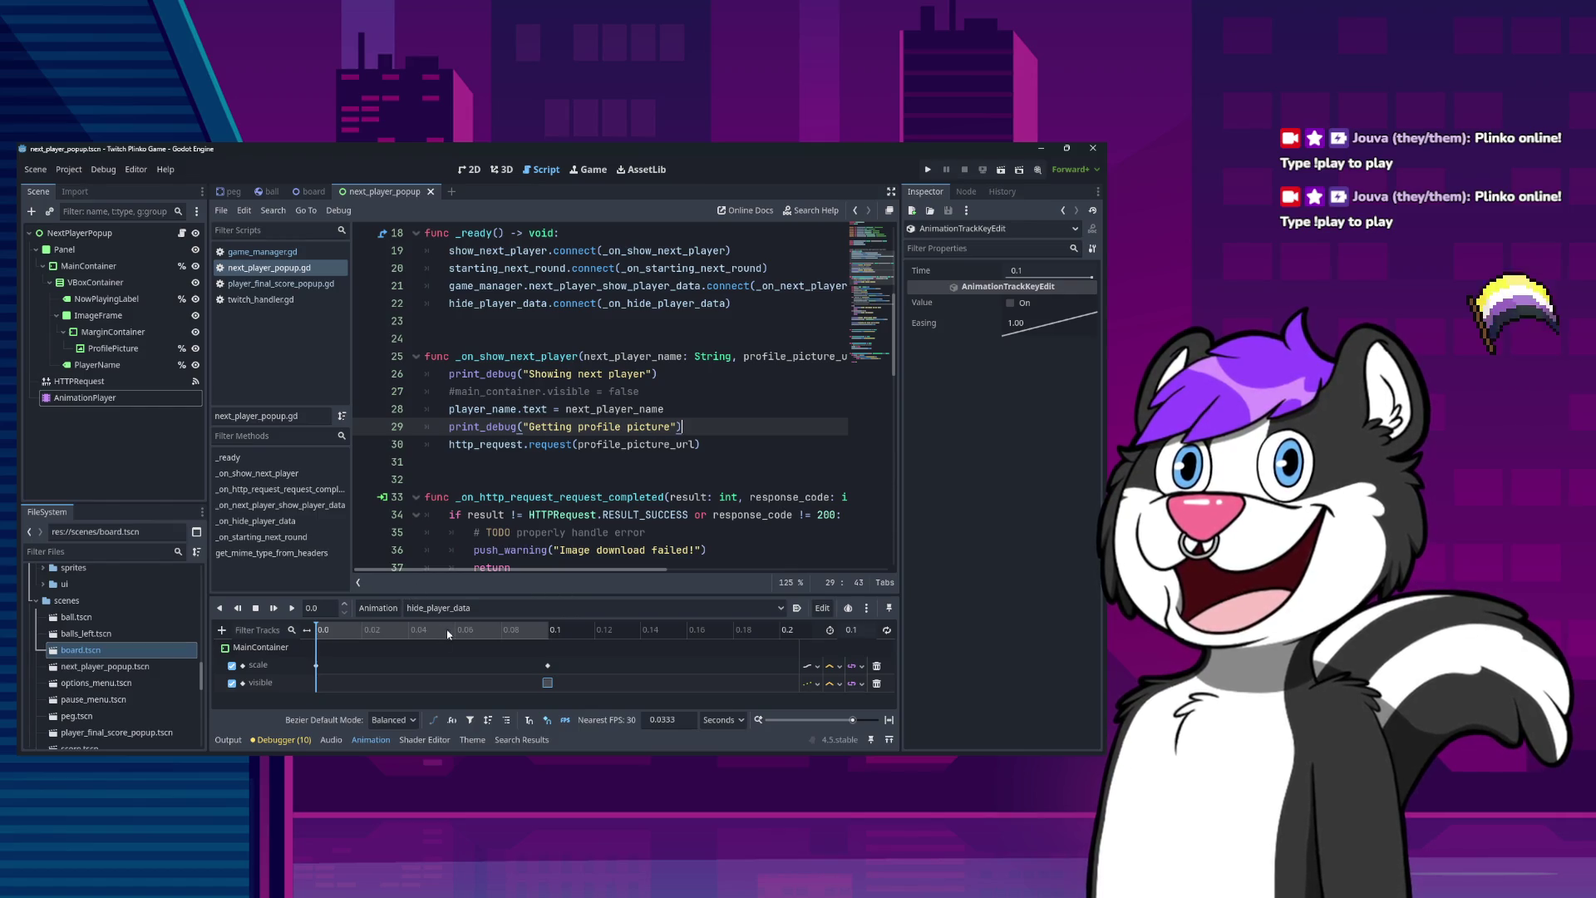
Set the timeline snap step to 0.05 seconds and switch to the peg.tscn scene.
click(691, 717)
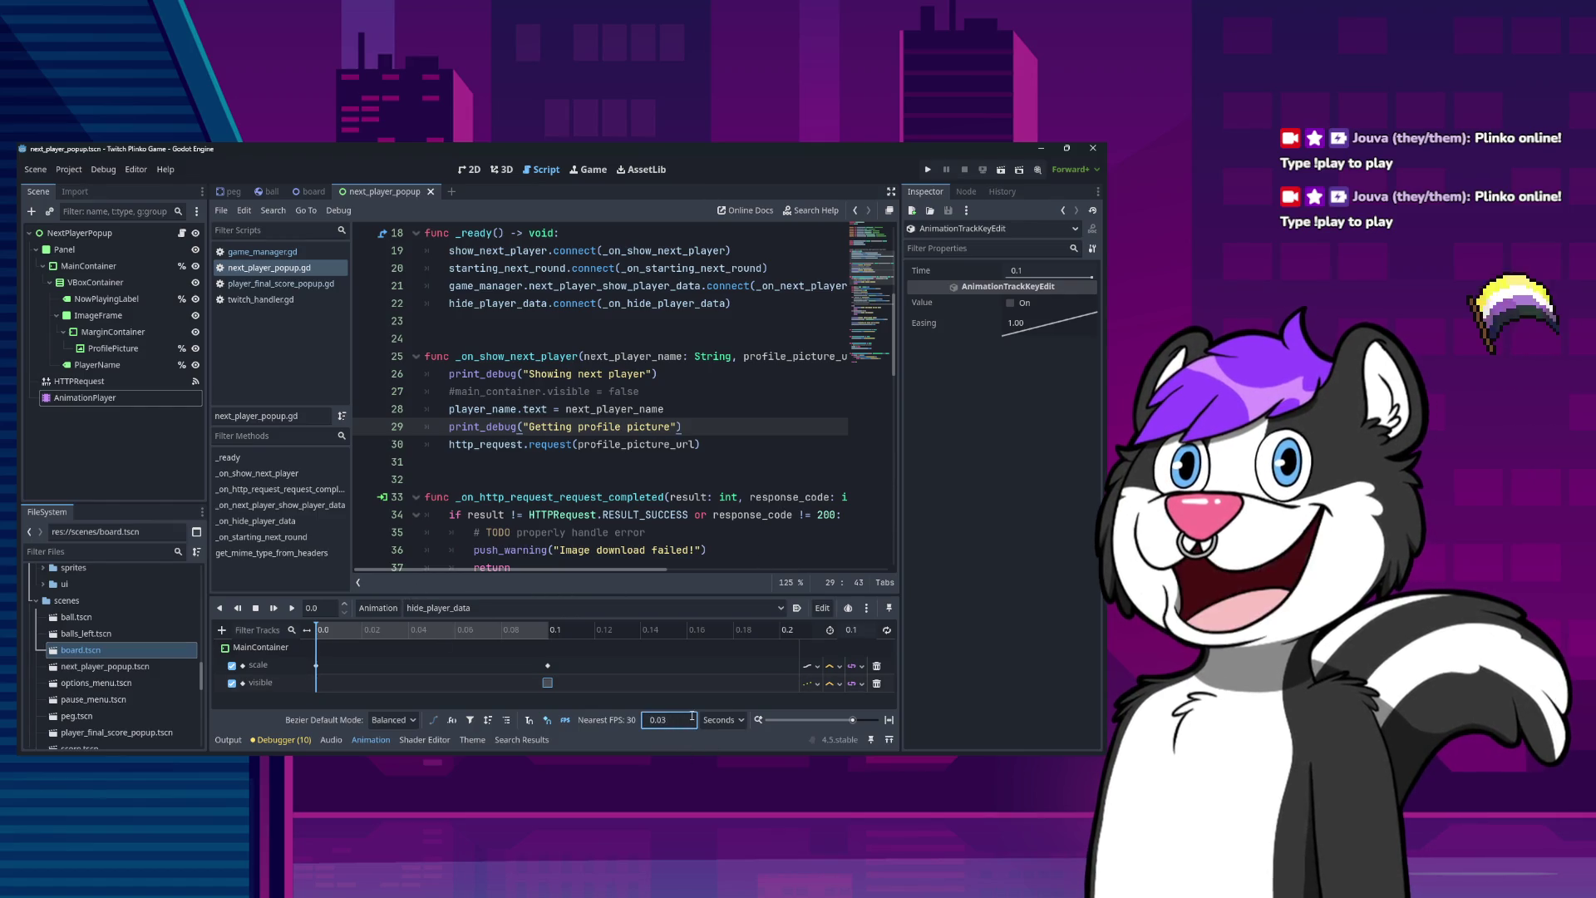
text(0.05)
key(Return)
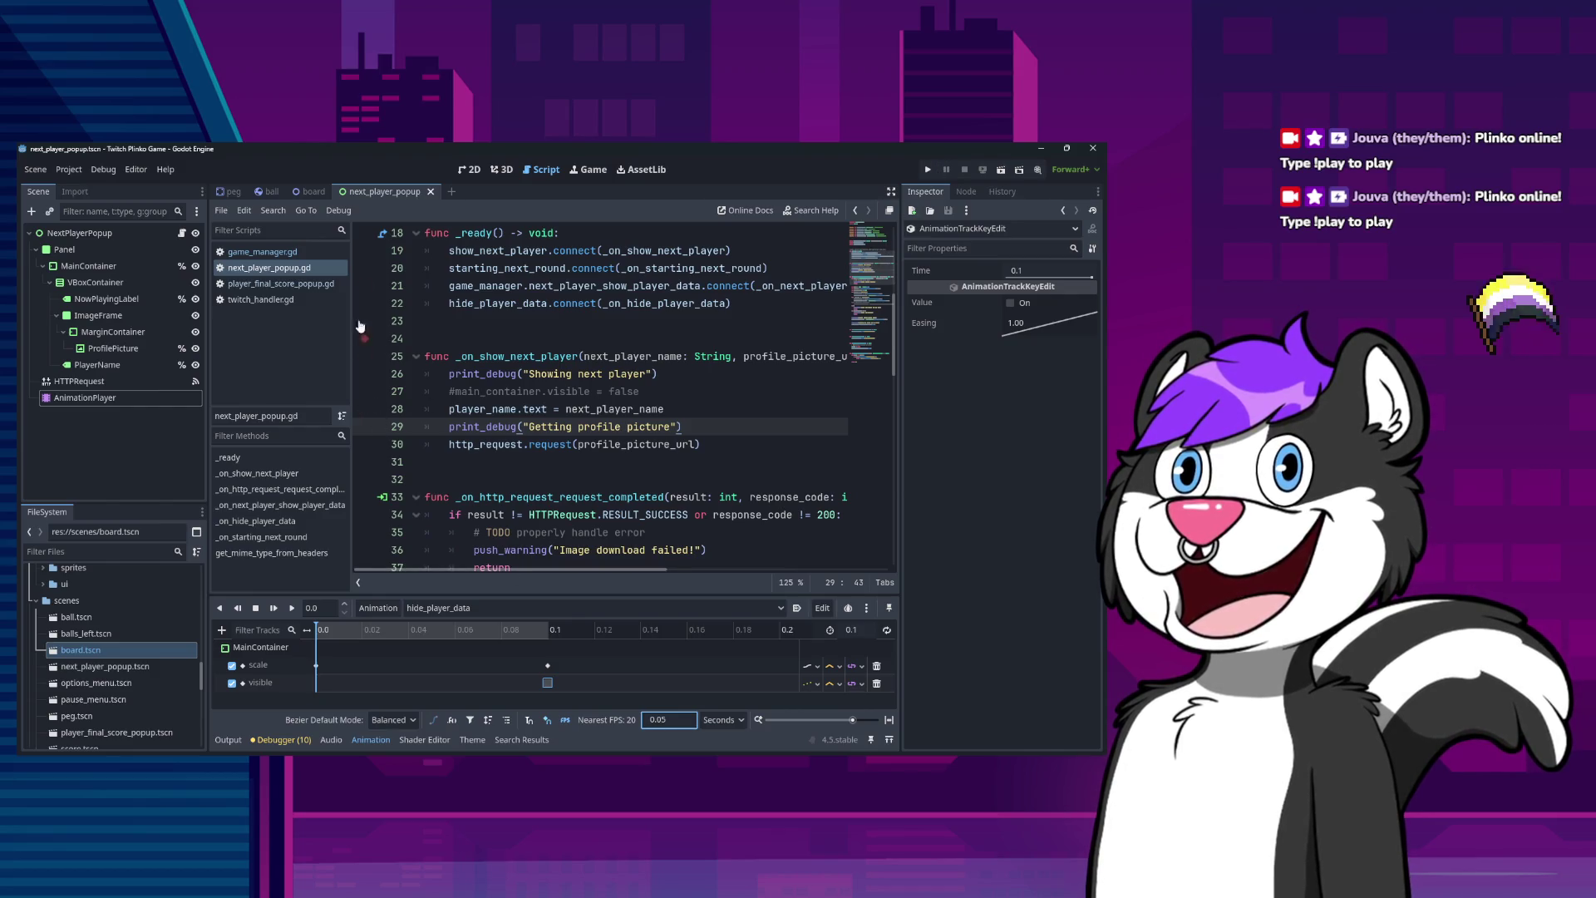
click(276, 193)
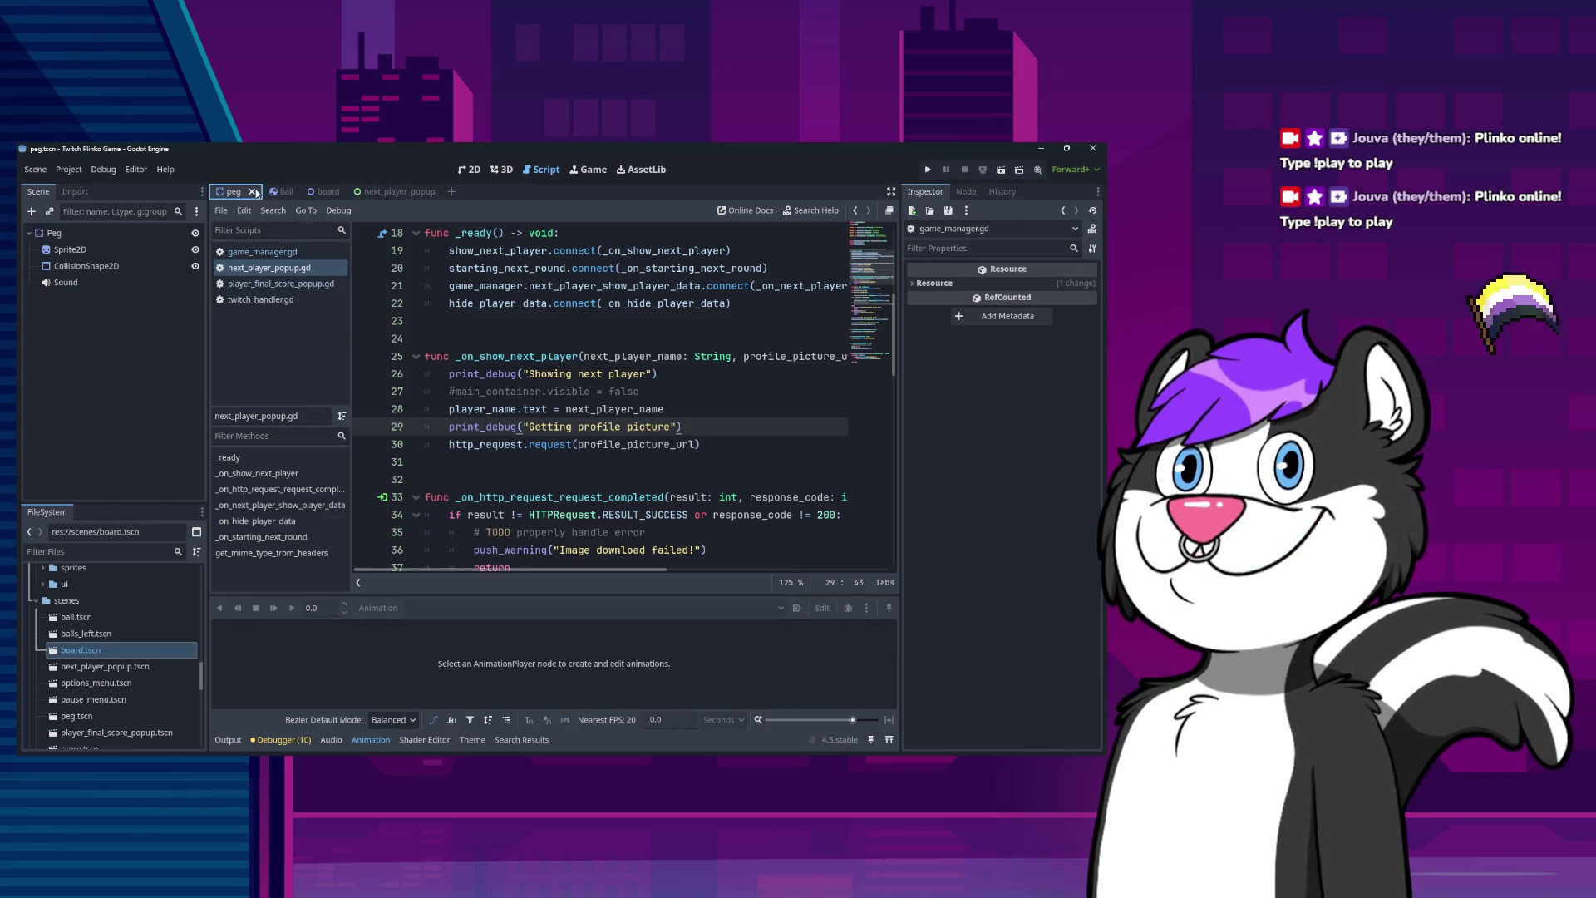
Close the ball, board and next_player_popup scenes, then reopen board.tscn and next_player_popup.tscn.
middle_click(241, 193)
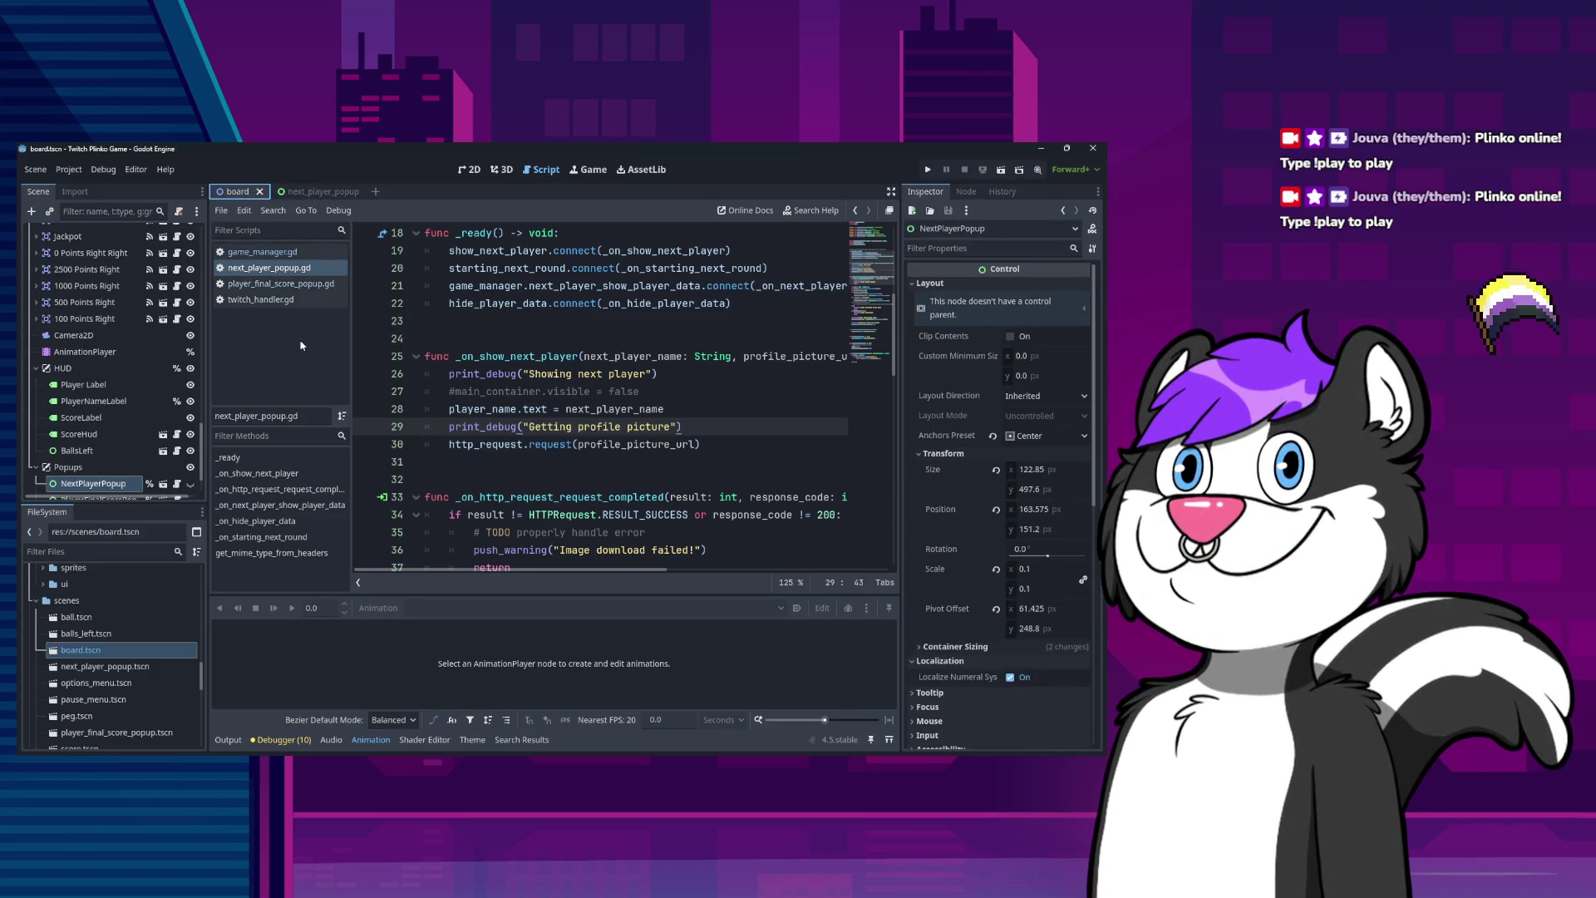
middle_click(266, 197)
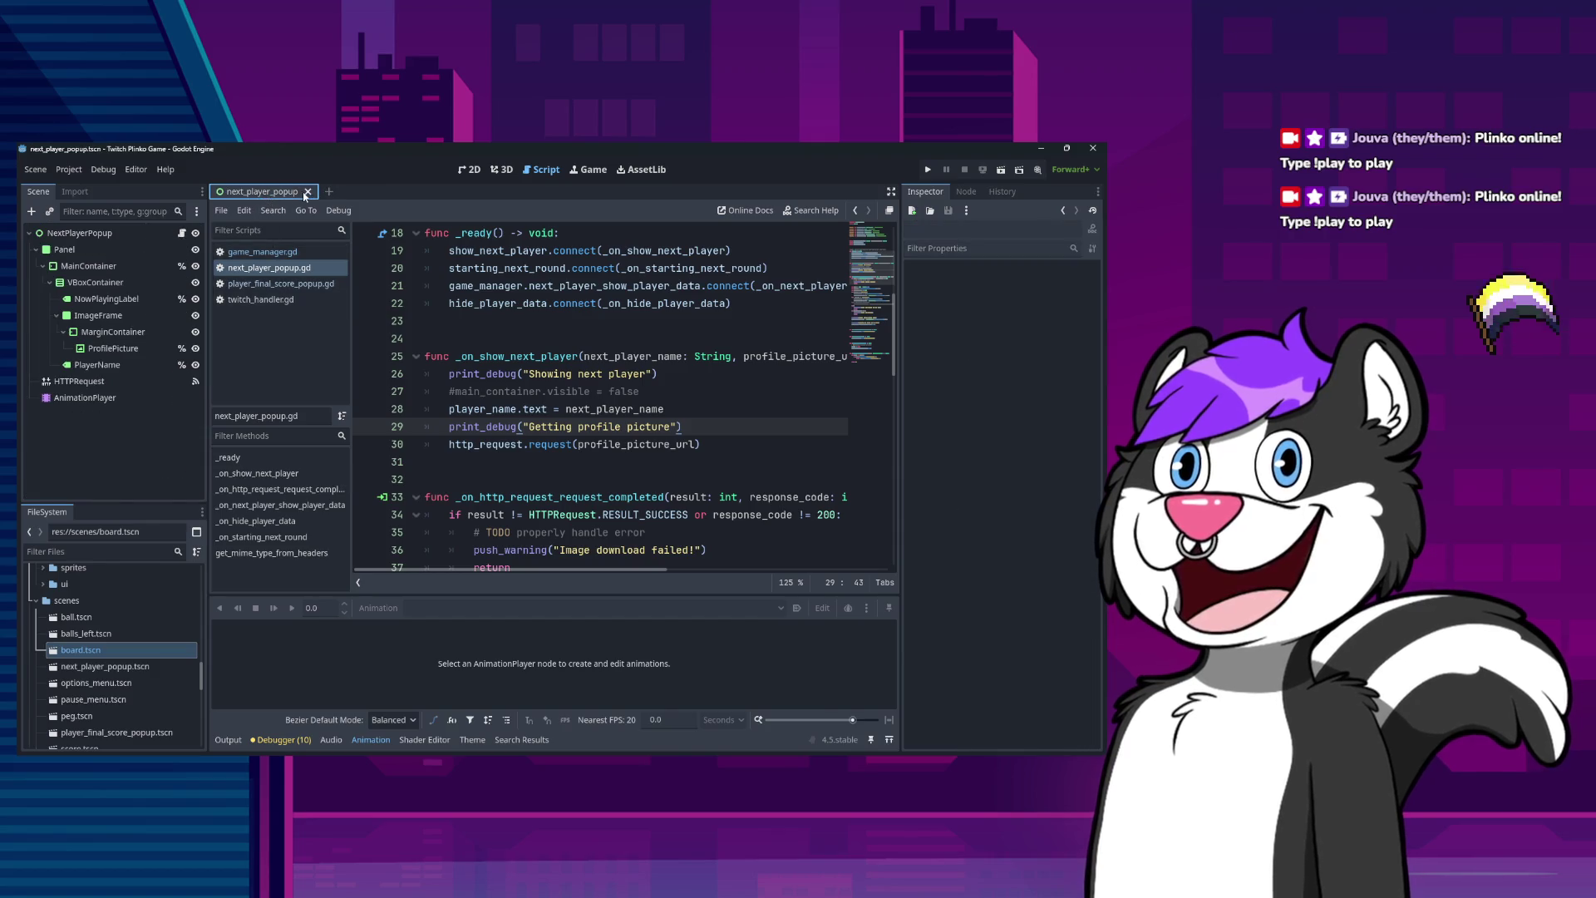
click(307, 192)
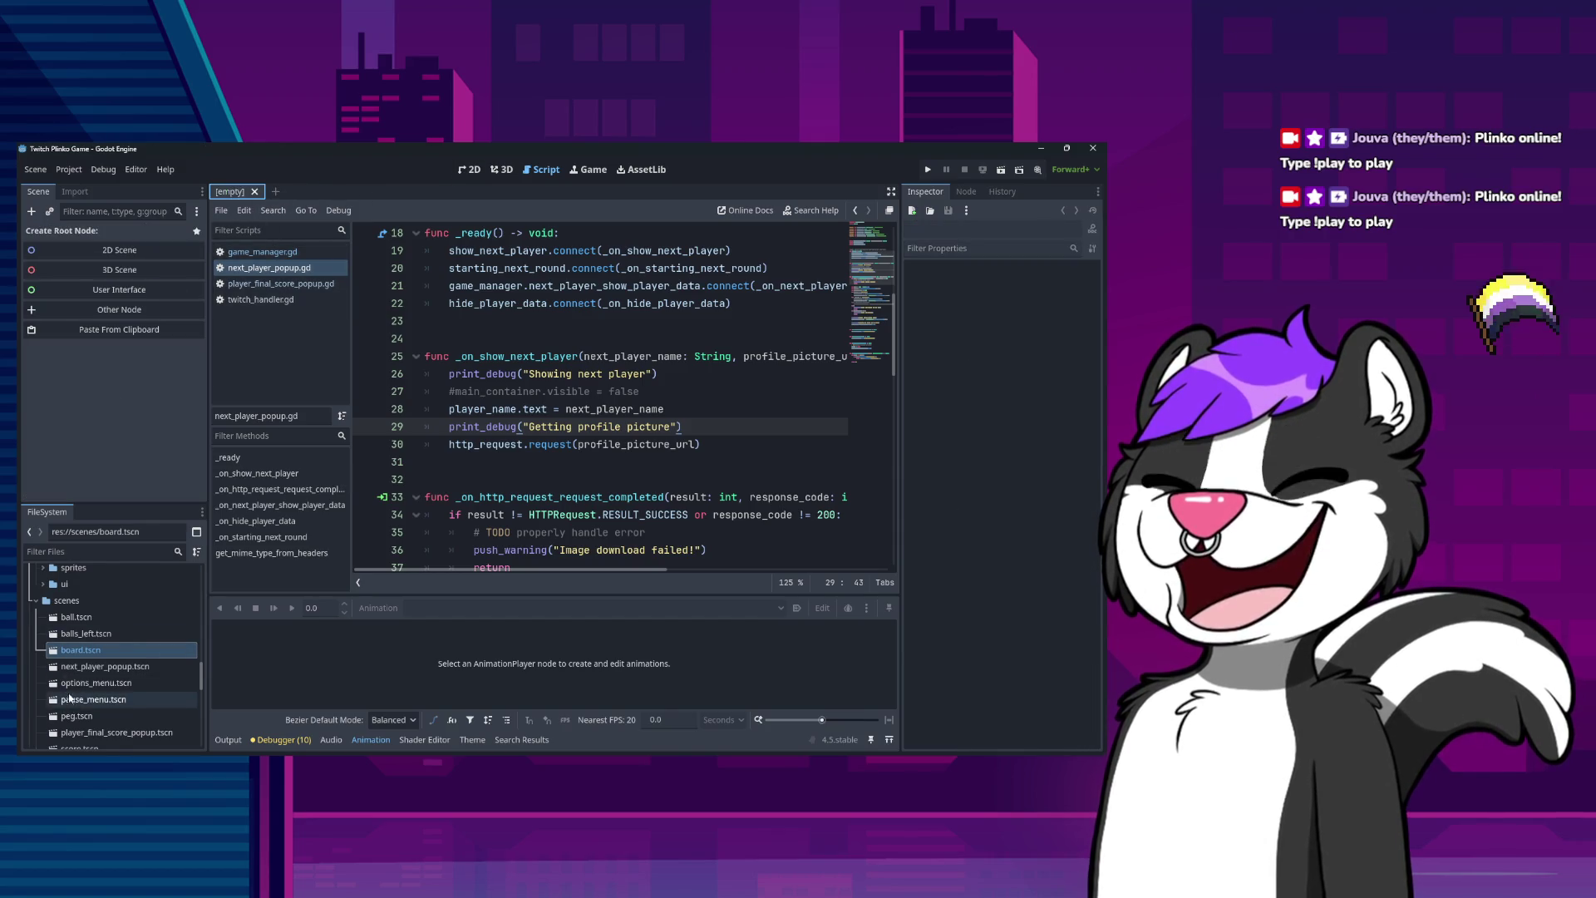
scroll(70, 698, down, 1)
double_click(100, 628)
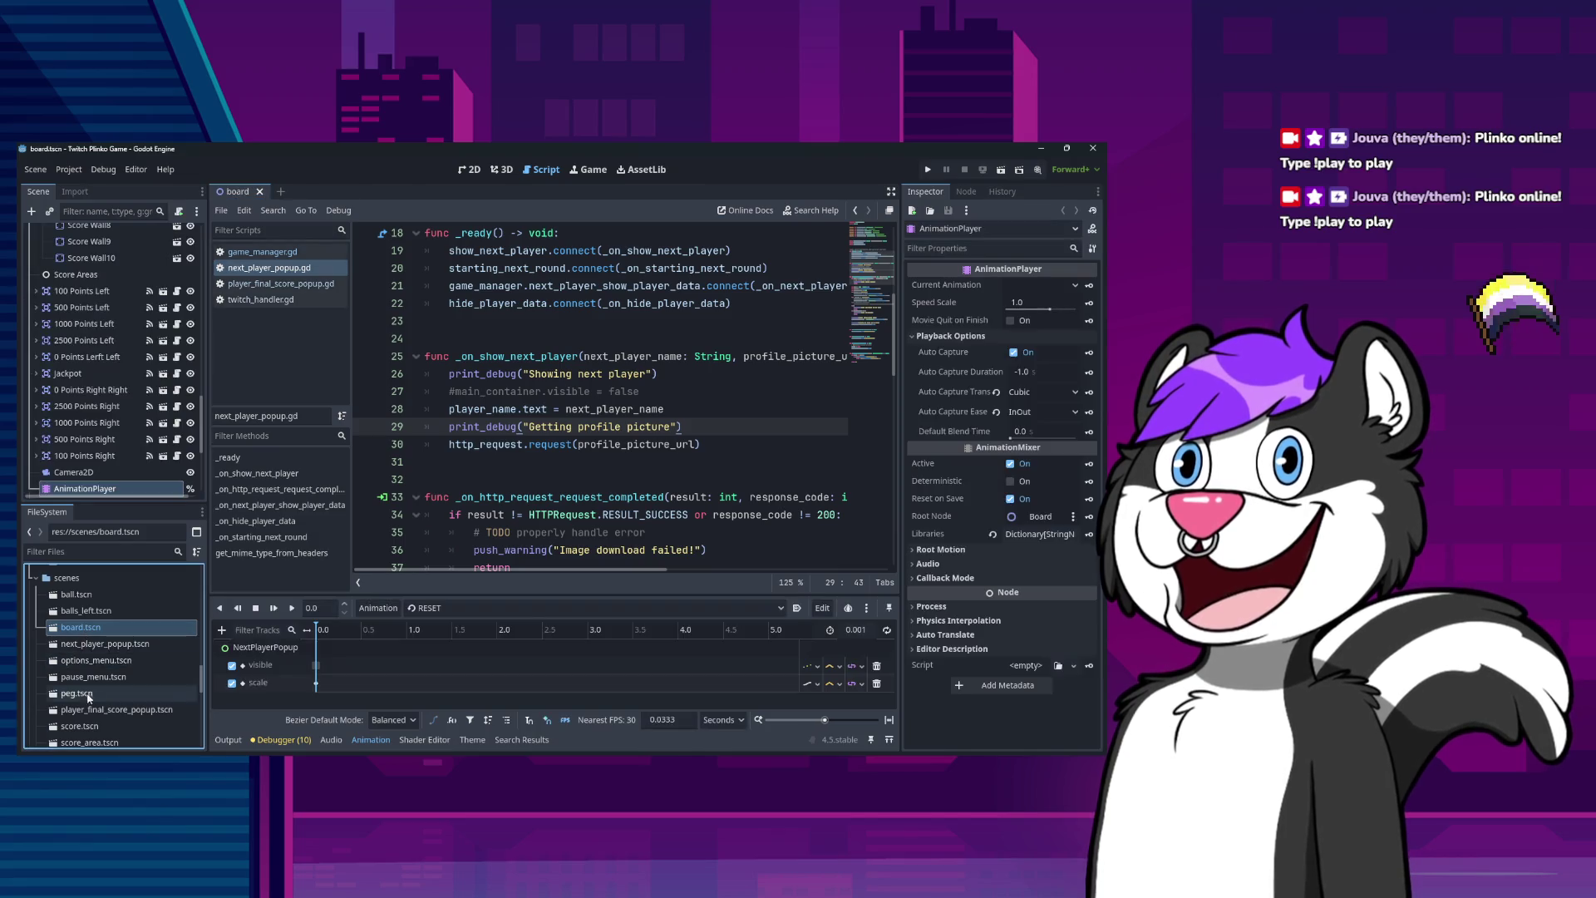
double_click(104, 645)
Check the popup's hide_player_data and show_player_data animations, then select the board's AnimationPlayer.
click(102, 401)
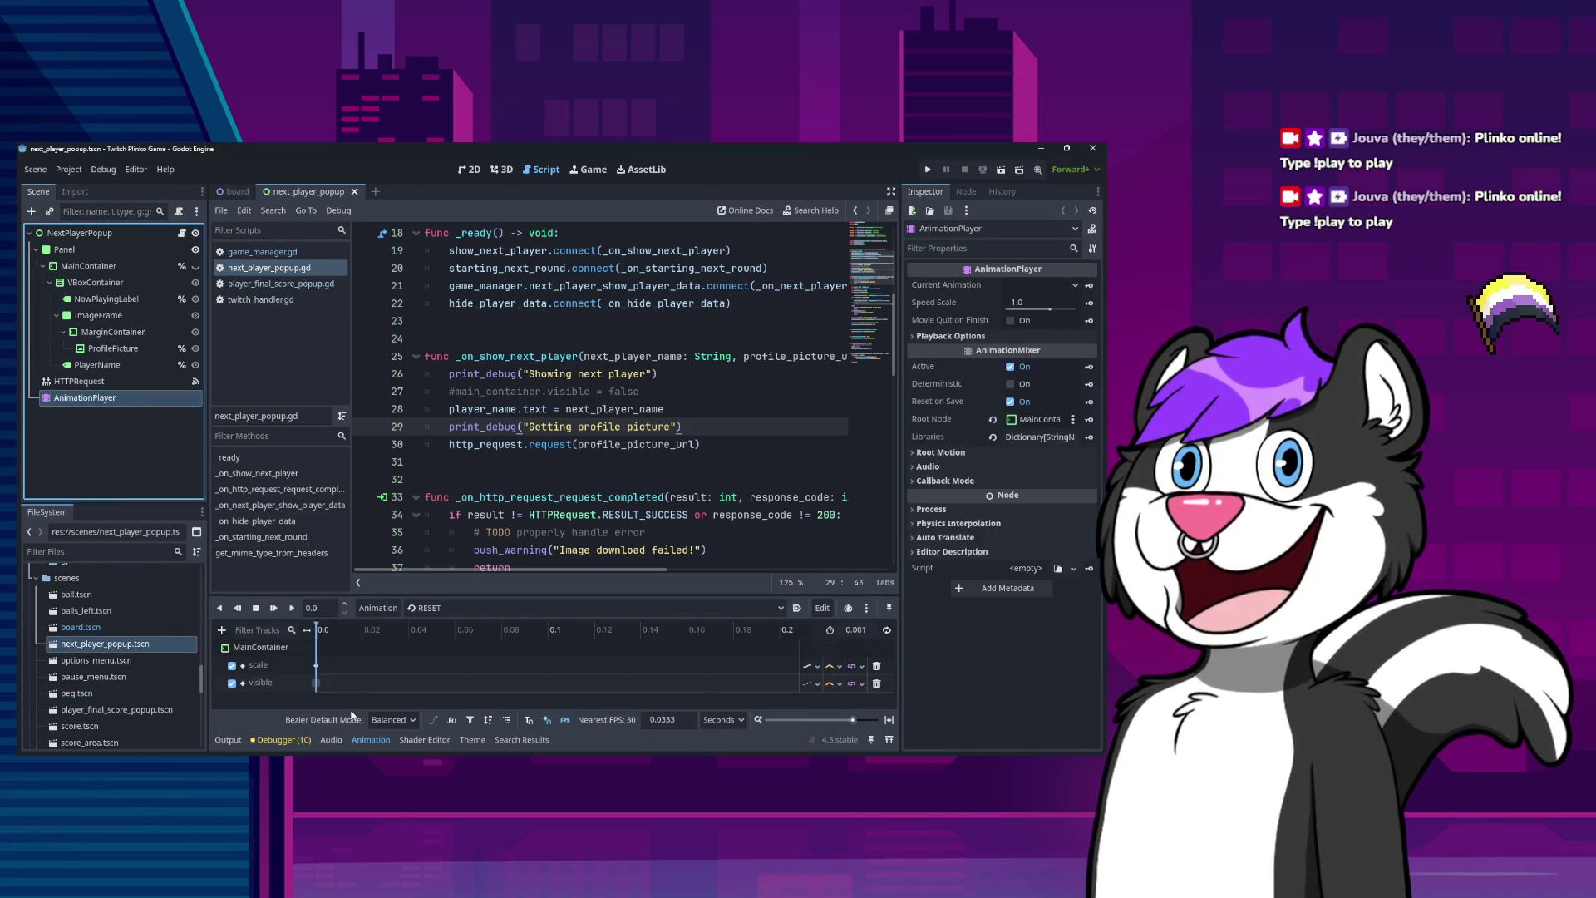
click(582, 608)
click(605, 654)
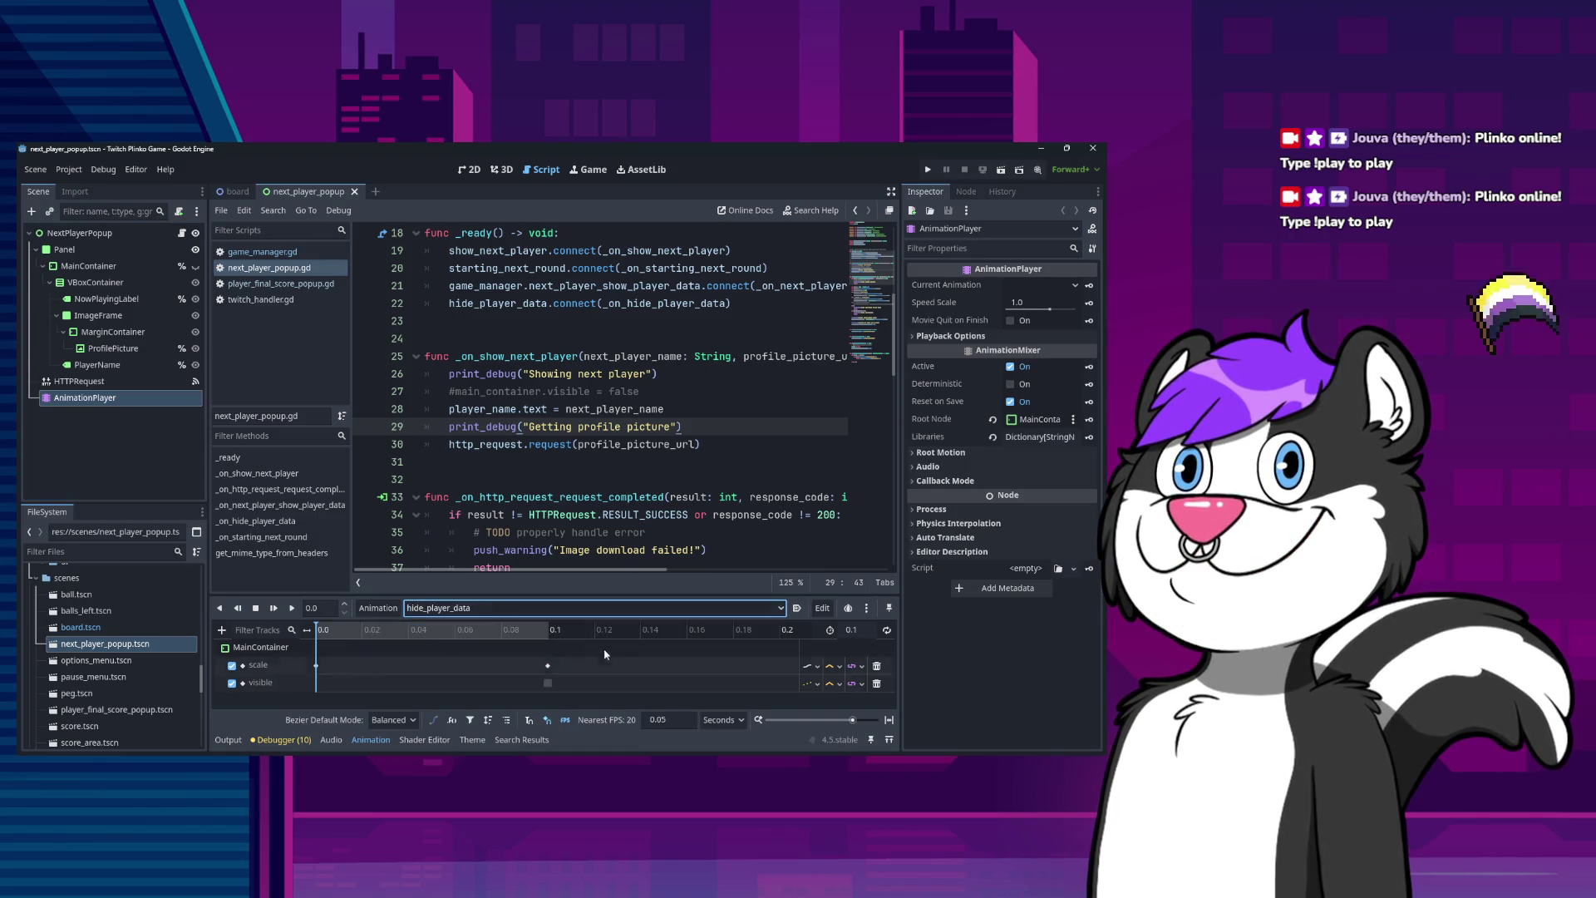
click(582, 608)
click(582, 659)
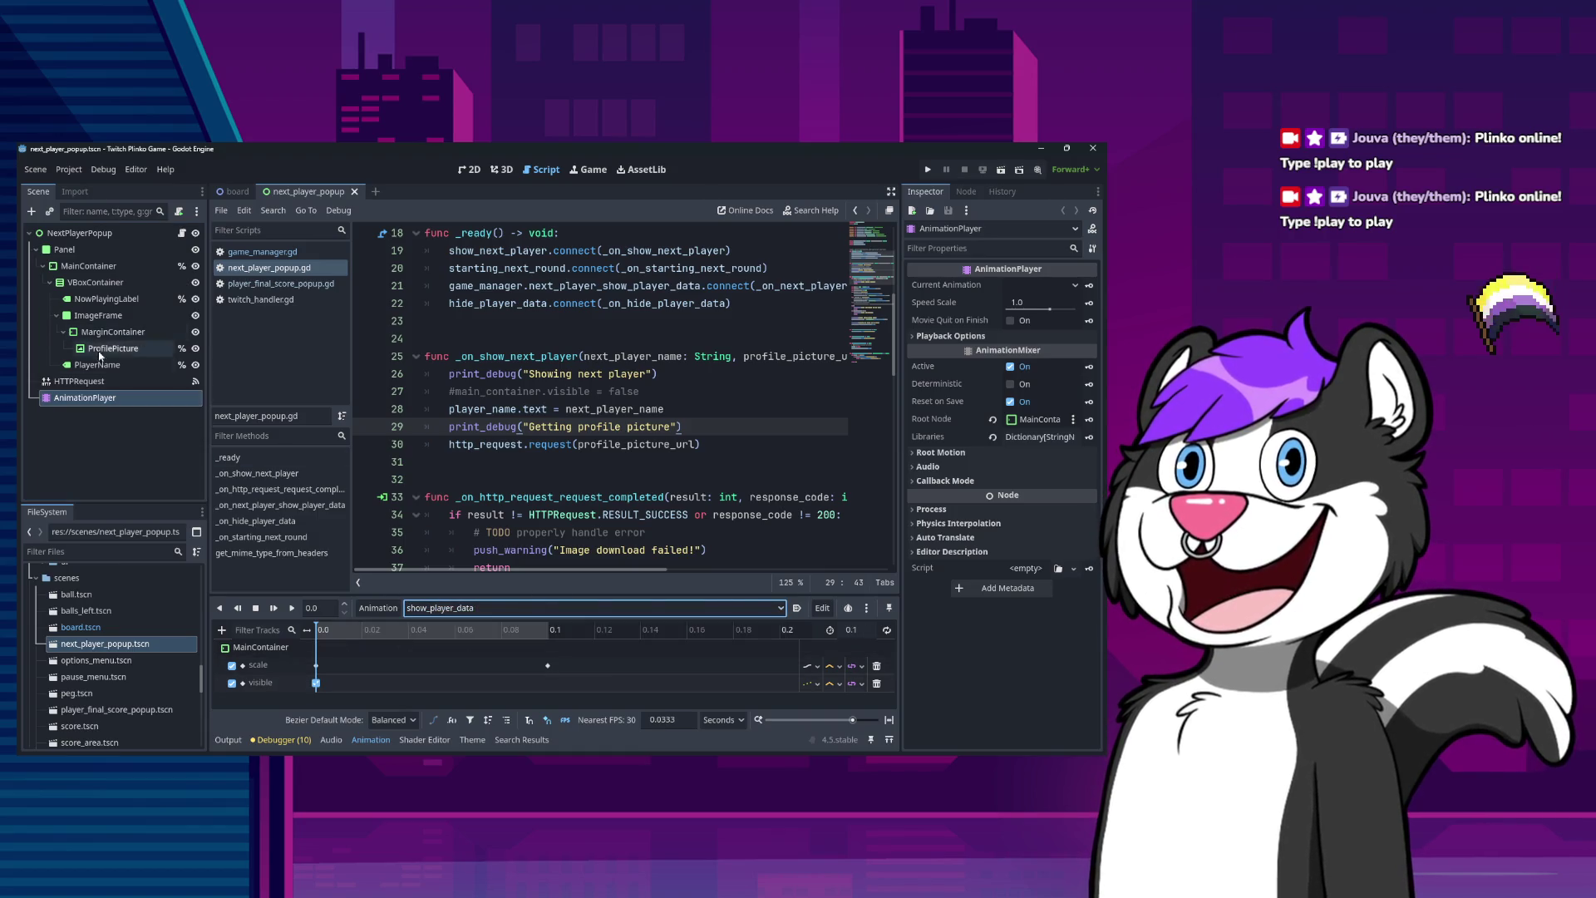
click(223, 193)
click(104, 481)
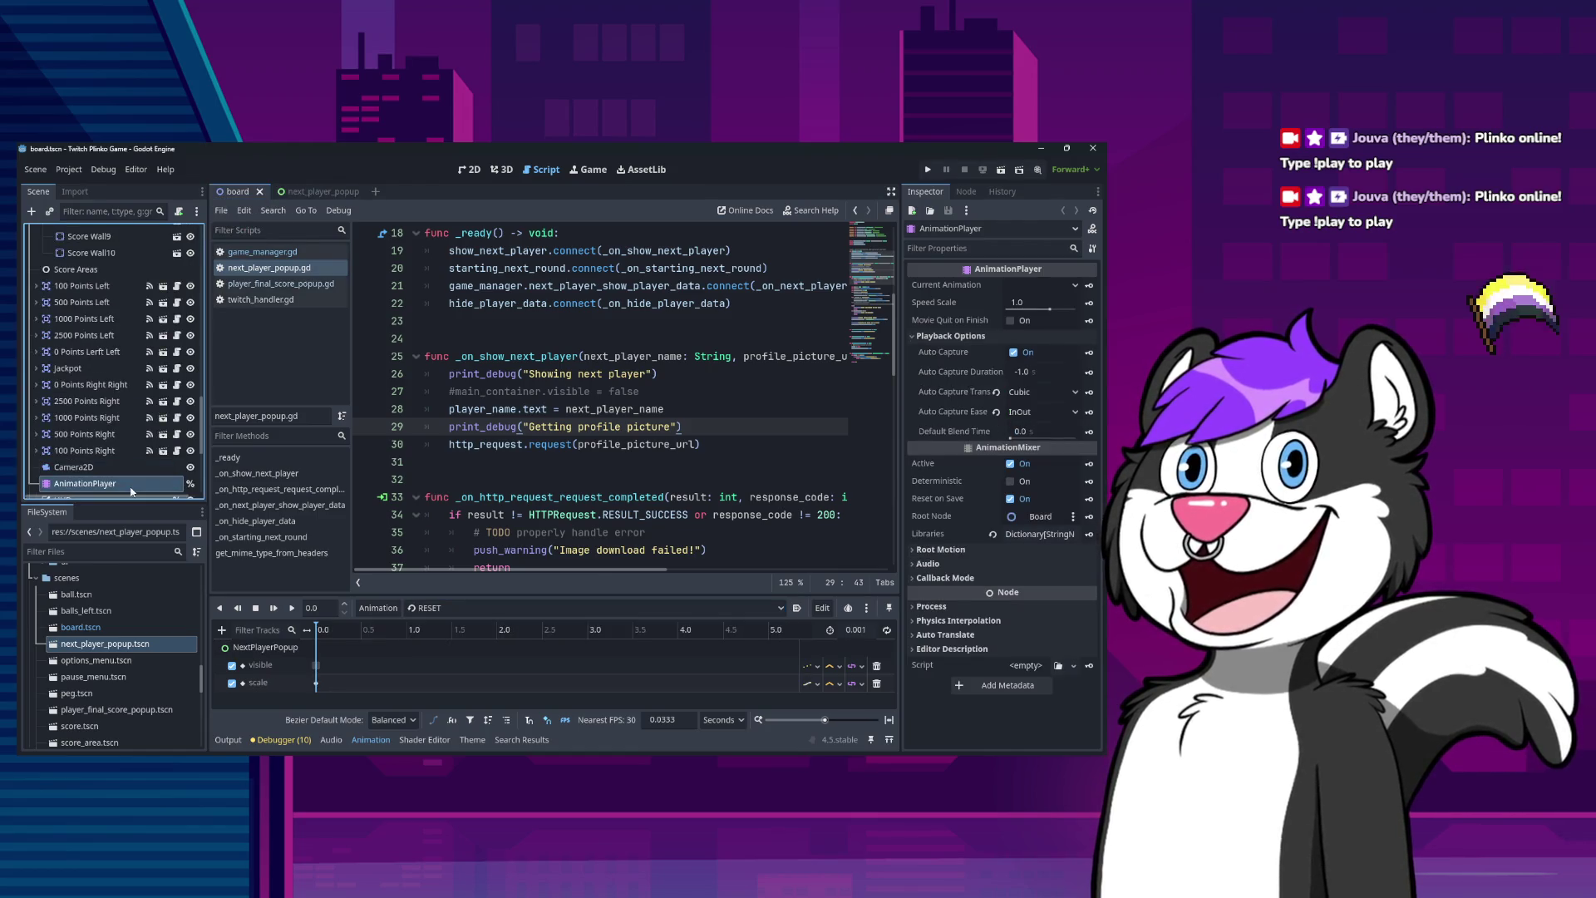
Inspect the RESET visible and scale keys, then switch the board's animation to show_next_player.
click(317, 665)
click(315, 684)
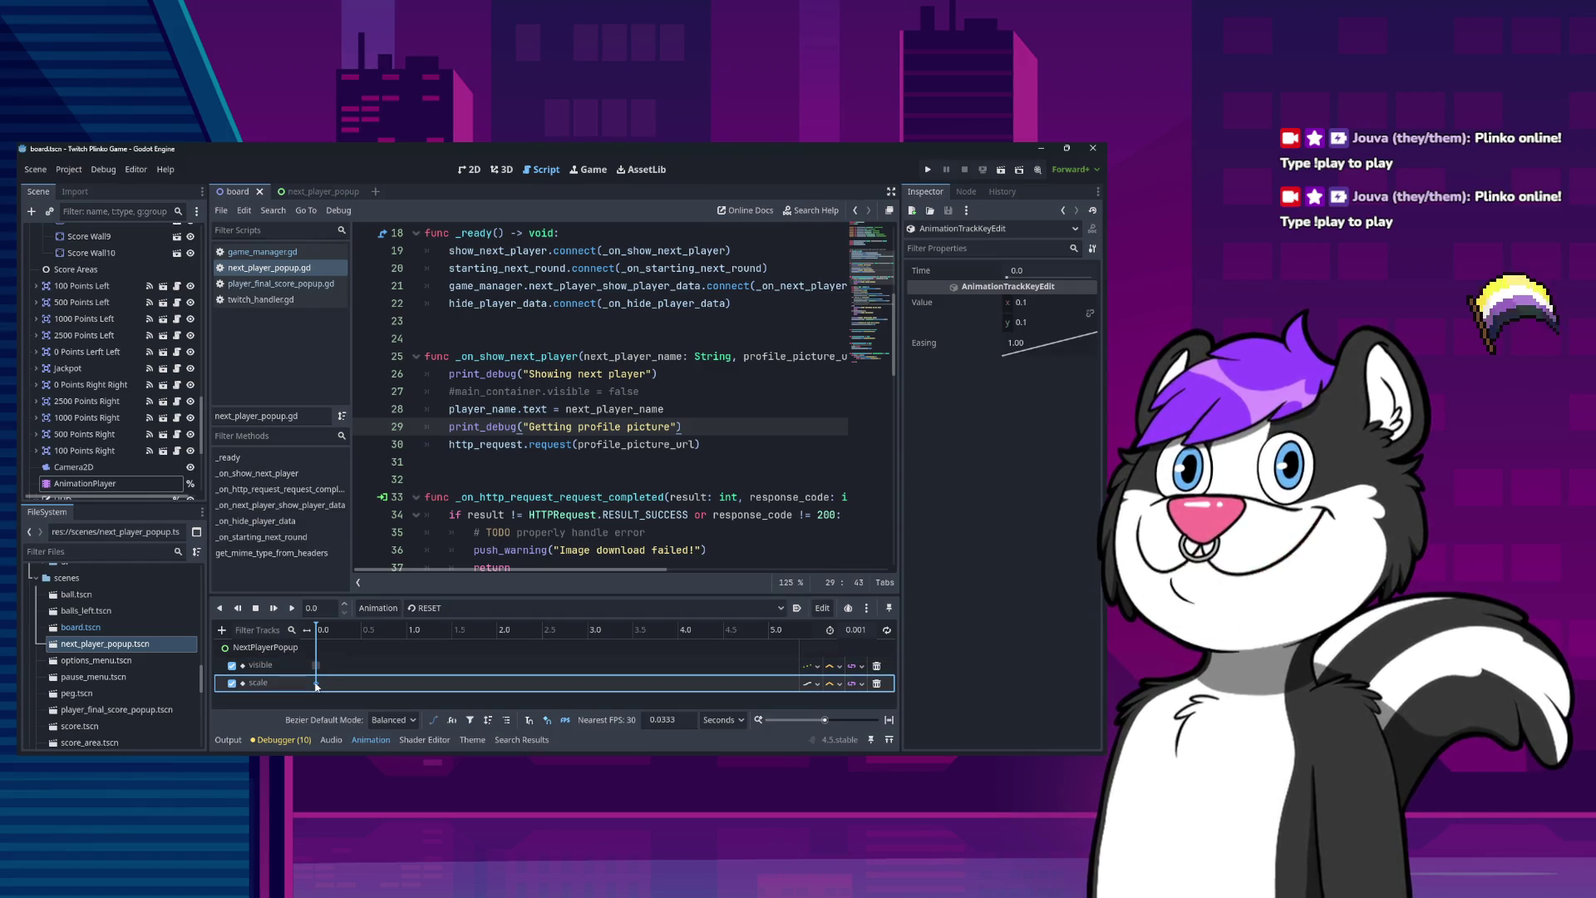
click(422, 608)
click(426, 642)
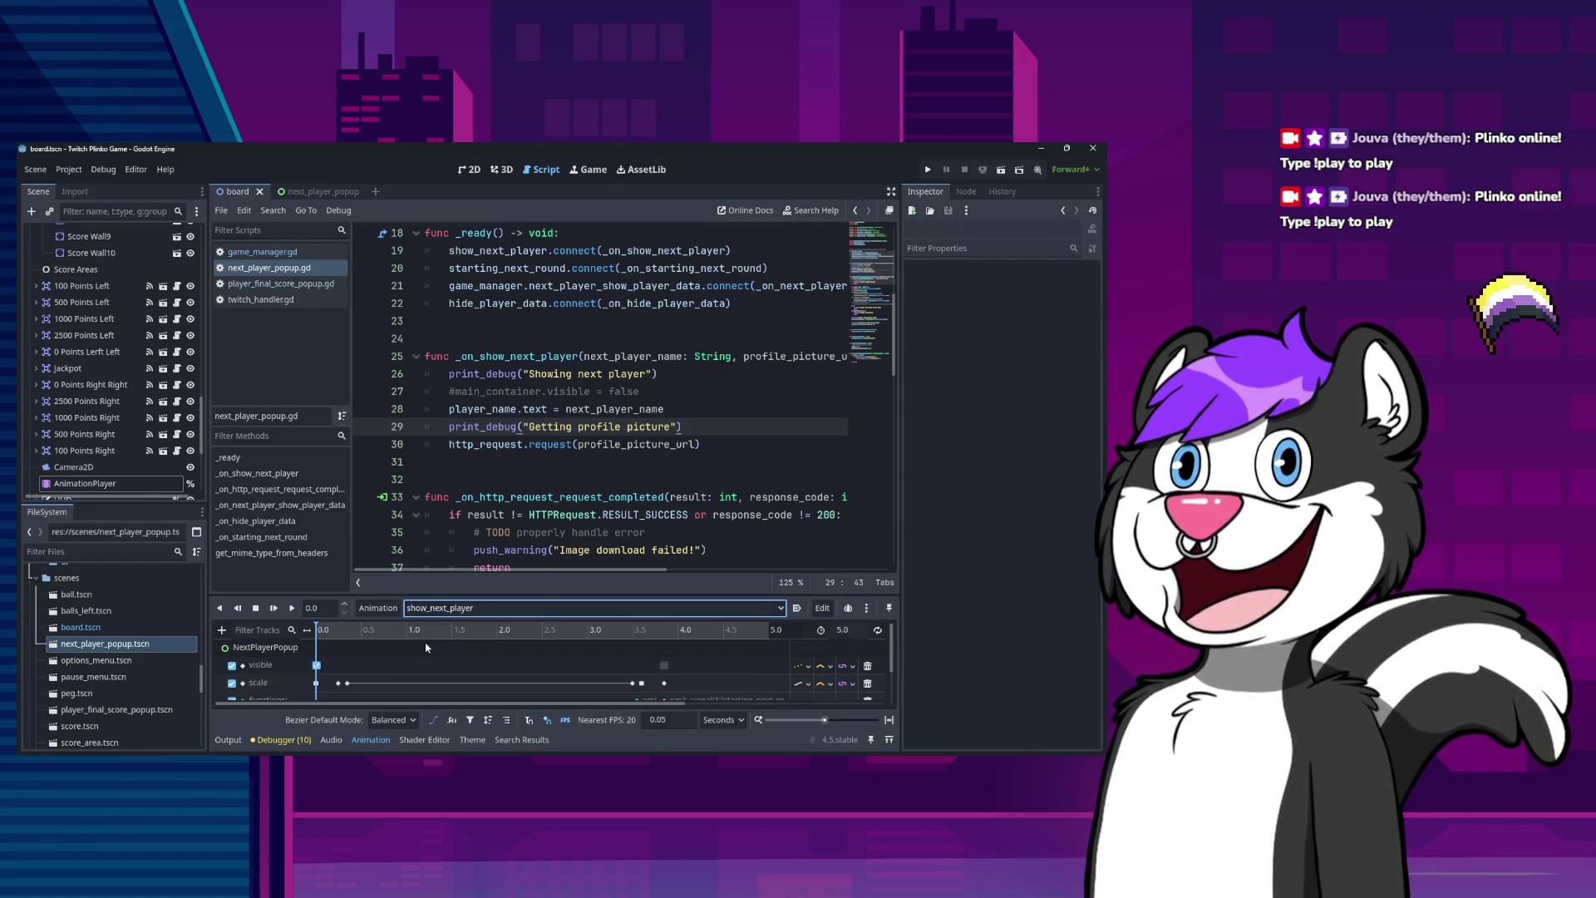
scroll(328, 686, down, 1)
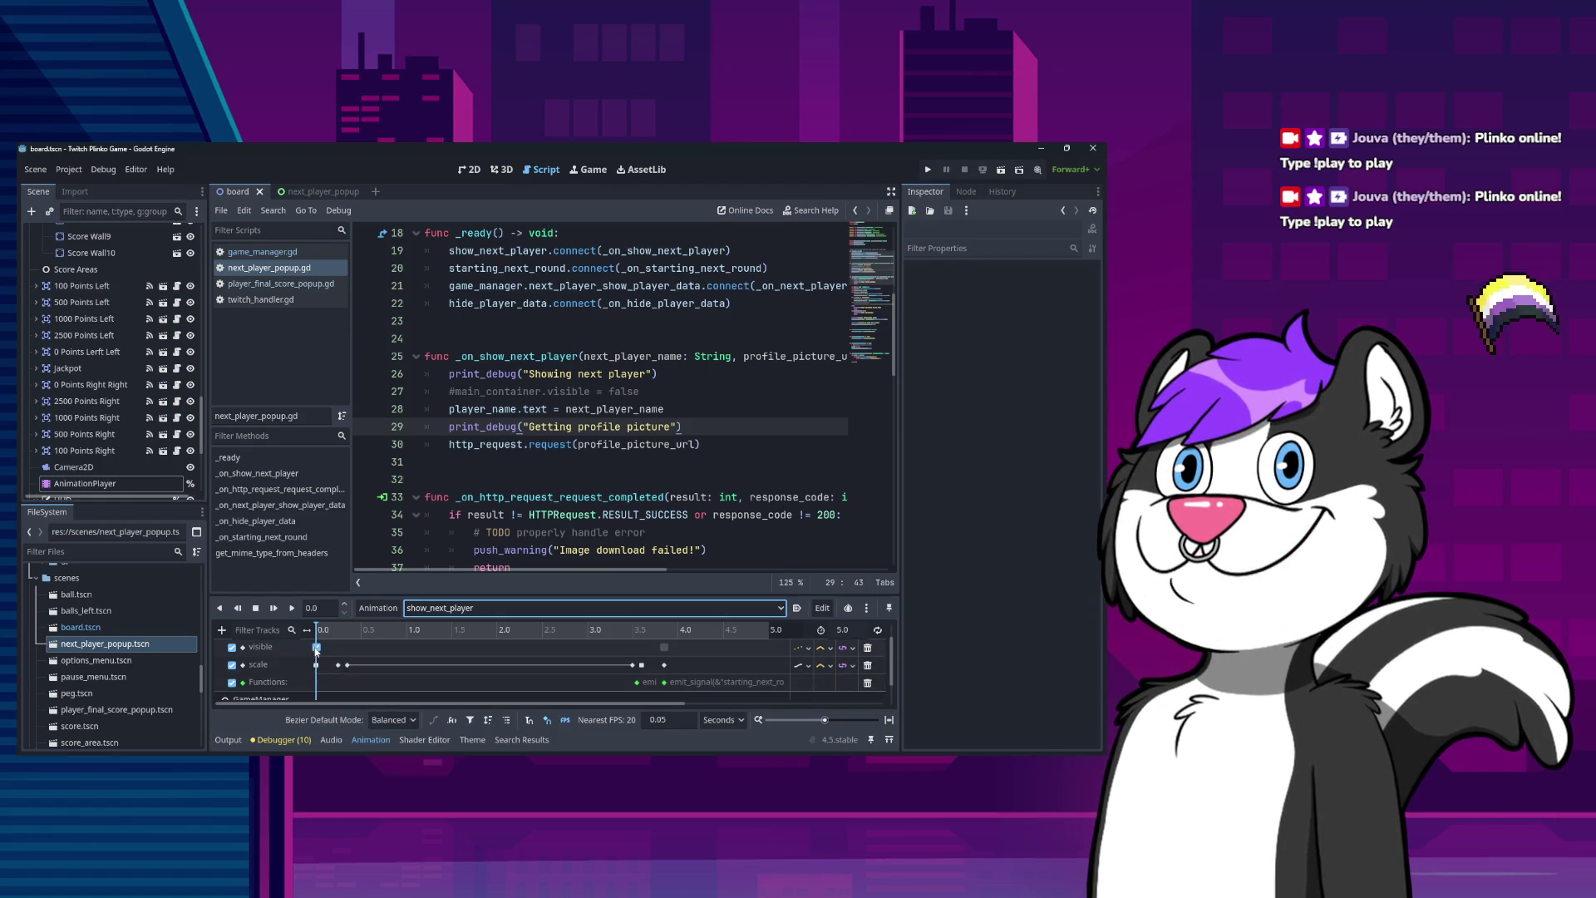
Review the scale keys at 0.0, 0.25, 3.5 and 3.85 s and the function call key.
click(315, 665)
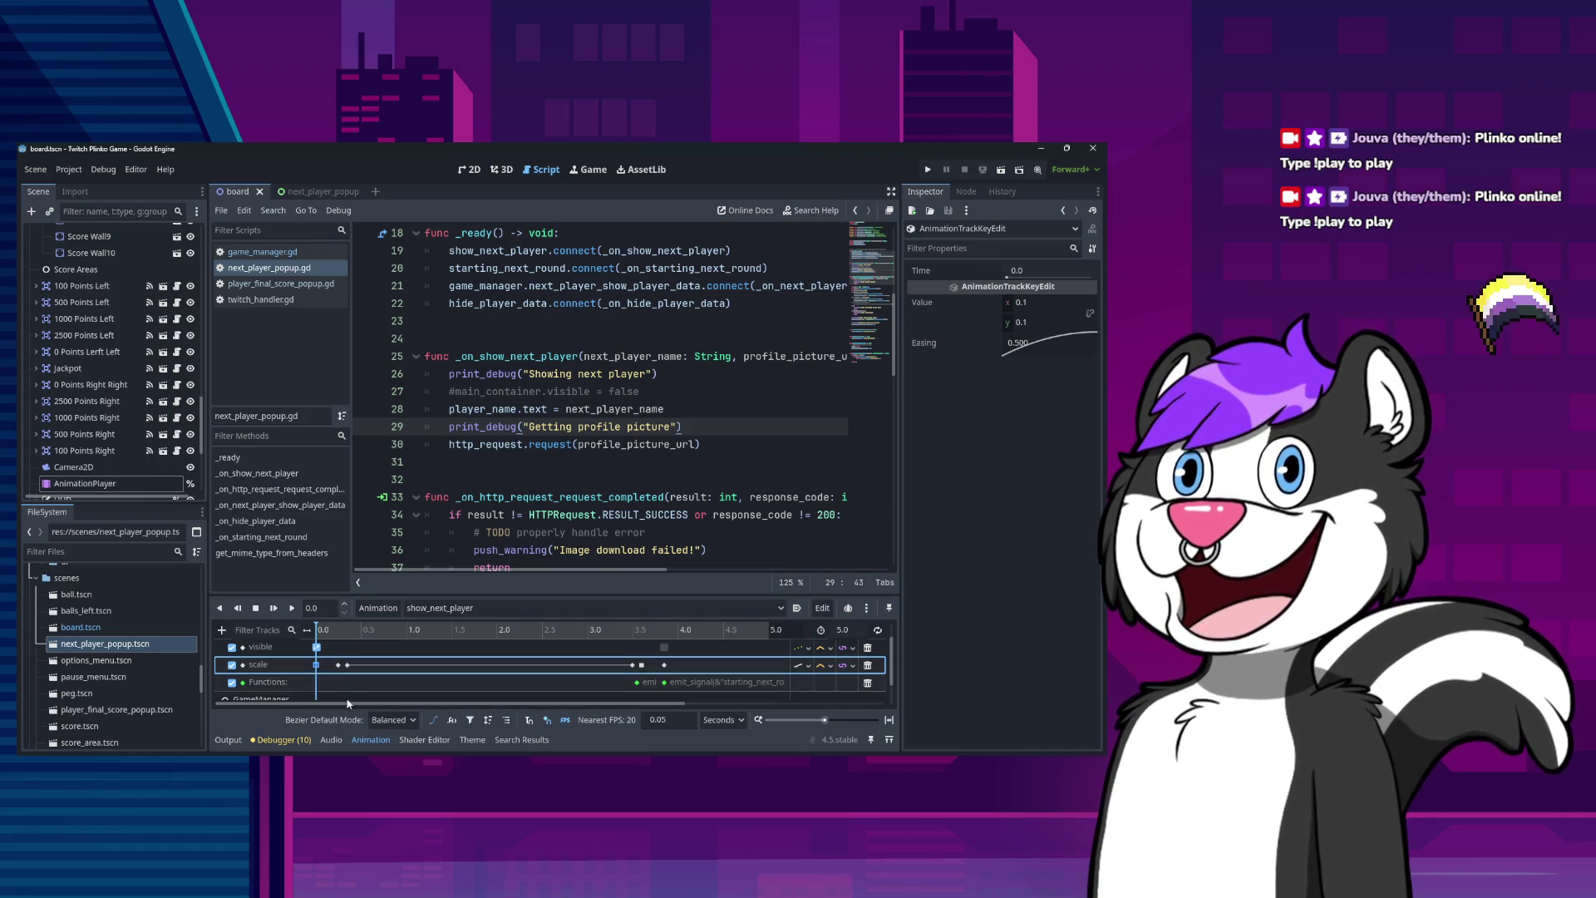
scroll(347, 698, down, 1)
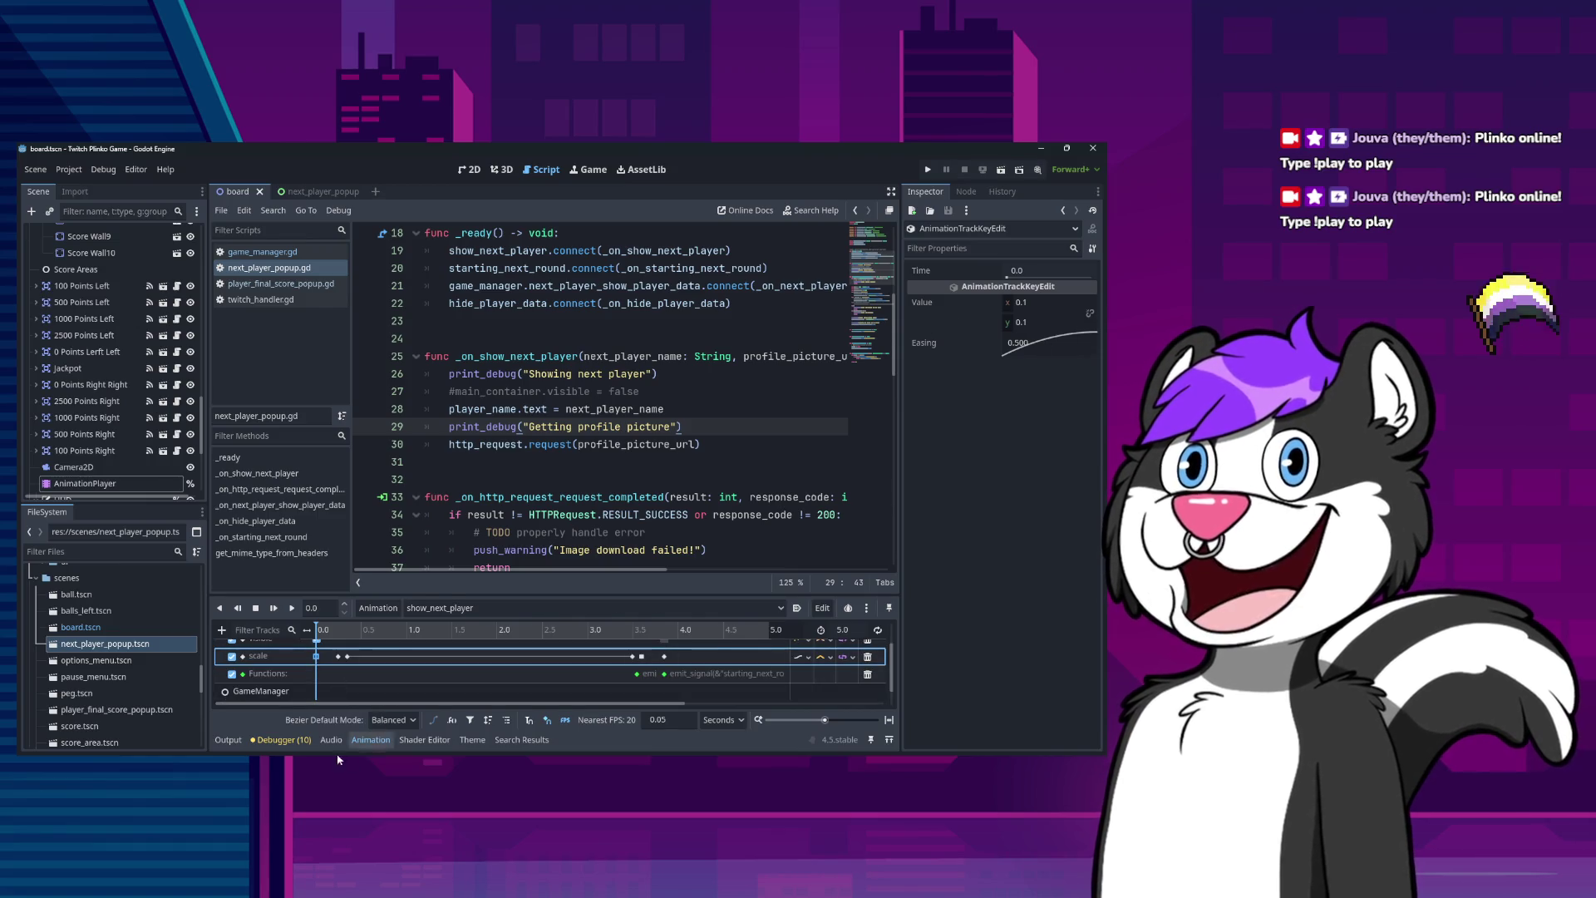
click(347, 657)
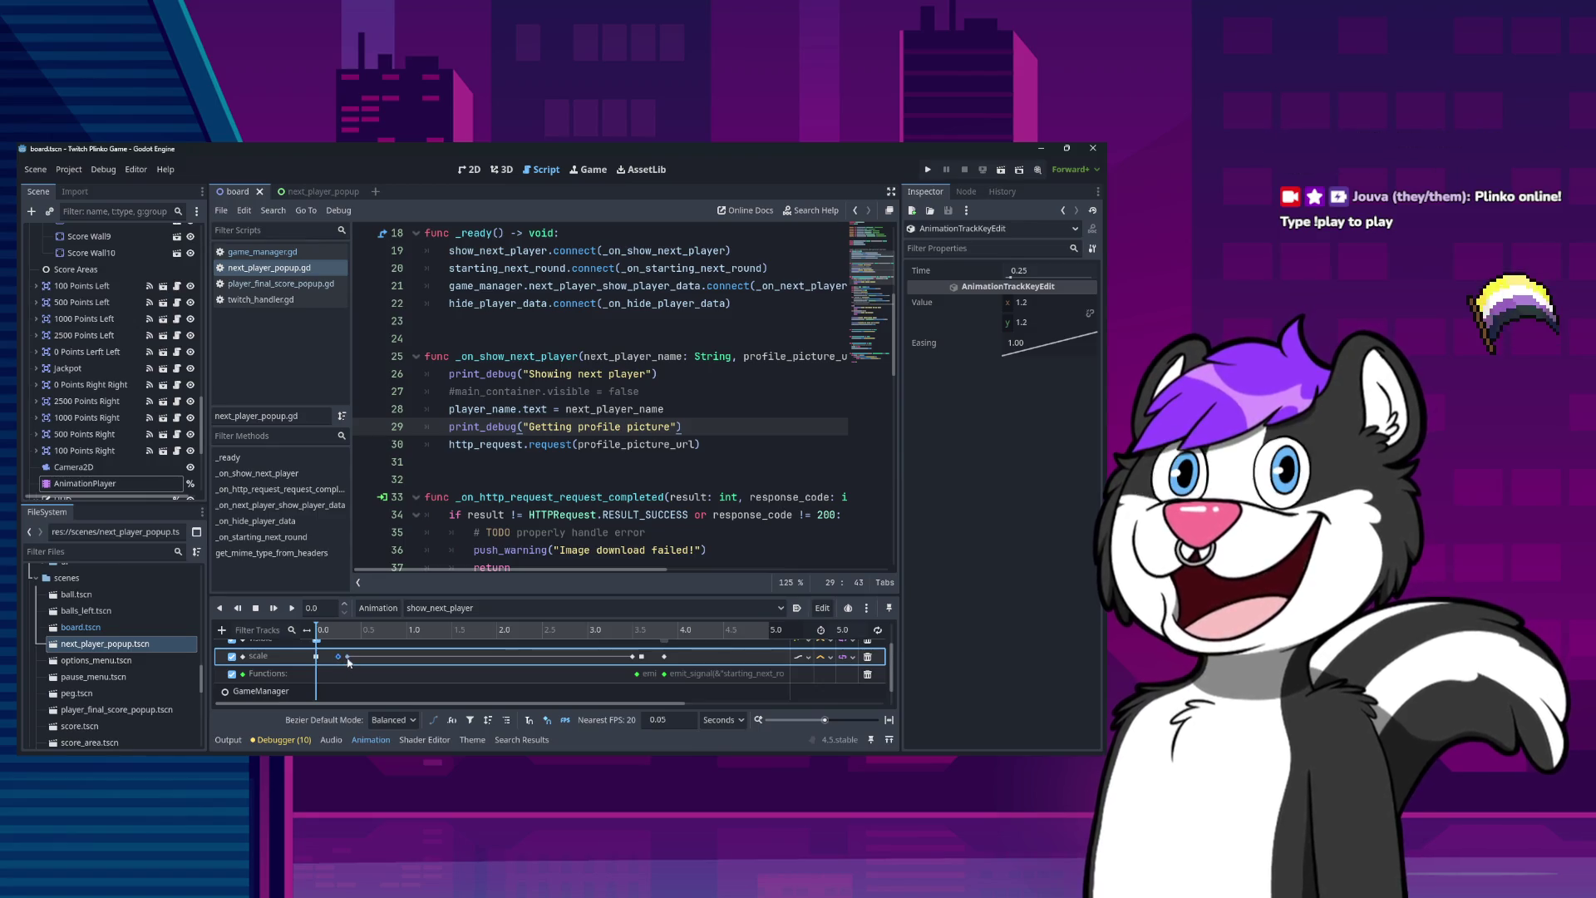
click(632, 656)
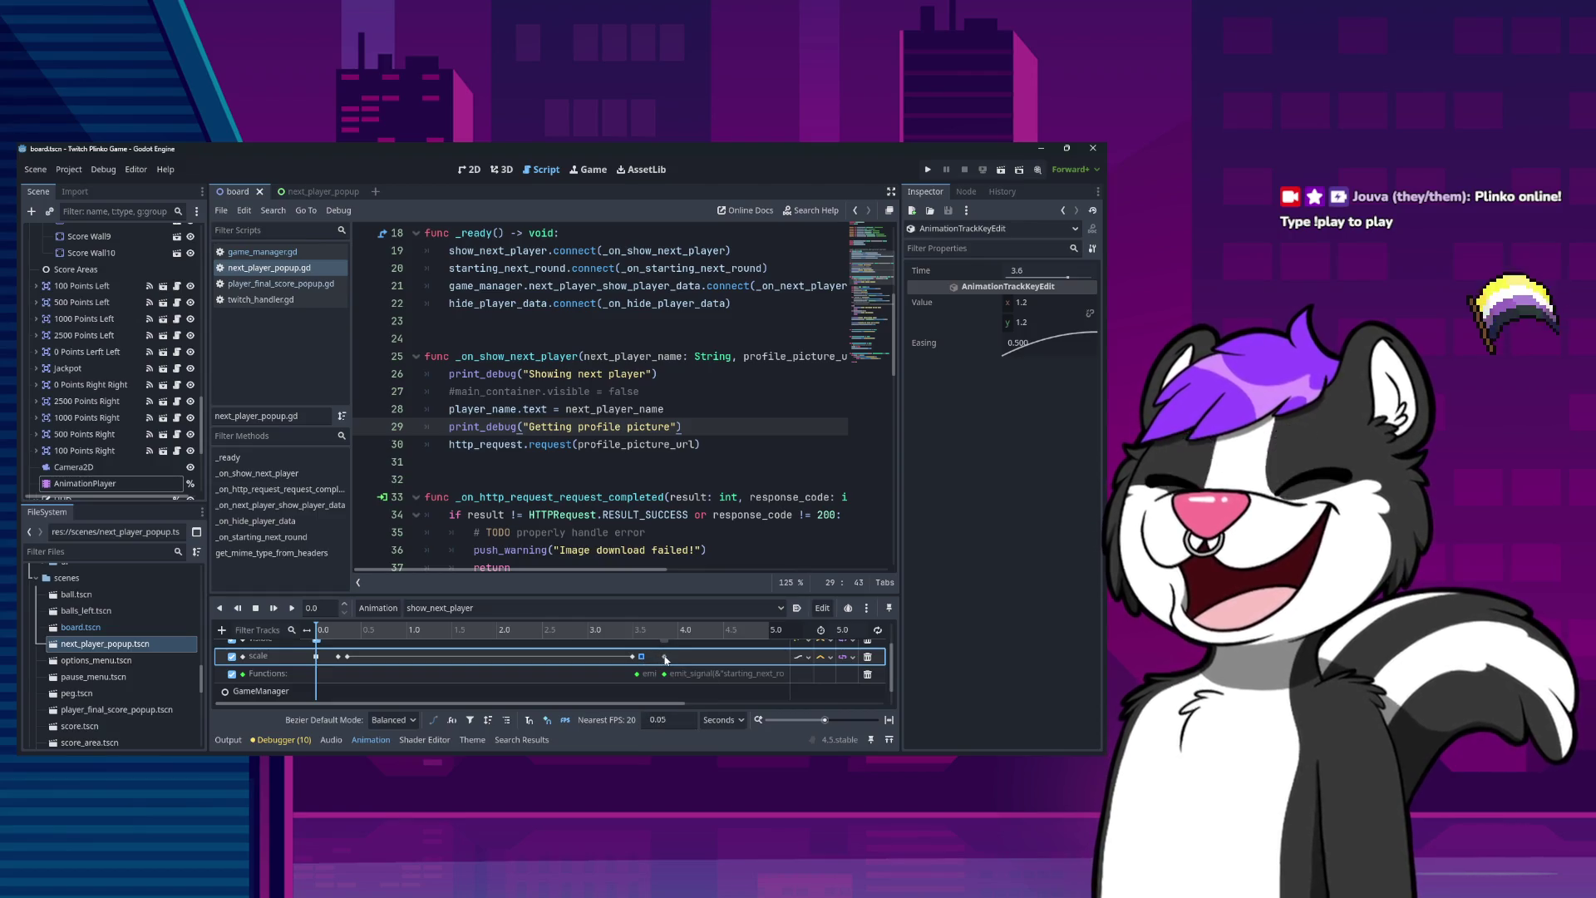
click(664, 657)
click(665, 674)
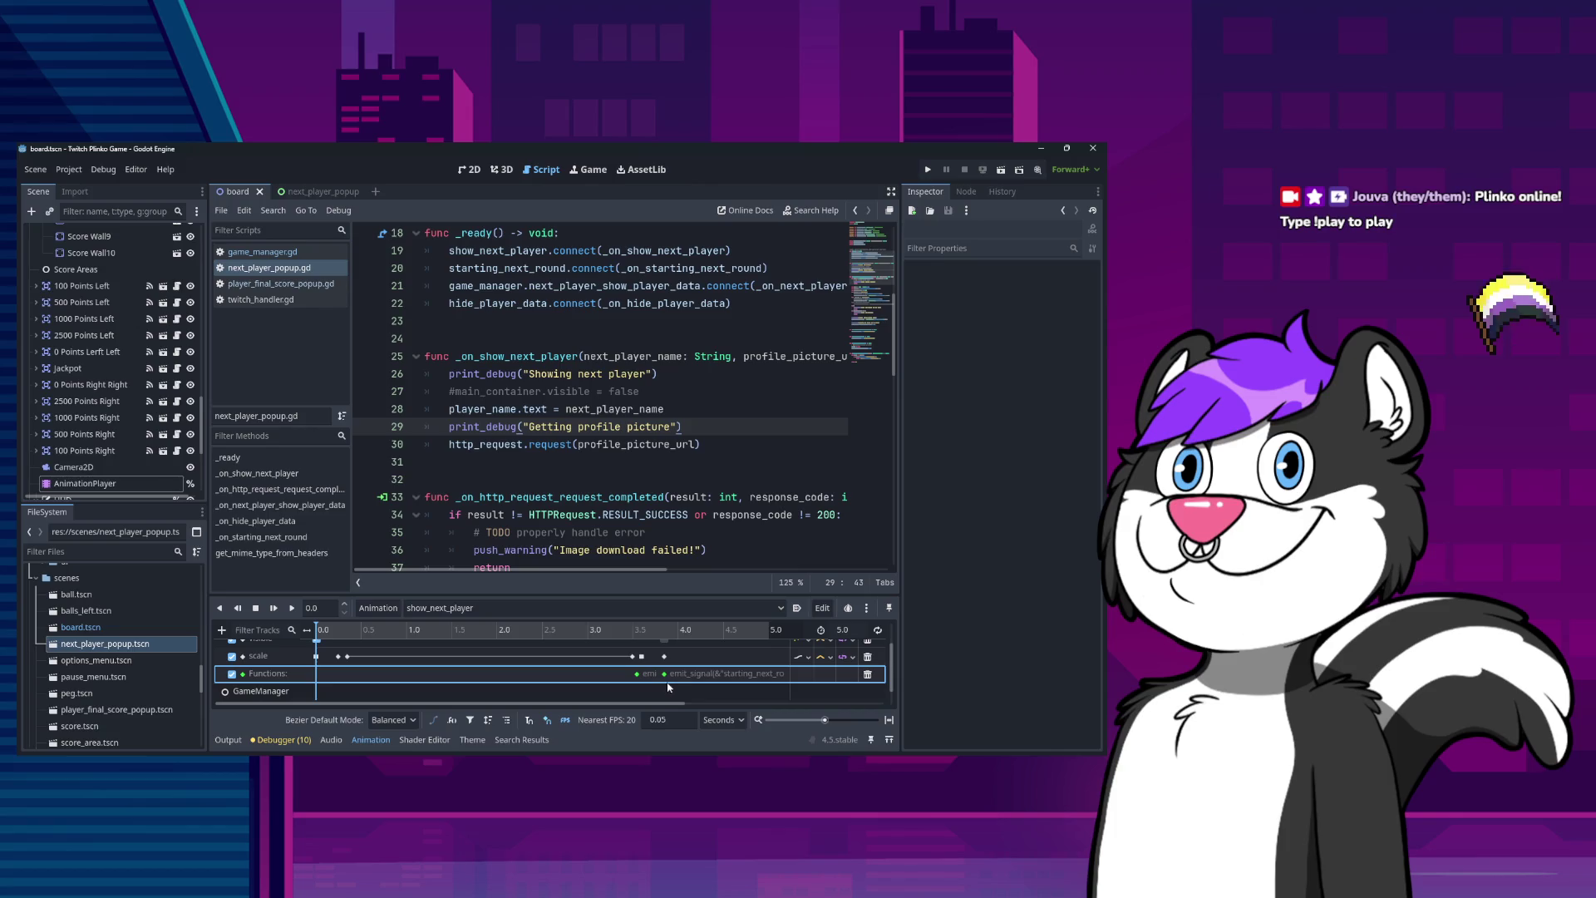
scroll(663, 687, down, 1)
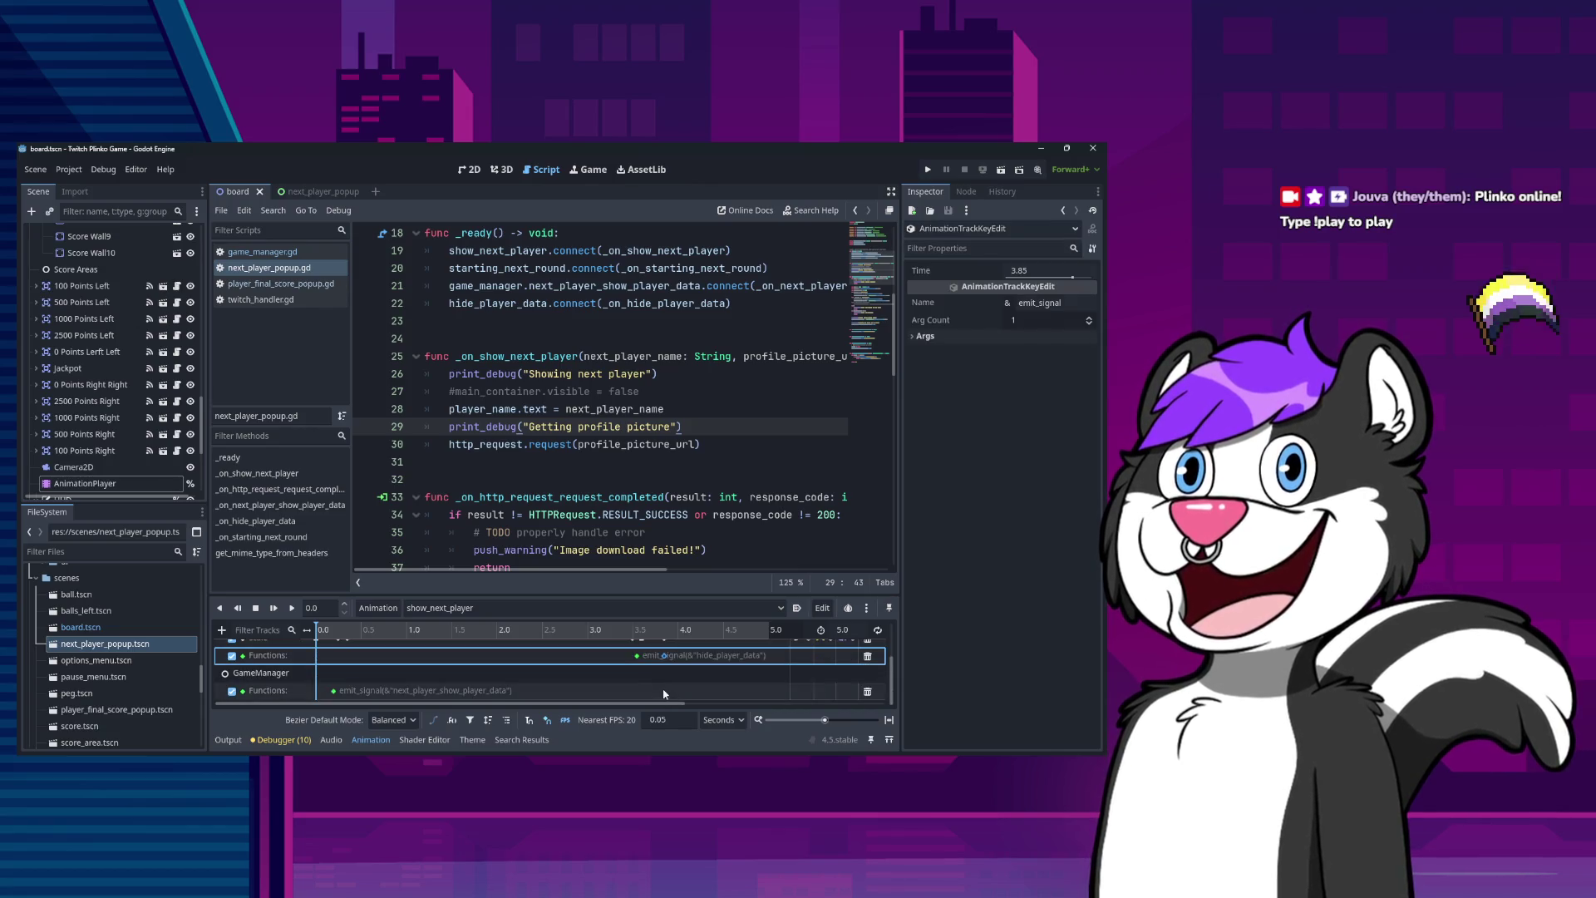
click(636, 656)
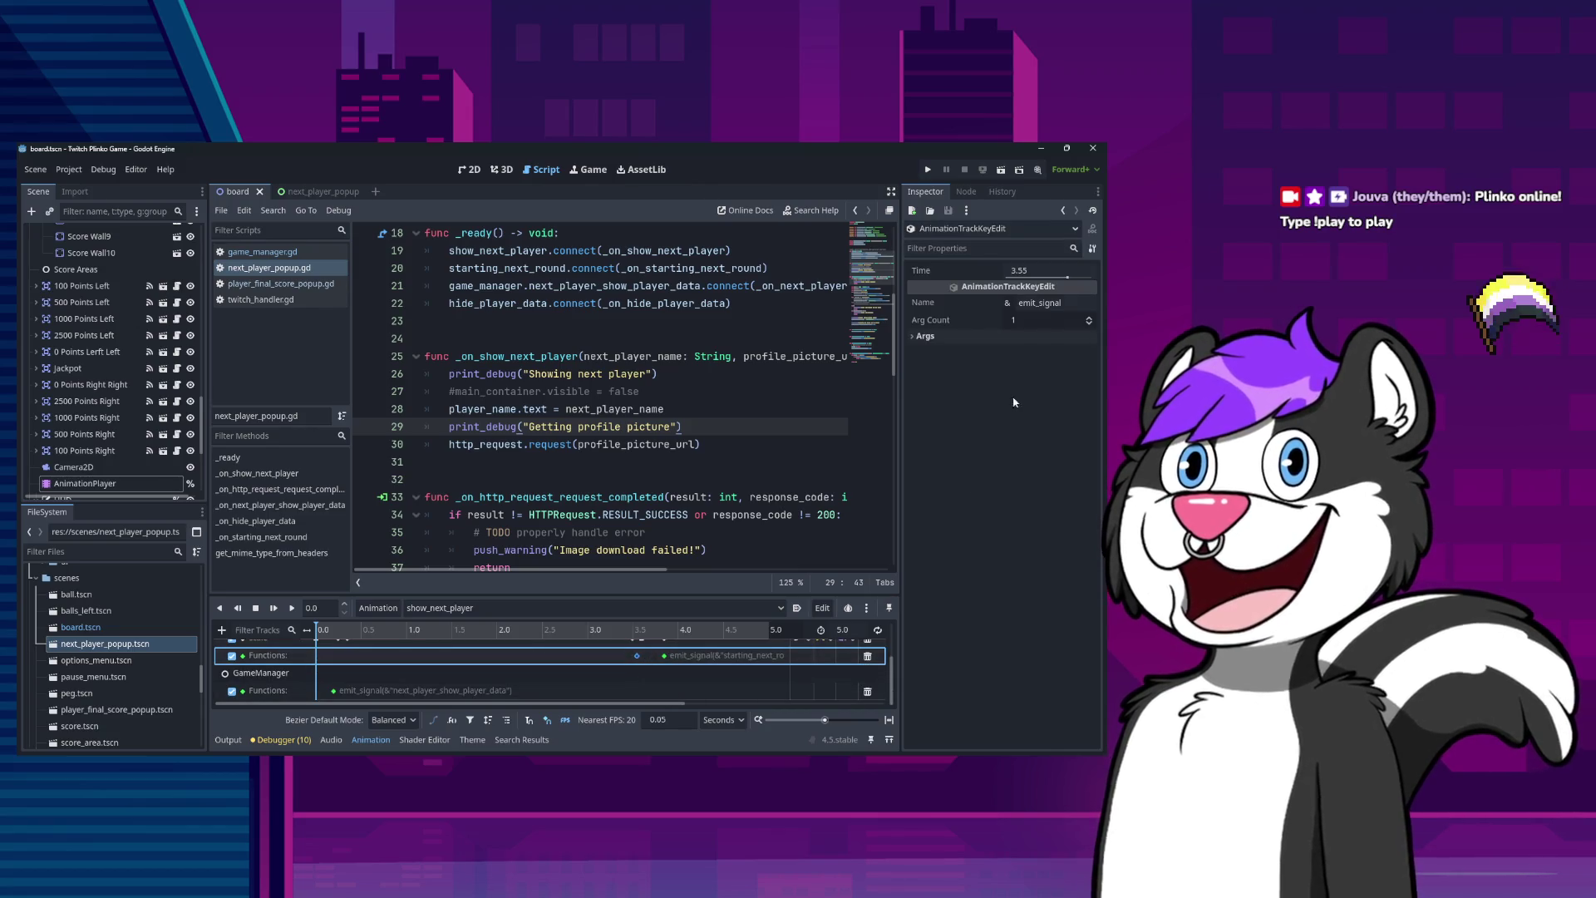
click(912, 336)
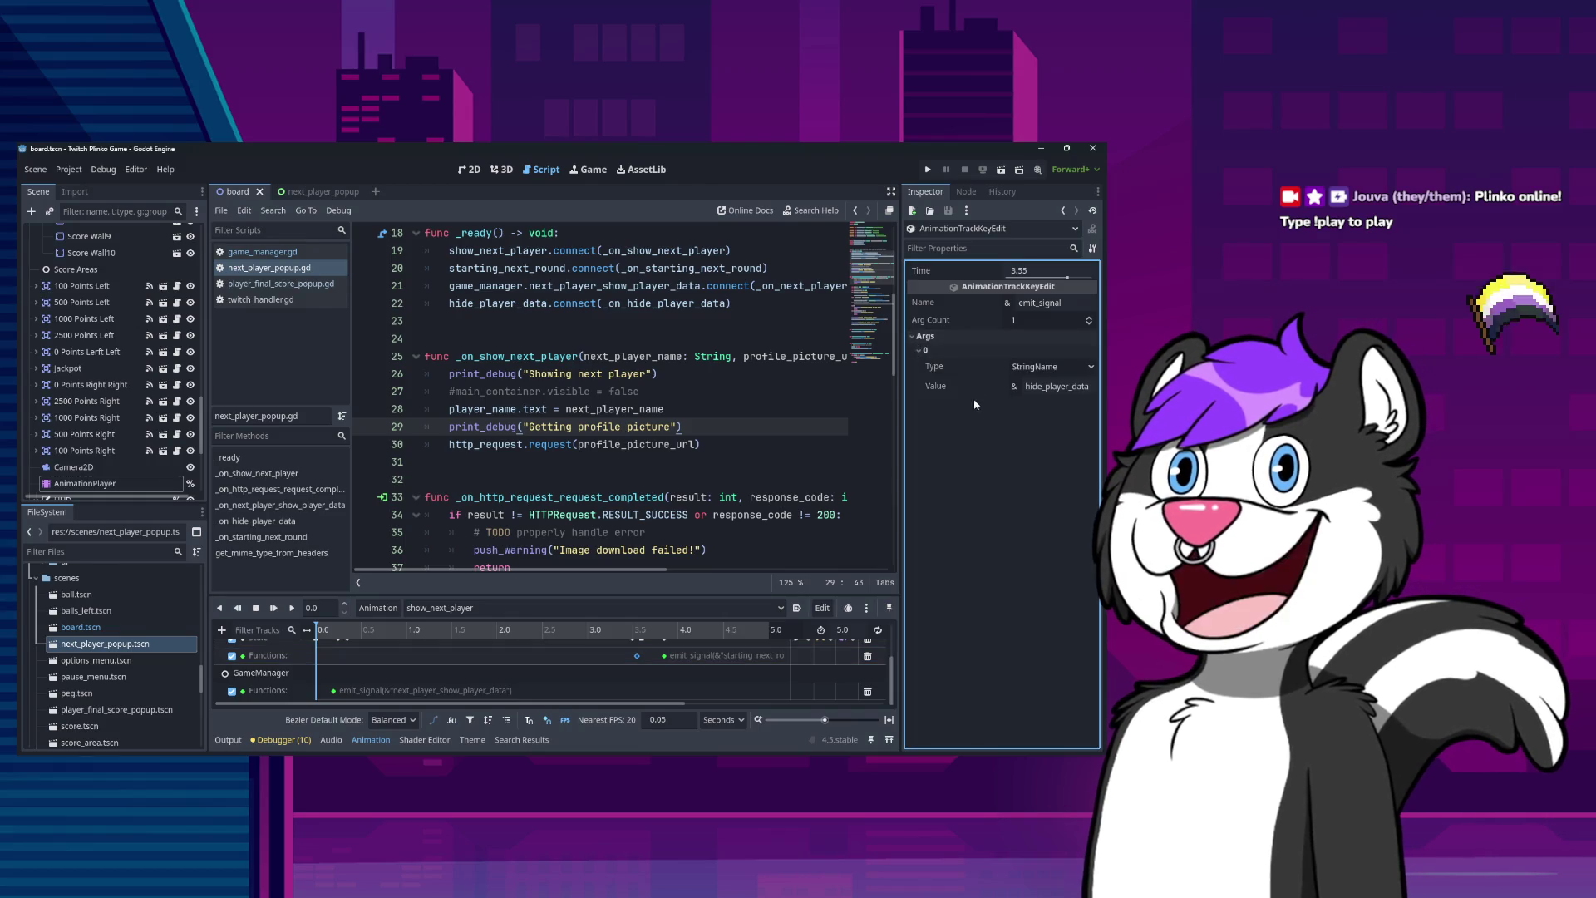
click(333, 691)
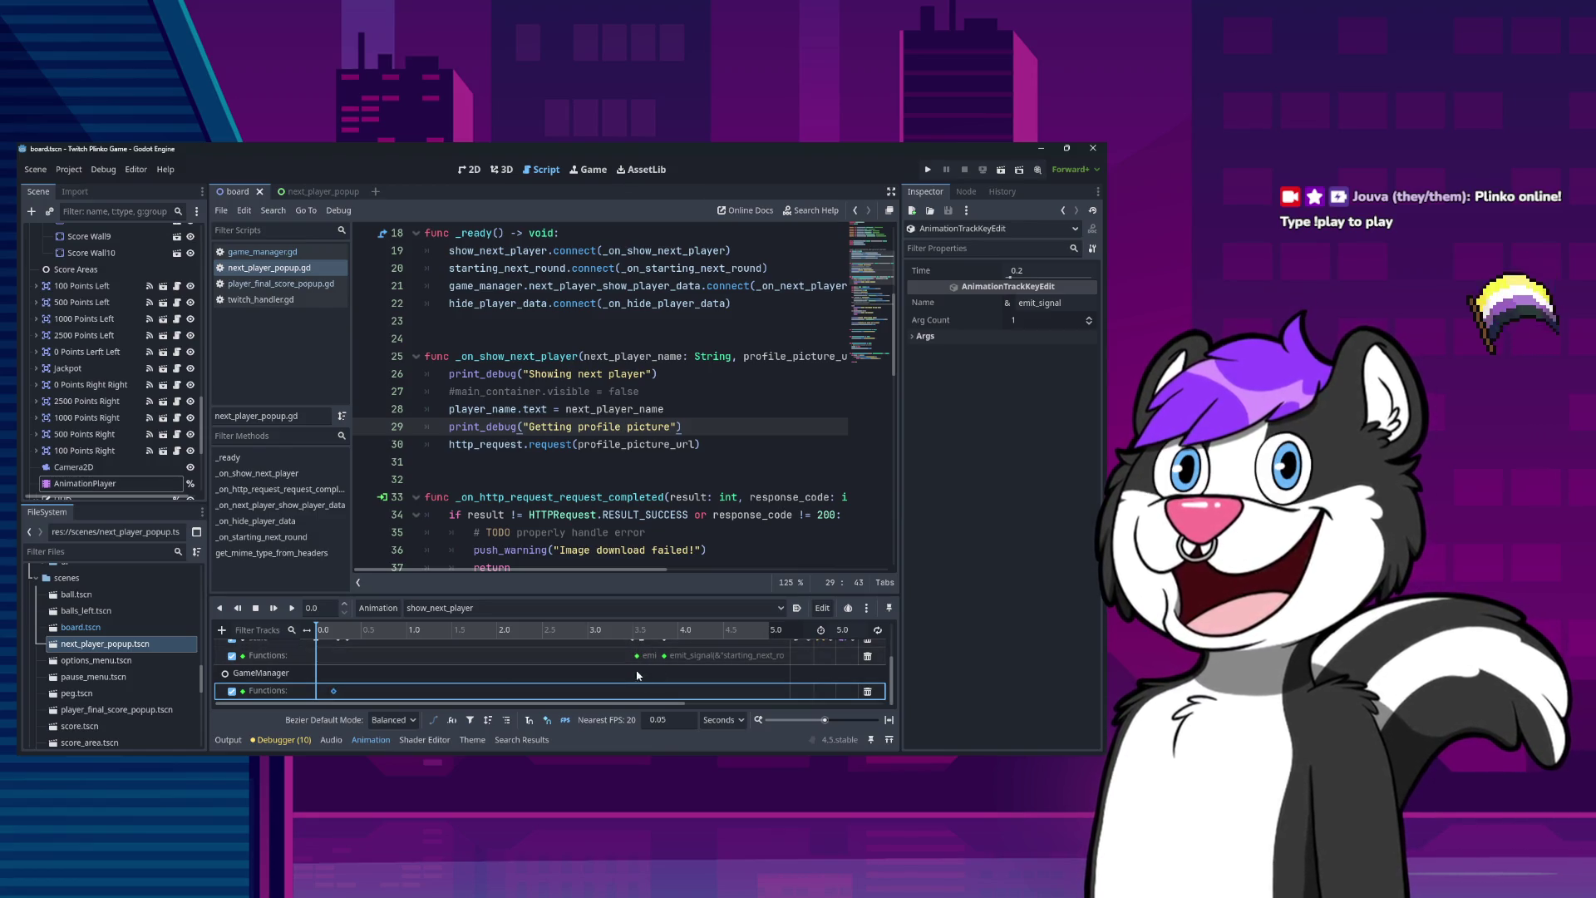
scroll(657, 671, up, 3)
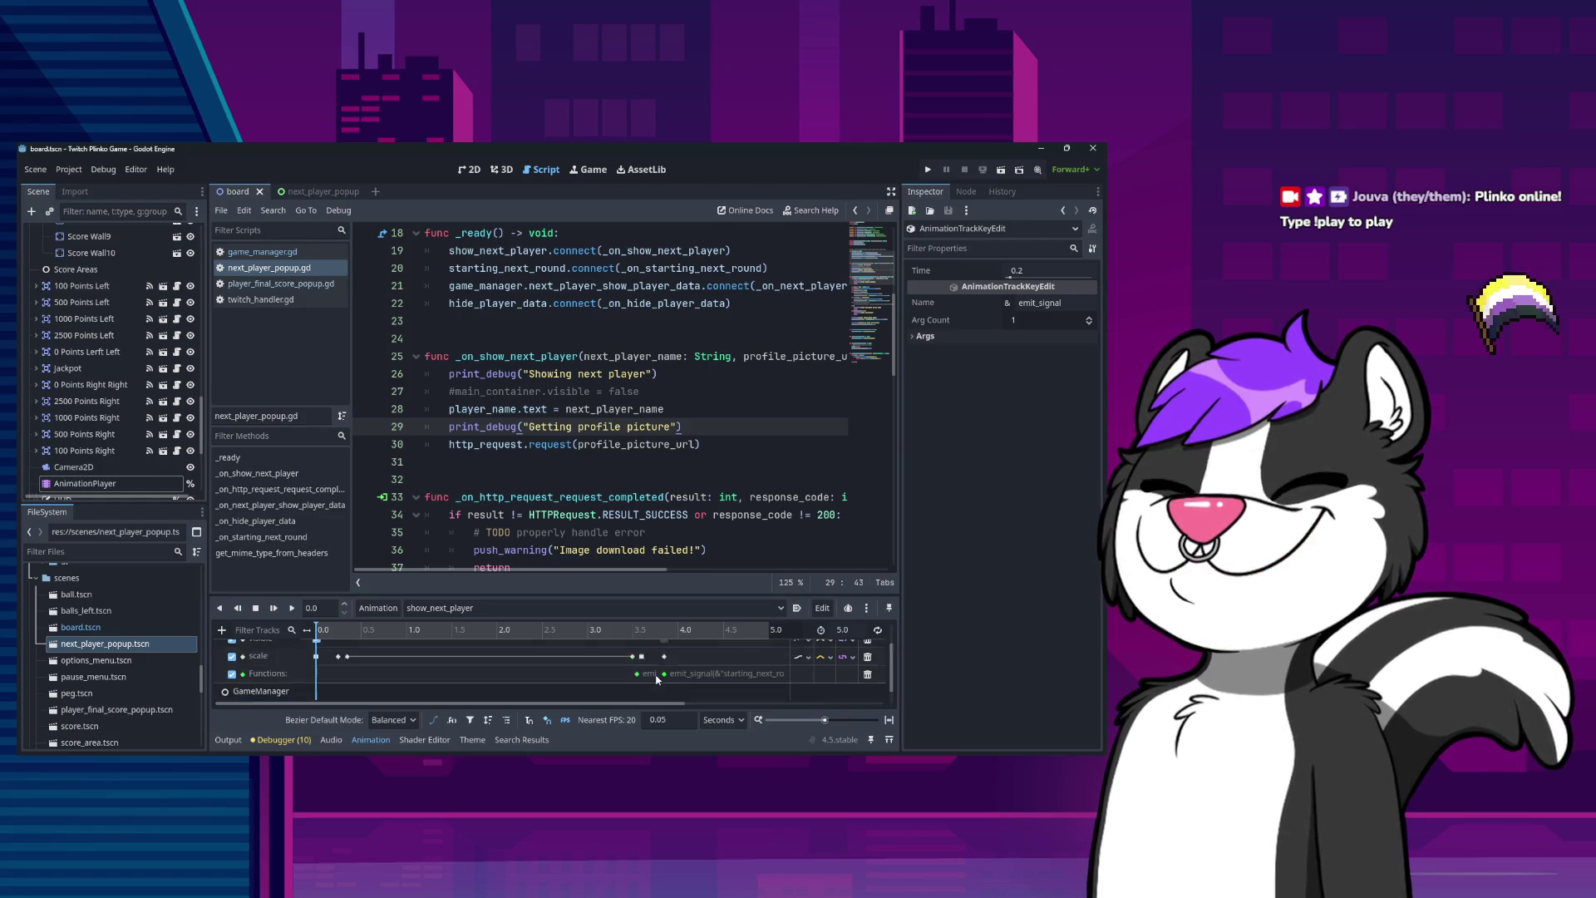
right_click(657, 673)
click(657, 671)
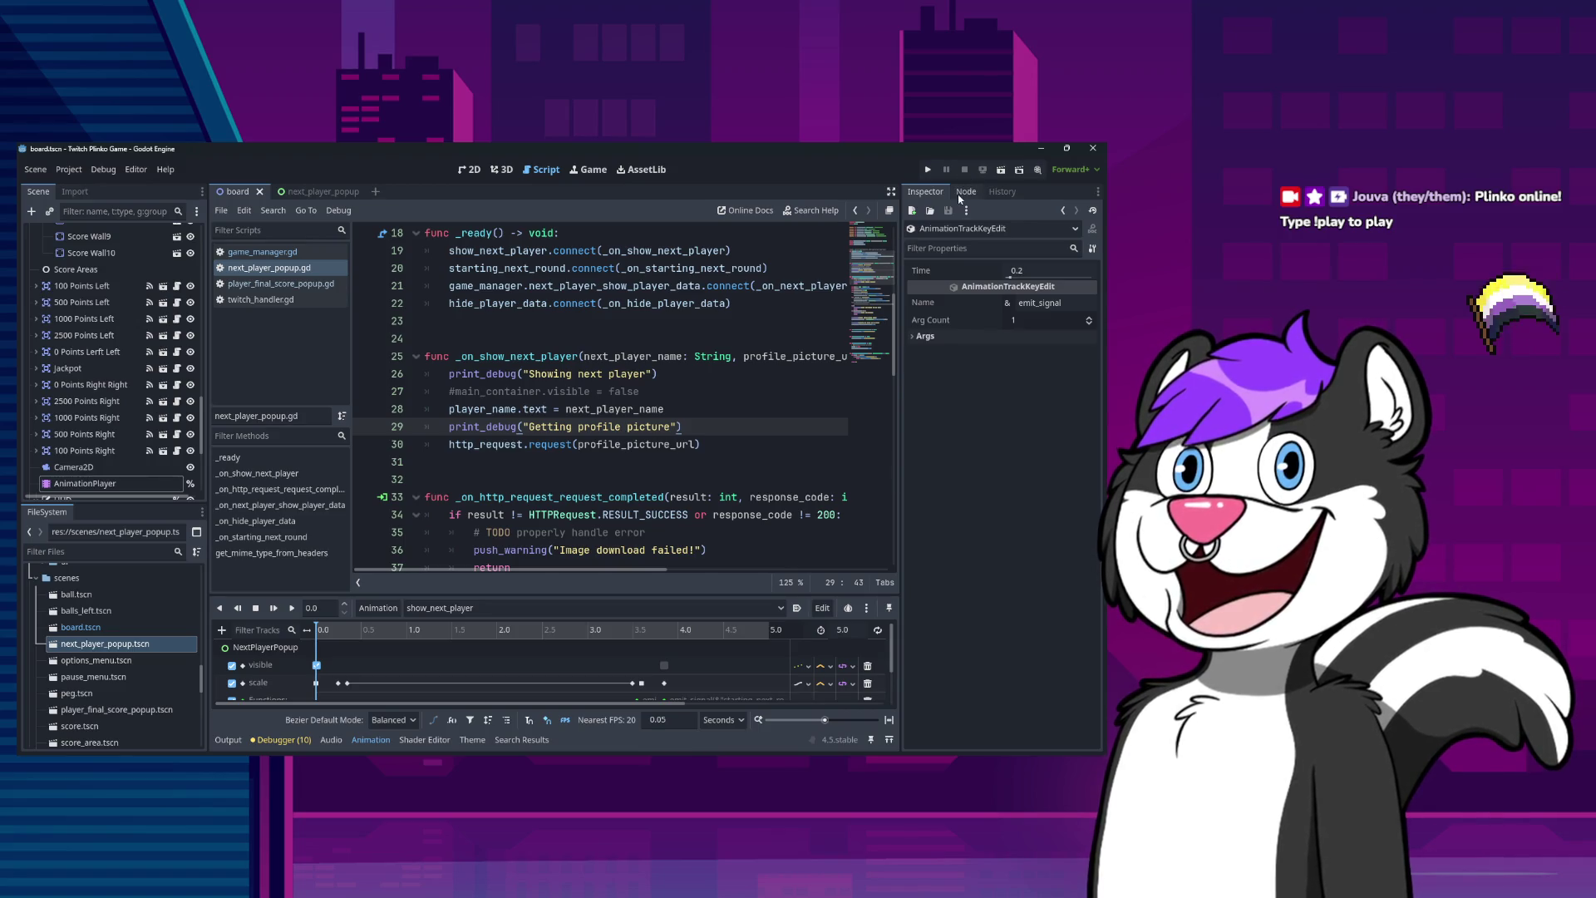
scroll(529, 667, down, 2)
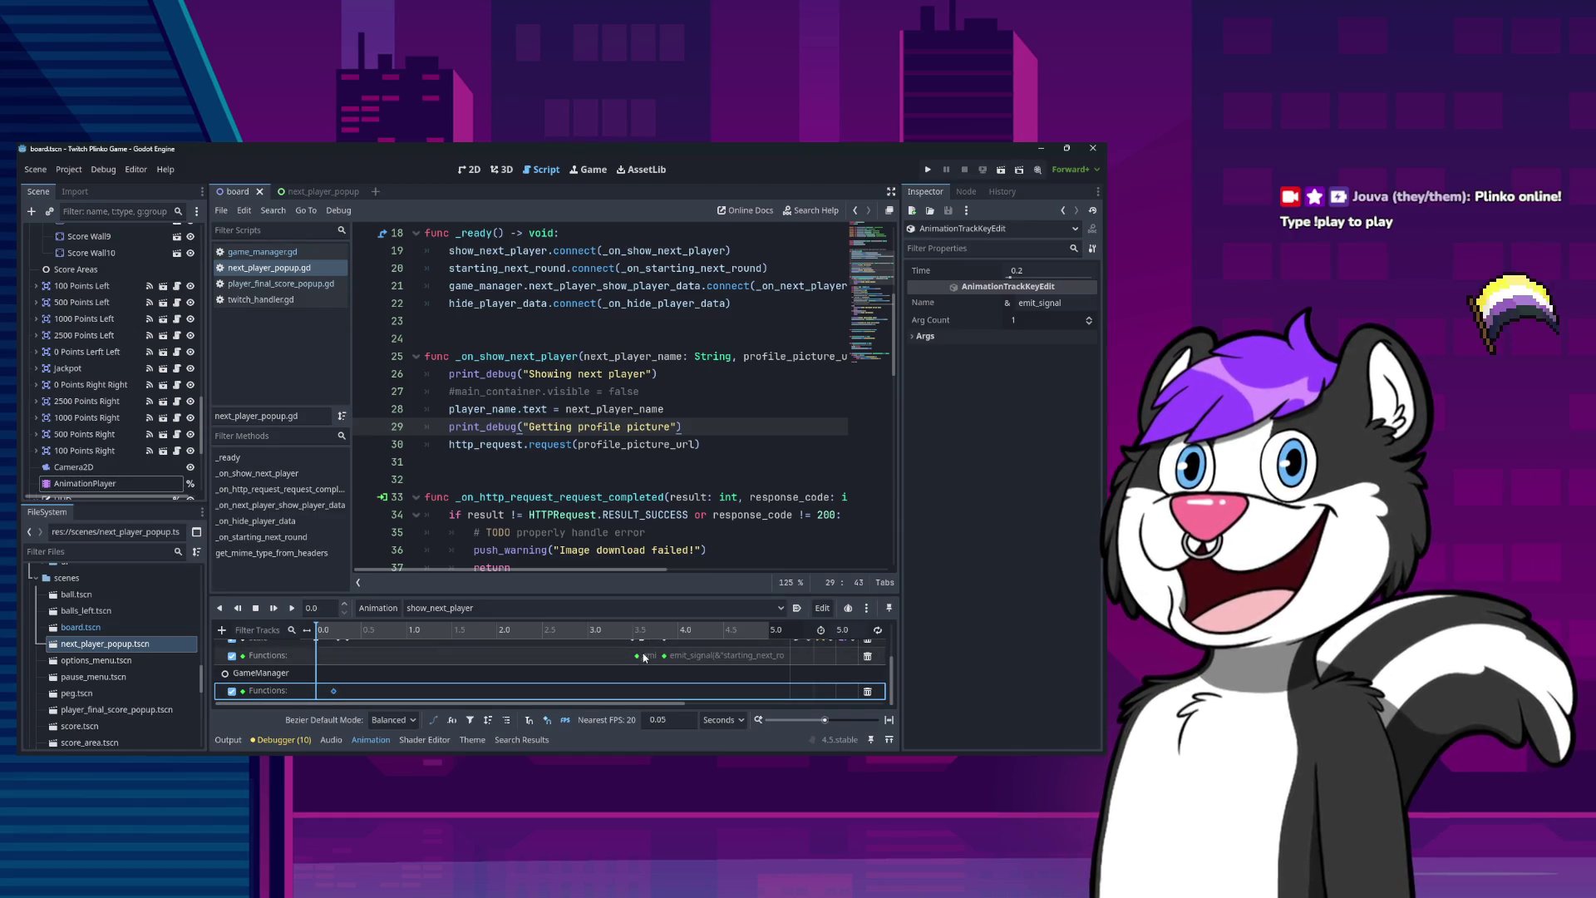
click(449, 656)
click(343, 693)
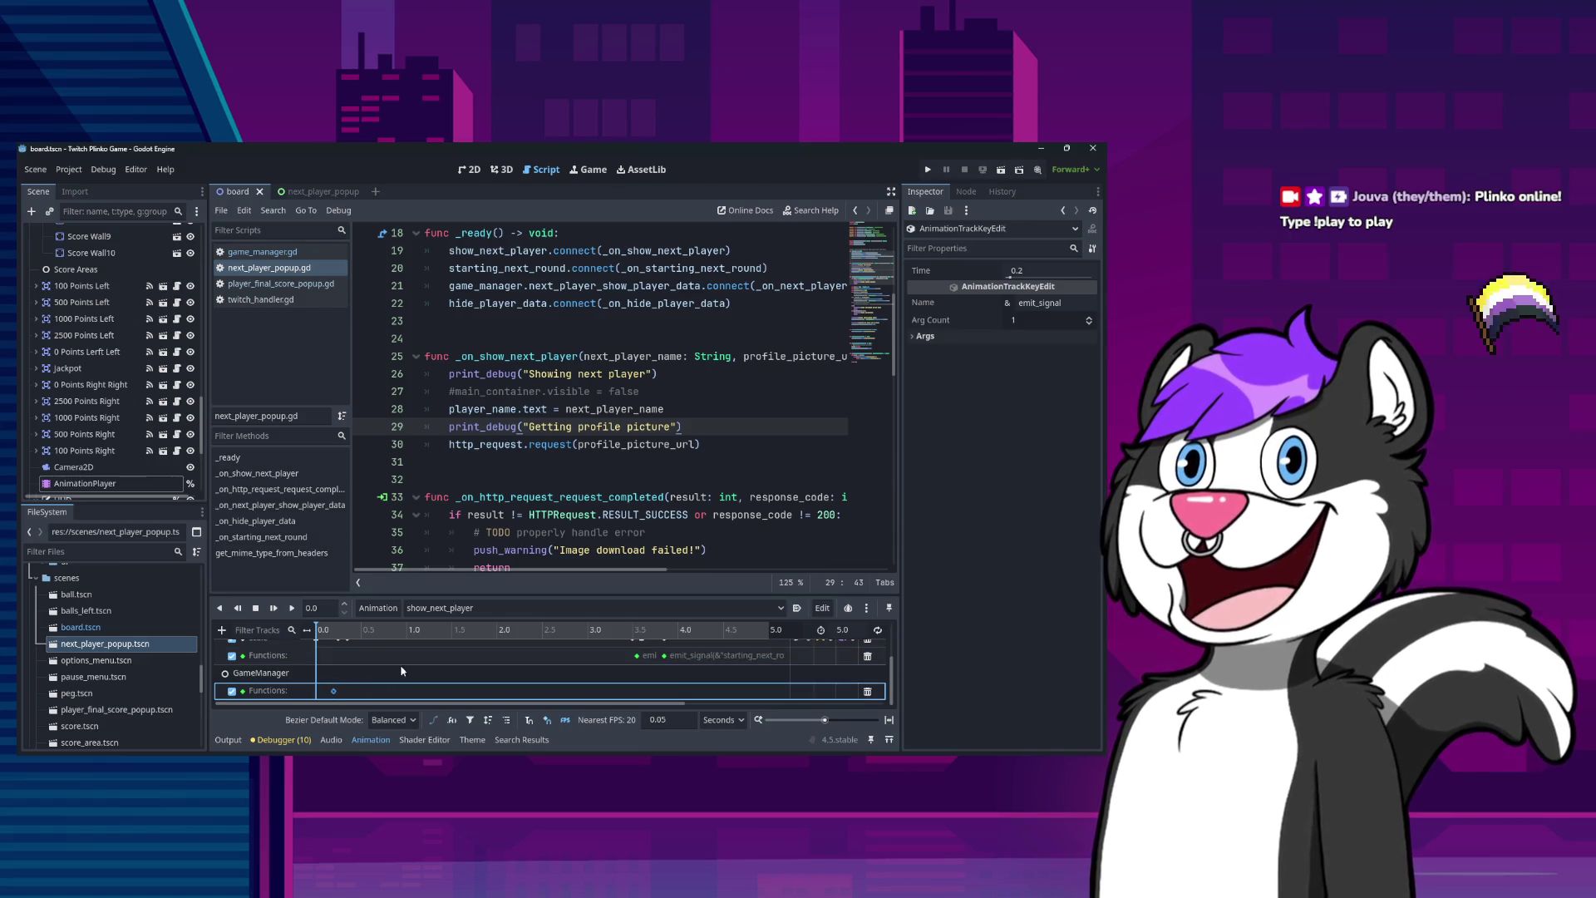
click(636, 656)
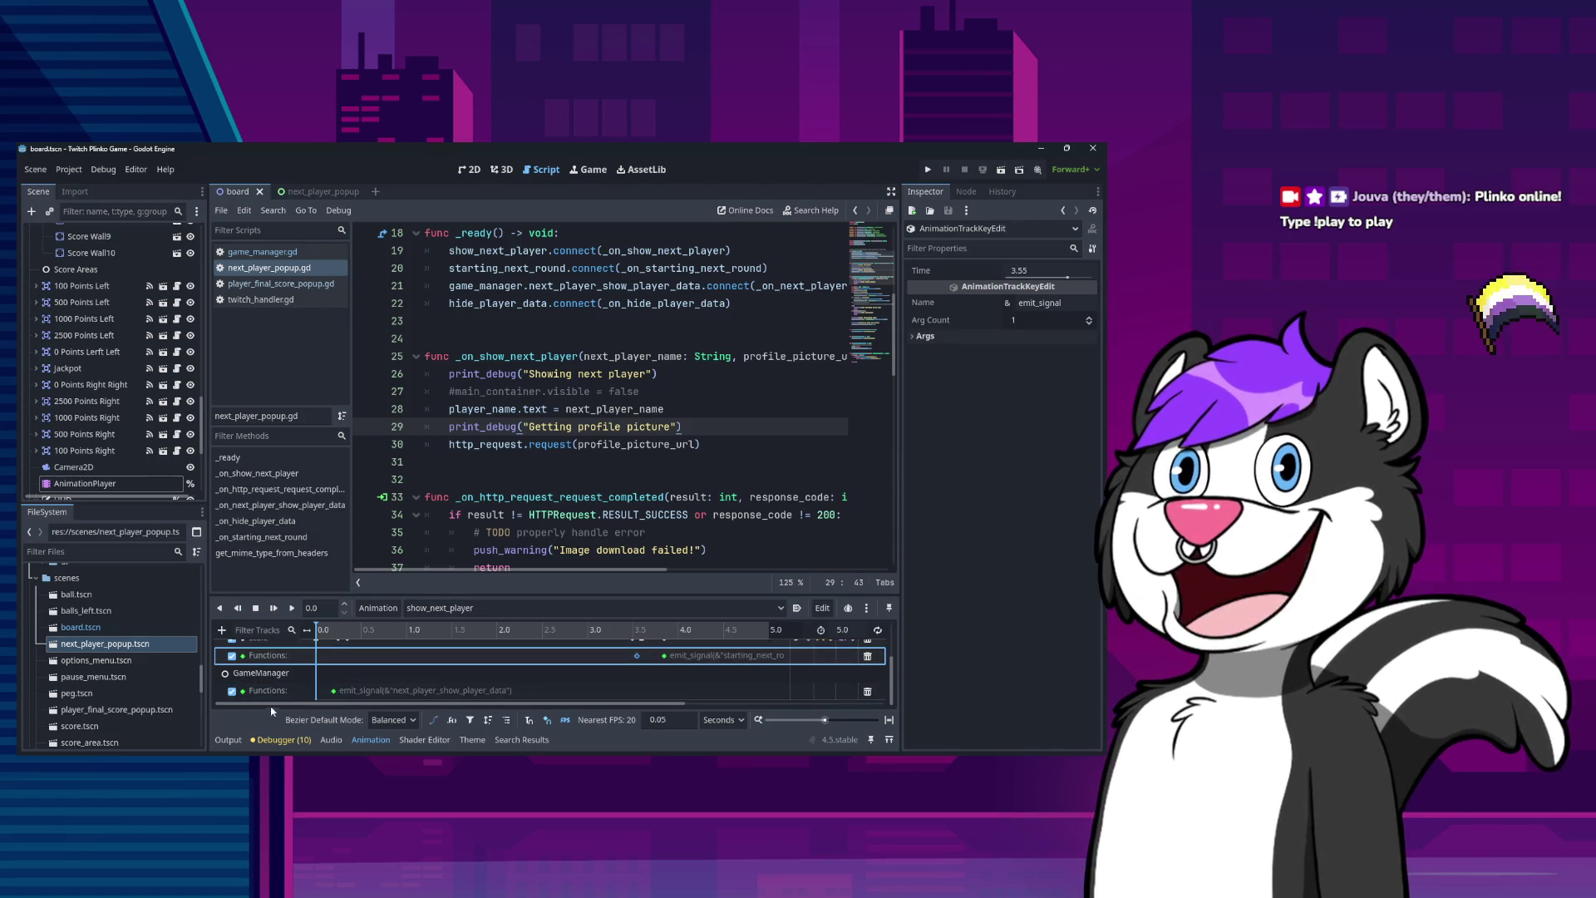
click(333, 691)
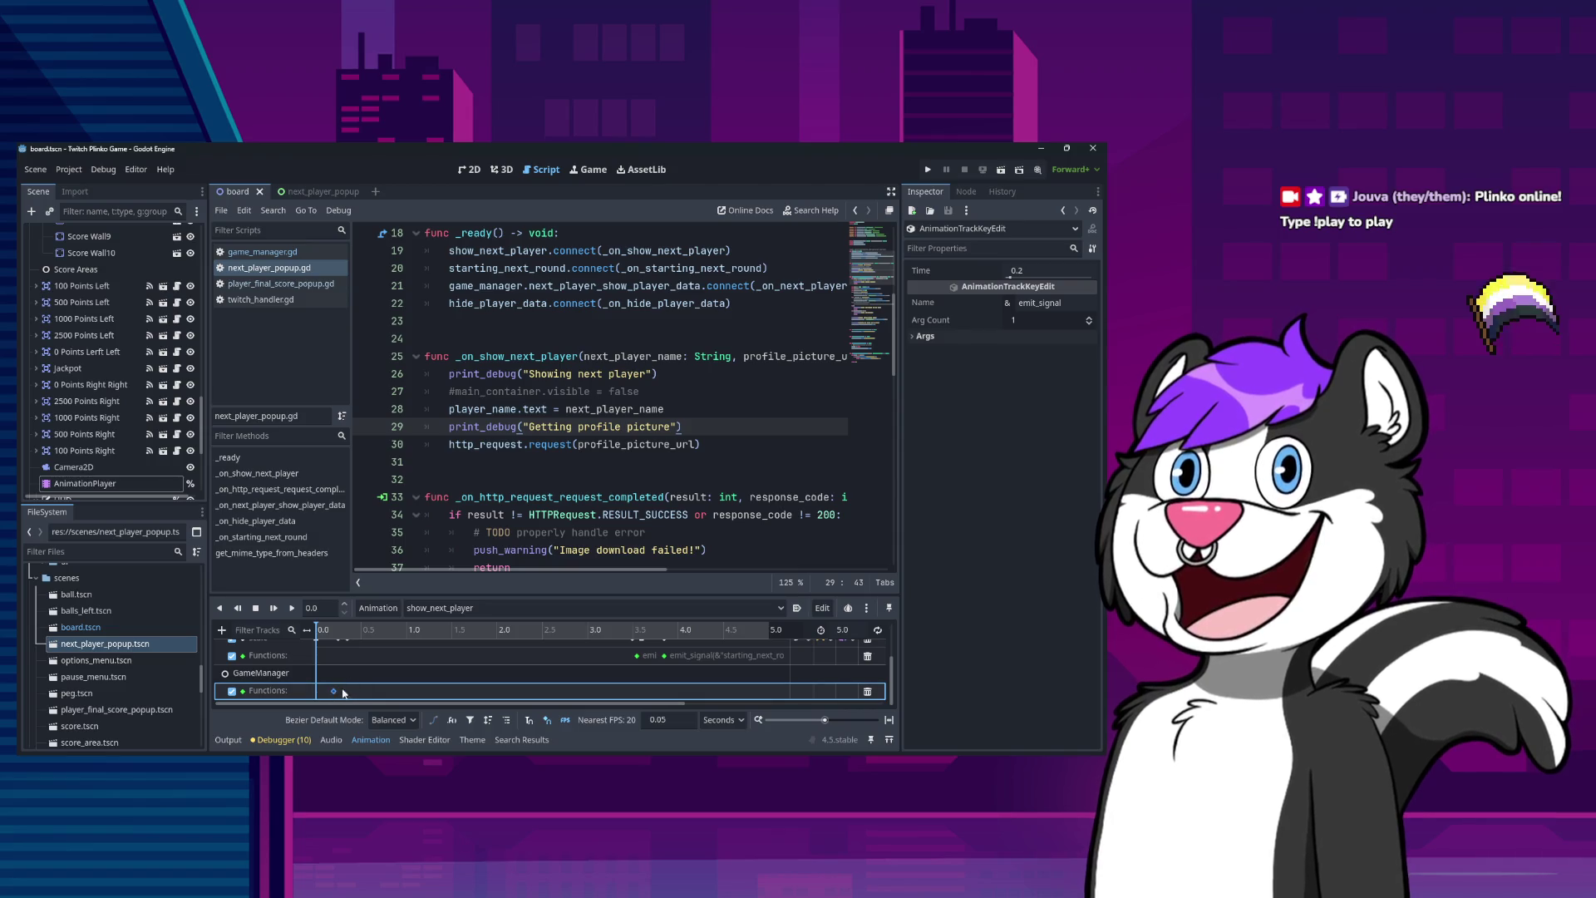
click(355, 663)
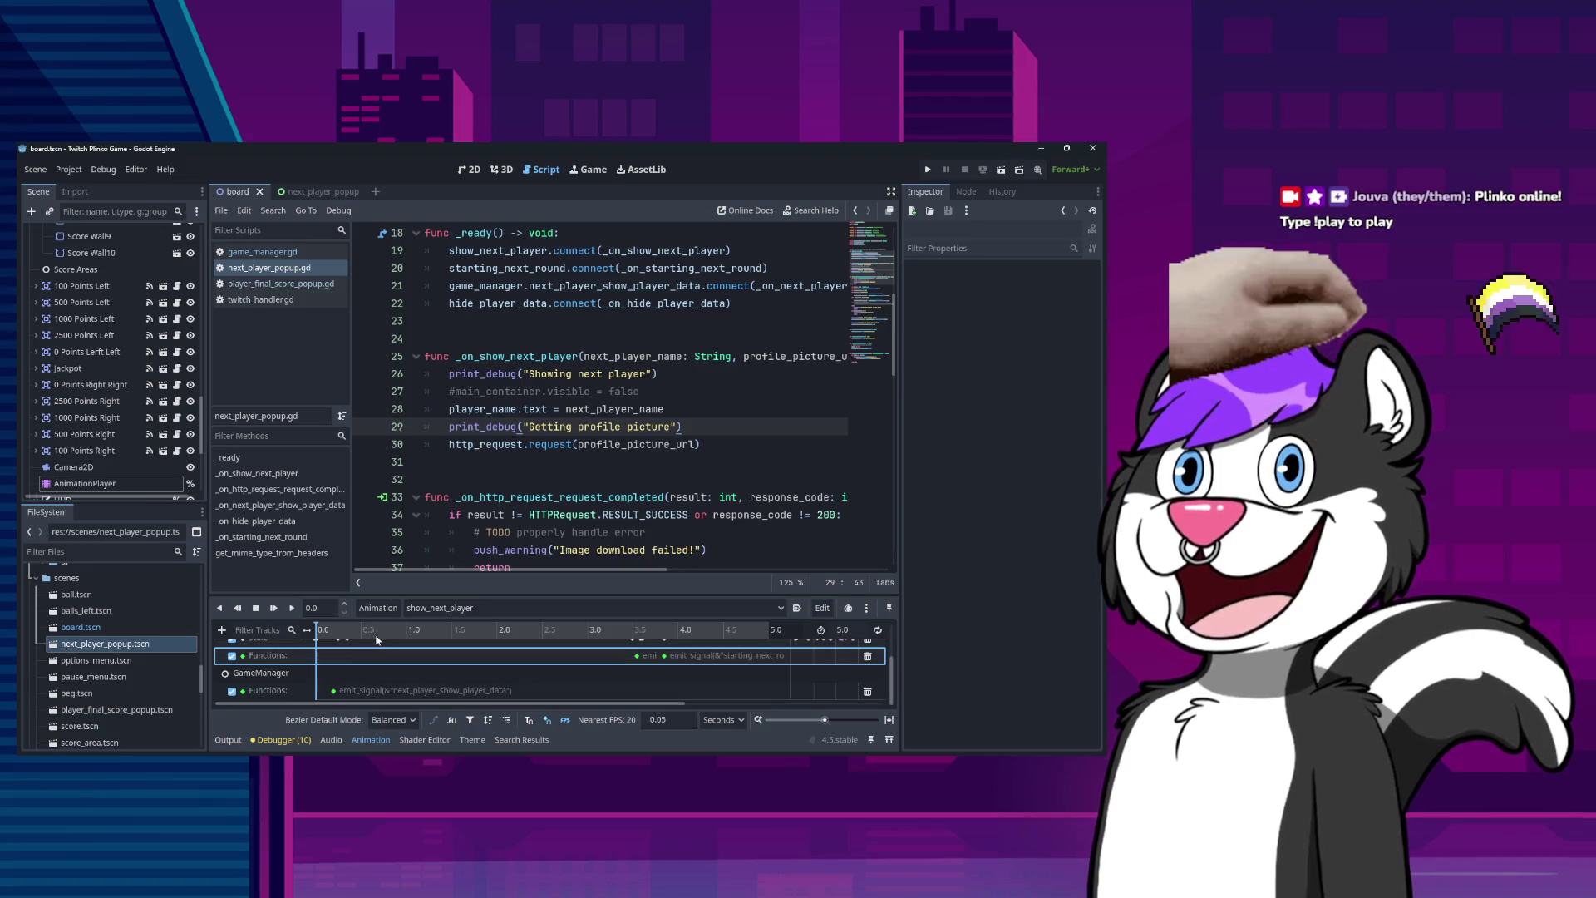
click(334, 691)
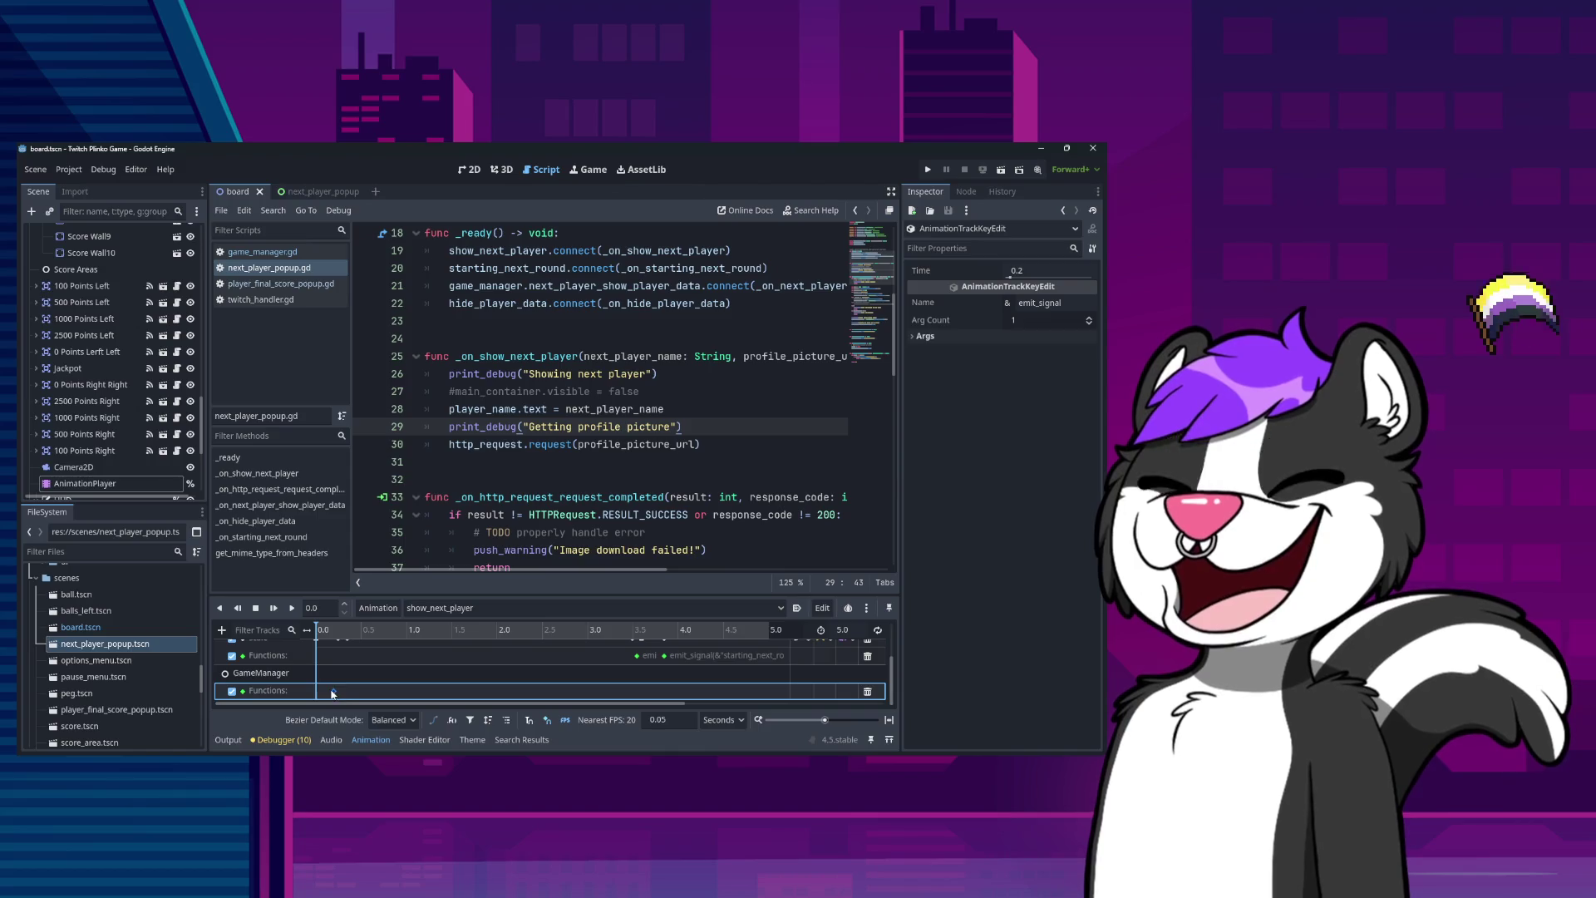
click(330, 658)
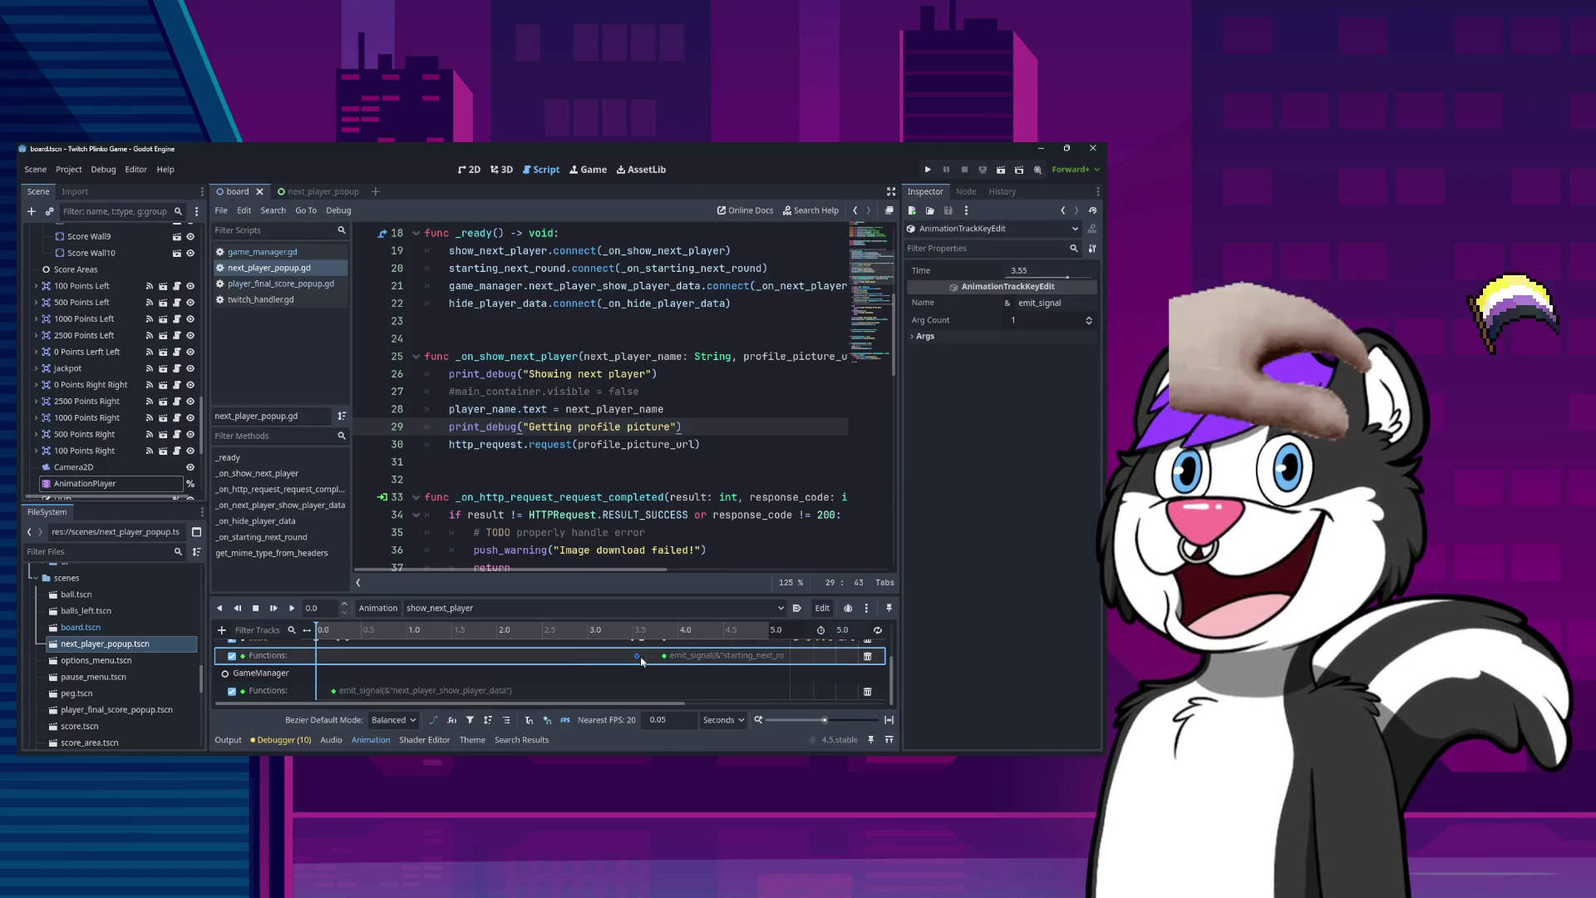
click(642, 694)
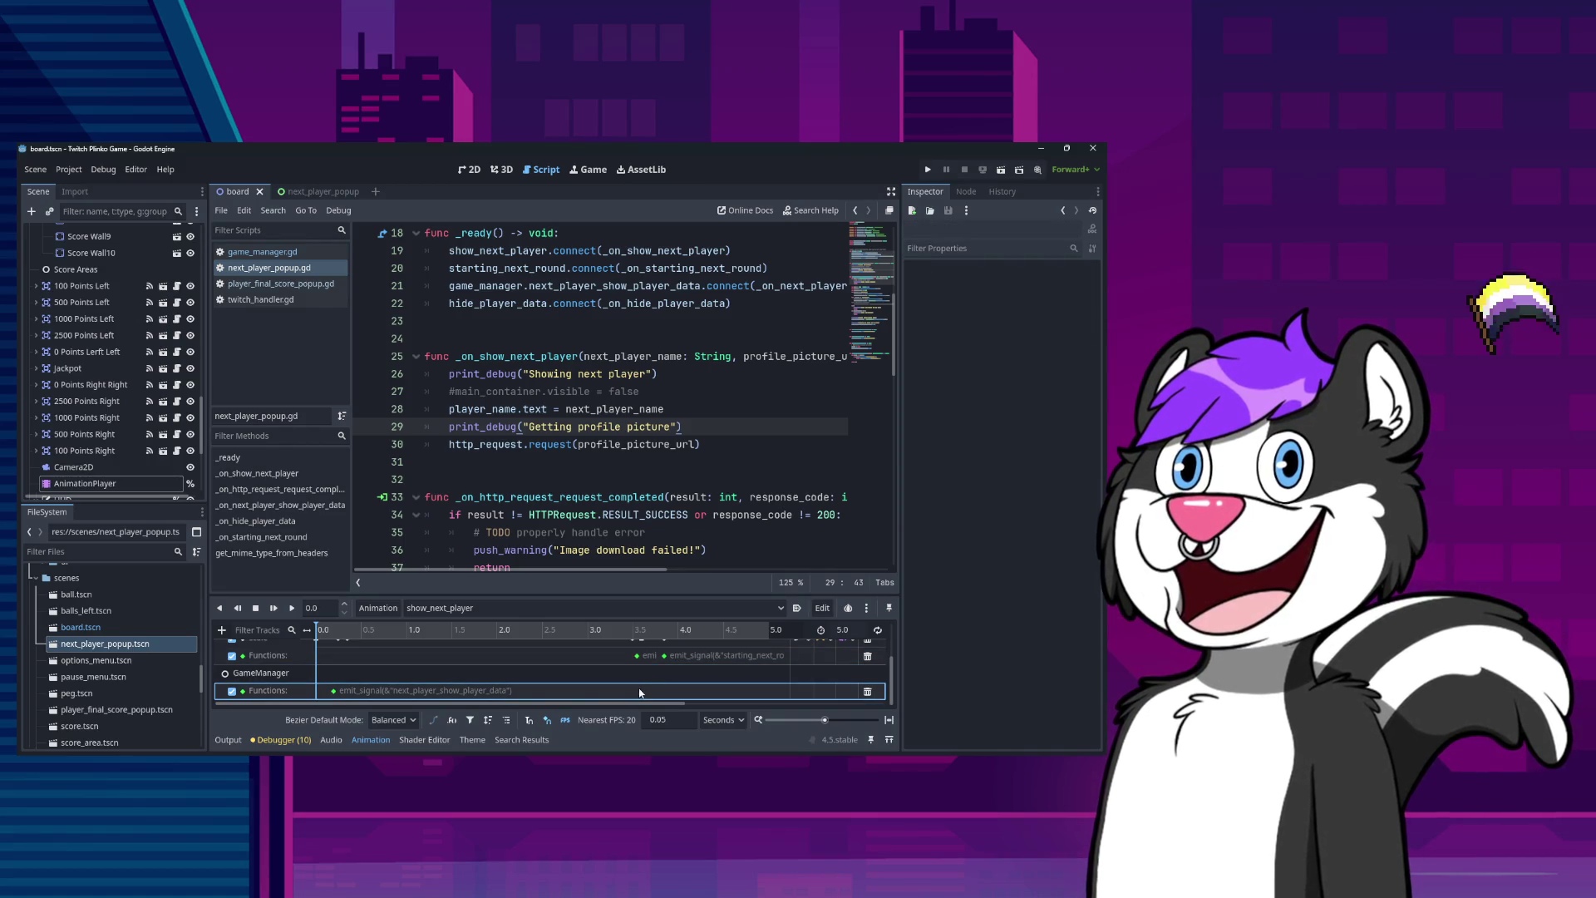
click(636, 655)
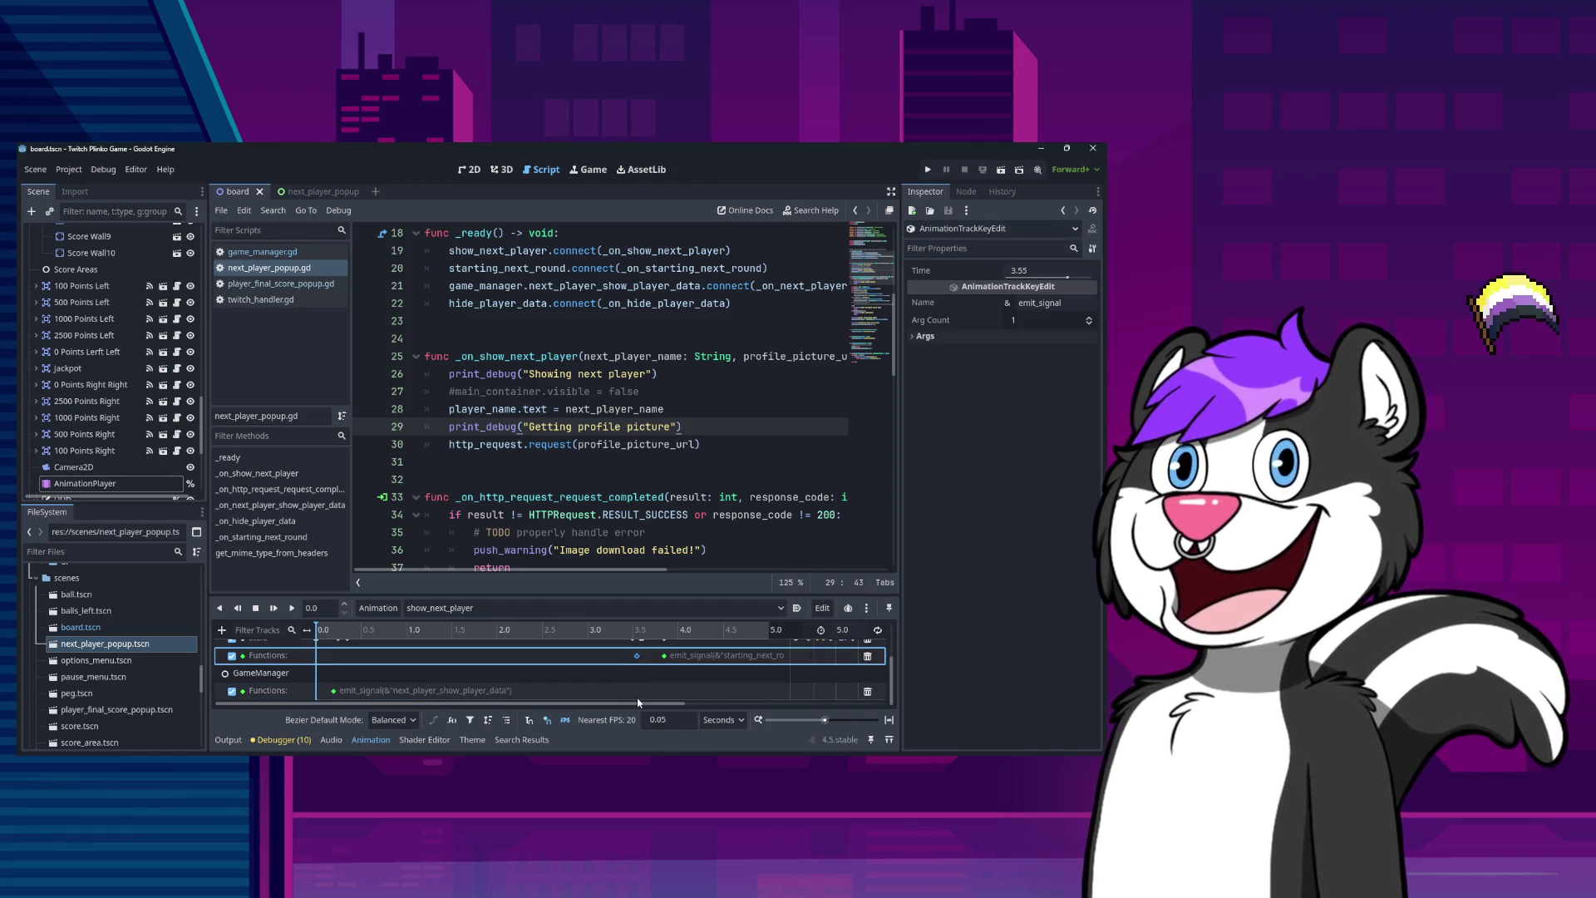
click(635, 692)
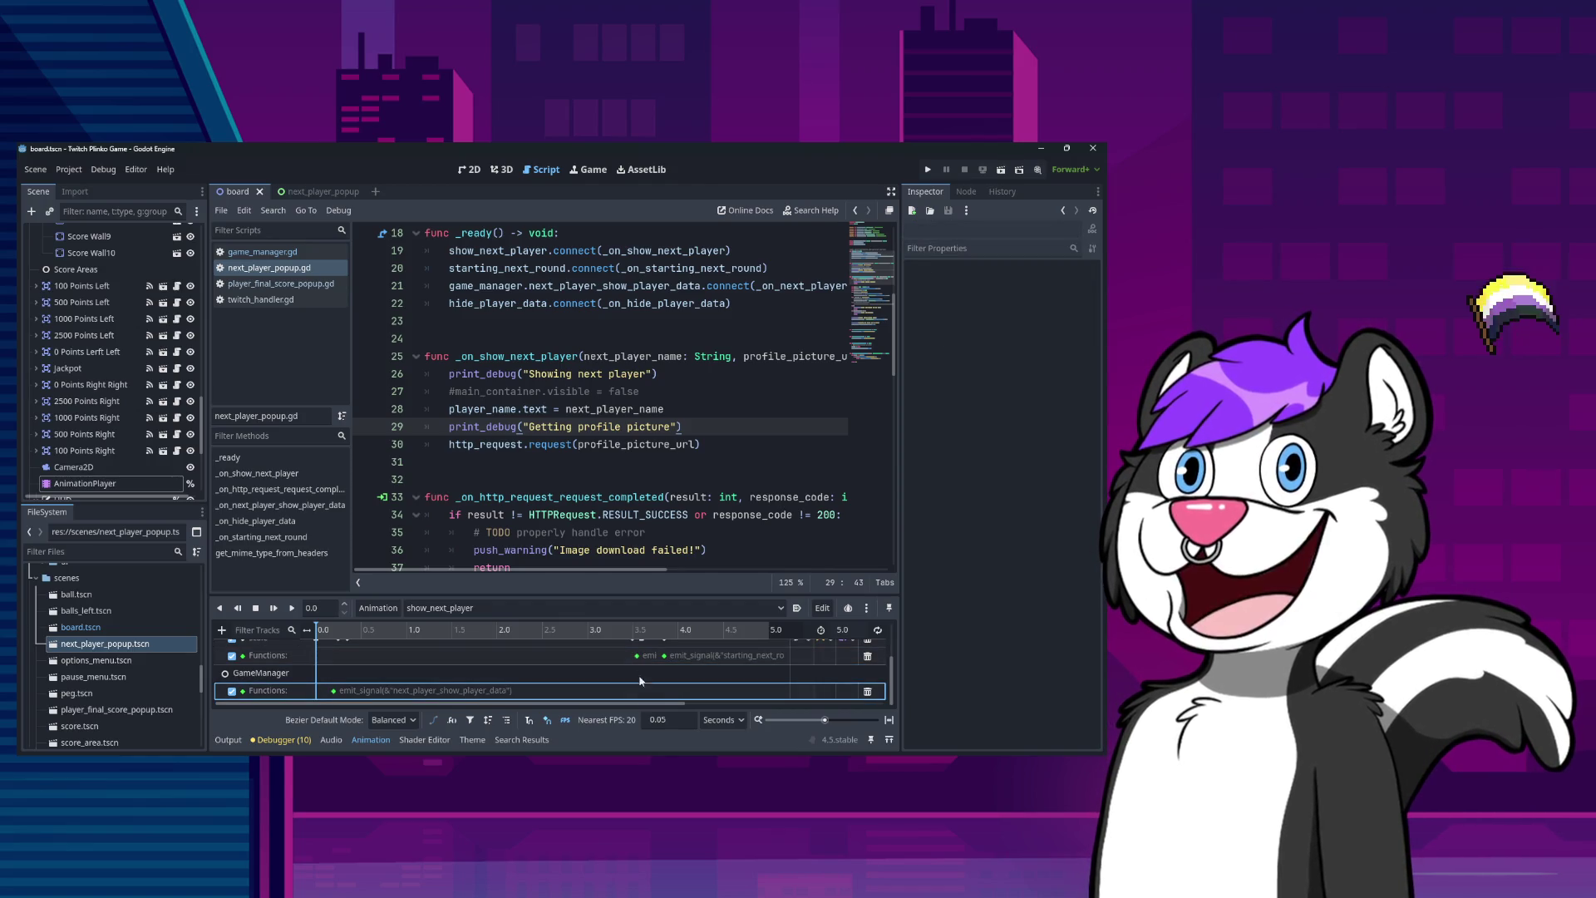
click(637, 655)
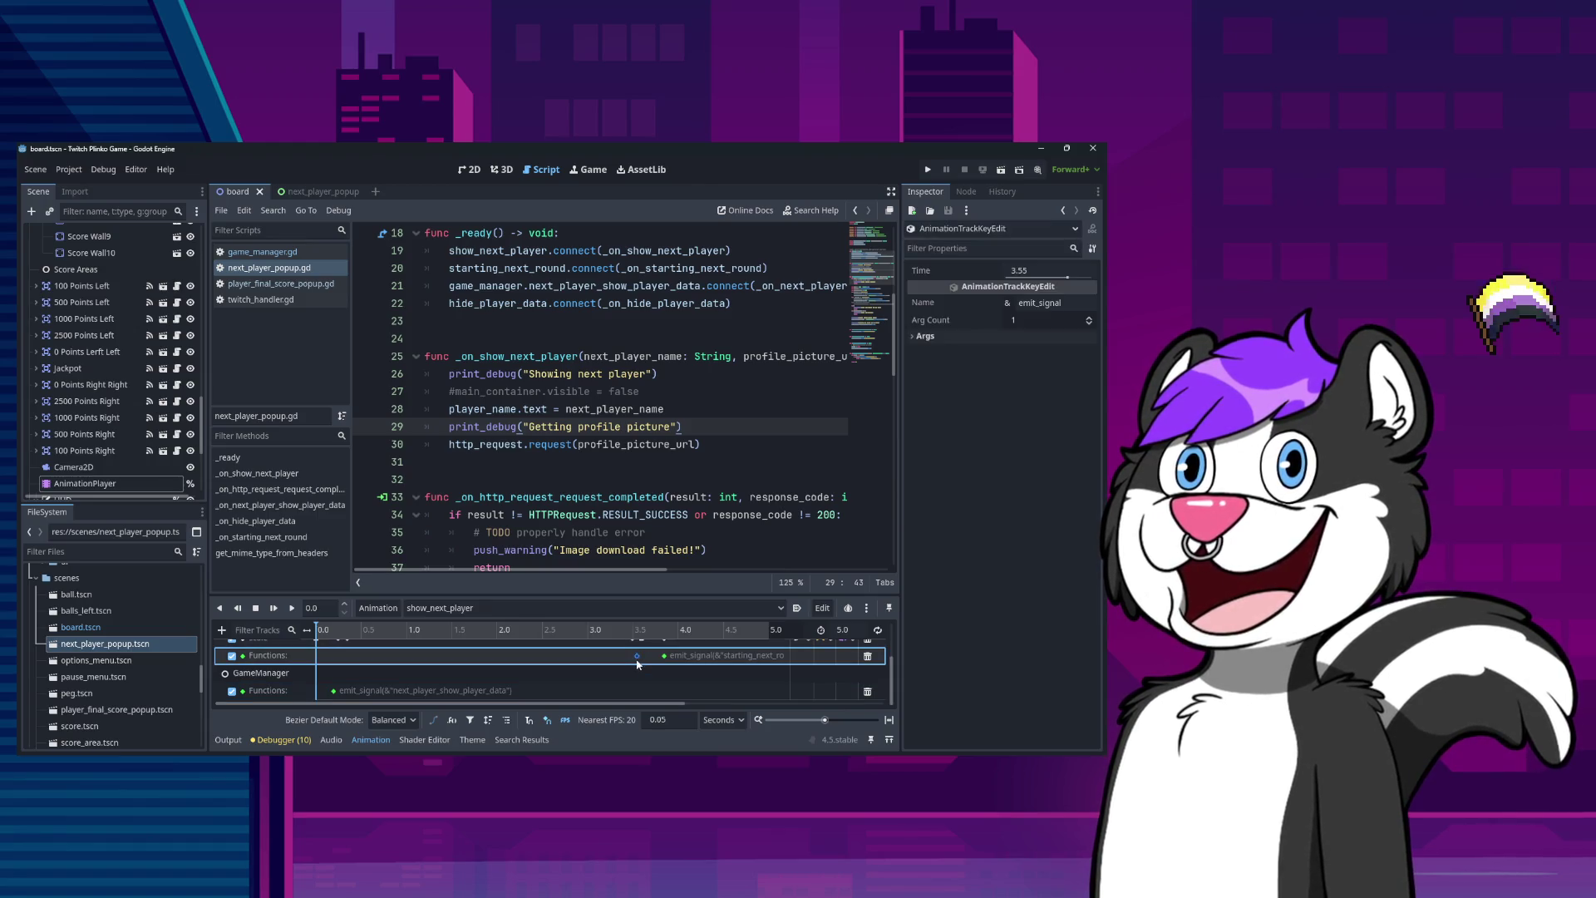
mouse_move(642, 653)
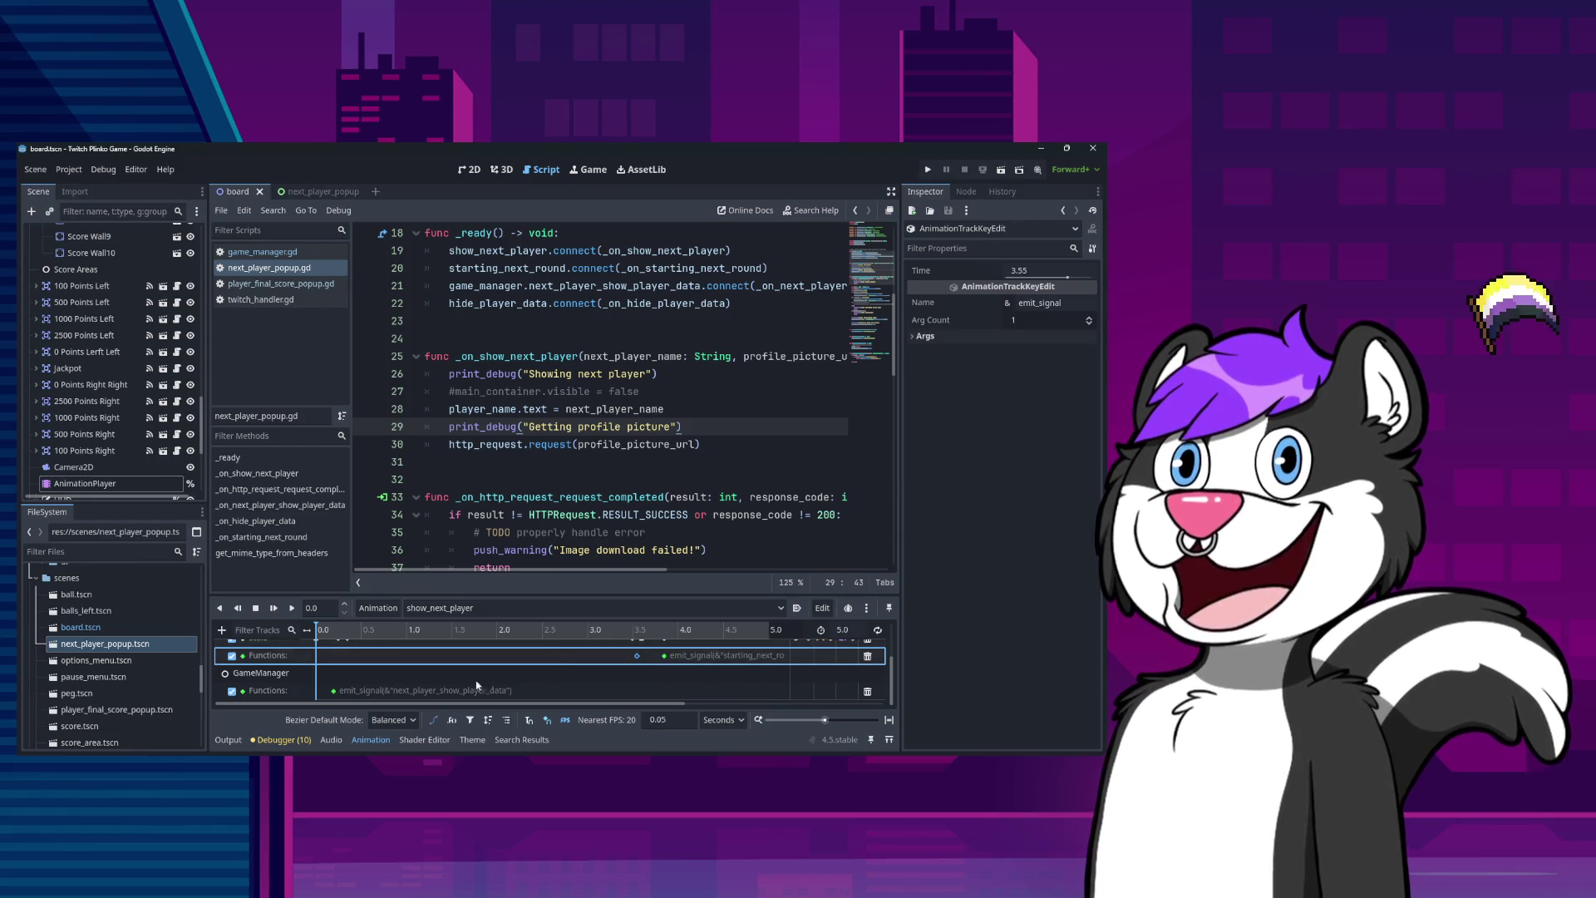
scroll(540, 673, up, 2)
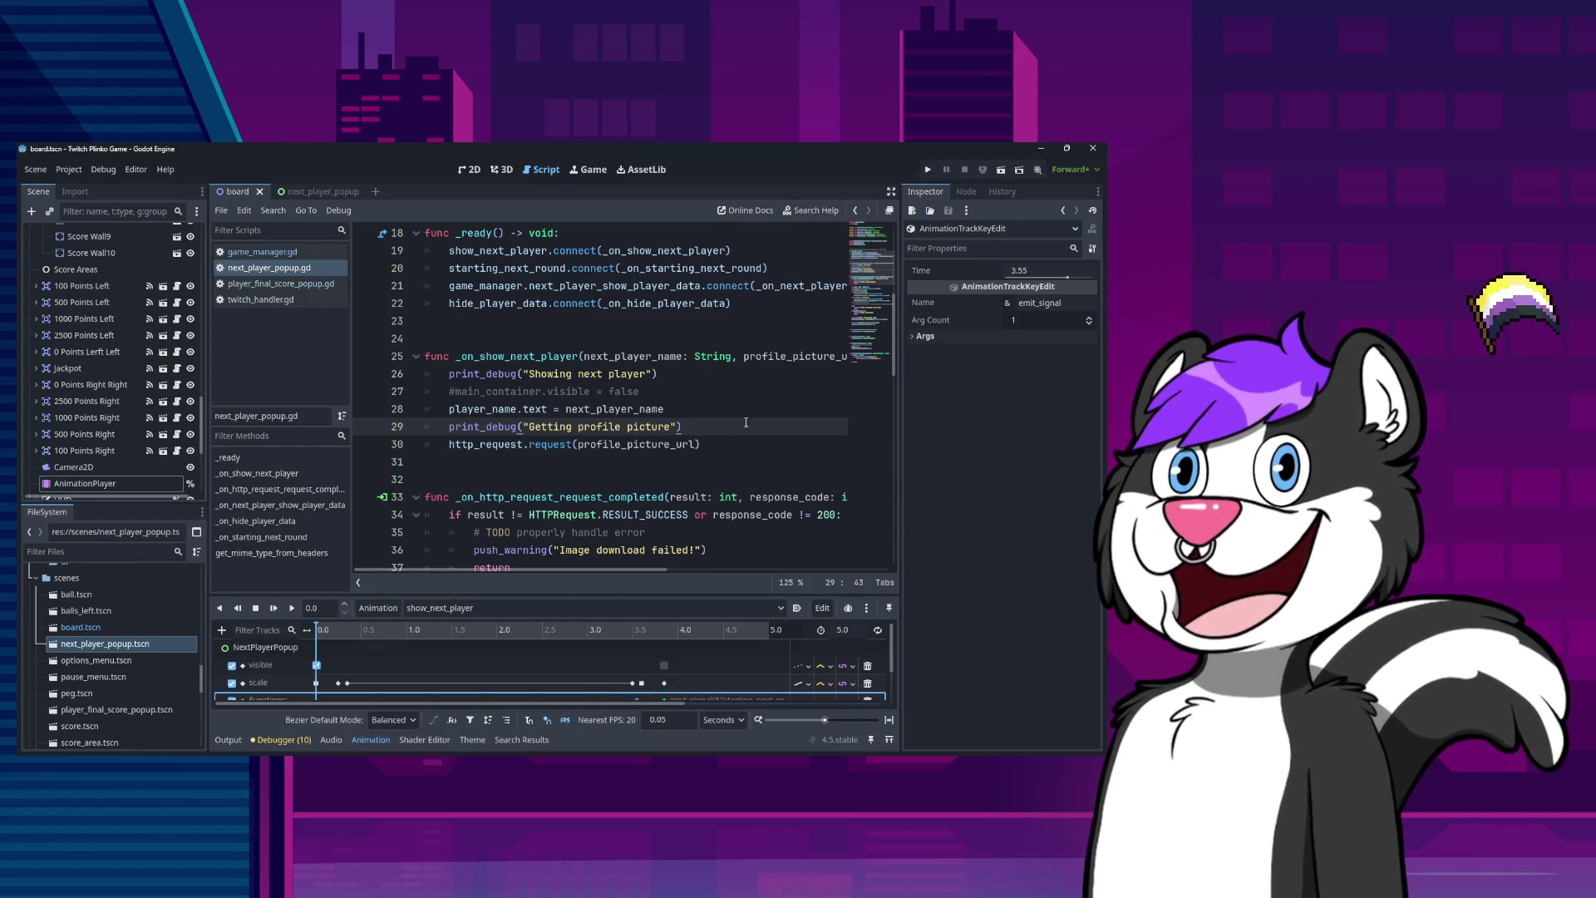
key(F5)
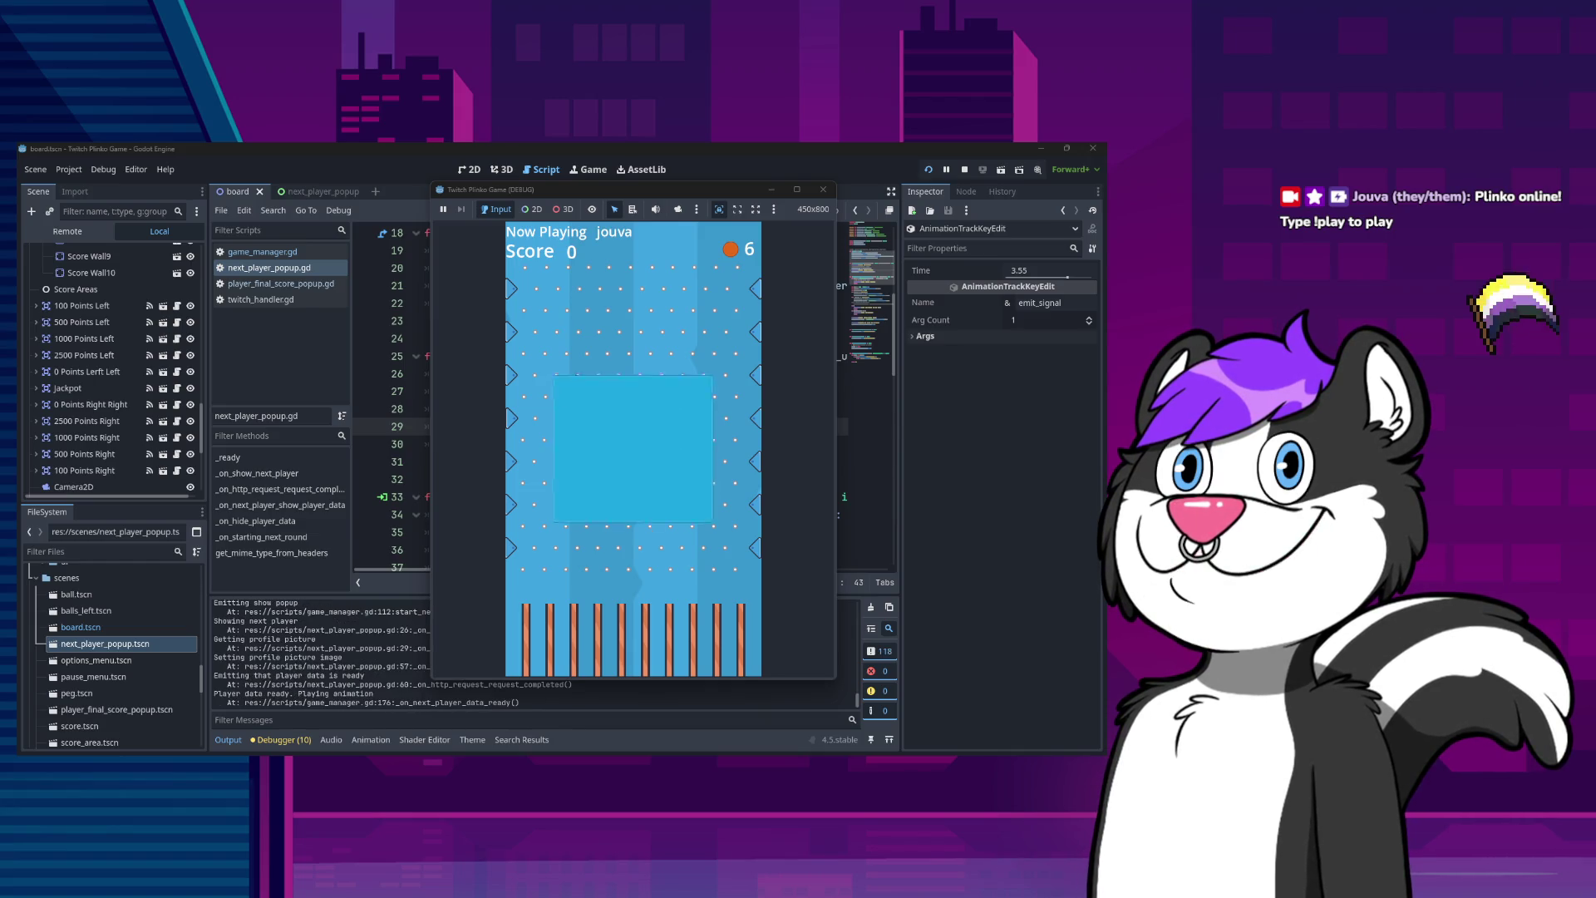
key(F8)
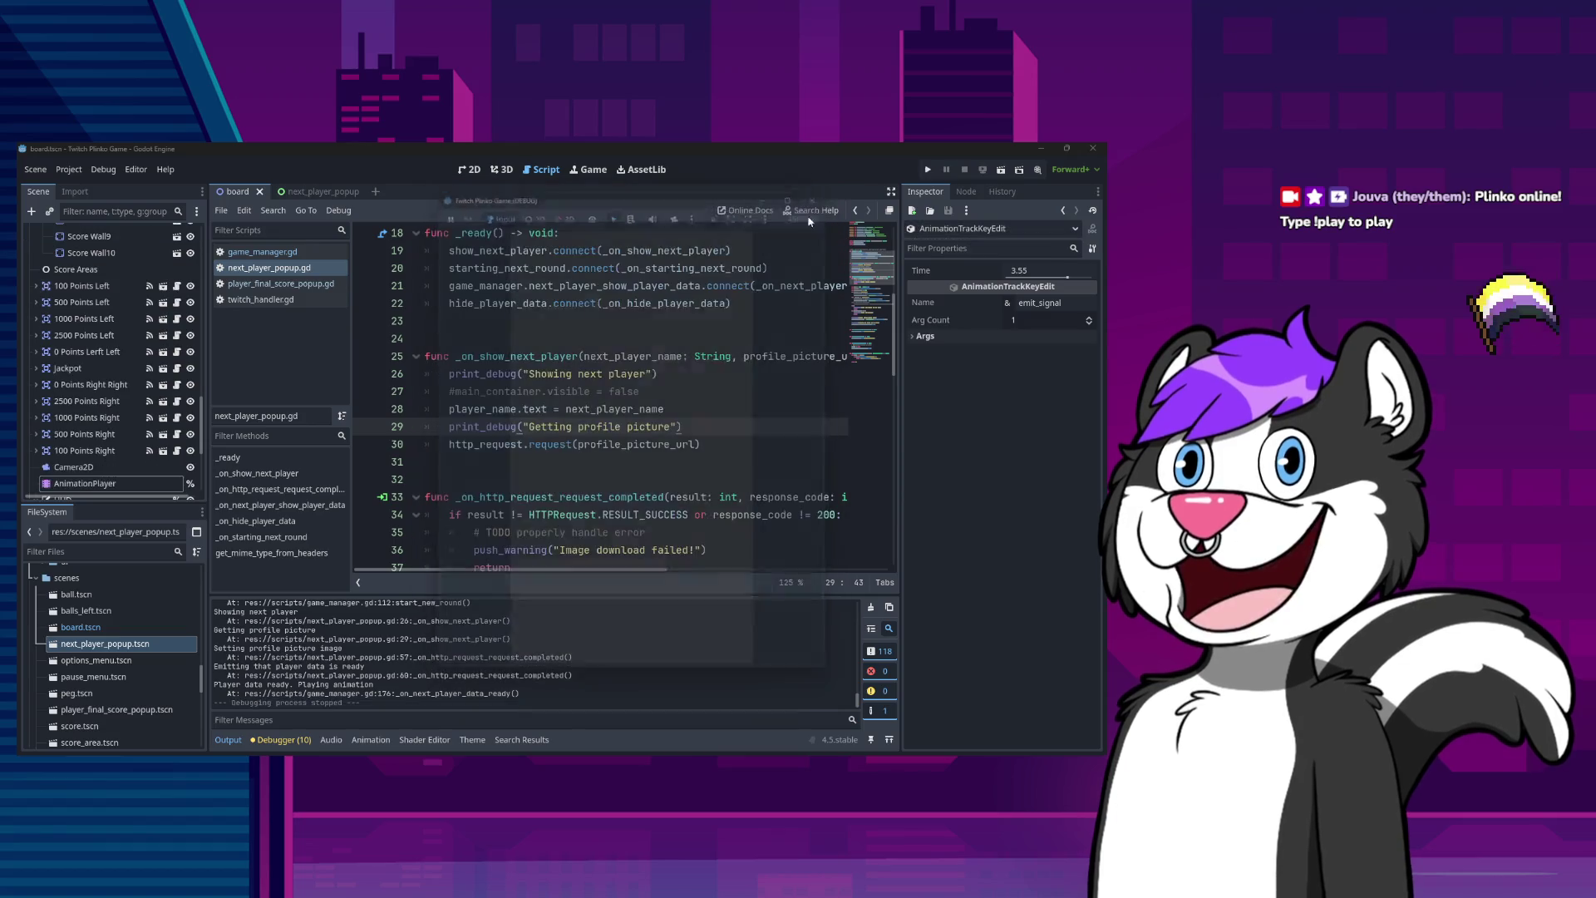
Delete the Engine.time_scale = 0.25 line from game_manager.gd and rerun the game at normal speed.
scroll(648, 415, up, 6)
scroll(641, 438, down, 6)
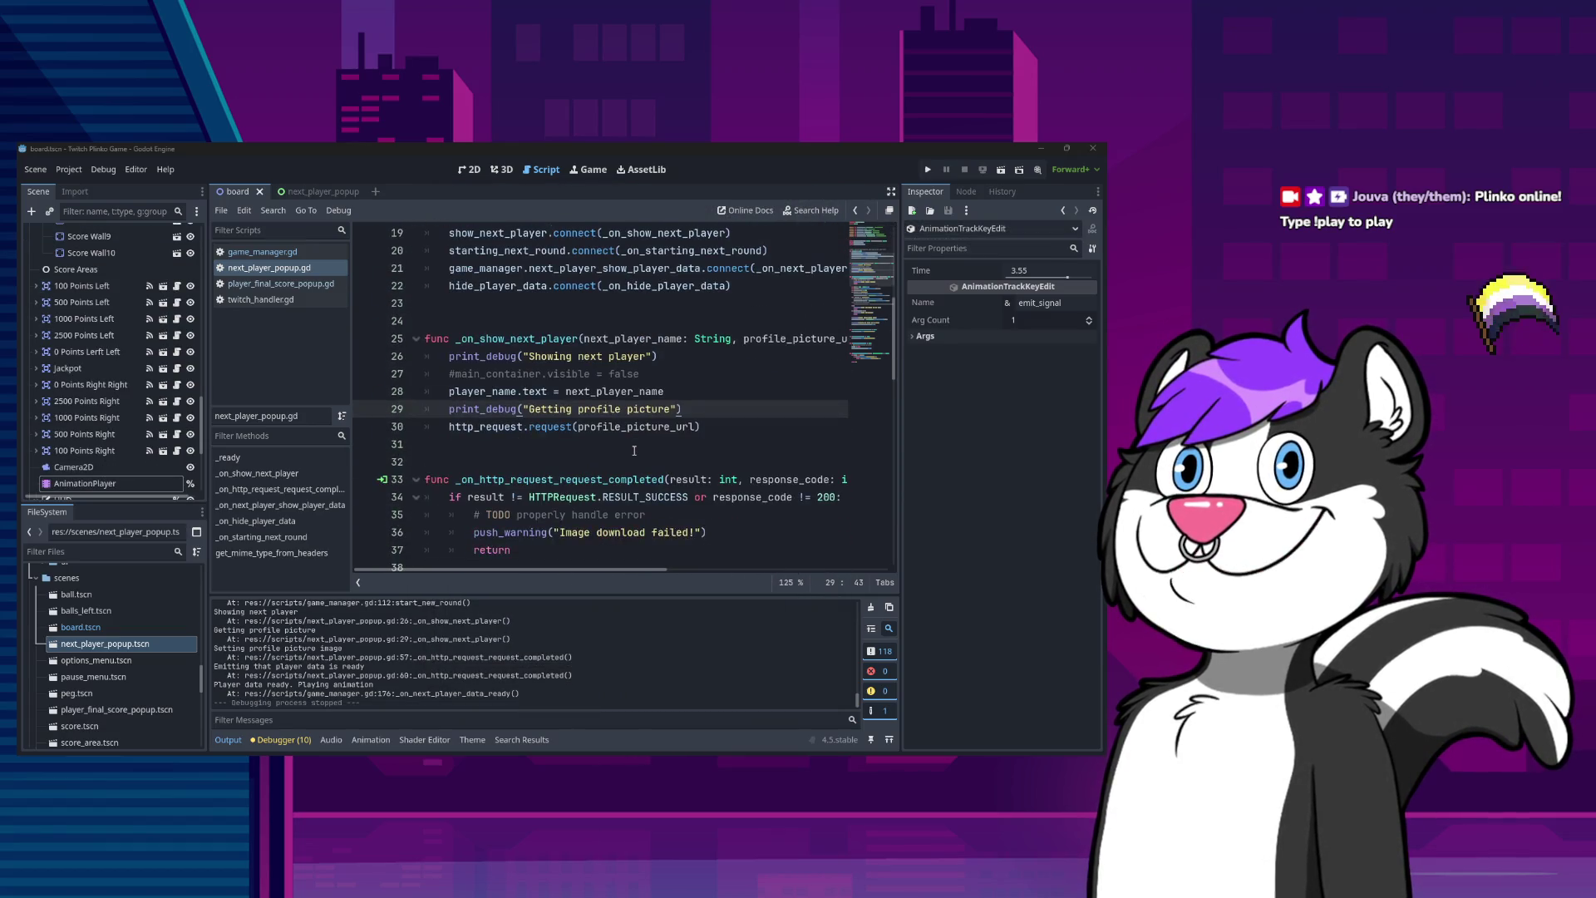
scroll(633, 449, down, 4)
click(279, 283)
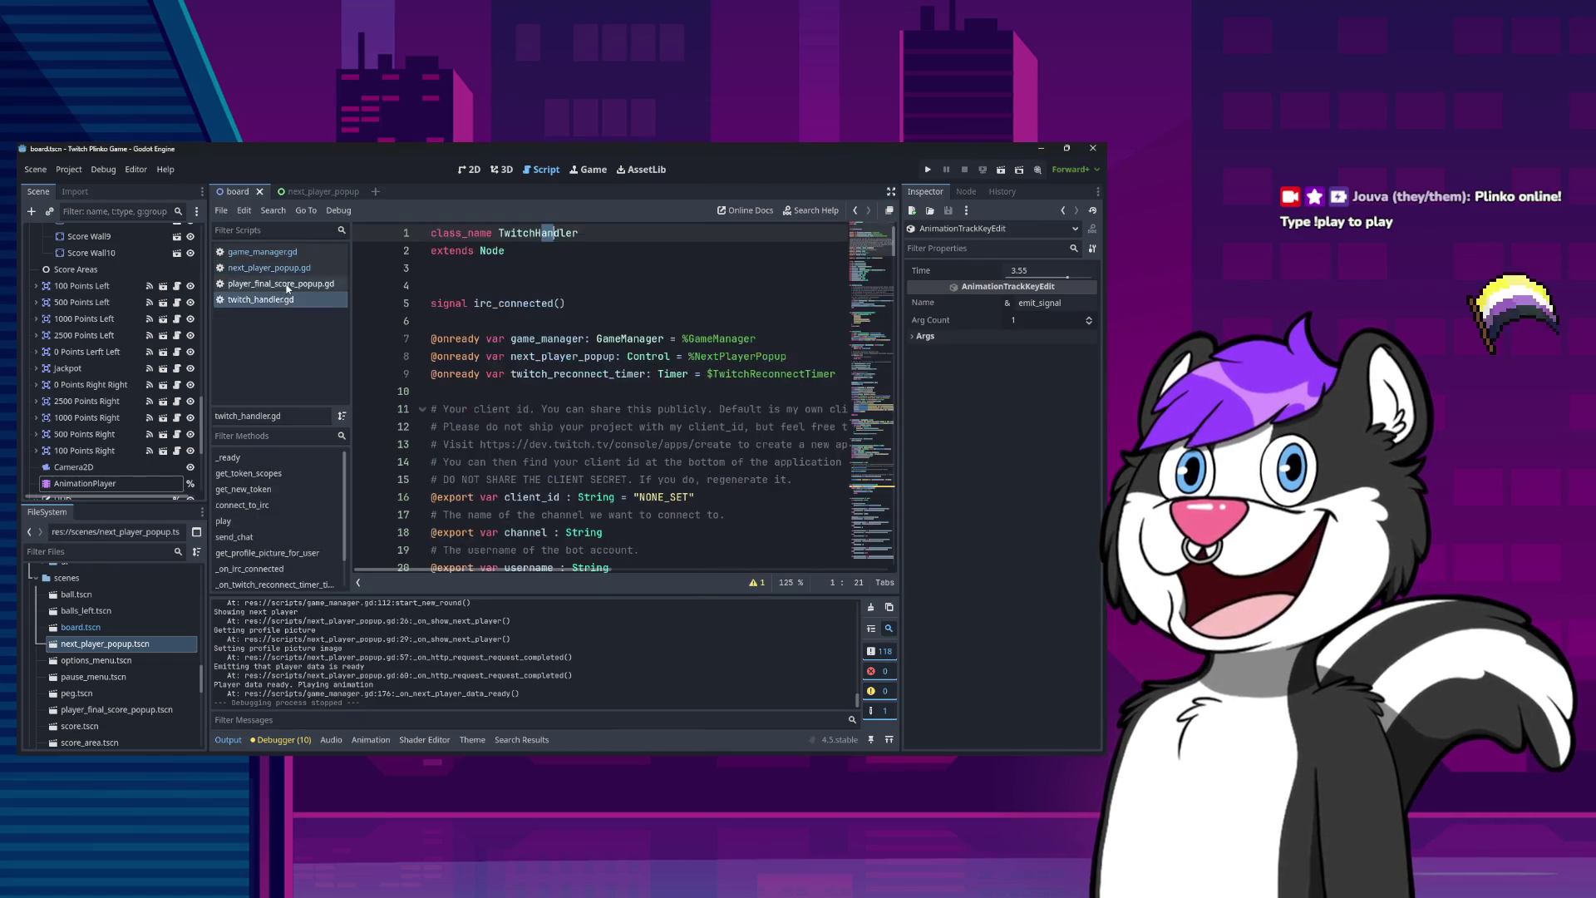
click(281, 253)
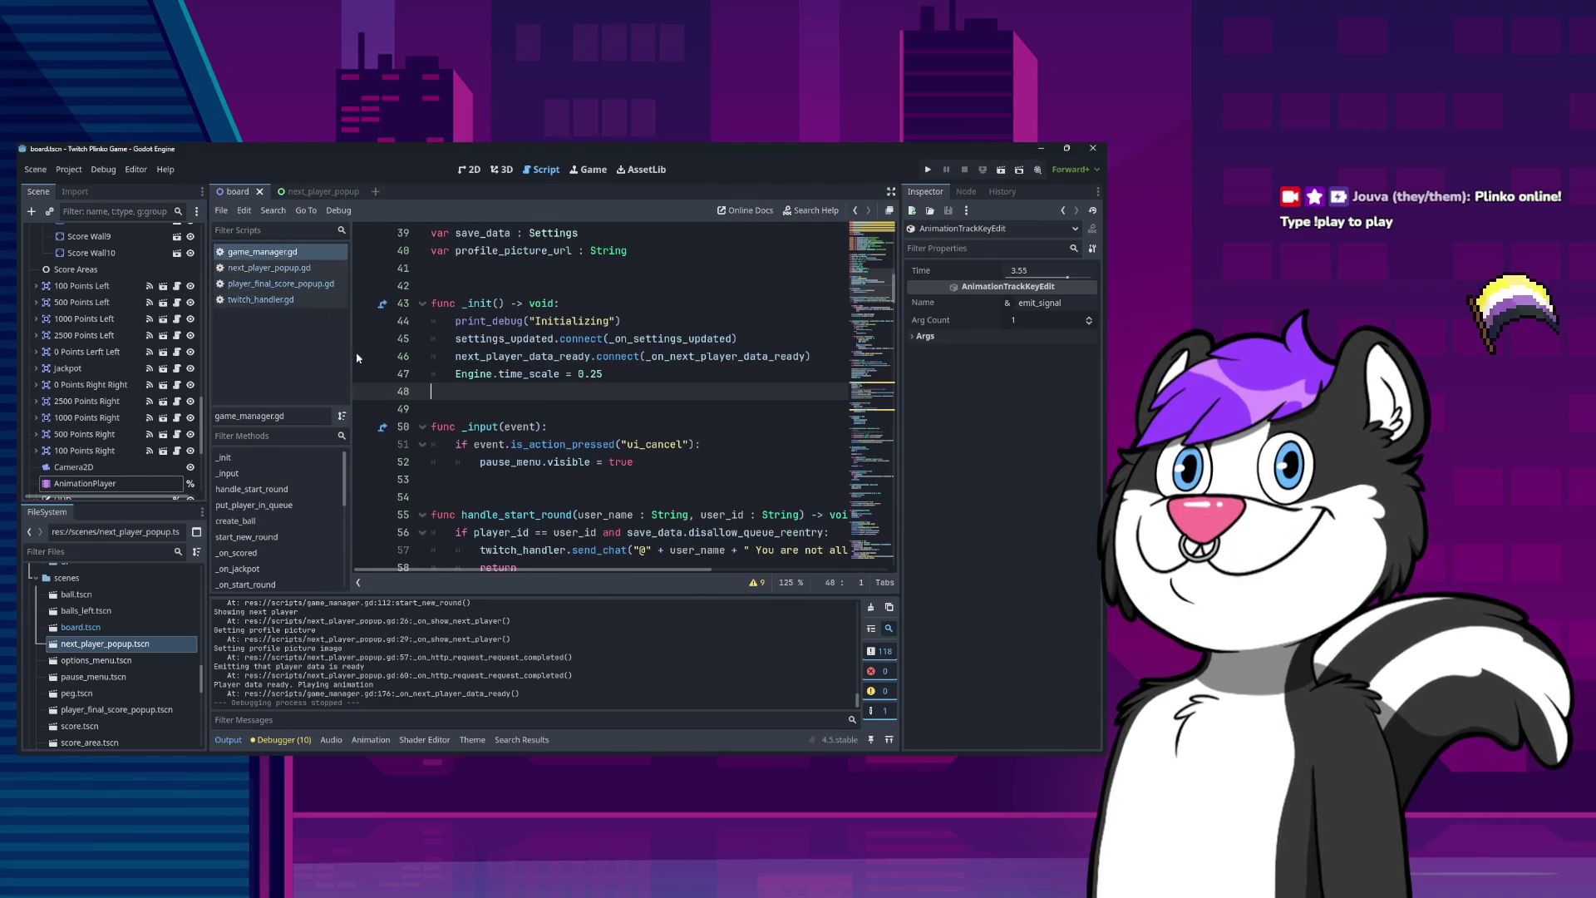
click(639, 374)
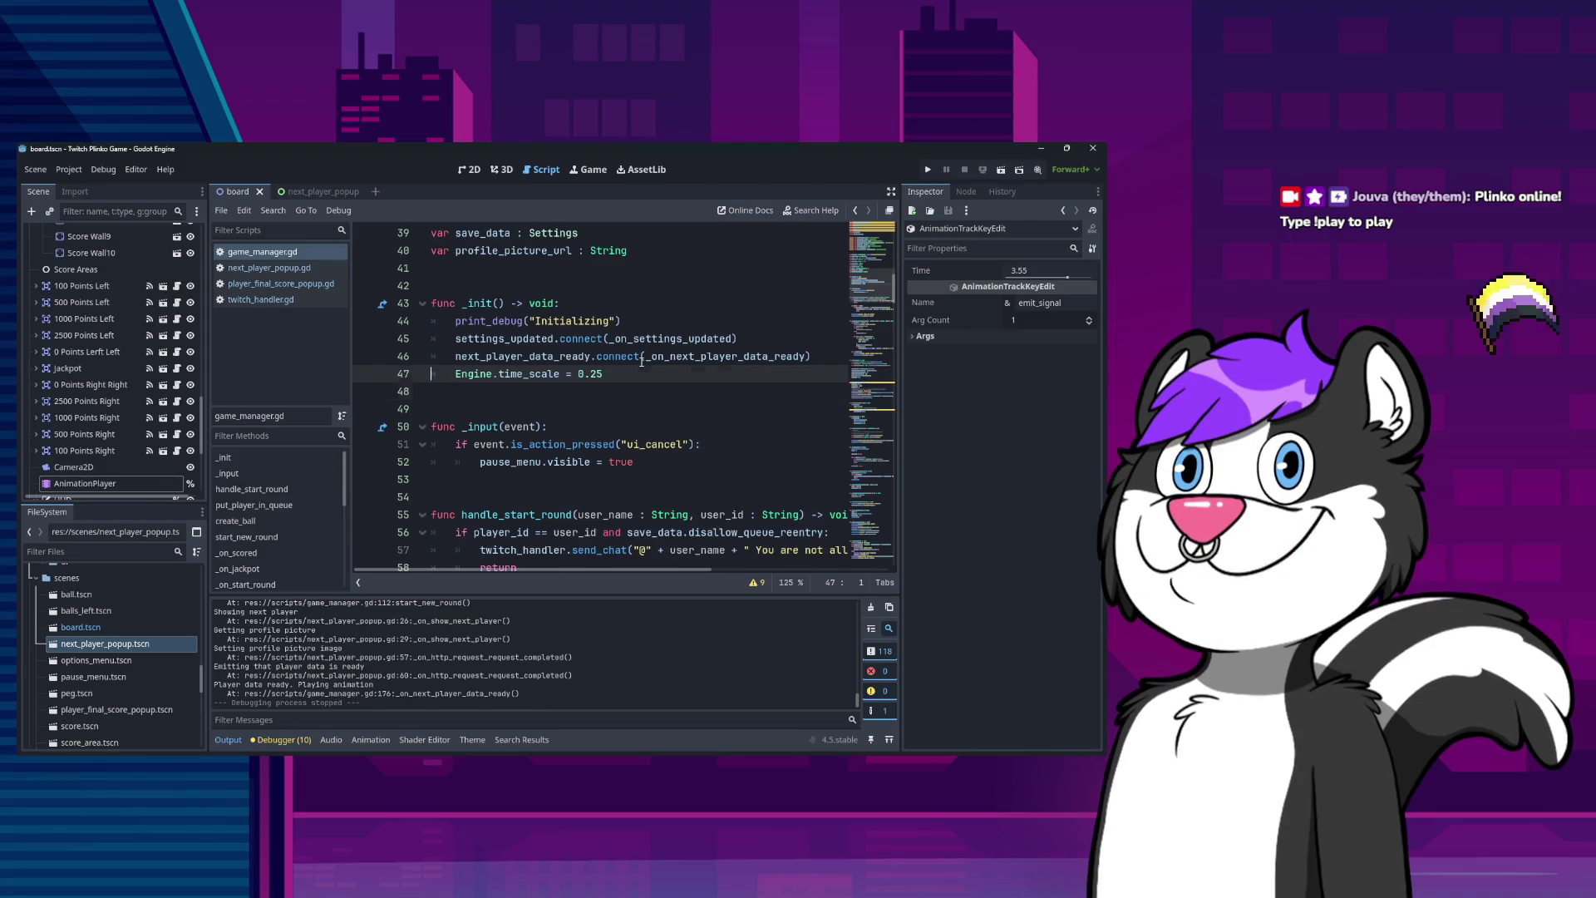
key(ctrl+x)
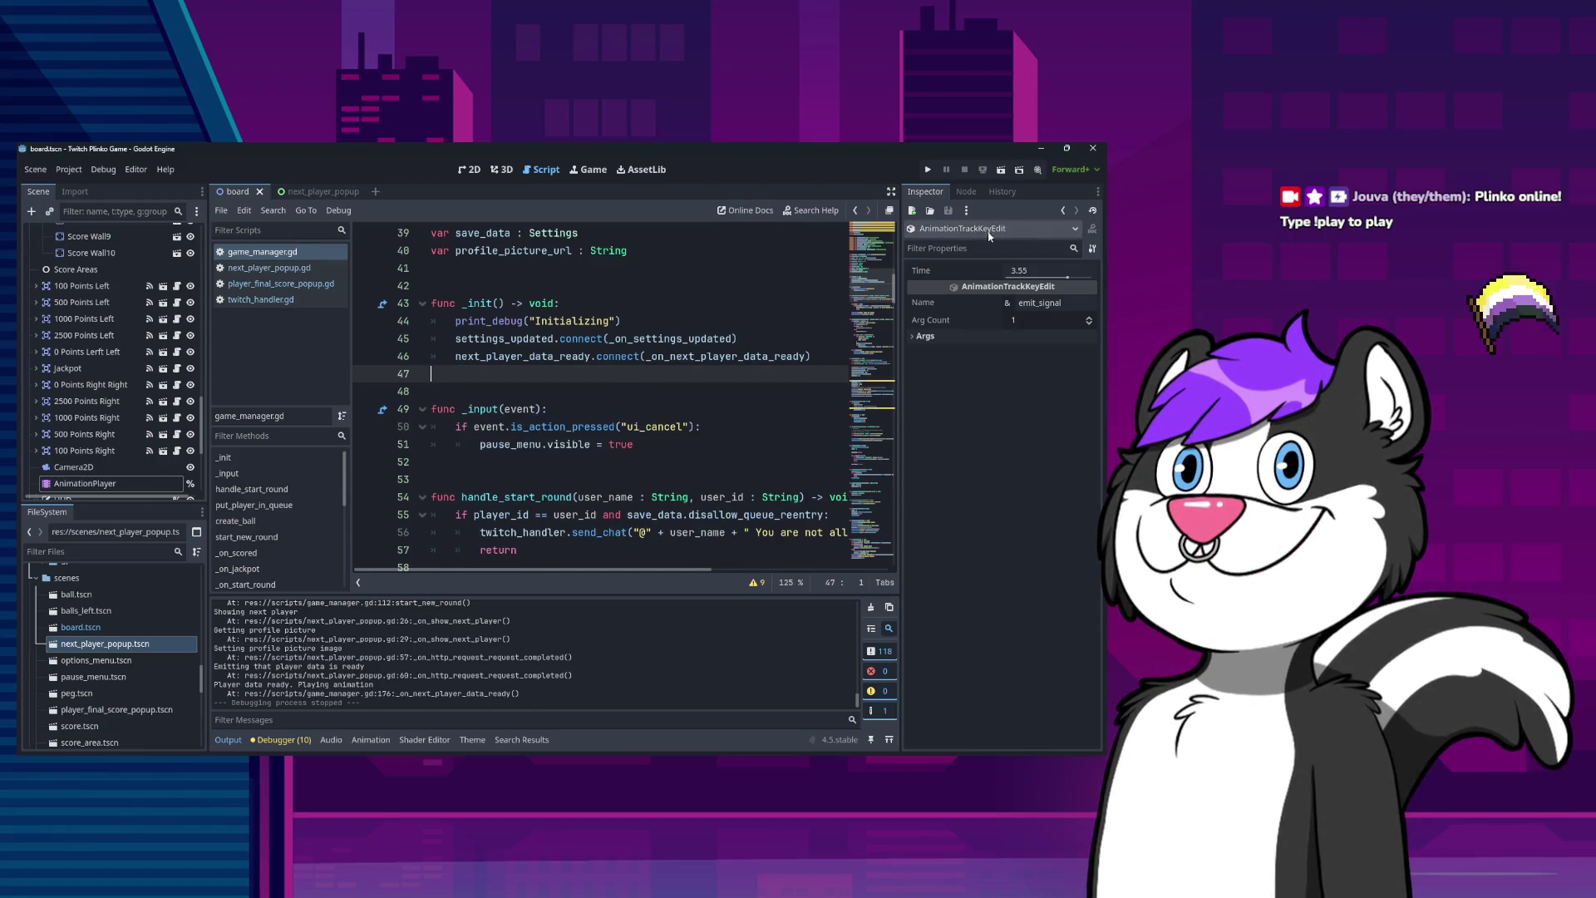
click(928, 170)
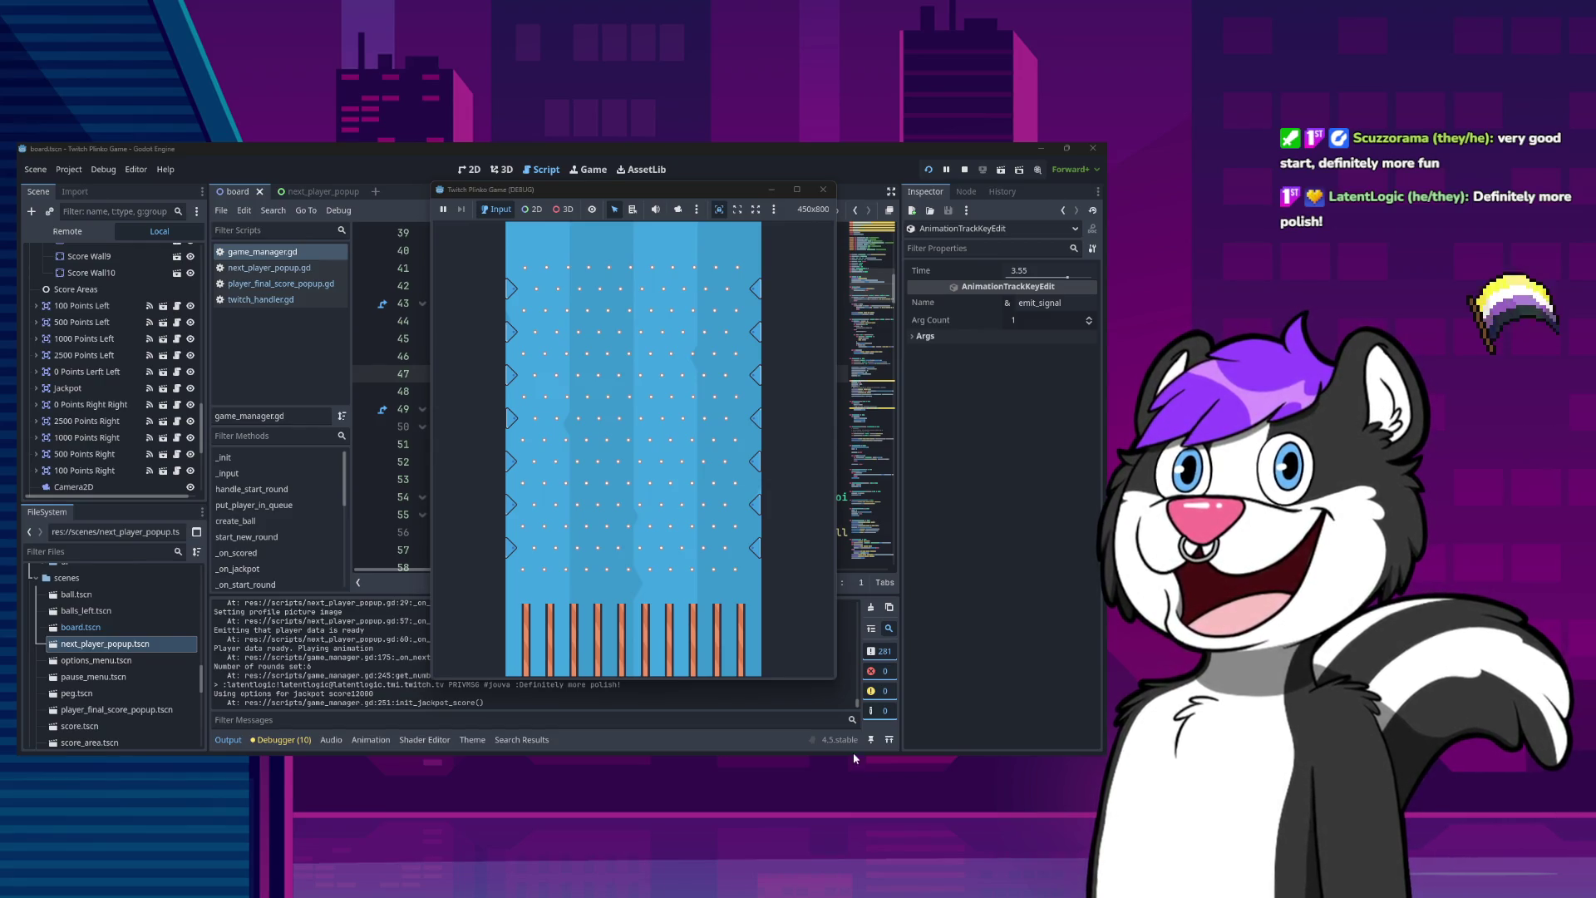
Bring the running Plinko game back to the front and stop the test run.
click(515, 147)
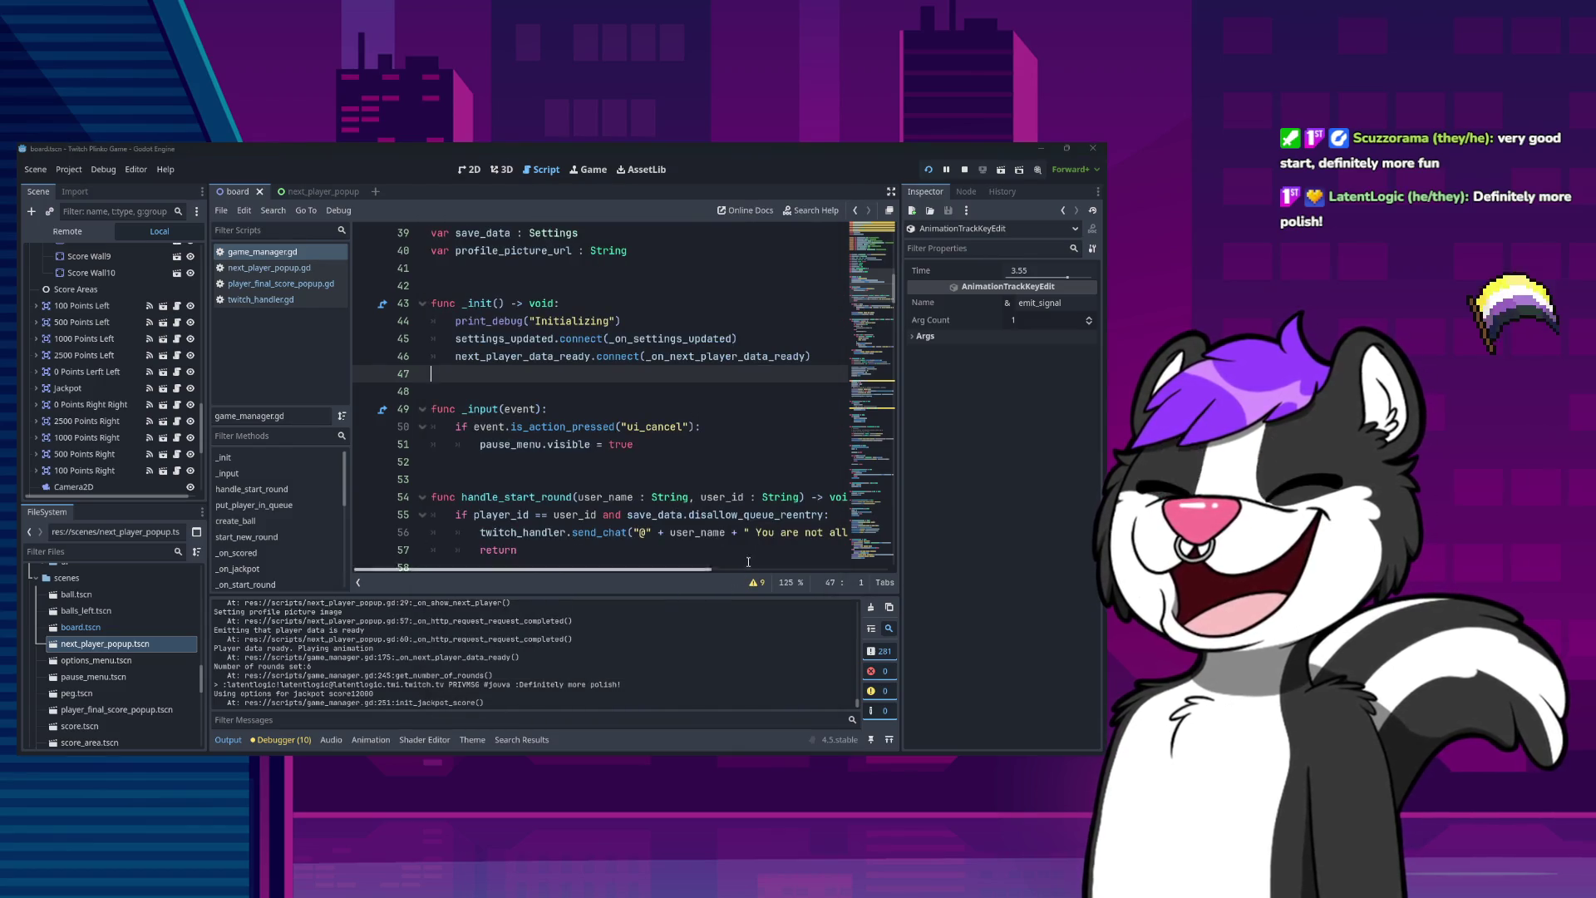
key(alt+Tab)
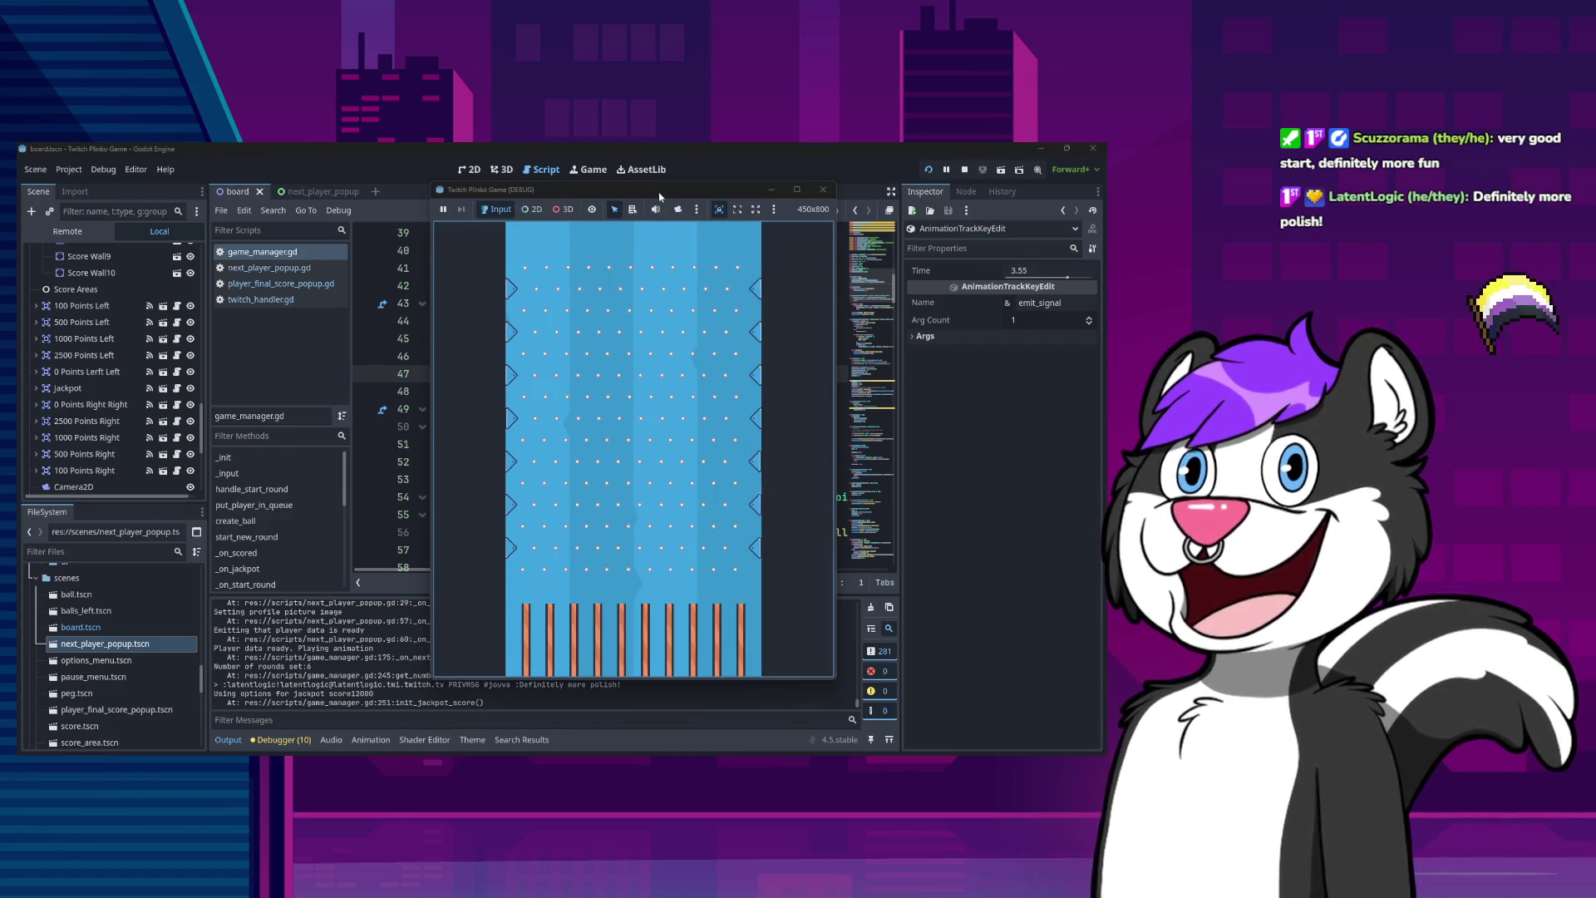
click(822, 190)
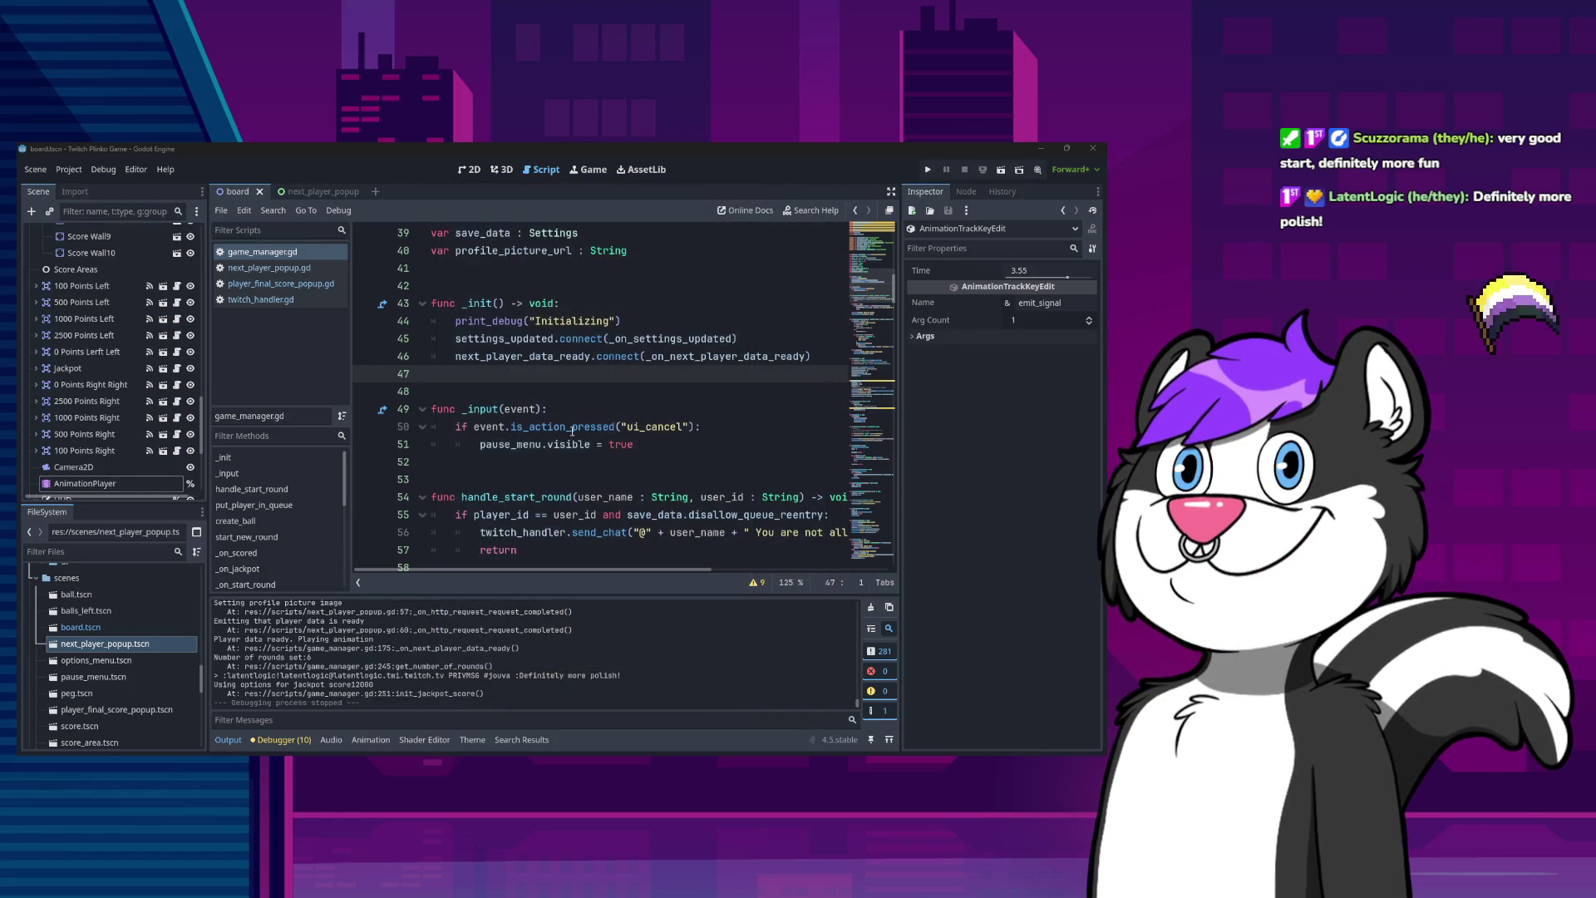
click(372, 739)
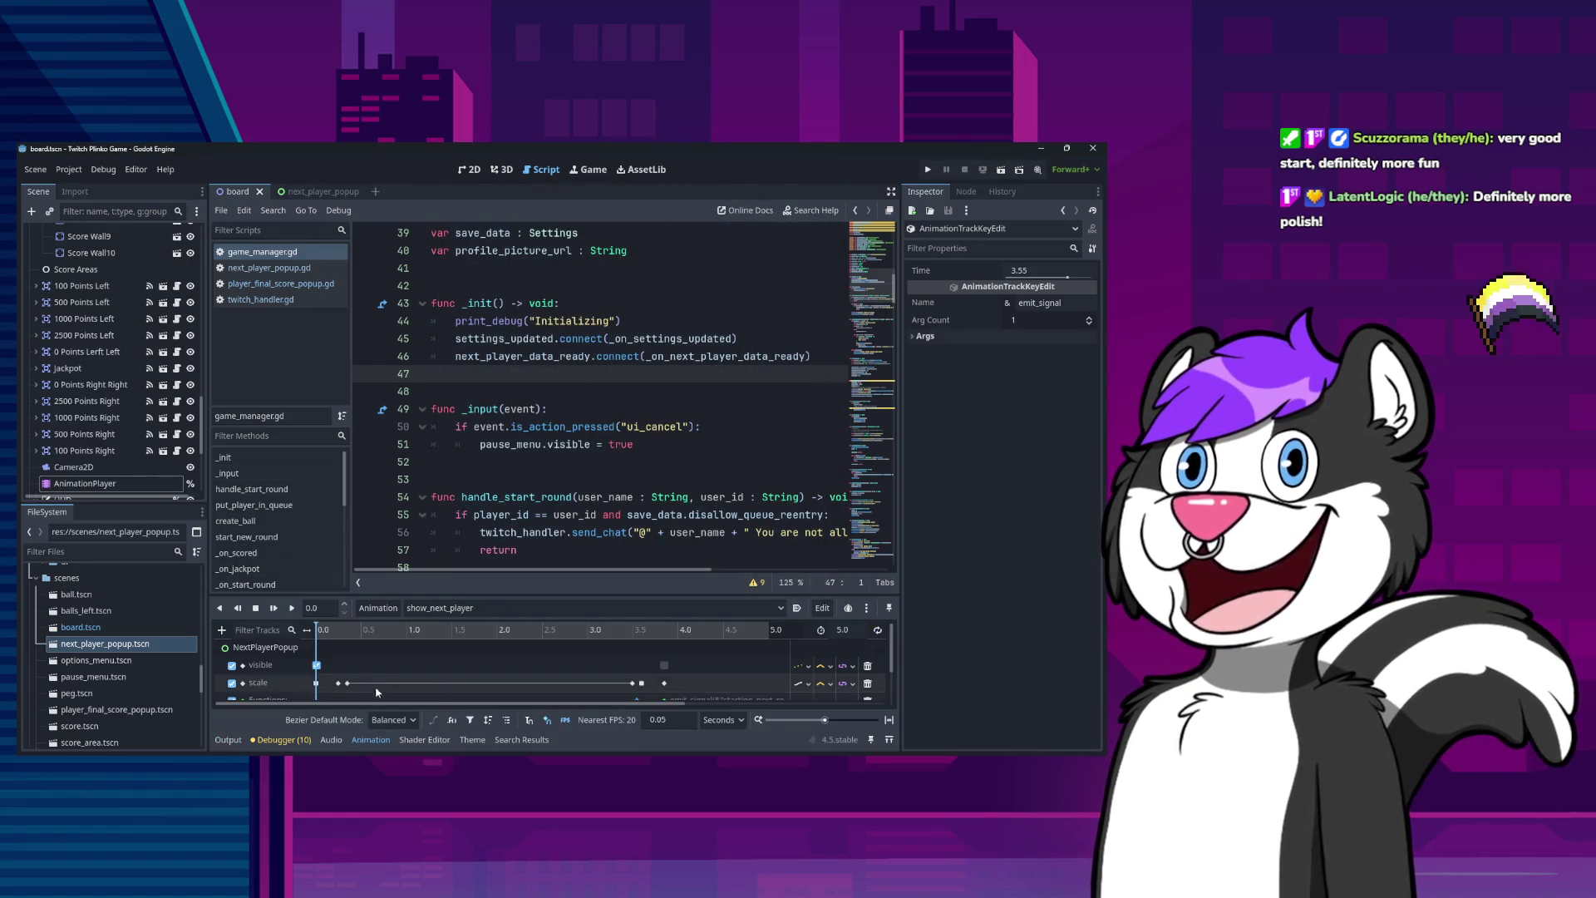
click(339, 683)
click(337, 683)
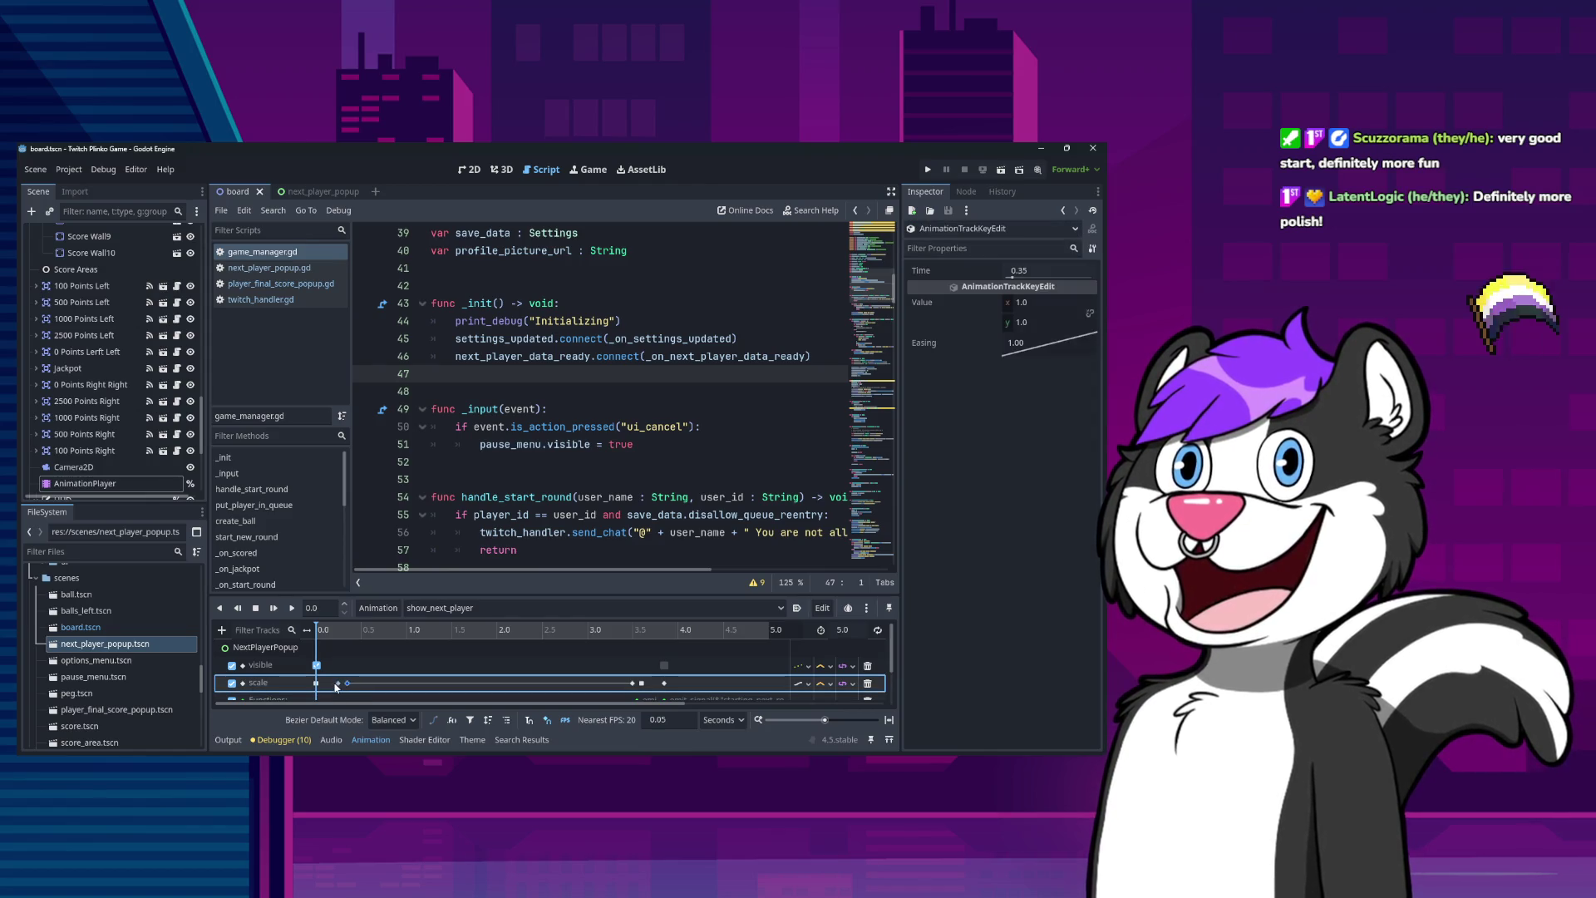
click(316, 683)
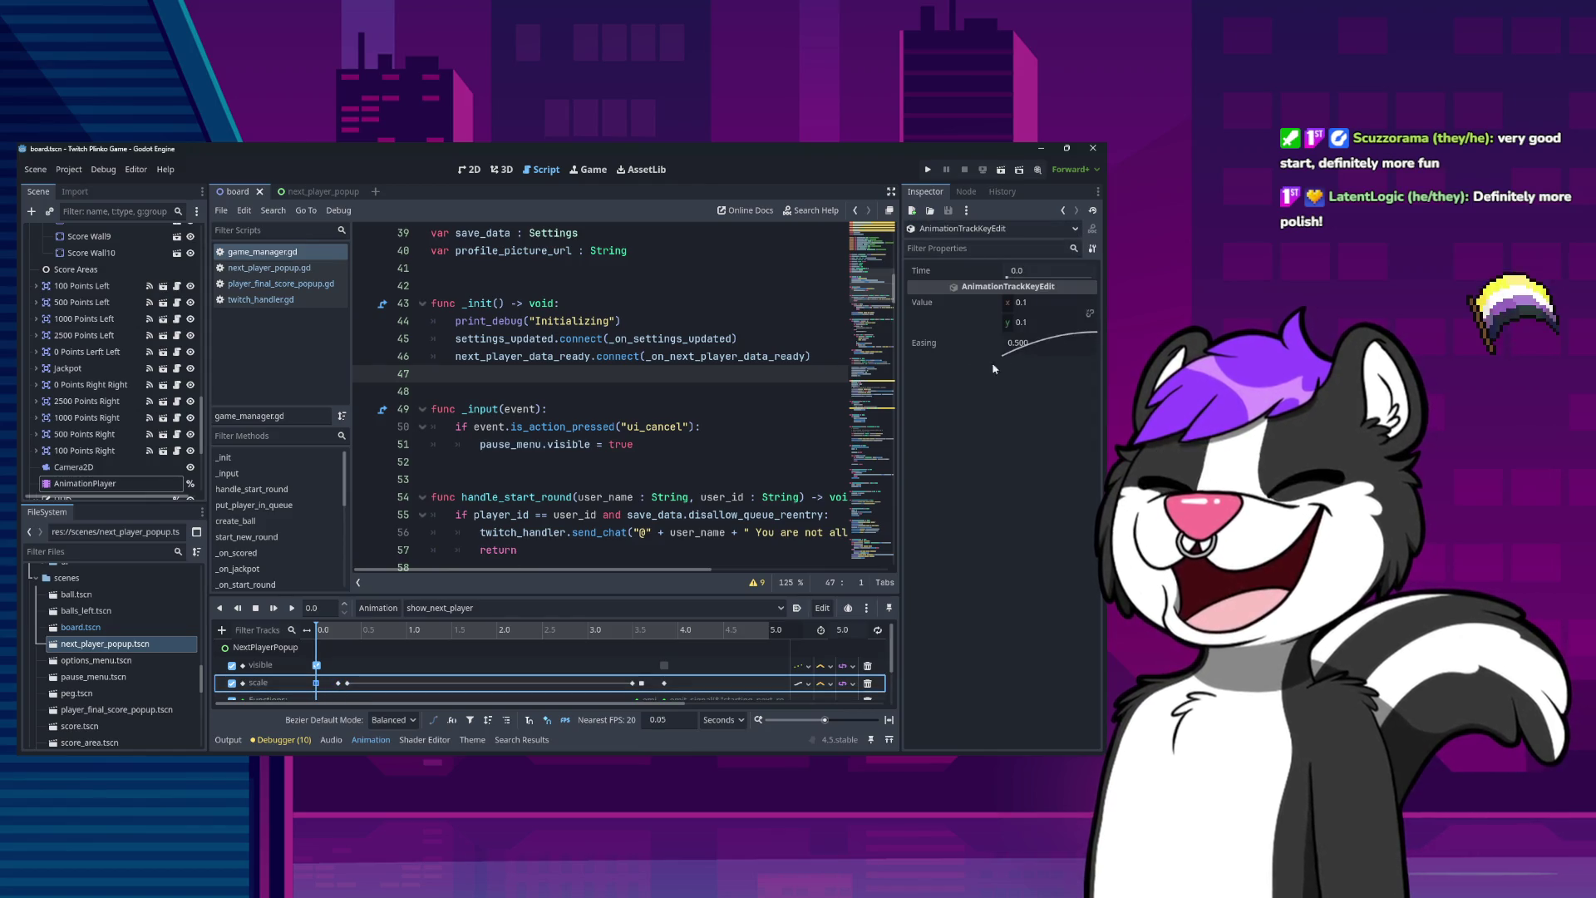
right_click(1030, 354)
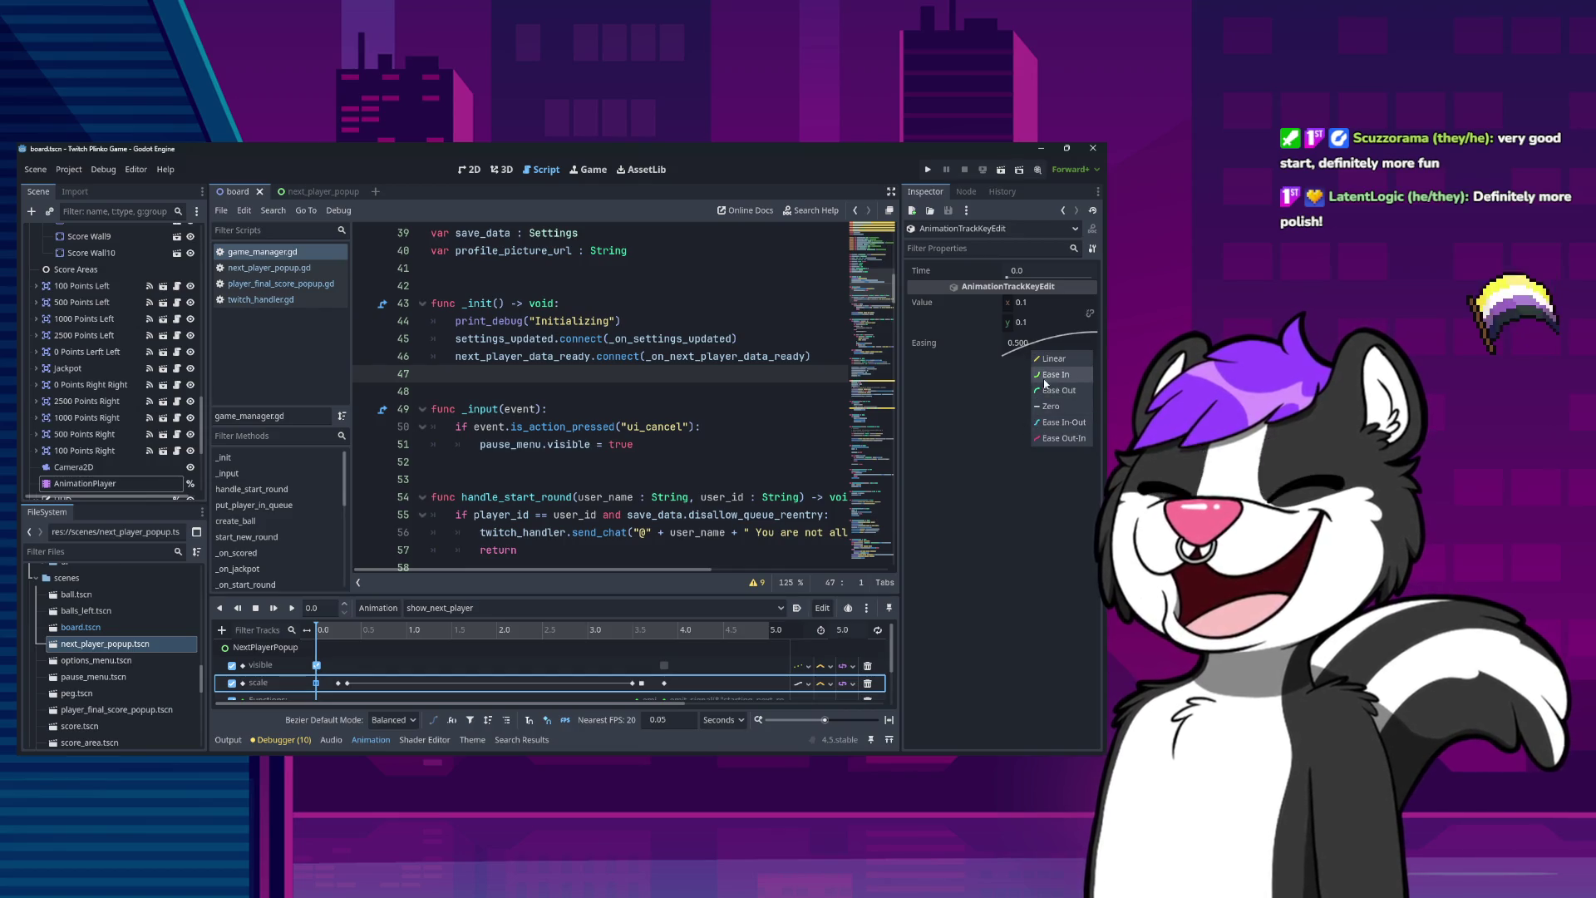
click(1012, 399)
scroll(652, 656, right, 2)
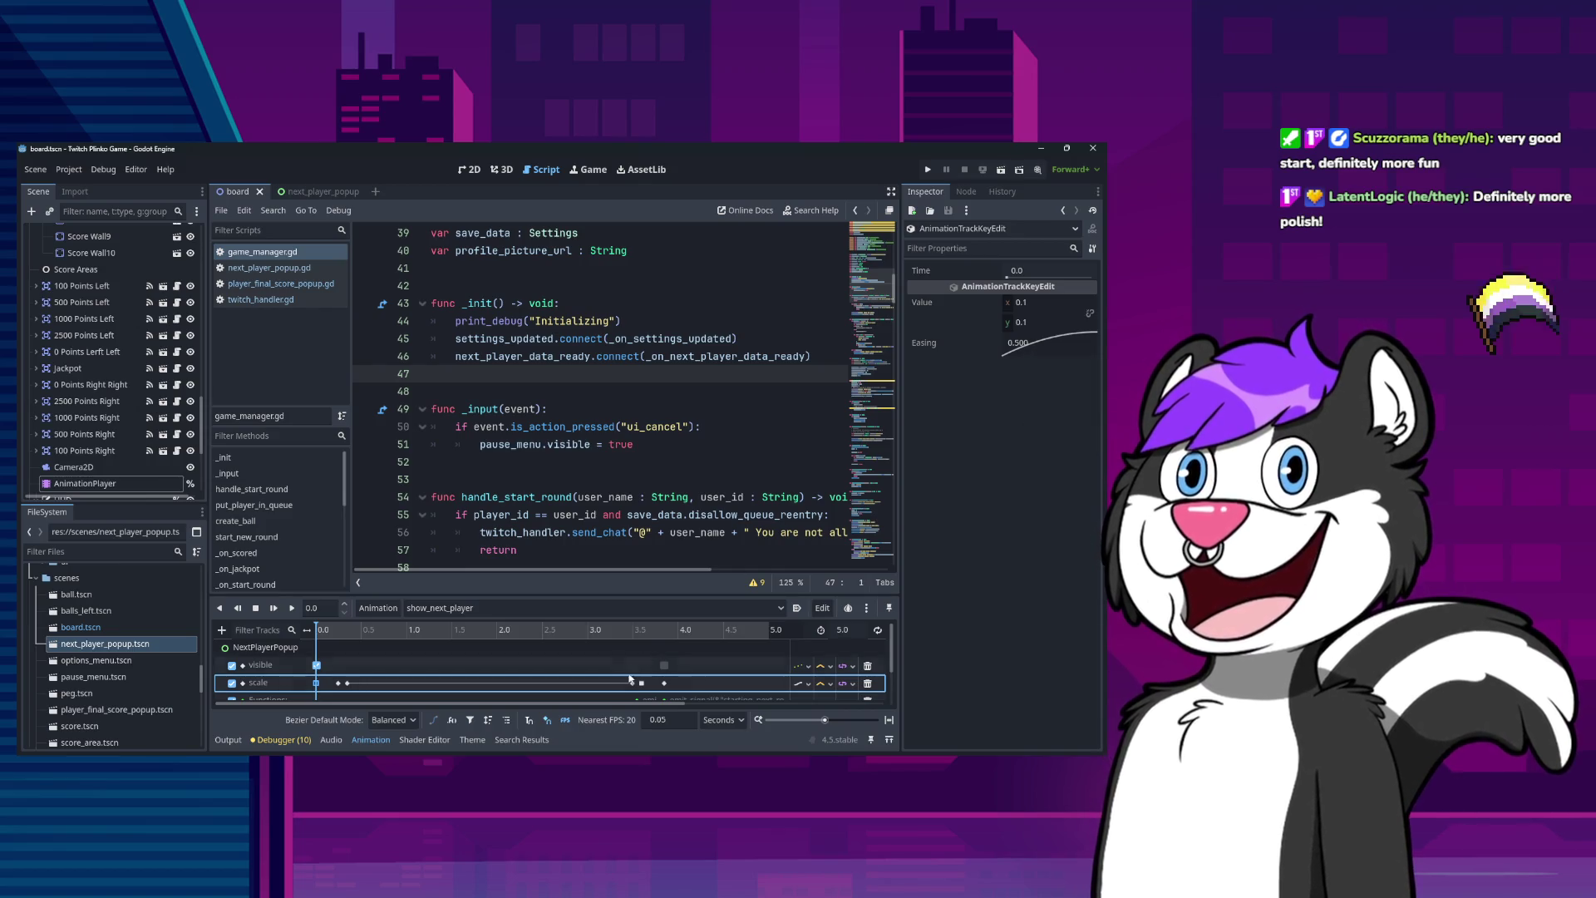
scroll(582, 674, down, 1)
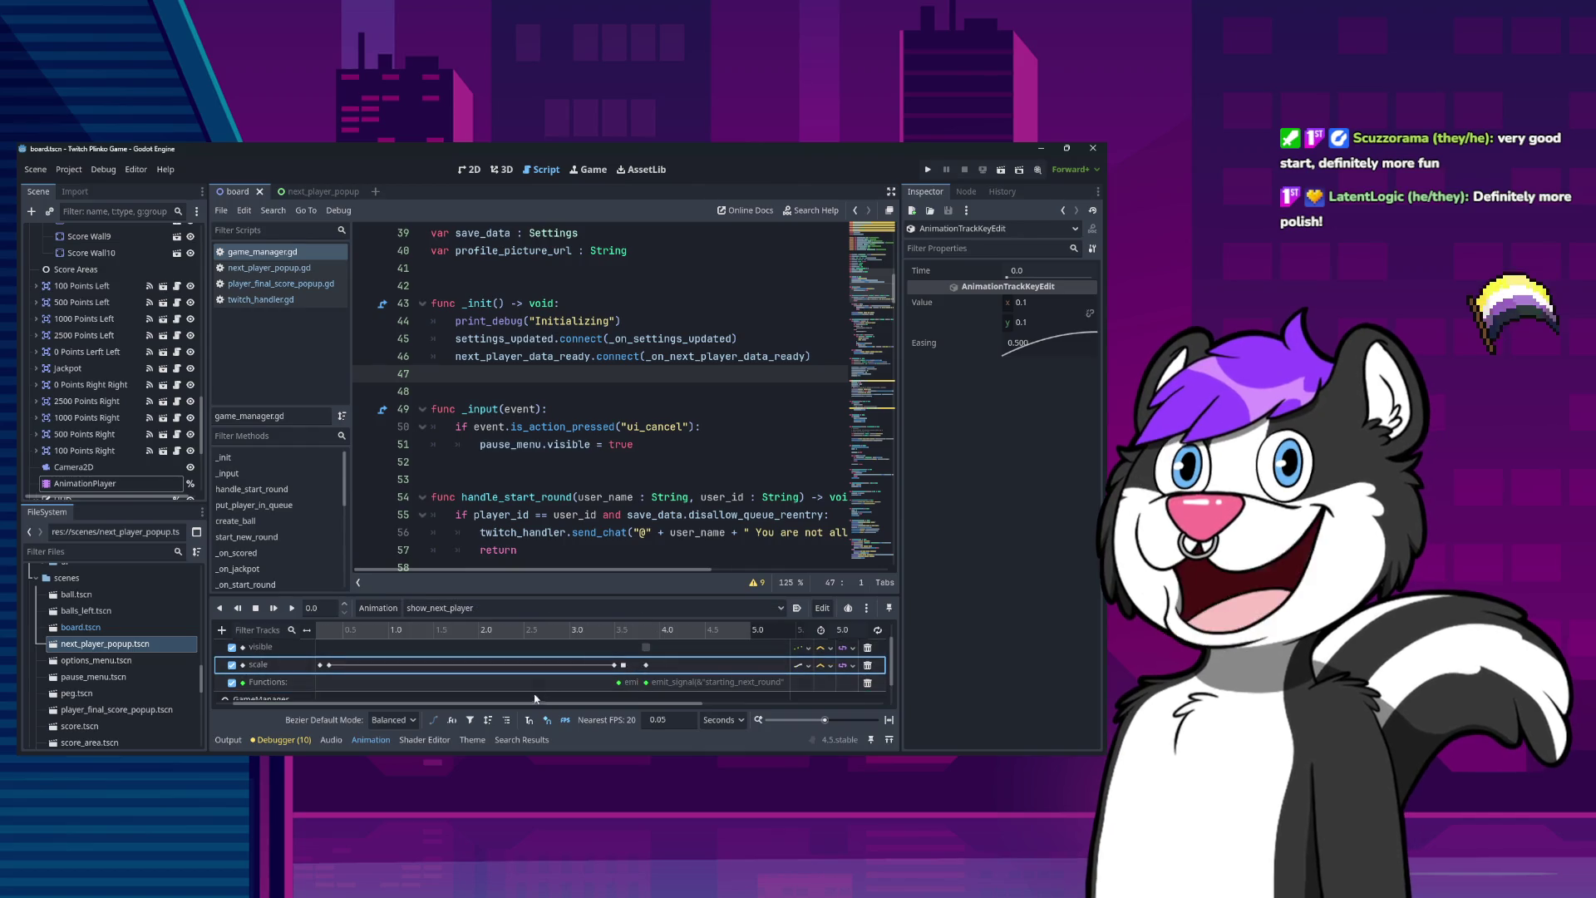
scroll(534, 713, left, 2)
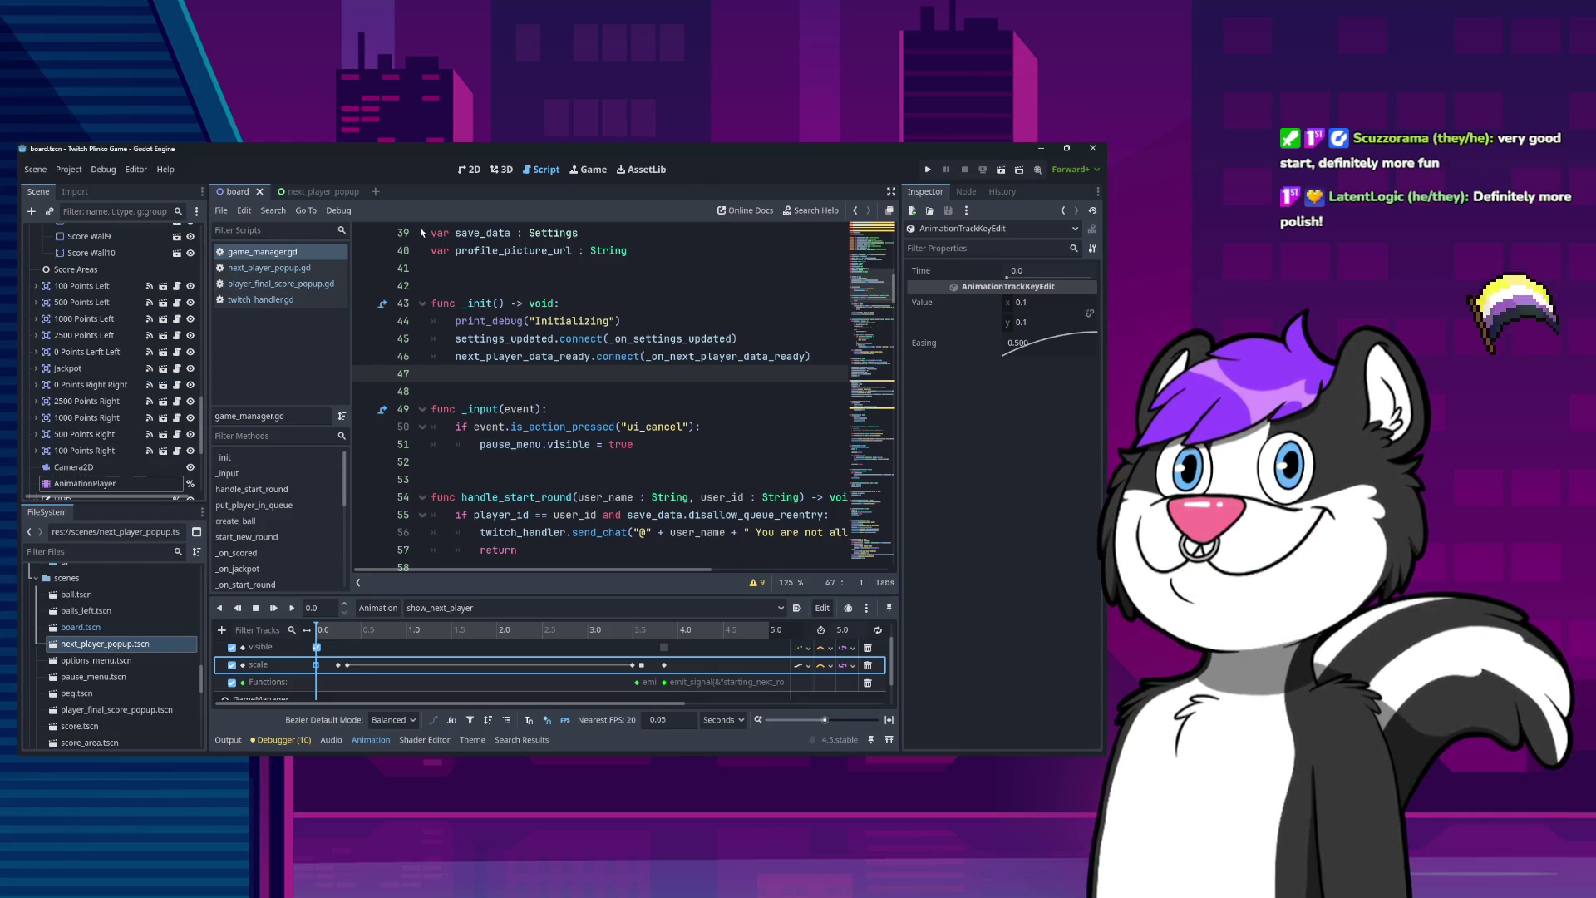
scroll(337, 686, down, 2)
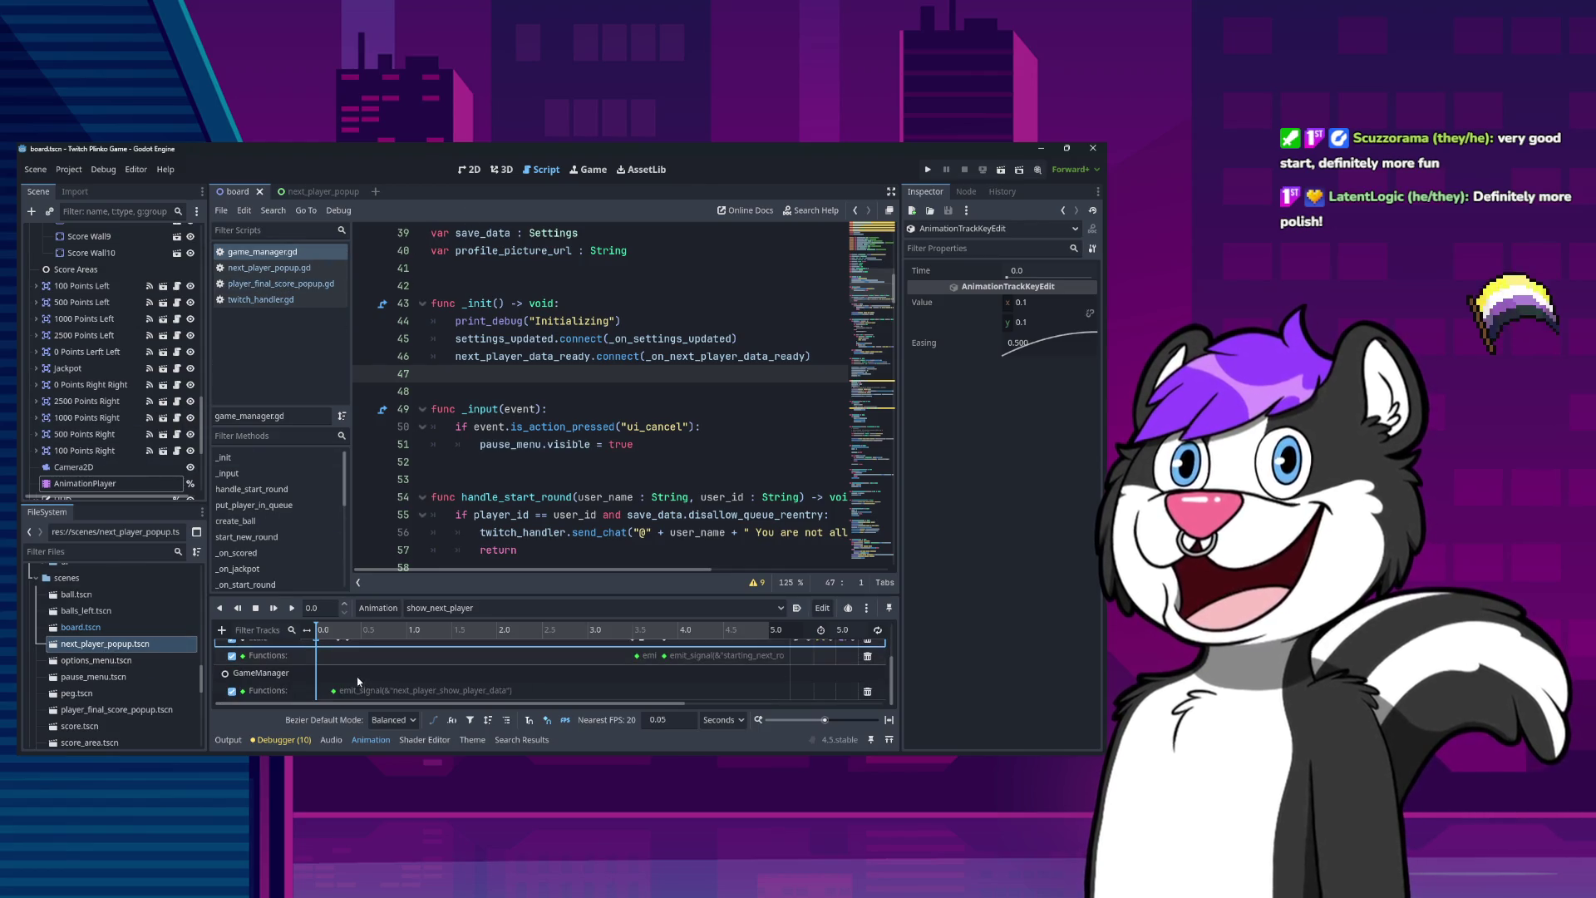
Set the show-player signal key's time to 0.15 s and save the board scene.
click(333, 691)
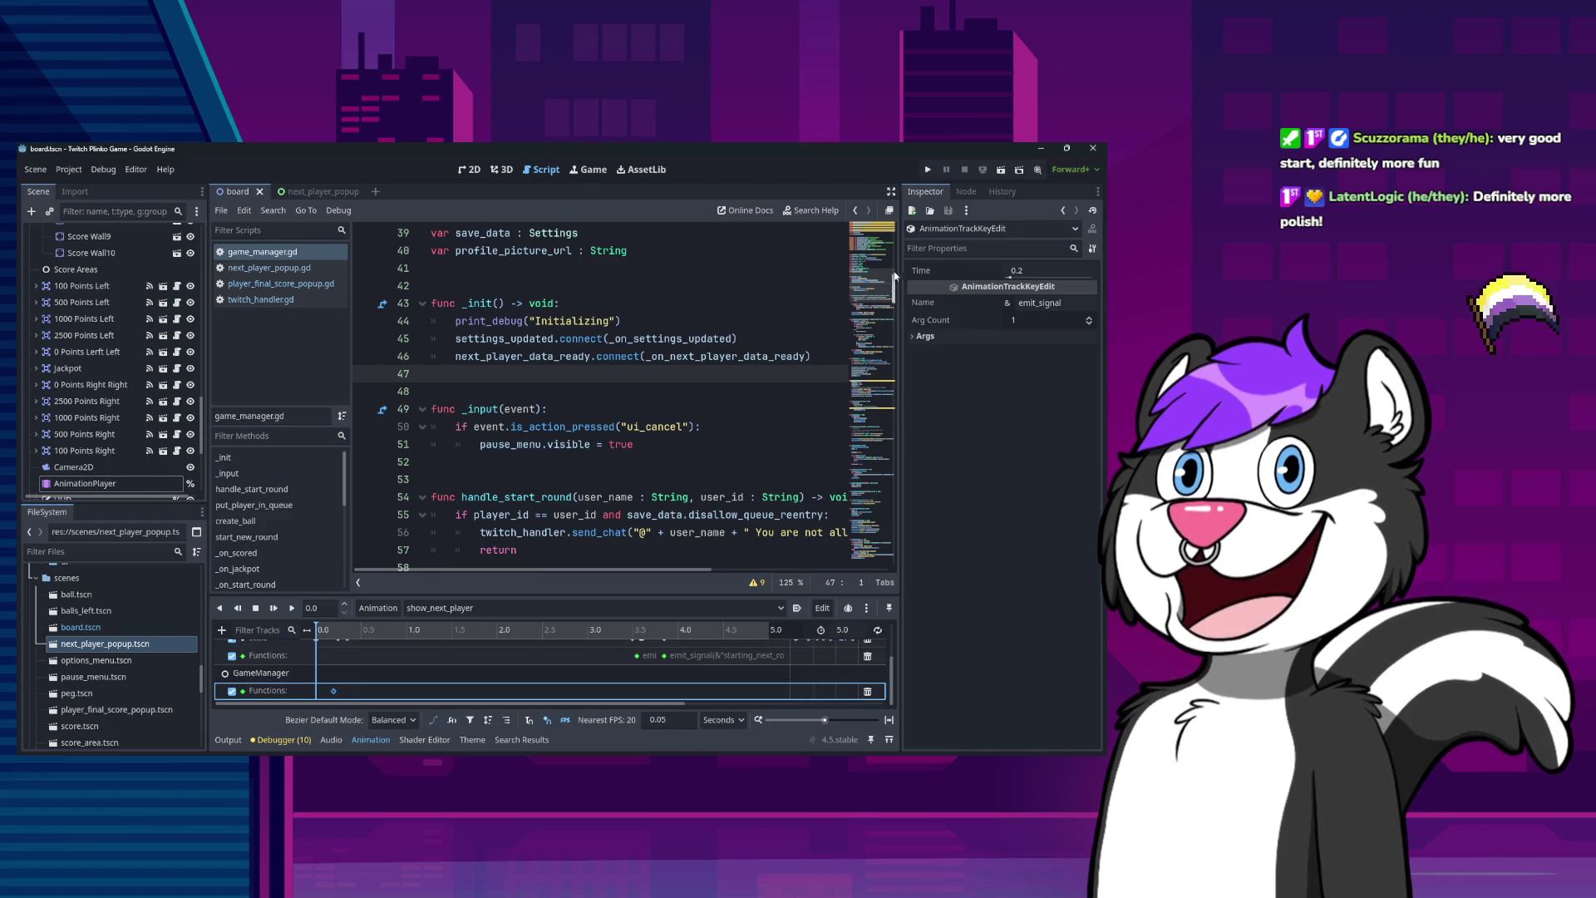
click(1063, 268)
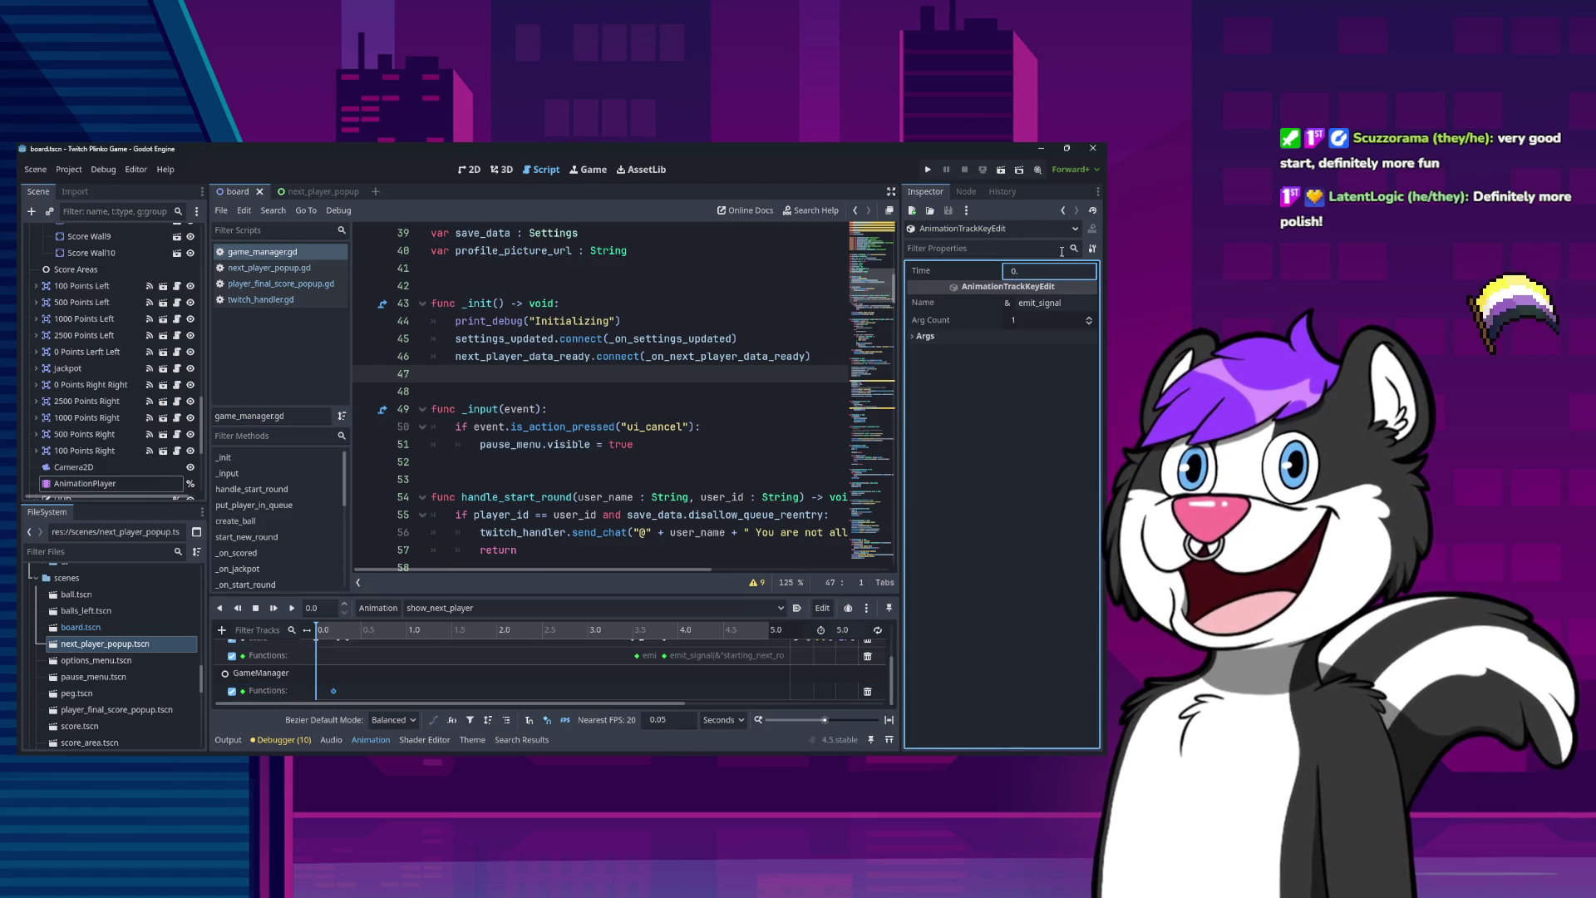
text(15)
key(Return)
key(ctrl+s)
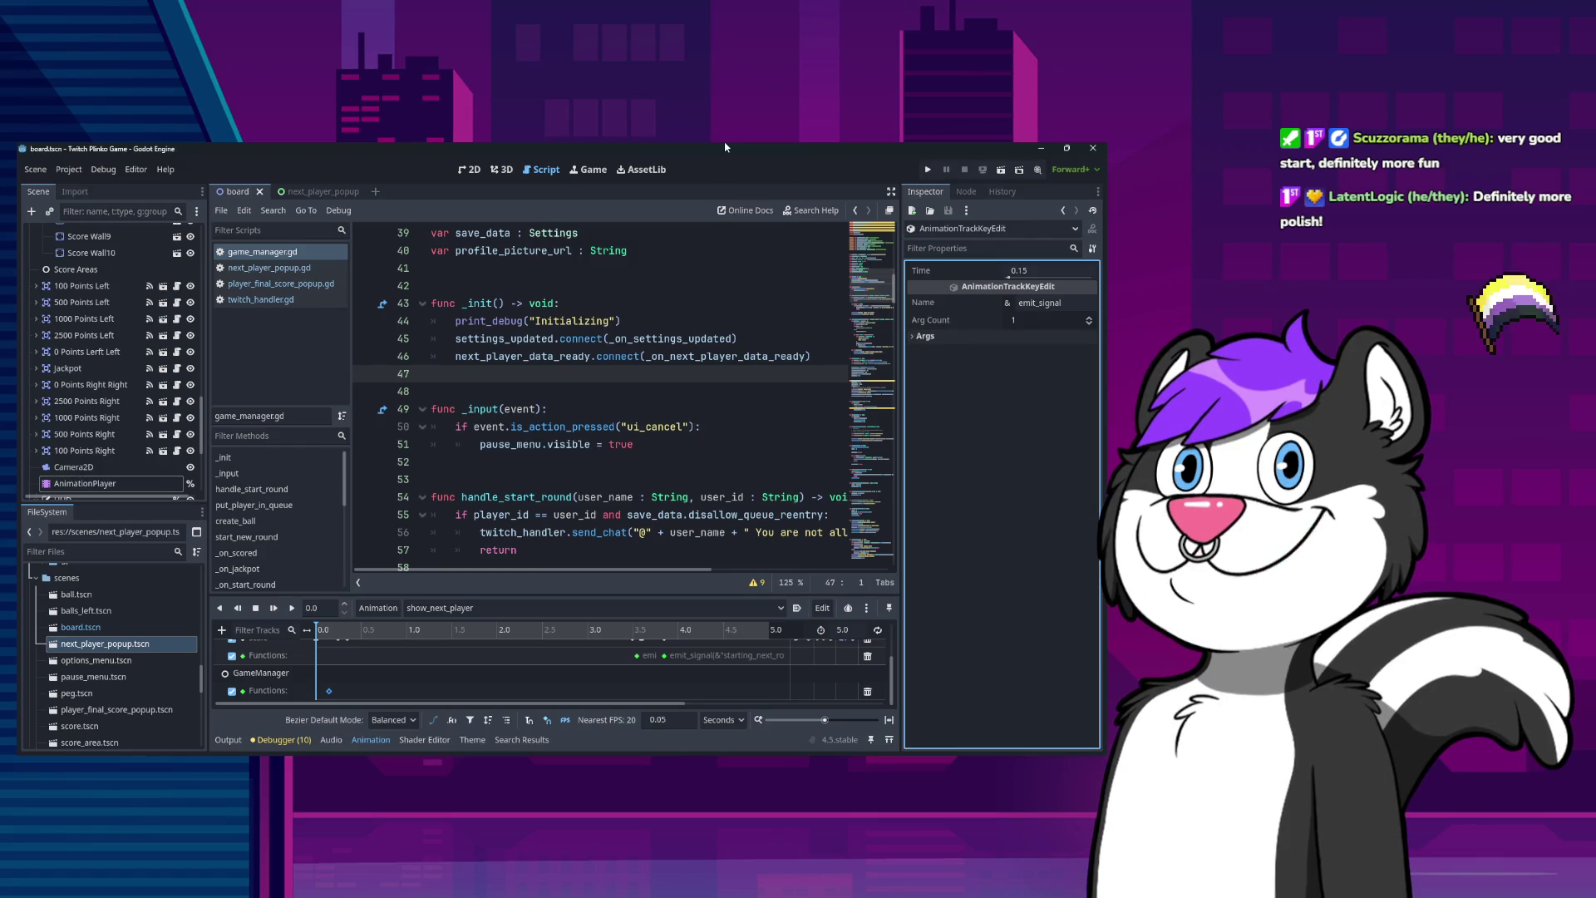
Compare the signal key near 3.55 s with the 0.25 s scale key and 0.15 s show key.
click(1023, 274)
scroll(652, 672, up, 1)
click(640, 675)
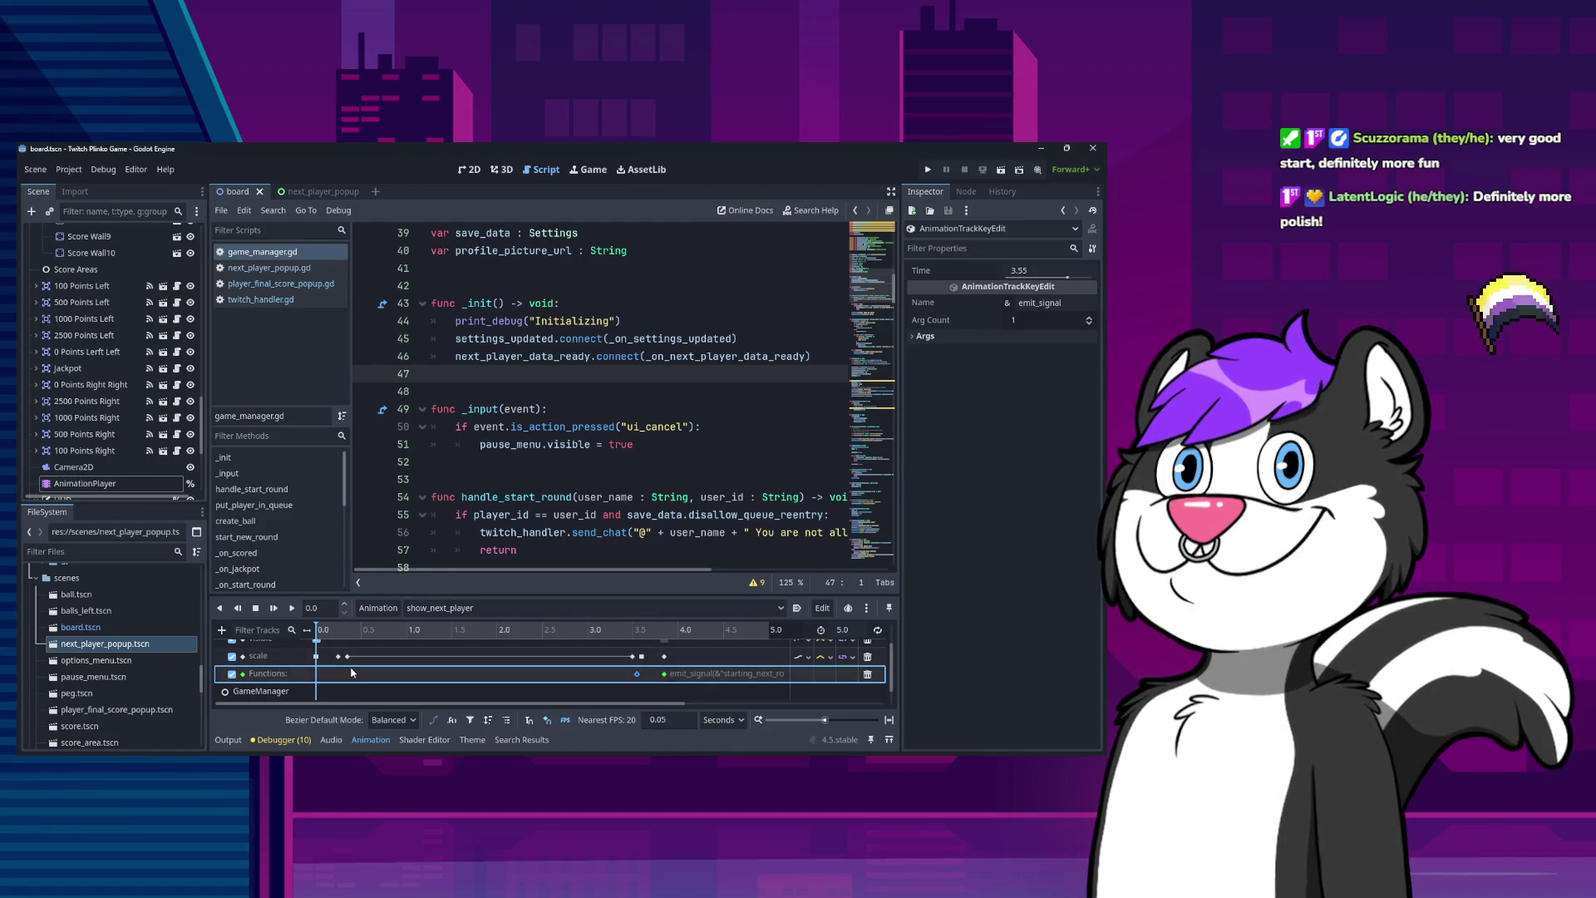
key(ctrl+v)
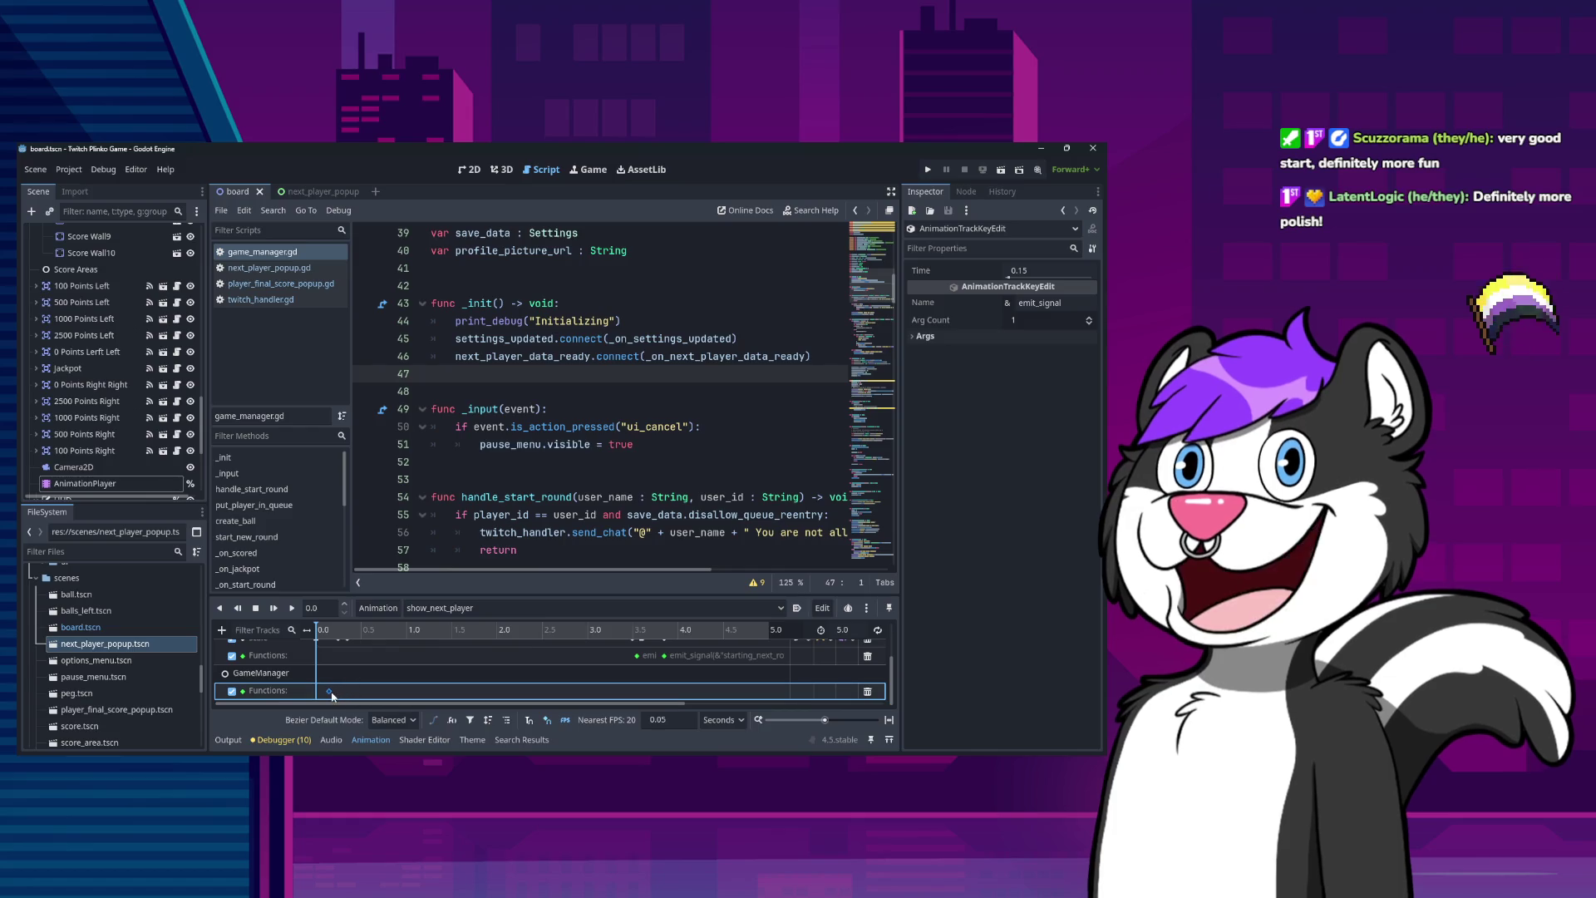
scroll(335, 686, up, 2)
click(344, 675)
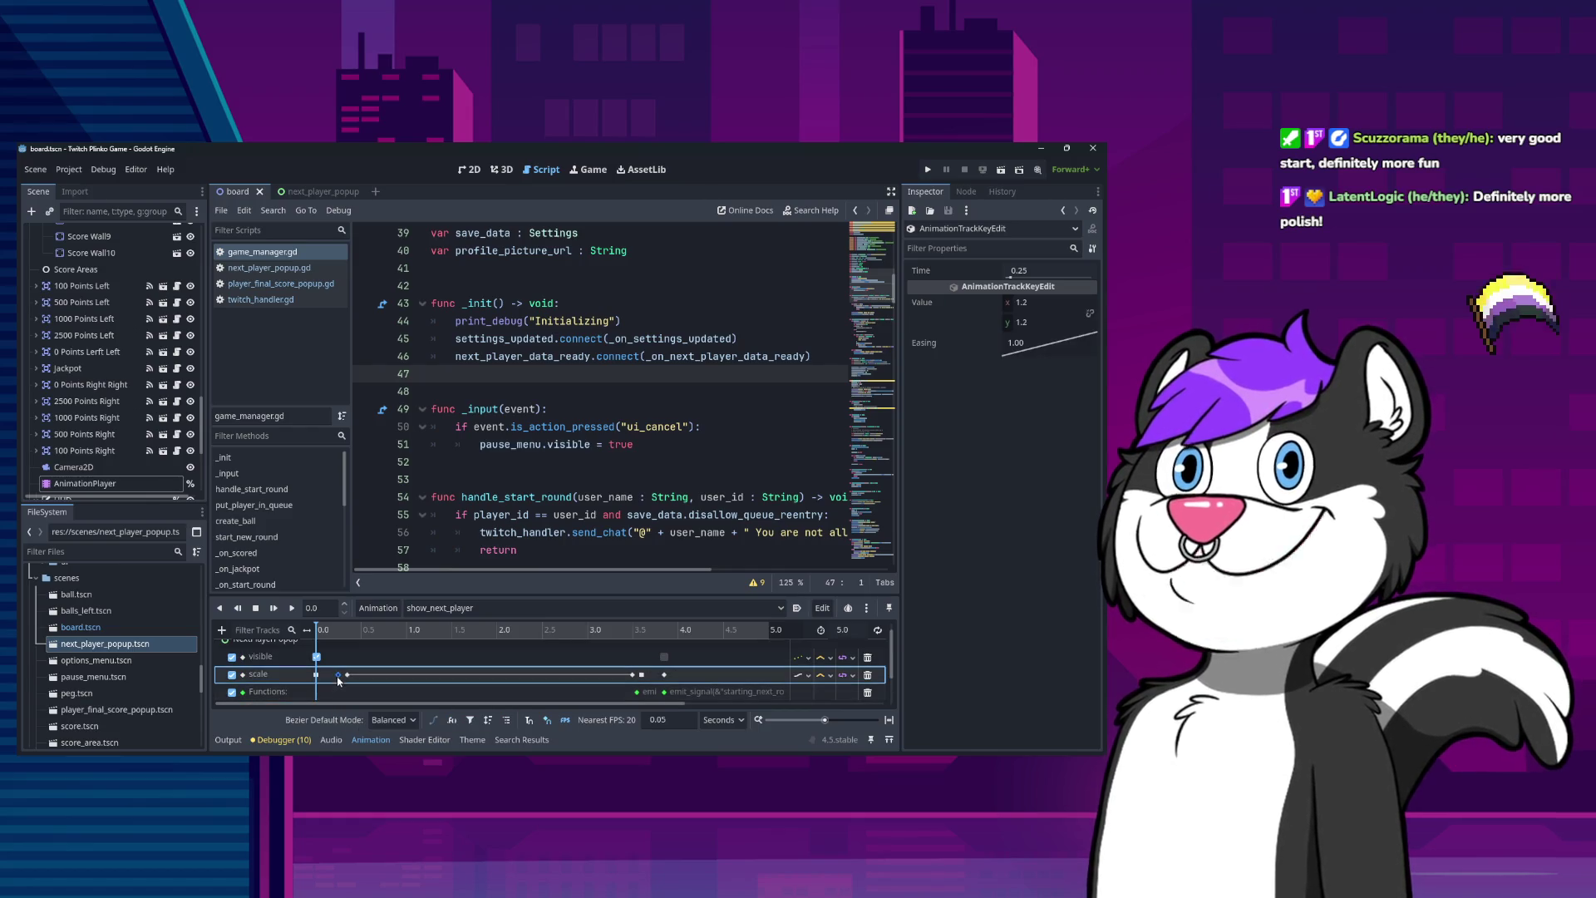
scroll(335, 686, down, 2)
click(331, 691)
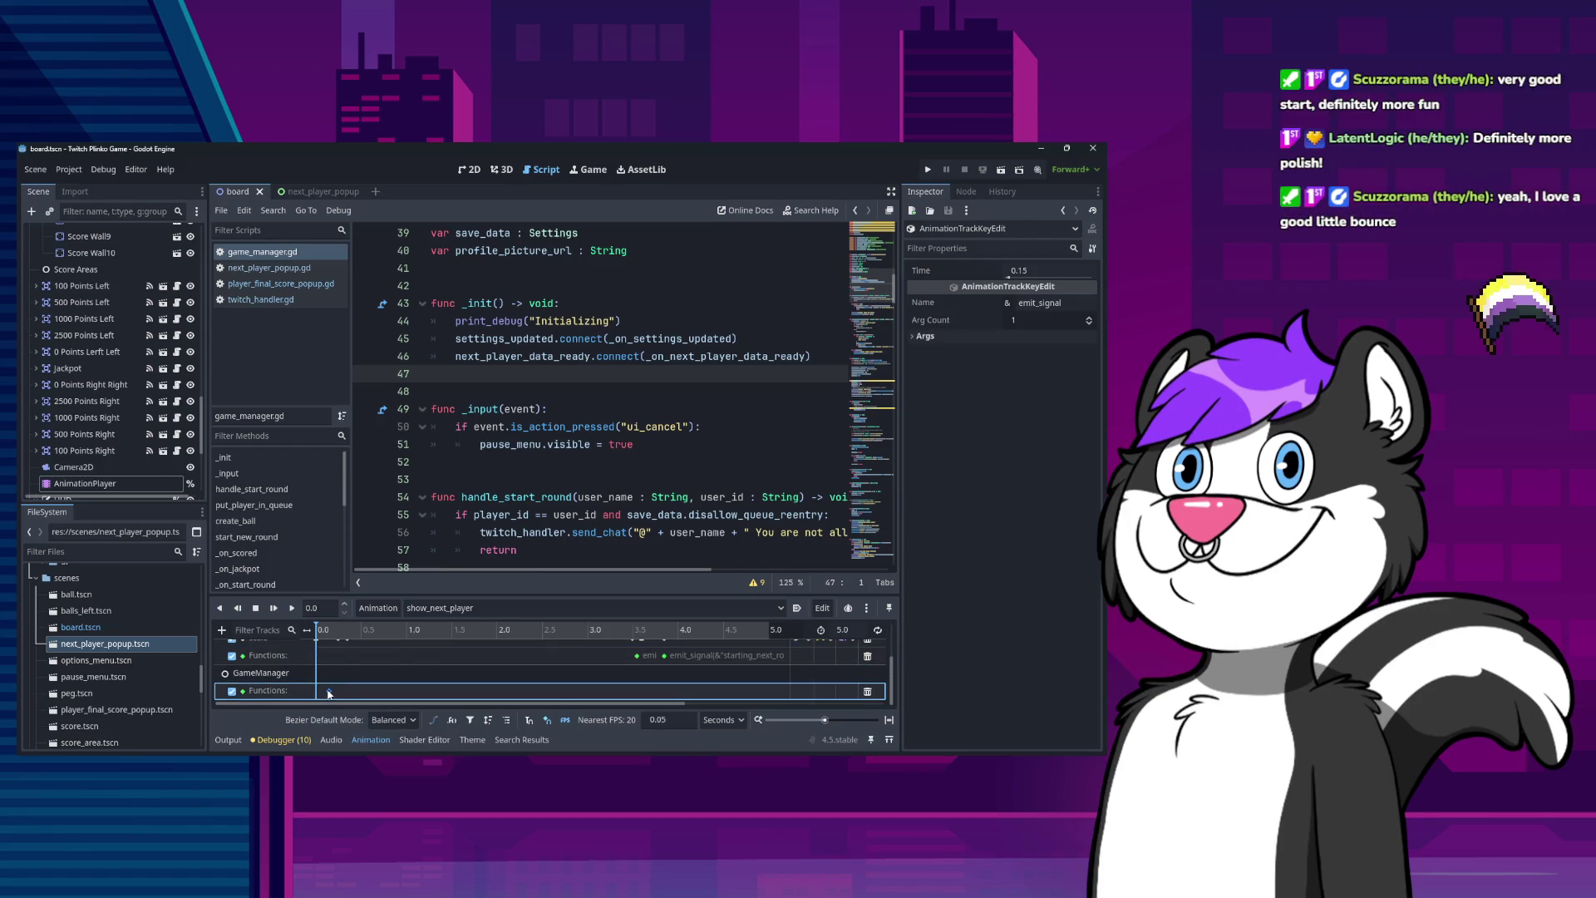
Compare the 3.6 s and 3.85 s scale keys against the 3.55 s signal key.
scroll(338, 679, up, 1)
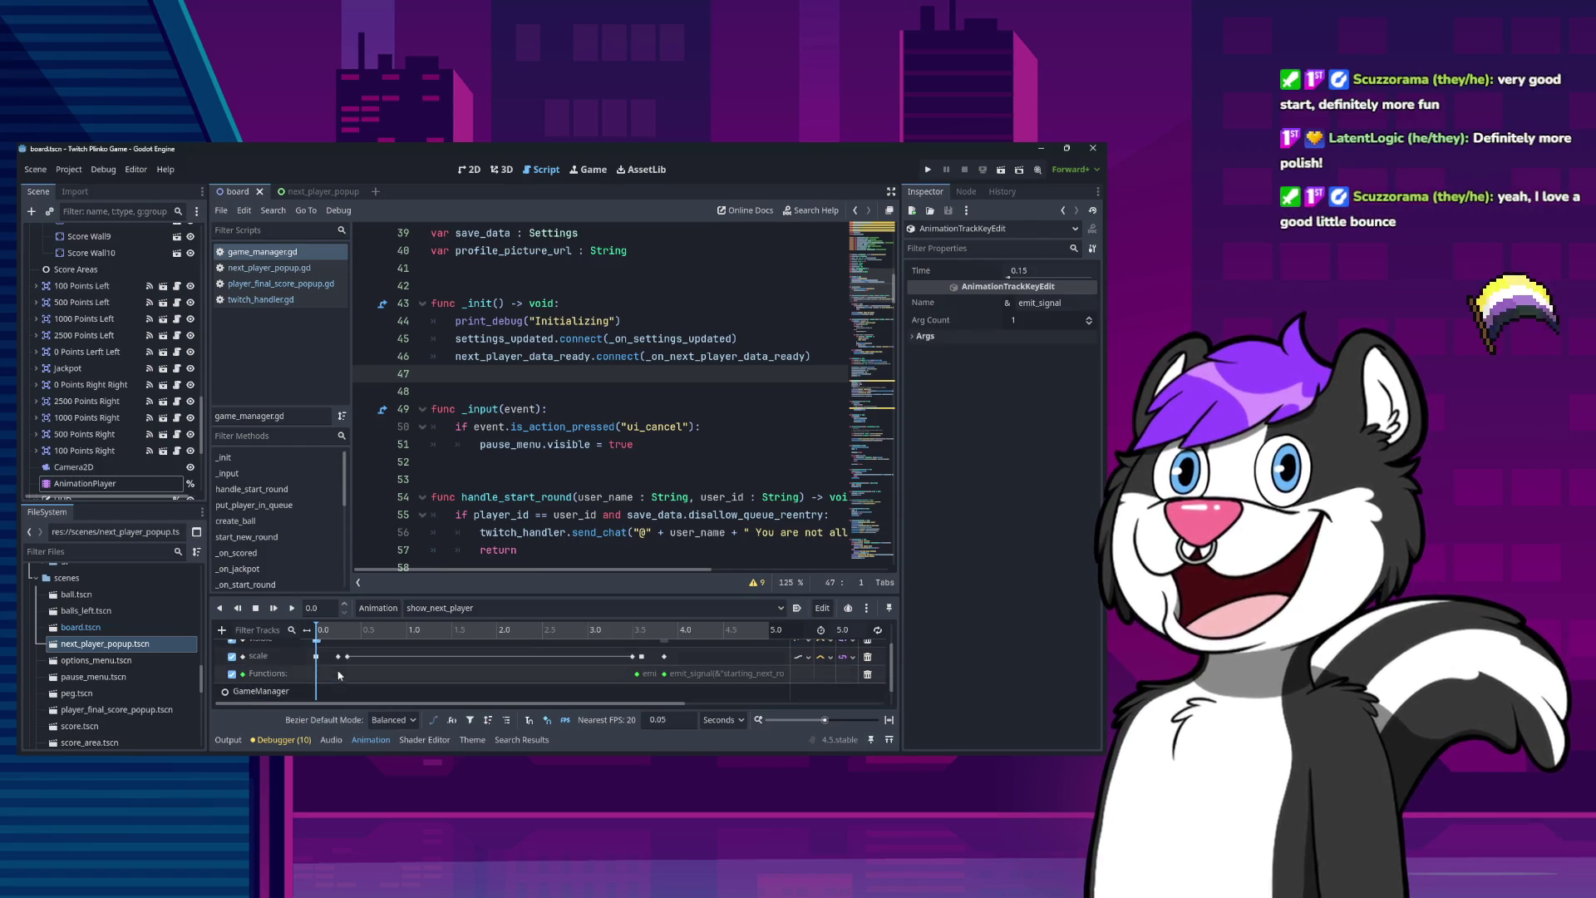
click(640, 657)
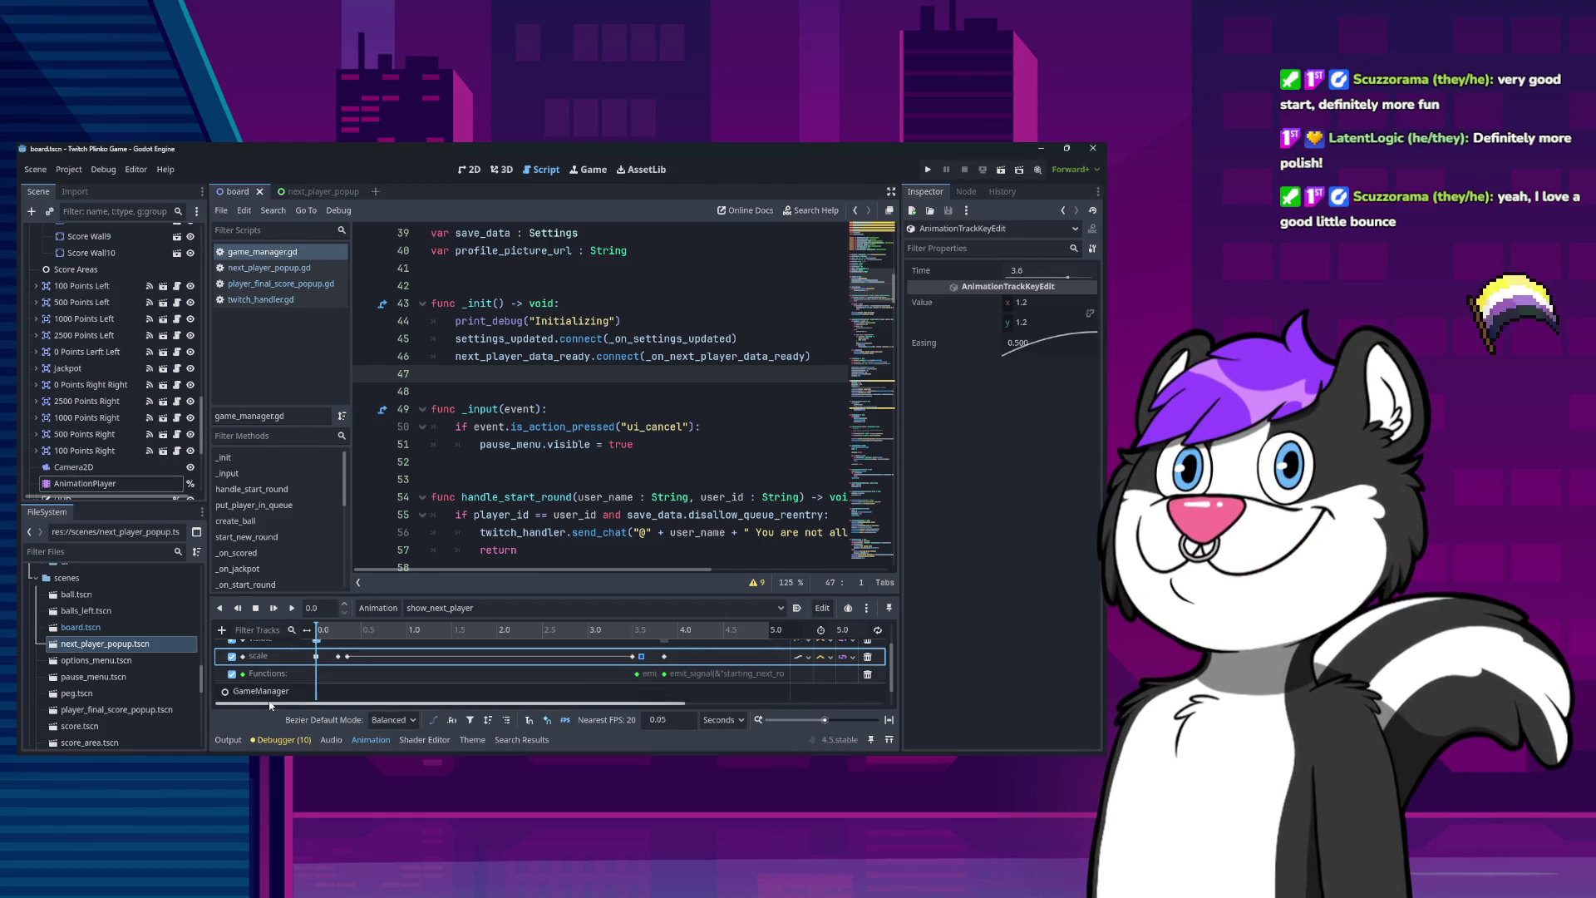
click(637, 675)
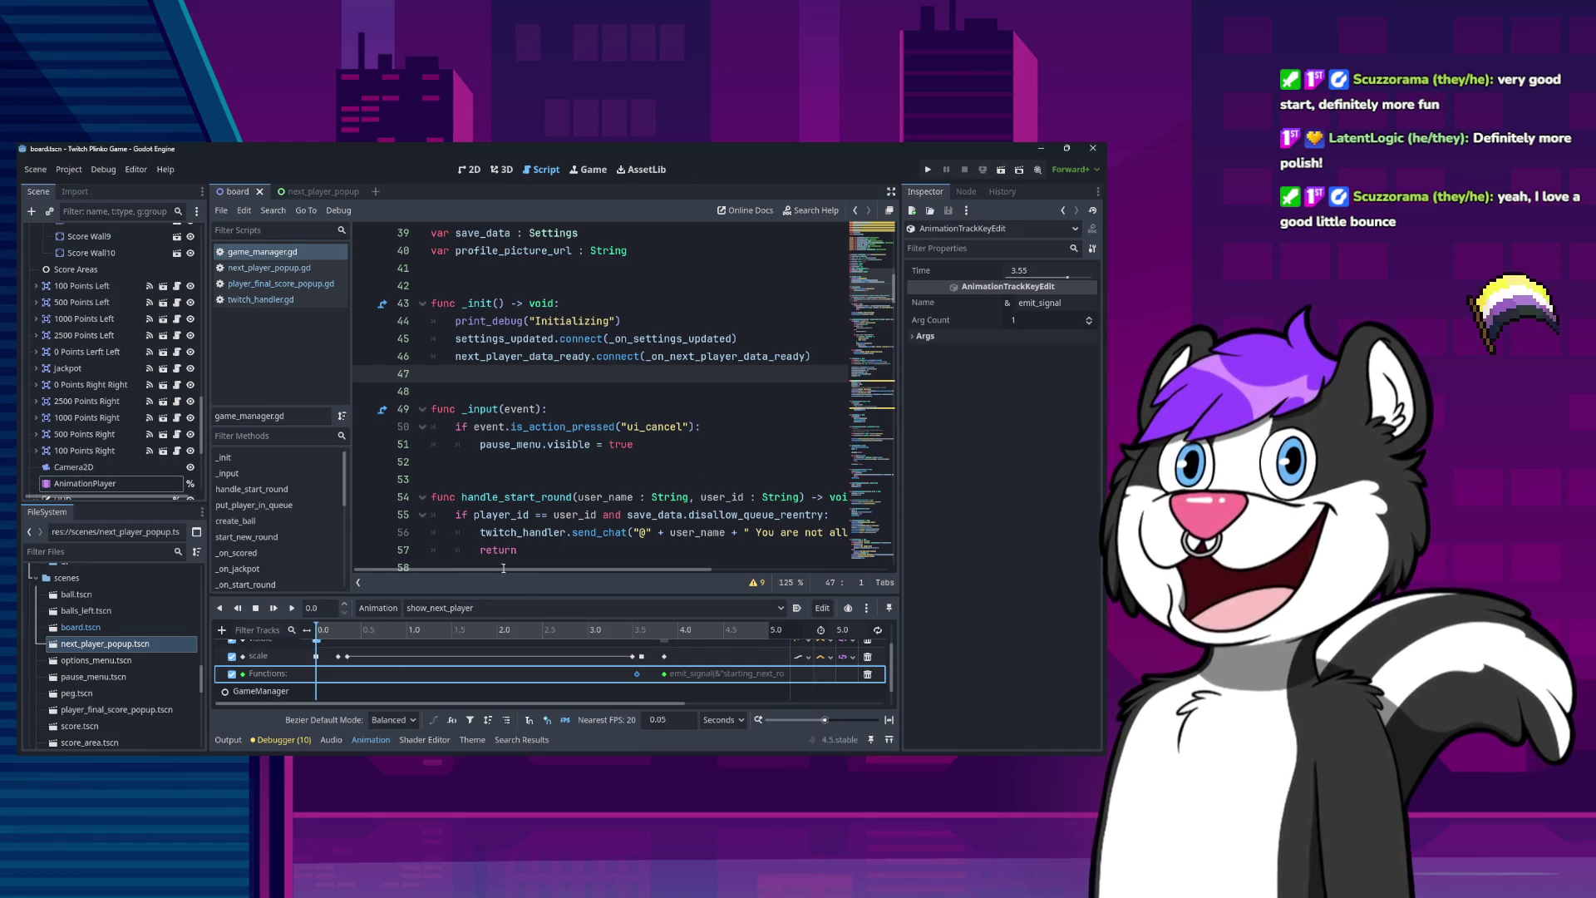
scroll(391, 680, down, 1)
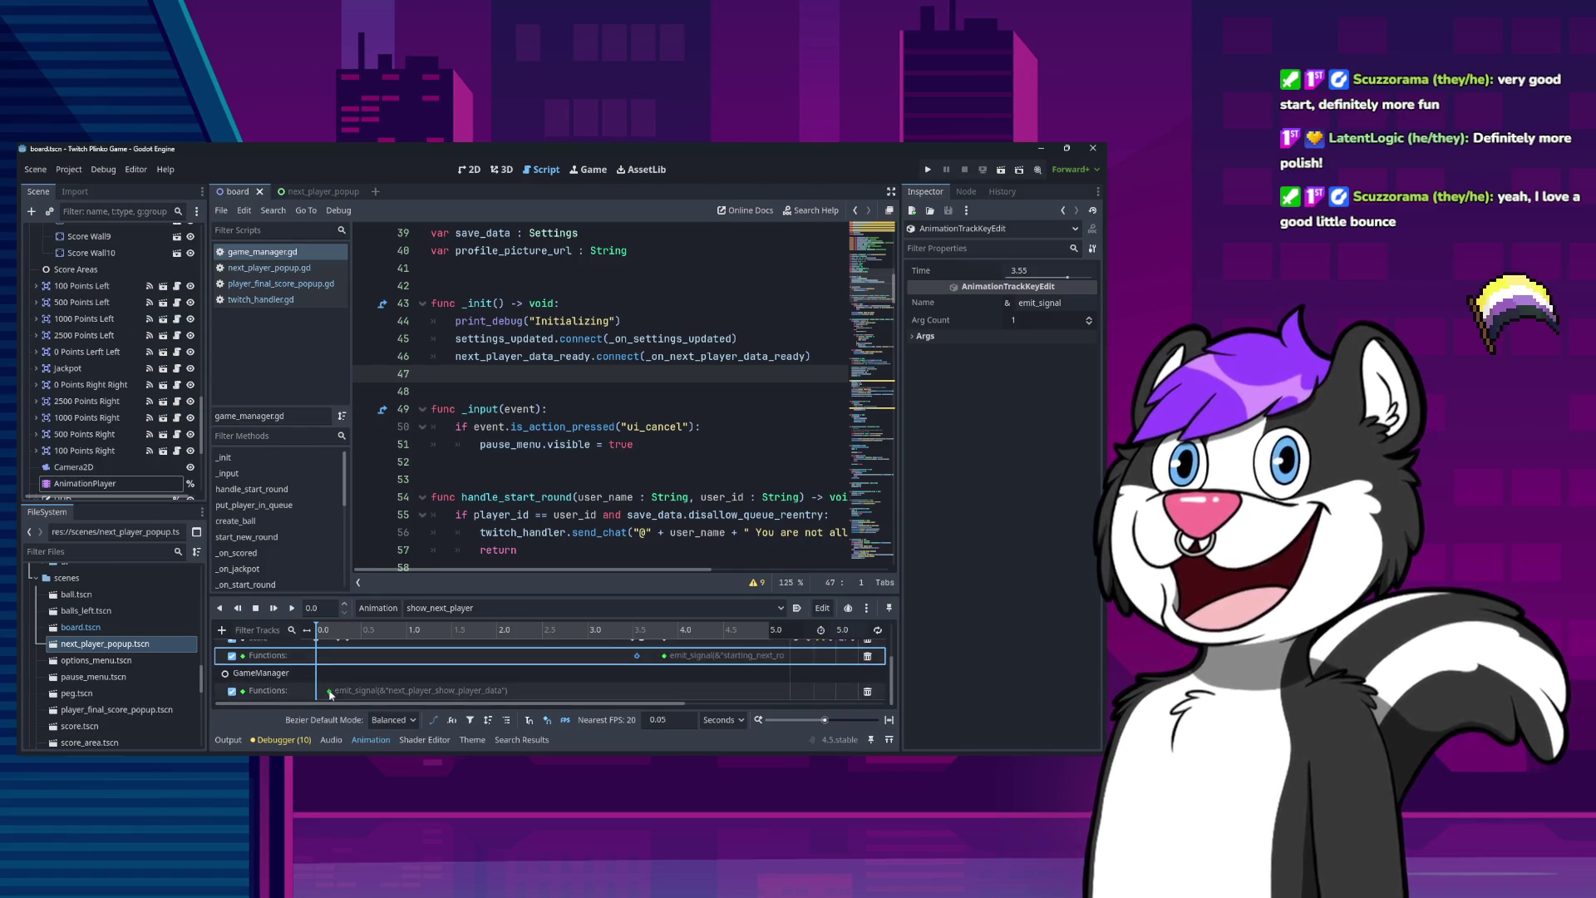
click(330, 690)
scroll(416, 677, up, 1)
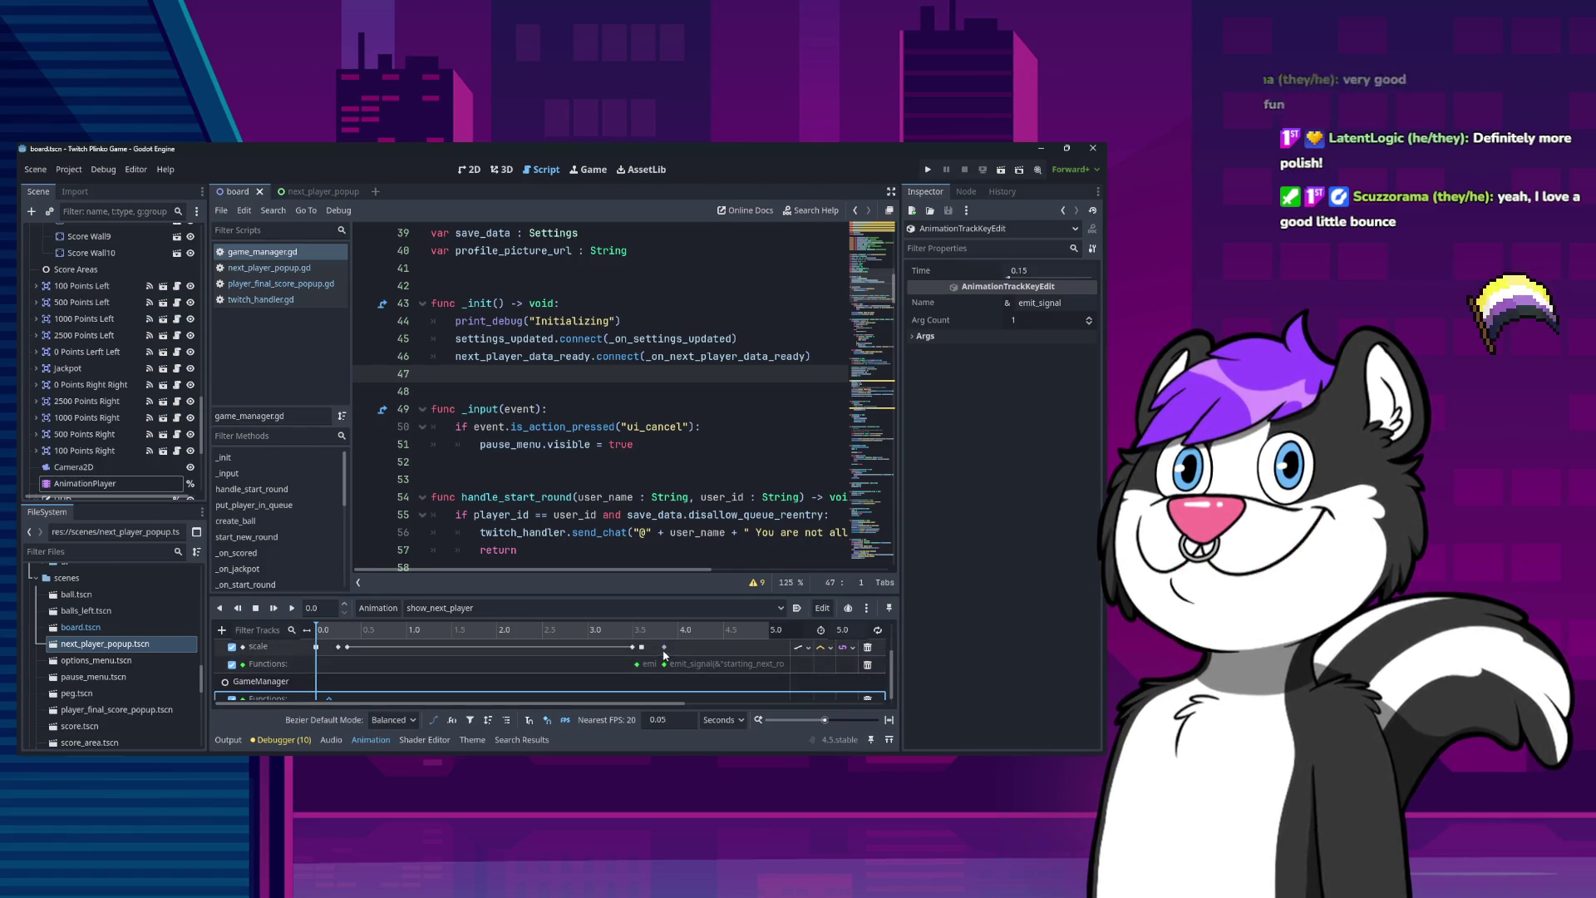
click(664, 648)
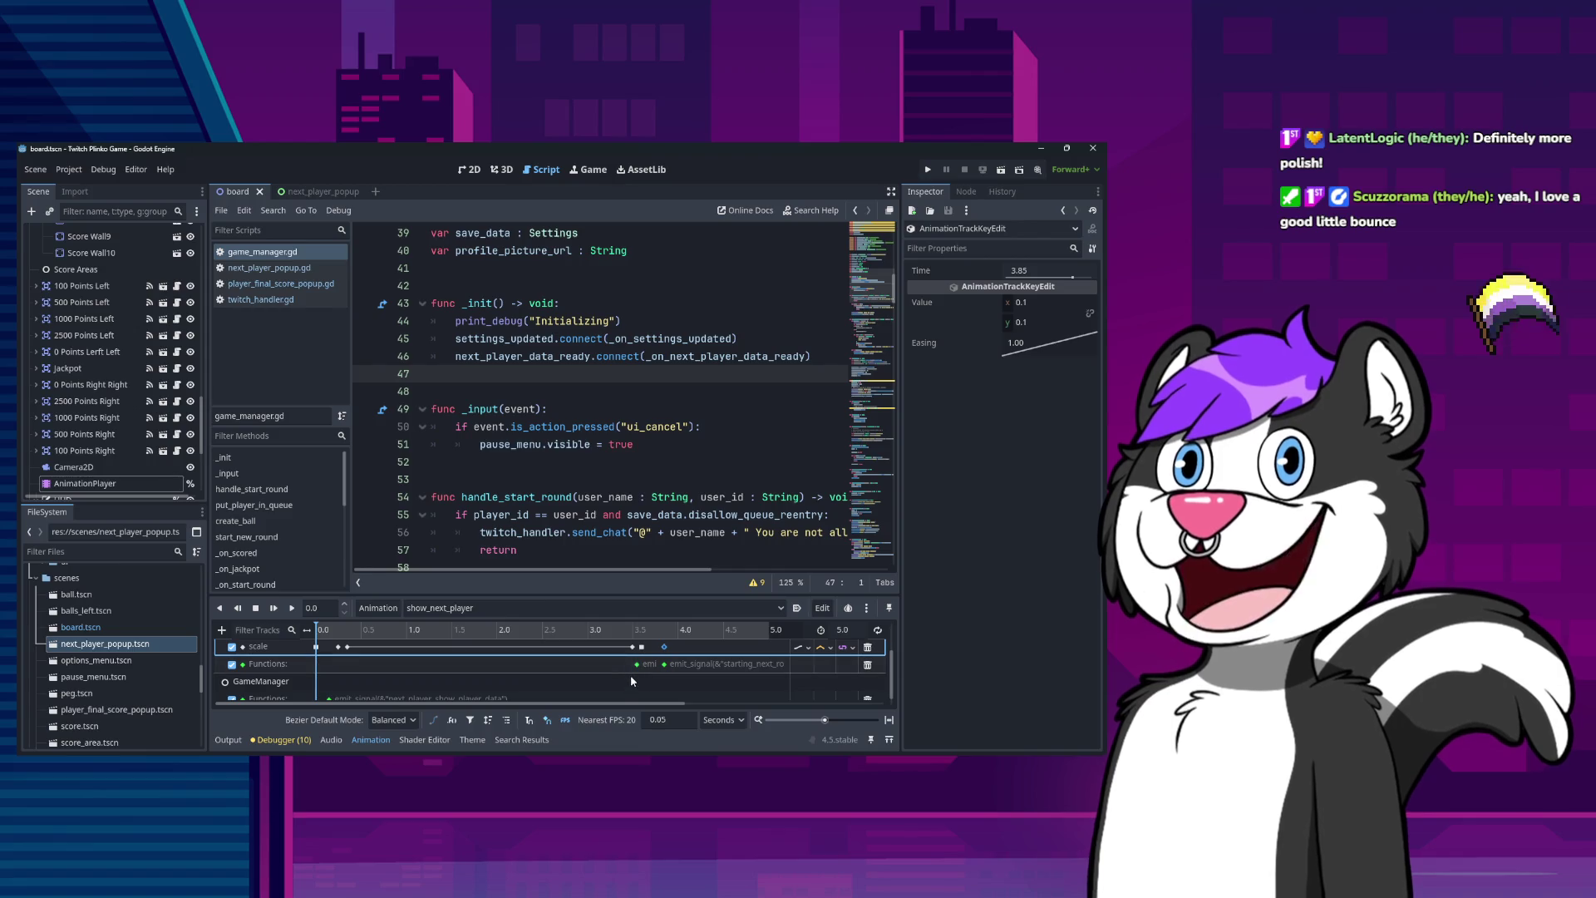
Move the hide_player_data signal key from 3.55 s to 3.6 s and save the board scene.
drag(637, 664, 651, 665)
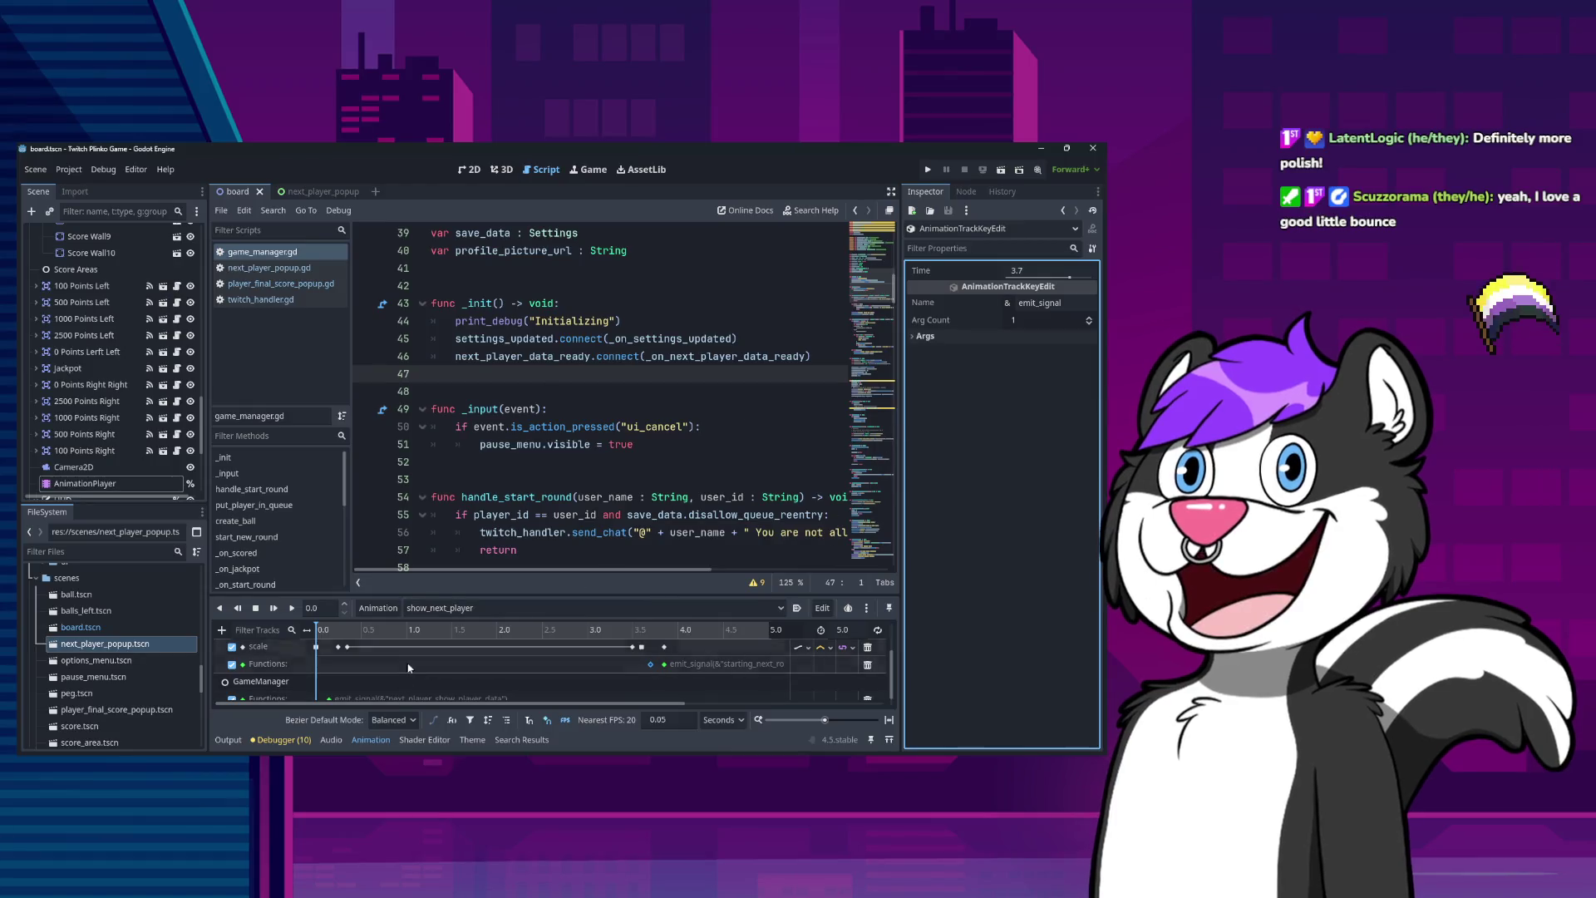
click(329, 698)
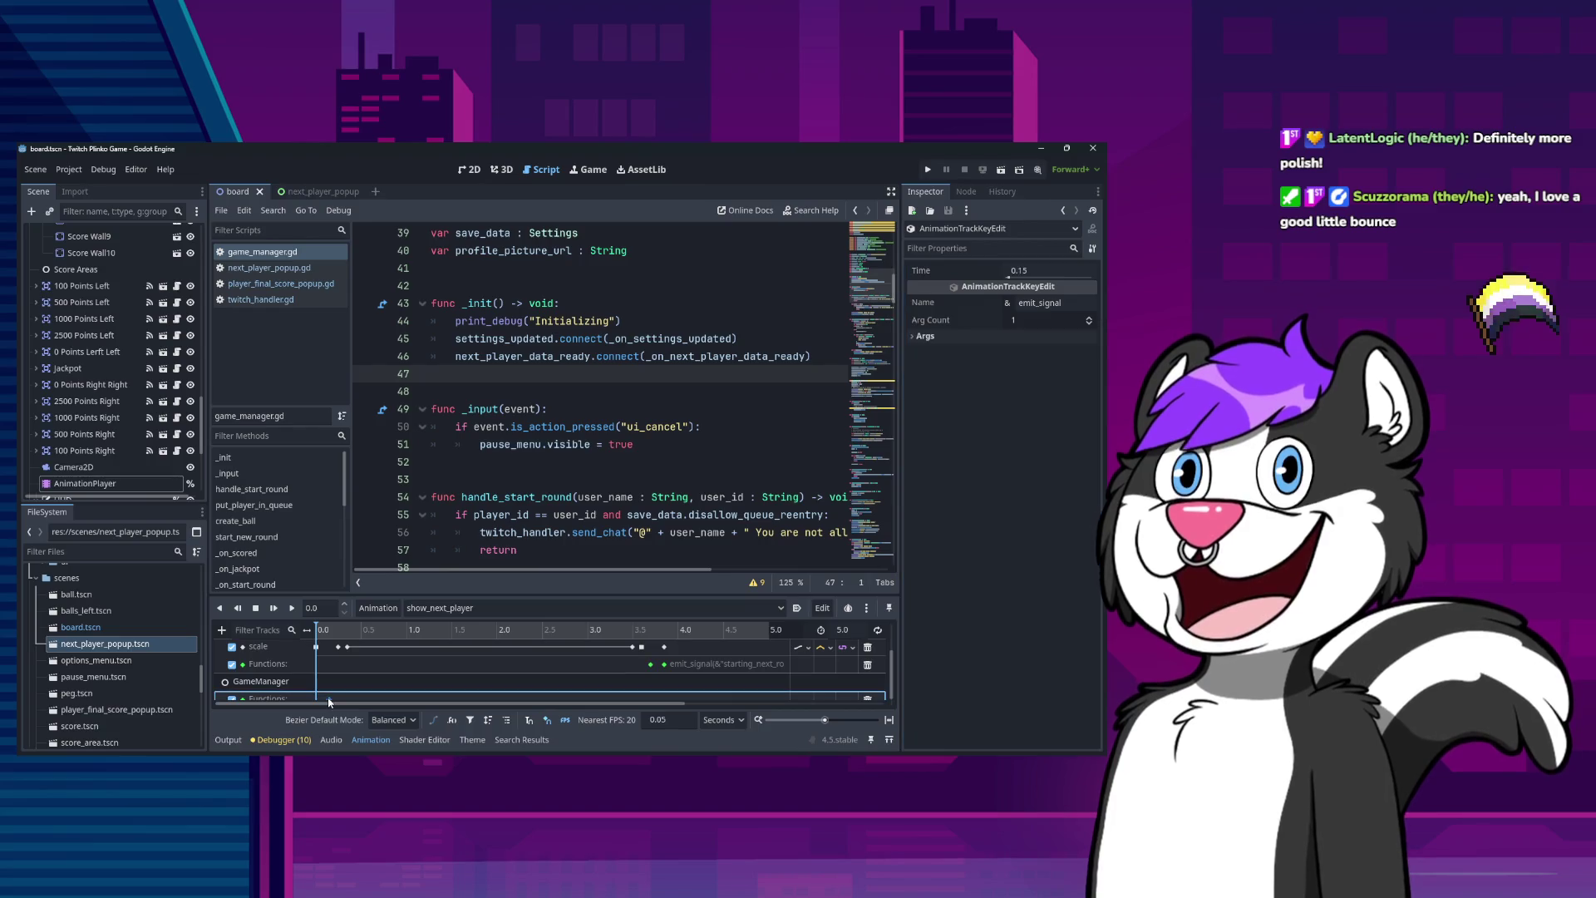
click(337, 646)
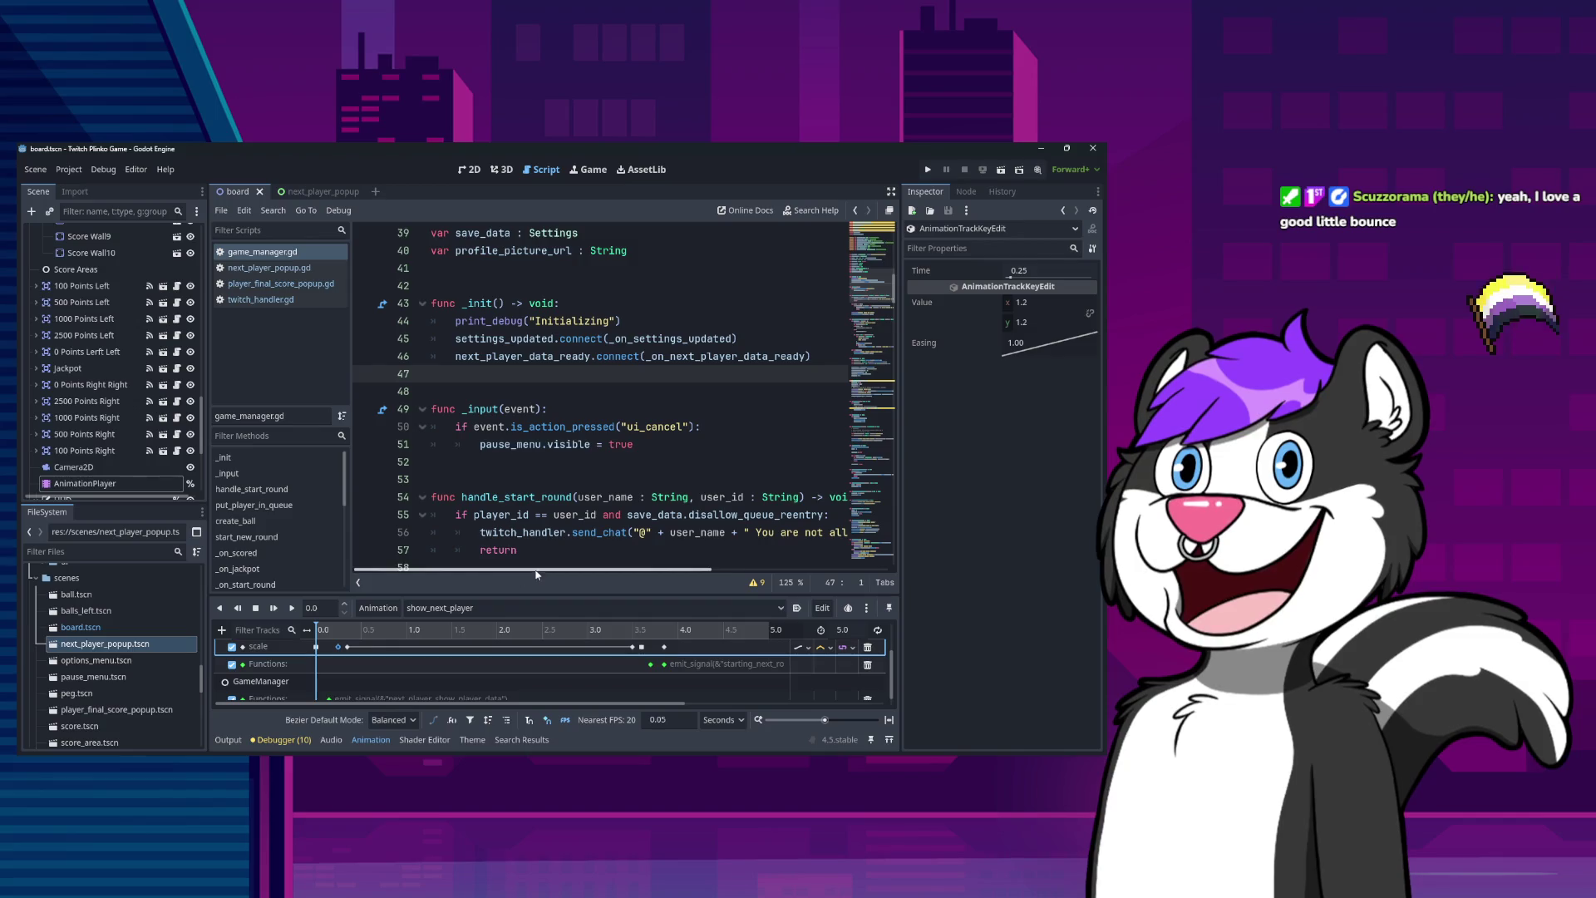
click(651, 665)
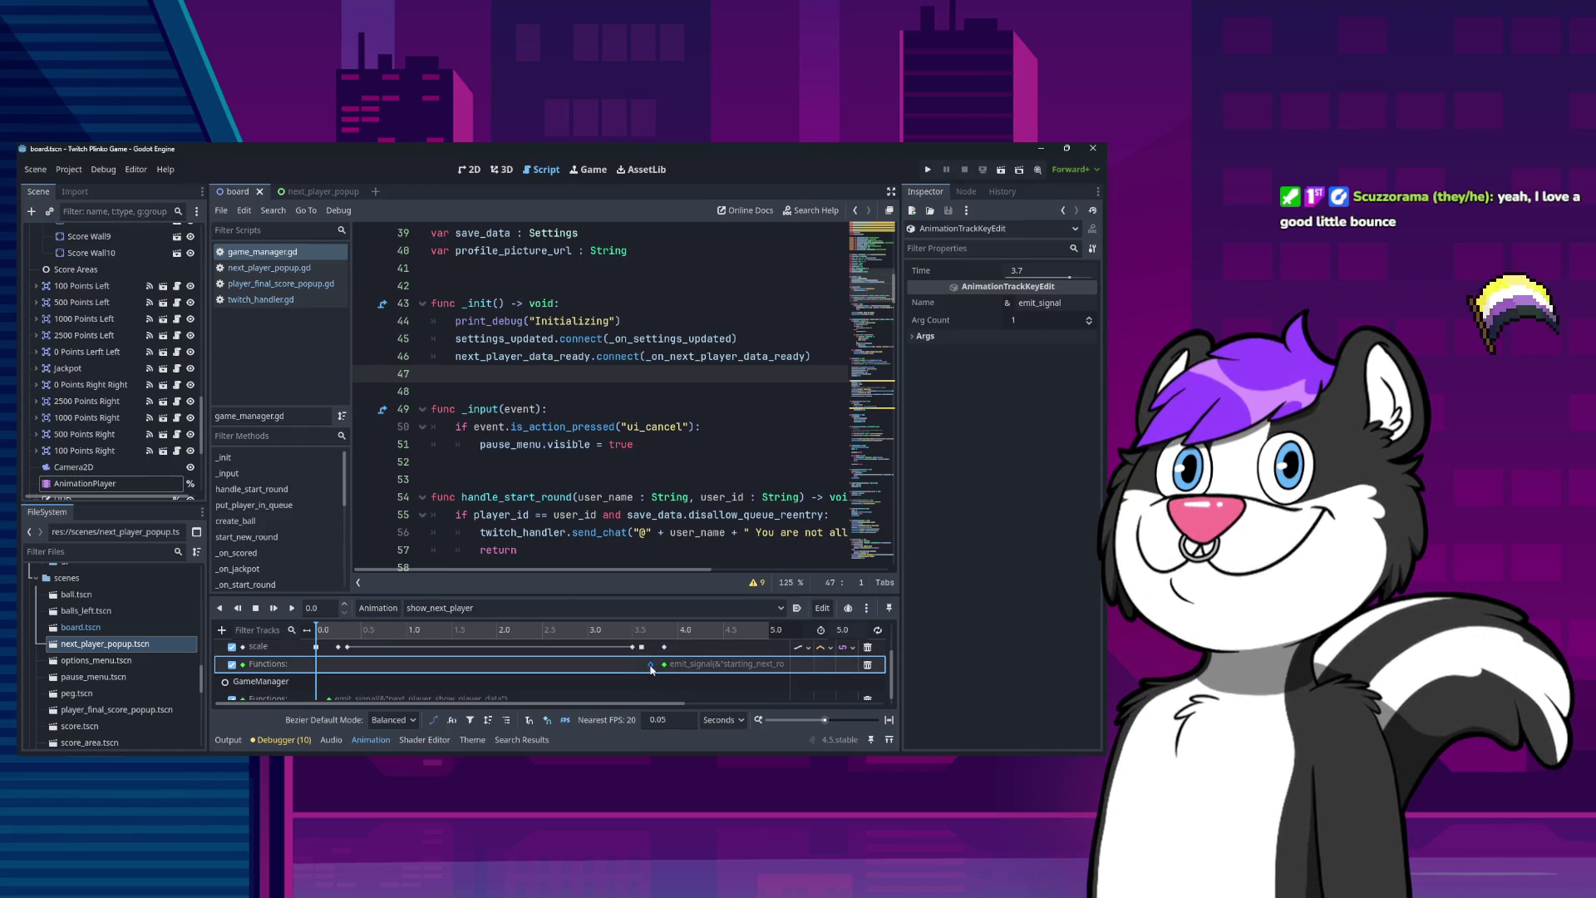
drag(641, 666, 642, 667)
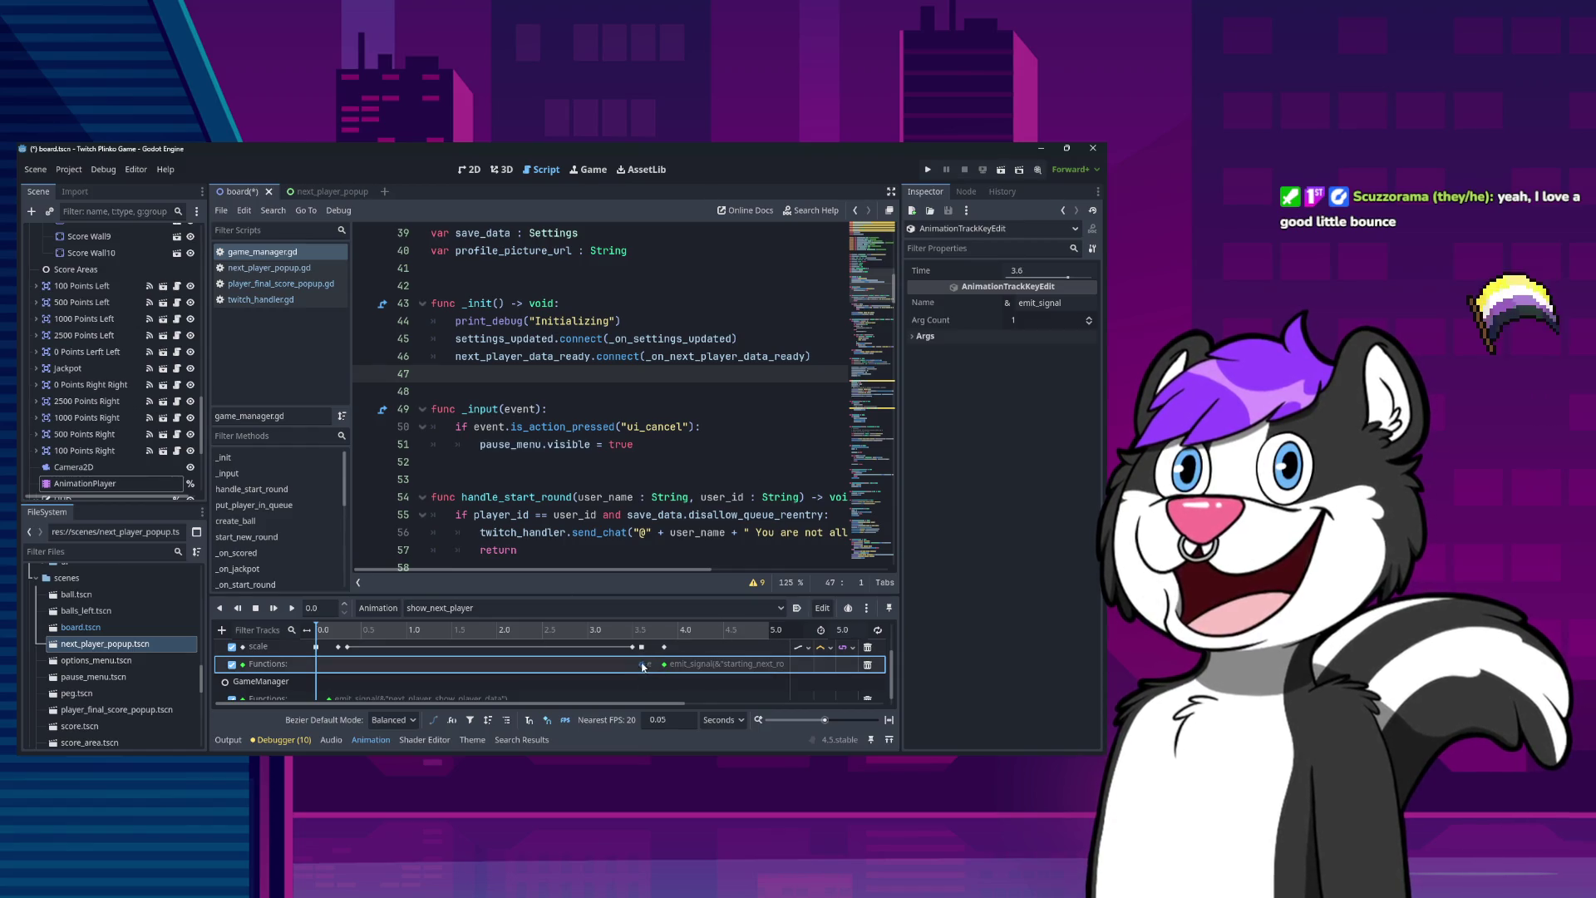
key(ctrl+s)
Confirm the 3.6 s signal key emits hide_player_data and recheck the 0.15 s show key.
click(650, 673)
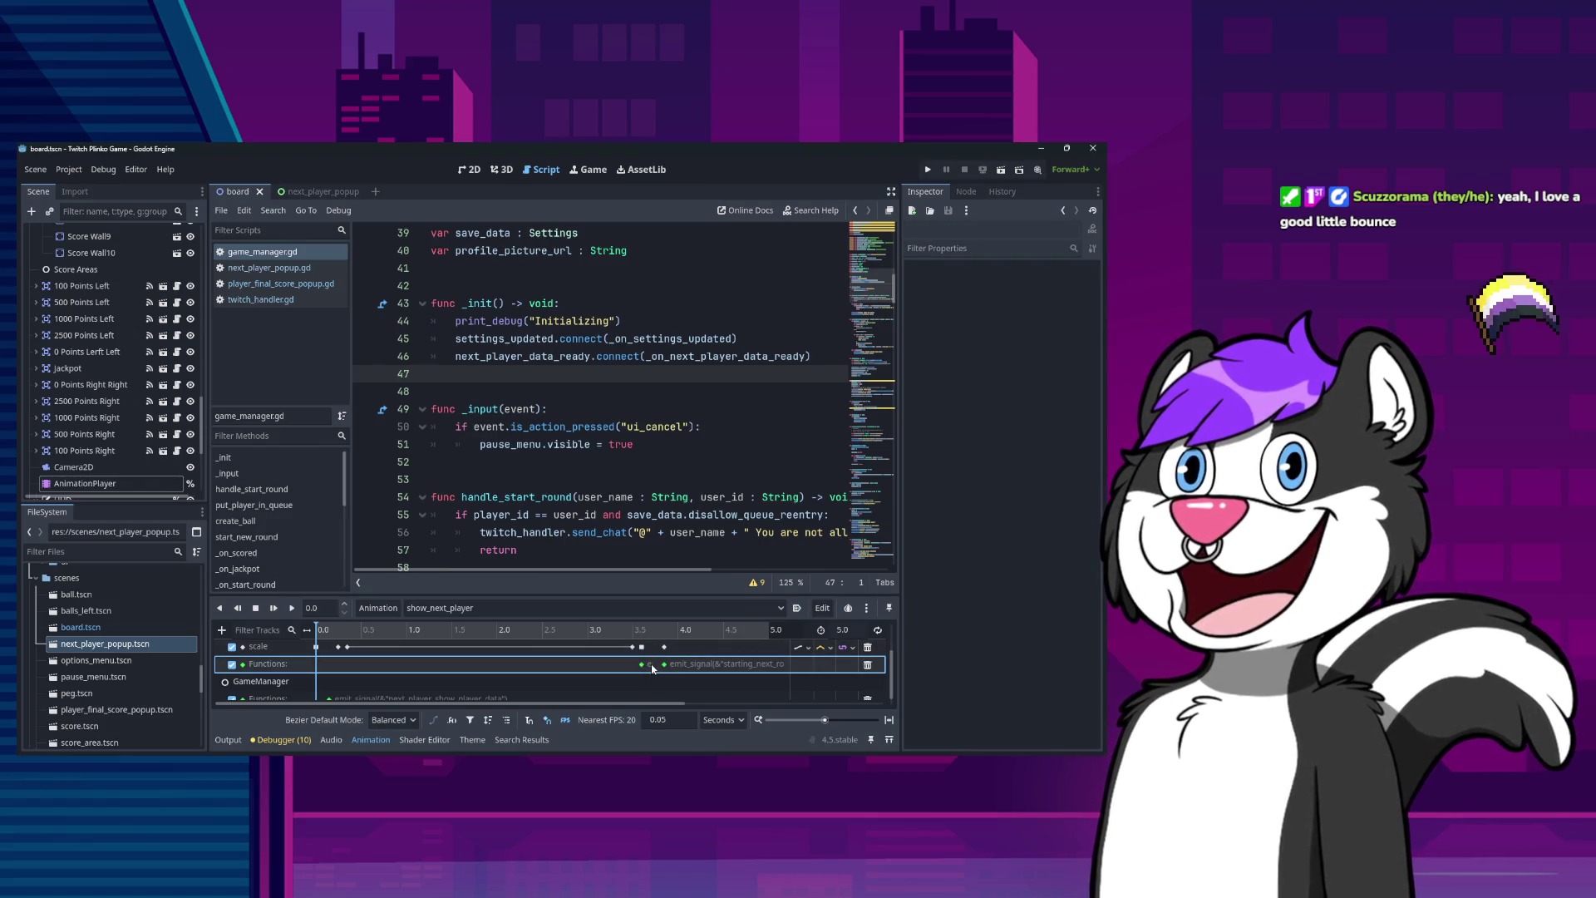
click(644, 665)
click(641, 647)
click(642, 666)
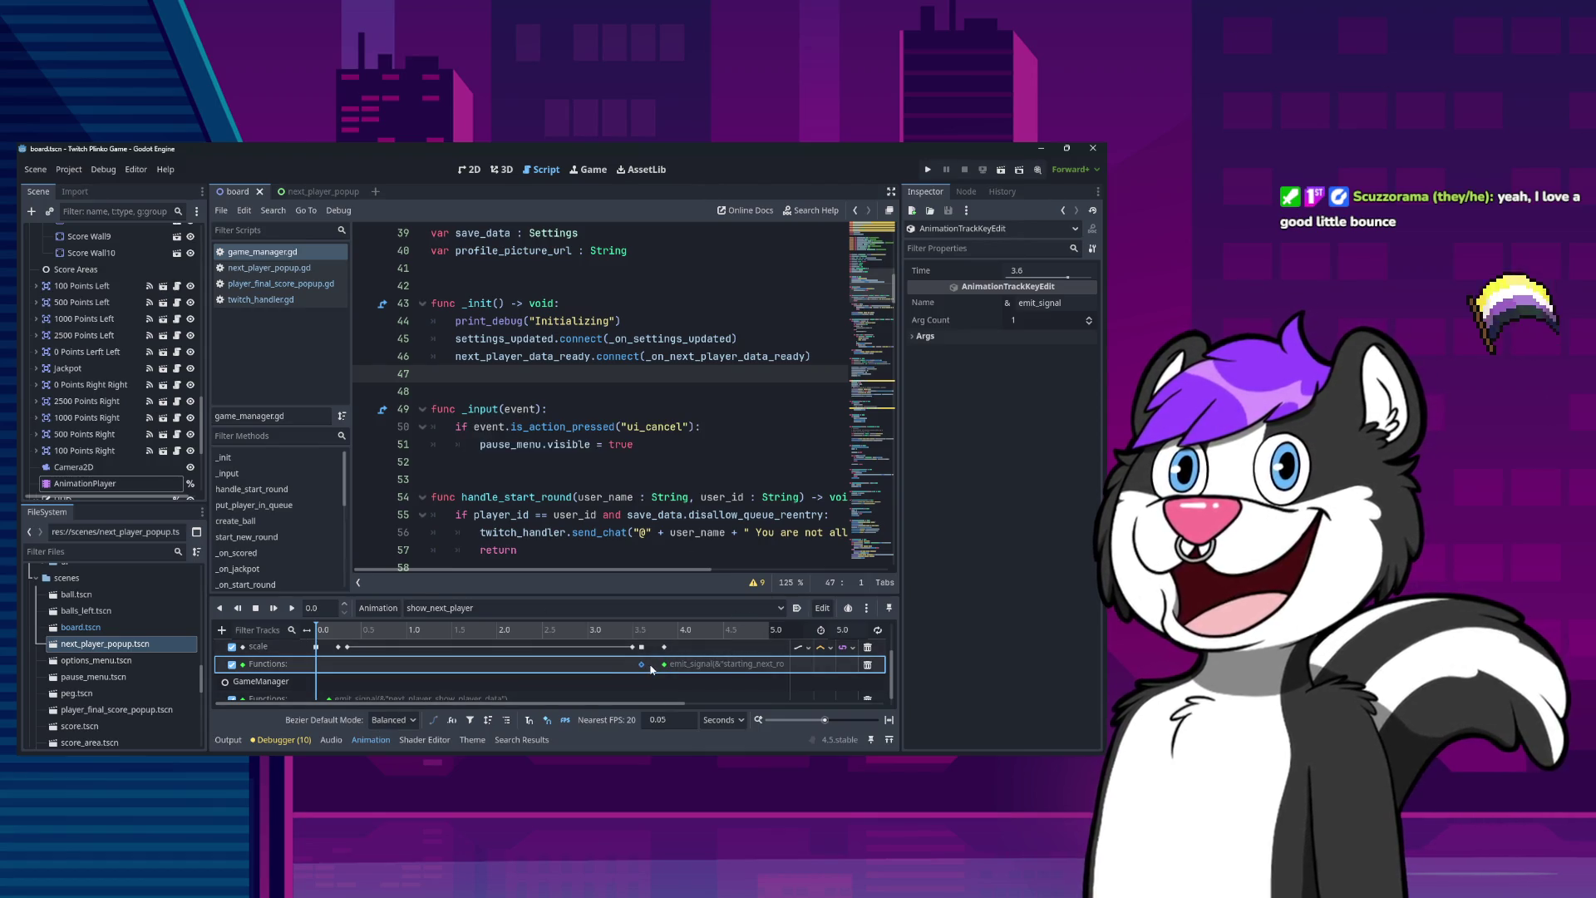
click(923, 336)
click(920, 352)
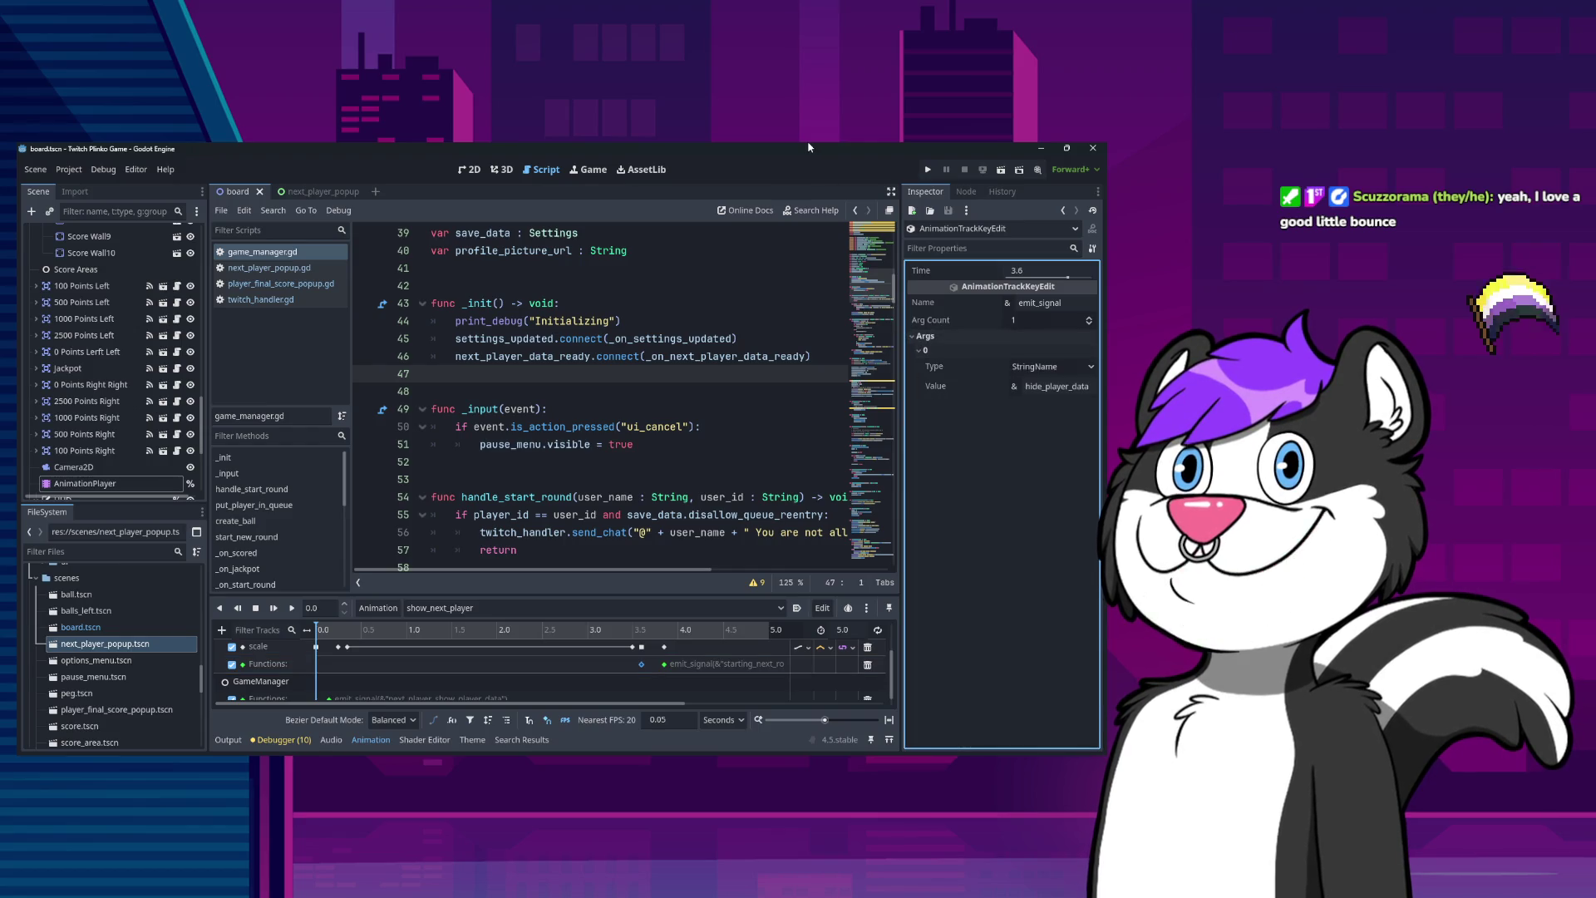
click(330, 699)
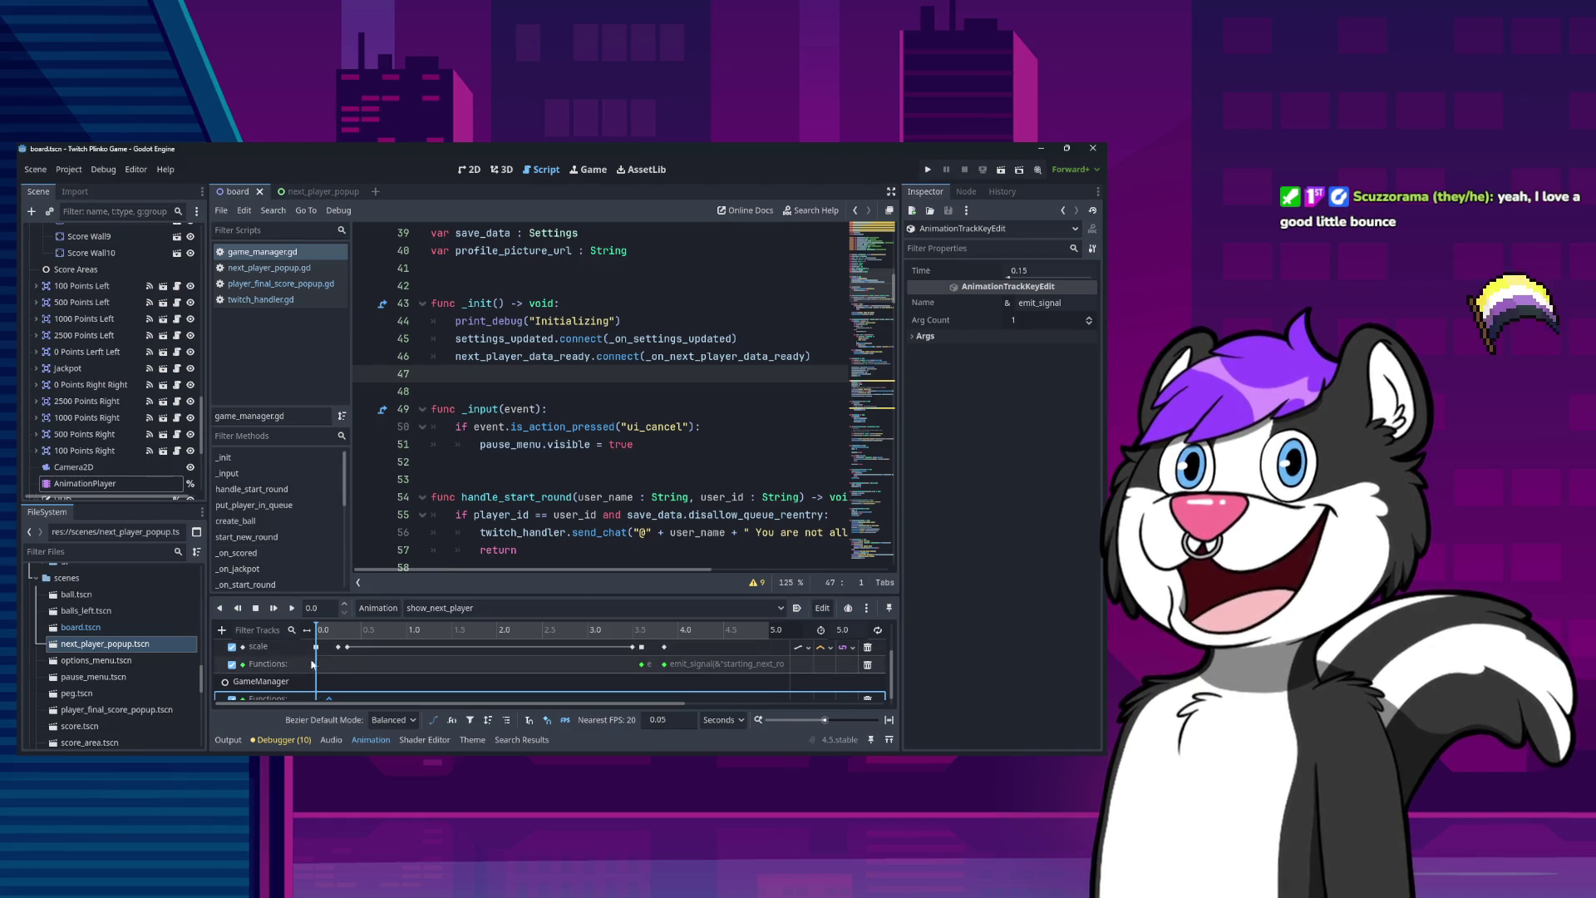
scroll(137, 482, down, 3)
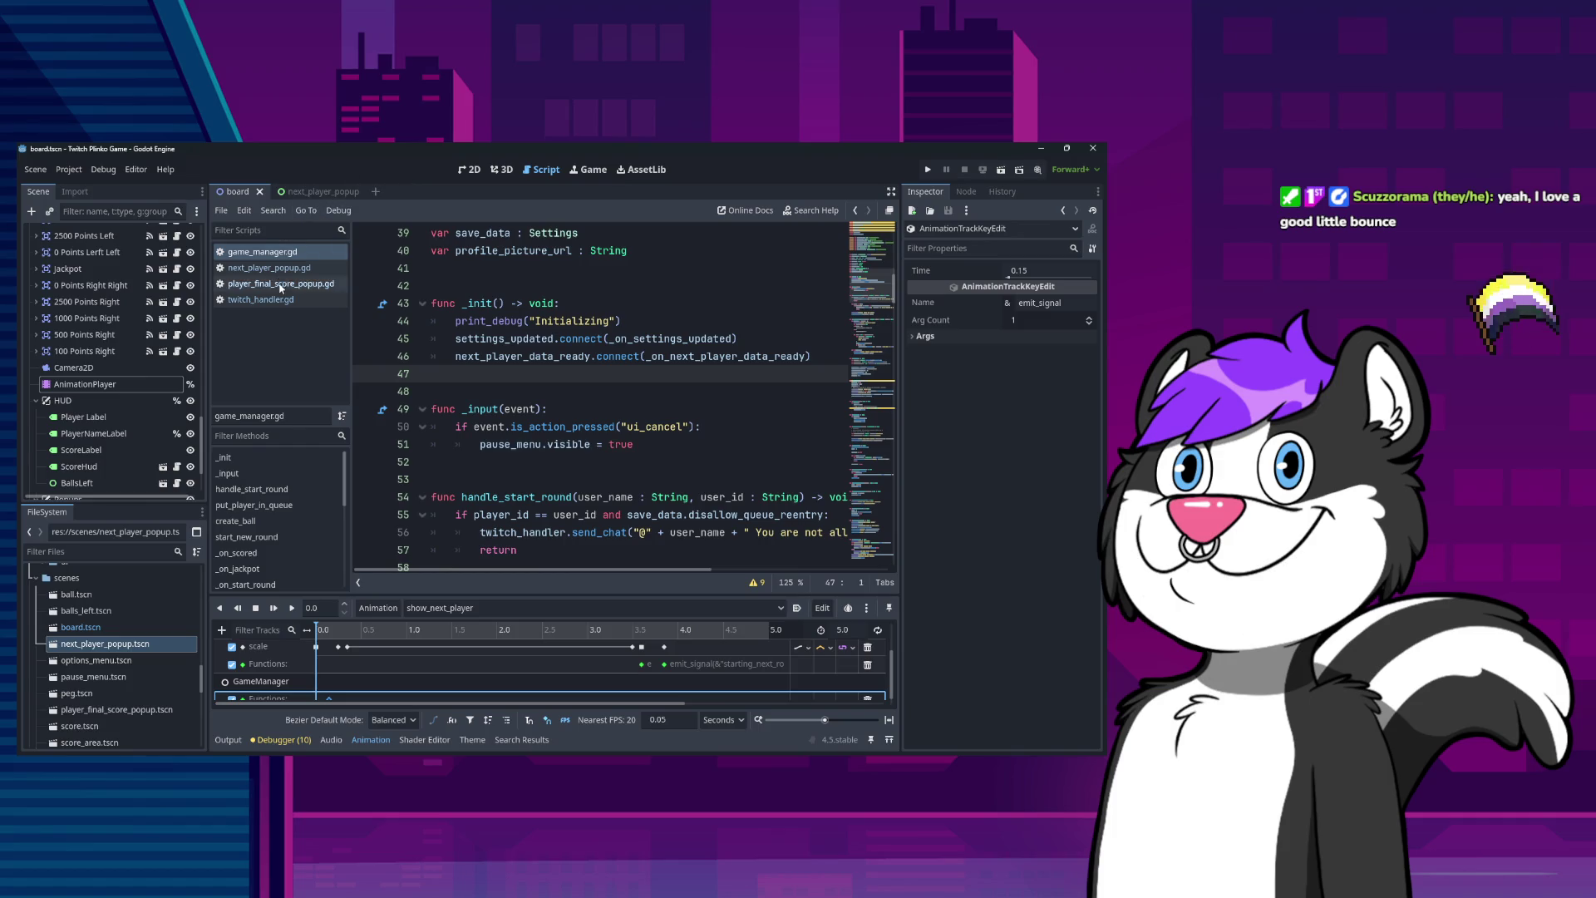
click(309, 192)
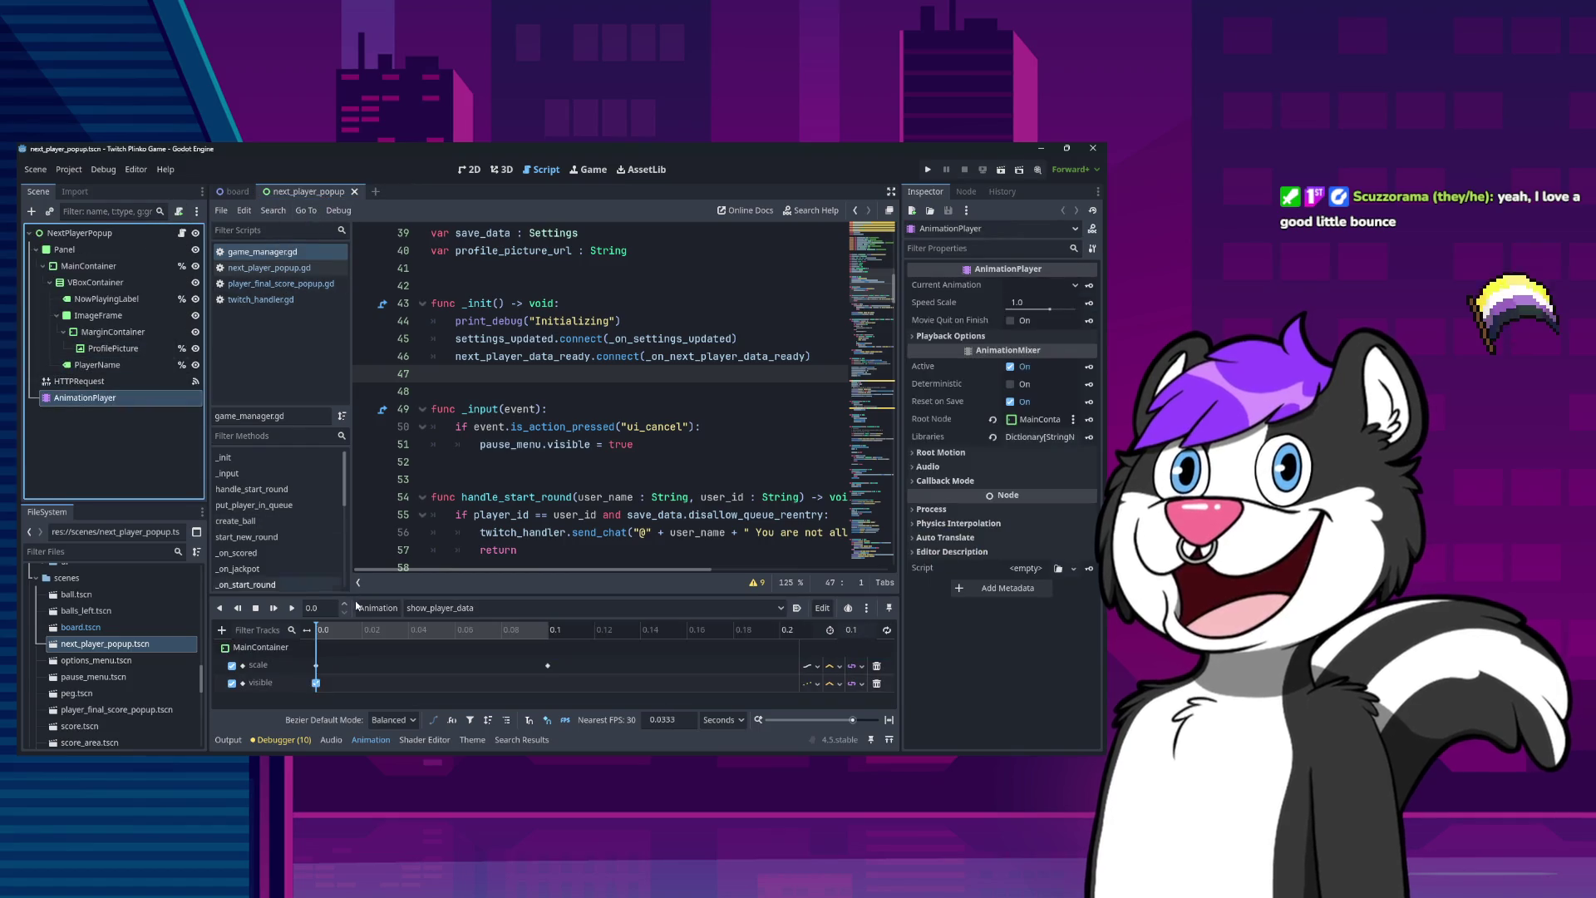
Give show_player_data's scale key at 0.0 s an Ease Out curve.
click(317, 666)
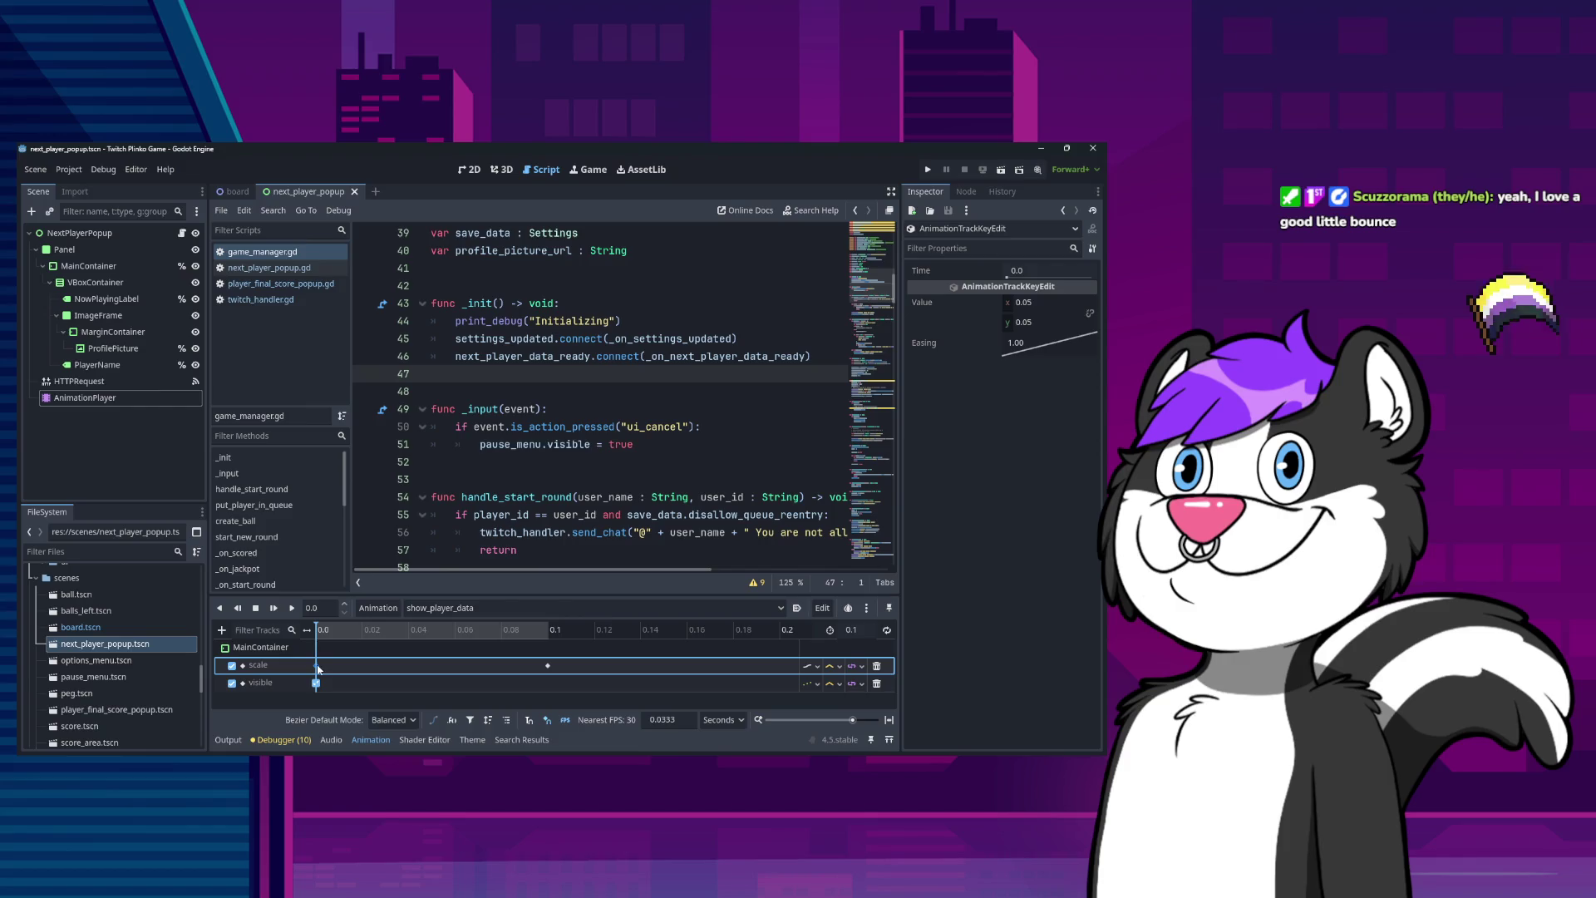
right_click(1031, 348)
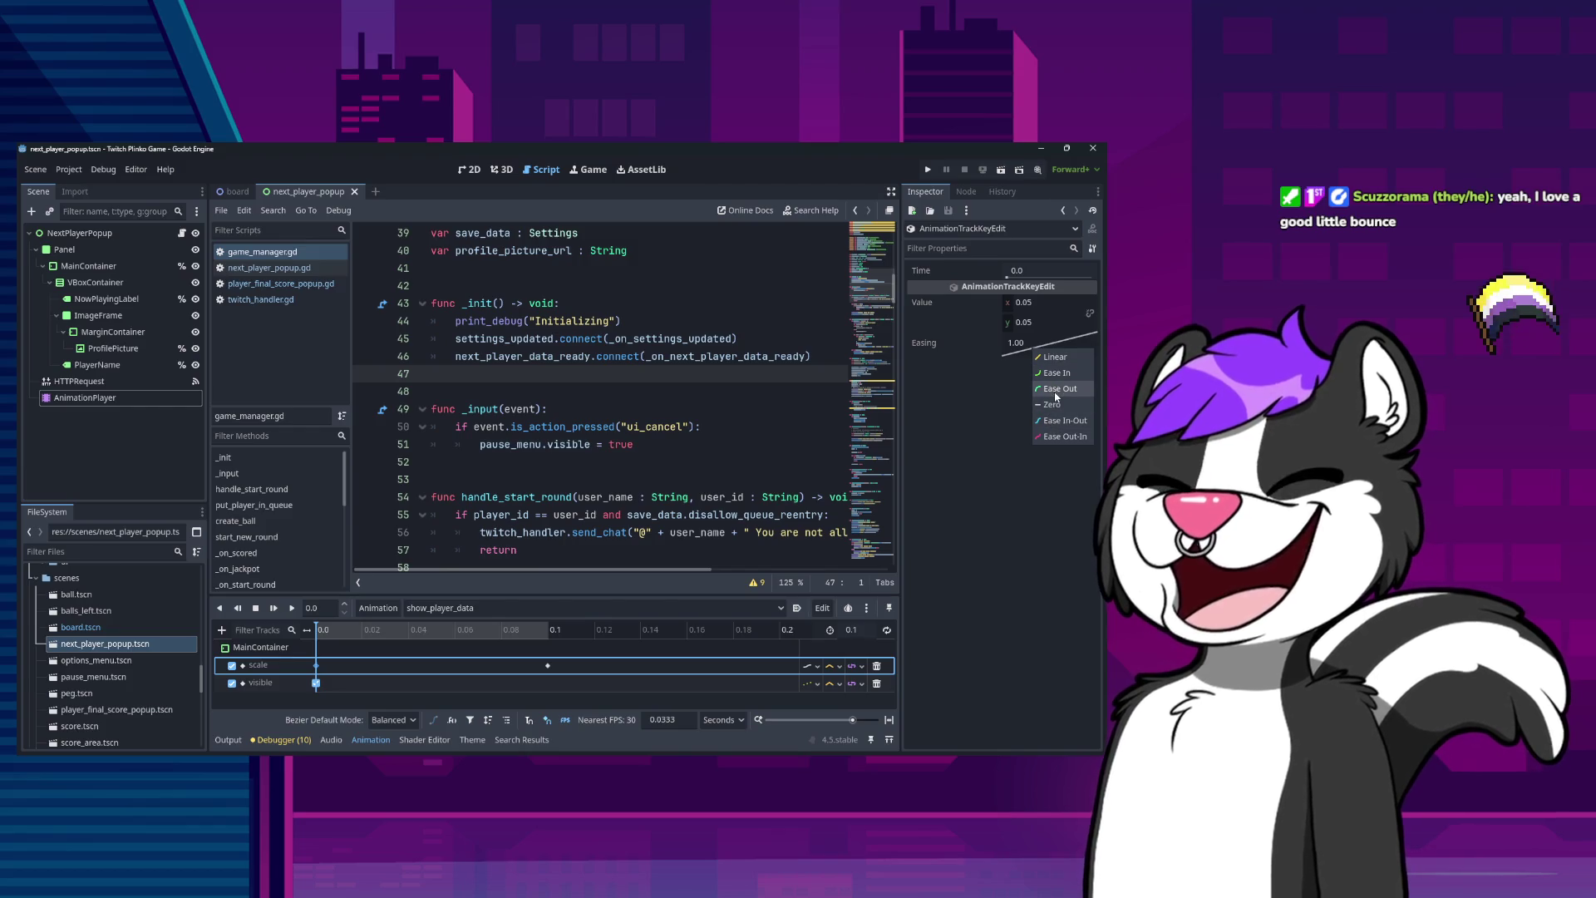
click(1056, 392)
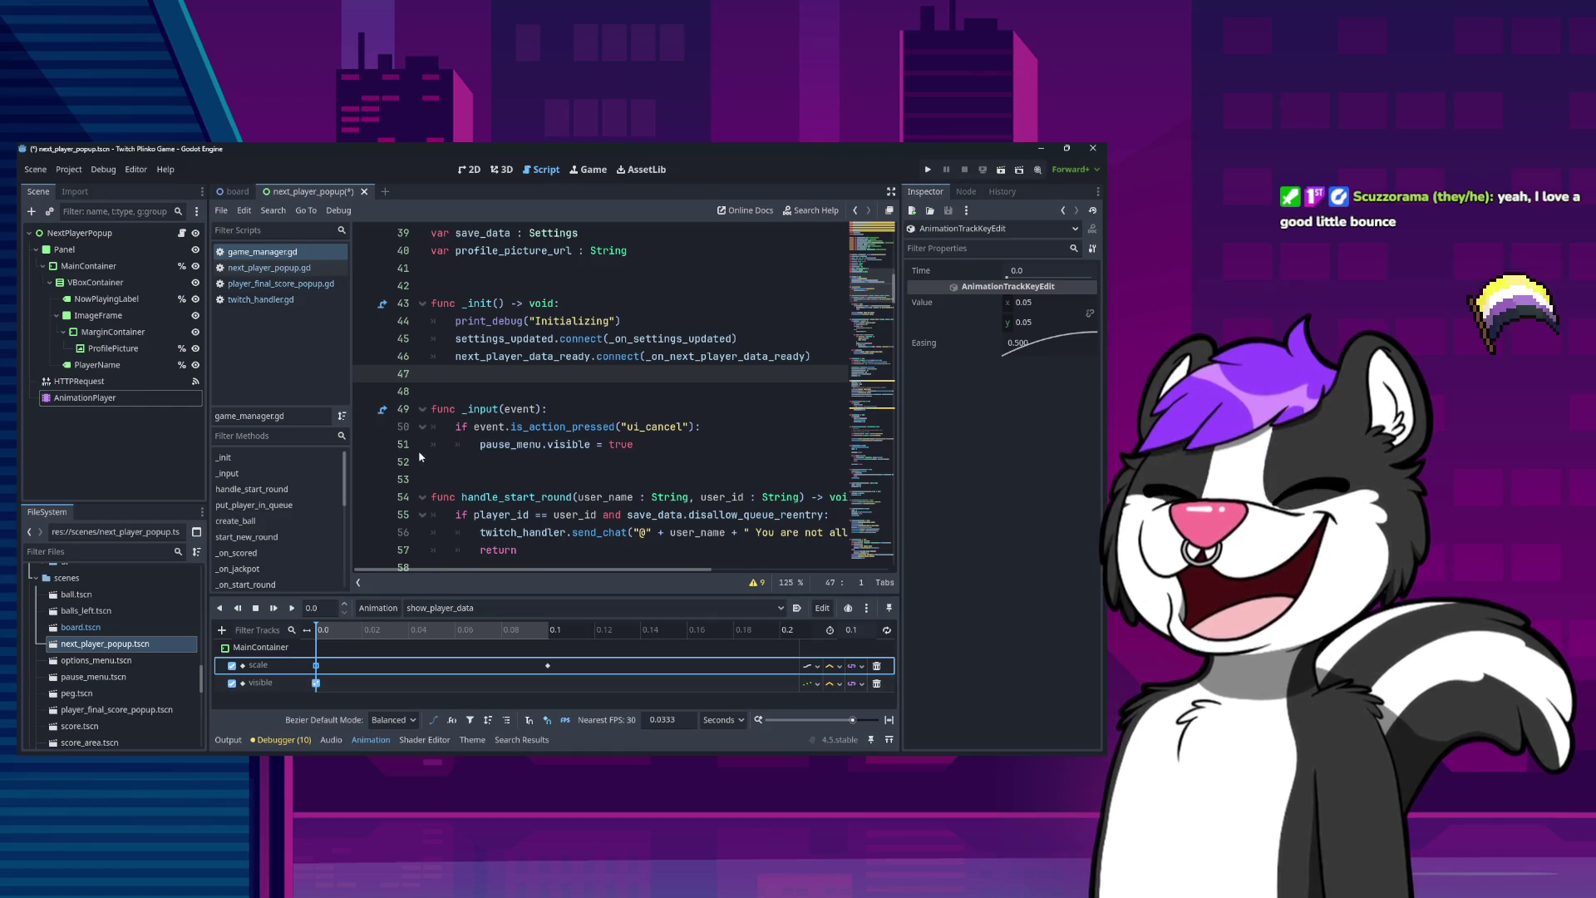
Give hide_player_data's scale key Ease Out too, save the popup scene and run the game.
click(453, 607)
click(452, 641)
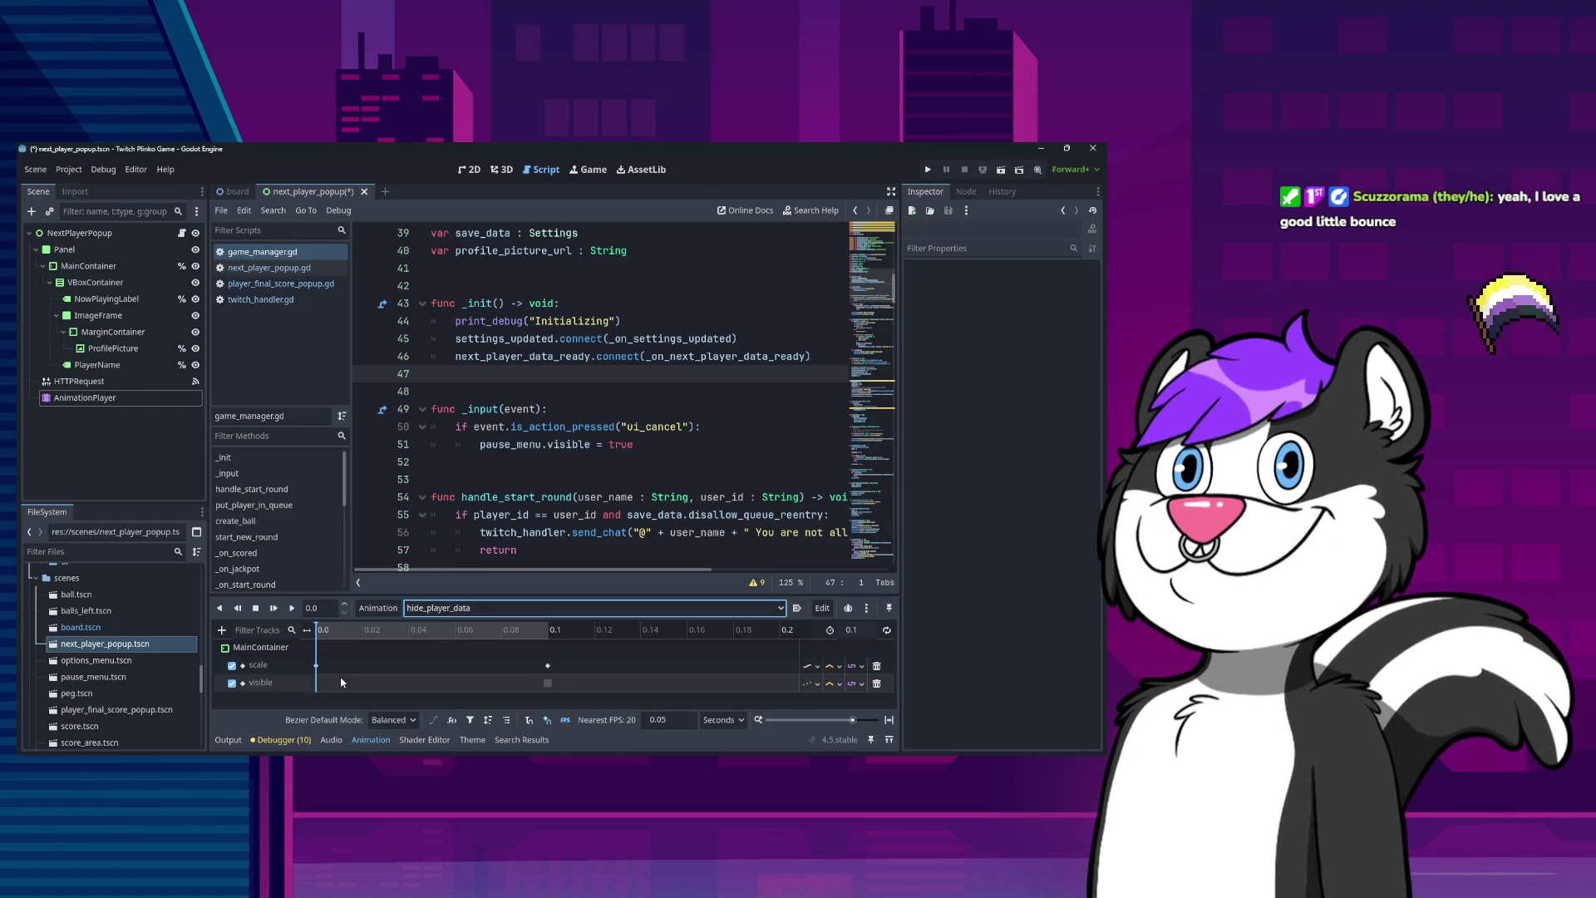
right_click(1015, 343)
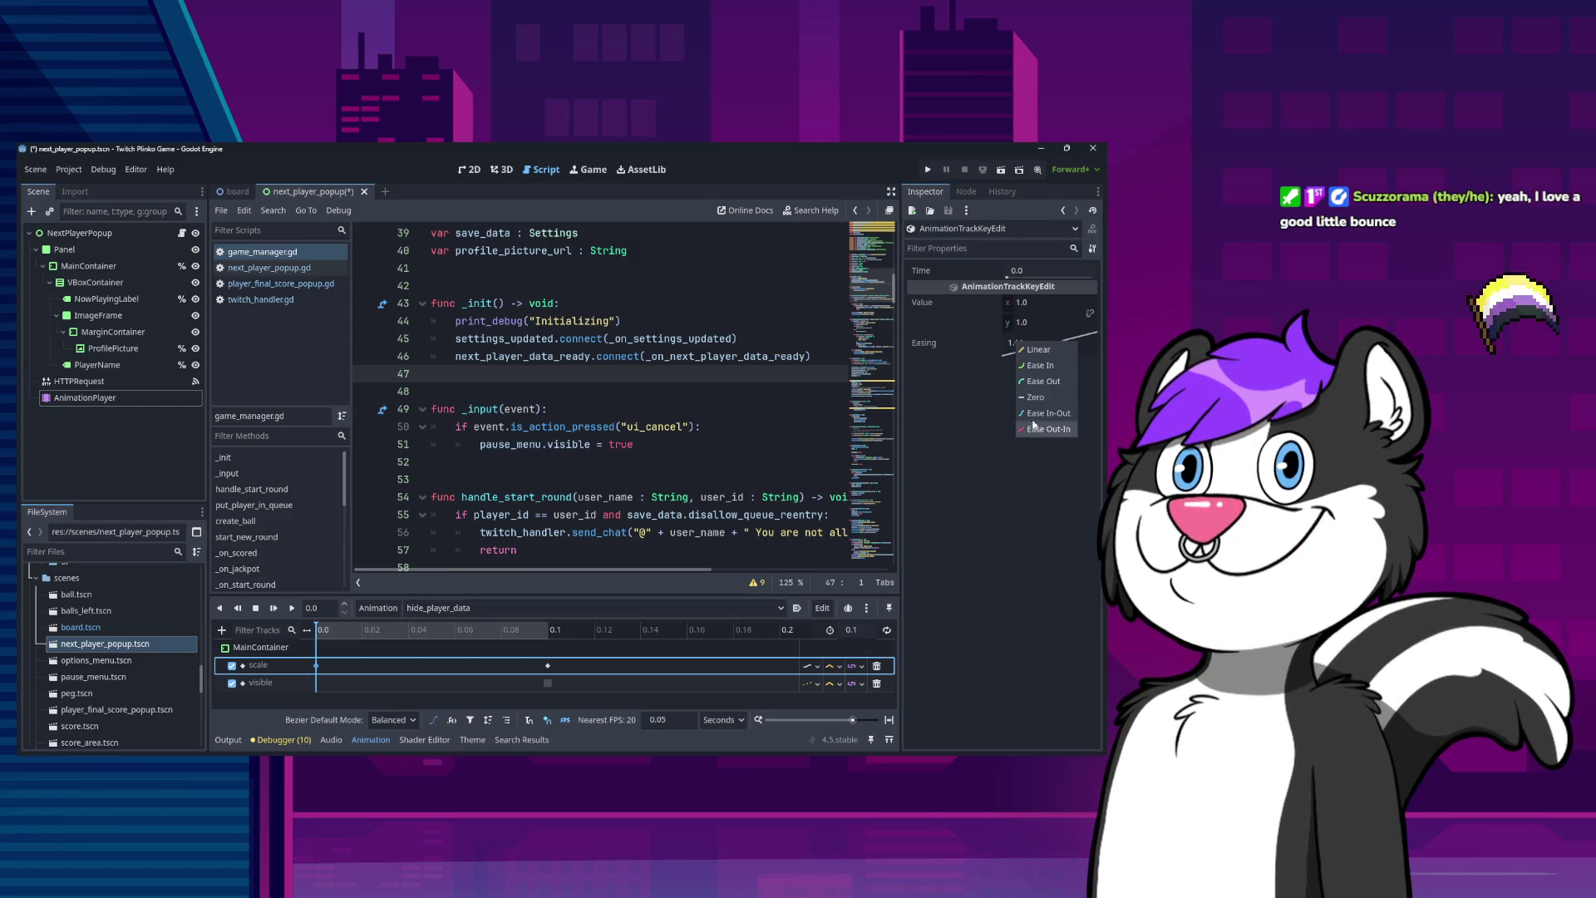
click(1040, 382)
key(ctrl+s)
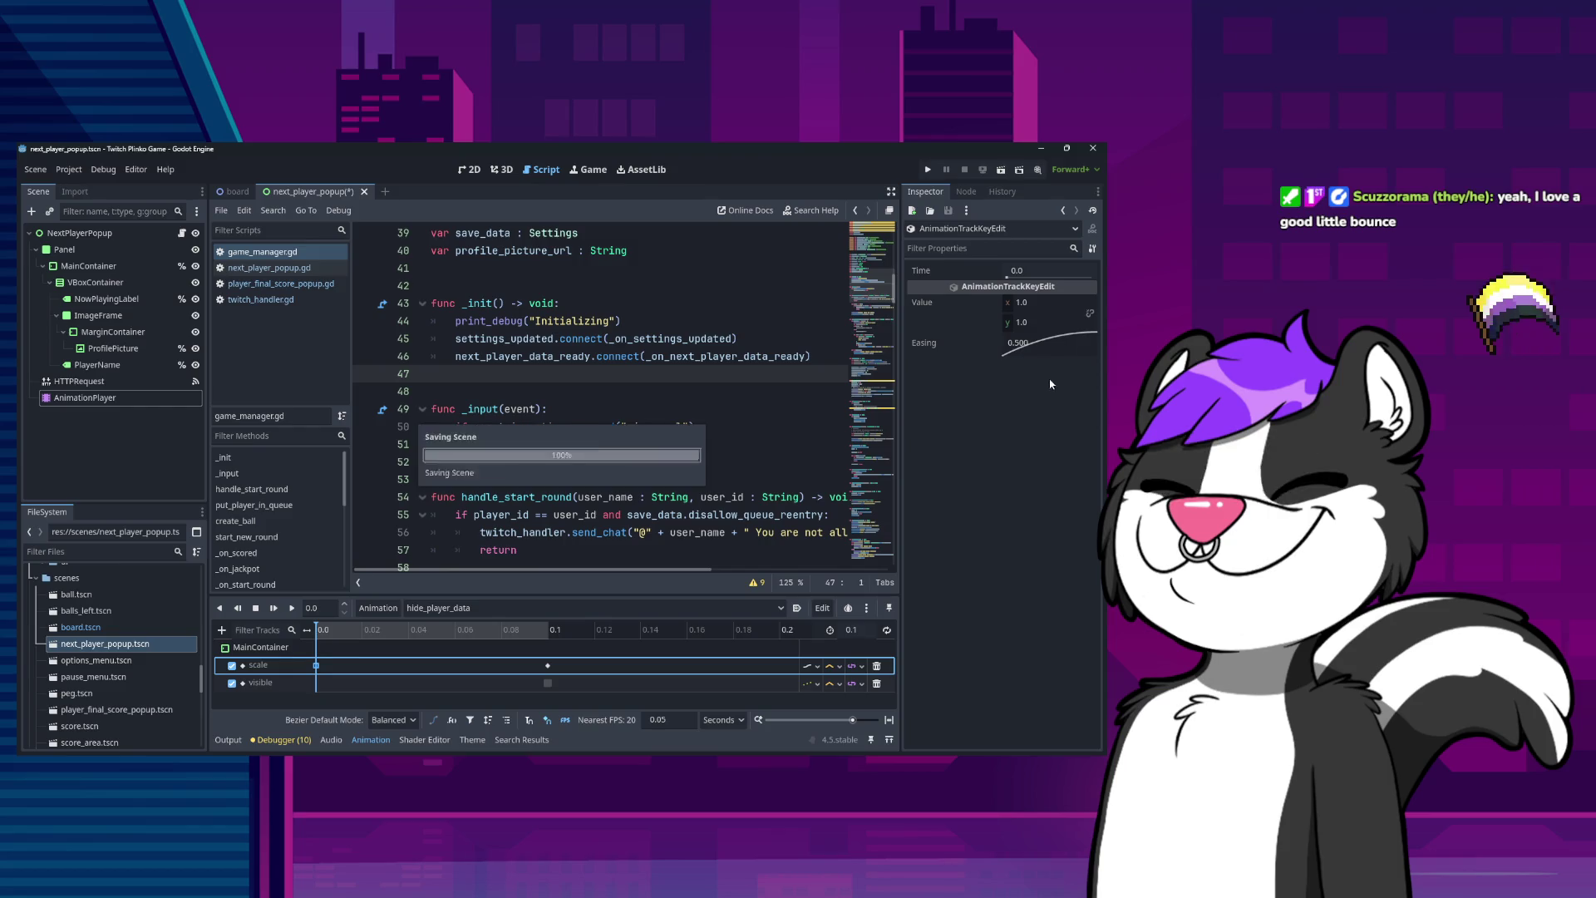
click(928, 169)
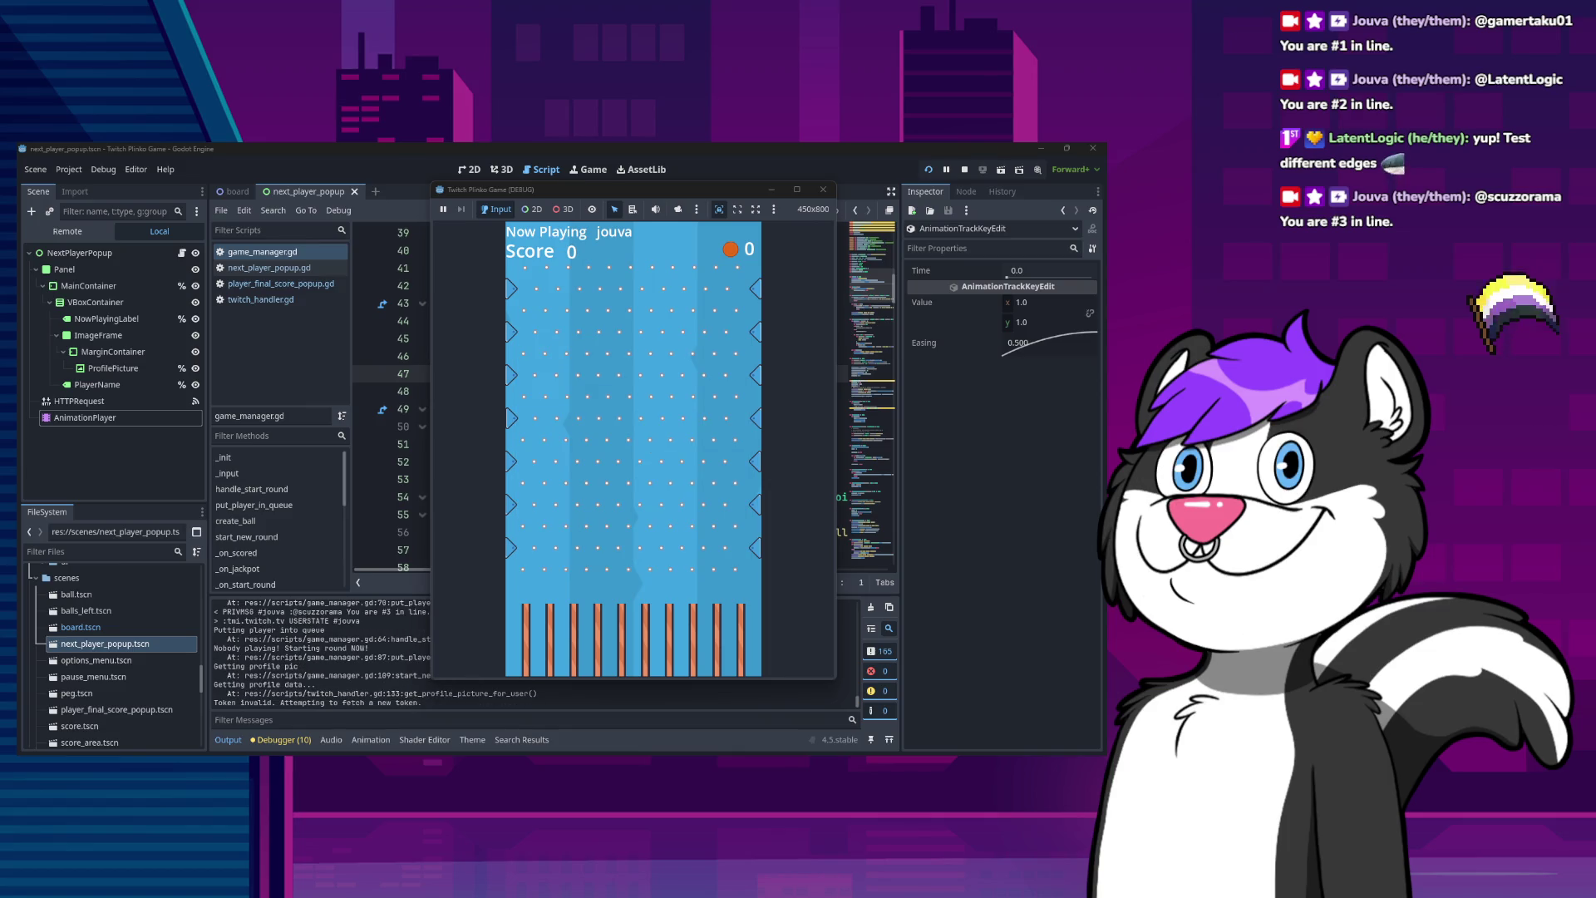
Watch the next-player popup in the running Plinko game, then close the game window.
click(634, 191)
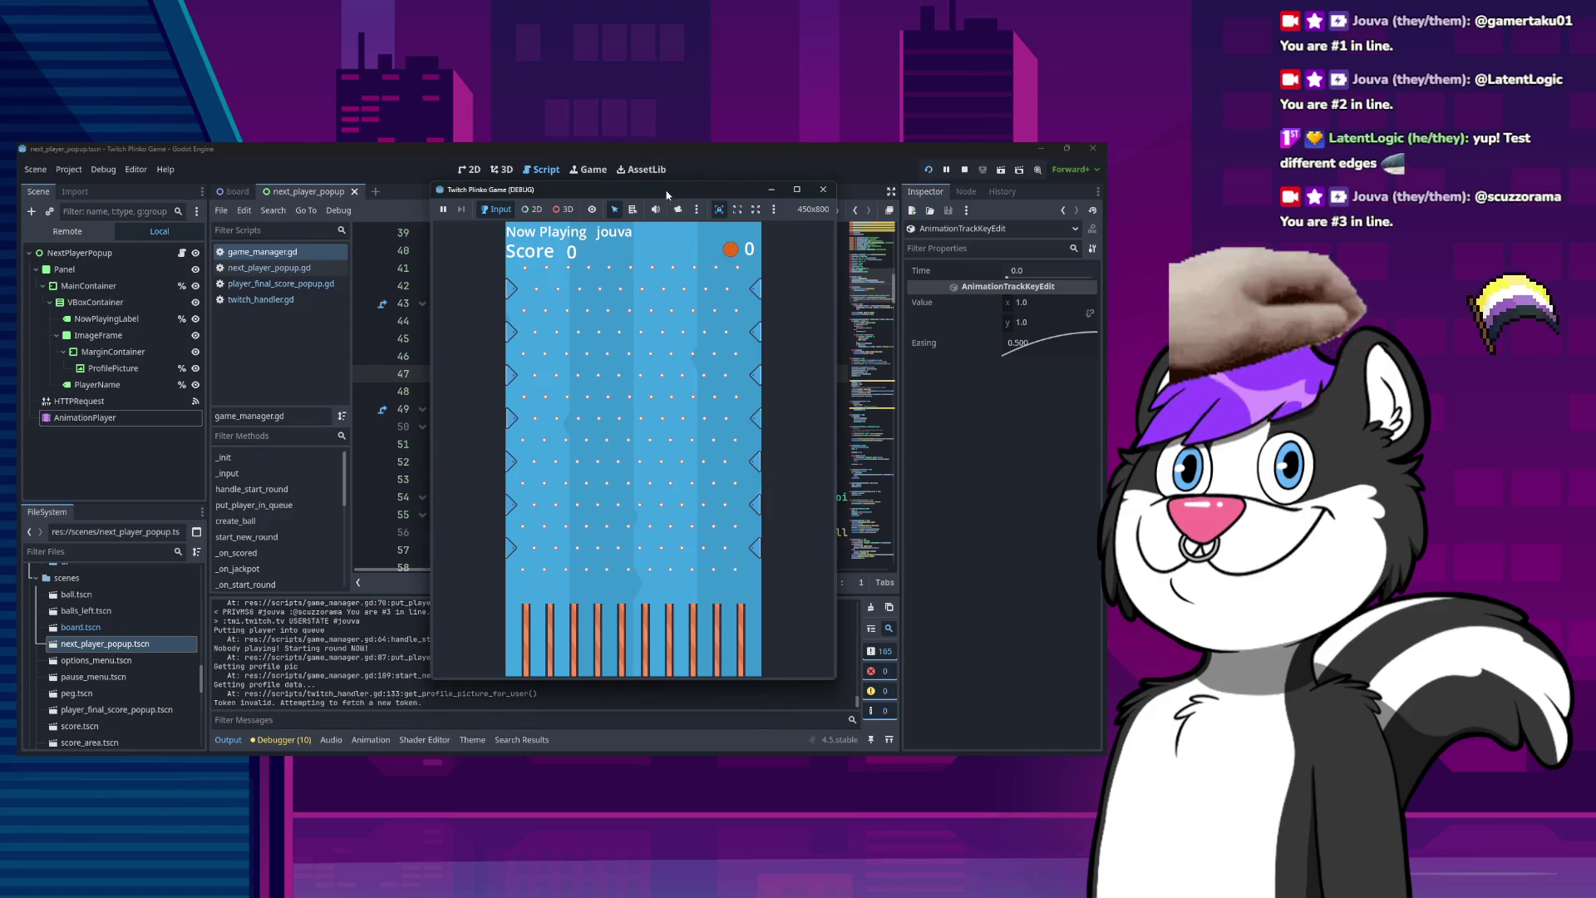
click(670, 147)
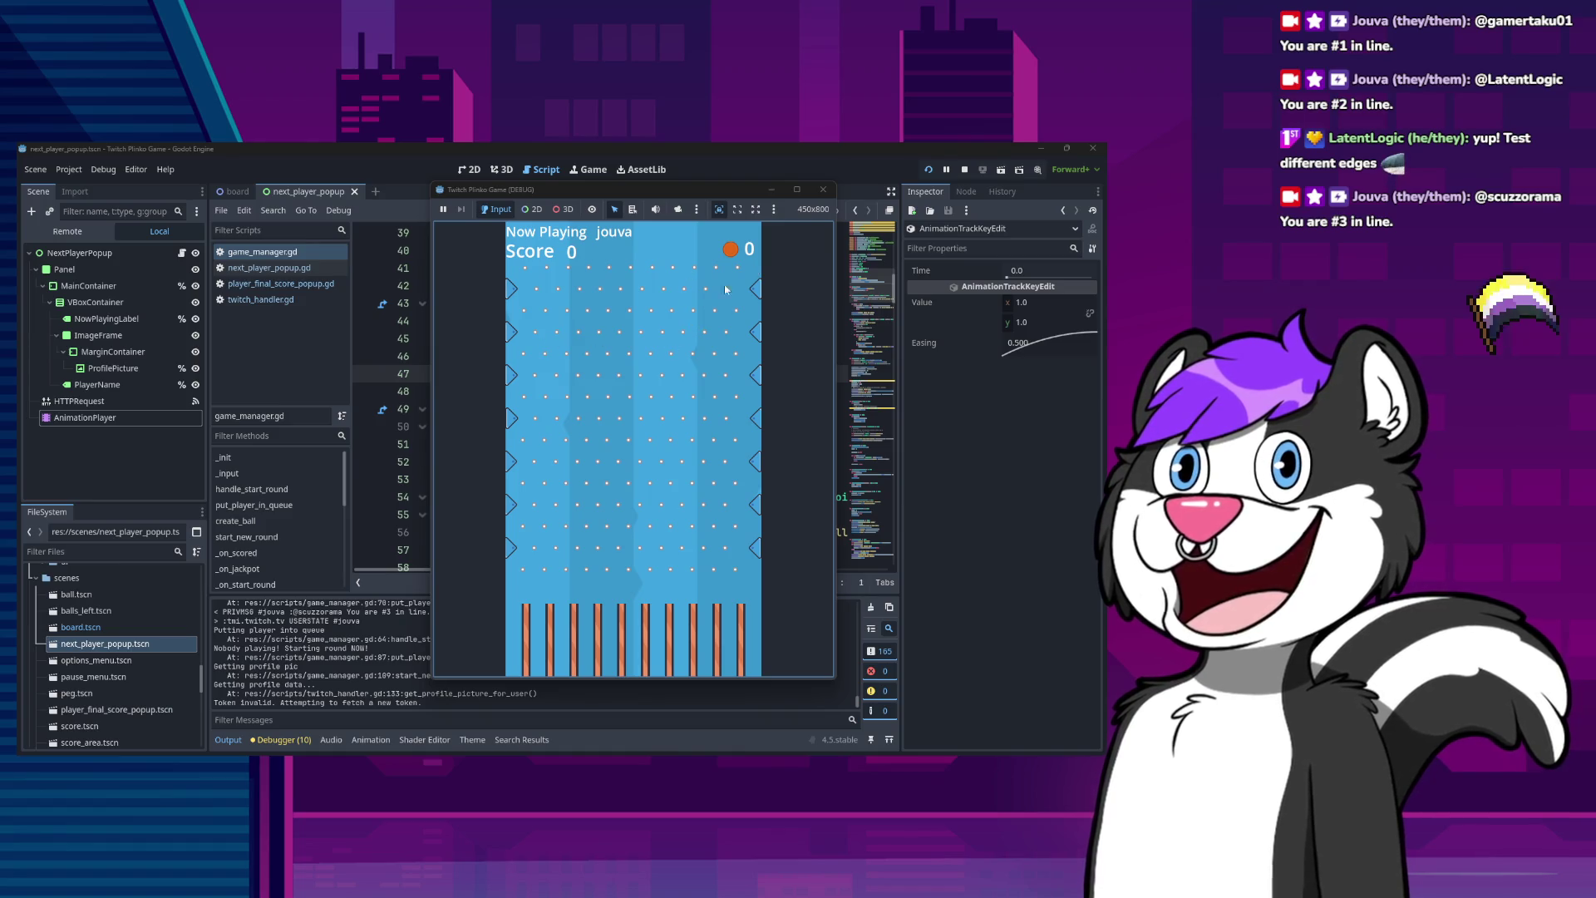
click(822, 194)
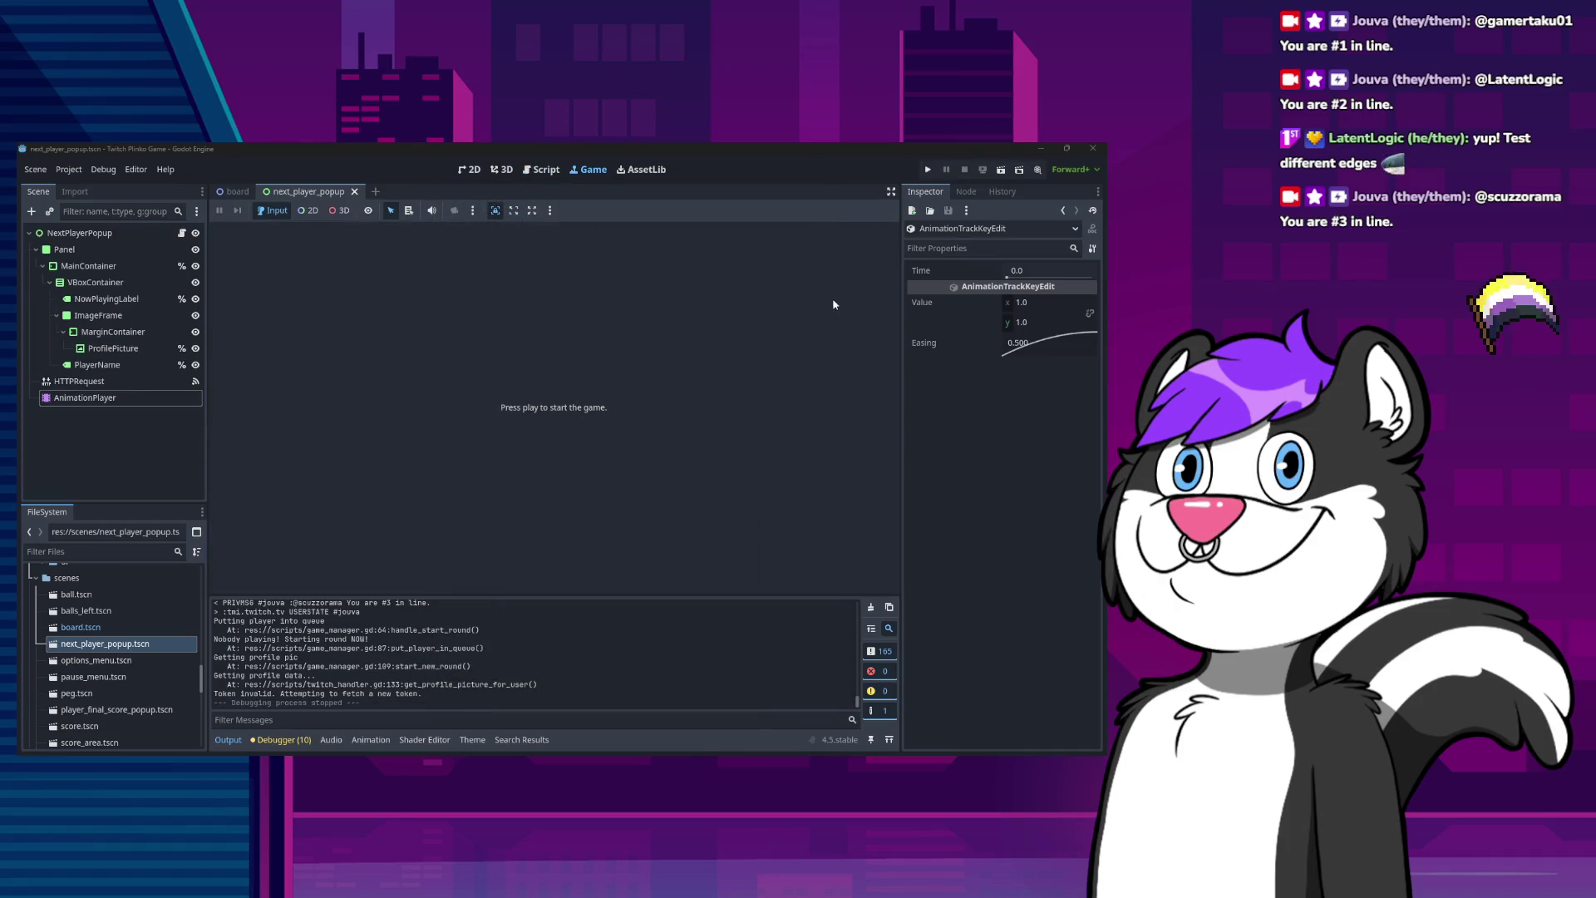
Switch to the board scene and select the Board root node.
click(233, 192)
scroll(118, 324, up, 10)
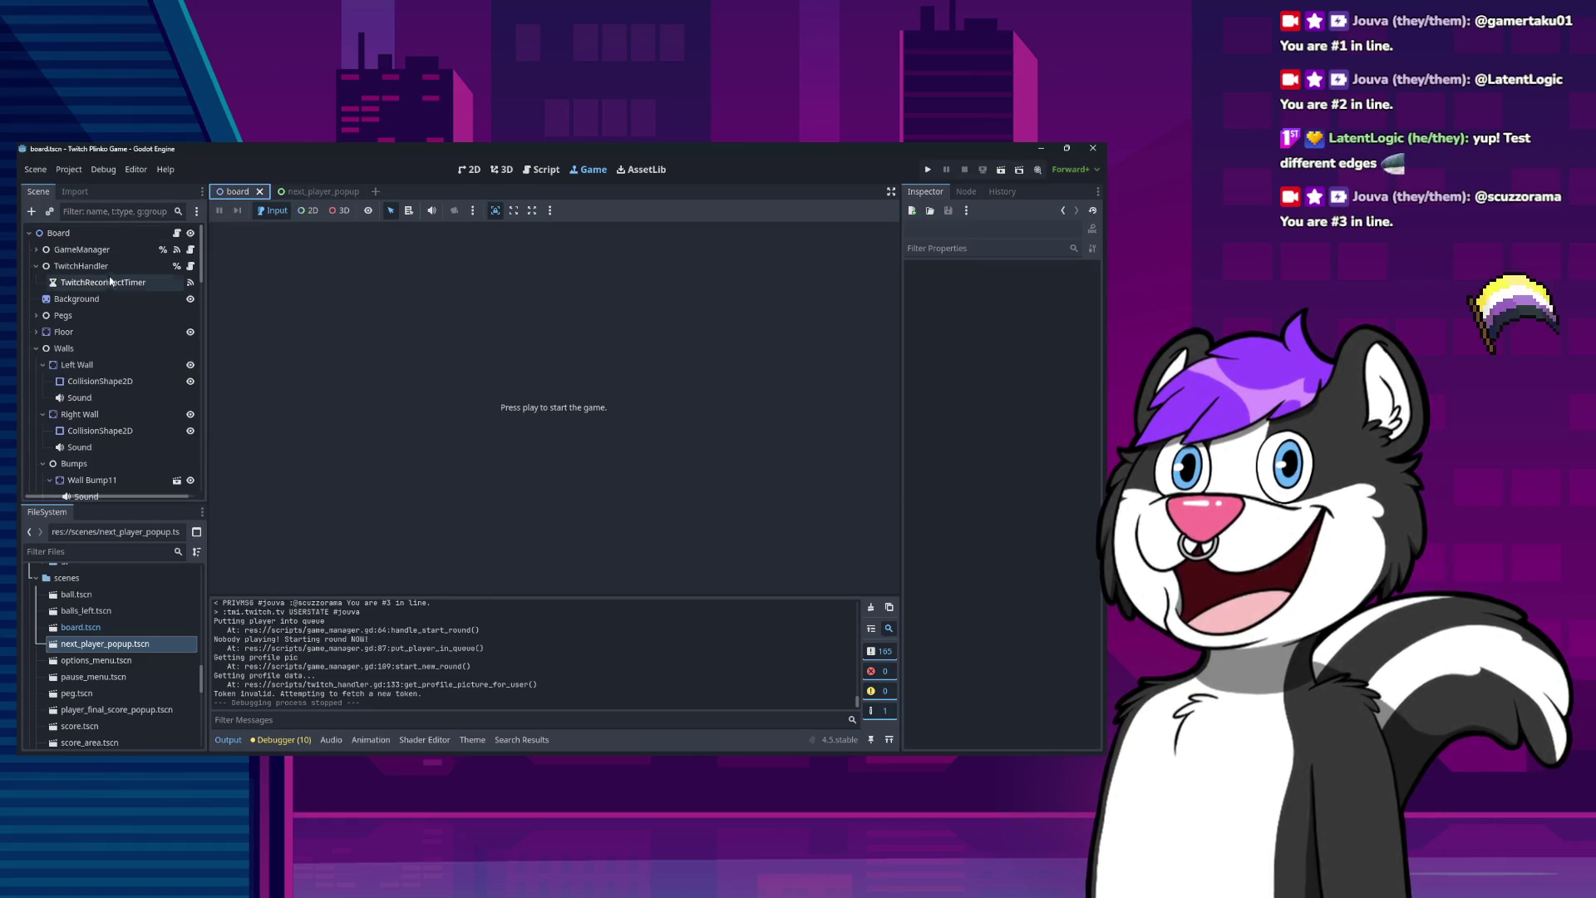
click(106, 233)
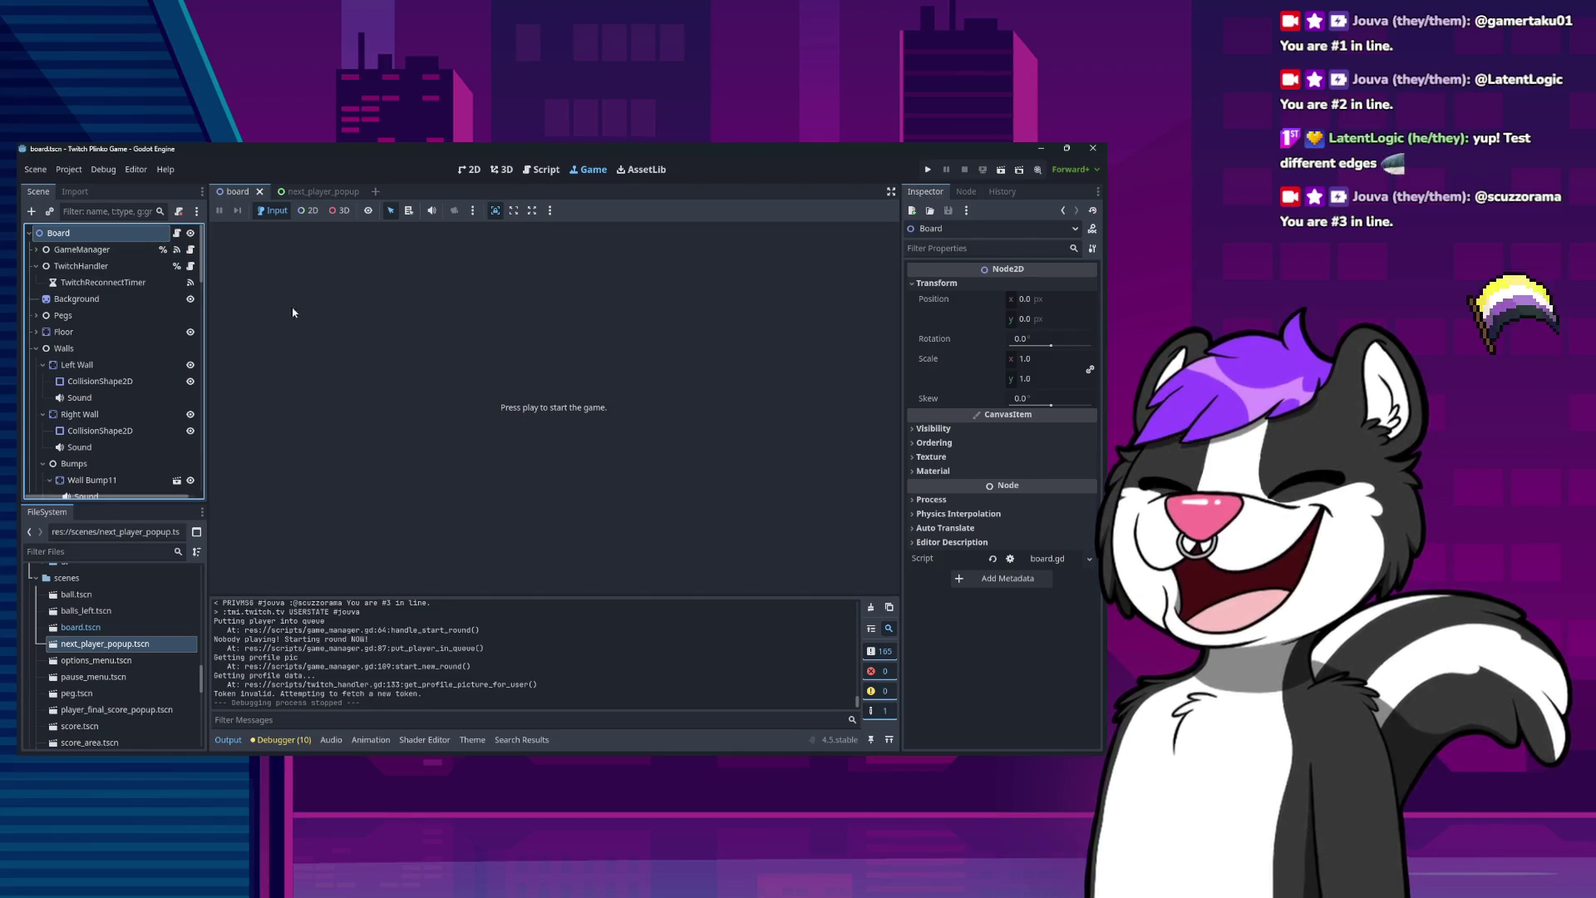
scroll(97, 432, down, 15)
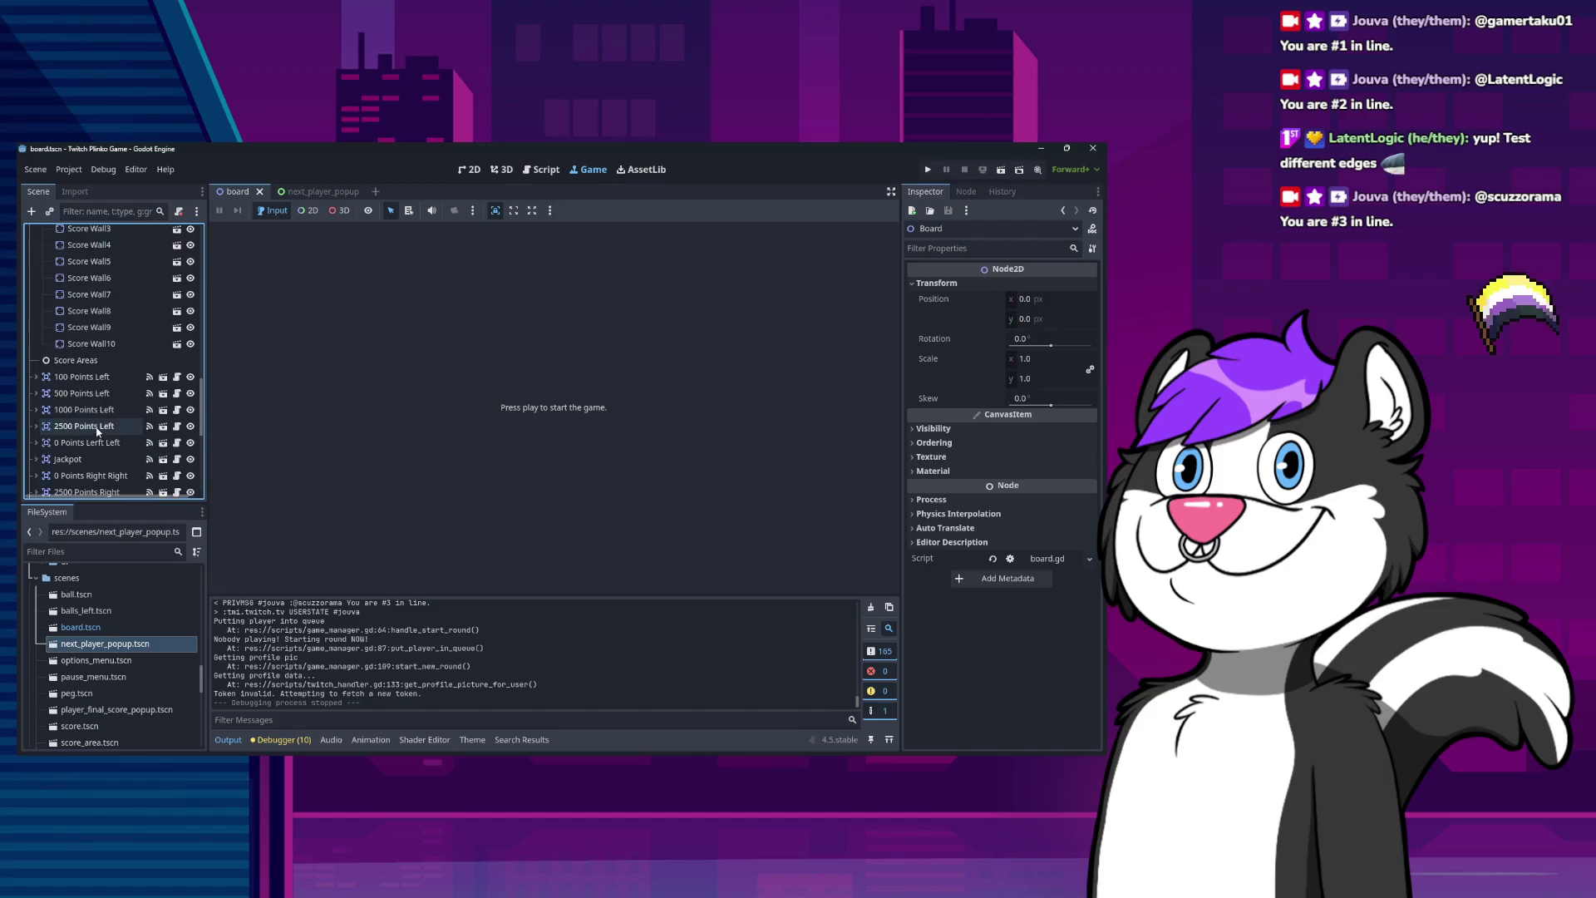
scroll(97, 431, up, 15)
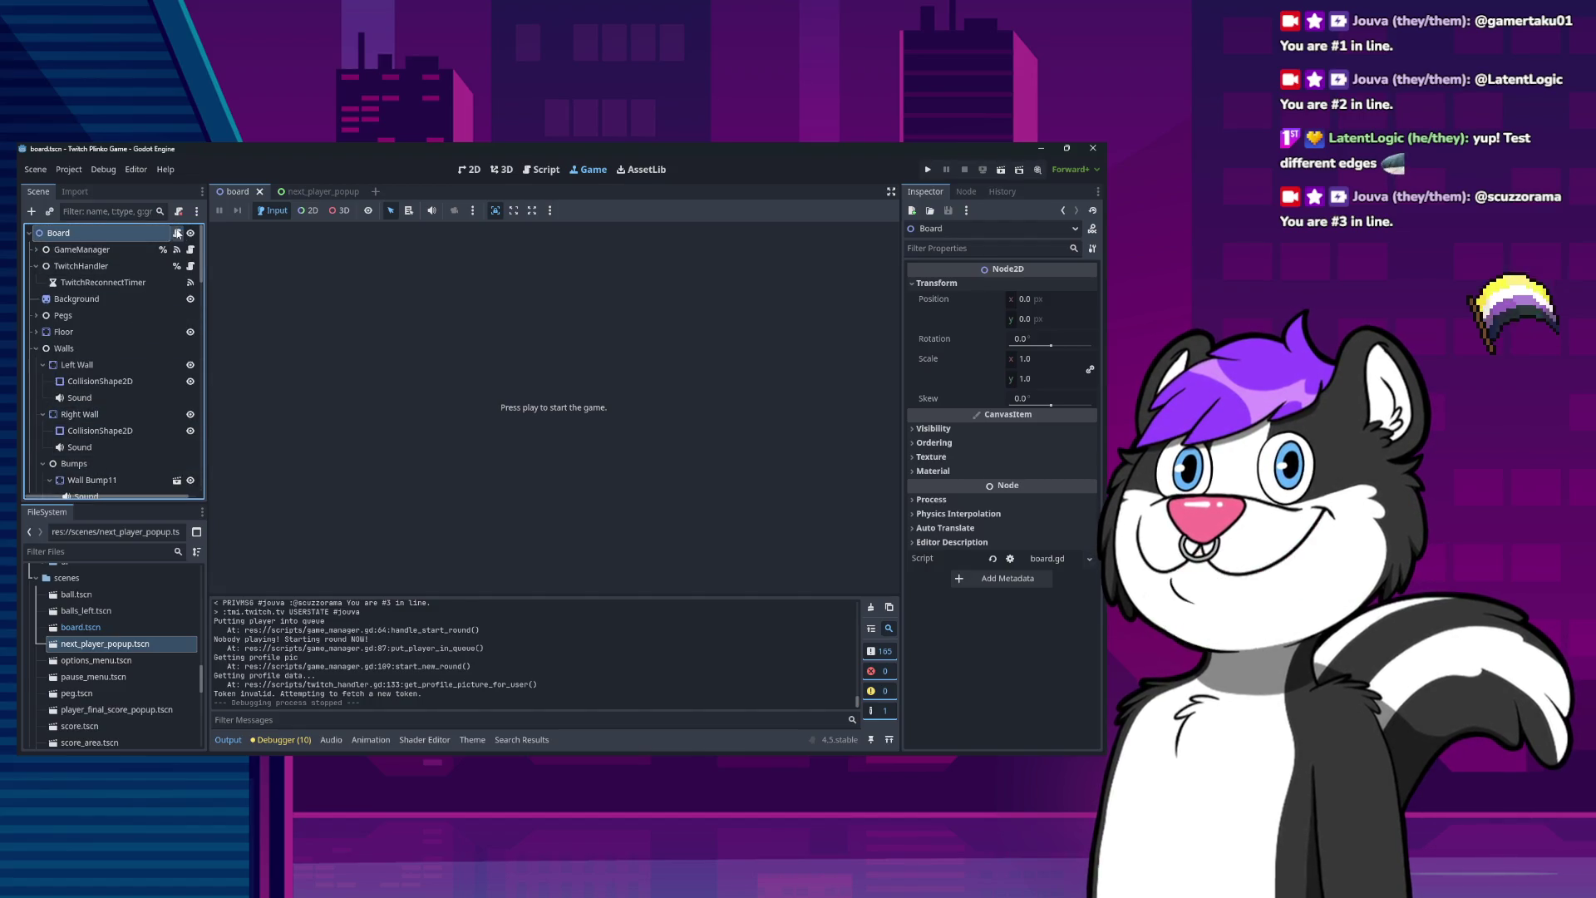
Open game_manager.gd from the Board's script and scroll through the popup-related code.
click(177, 233)
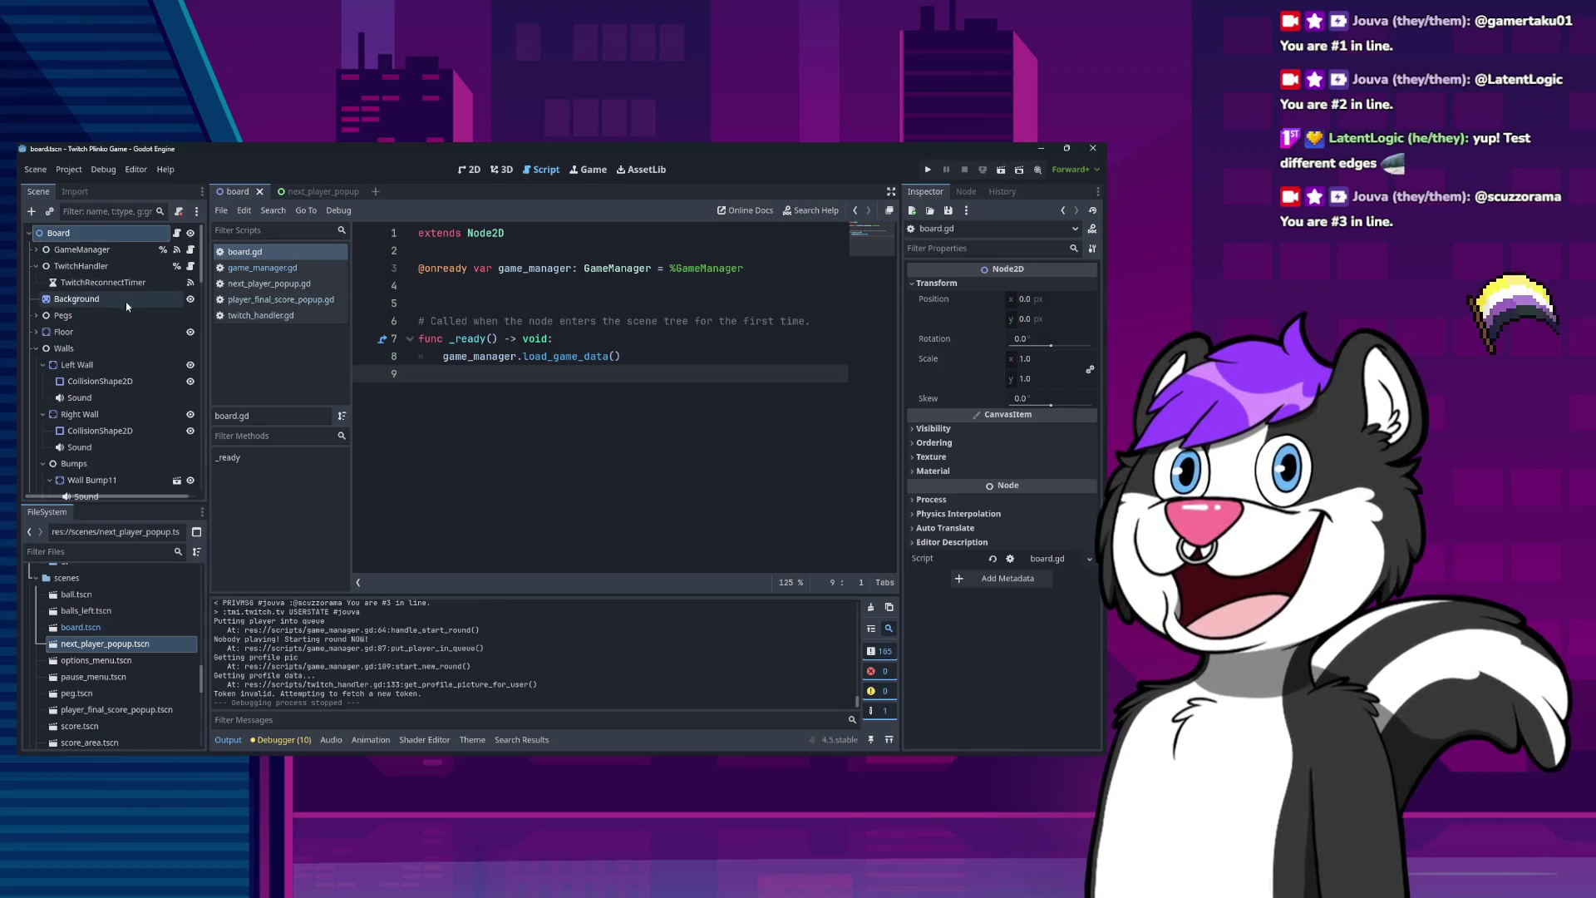
click(262, 268)
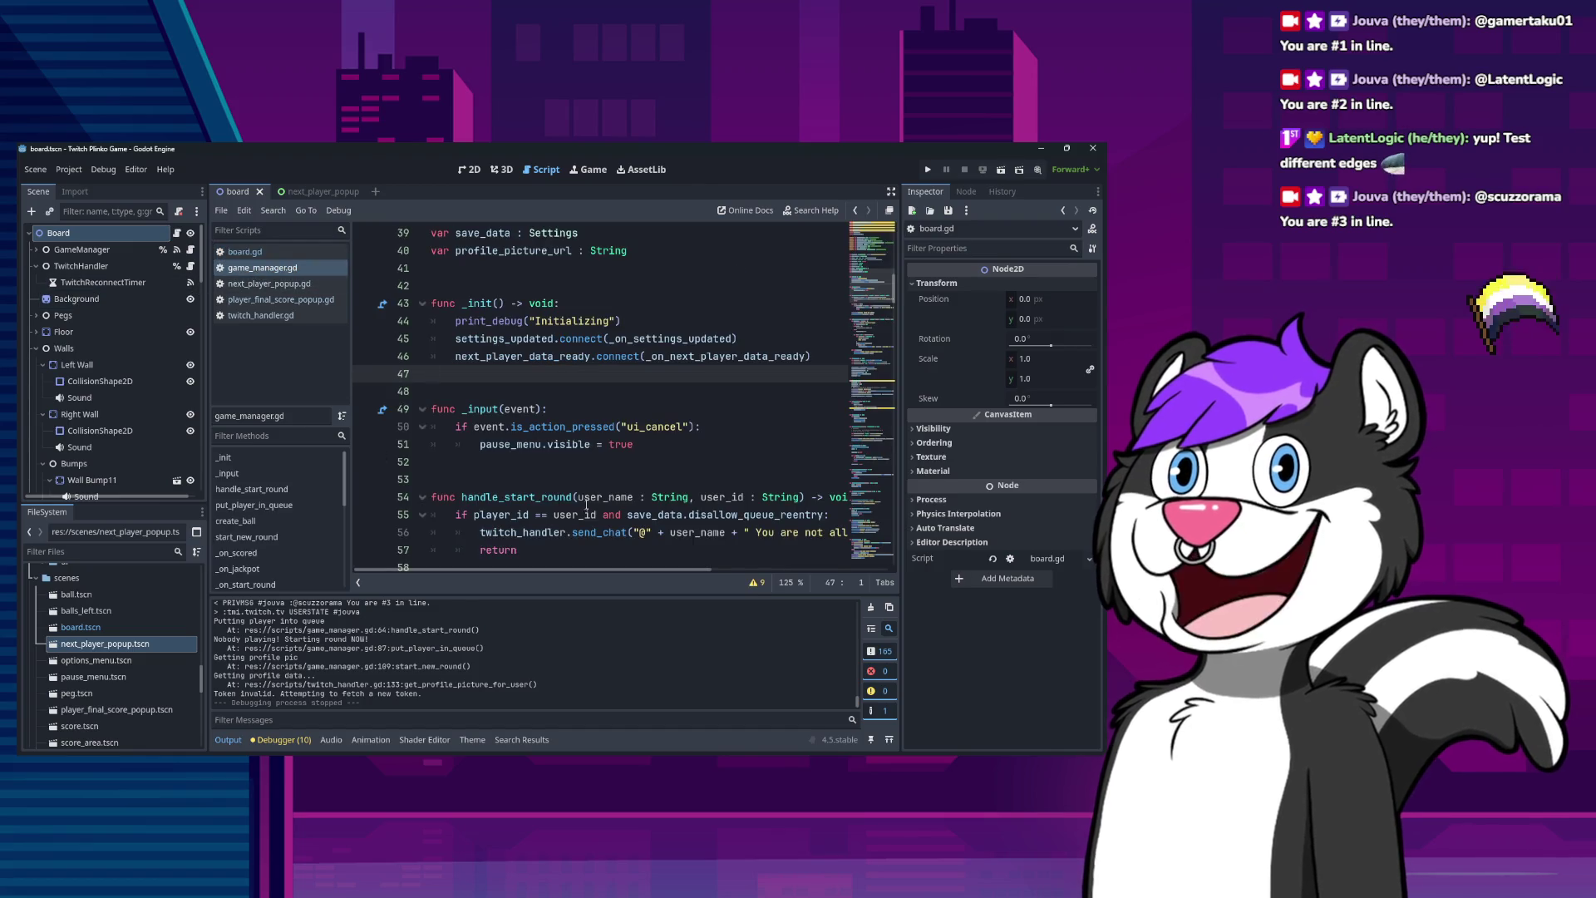
scroll(570, 484, down, 10)
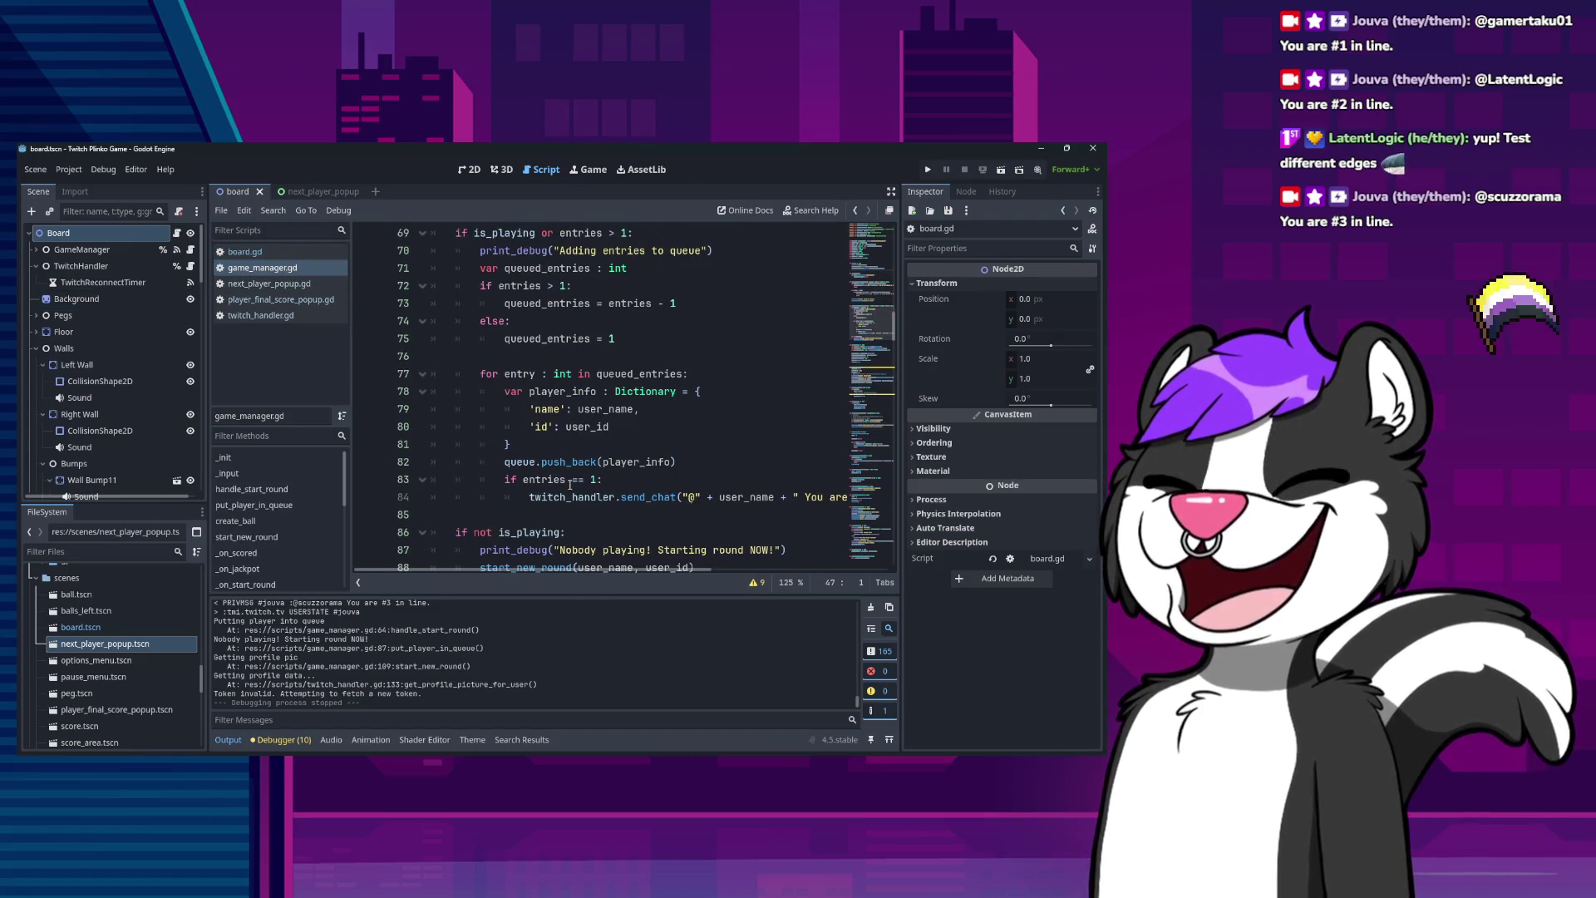
scroll(570, 484, down, 16)
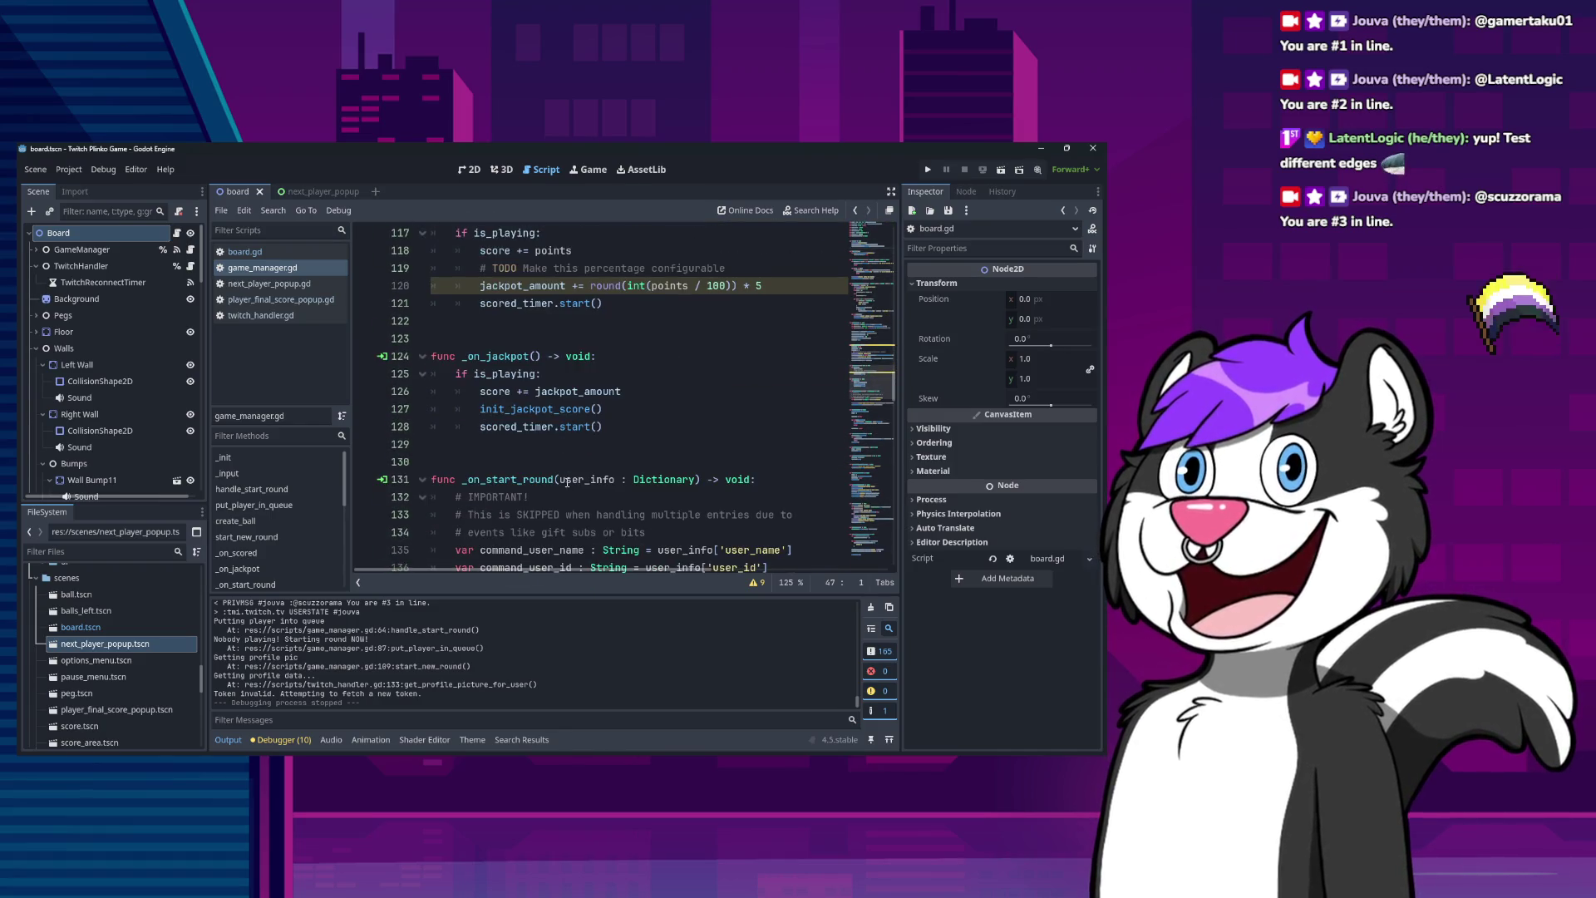
scroll(567, 482, down, 17)
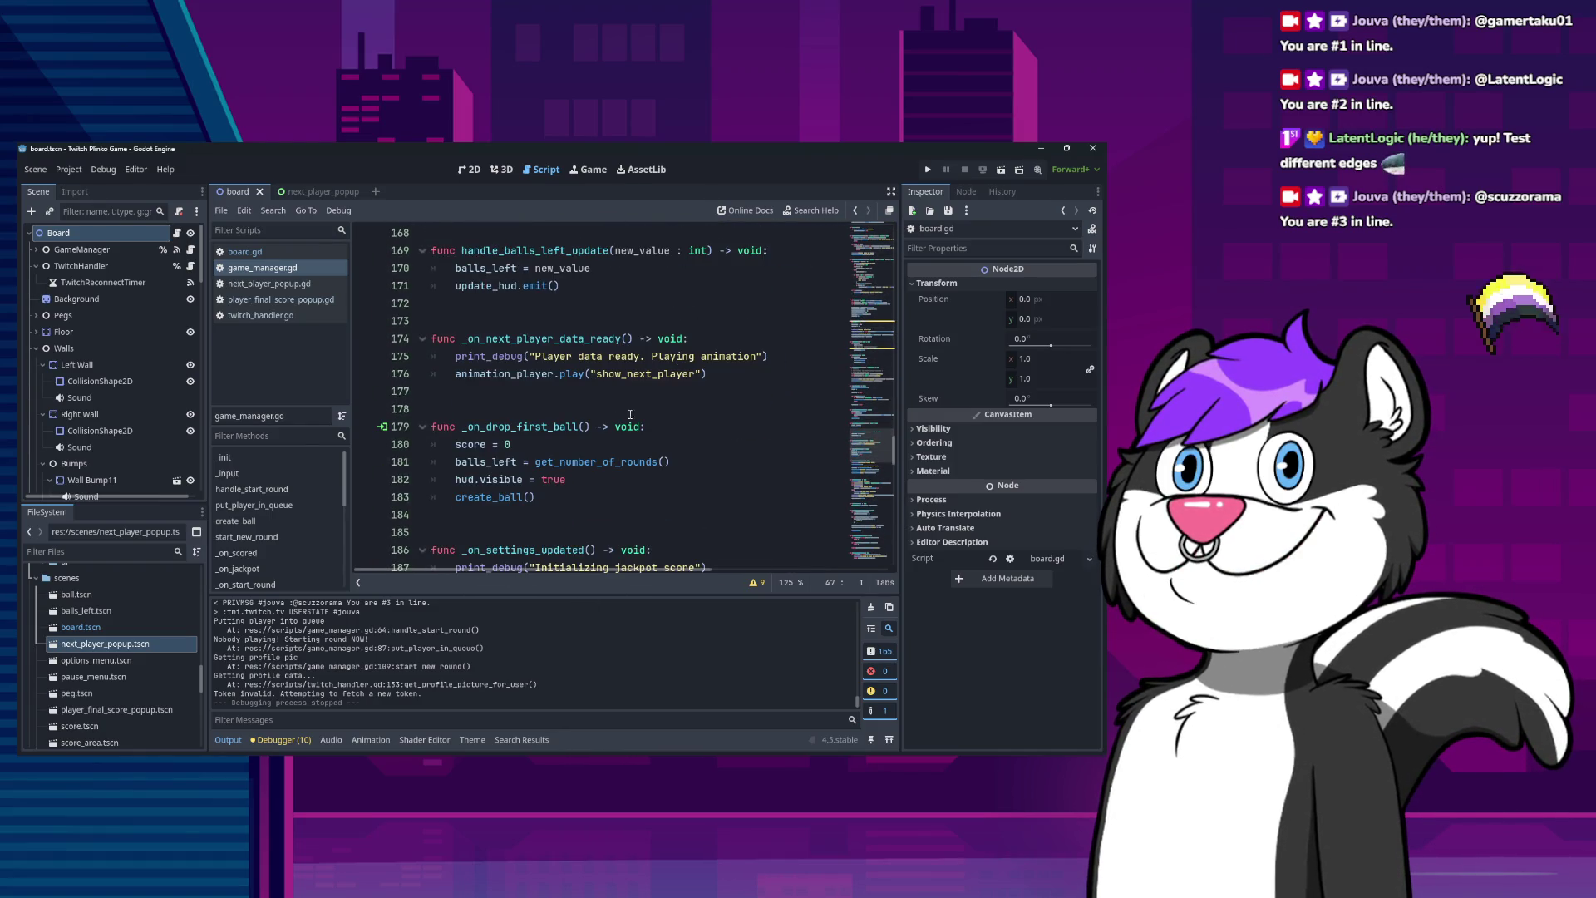
scroll(615, 433, down, 6)
key(F5)
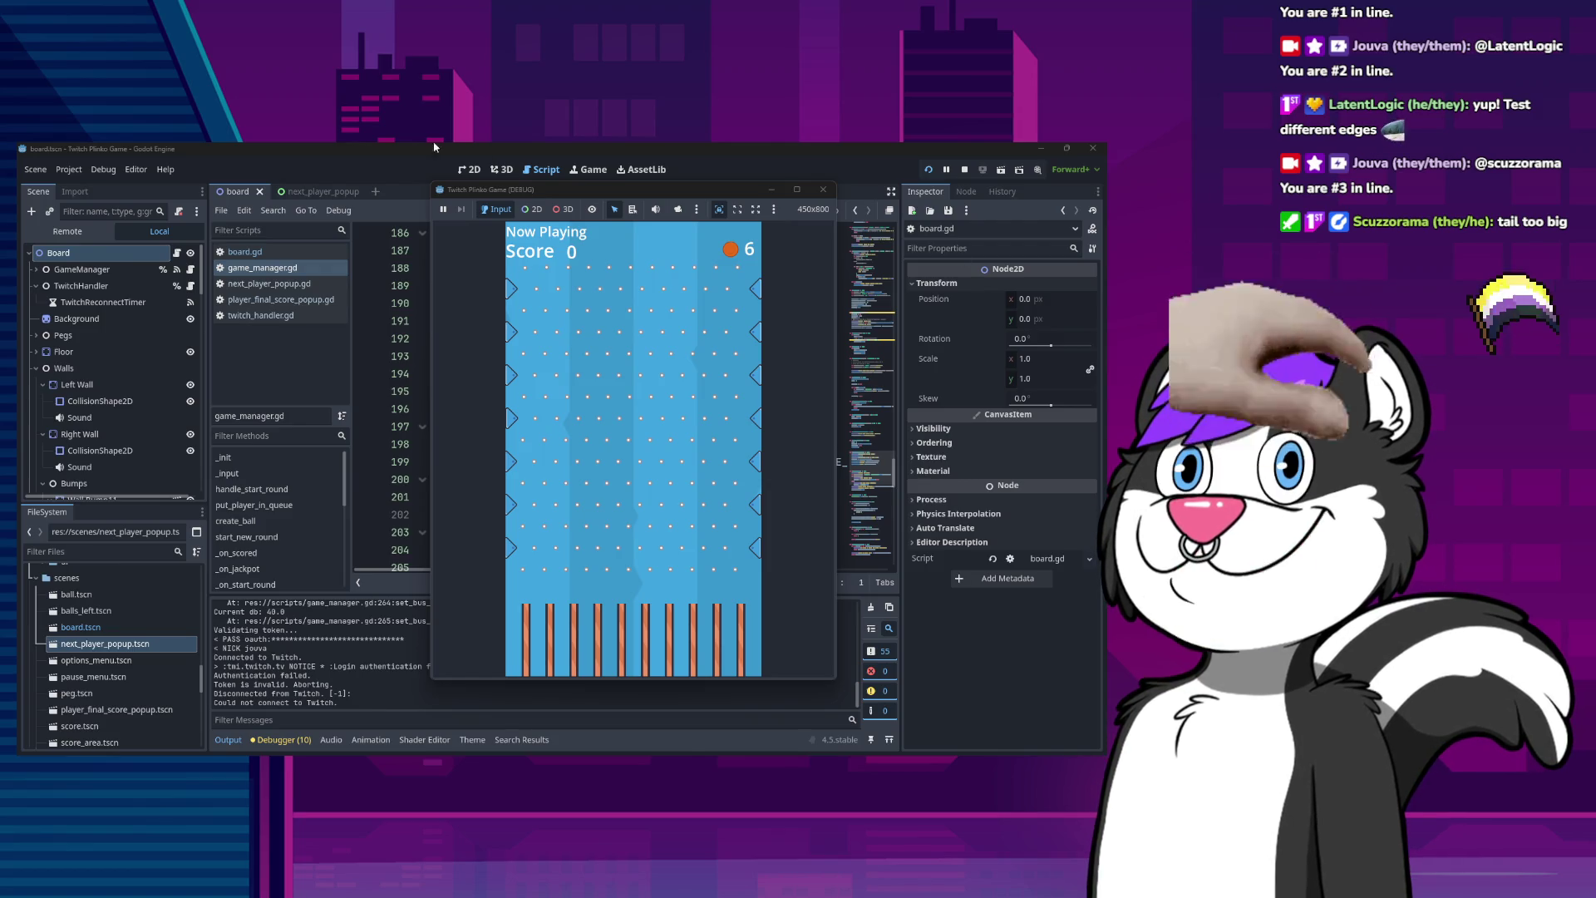
Stop and relaunch the game, close it, clear the Output log, and launch it again with F5.
click(823, 189)
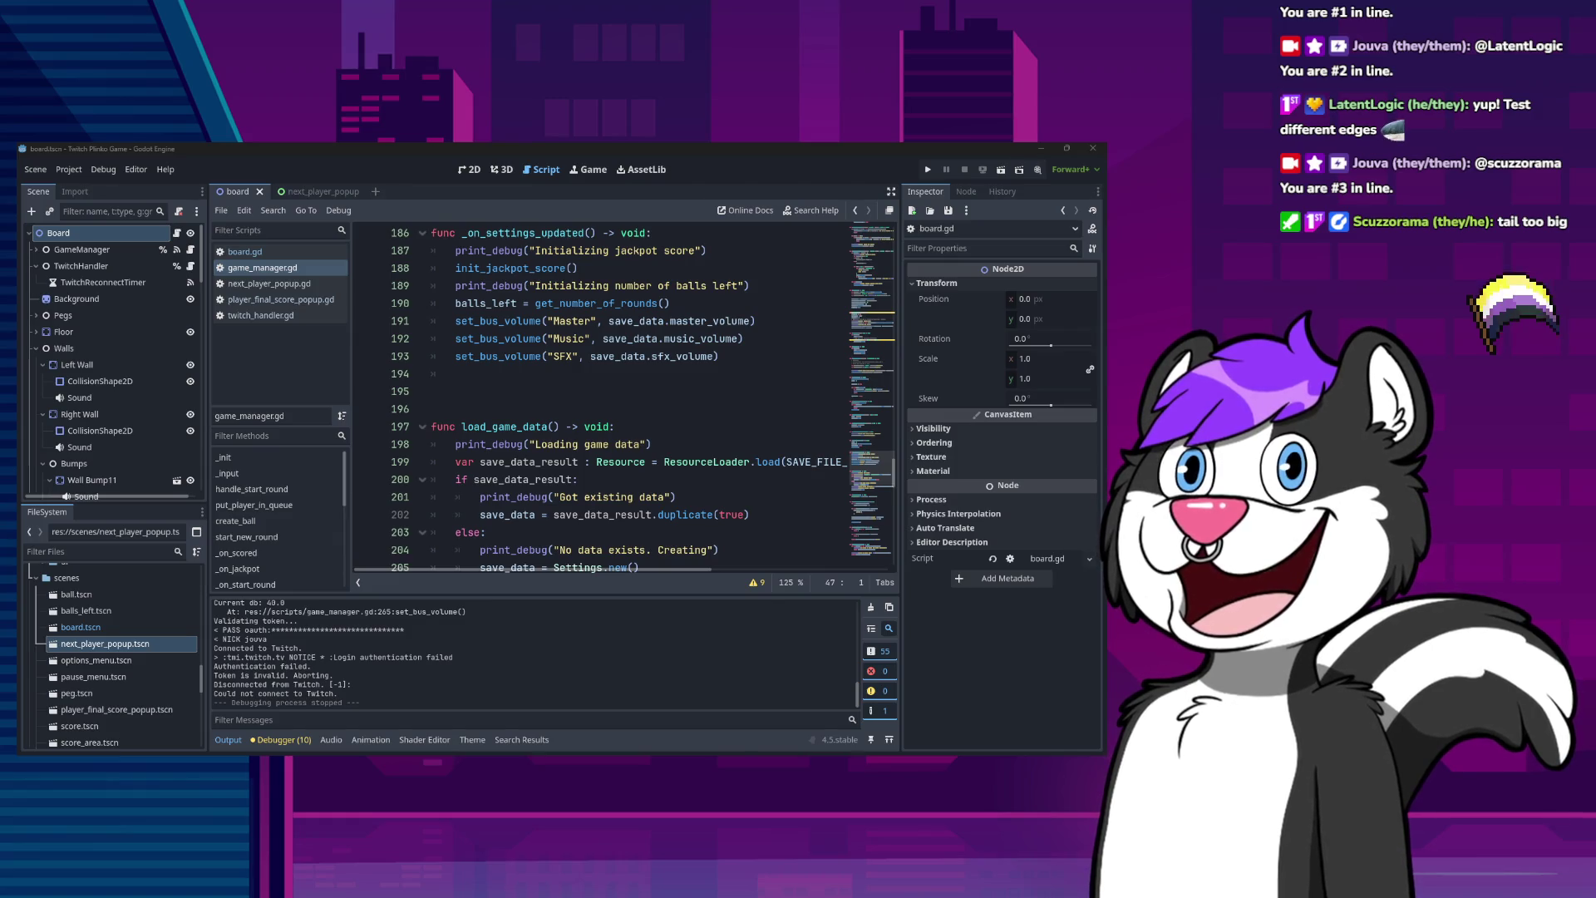
key(F5)
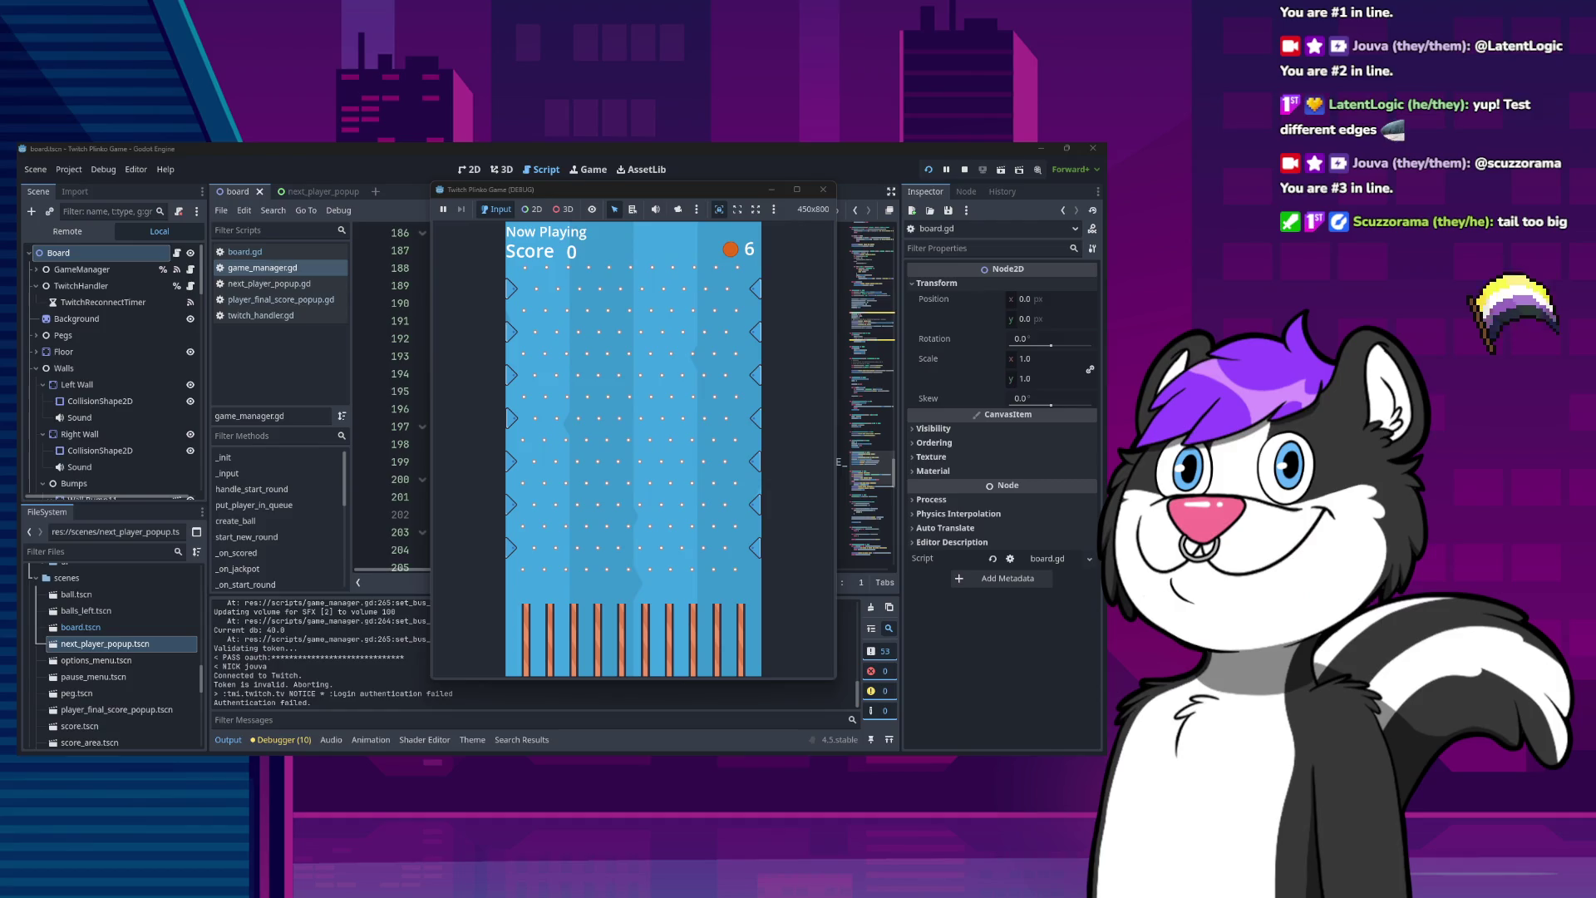
click(825, 191)
click(871, 610)
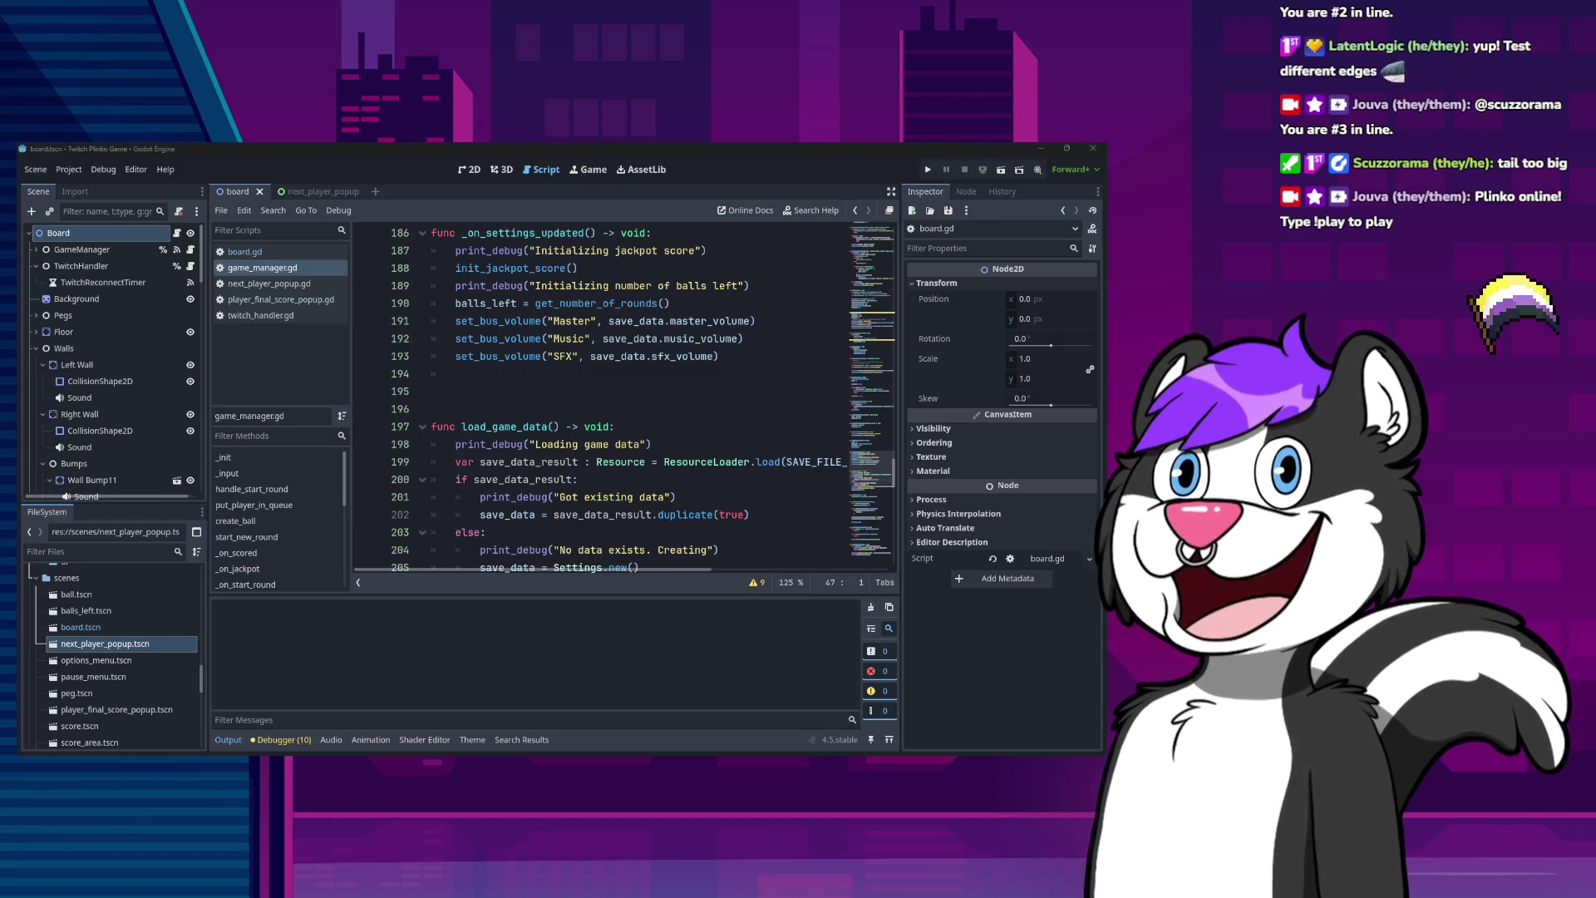
click(703, 172)
key(F5)
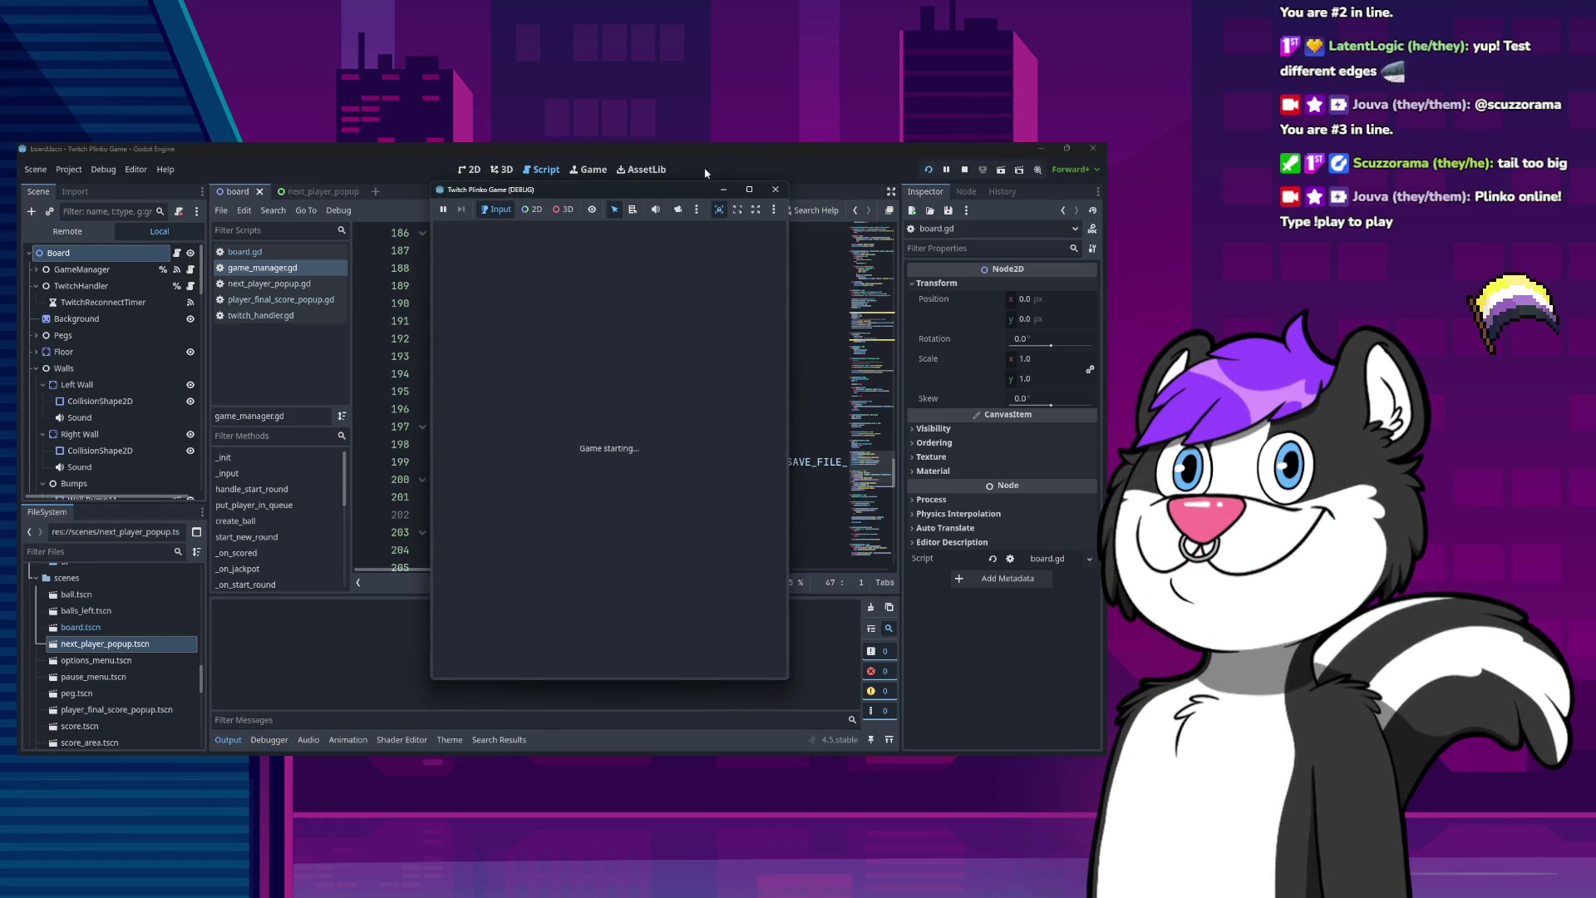
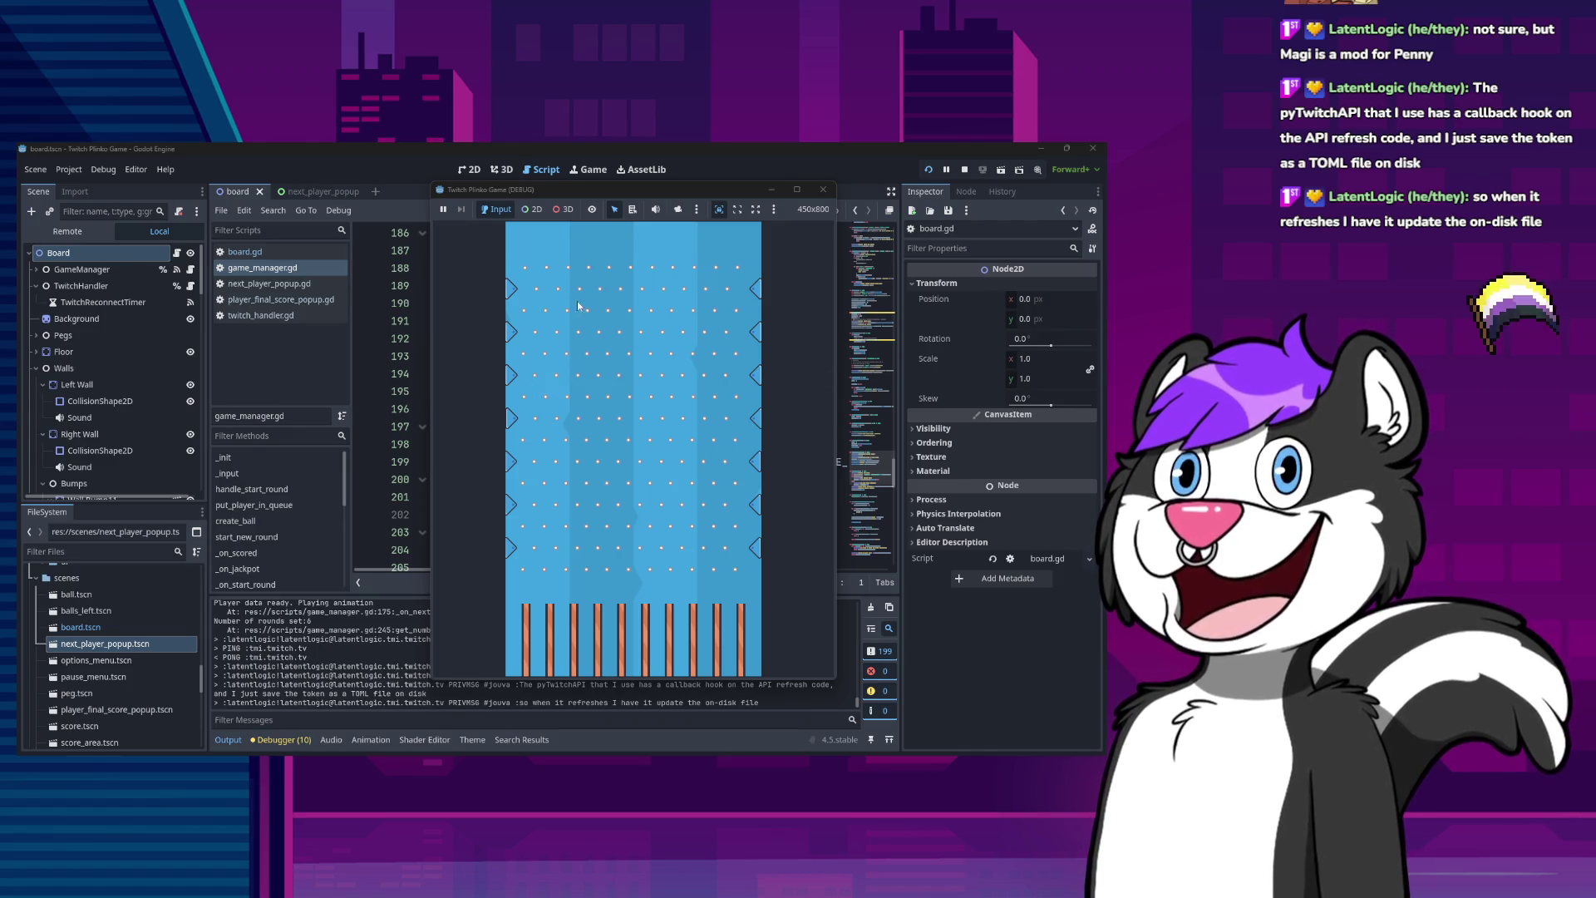
Close the running Plinko game window.
click(823, 189)
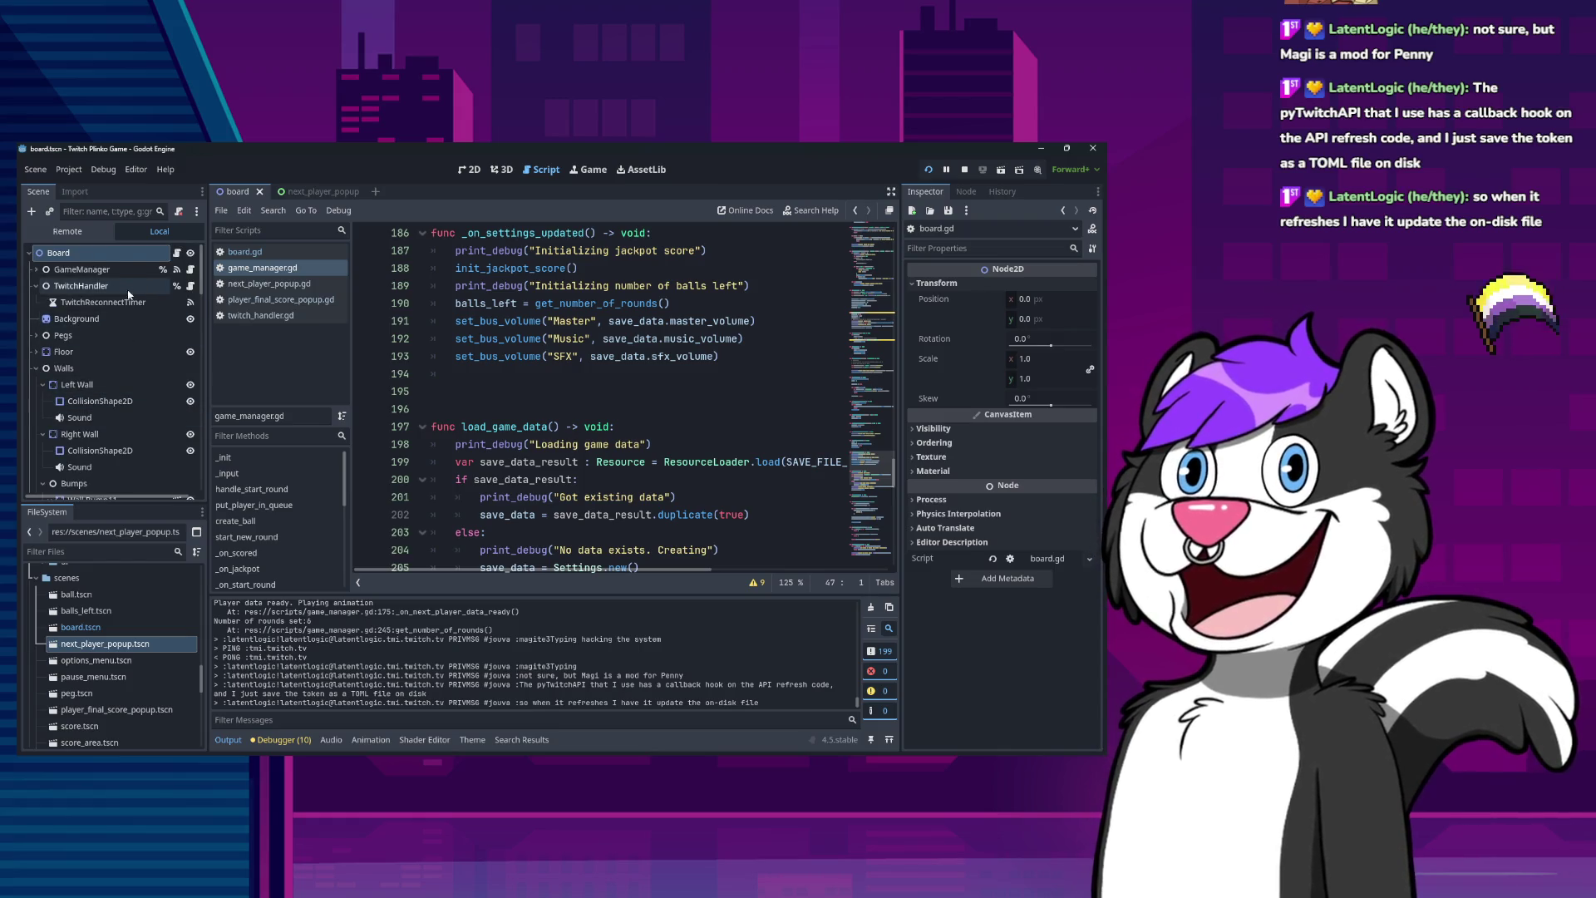
scroll(129, 291, down, 10)
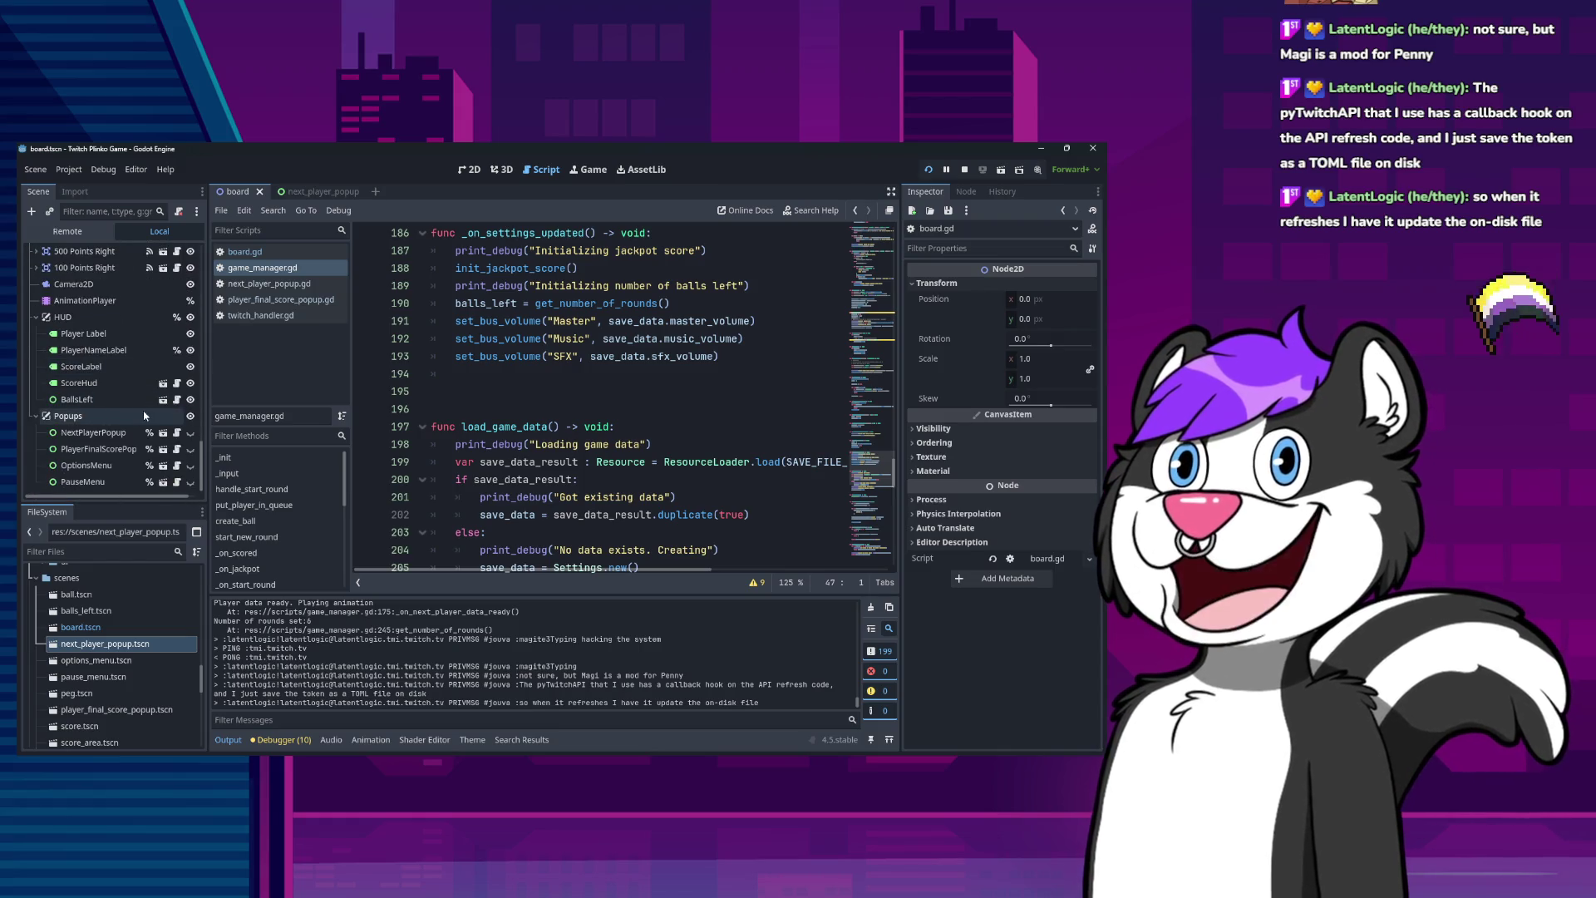
scroll(93, 657, up, 10)
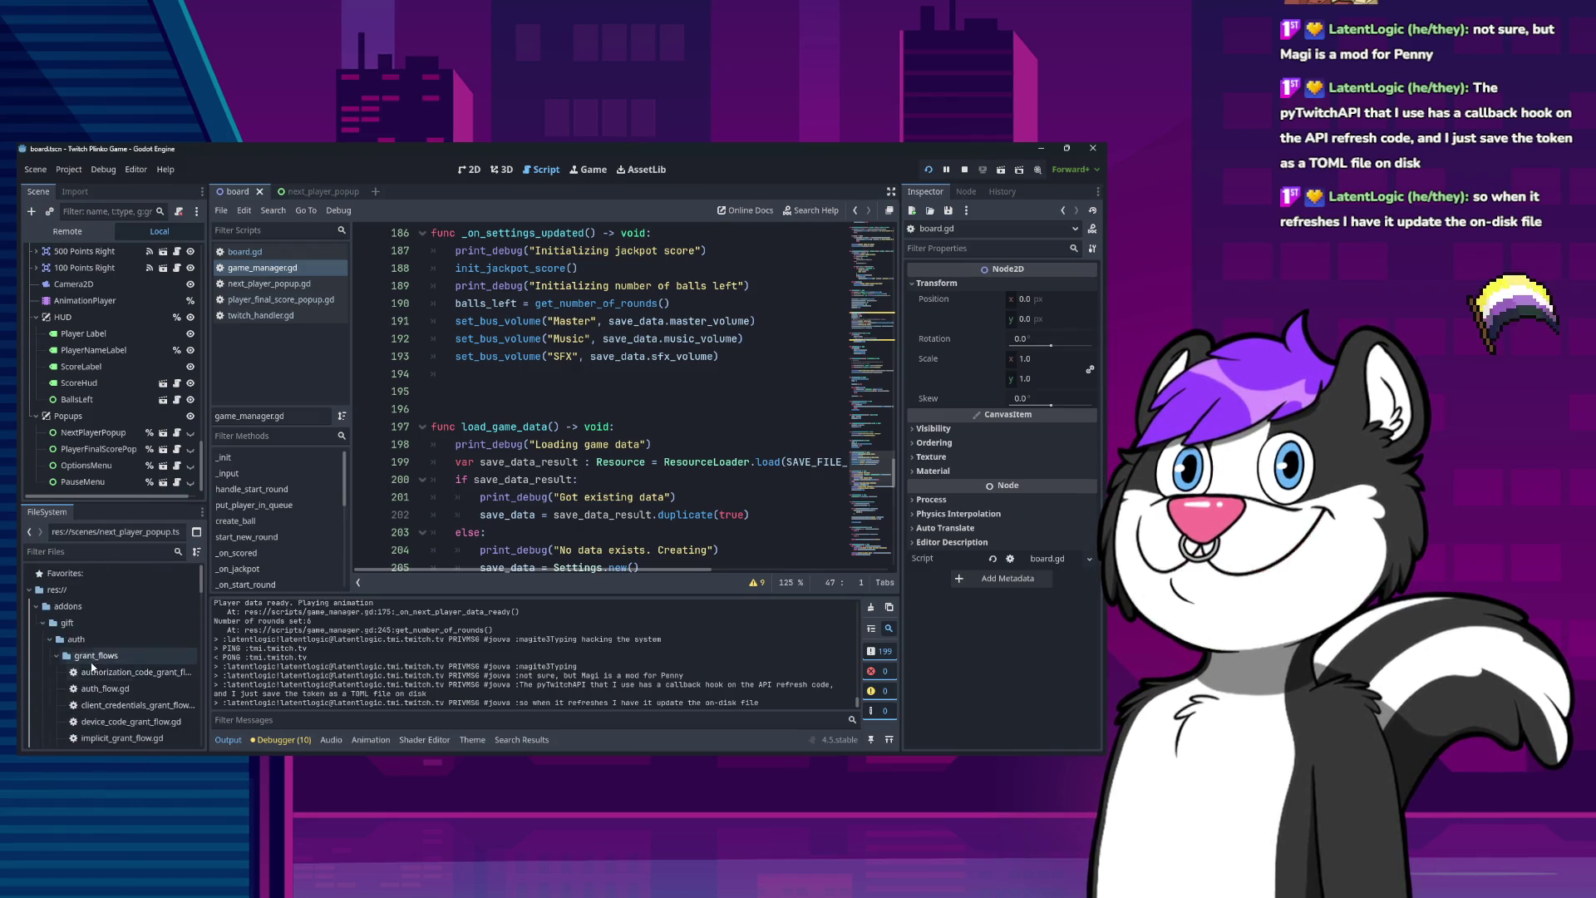
Browse the addons folder down to app_token.gd in the GIFT tokens folder, then bring up the open-scripts menu.
click(83, 606)
click(124, 672)
scroll(122, 663, down, 2)
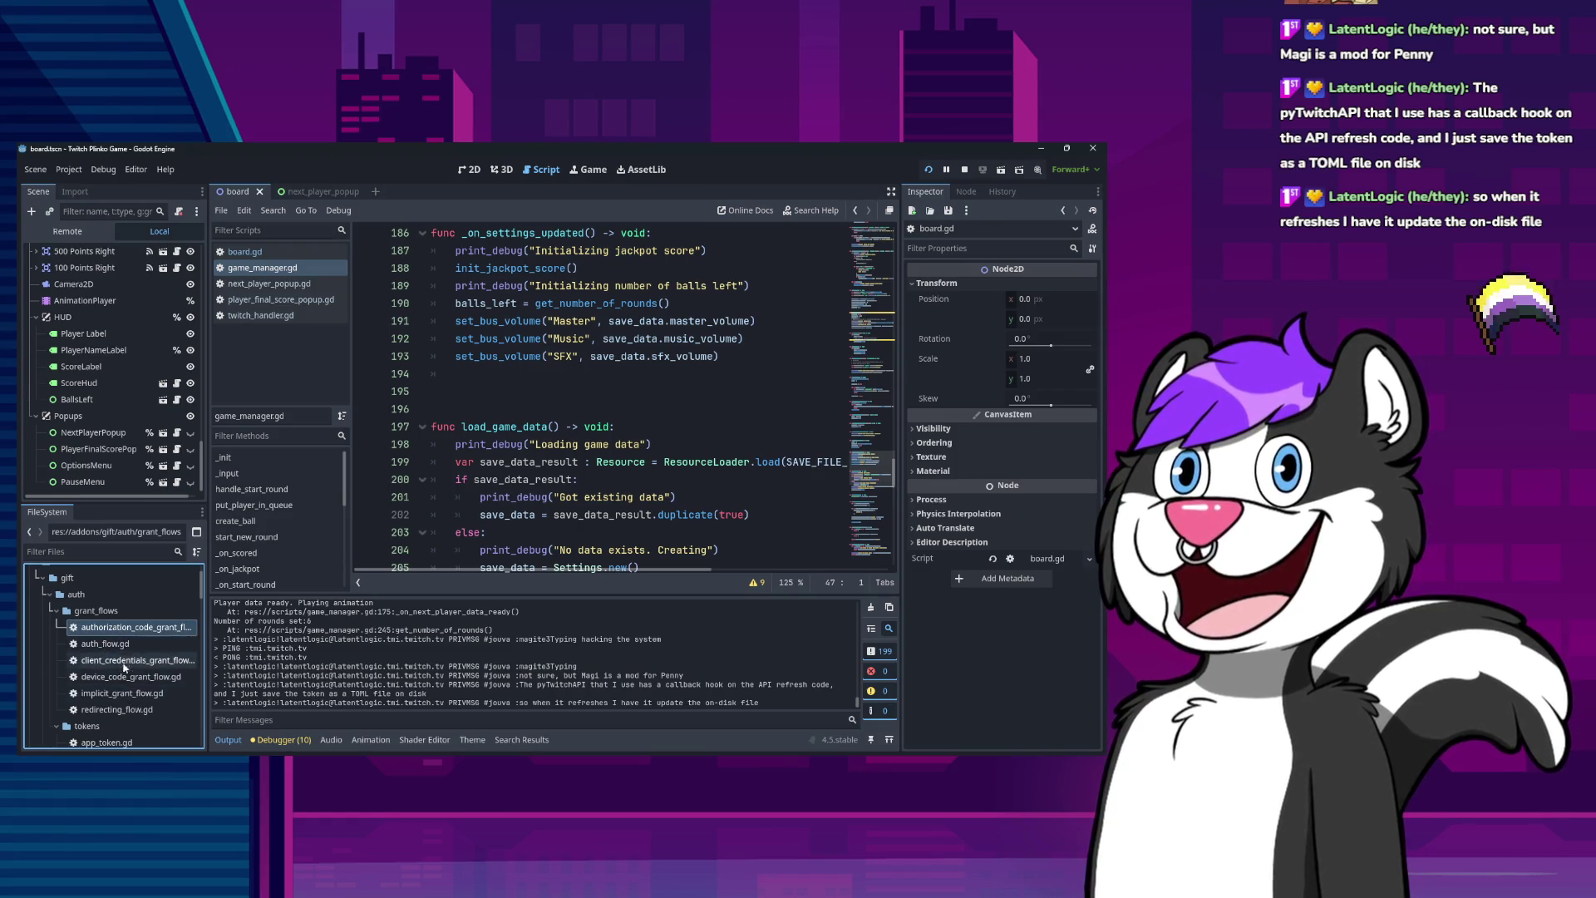
scroll(124, 703, down, 3)
click(125, 675)
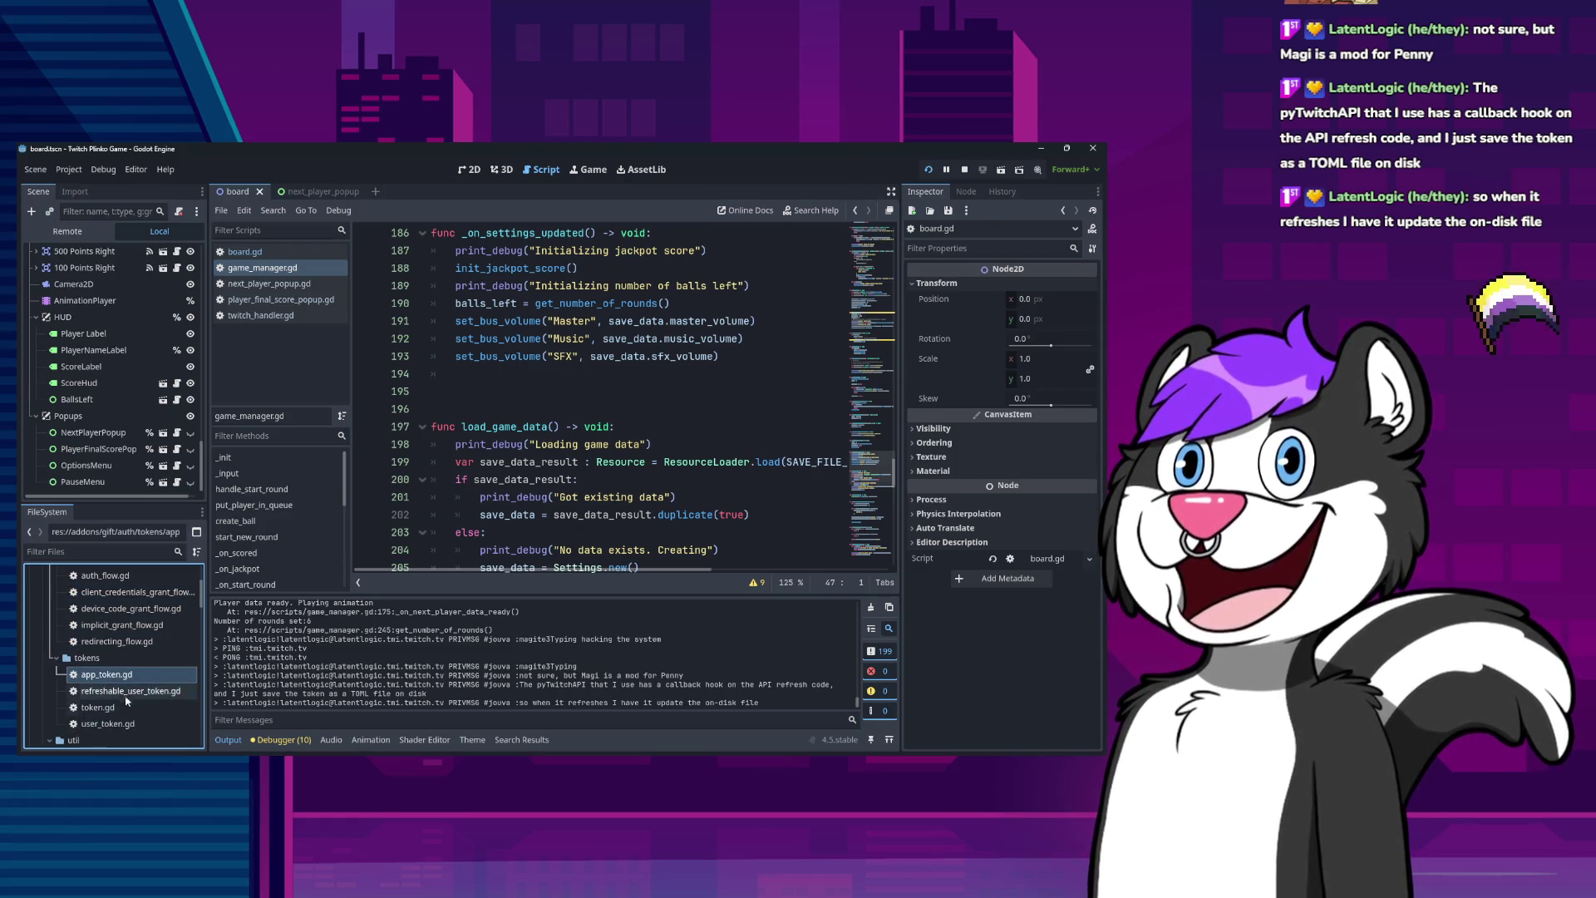
click(511, 462)
right_click(291, 251)
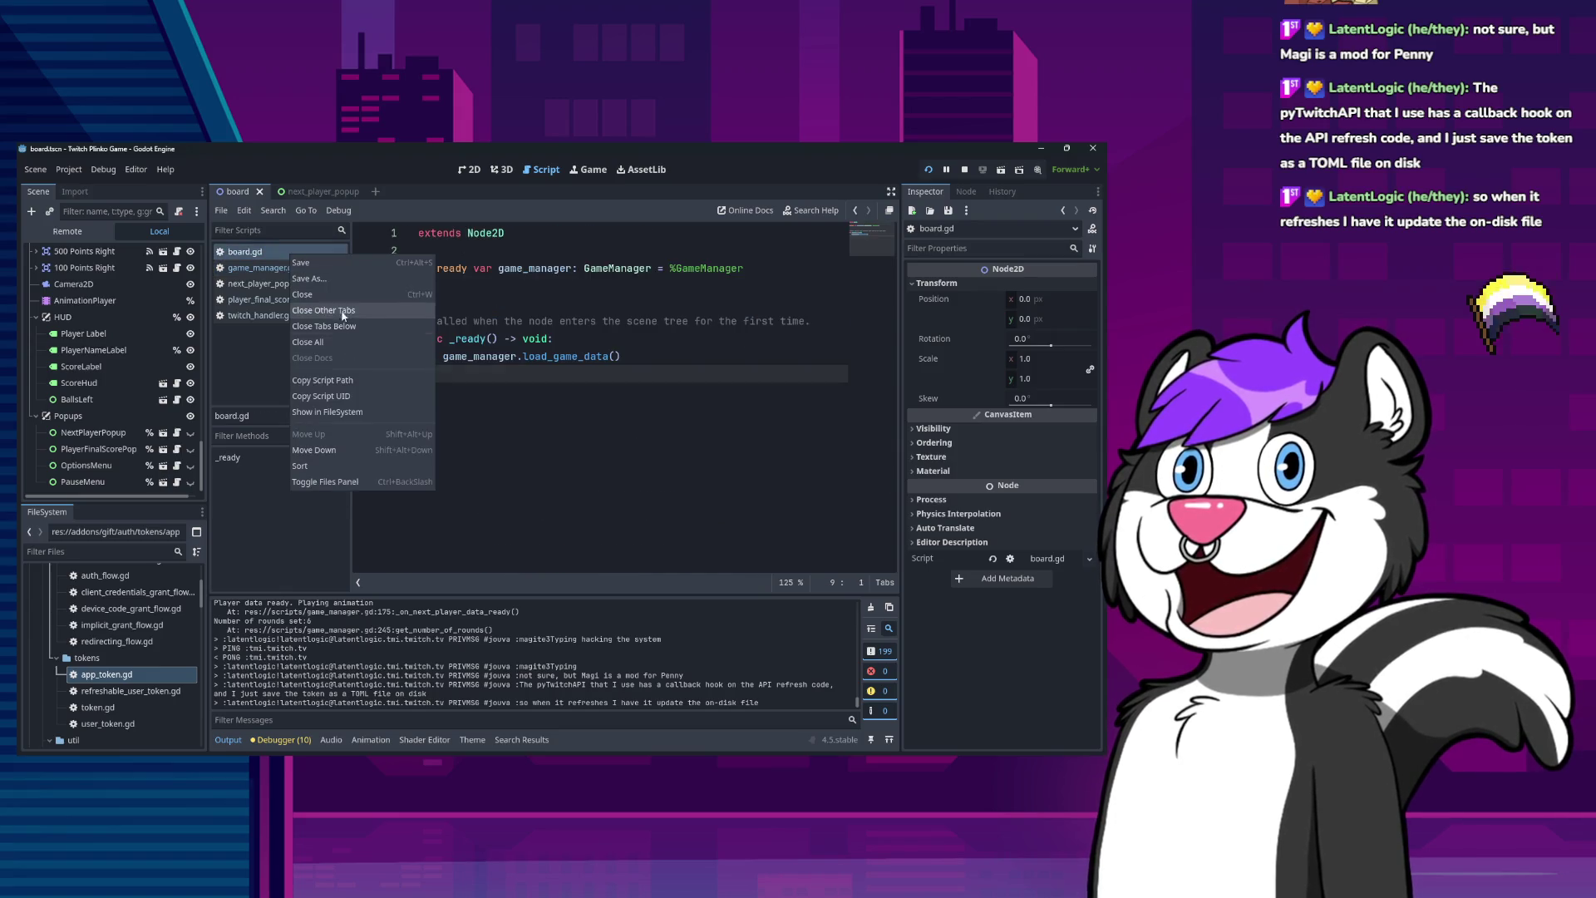
Close all open scripts and open app_token.gd and refreshable_user_token.gd.
click(358, 374)
scroll(96, 701, down, 2)
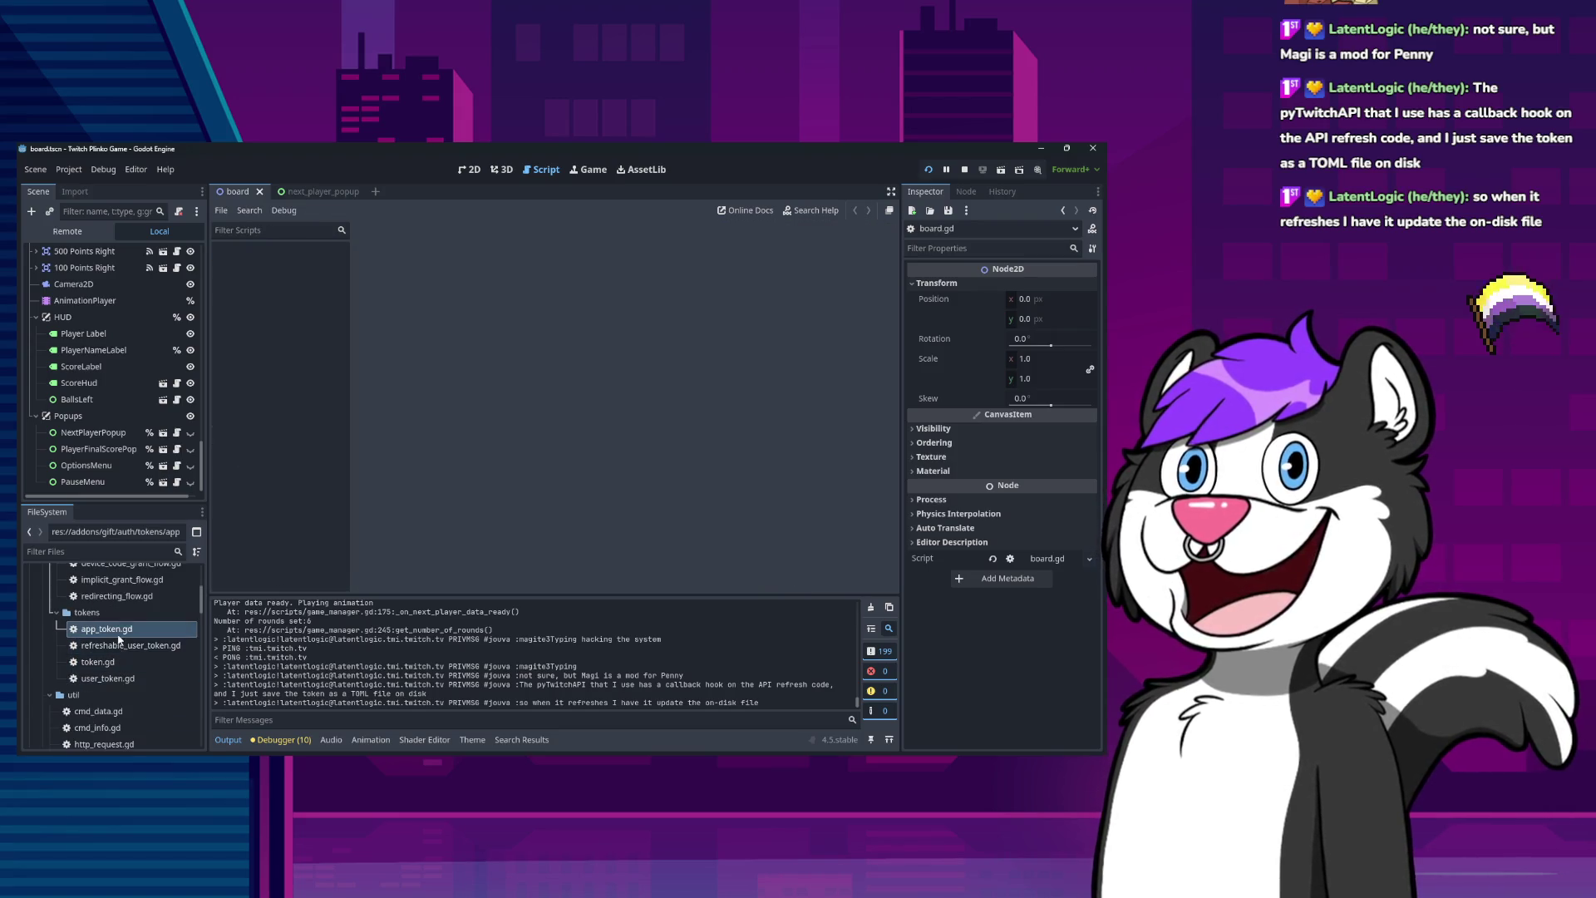
double_click(107, 629)
double_click(131, 645)
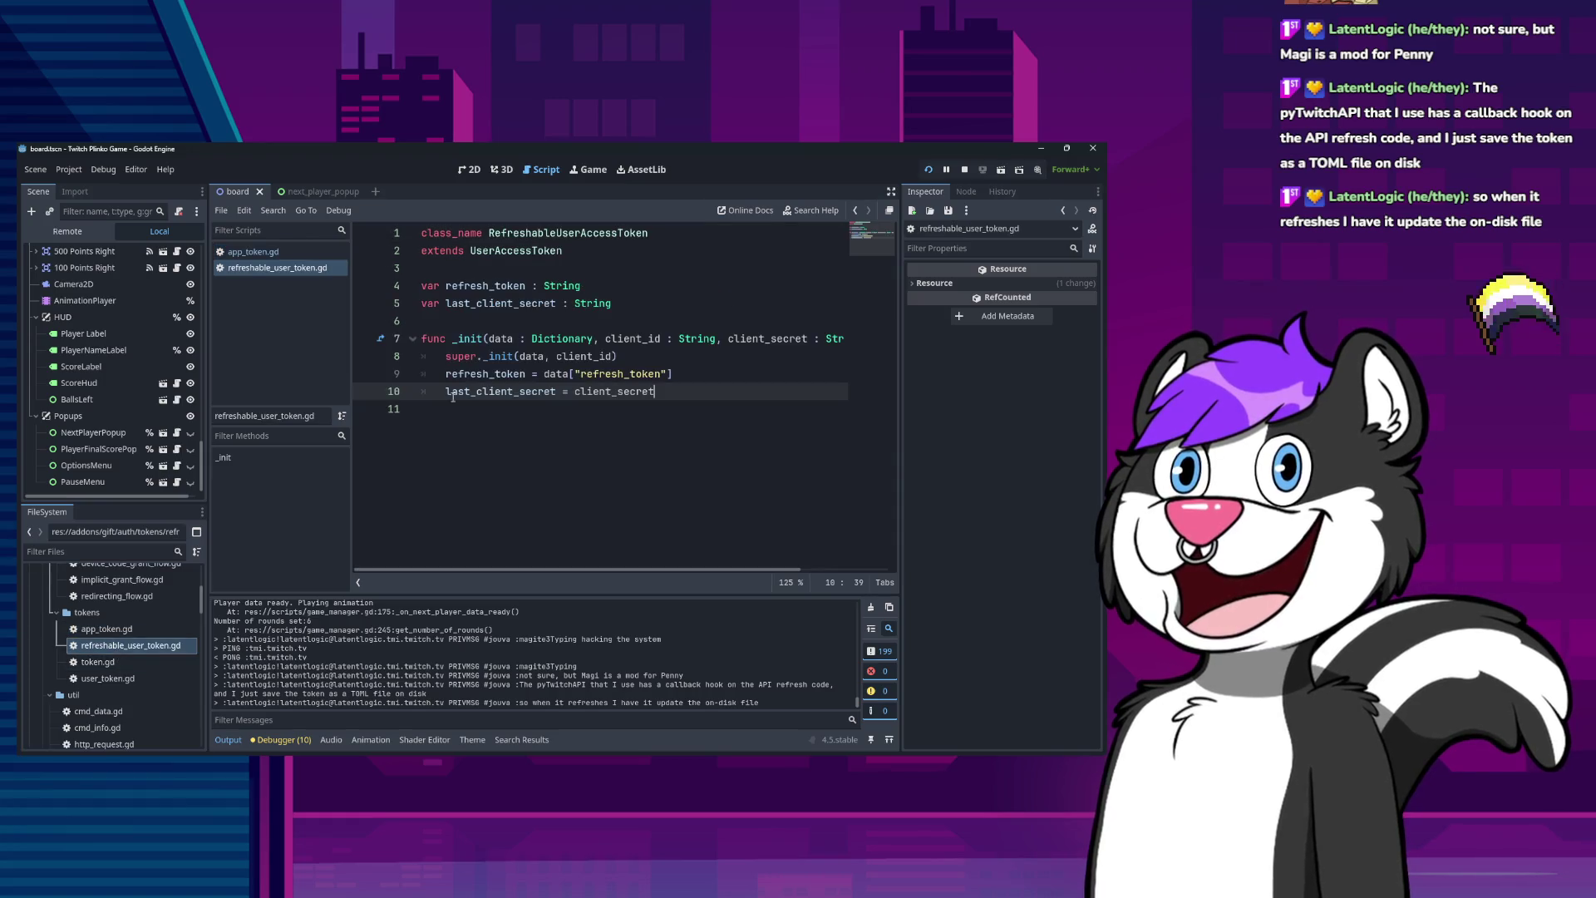
Inspect the RefreshableUserAccessToken class extending UserAccessToken, then open user_token.gd.
double_click(526, 234)
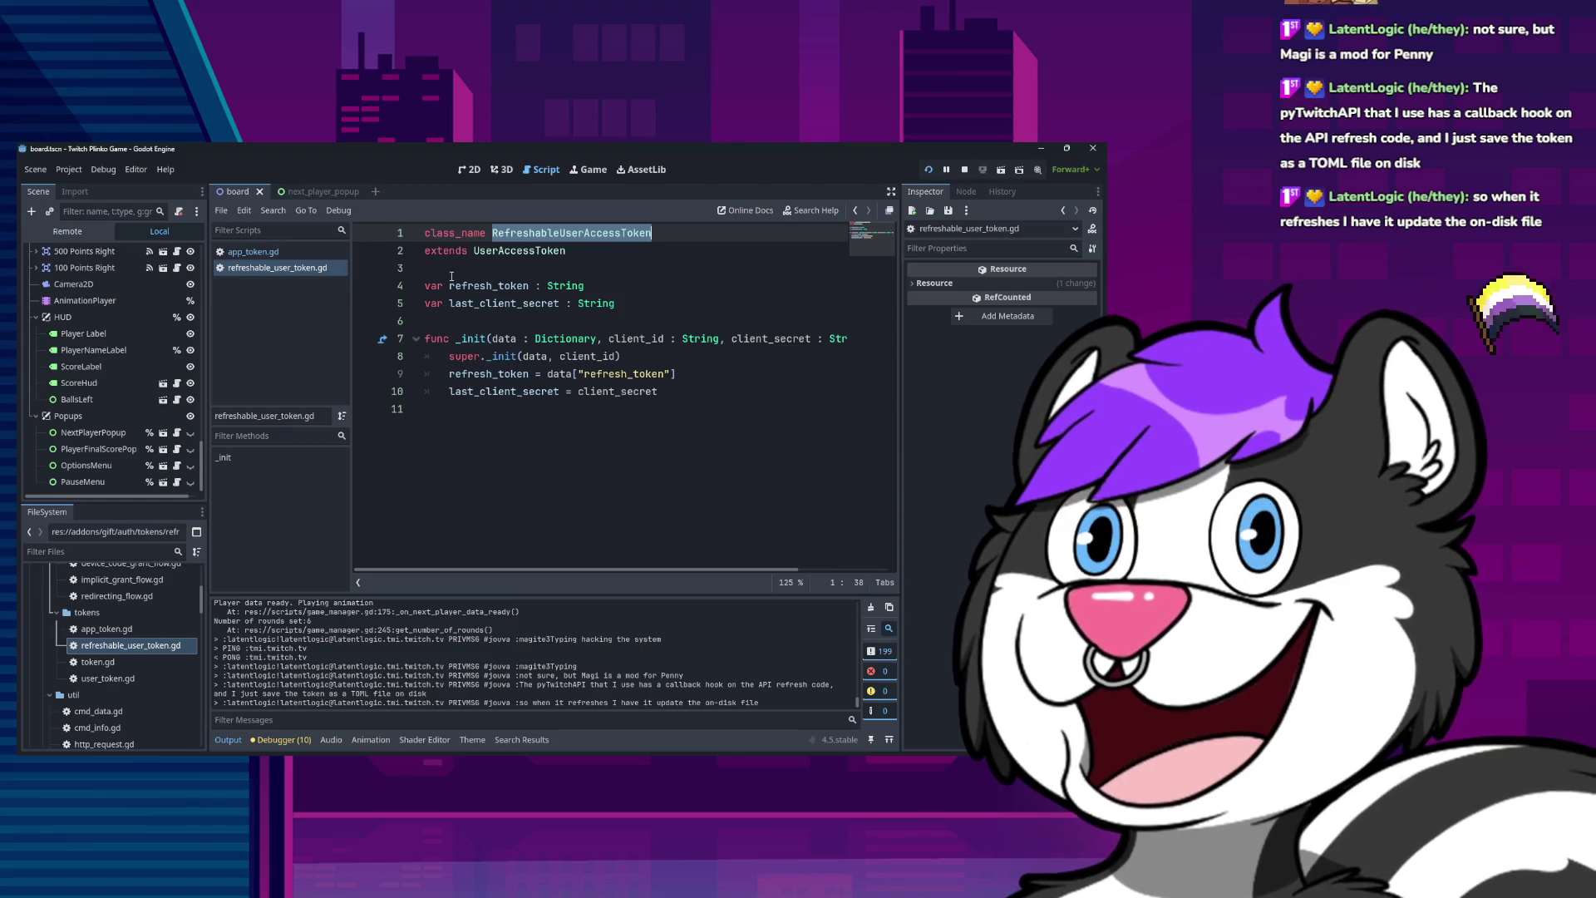
click(534, 233)
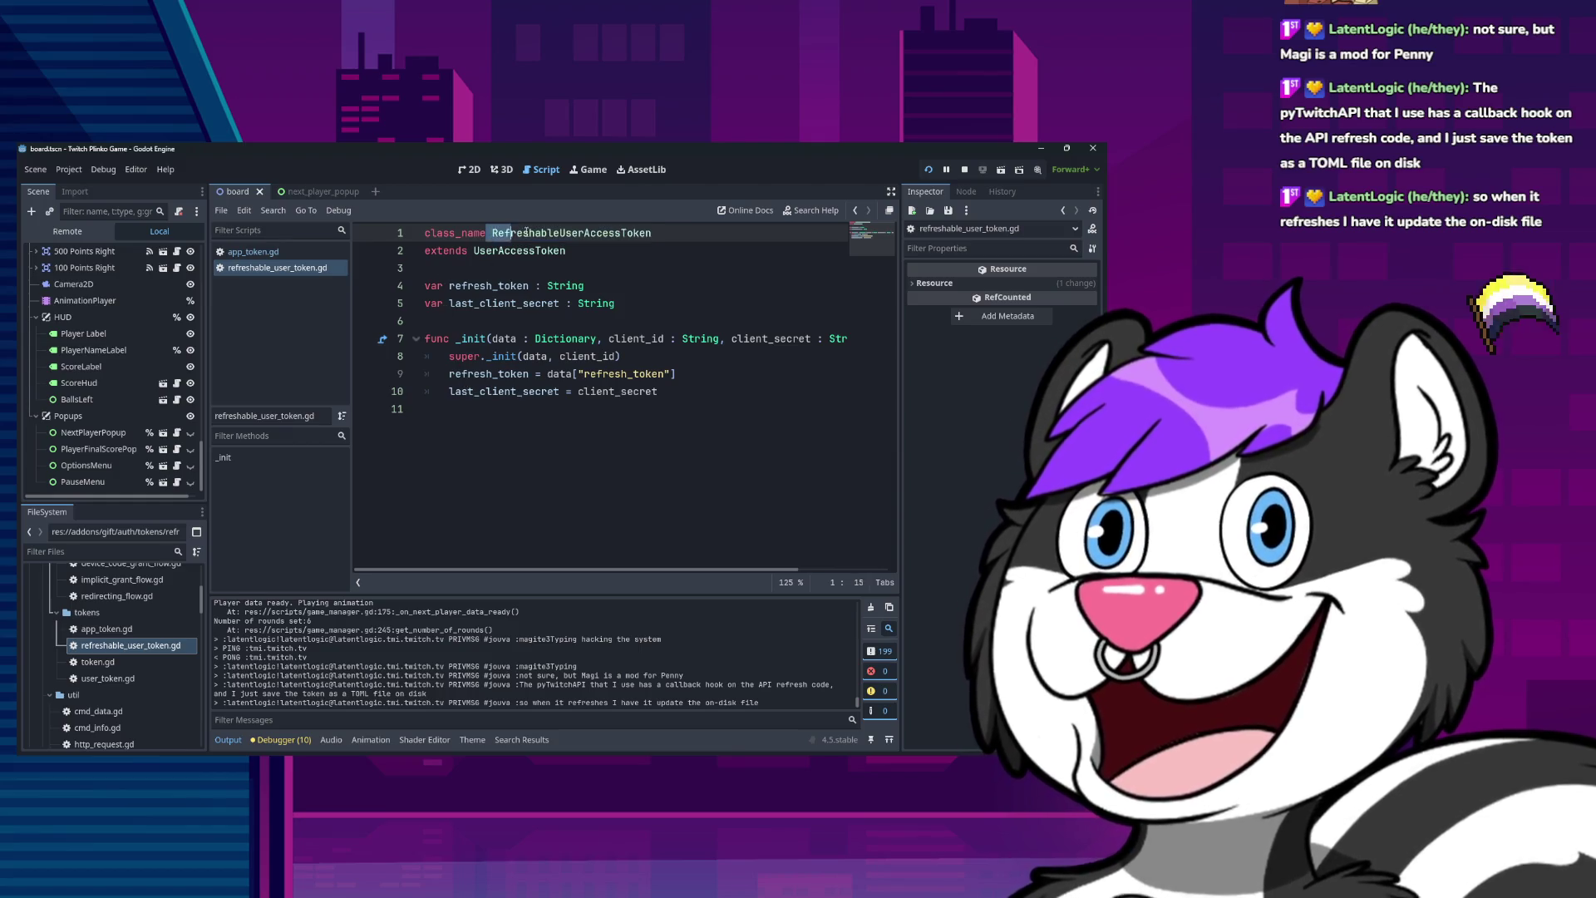
click(625, 233)
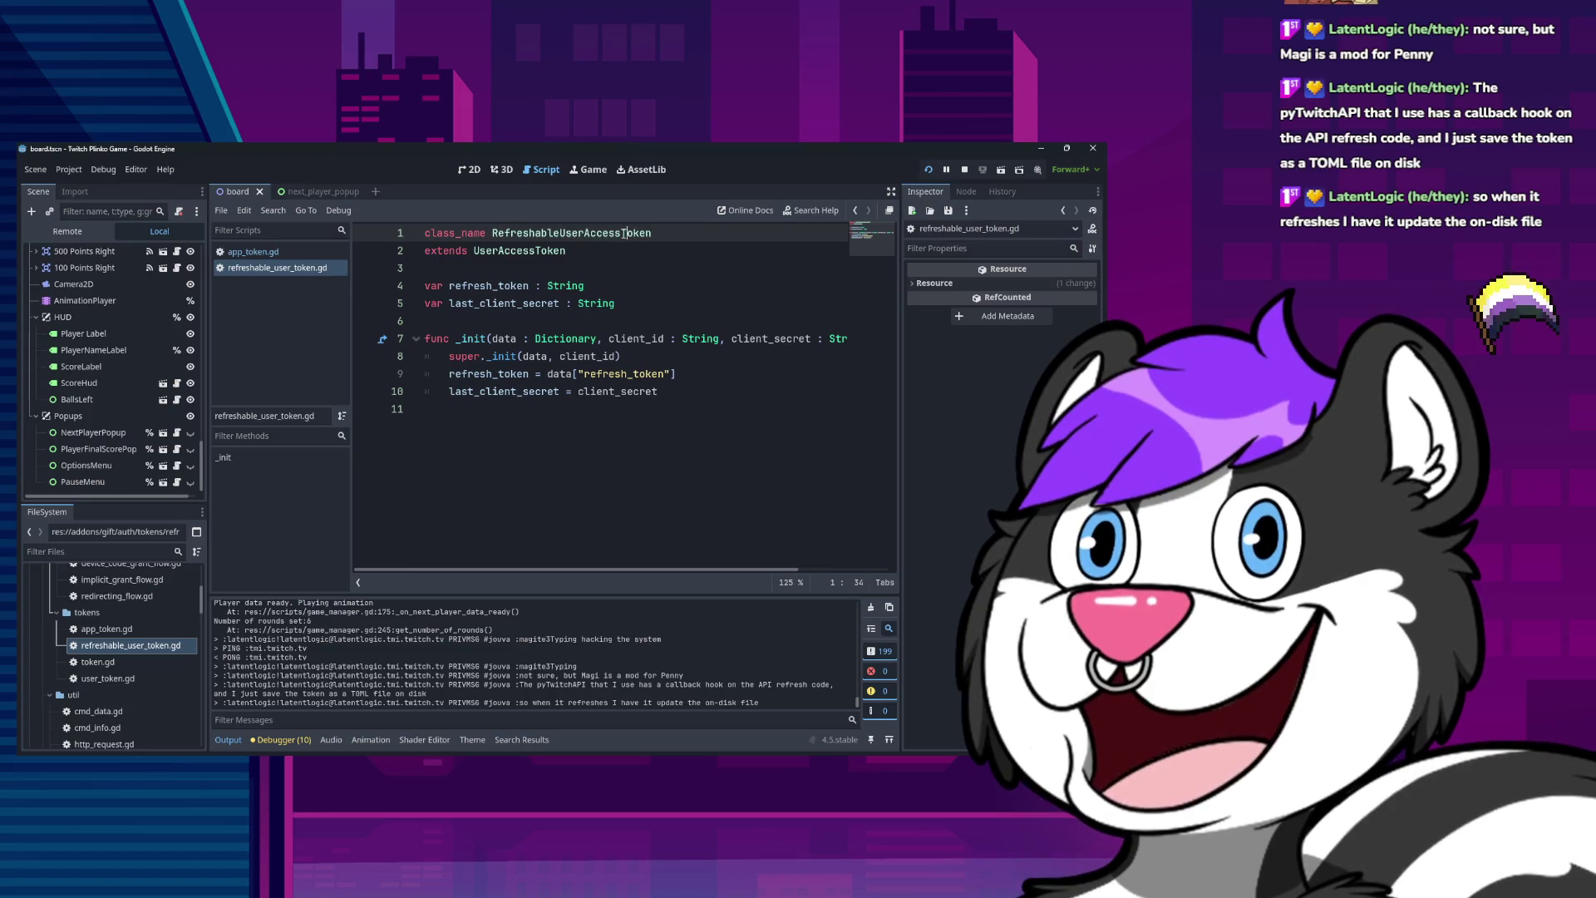
double_click(537, 252)
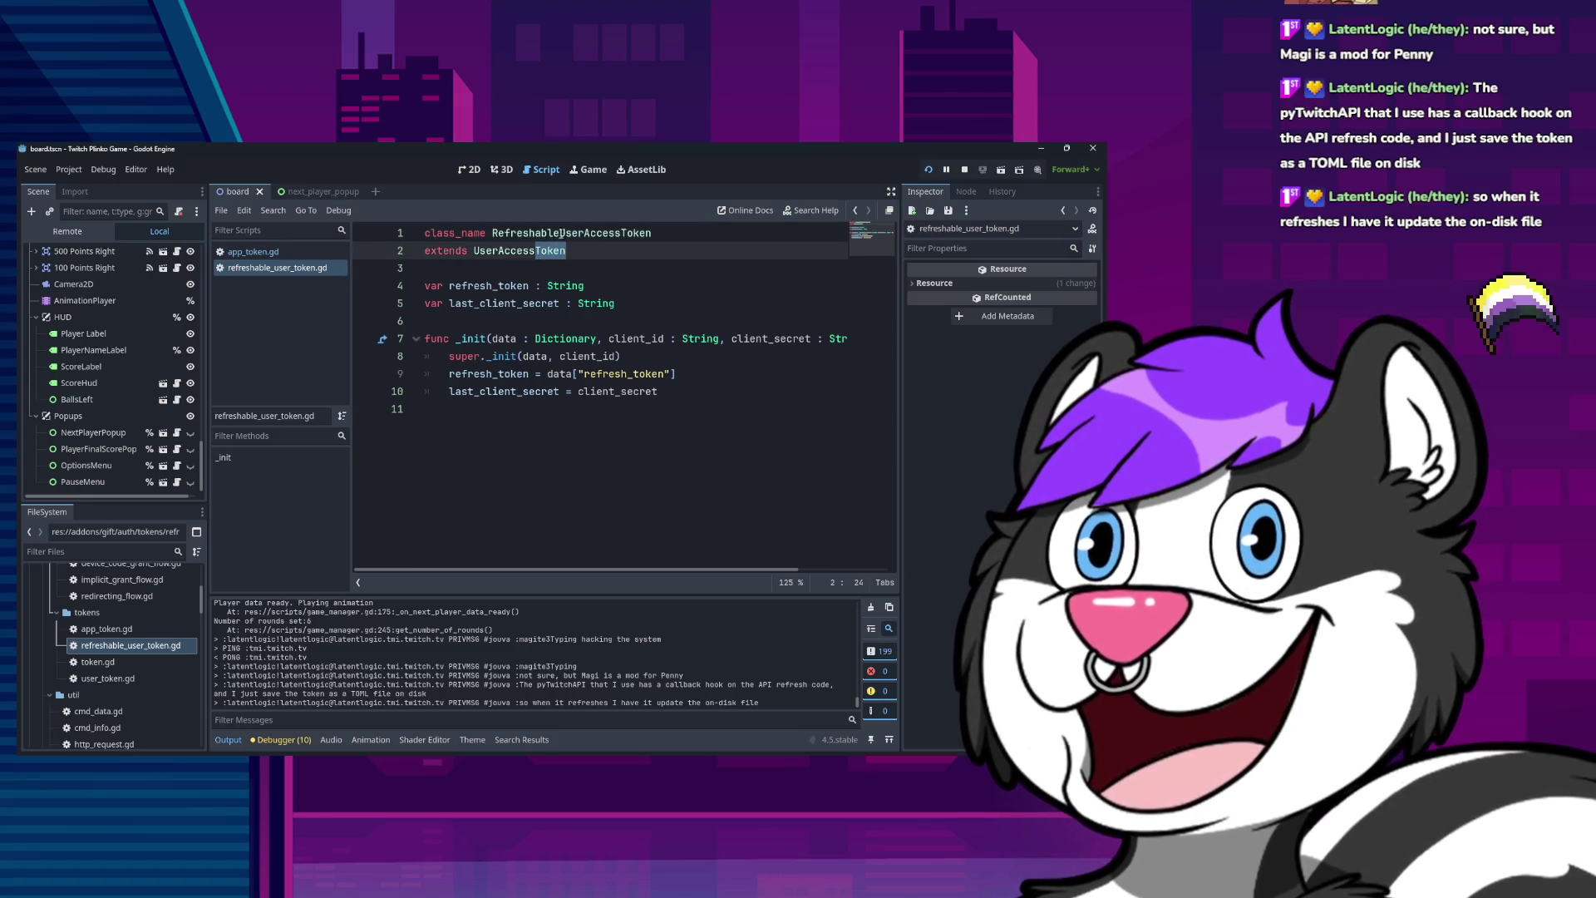
click(558, 233)
mouse_move(492, 234)
mouse_down()
mouse_move(566, 234)
mouse_move(492, 234)
mouse_up()
click(605, 258)
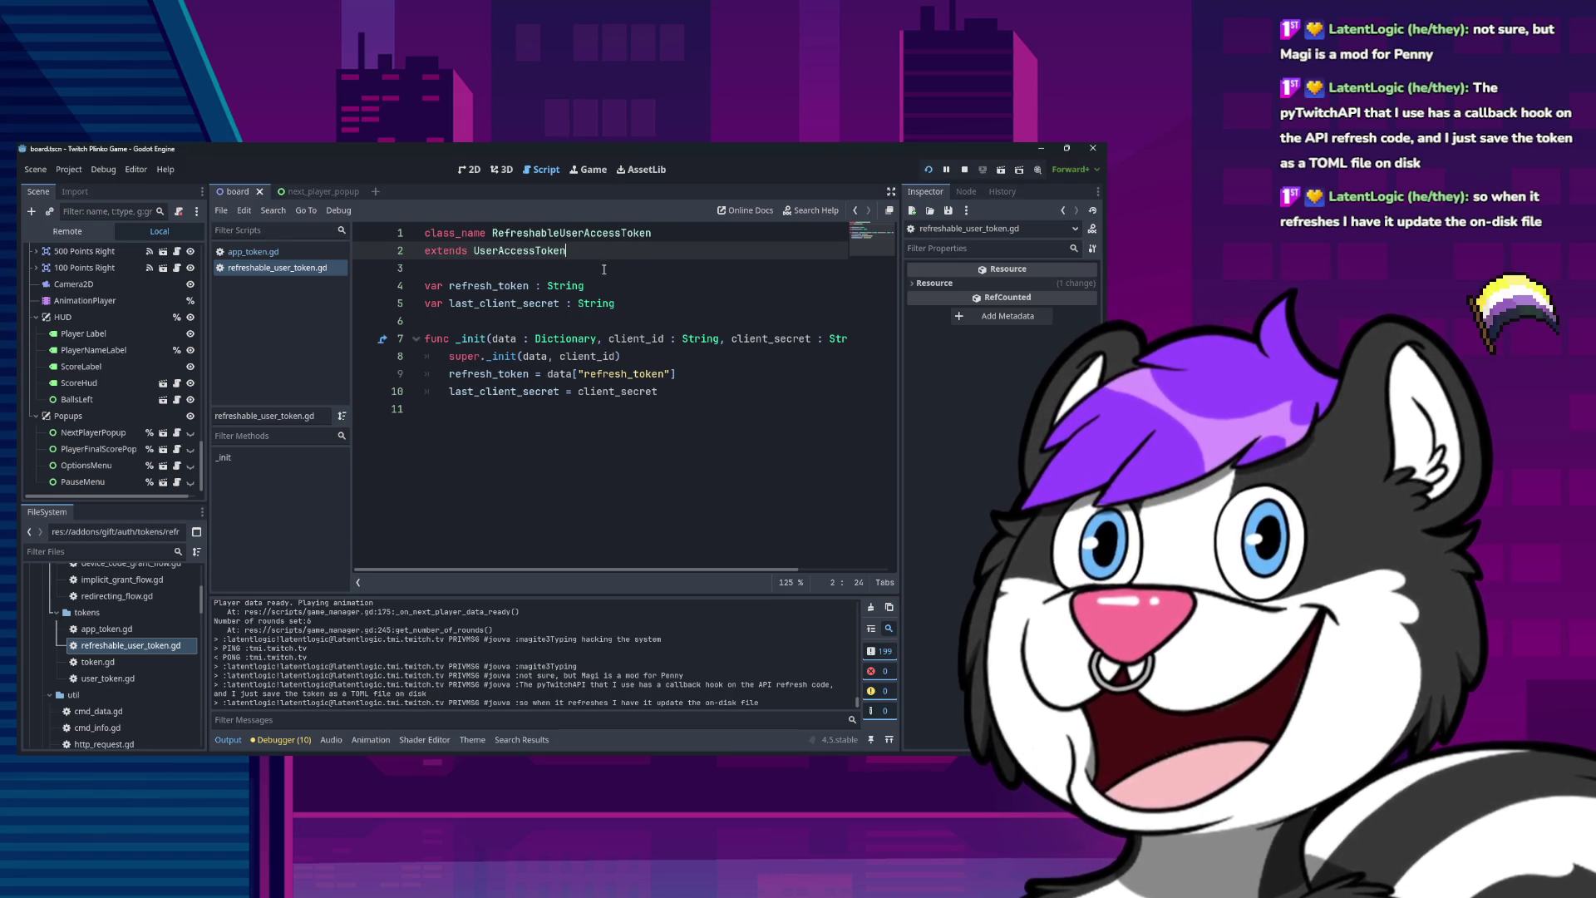
click(667, 235)
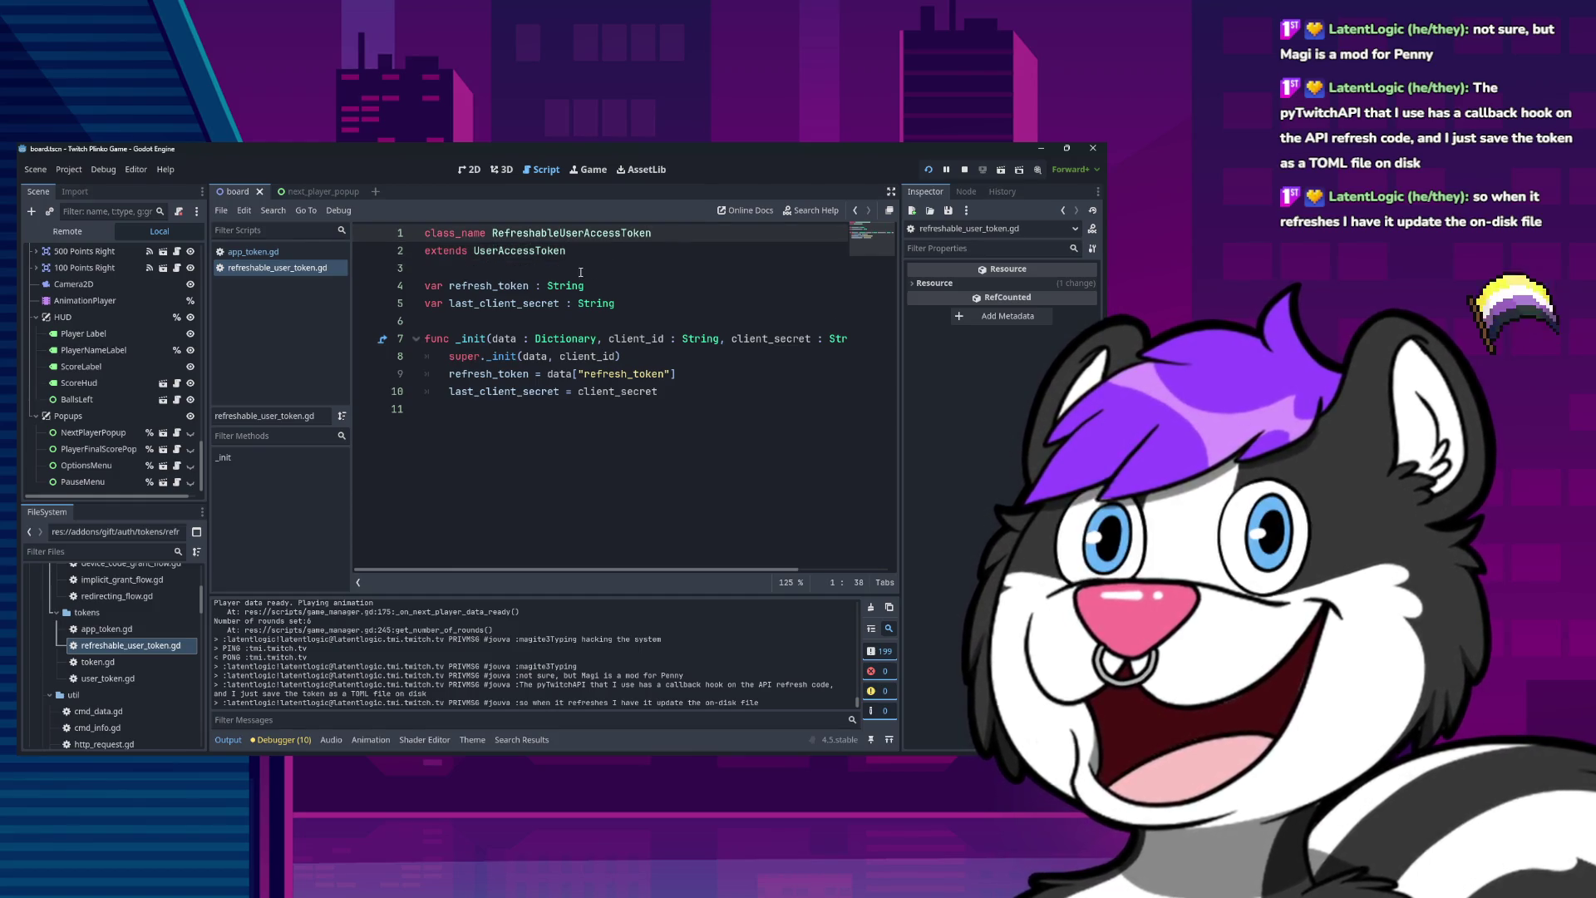
key(Down)
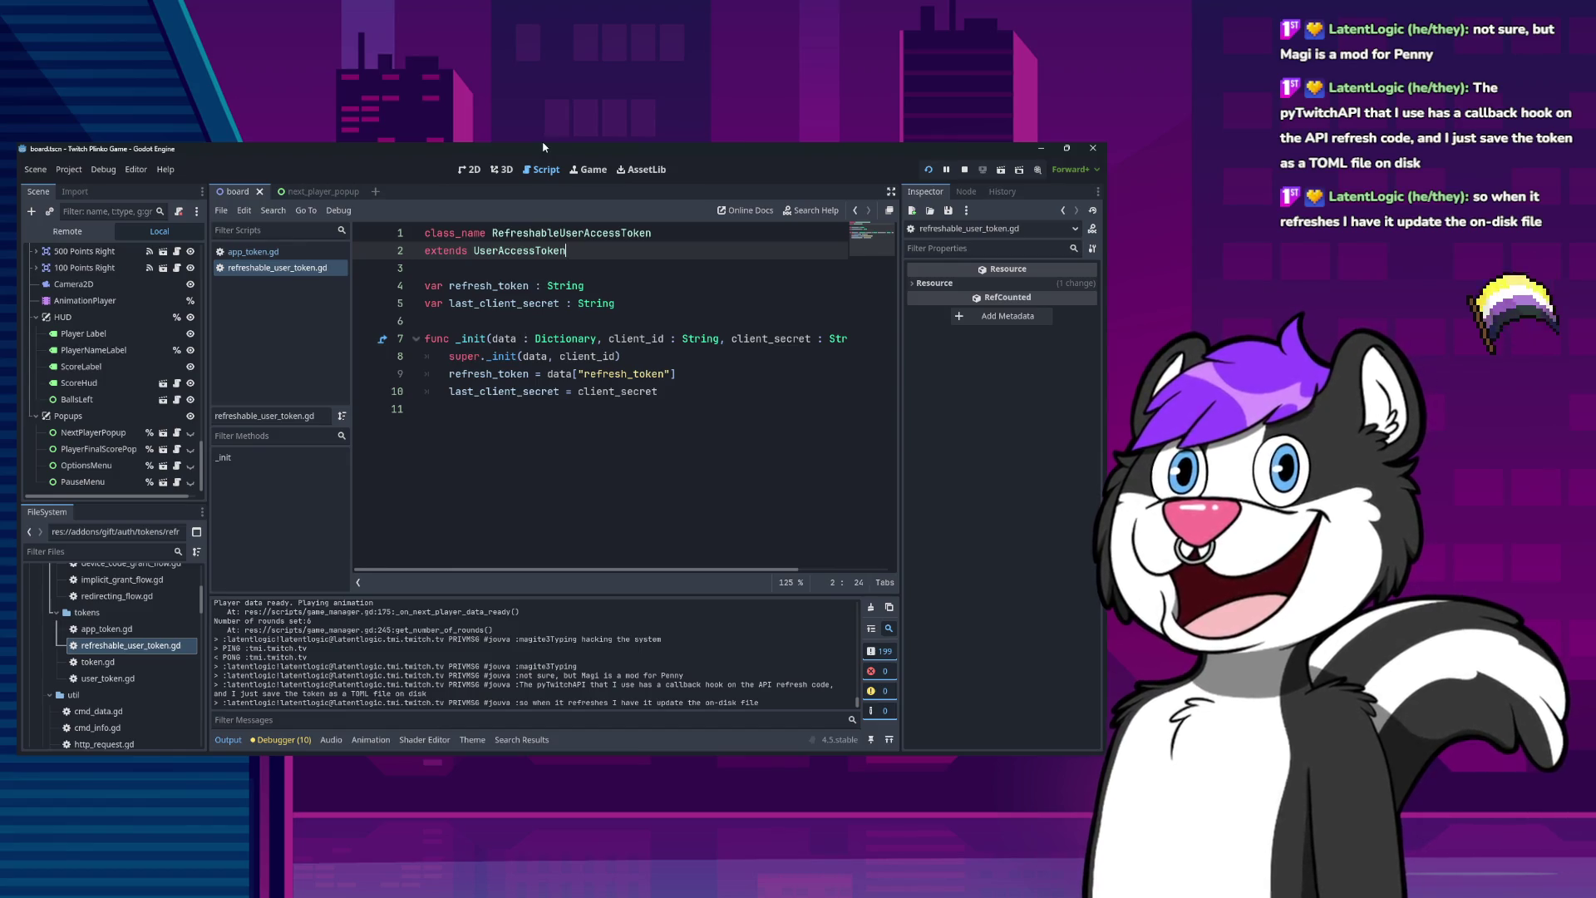
double_click(520, 232)
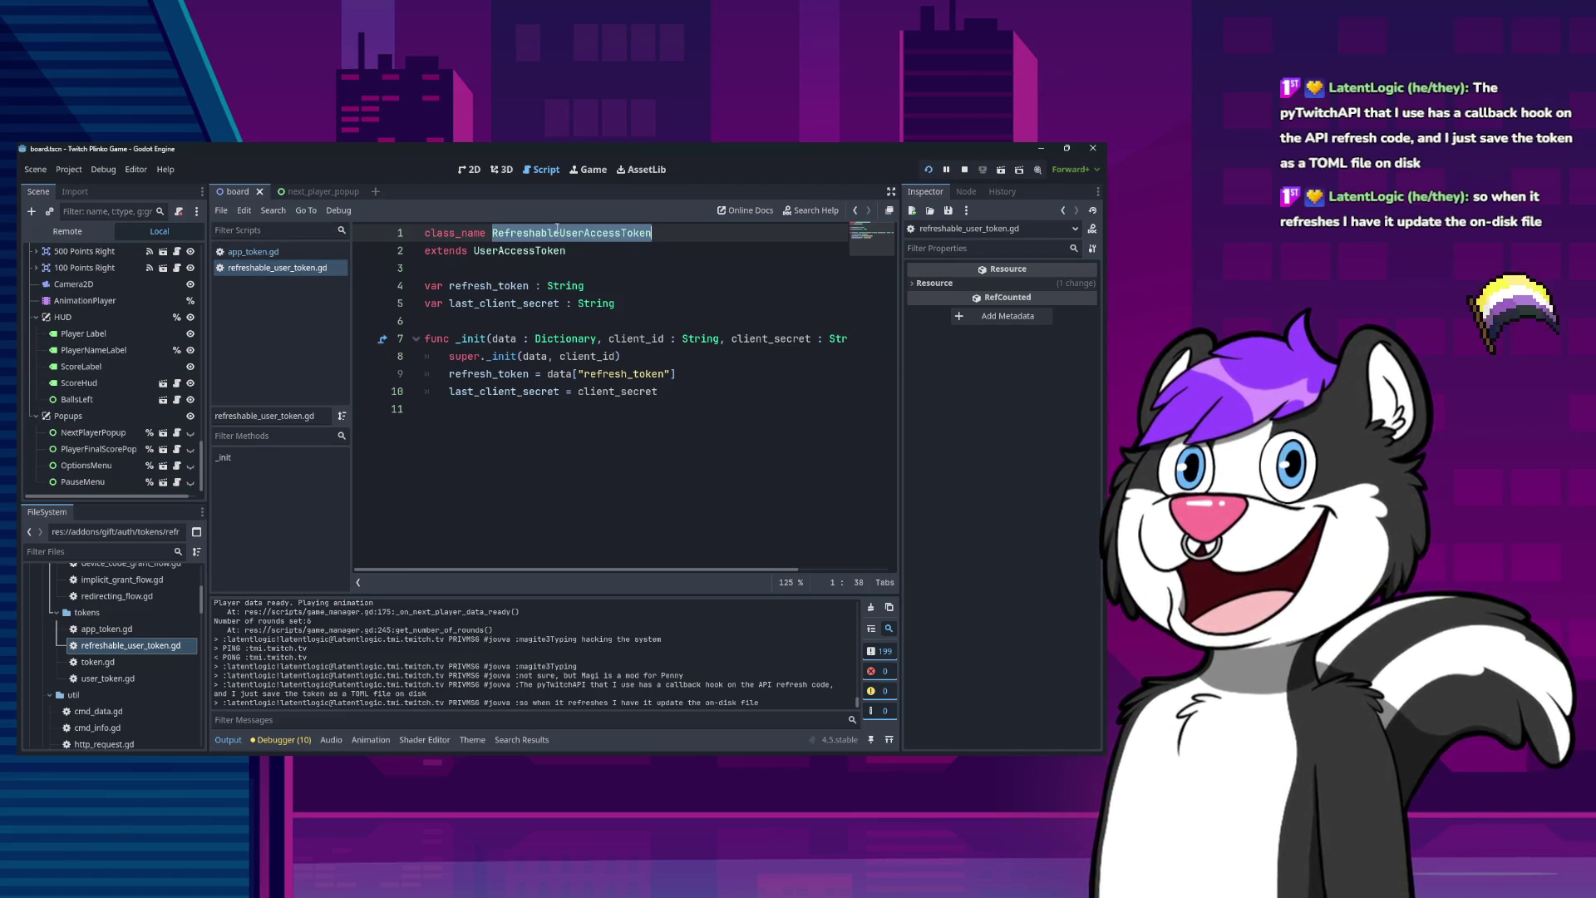
double_click(509, 251)
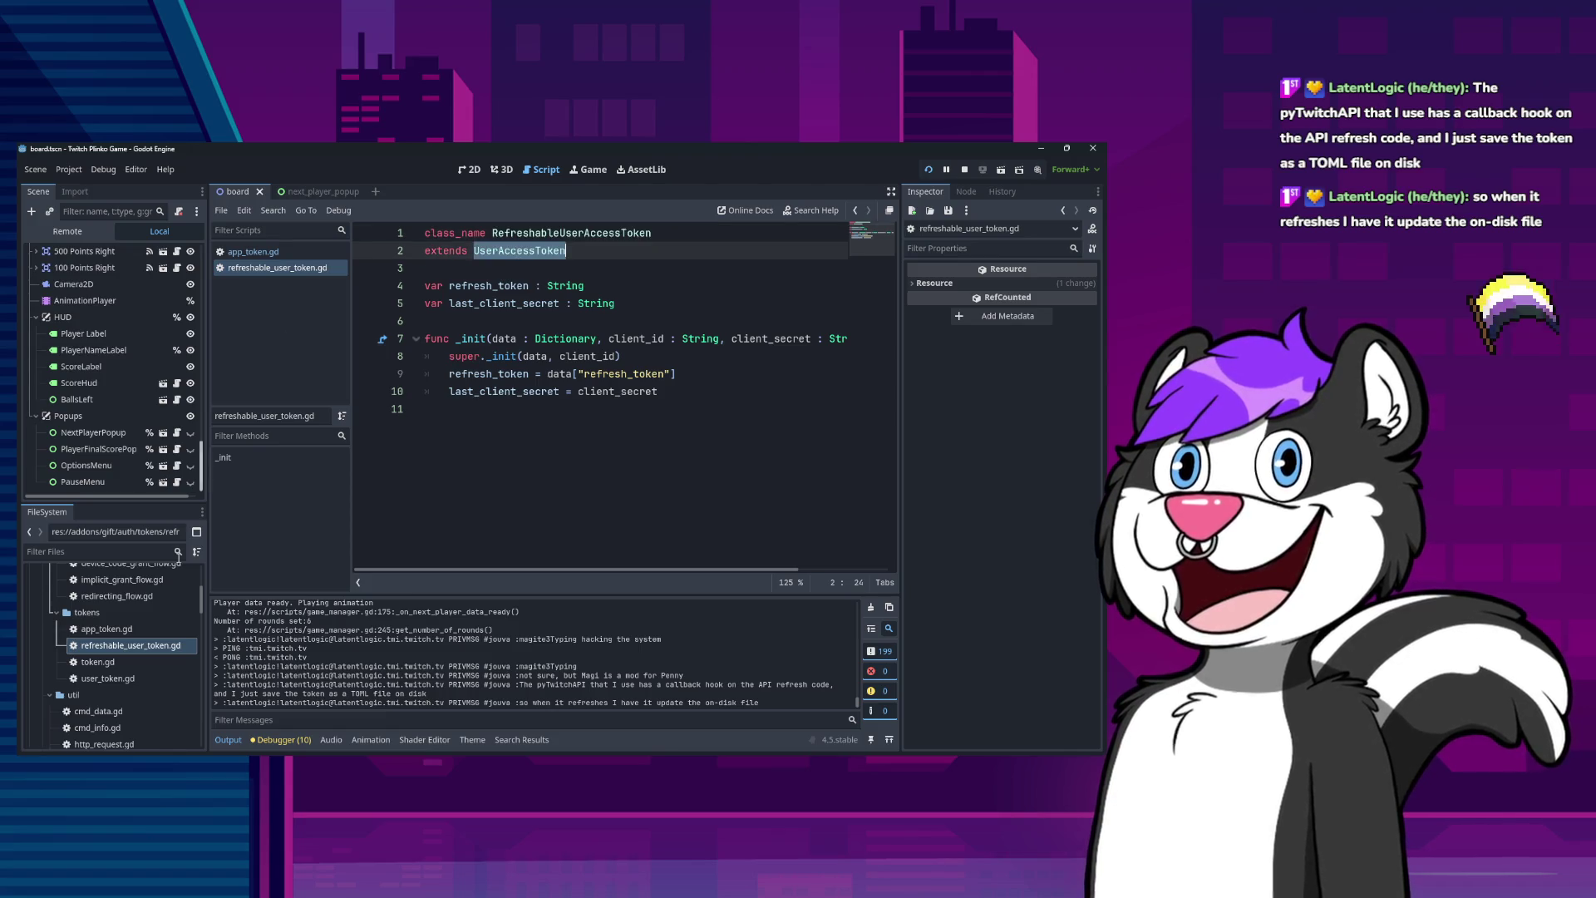
double_click(106, 678)
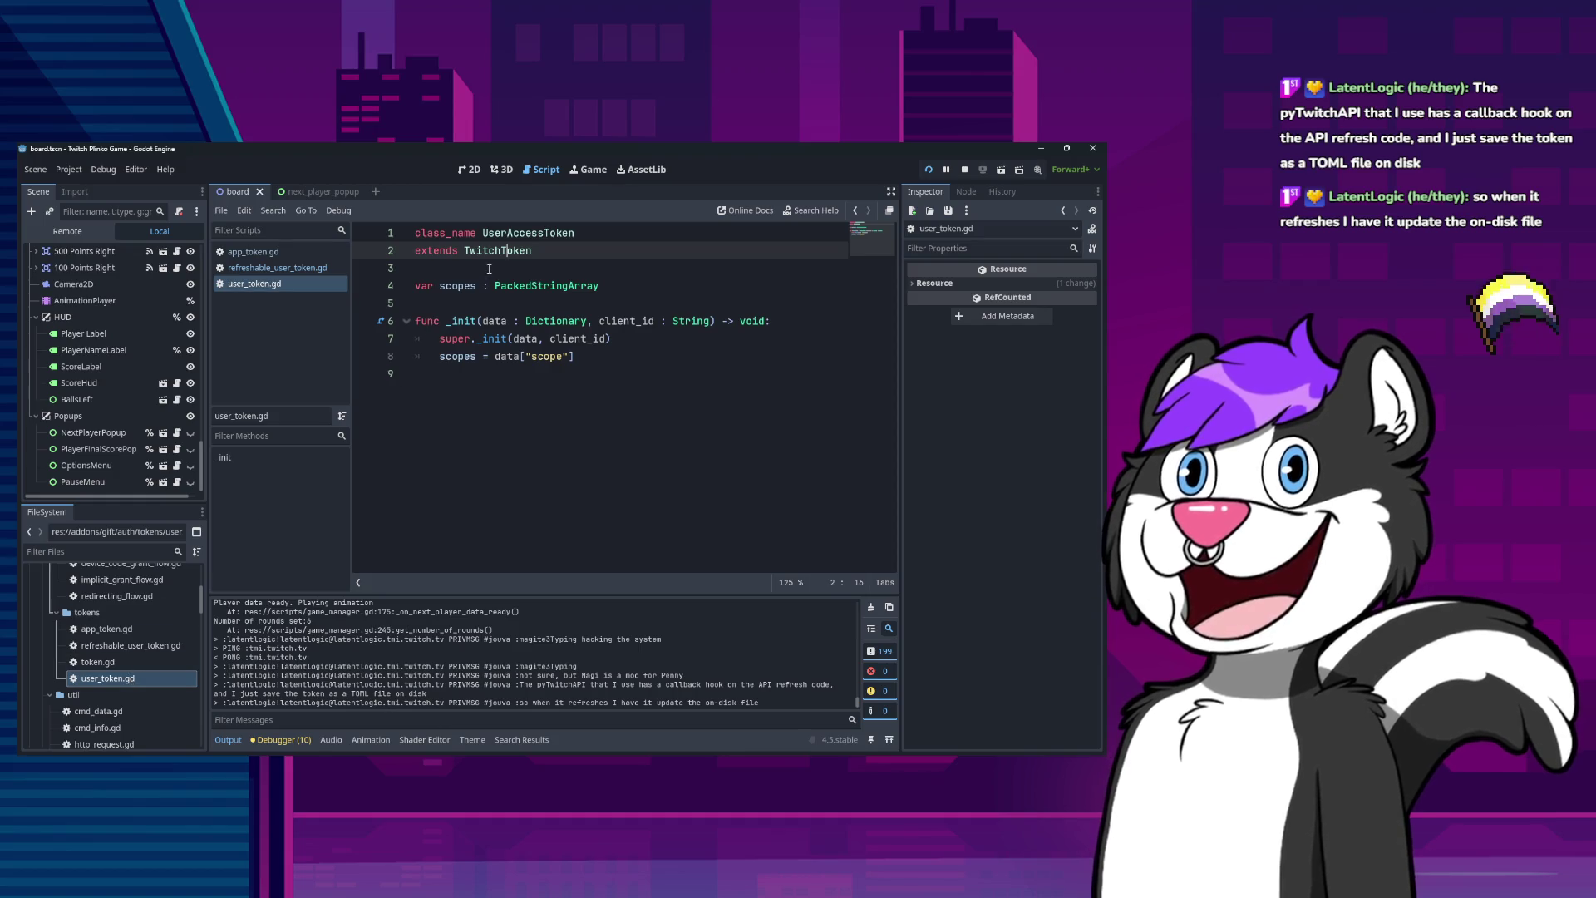
Open the base token.gd and highlight the TwitchToken class and its last_client_id uses.
double_click(530, 233)
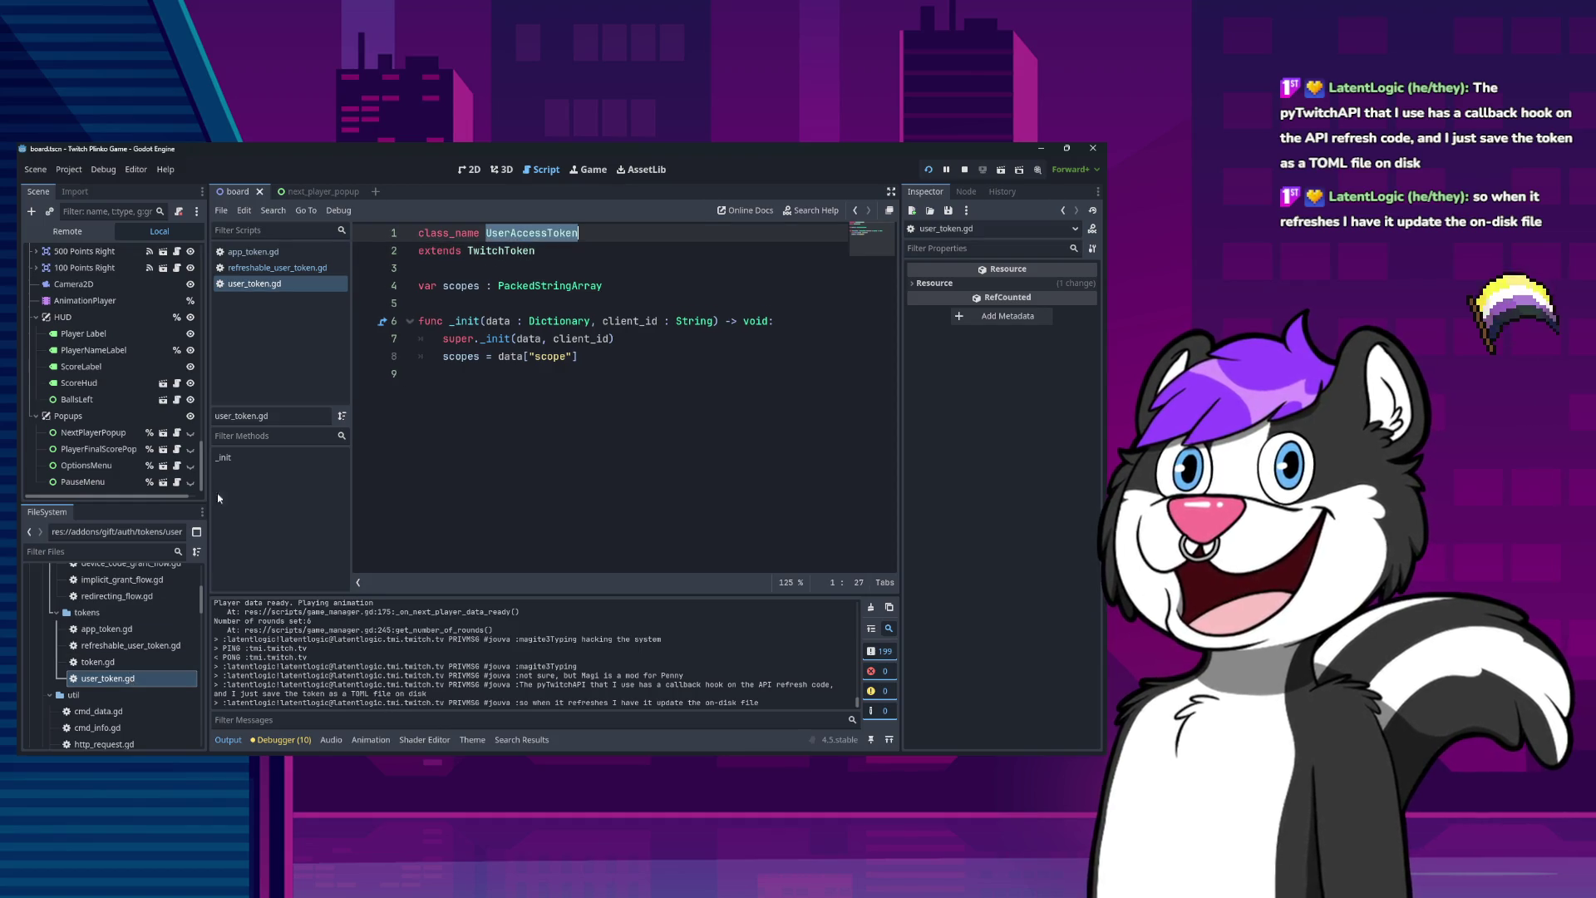
double_click(98, 663)
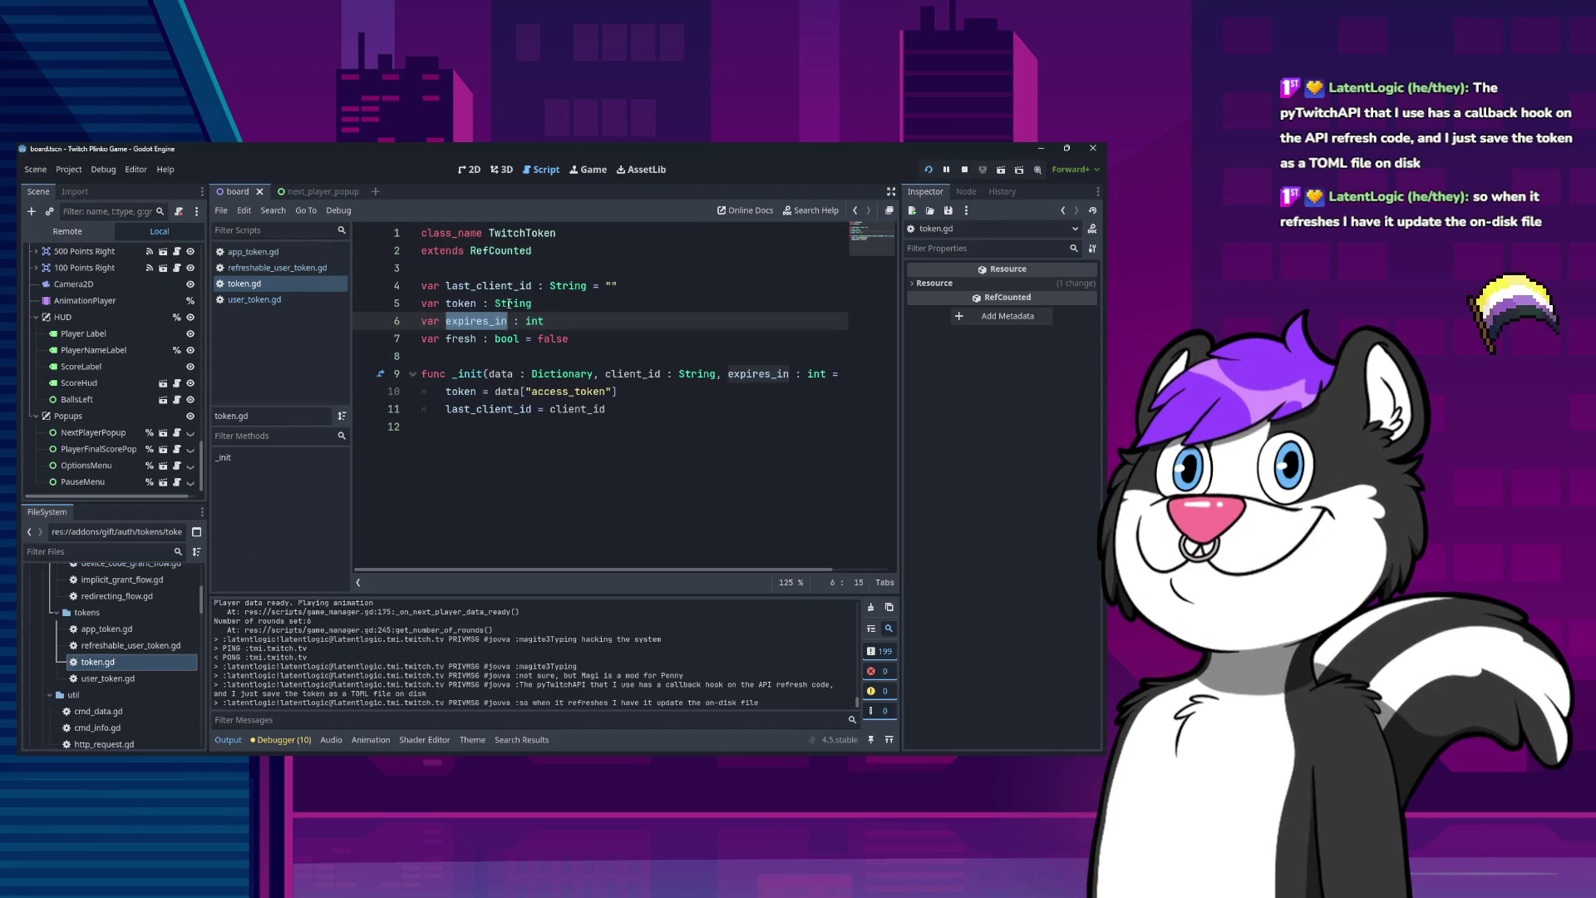
double_click(536, 234)
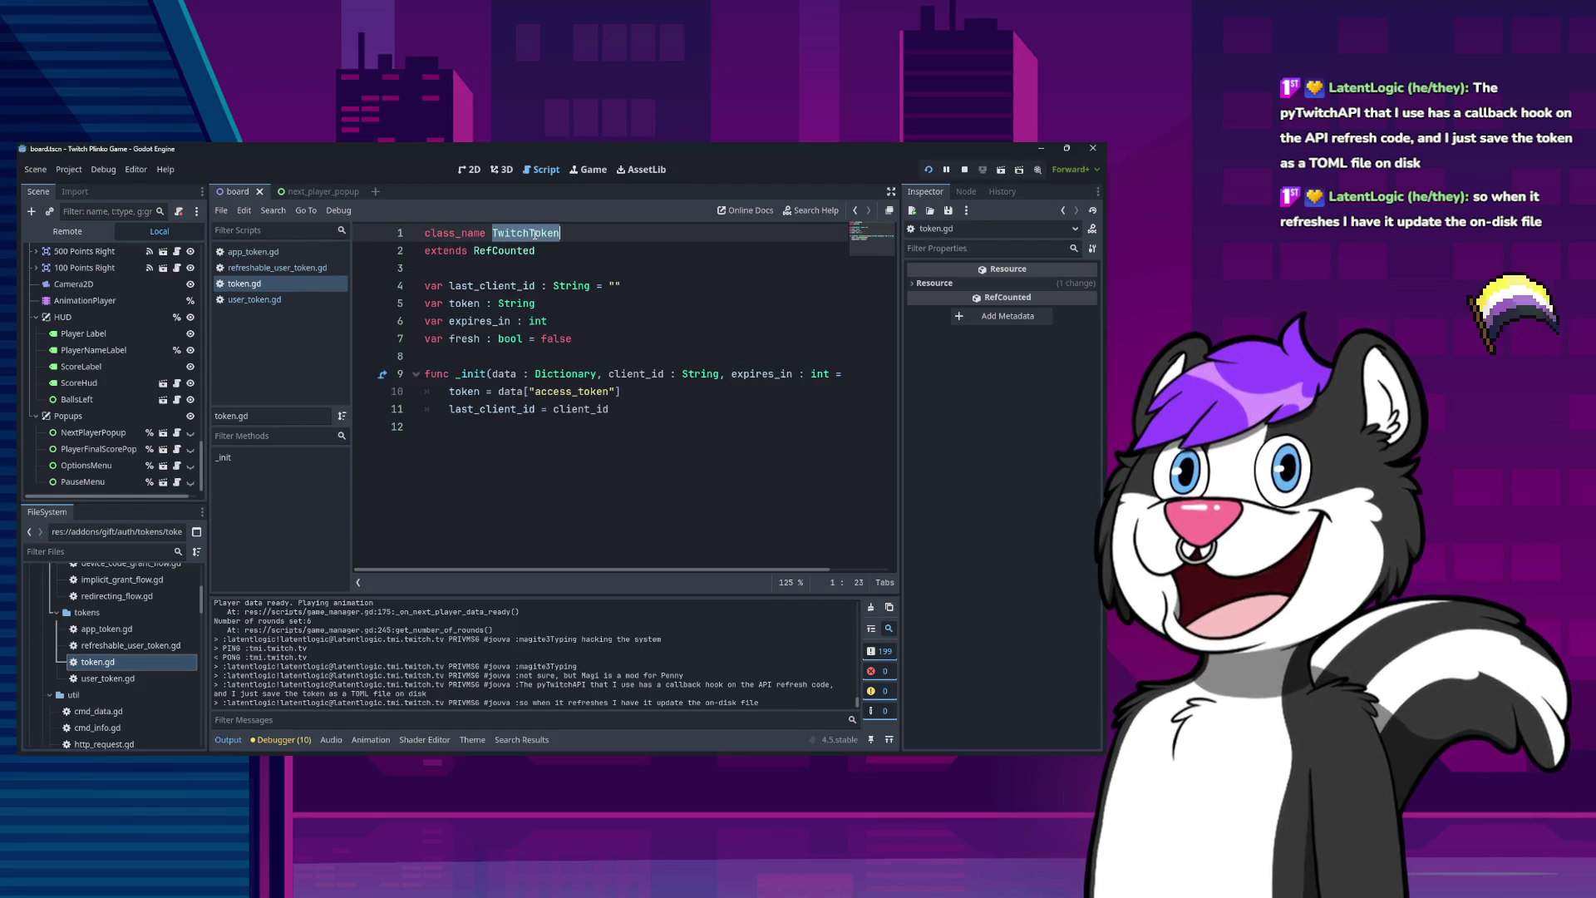
double_click(492, 286)
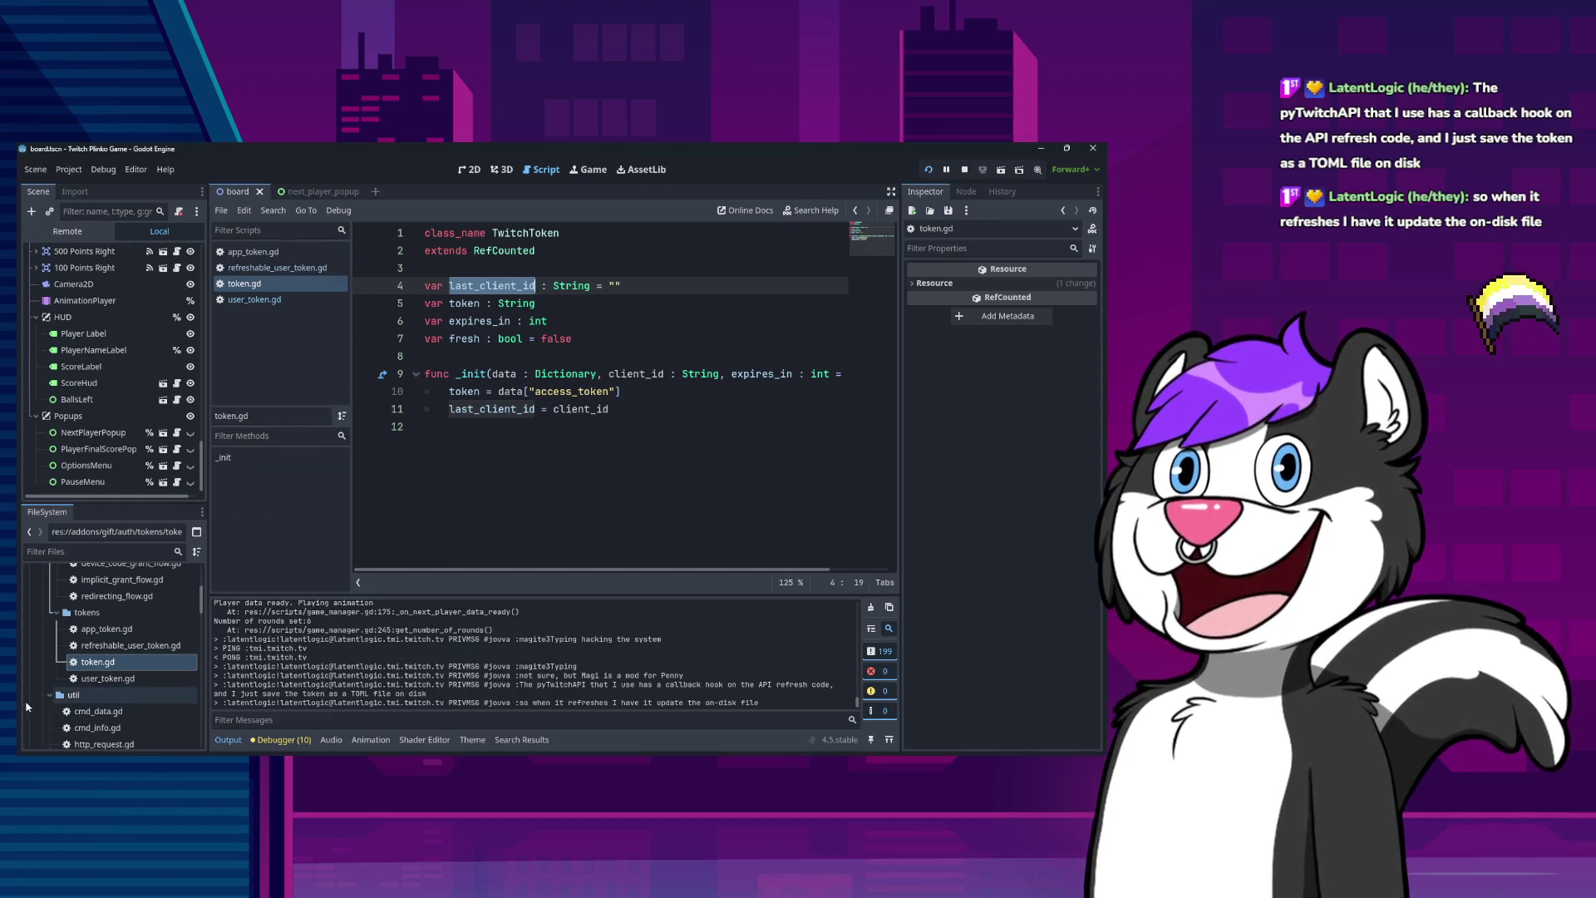
Compare token.gd with user_token.gd, refreshable_user_token.gd and app_token.gd, then select the fresh variable.
click(83, 678)
click(91, 661)
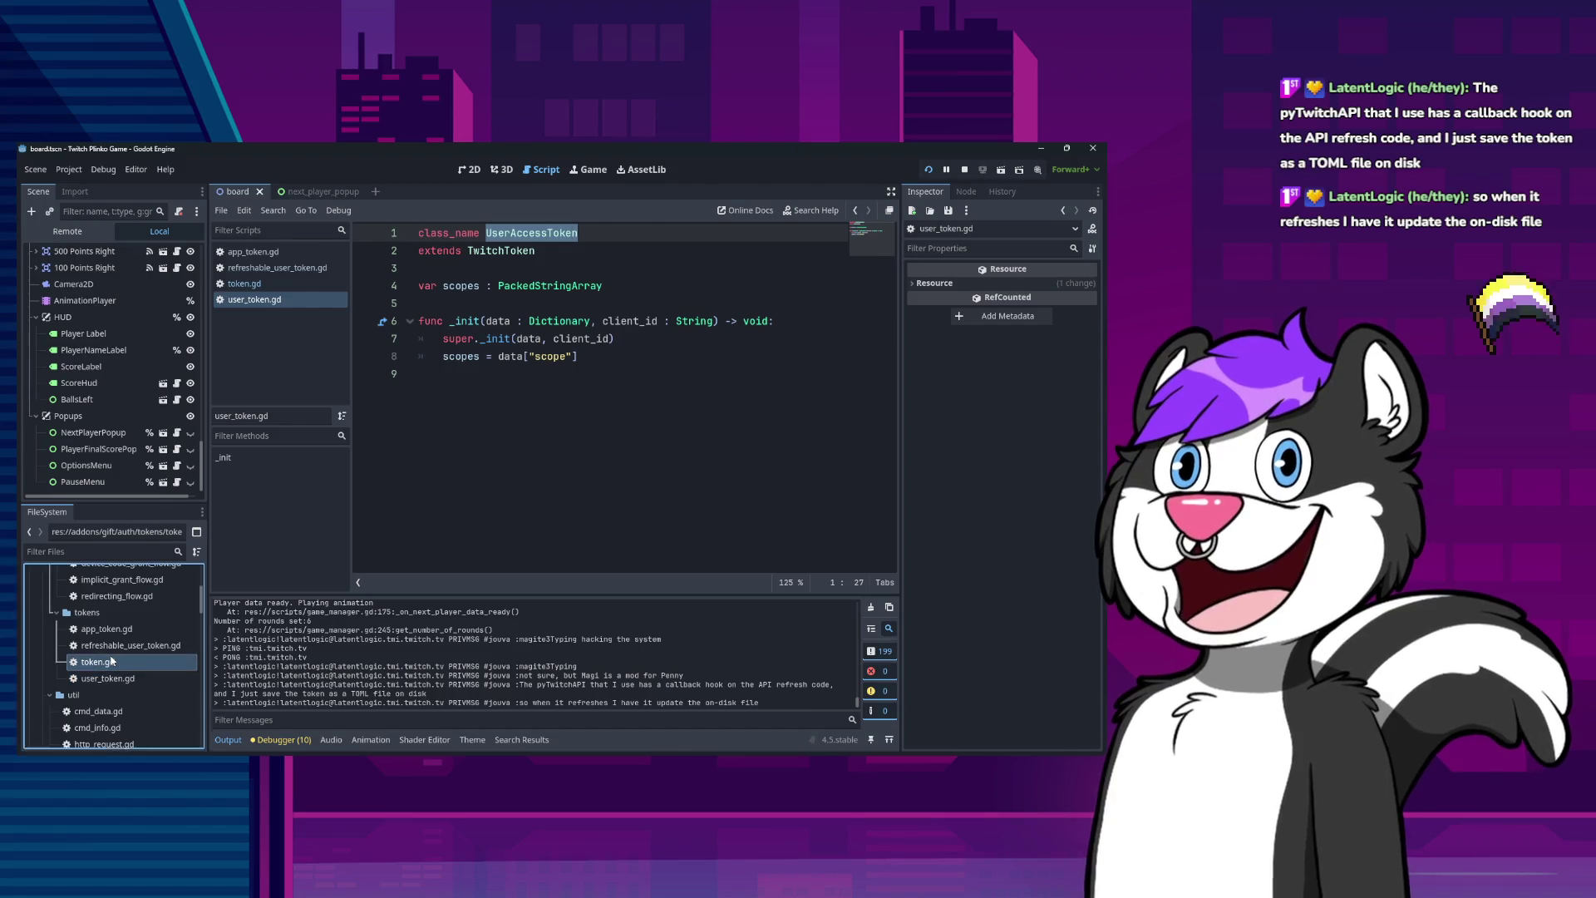
click(116, 644)
click(114, 631)
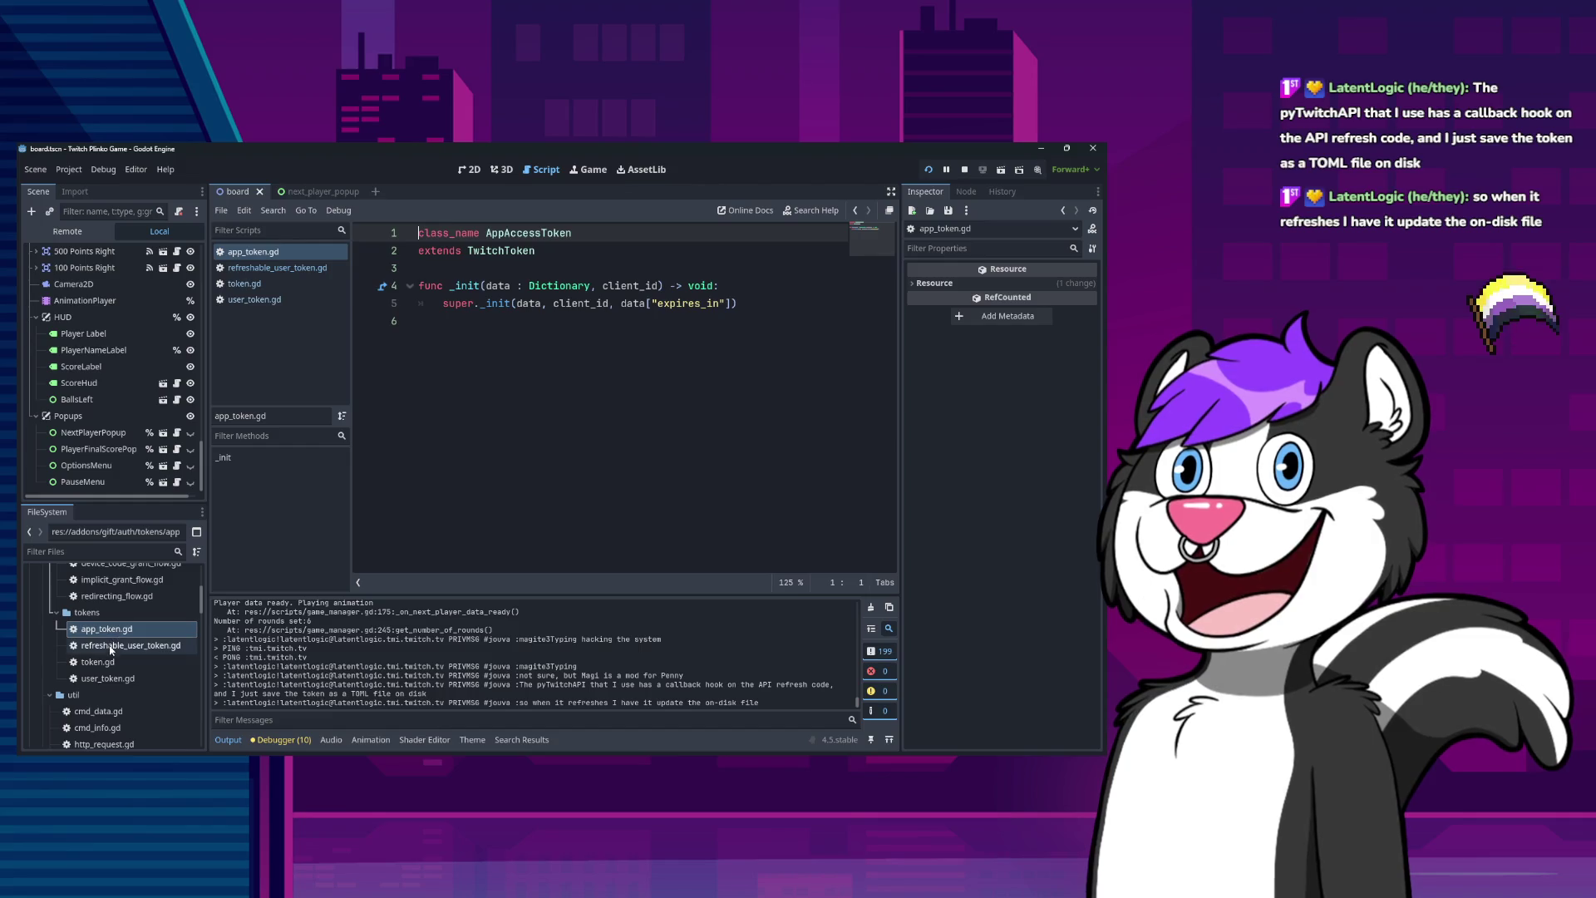
click(109, 663)
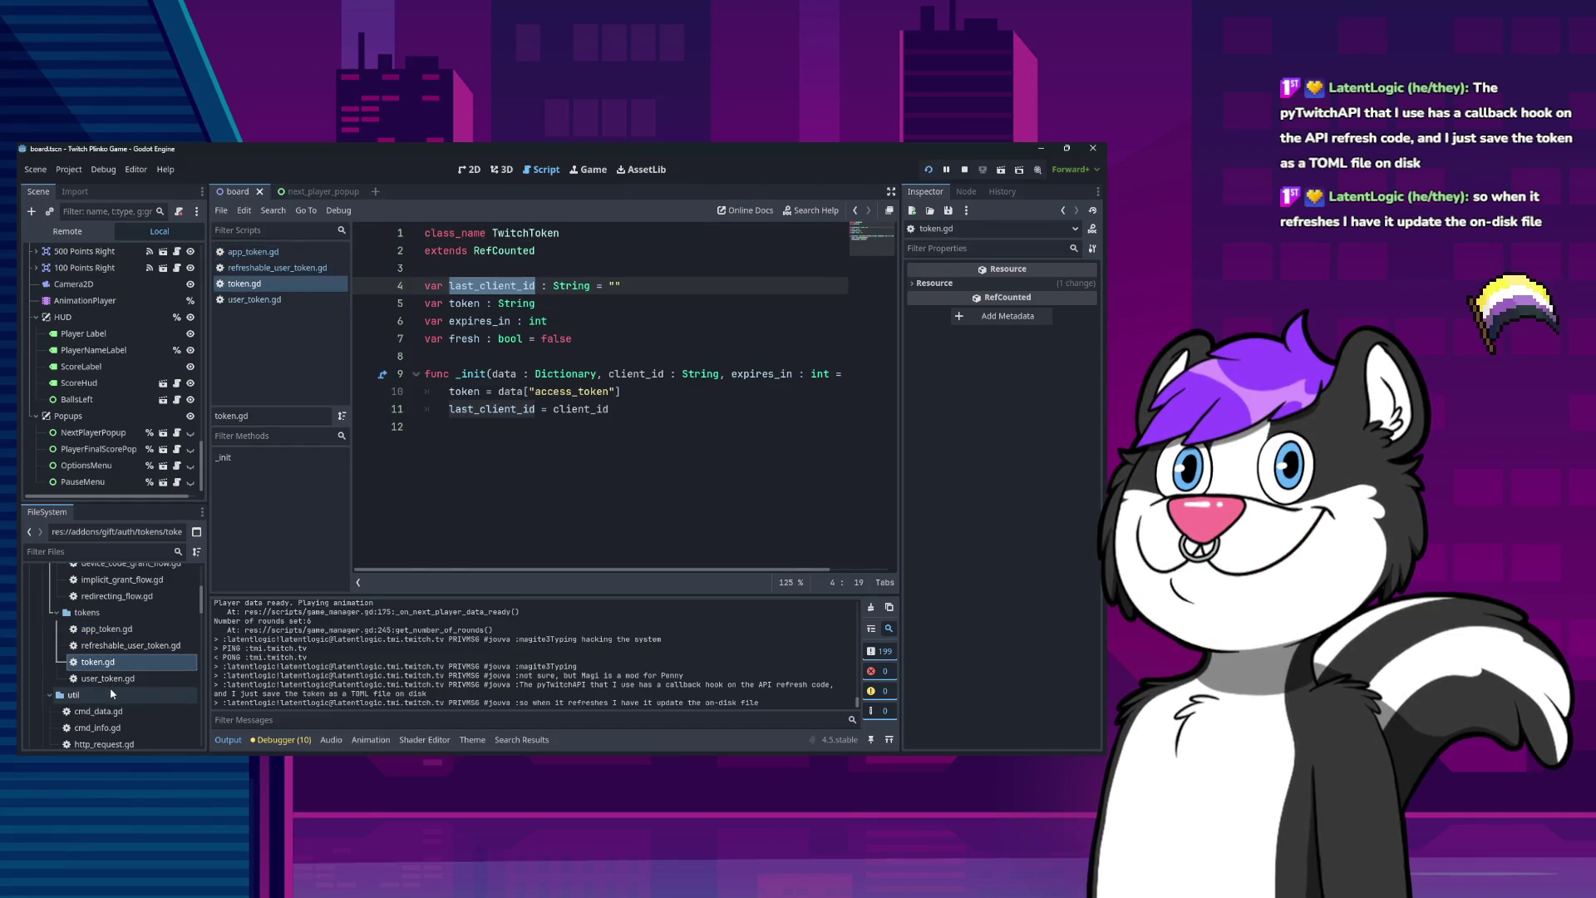
click(453, 357)
double_click(464, 339)
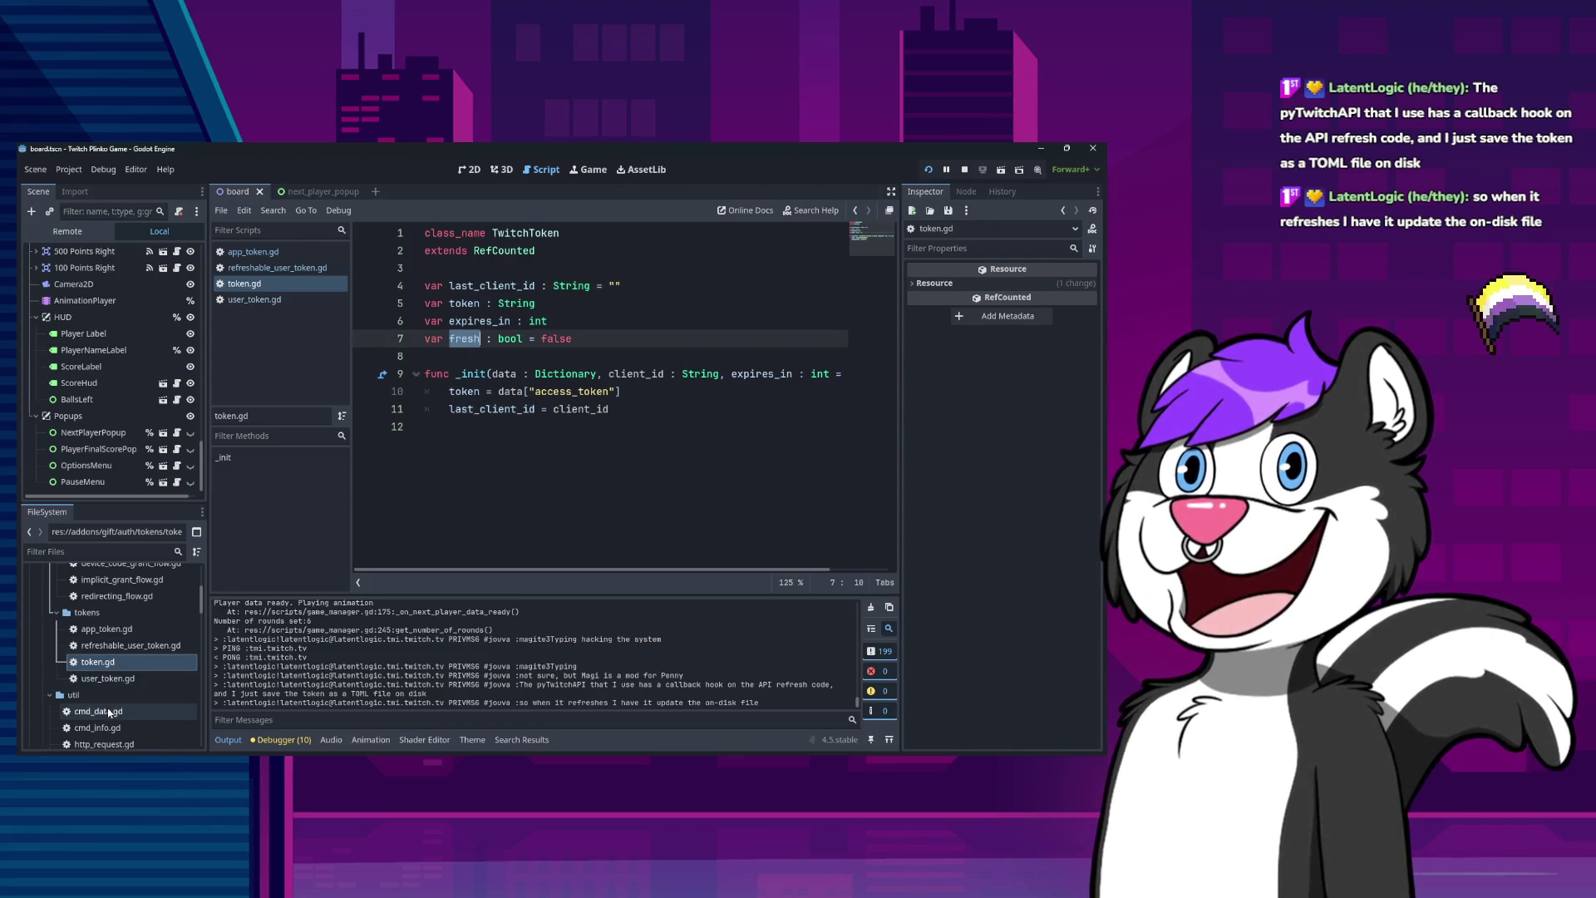
Go back to user_token.gd and scroll through its _init.
click(108, 679)
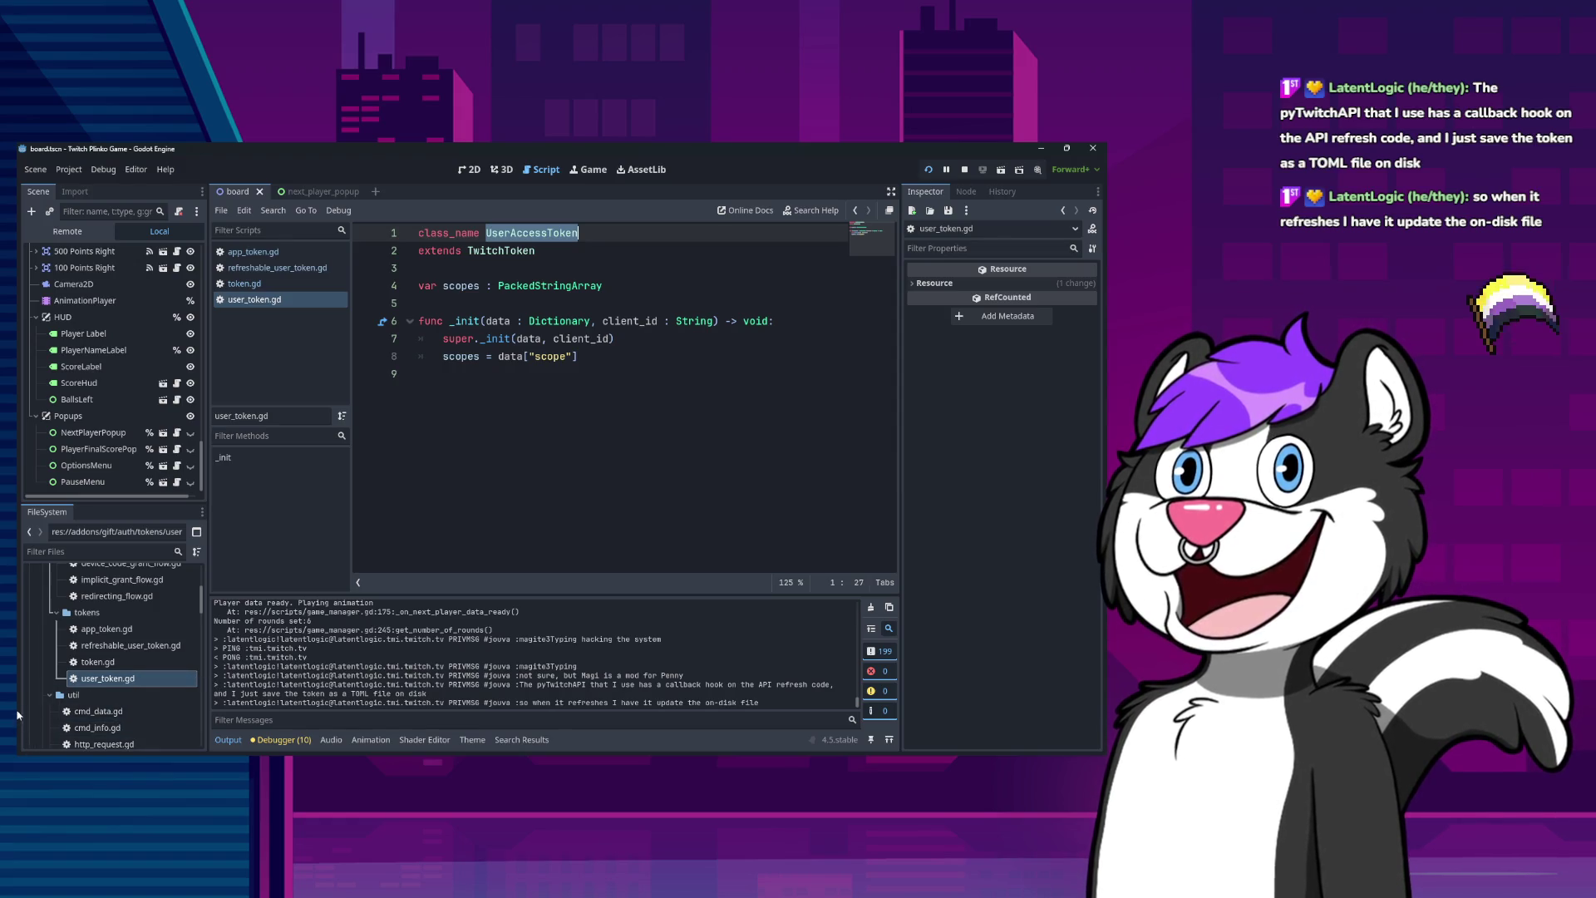
scroll(108, 677, down, 2)
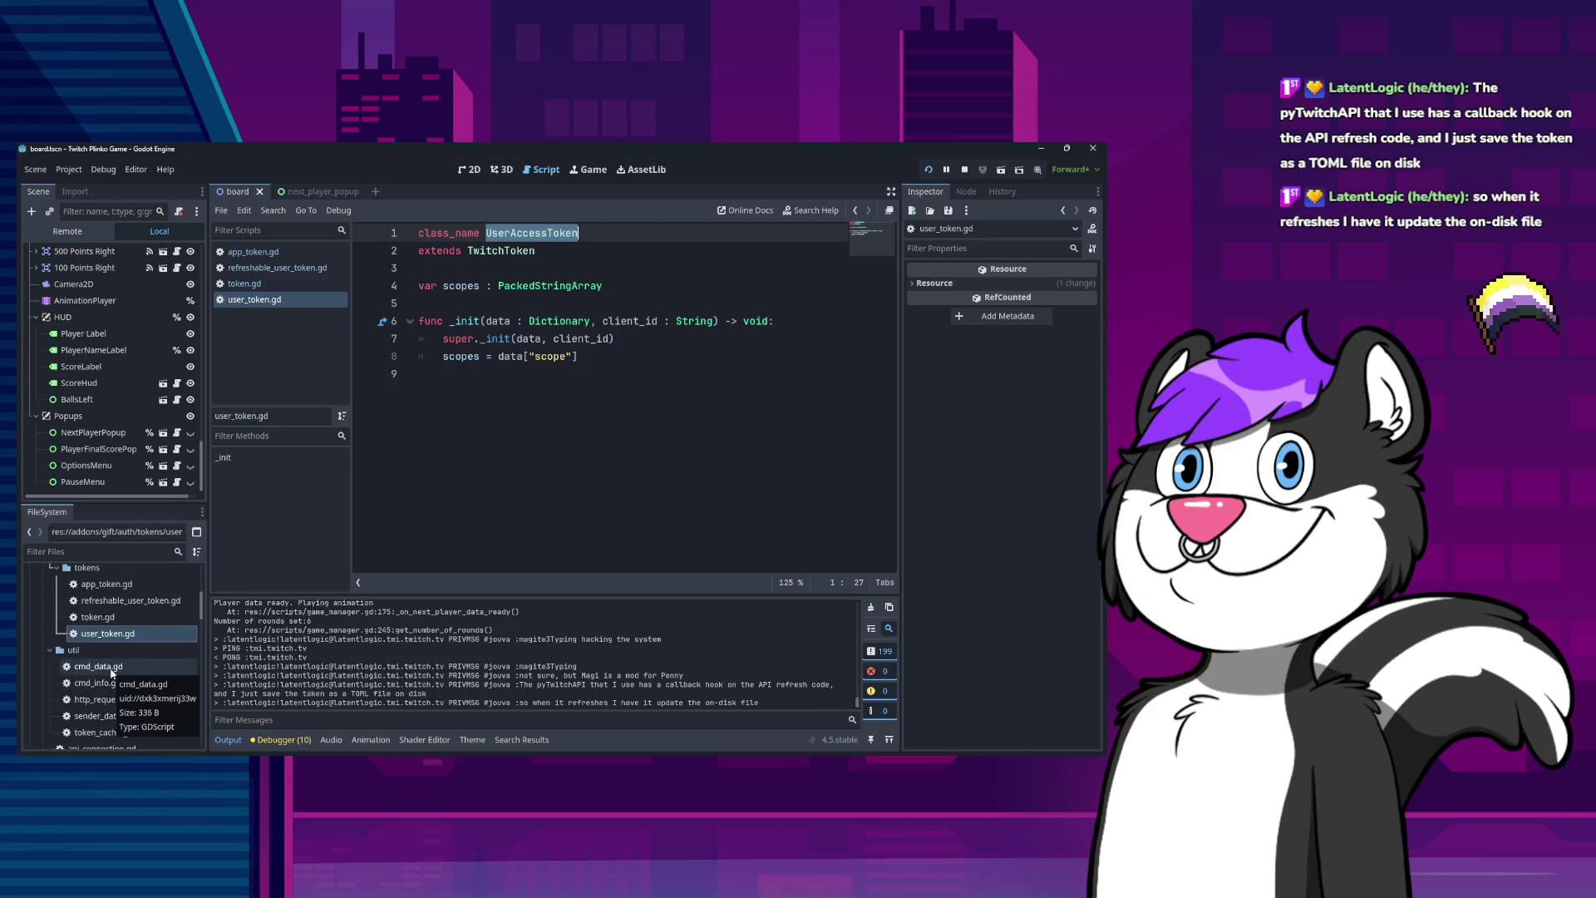
scroll(101, 652, up, 3)
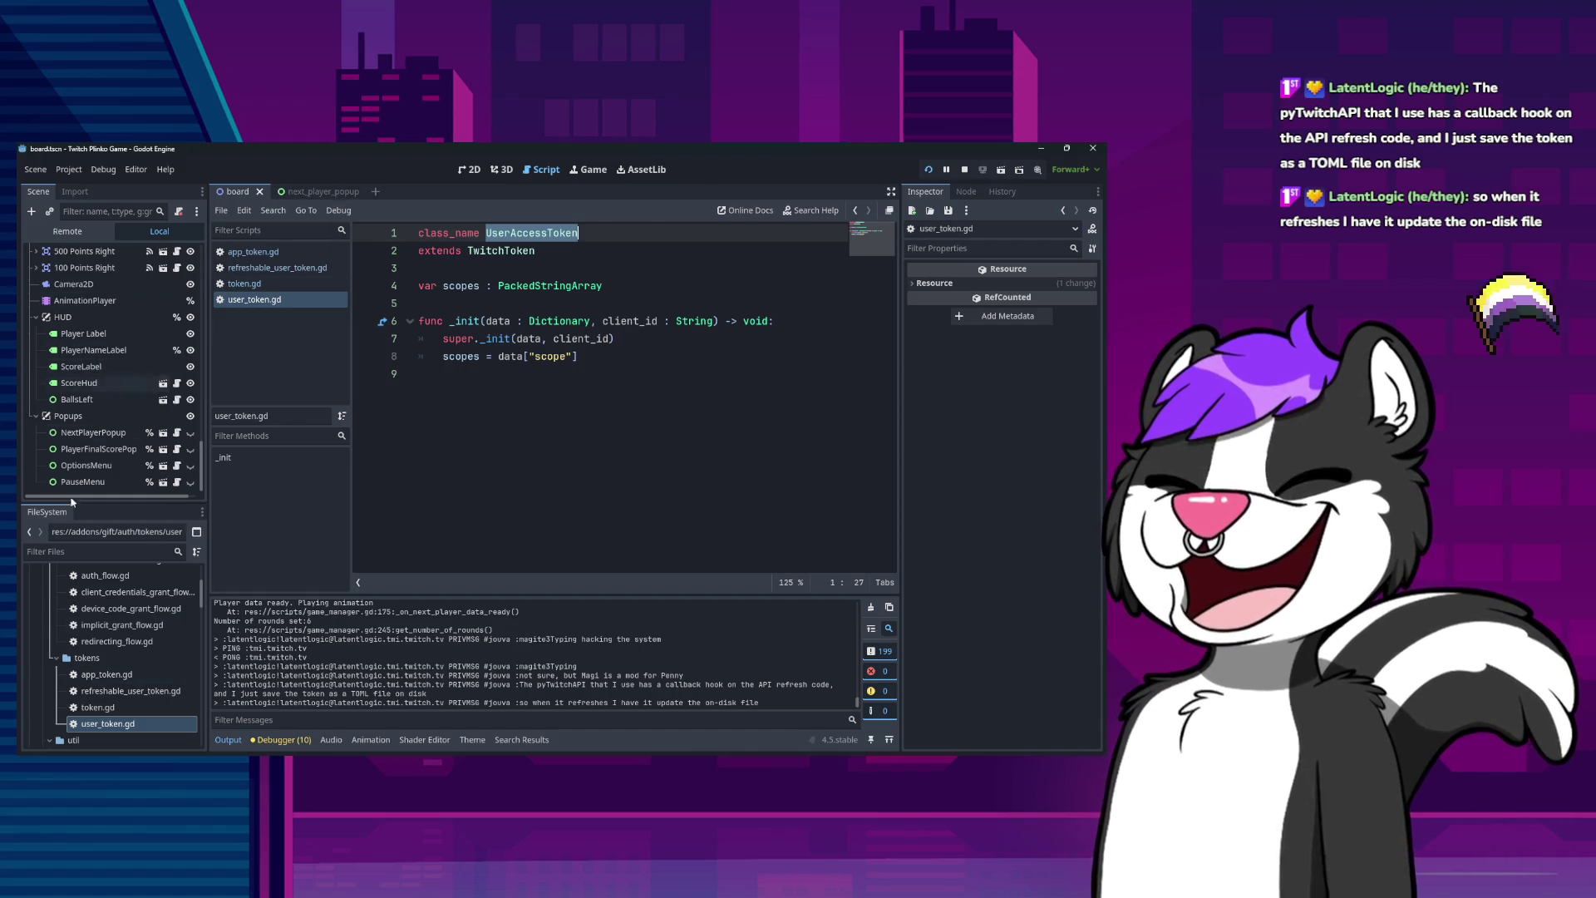
scroll(108, 631, up, 2)
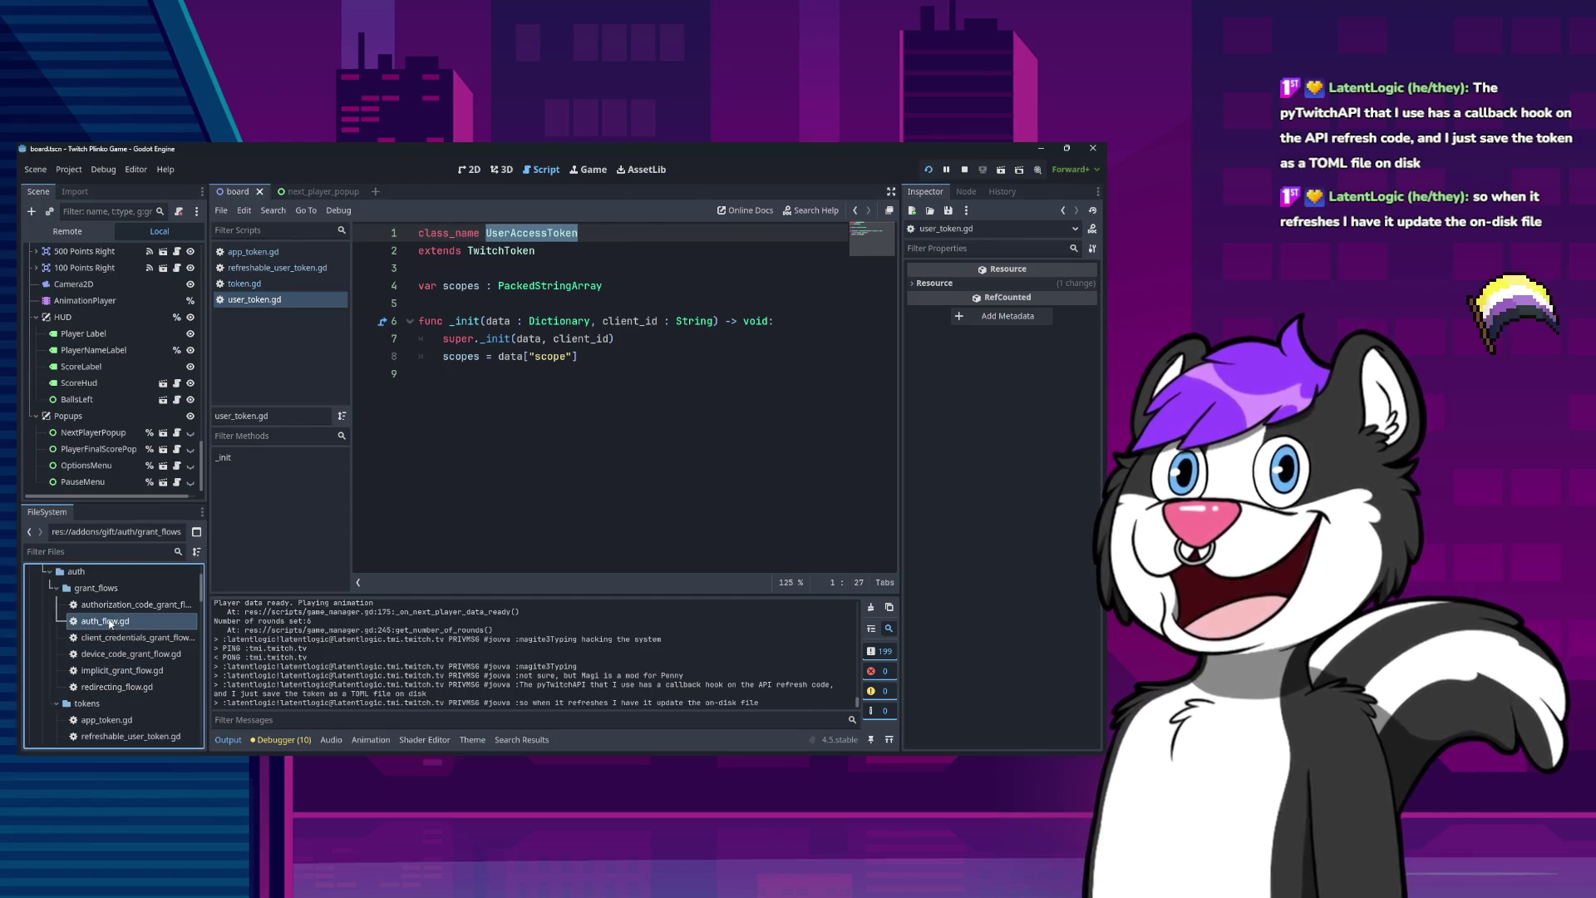
Open auth_flow.gd, twitch_token_resource.gd and twitch_handler.gd to read them.
double_click(105, 621)
scroll(126, 635, down, 5)
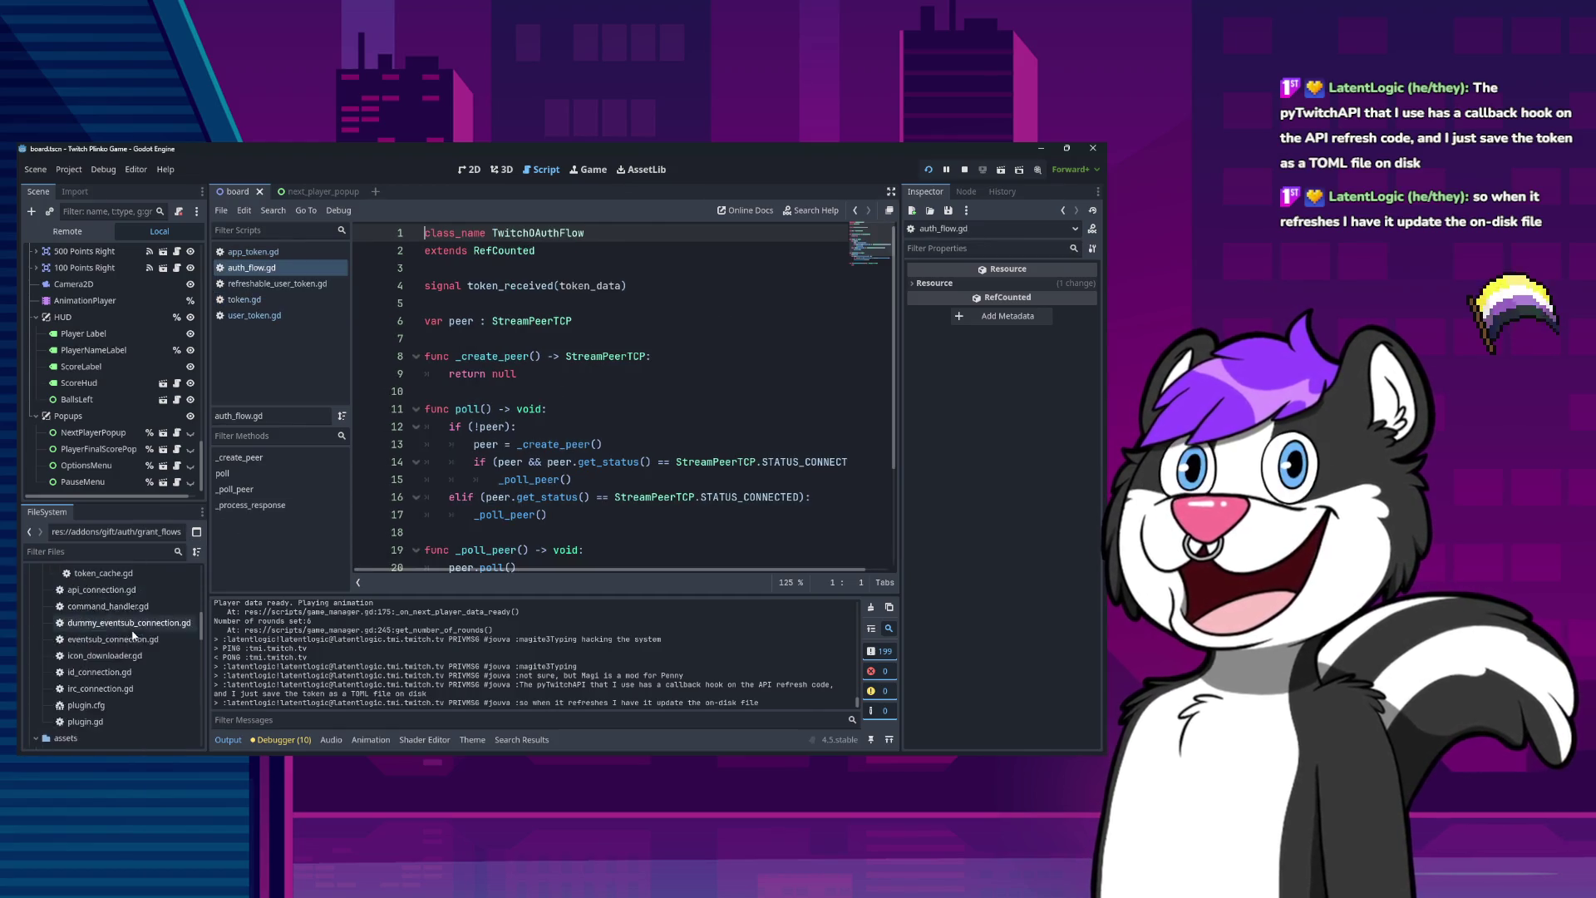
scroll(126, 656, down, 5)
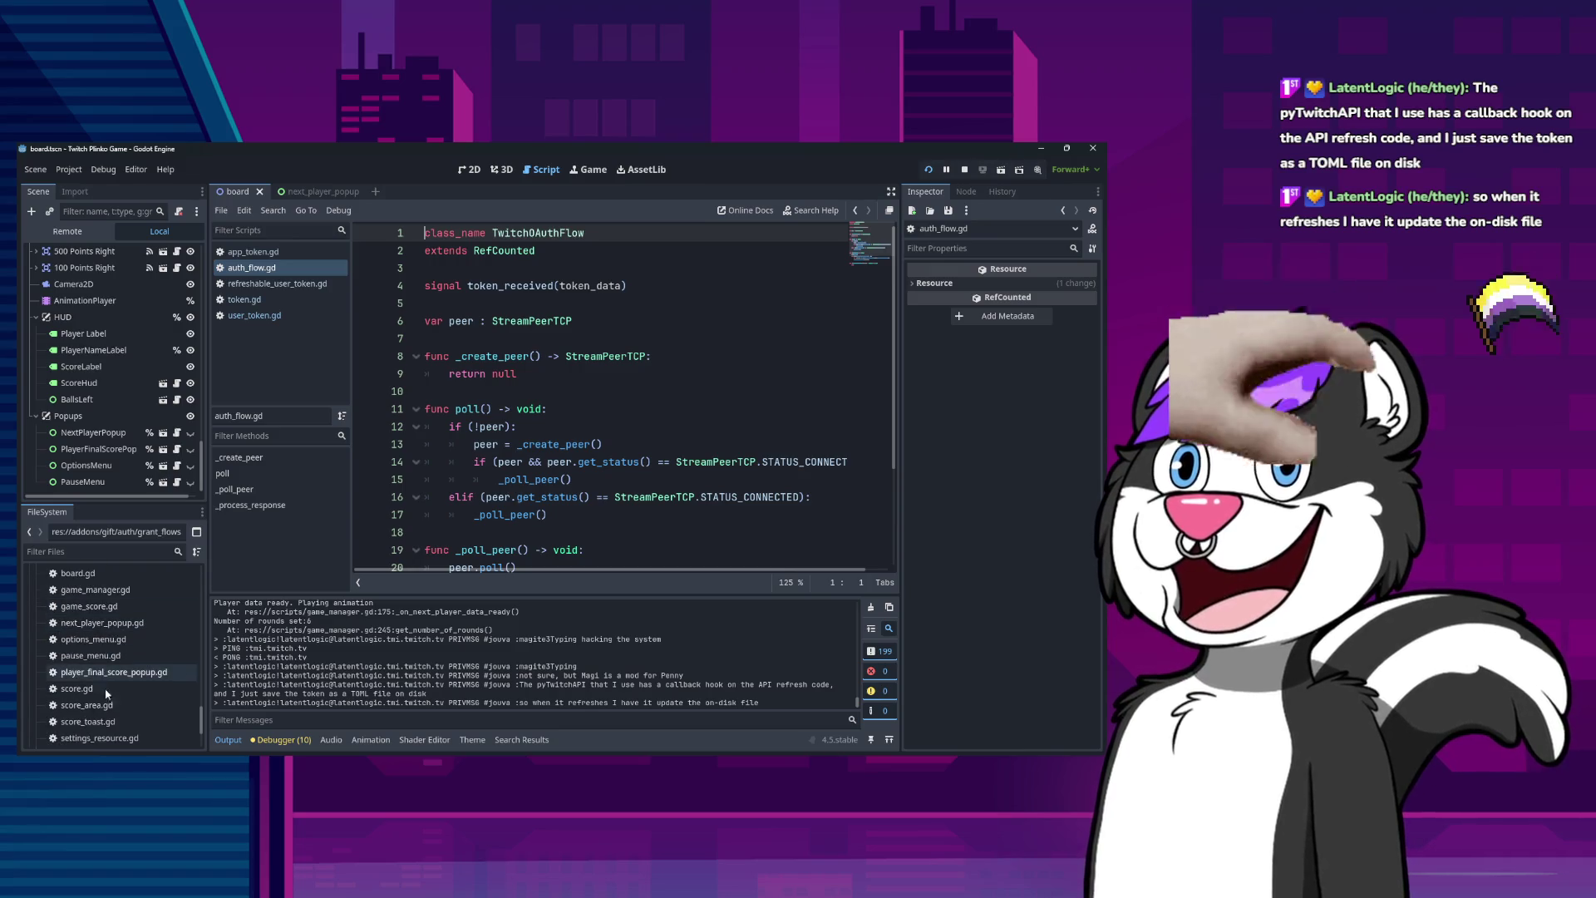
scroll(127, 705, down, 5)
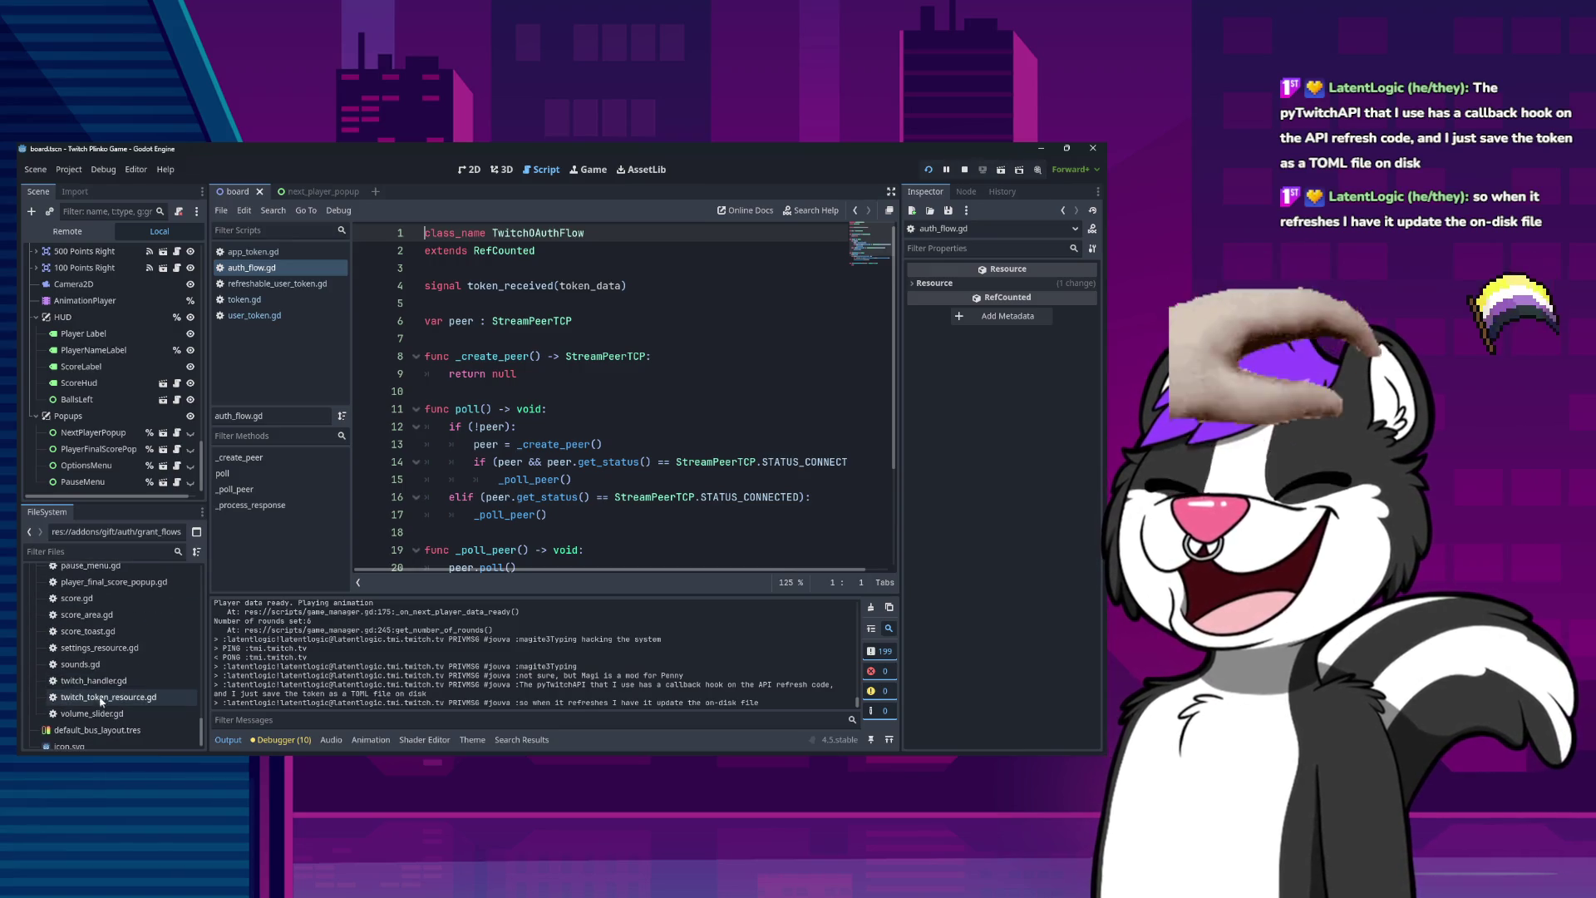
click(116, 682)
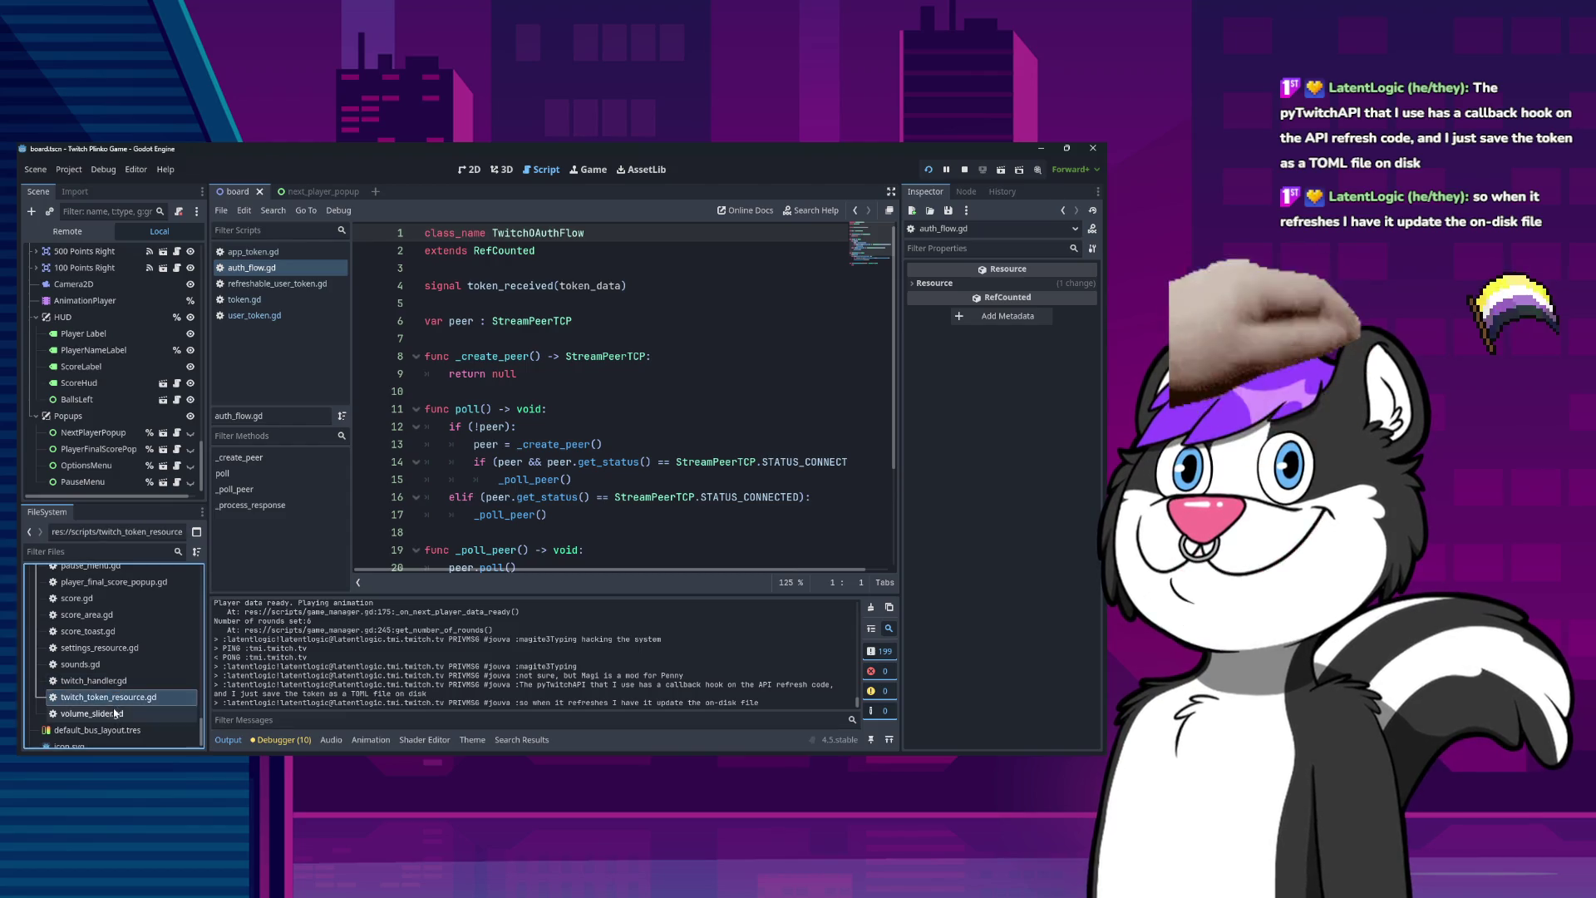
click(123, 698)
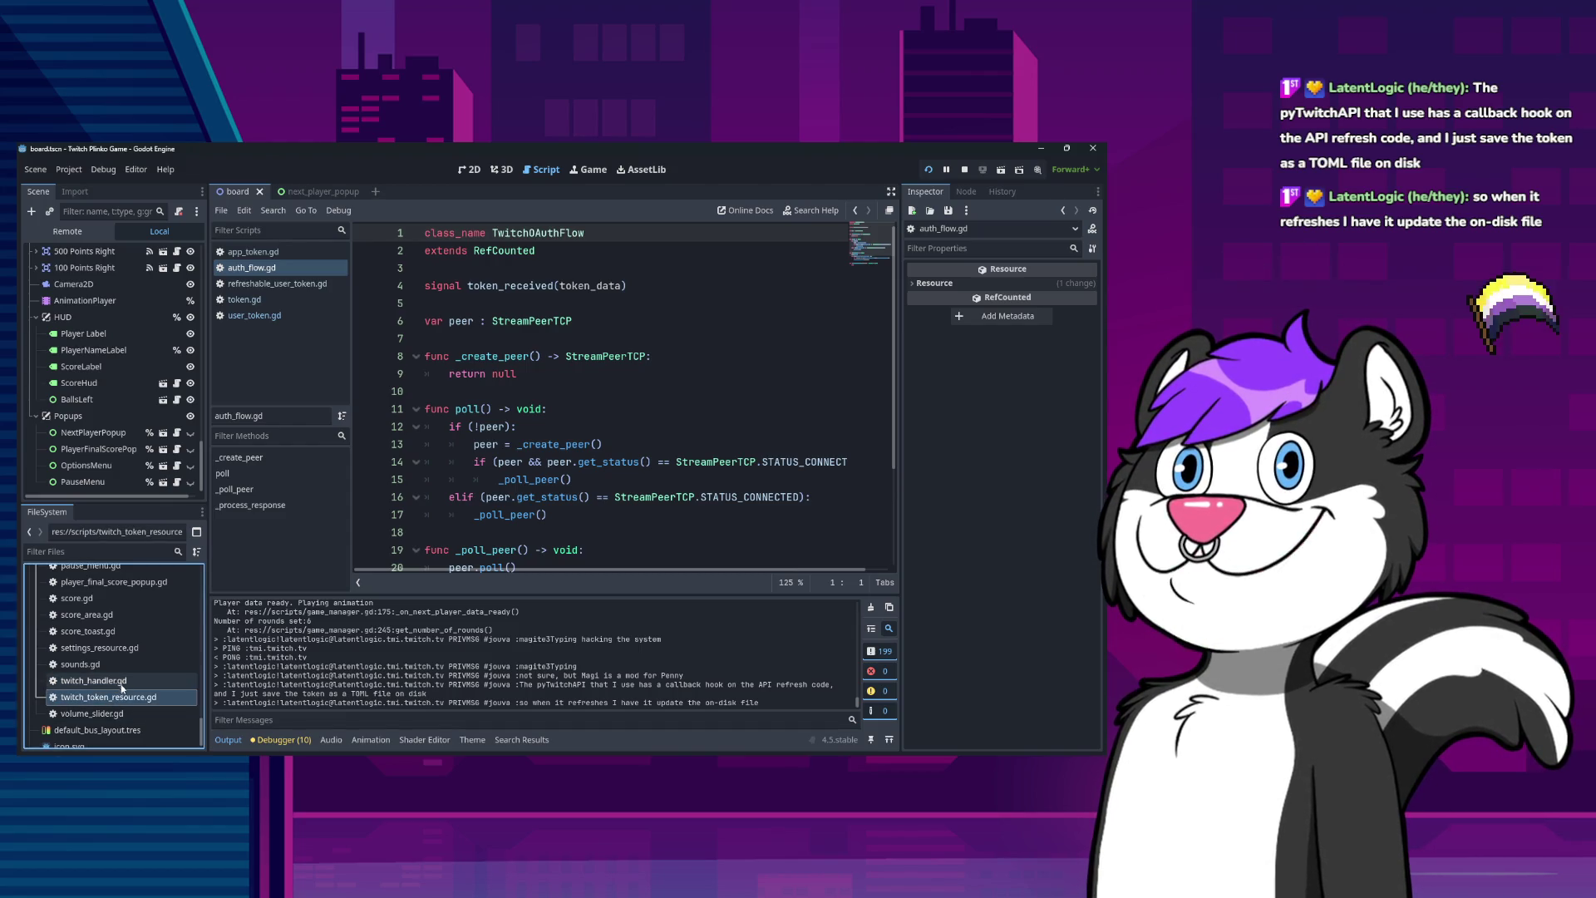
double_click(122, 702)
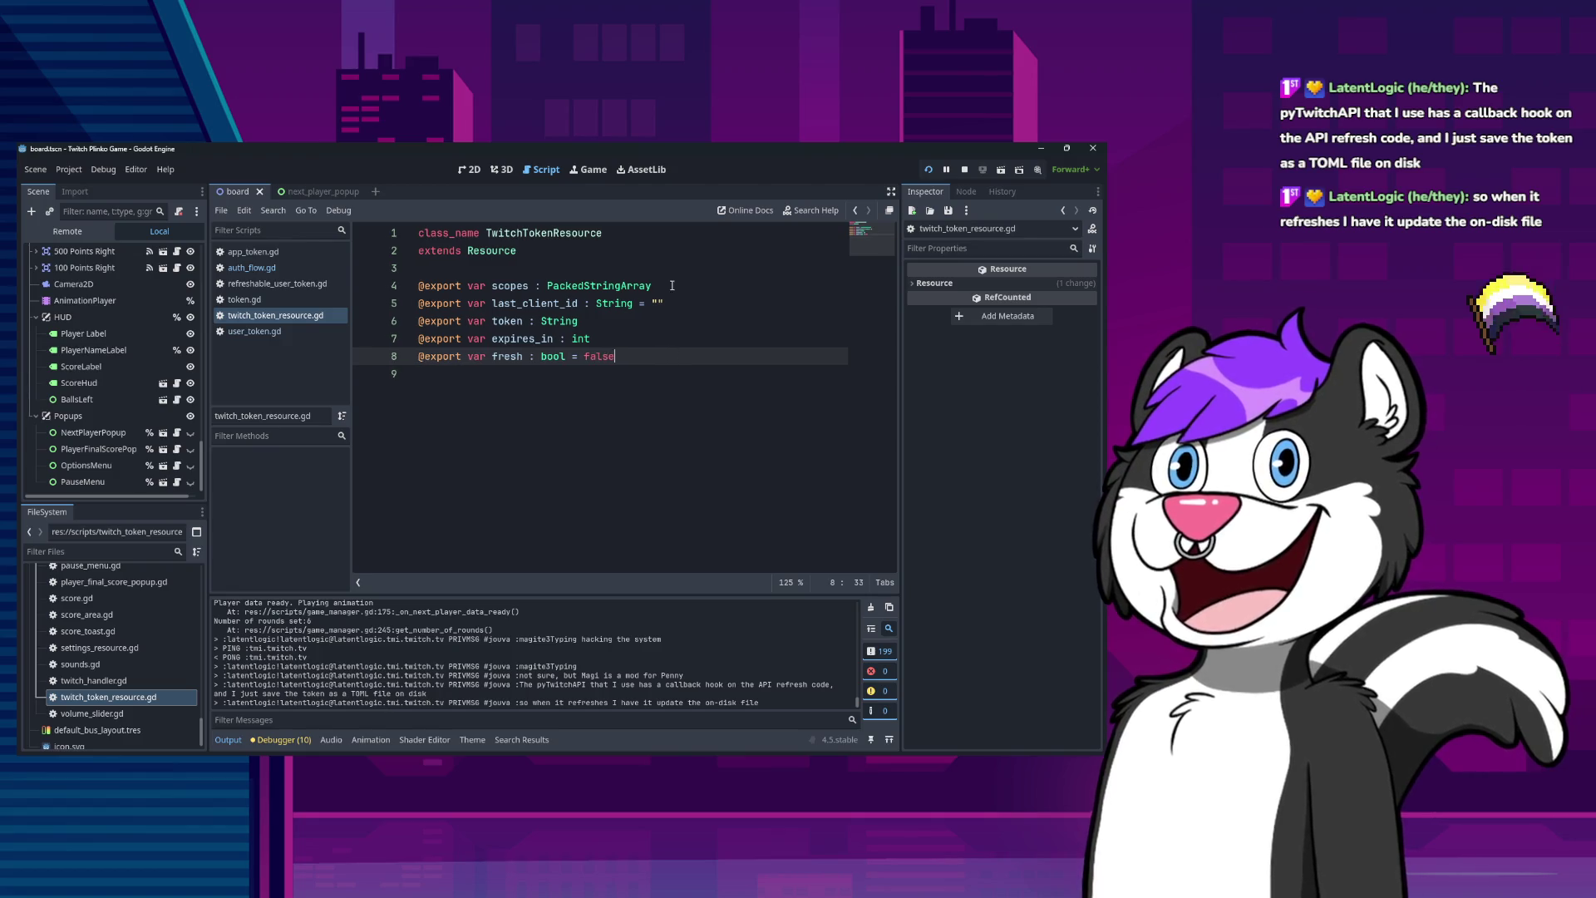
double_click(94, 680)
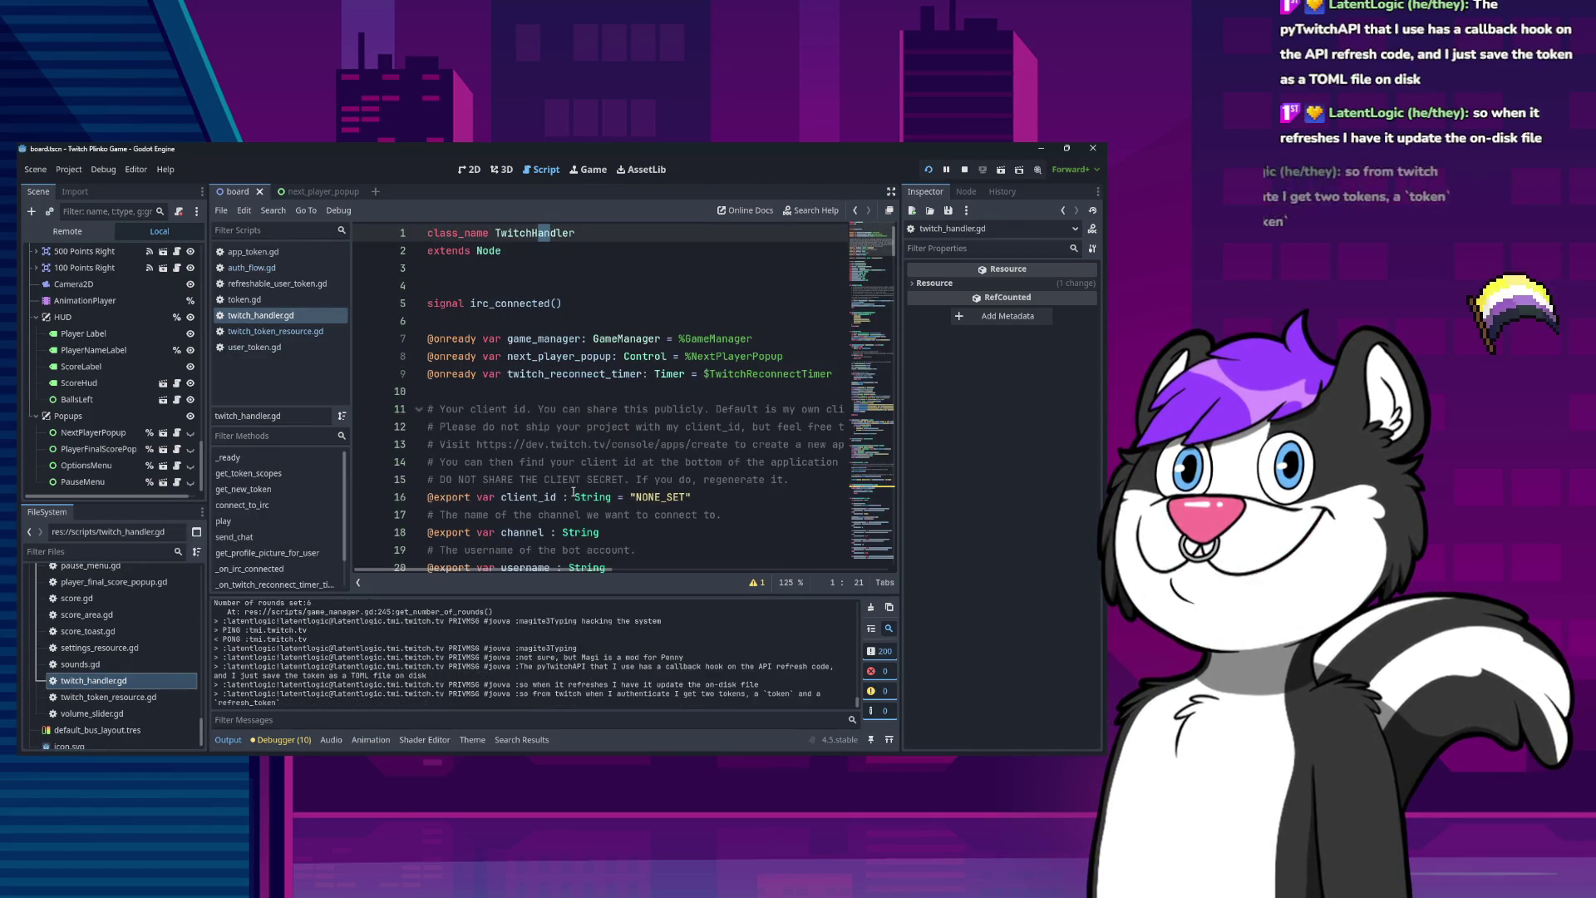
scroll(570, 444, down, 4)
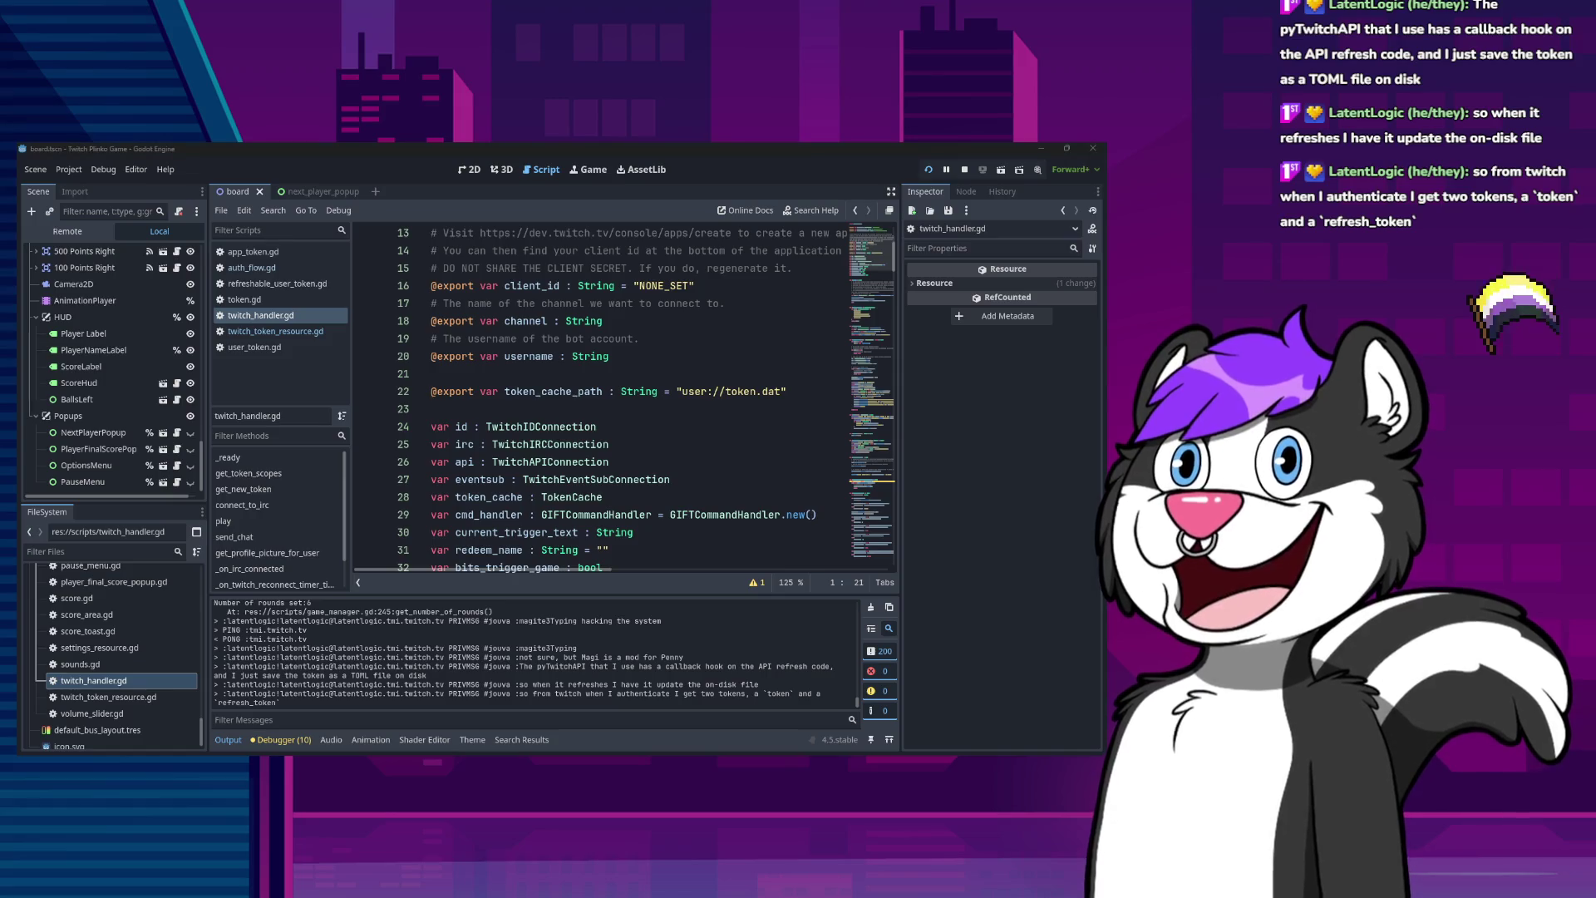
Switch to refreshable_user_token.gd and examine refresh_token and last_client_secret in its _init.
click(297, 332)
click(307, 346)
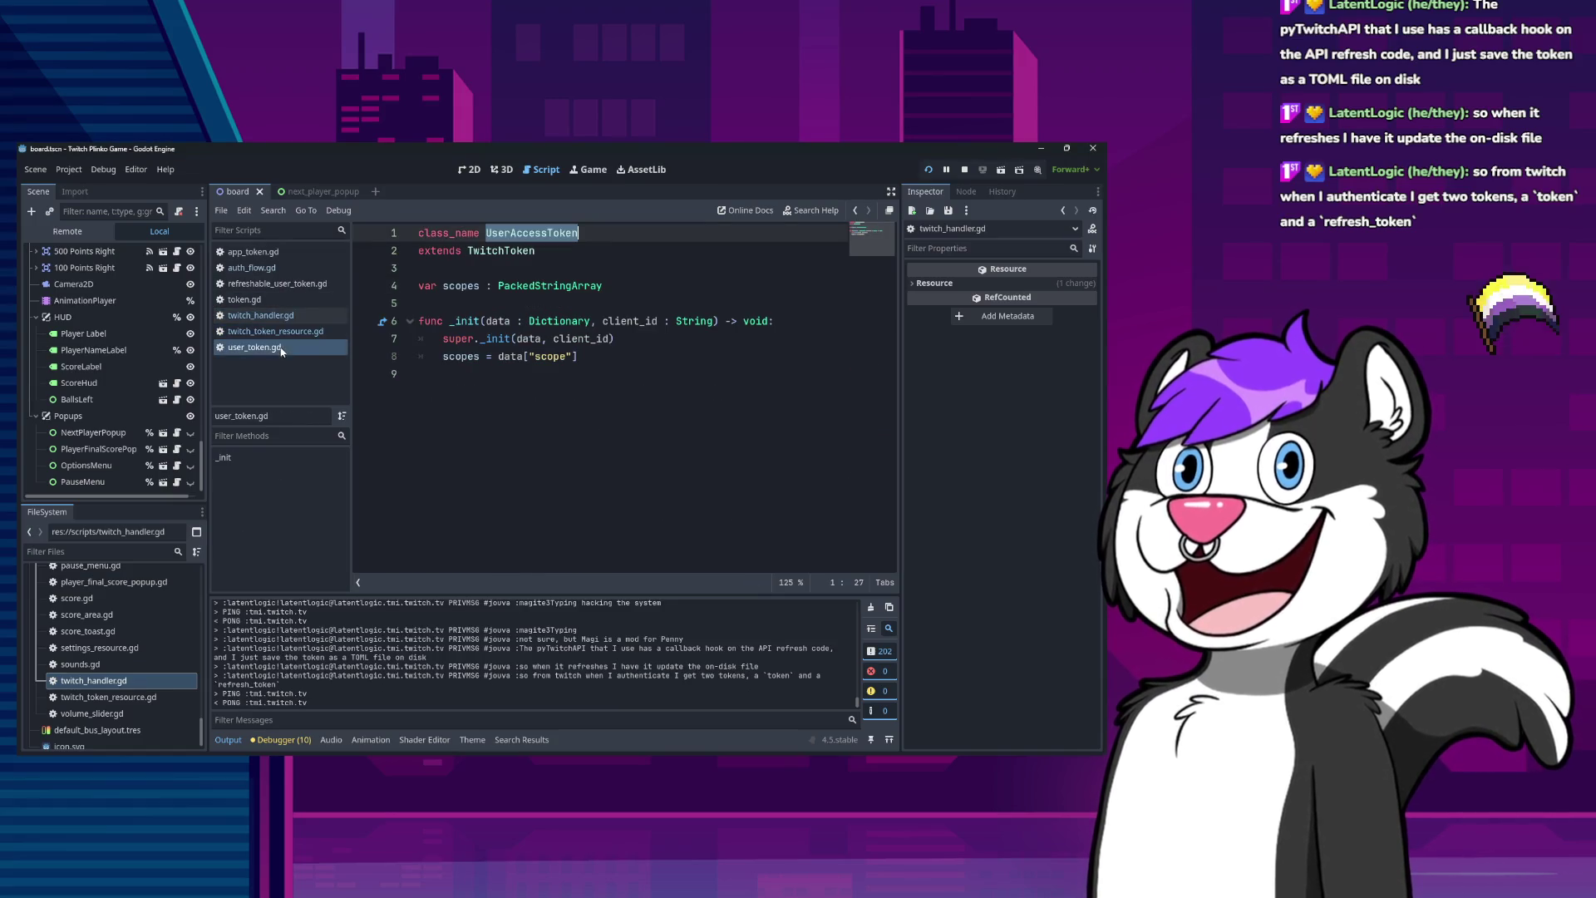
click(287, 285)
double_click(489, 285)
double_click(504, 302)
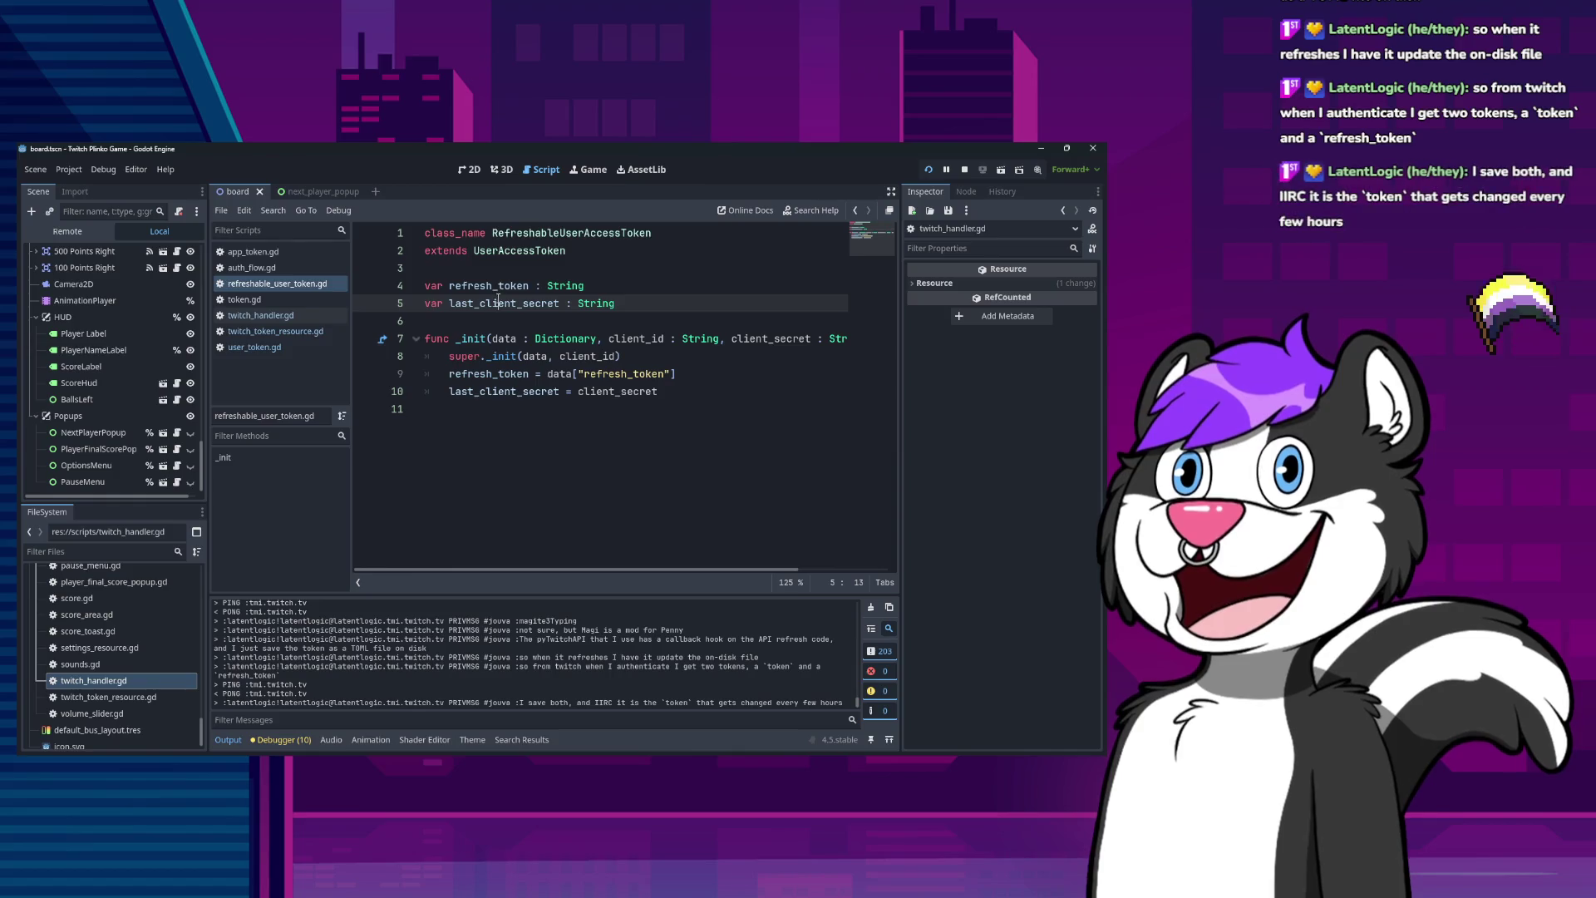
click(488, 373)
click(504, 391)
click(482, 338)
click(488, 373)
double_click(584, 373)
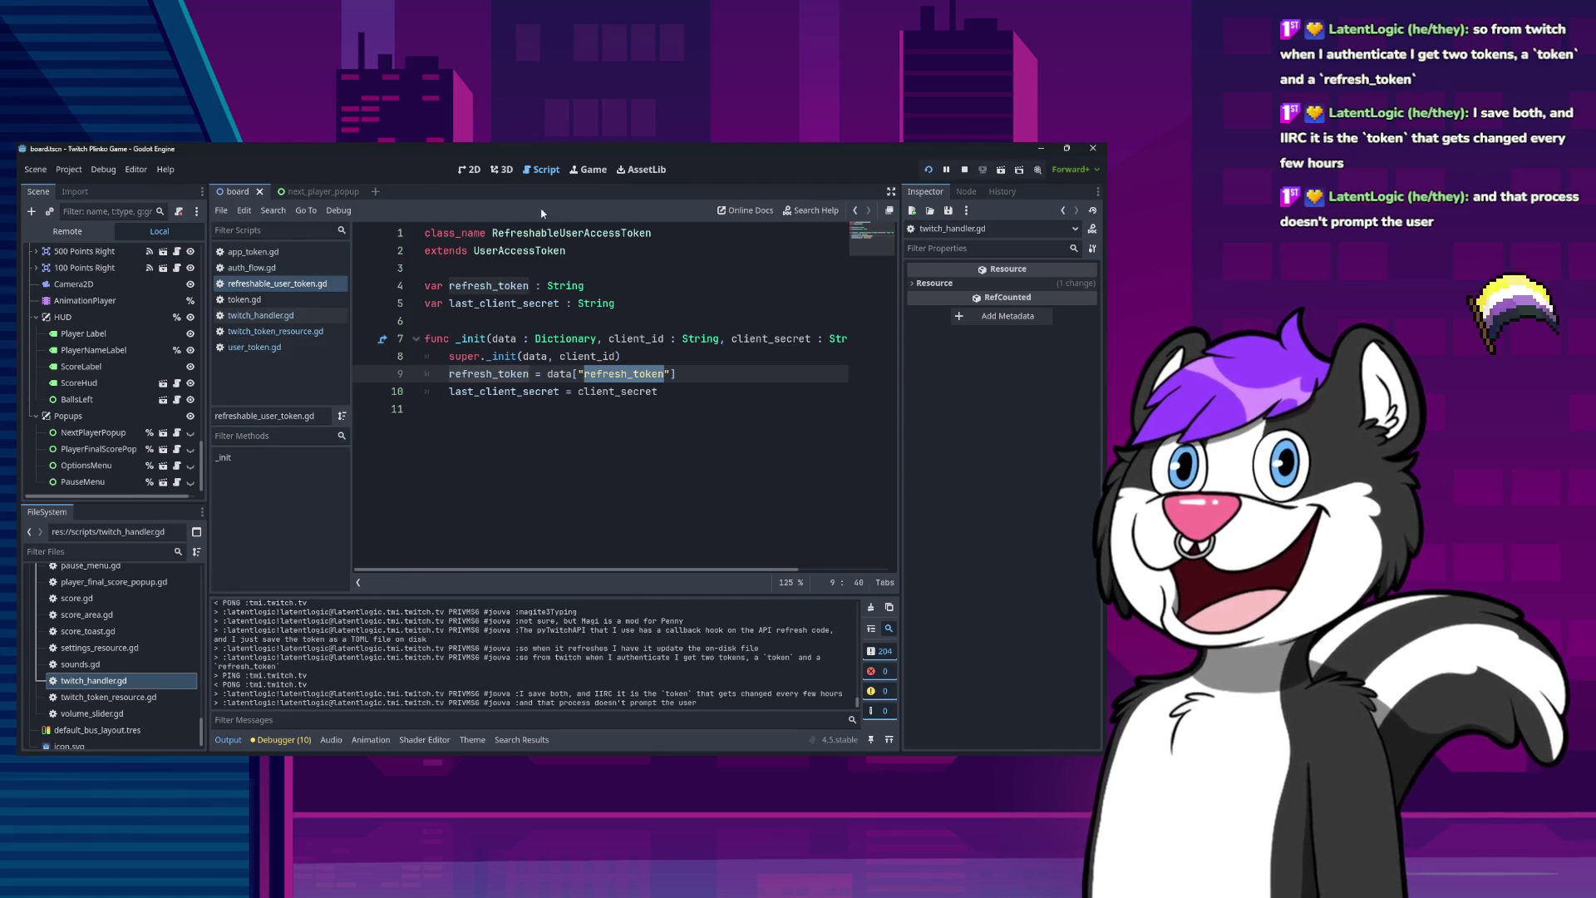
double_click(545, 232)
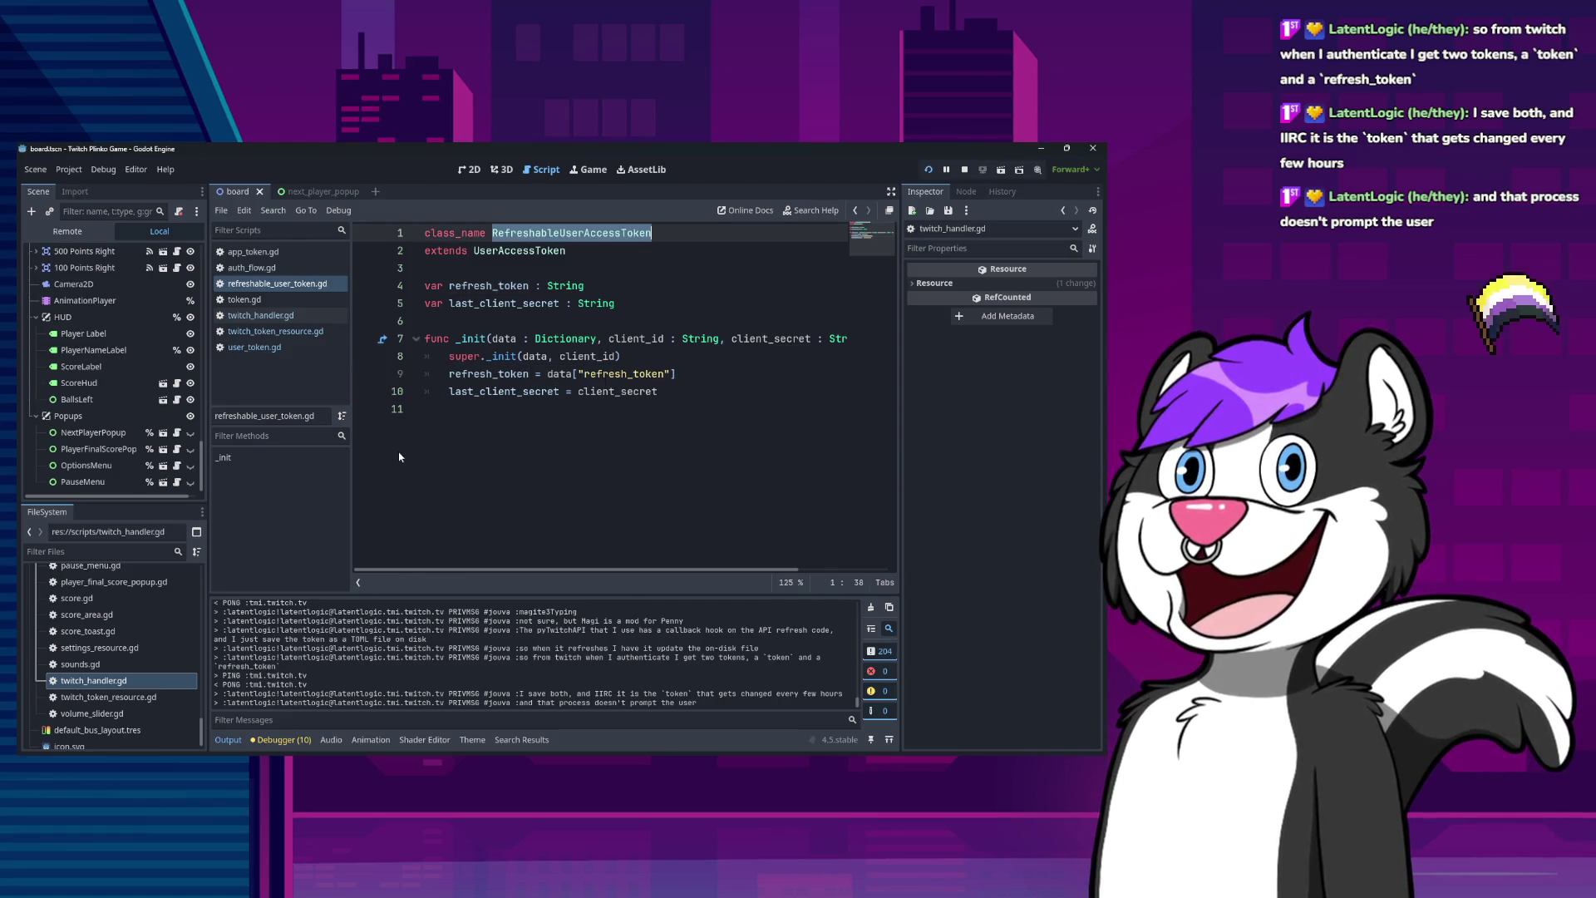
click(530, 250)
double_click(546, 233)
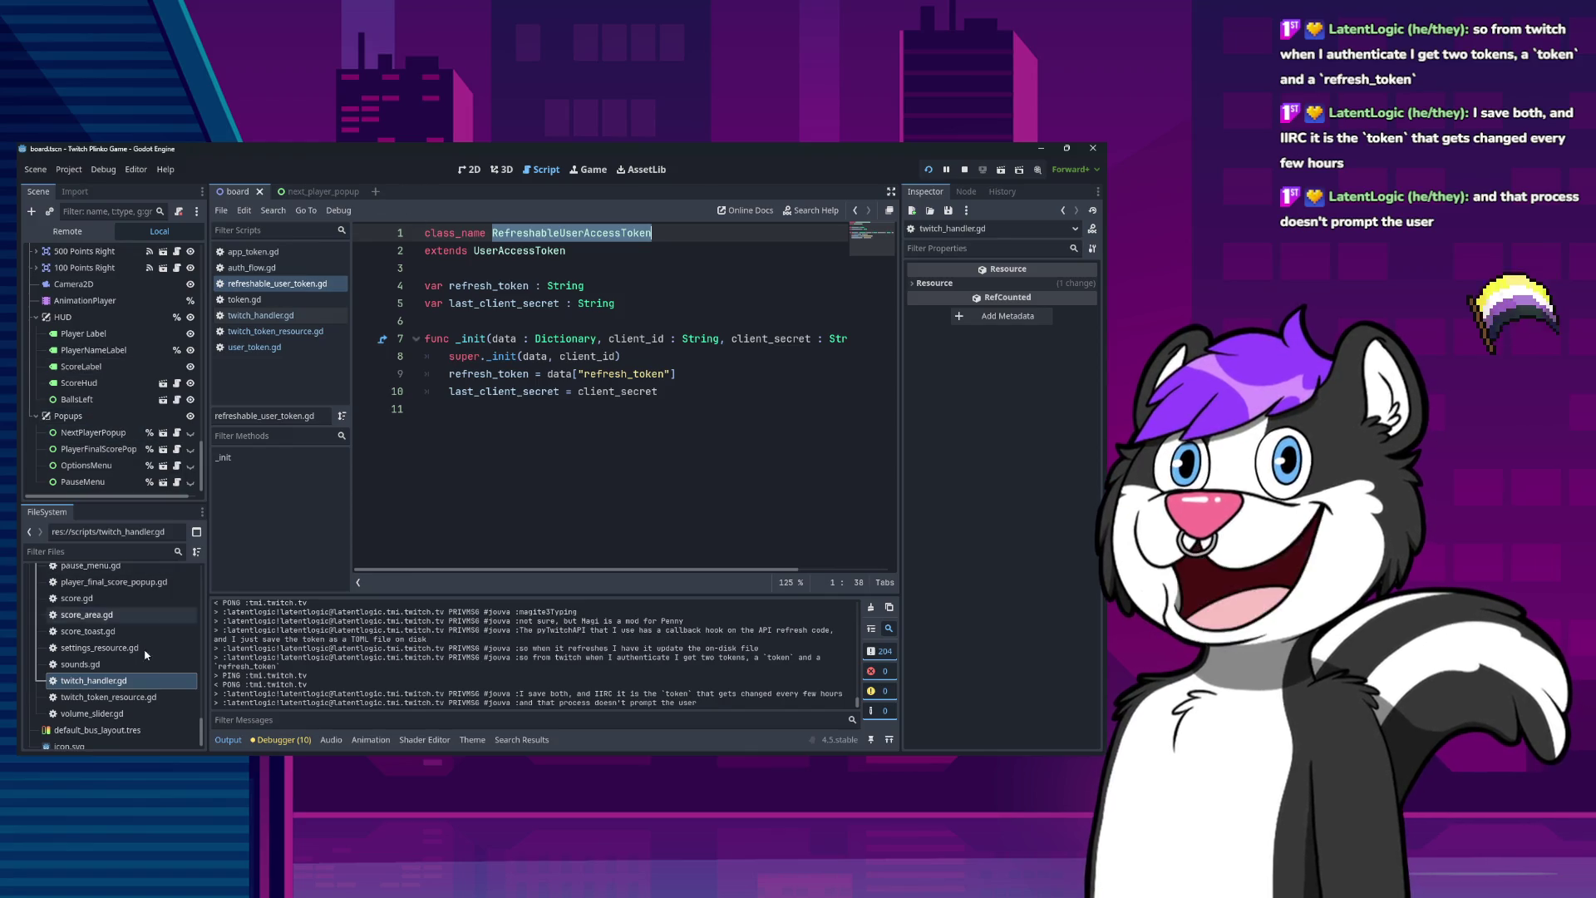
double_click(94, 680)
Examine line 47's UserAccessToken load_token call in twitch_handler.gd.
scroll(636, 429, down, 9)
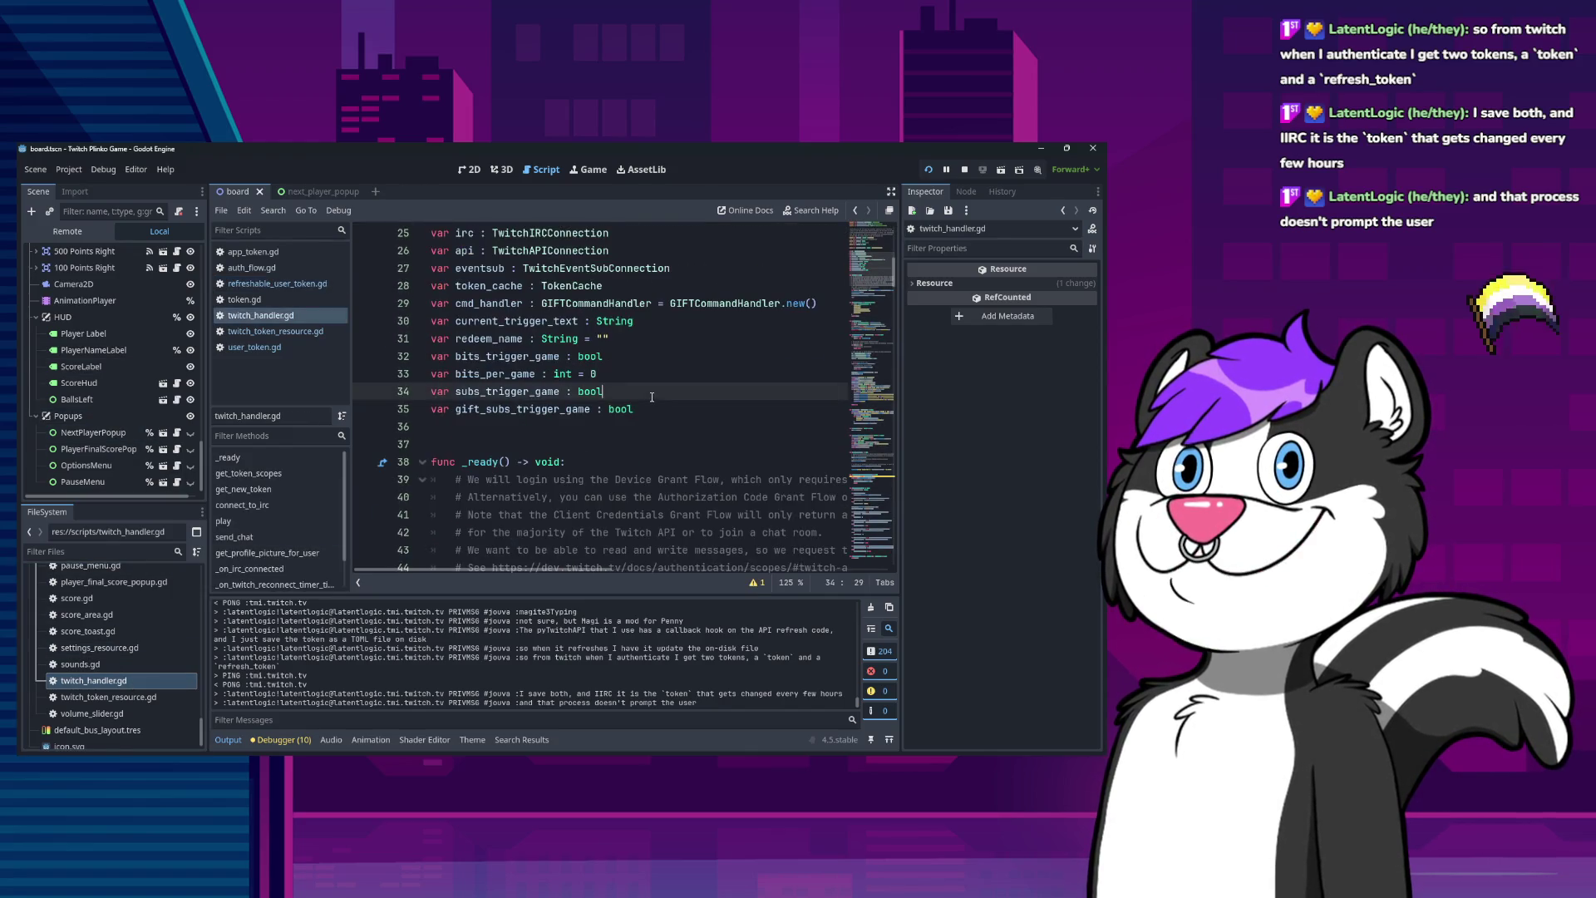
double_click(615, 356)
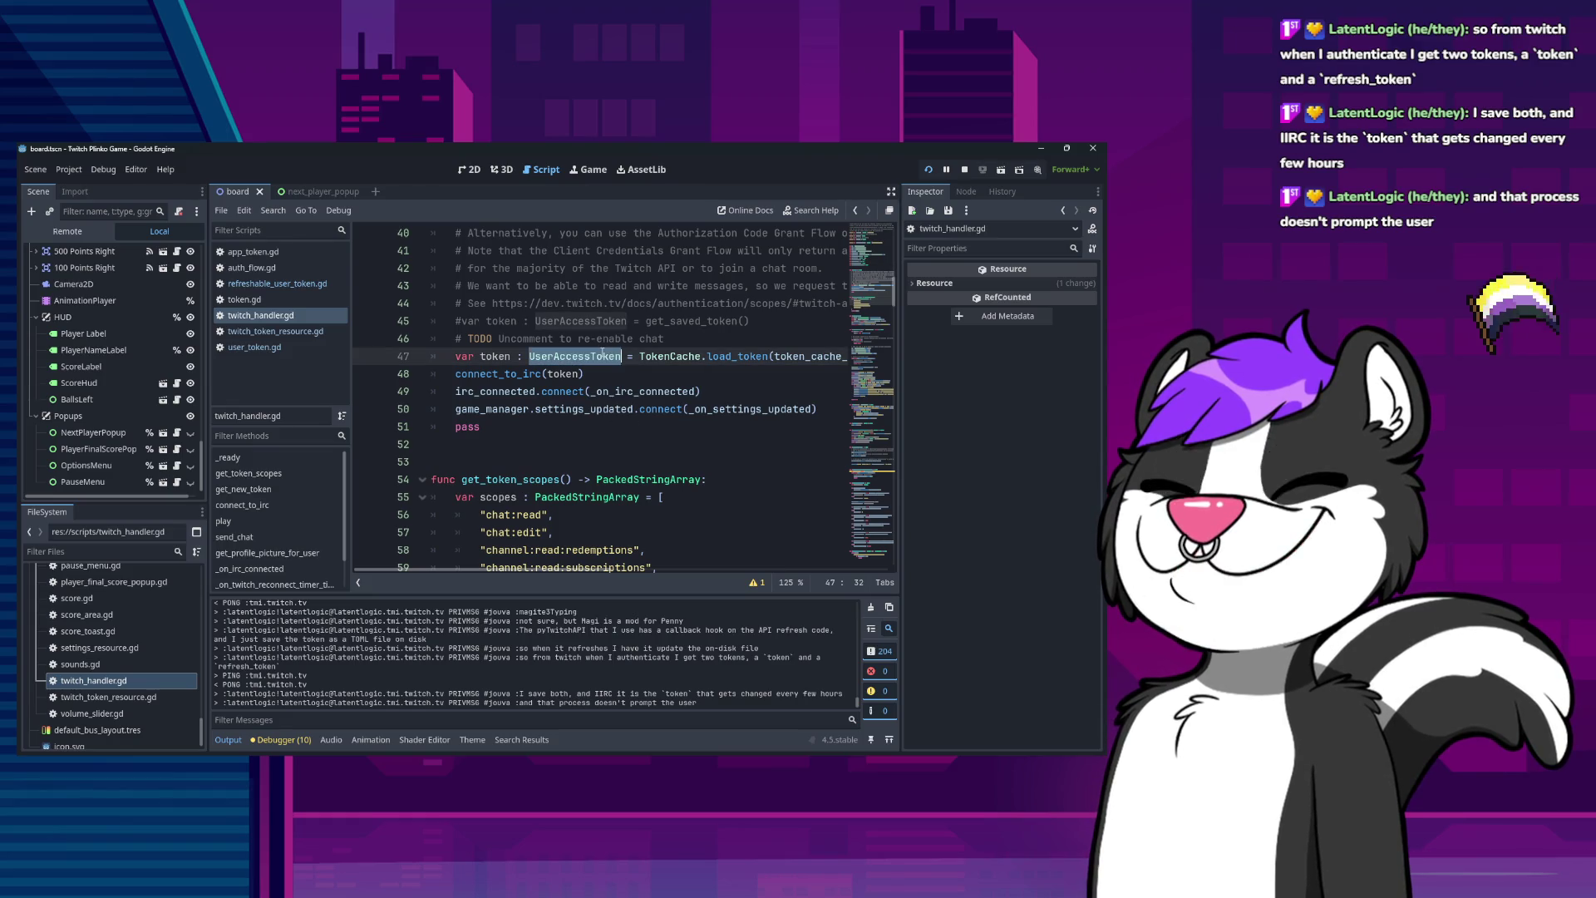
double_click(737, 356)
scroll(692, 388, down, 4)
scroll(692, 388, up, 4)
click(697, 356)
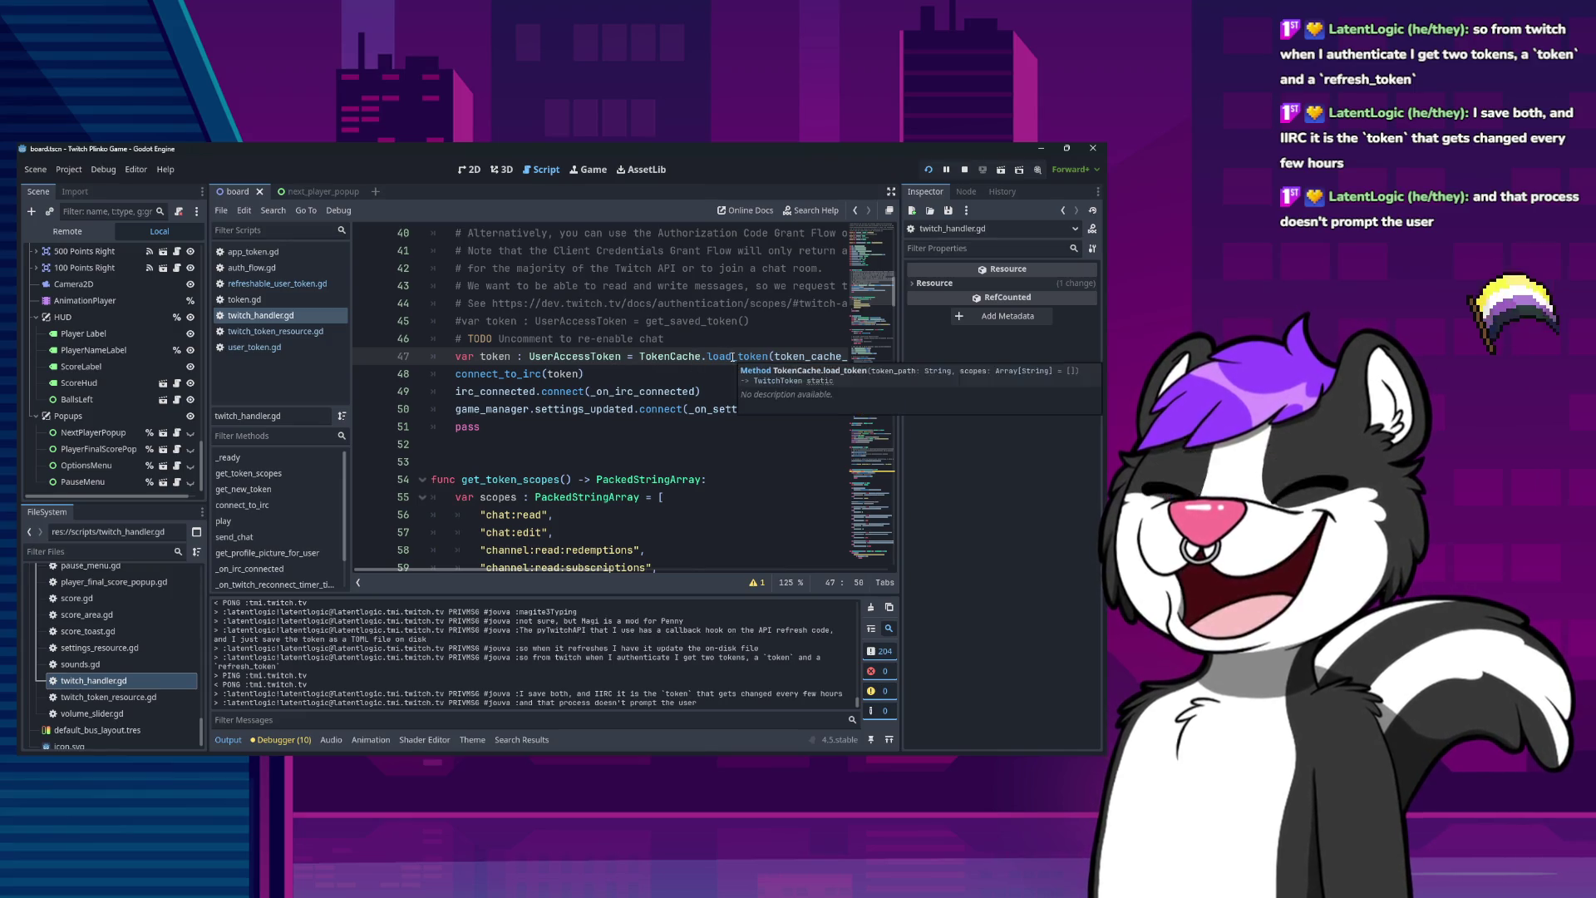
key(End)
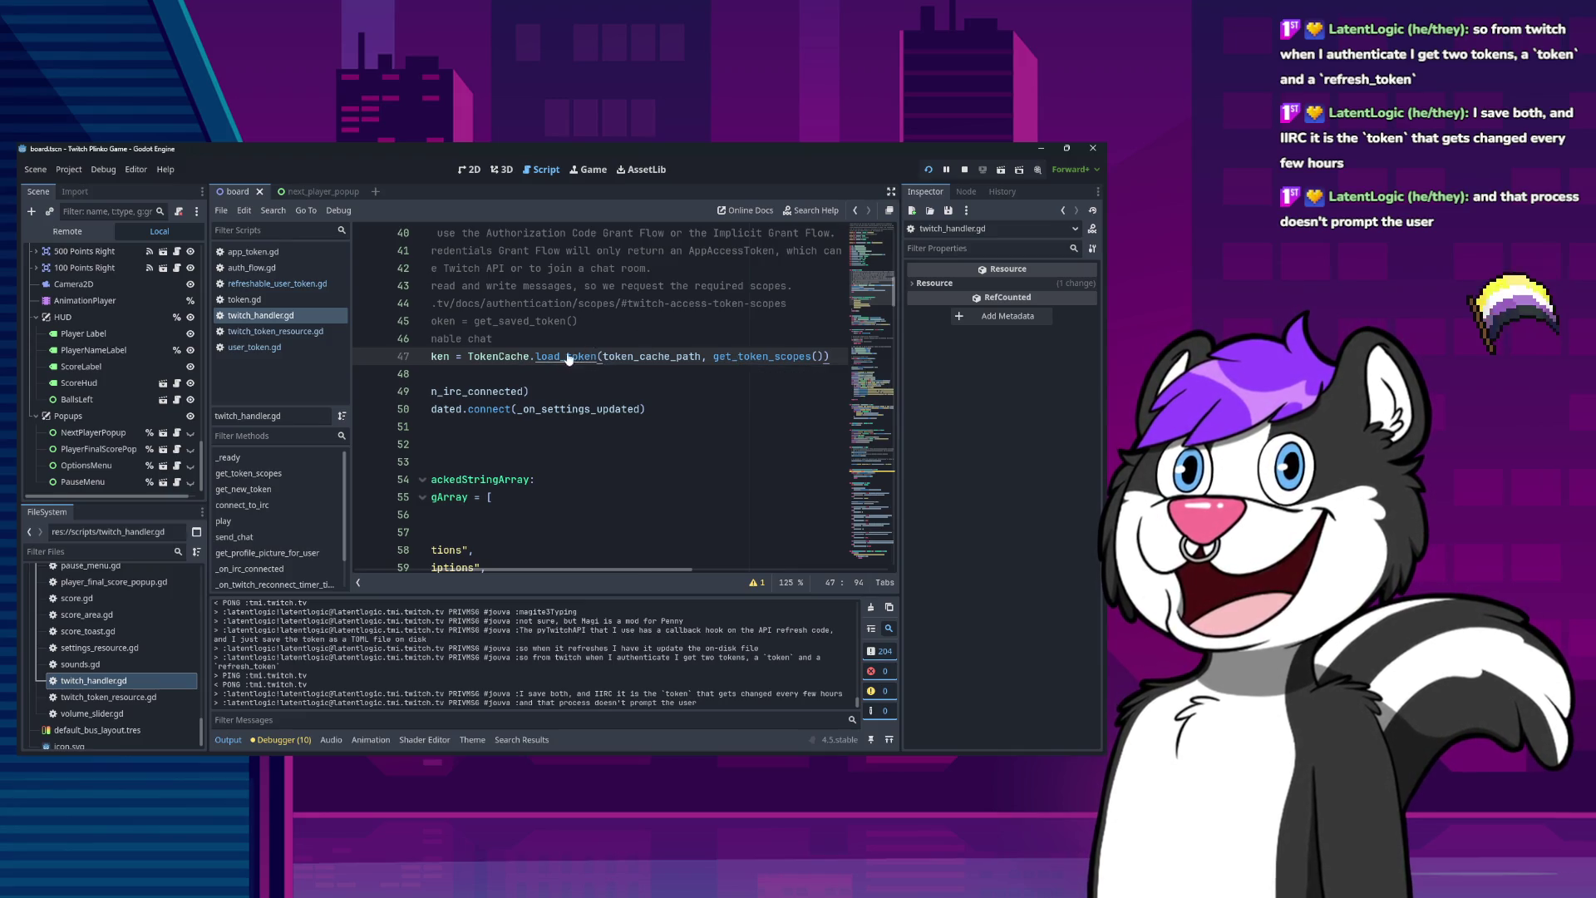
Jump to TokenCache.load_token's definition, check its RefreshableUserAccessToken use, then go back.
ctrl+click(508, 361)
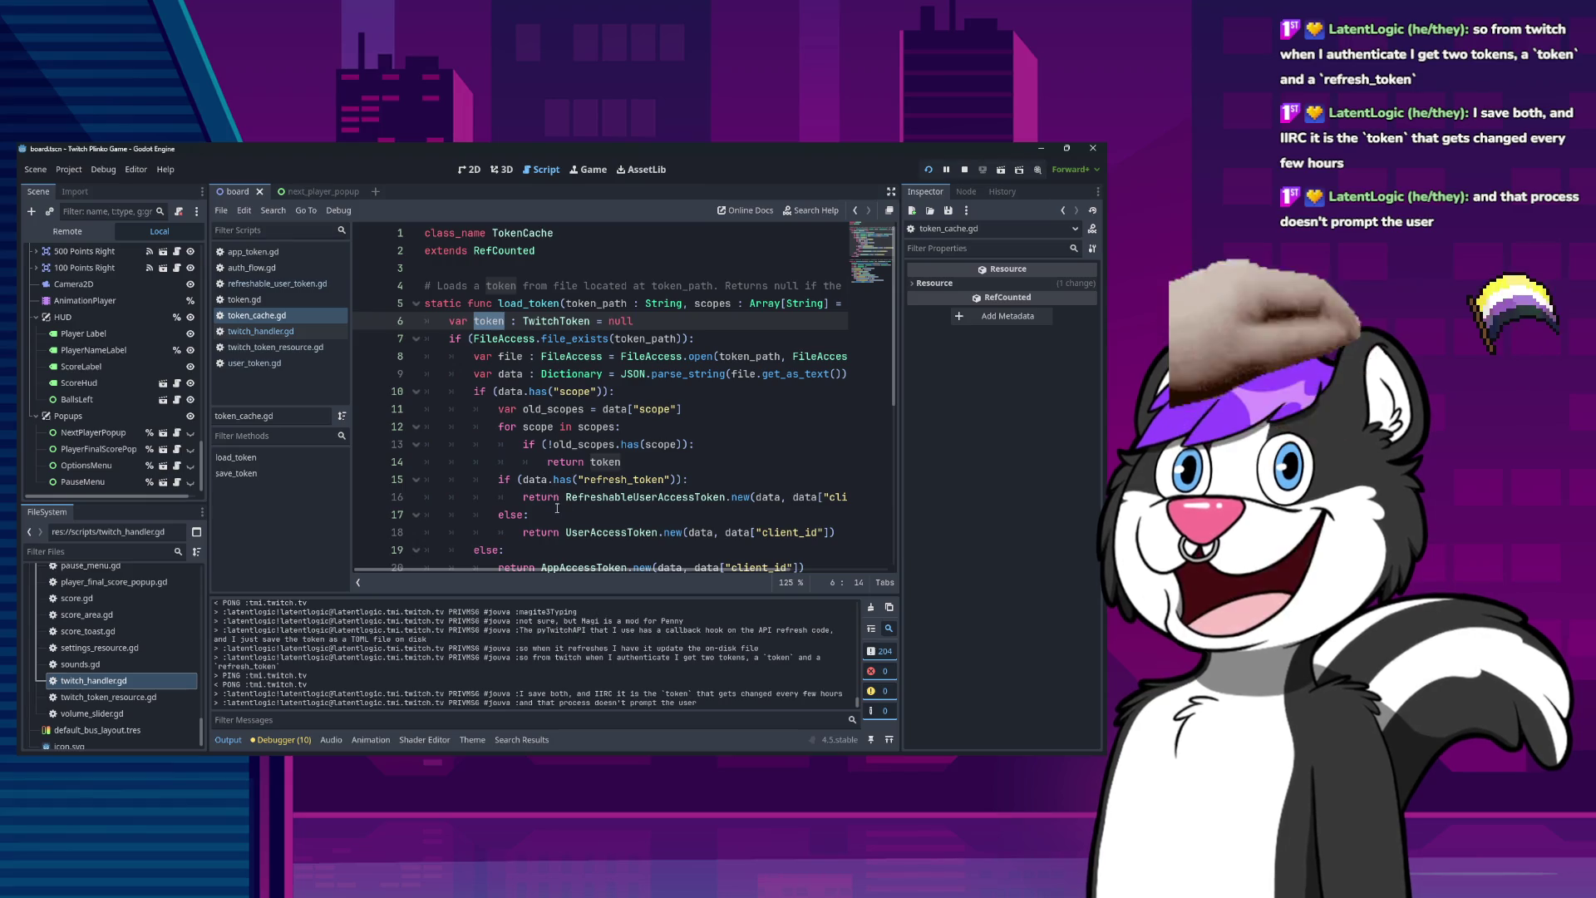
double_click(617, 497)
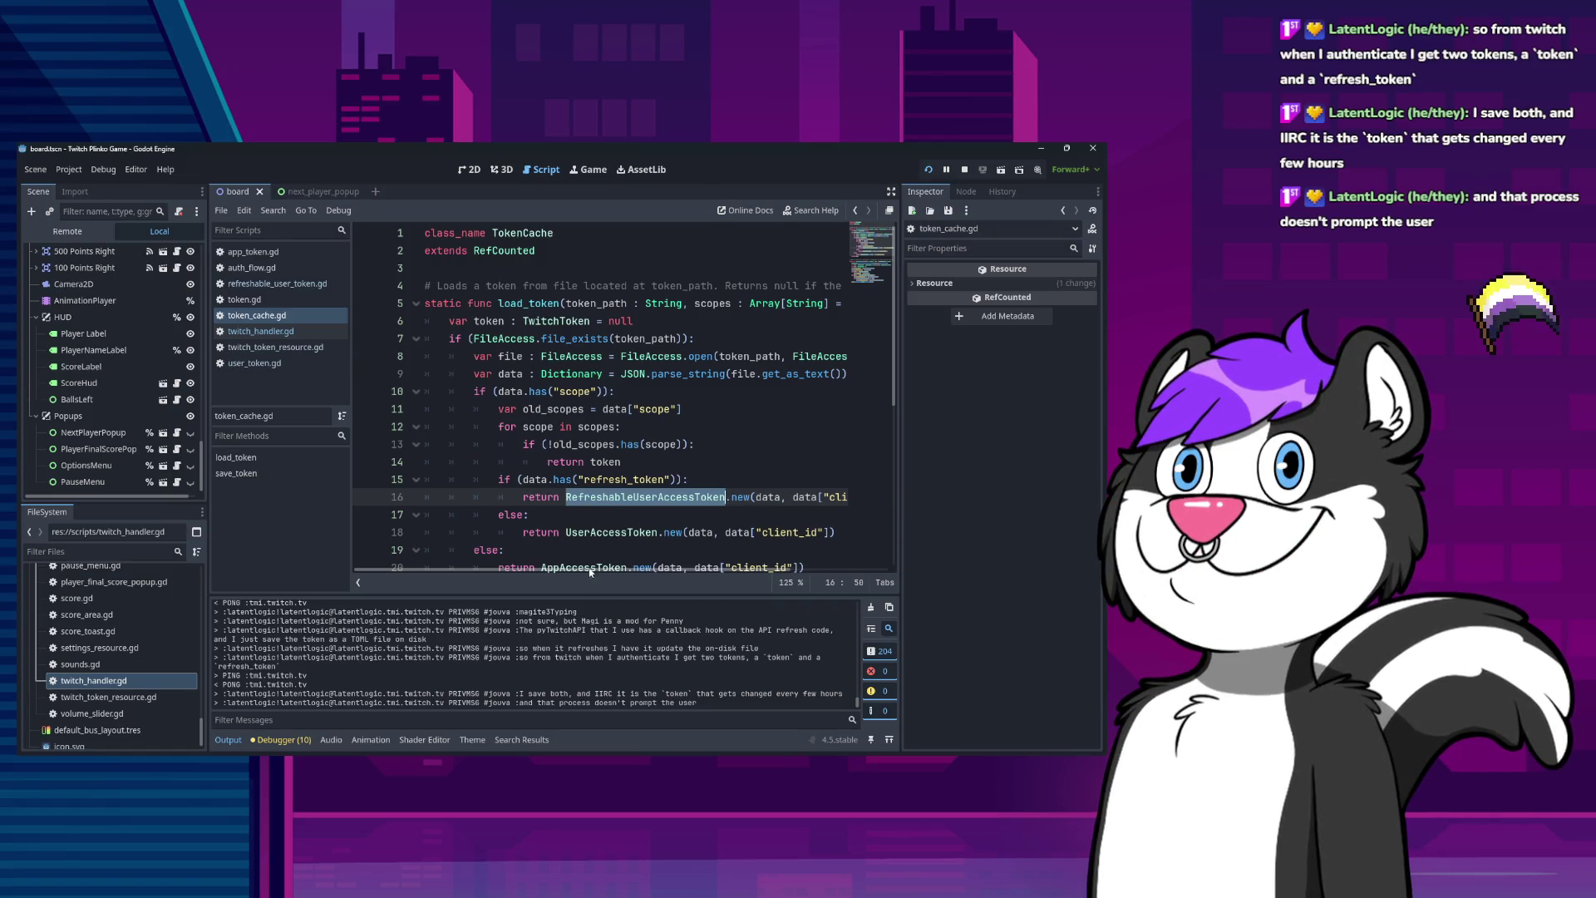
mouse_move(589, 568)
mouse_down()
mouse_move(640, 569)
mouse_move(491, 567)
mouse_up()
key(alt+Left)
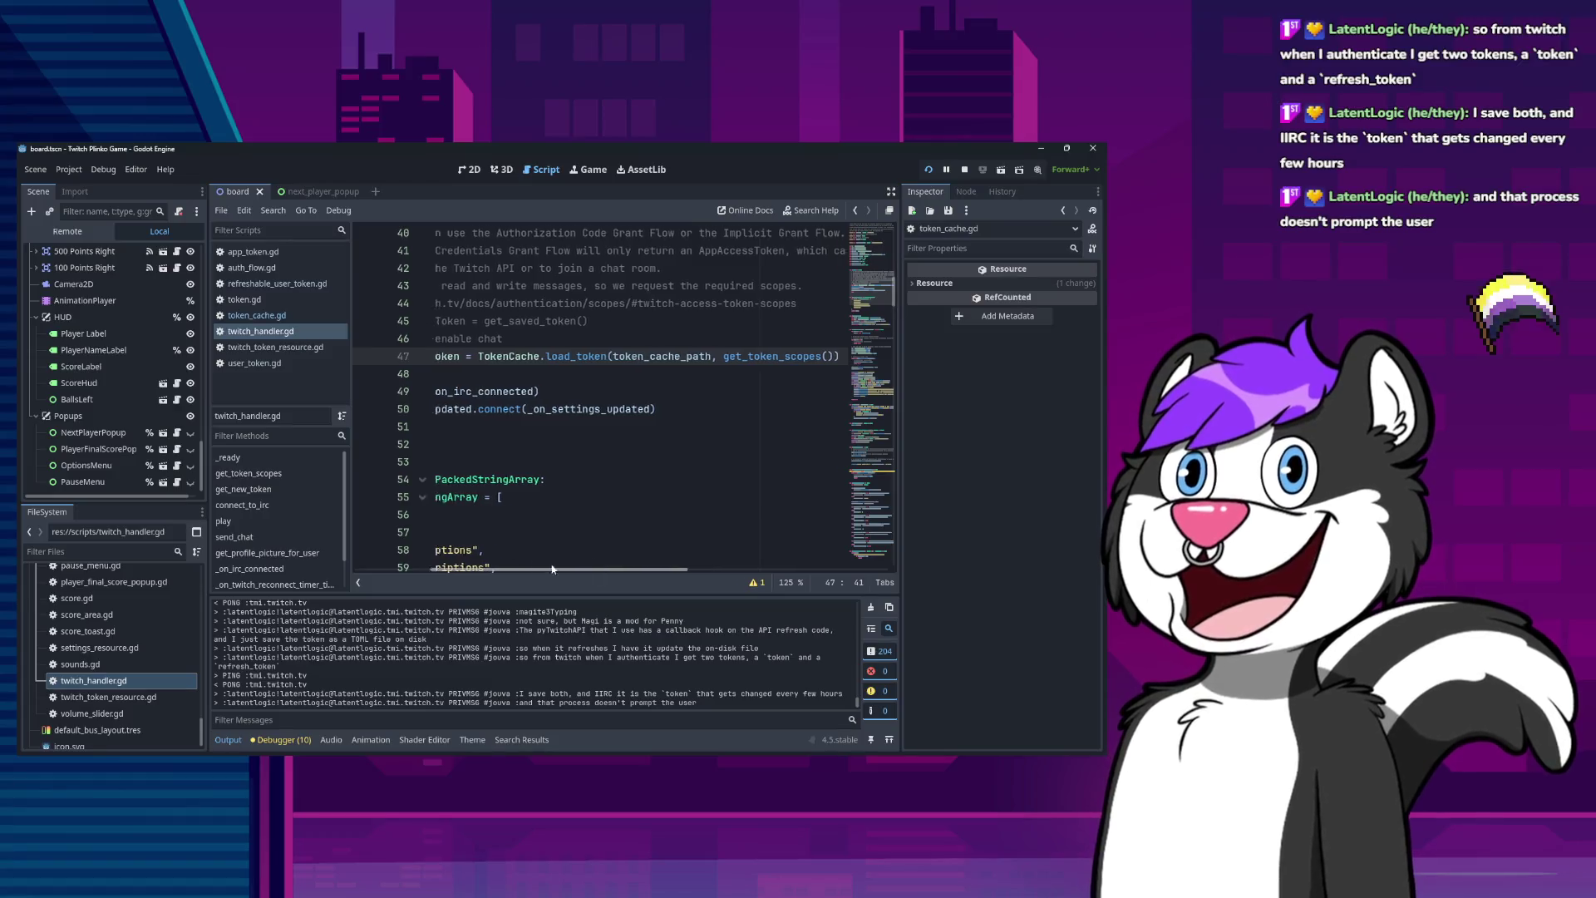
Replace UserAccessToken with RefreshableUserAccessToken as the token type on line 47.
double_click(560, 356)
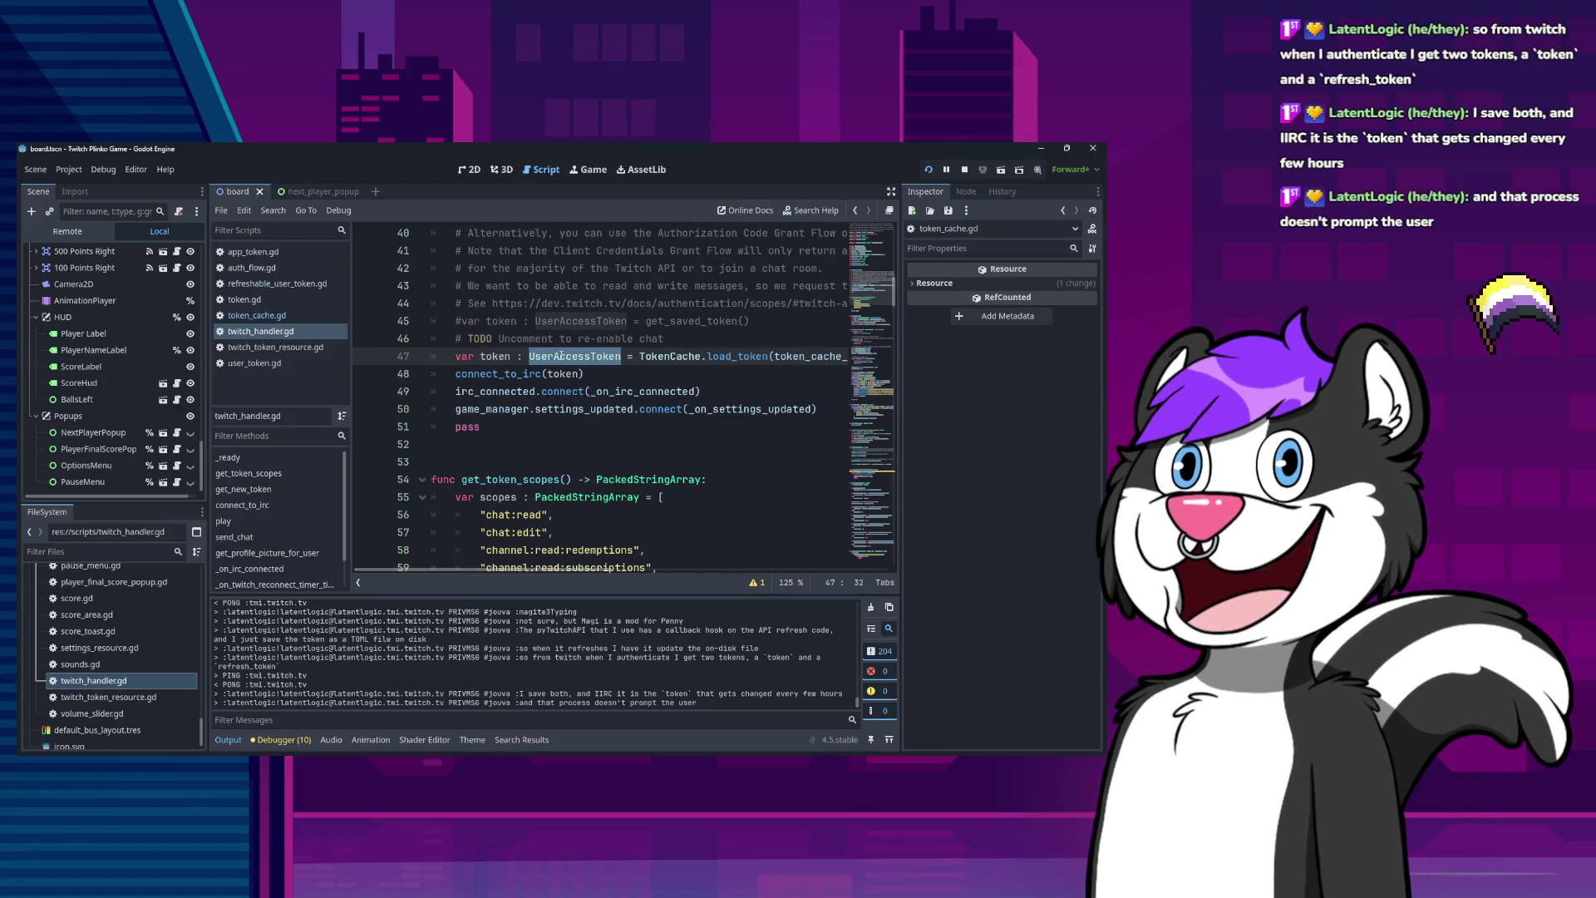
text(RefreshableUserAccessToken)
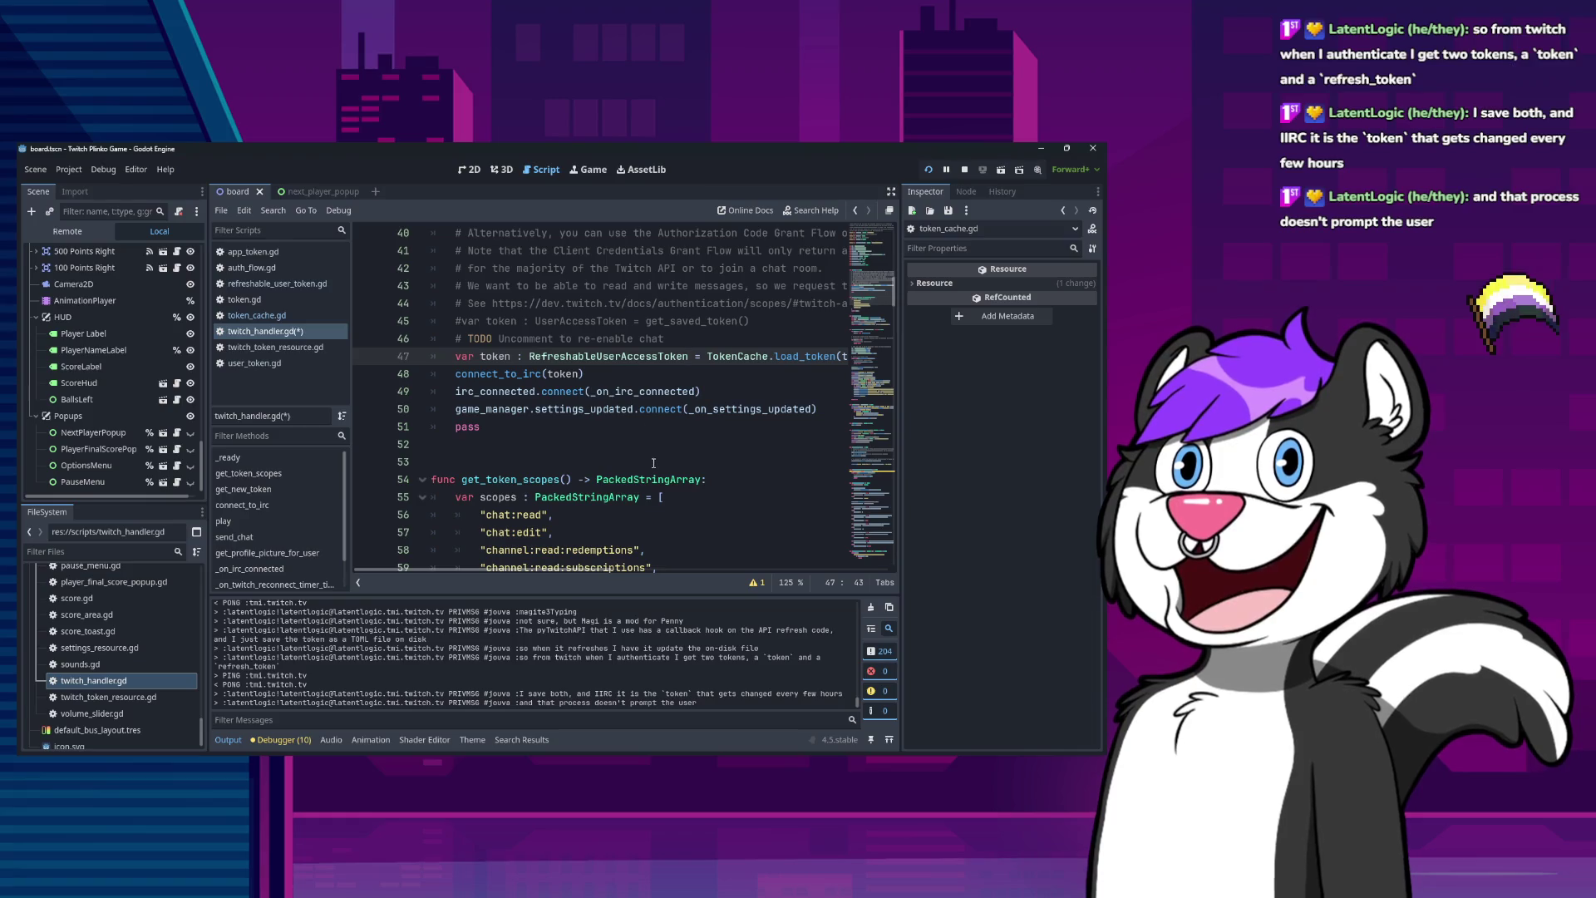
scroll(547, 540, down, 5)
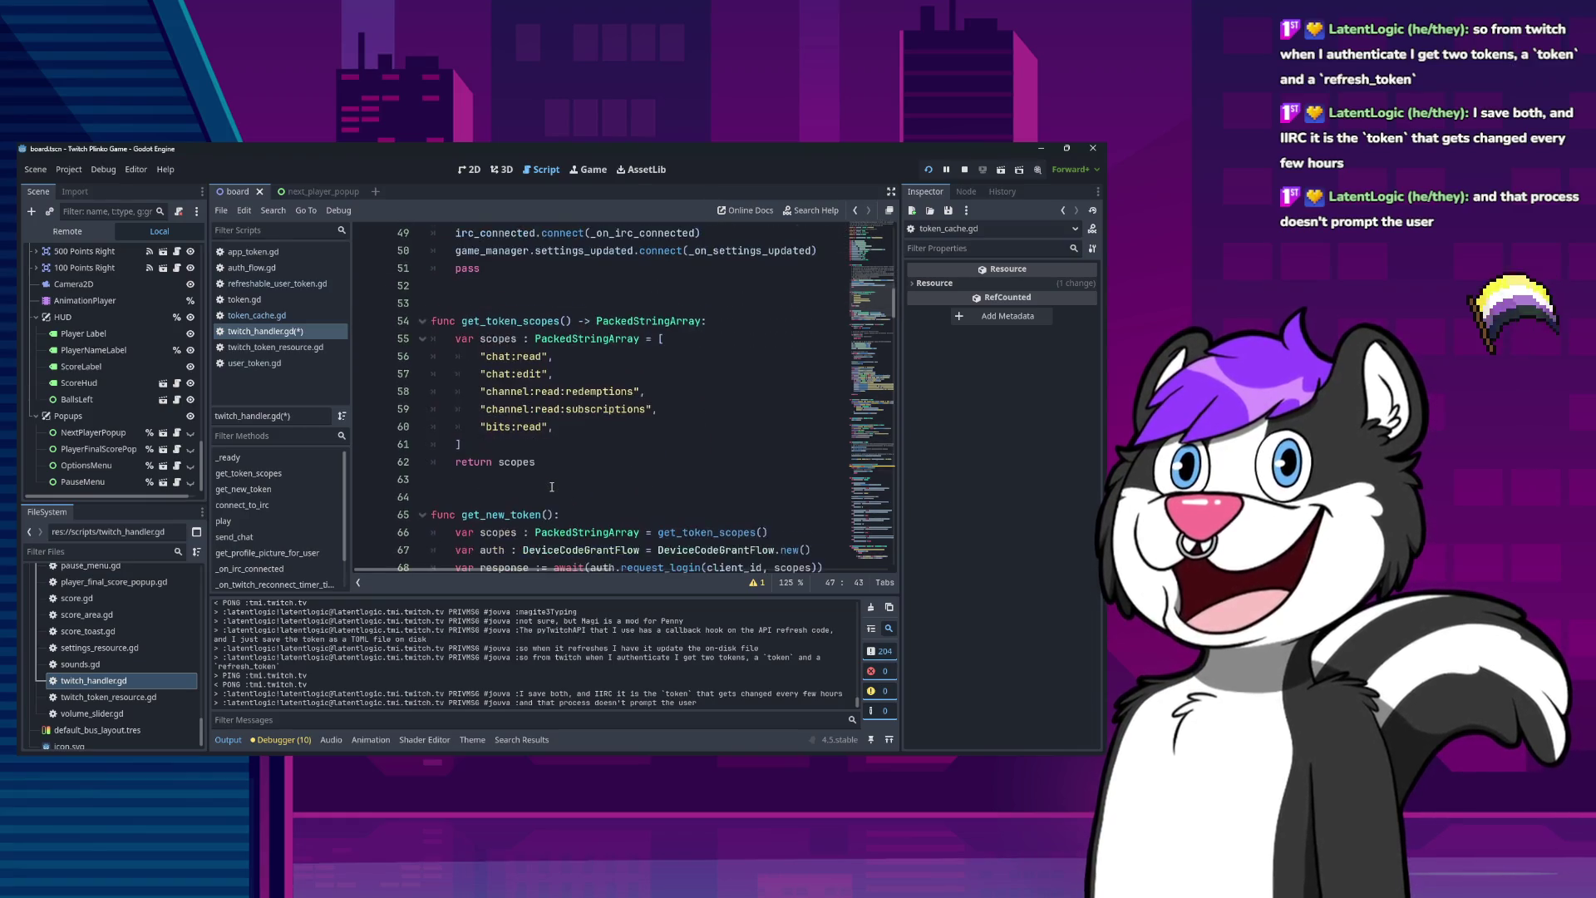
scroll(621, 373, down, 4)
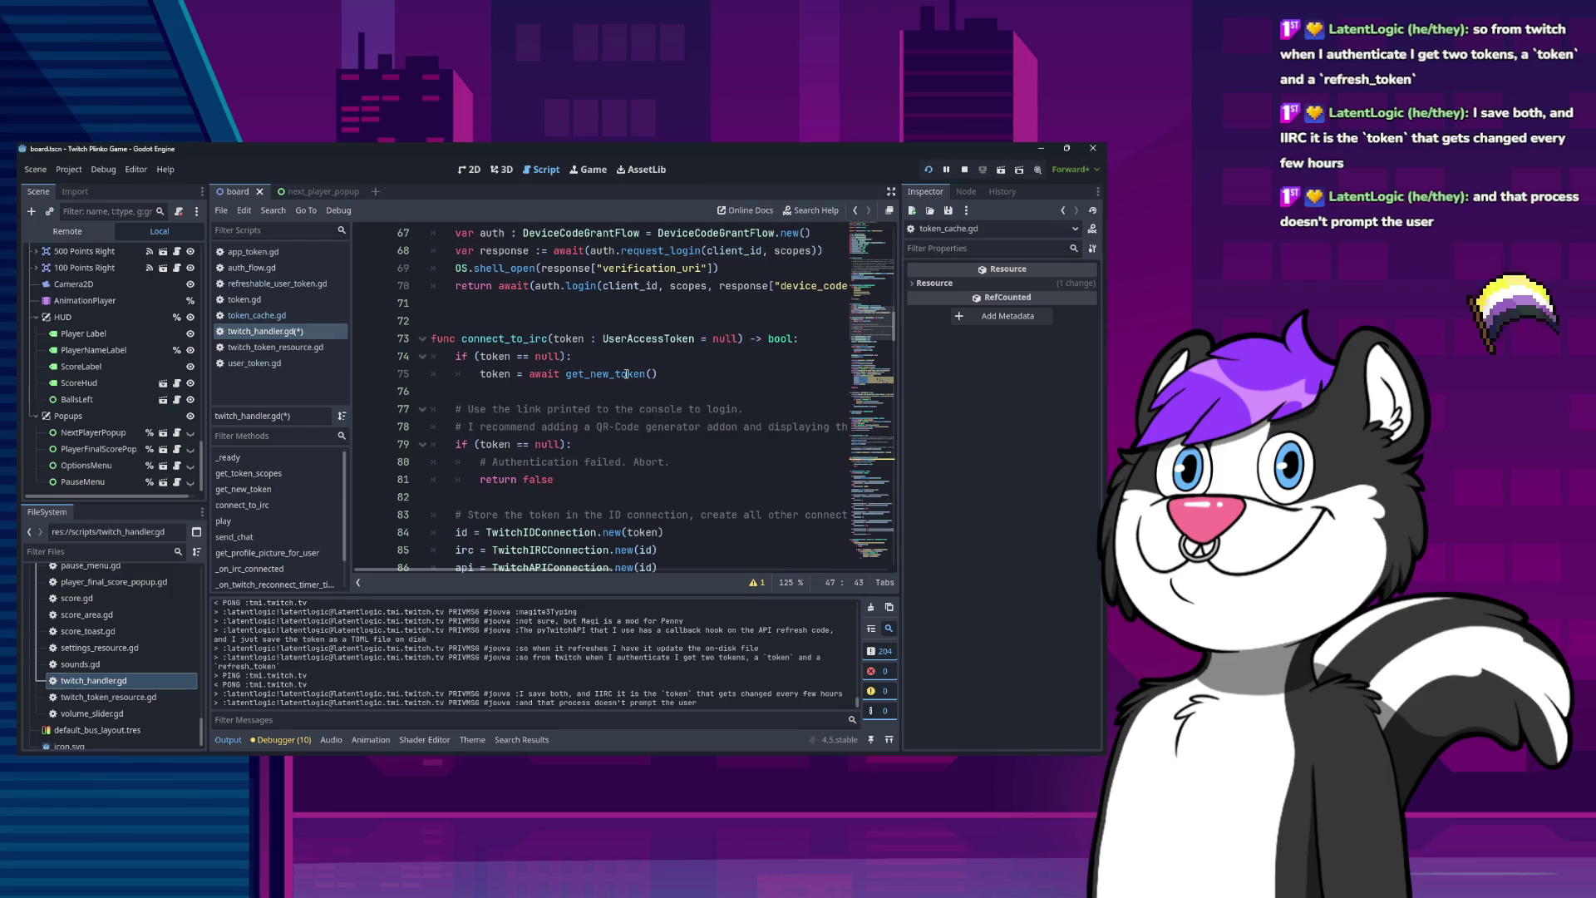
key(ctrl+f)
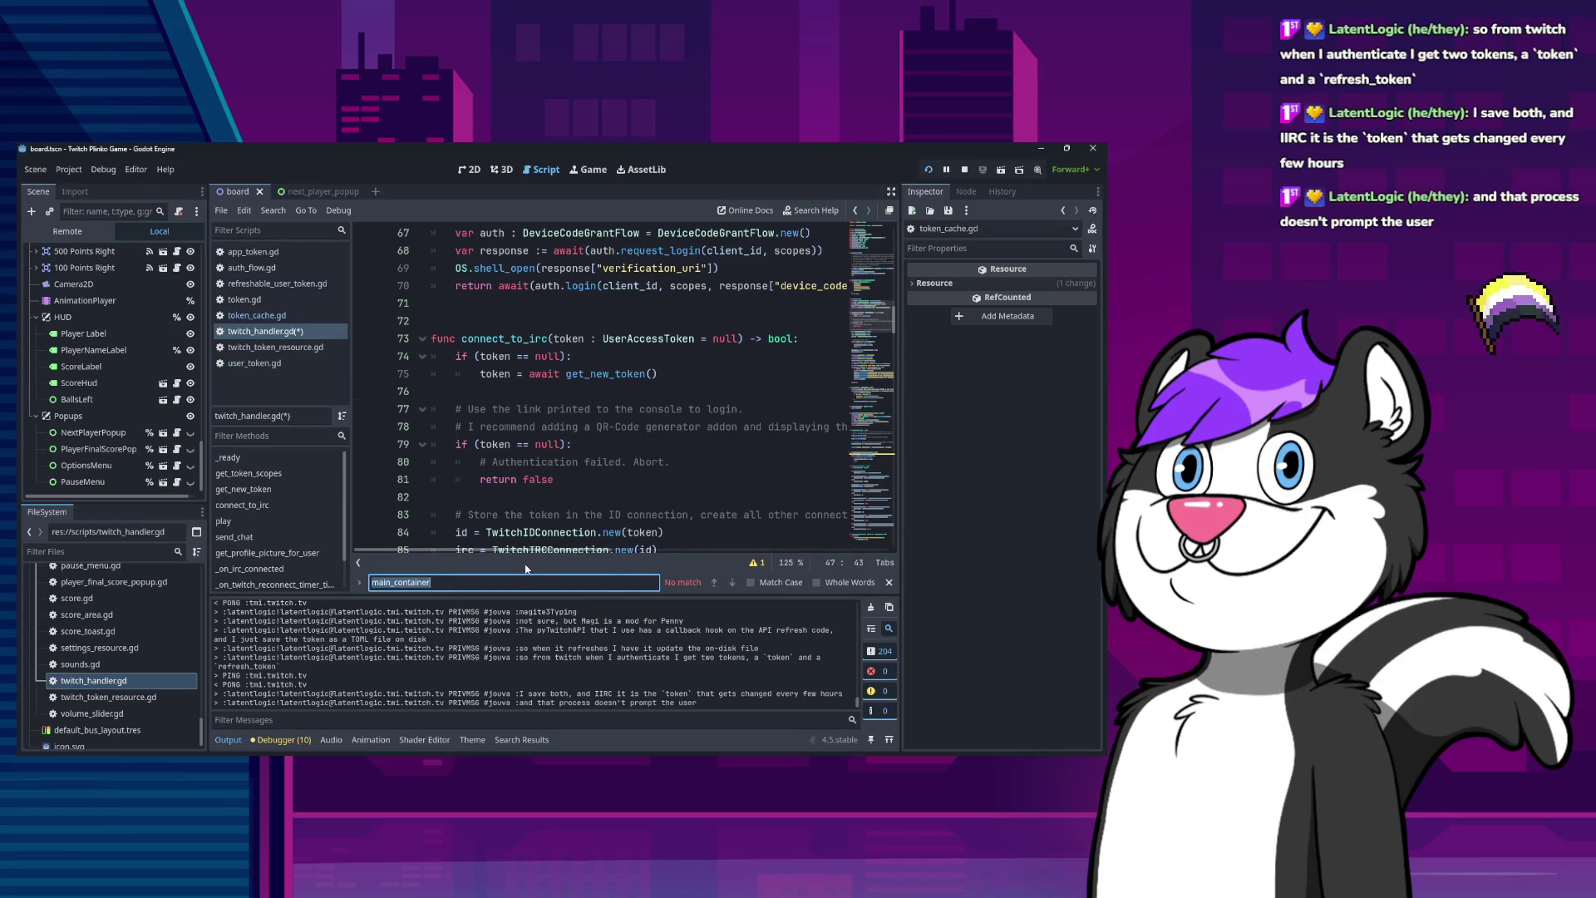
Search the script for remaining UserAccessToken references and step through each match.
text(UserAcc)
text(ce)
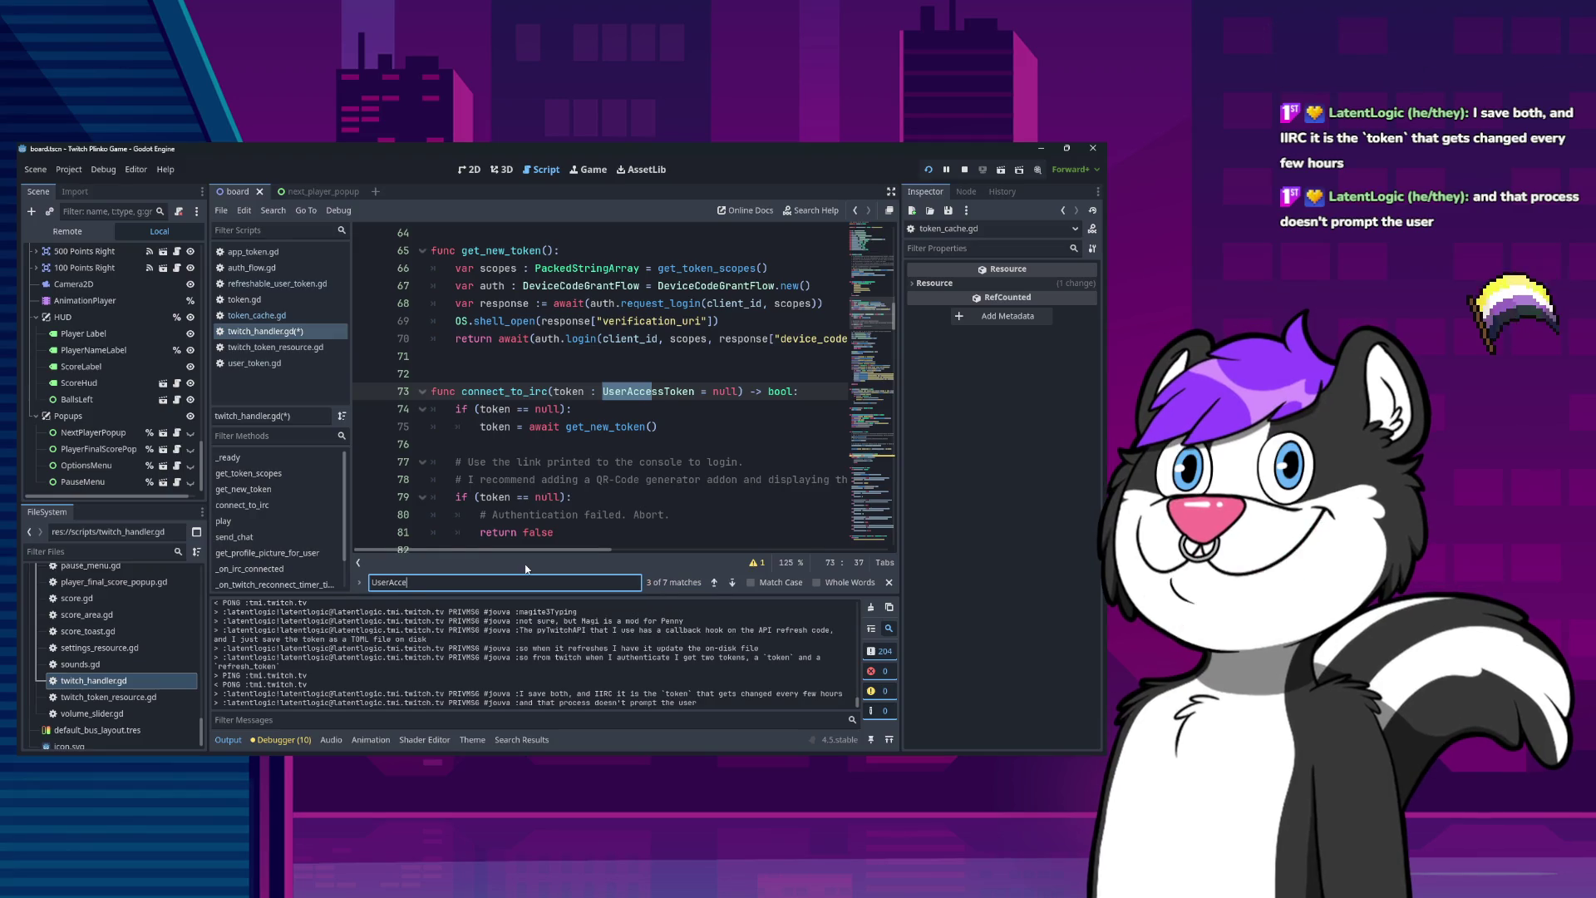
text(ssoken)
key(Return)
key(Return)
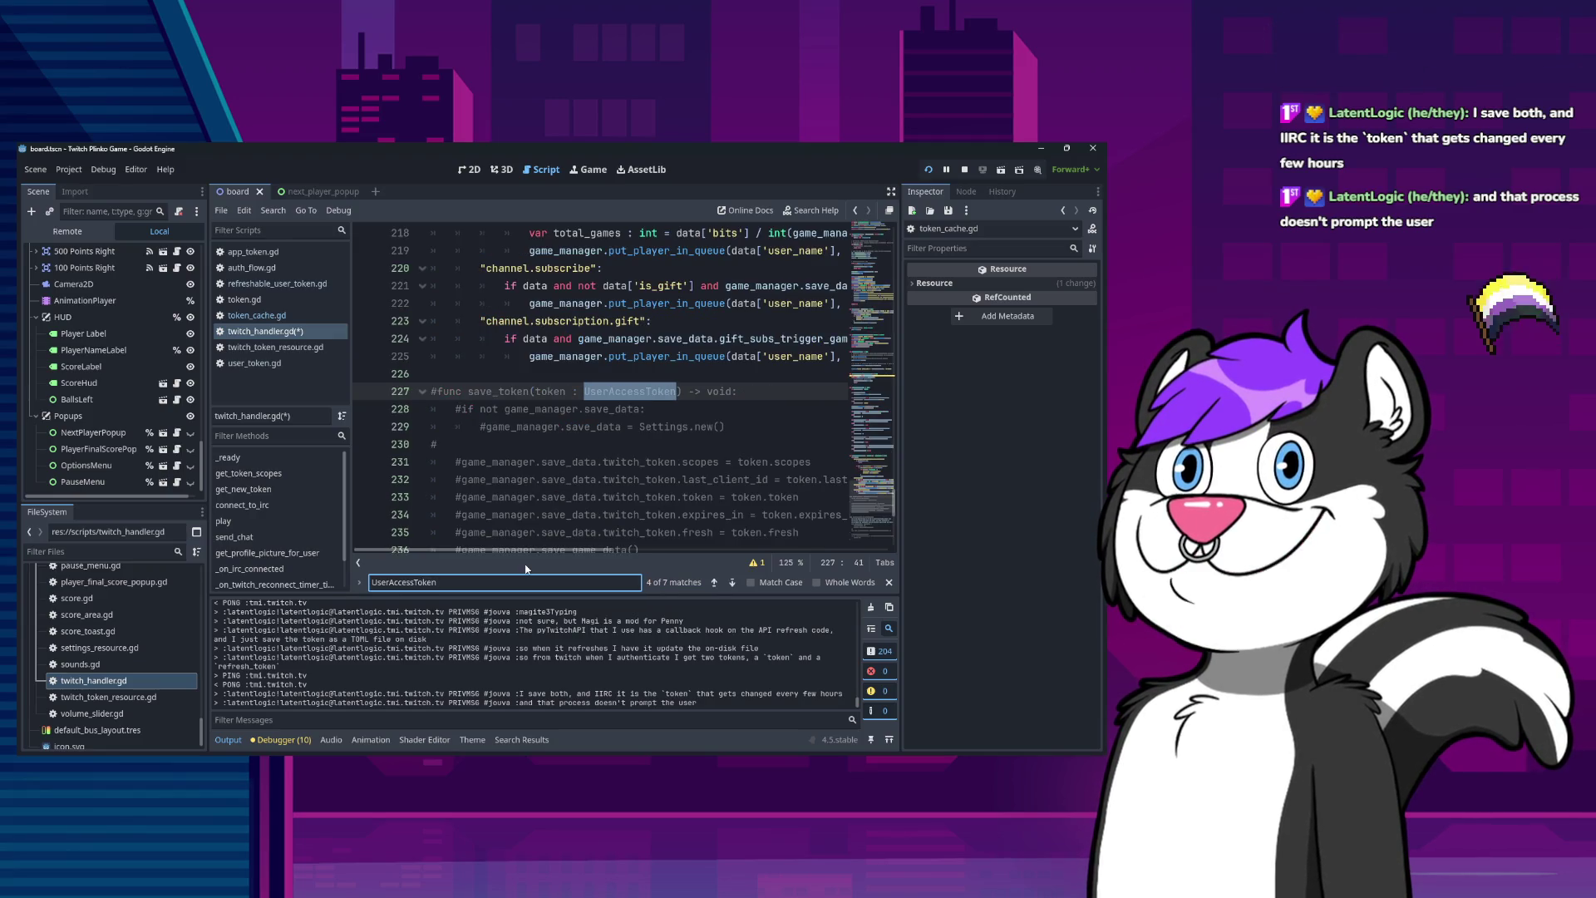
key(Return)
key(Return)
key(Return)
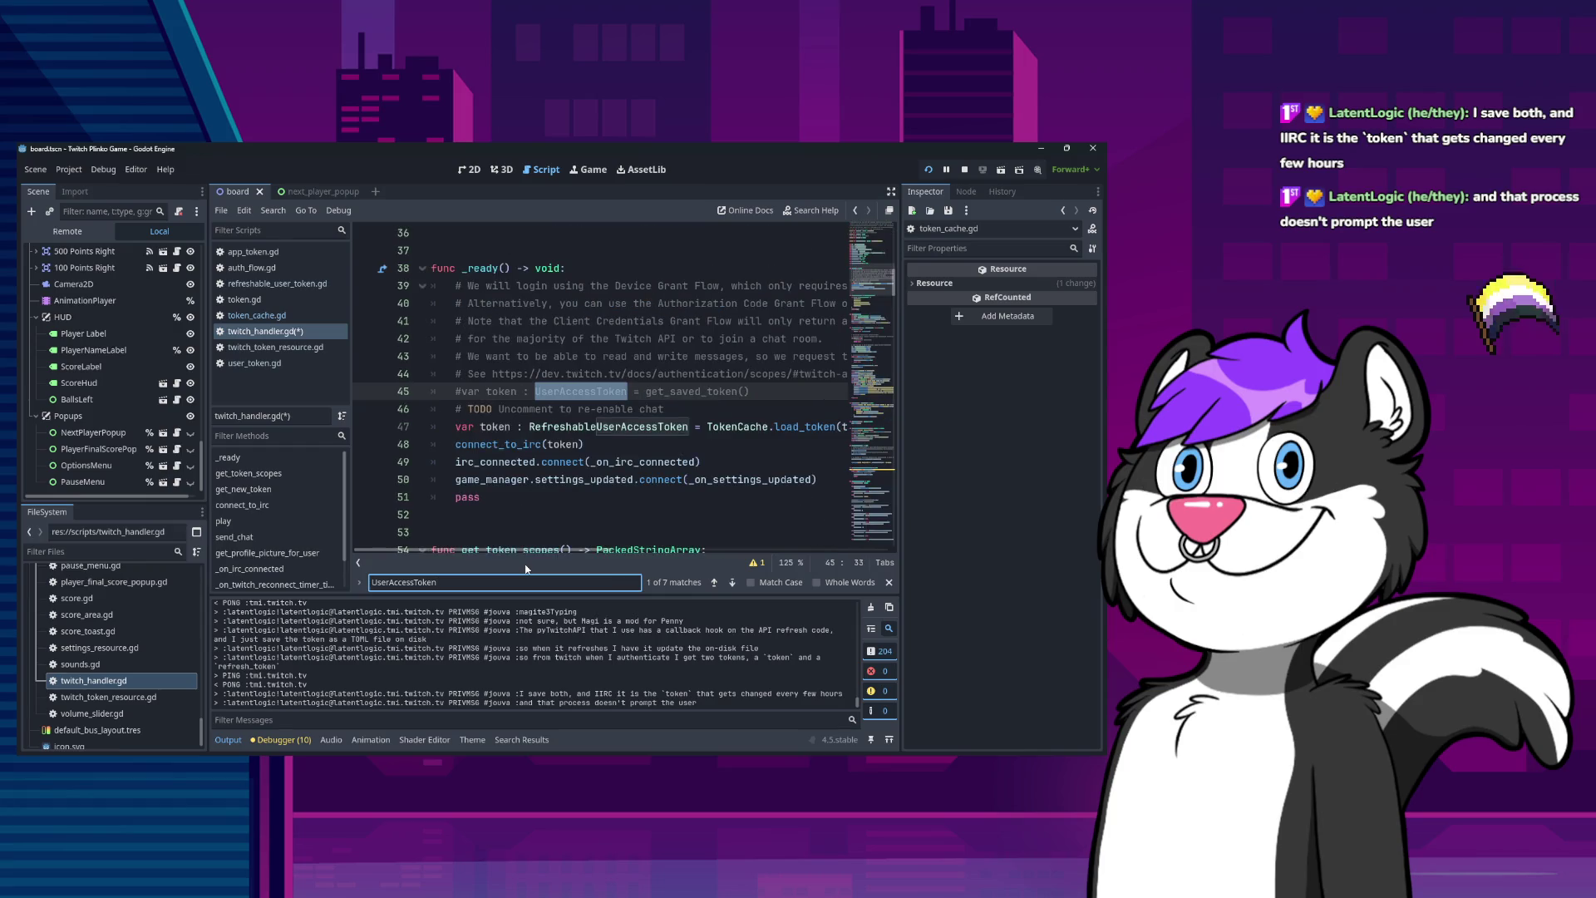
key(Return)
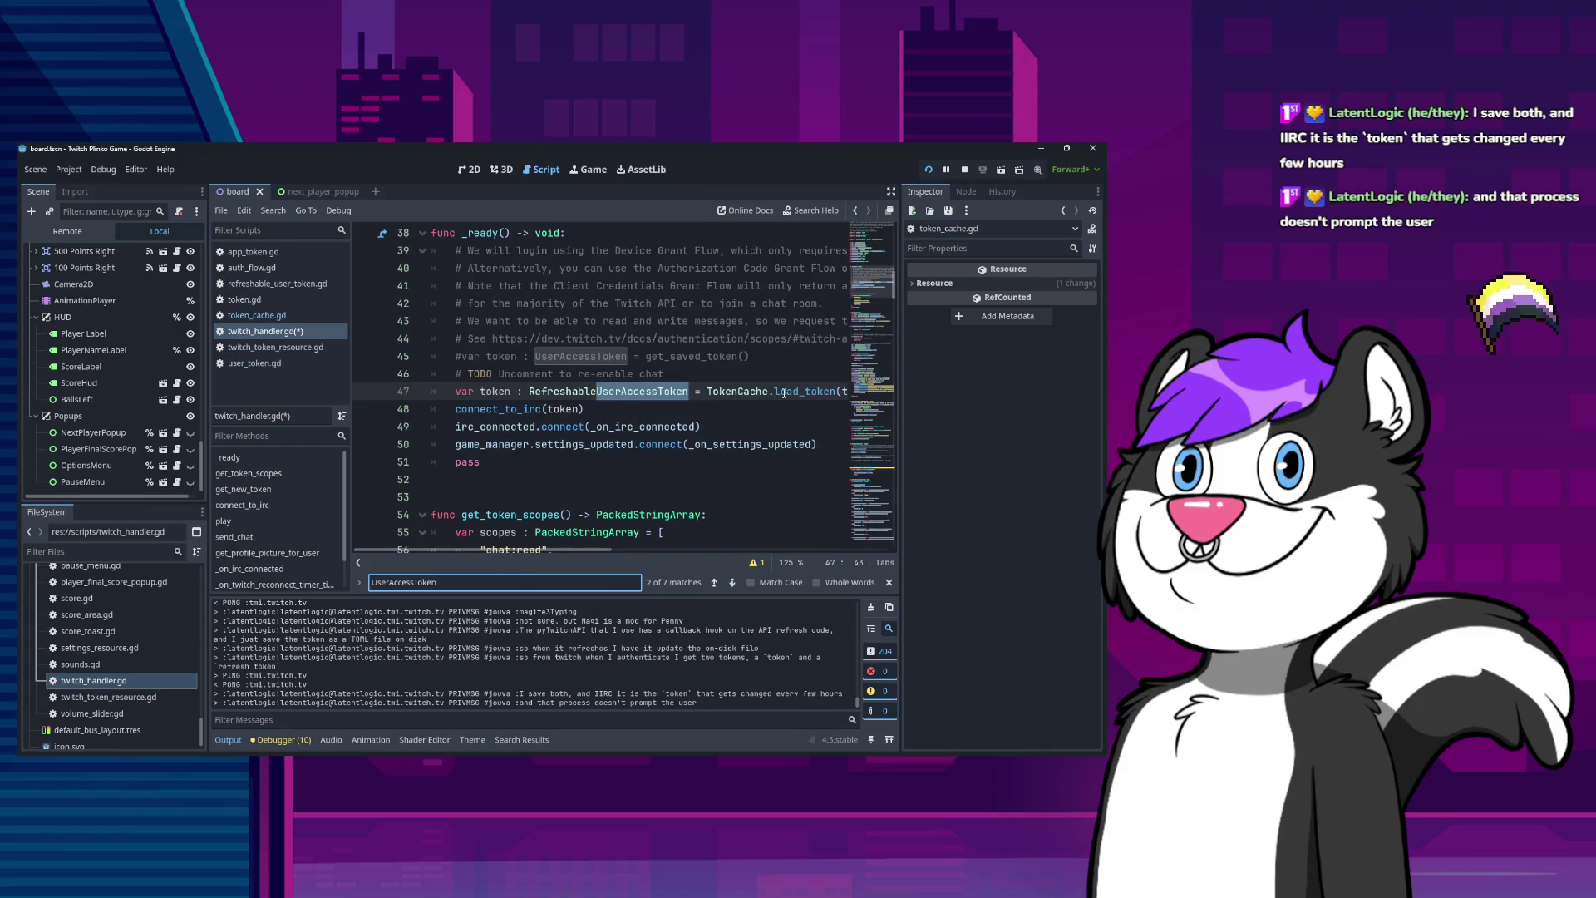
key(Return)
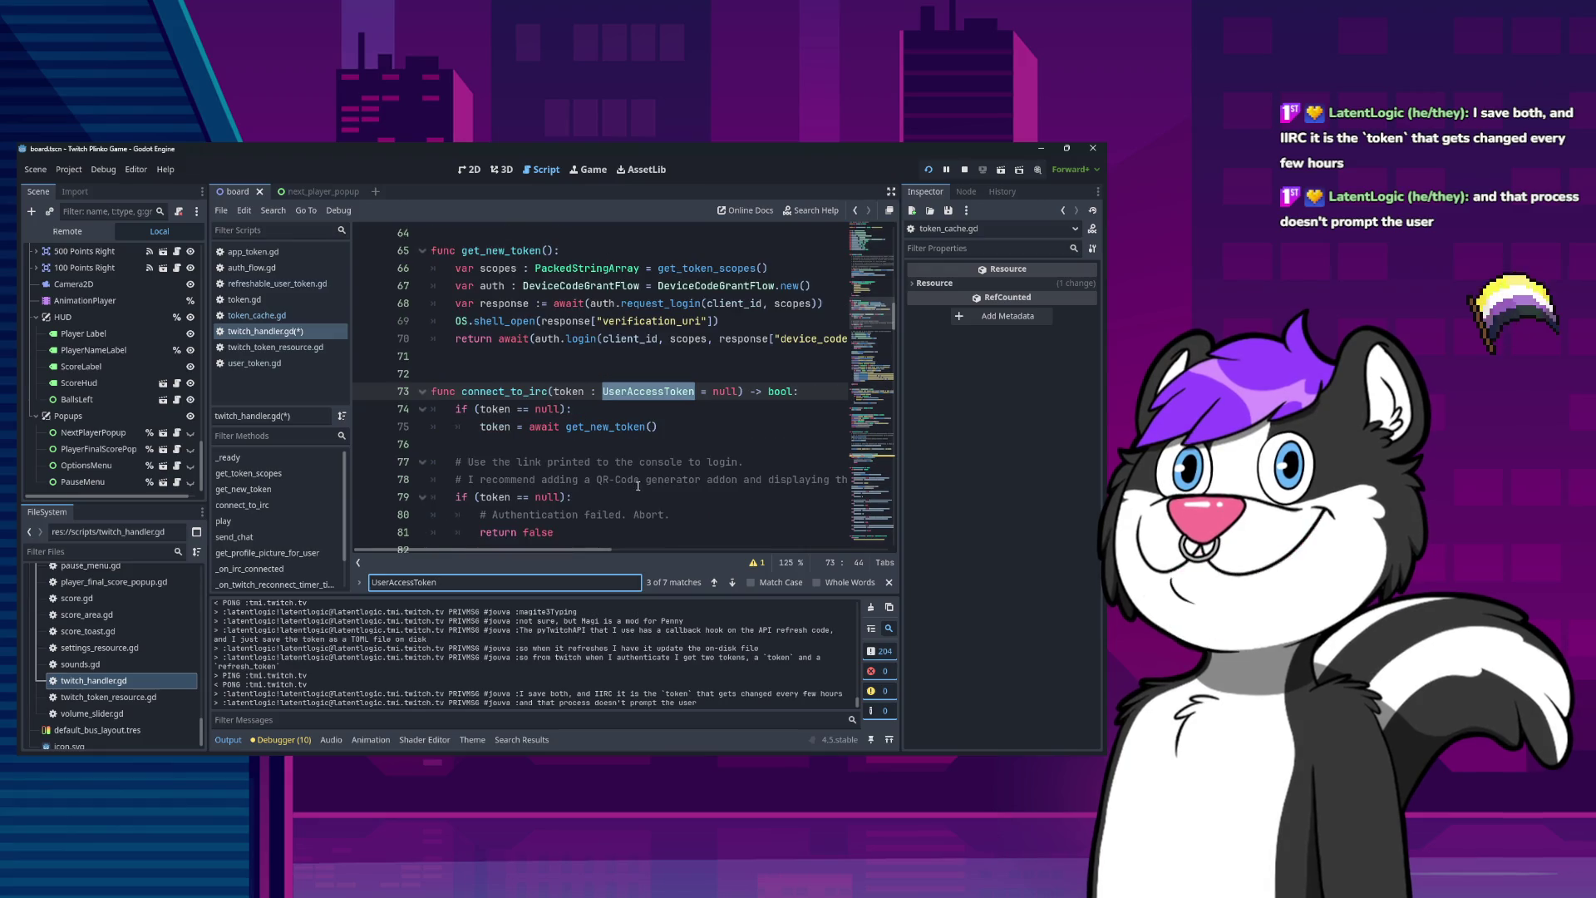
scroll(600, 475, up, 3)
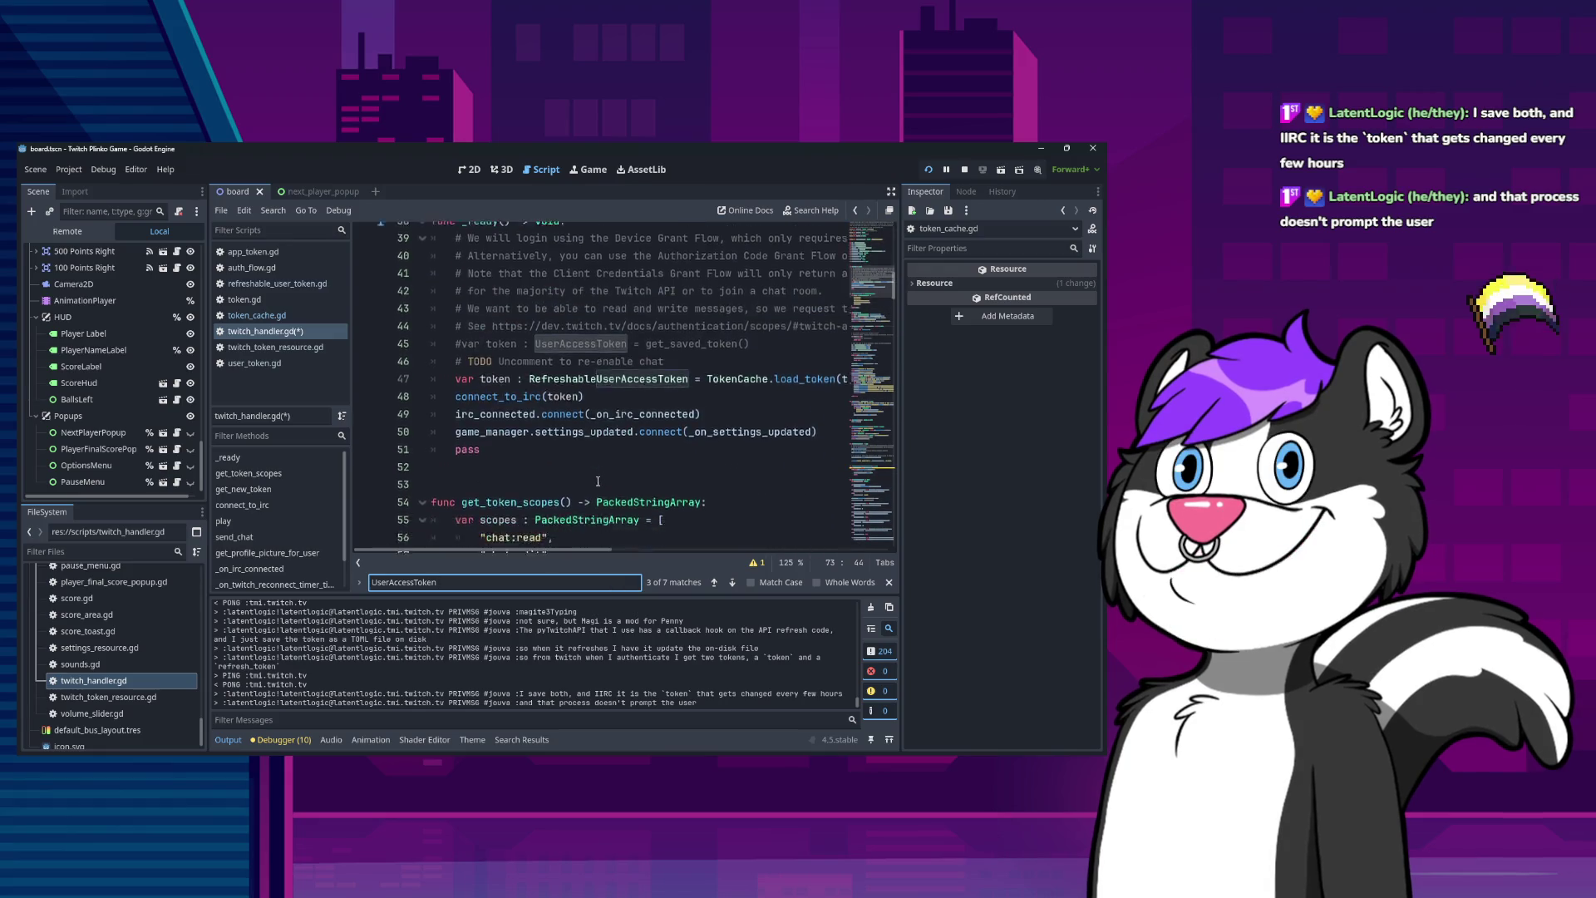
scroll(598, 480, up, 2)
scroll(556, 463, down, 4)
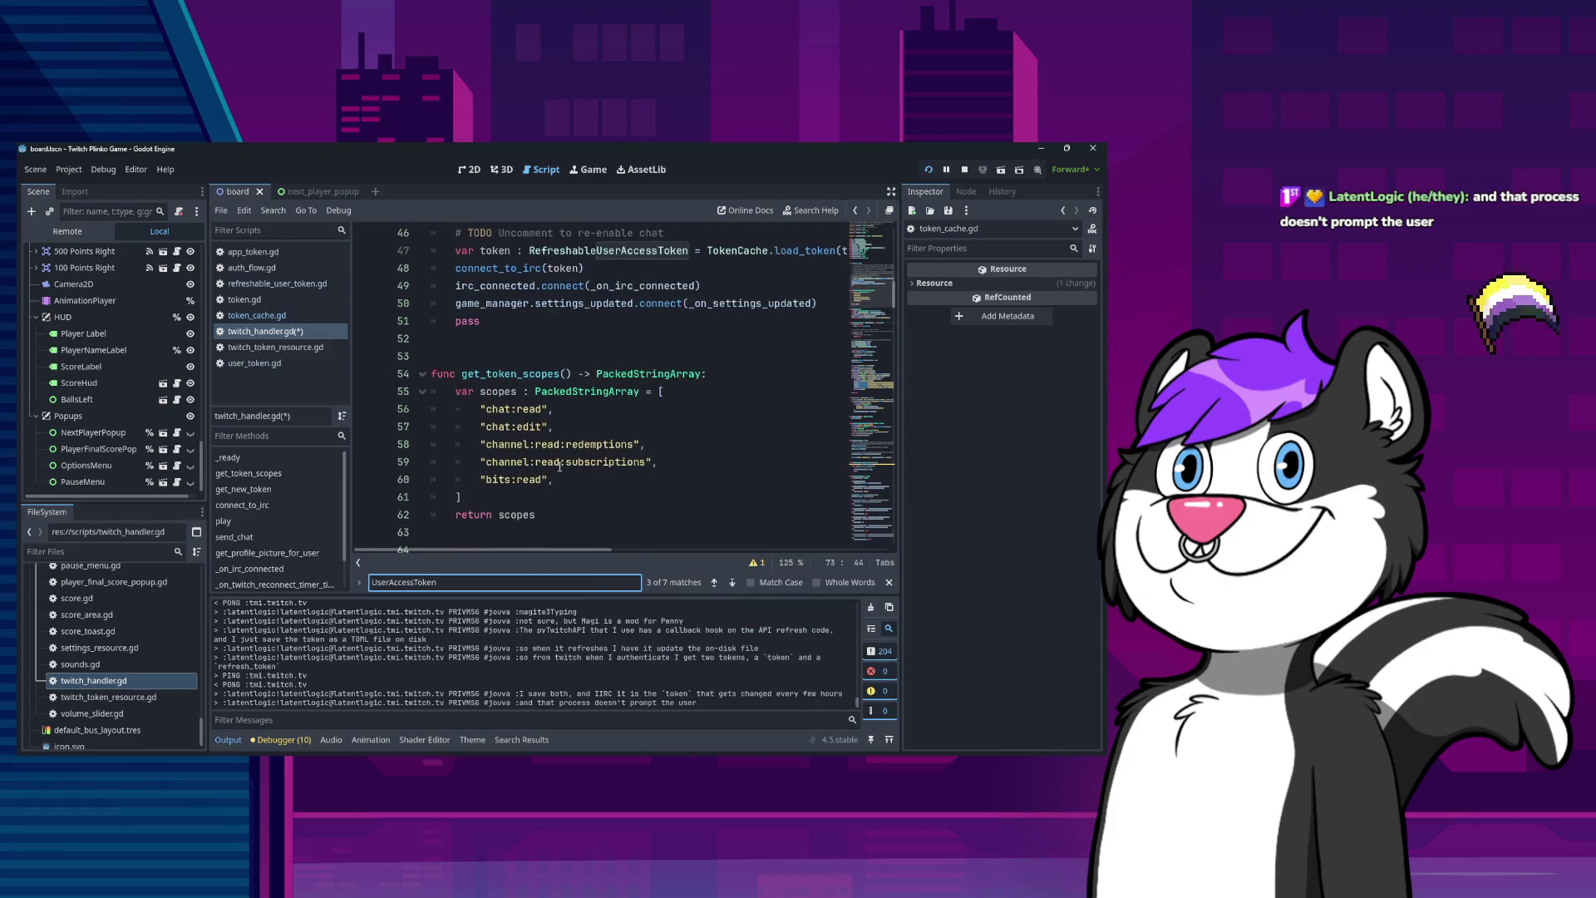
scroll(555, 463, down, 8)
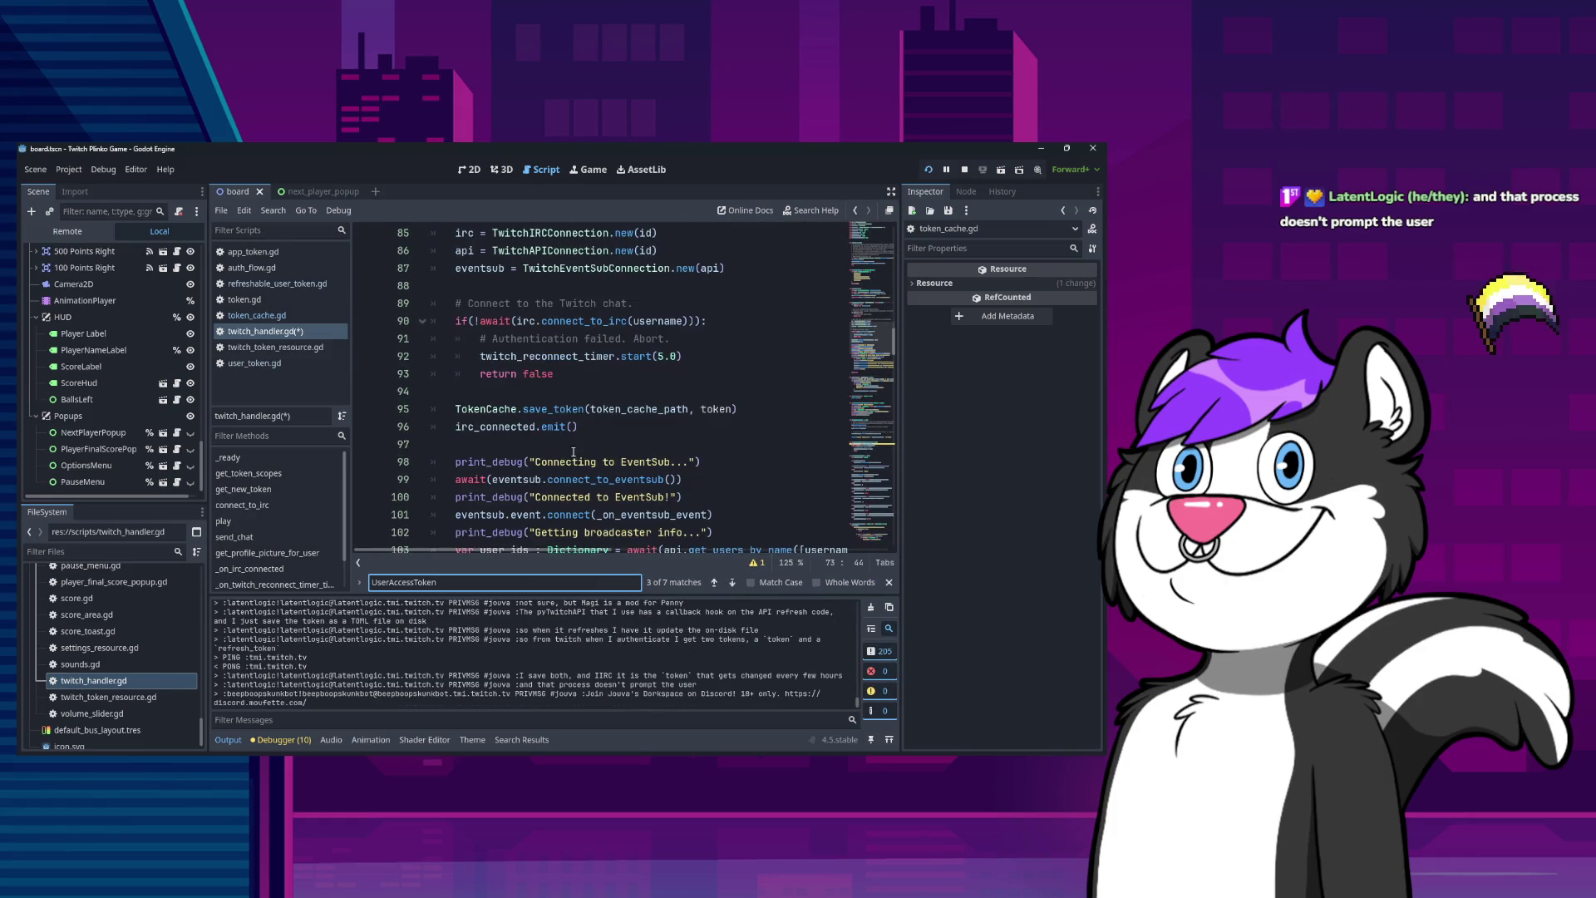
scroll(556, 418, up, 2)
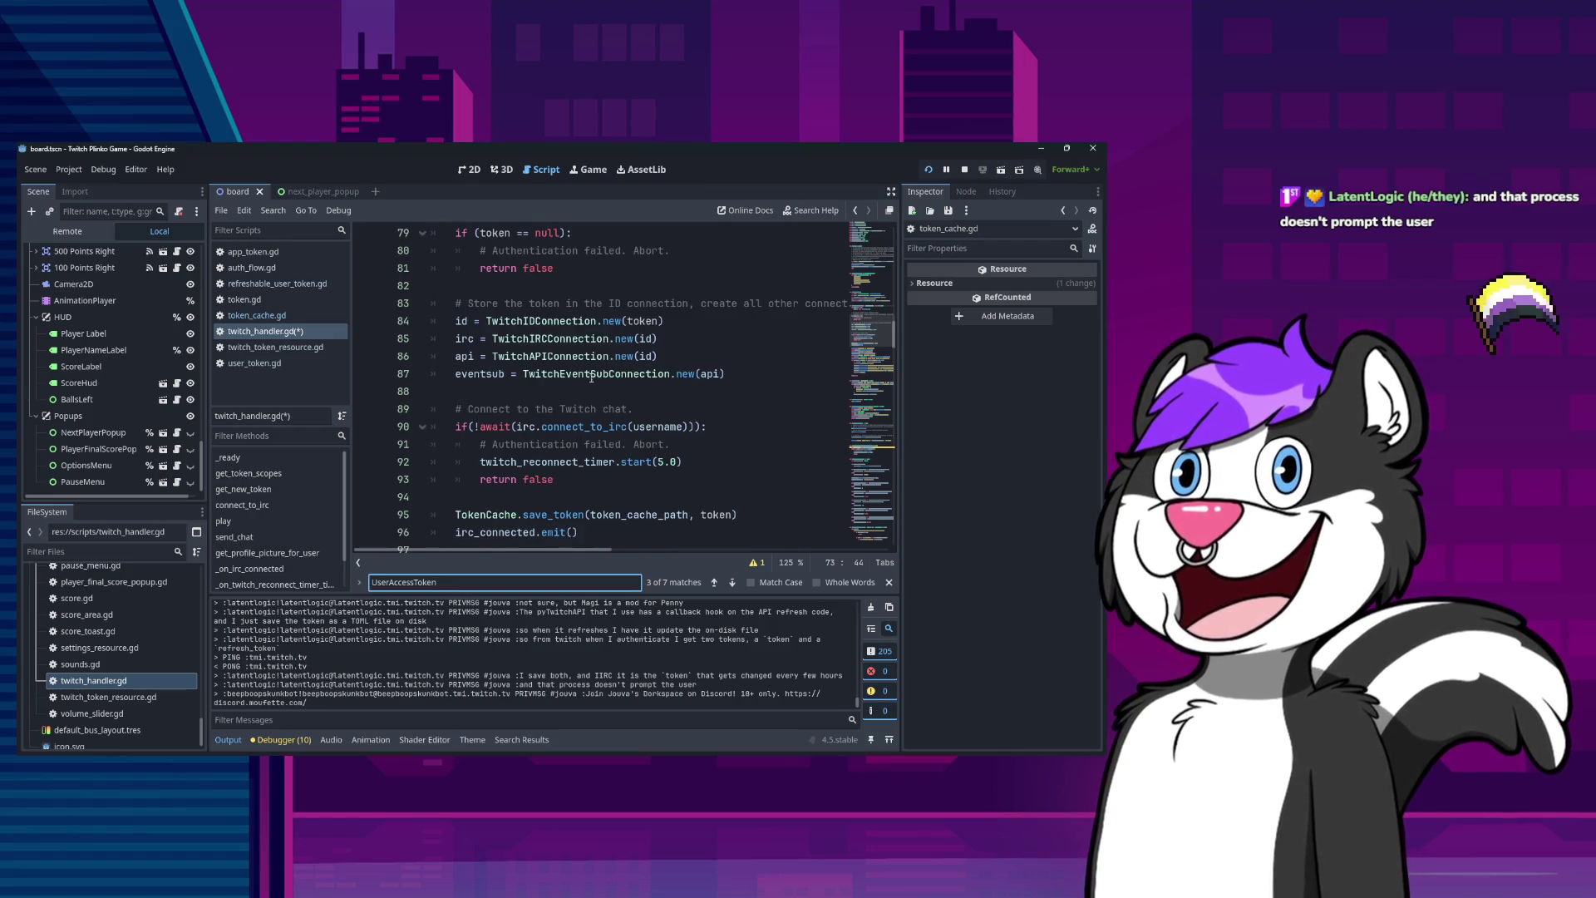
scroll(582, 366, up, 2)
Review how connect_to_irc takes the UserAccessToken token argument.
click(610, 426)
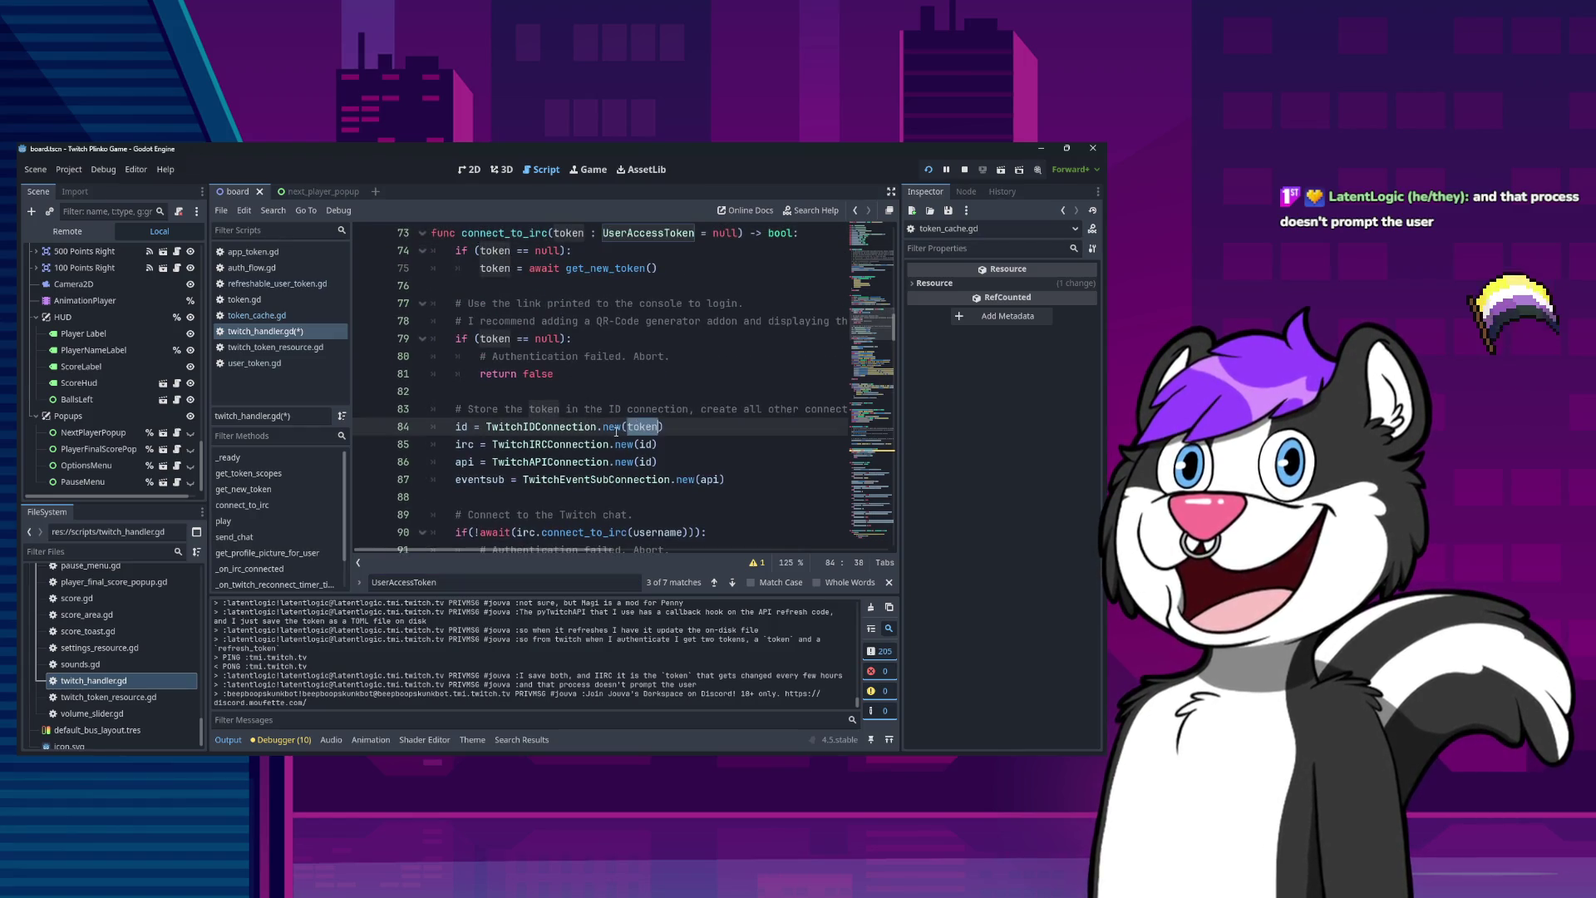
scroll(611, 433, up, 3)
click(642, 395)
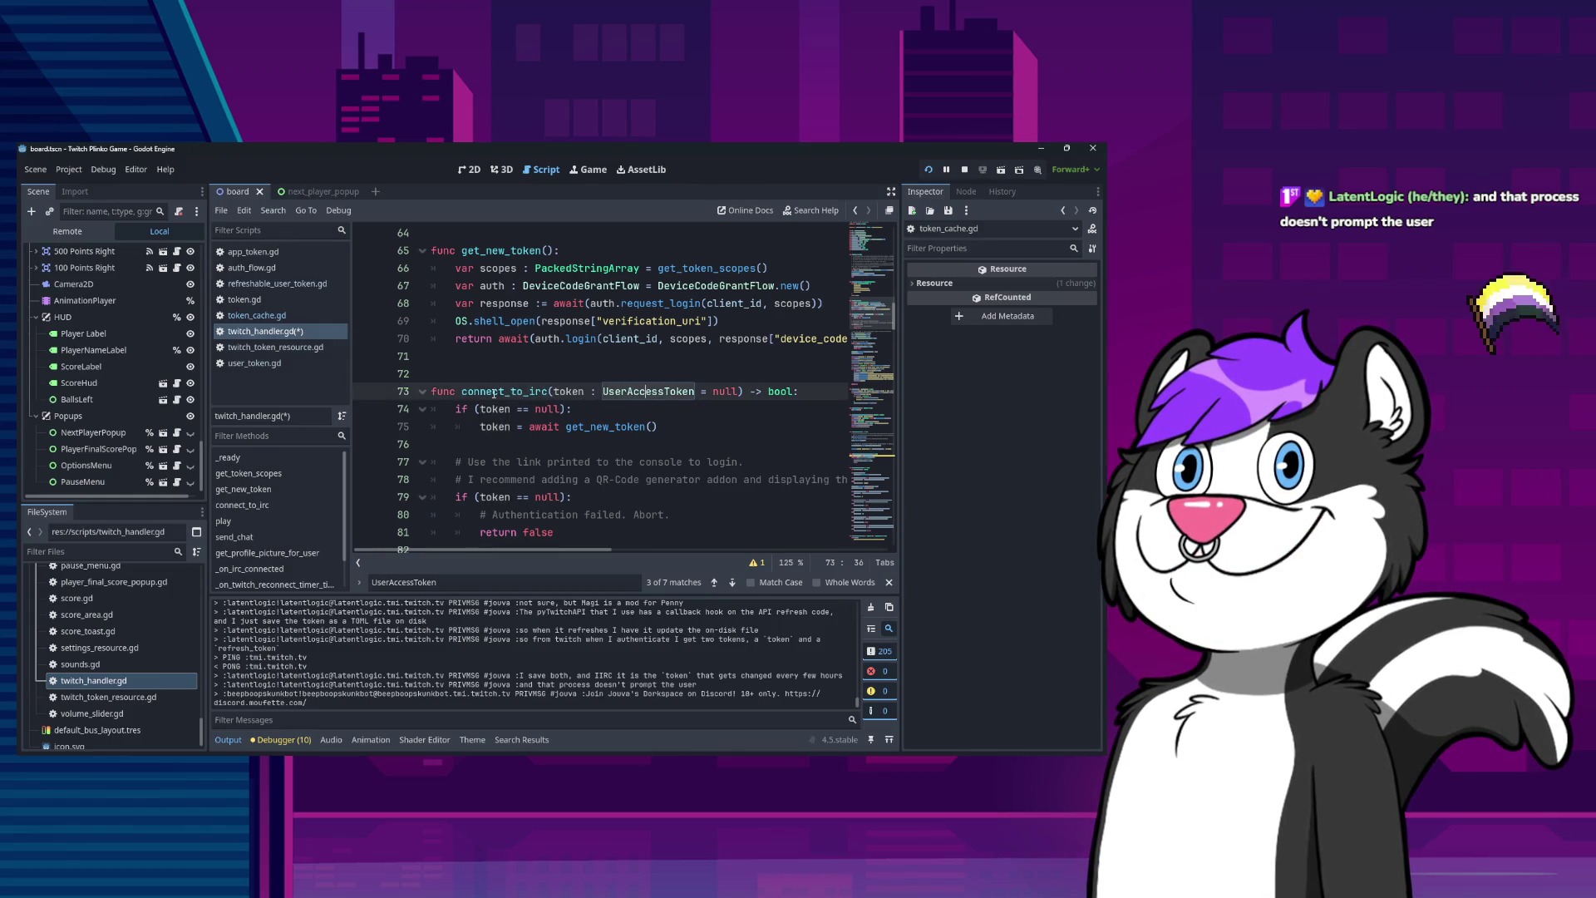
double_click(502, 392)
scroll(588, 422, up, 13)
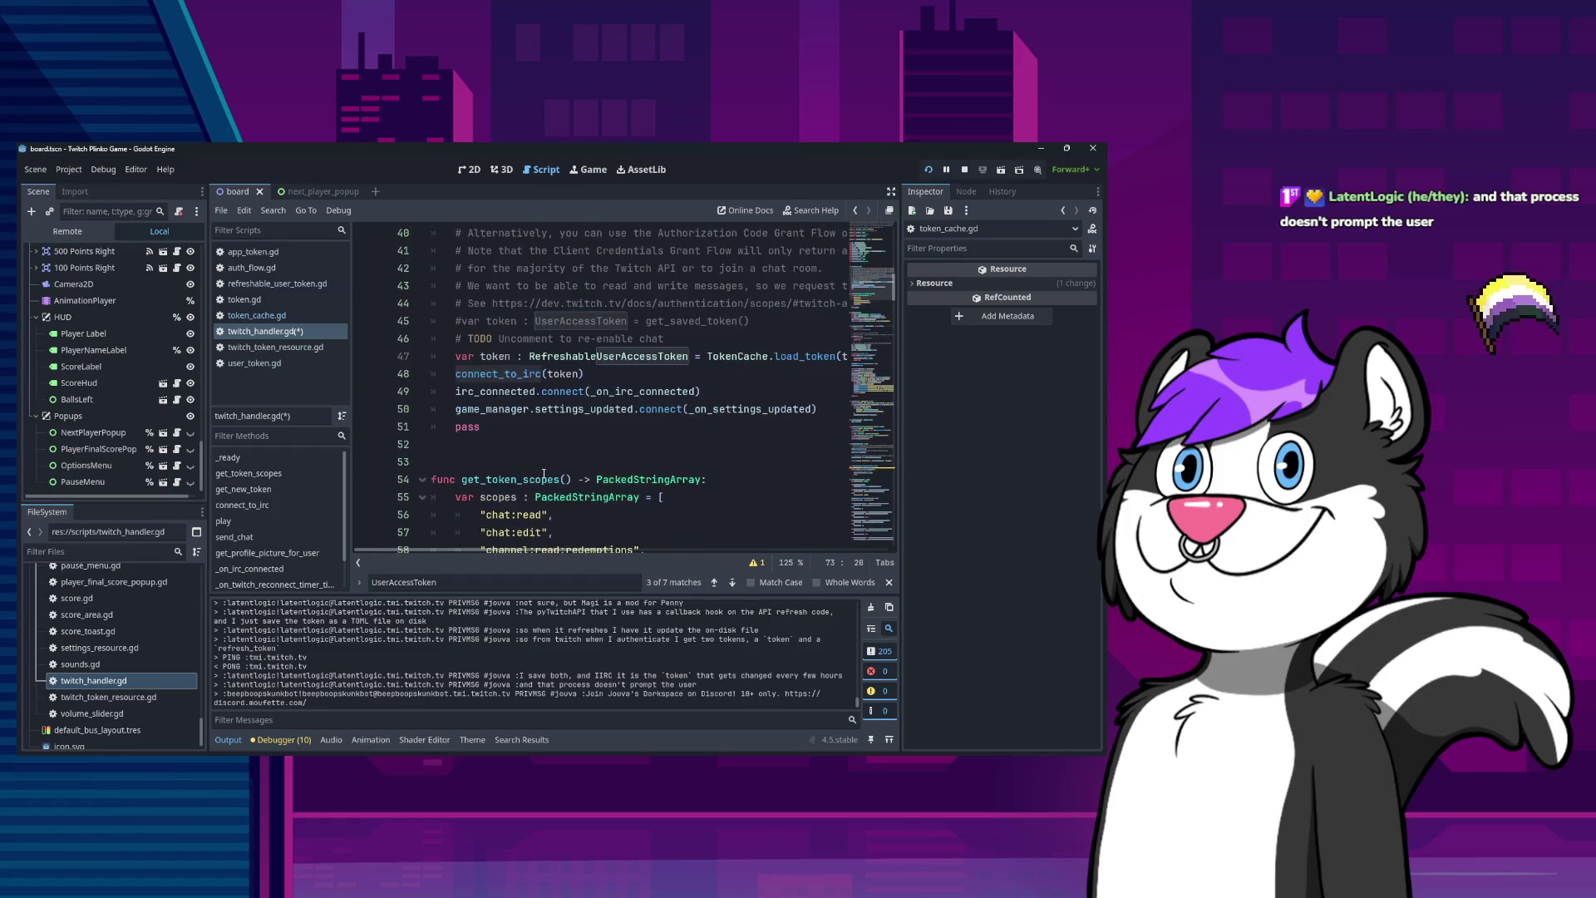
scroll(587, 422, down, 5)
scroll(623, 536, right, 5)
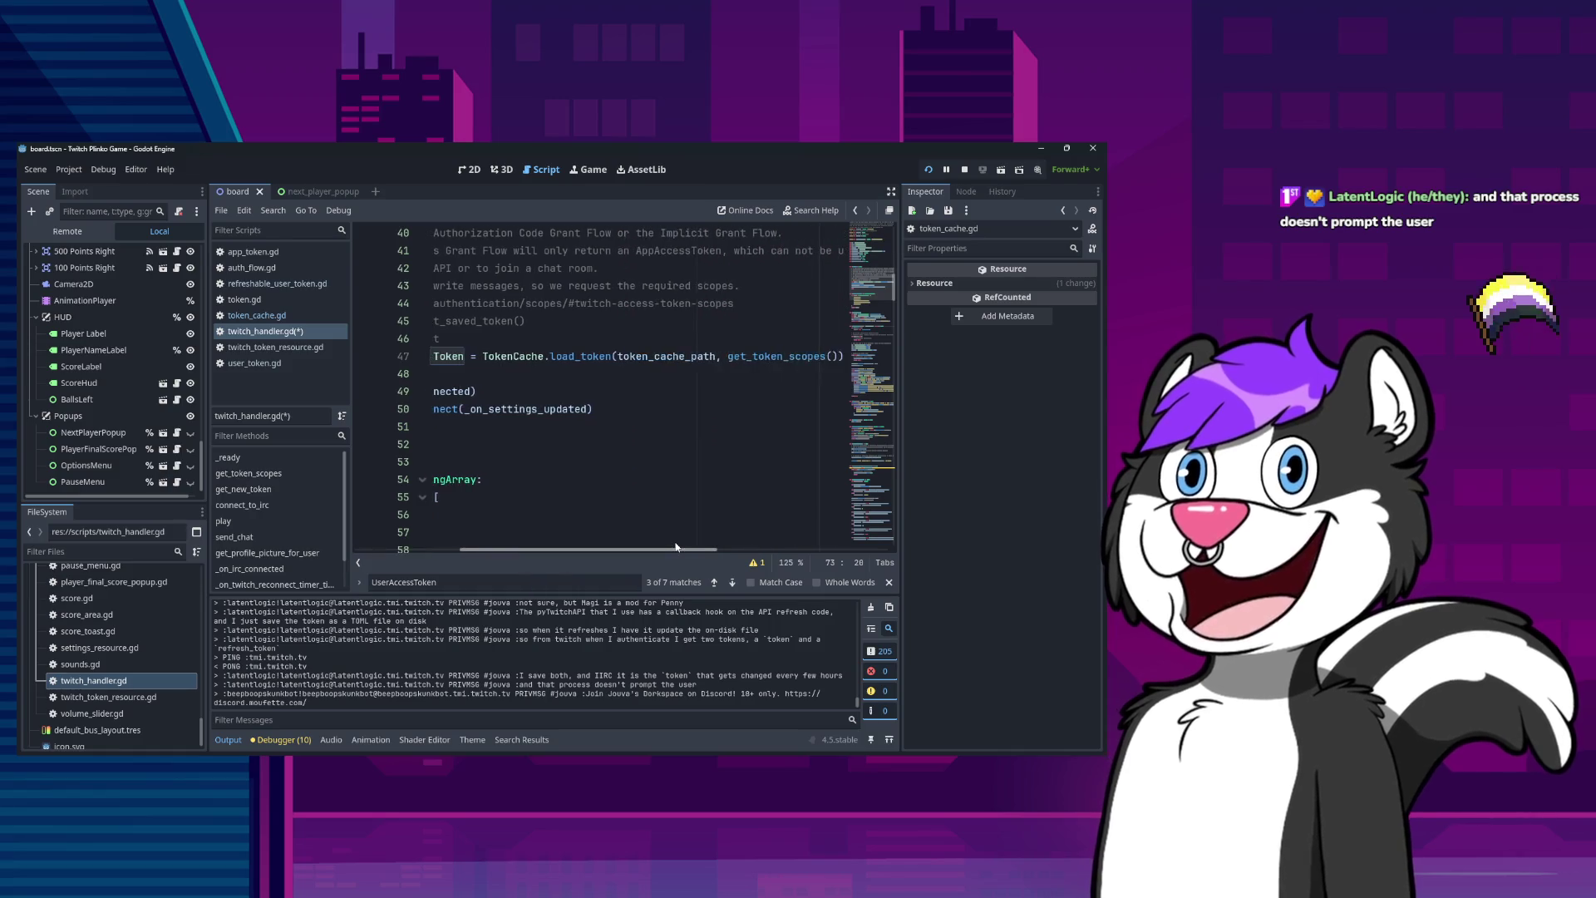
scroll(669, 544, left, 5)
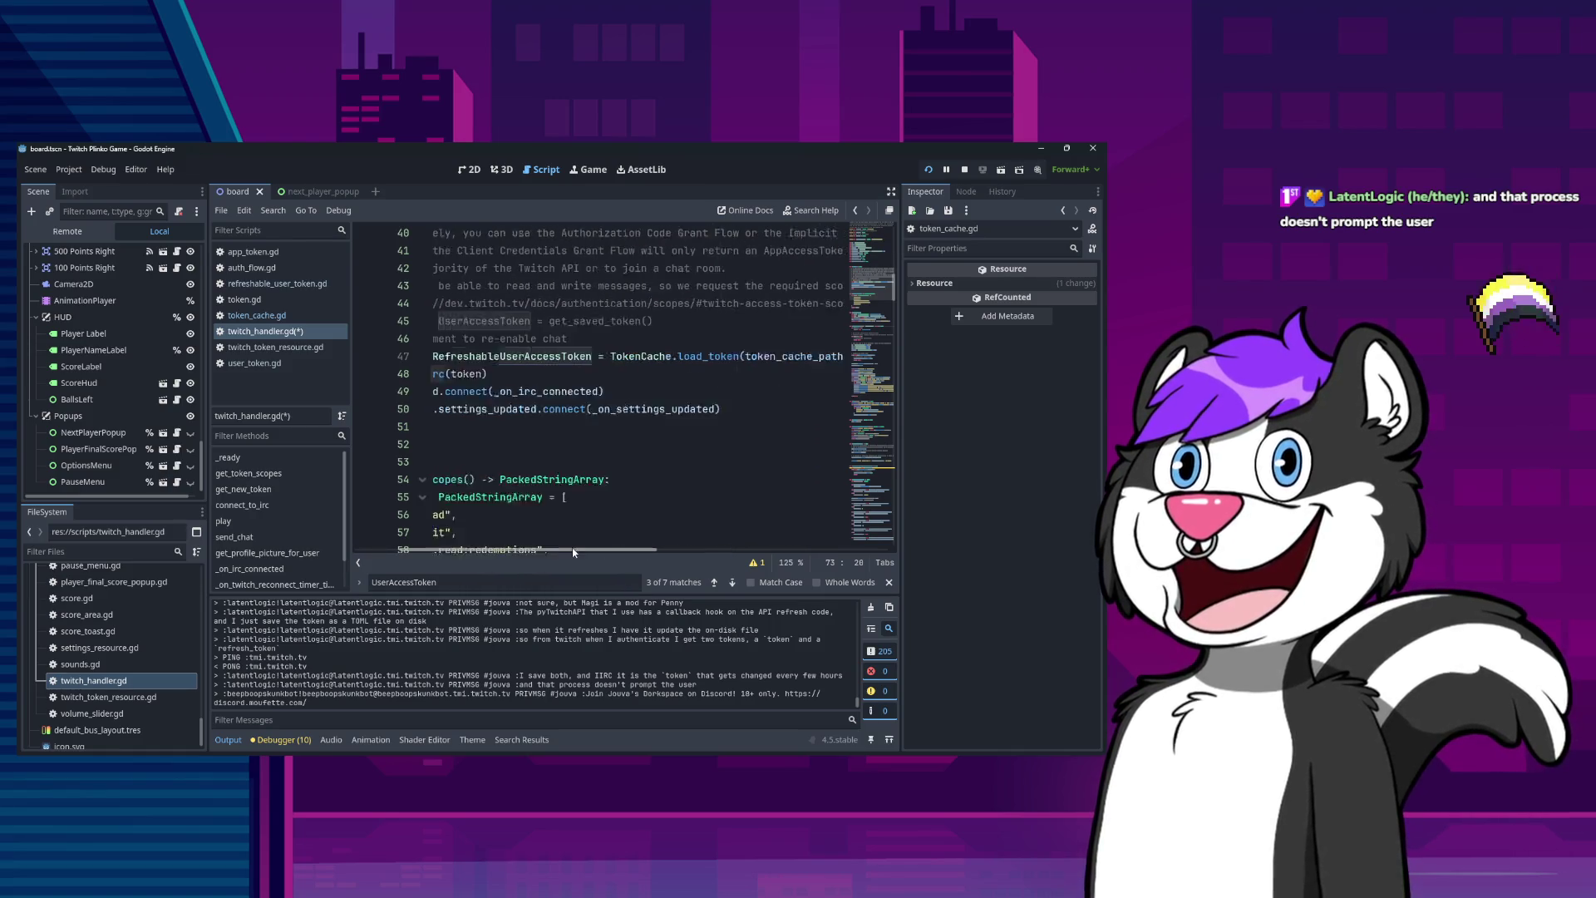
Save twitch_handler.gd while checking the pass statement on line 51.
click(709, 392)
click(568, 425)
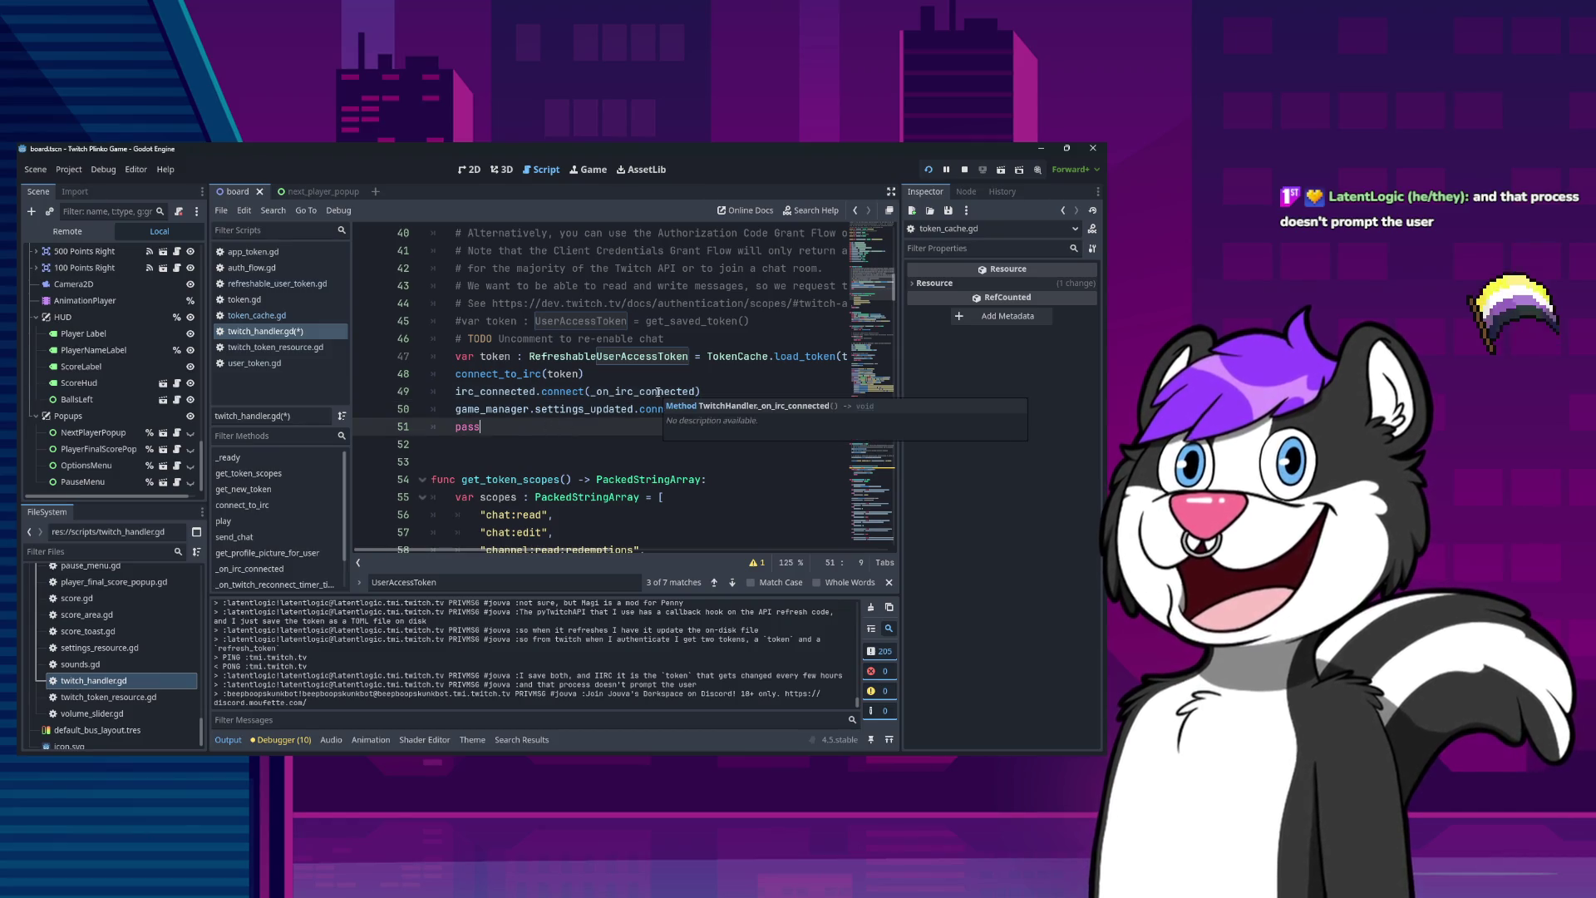
key(Home)
key(ctrl+s)
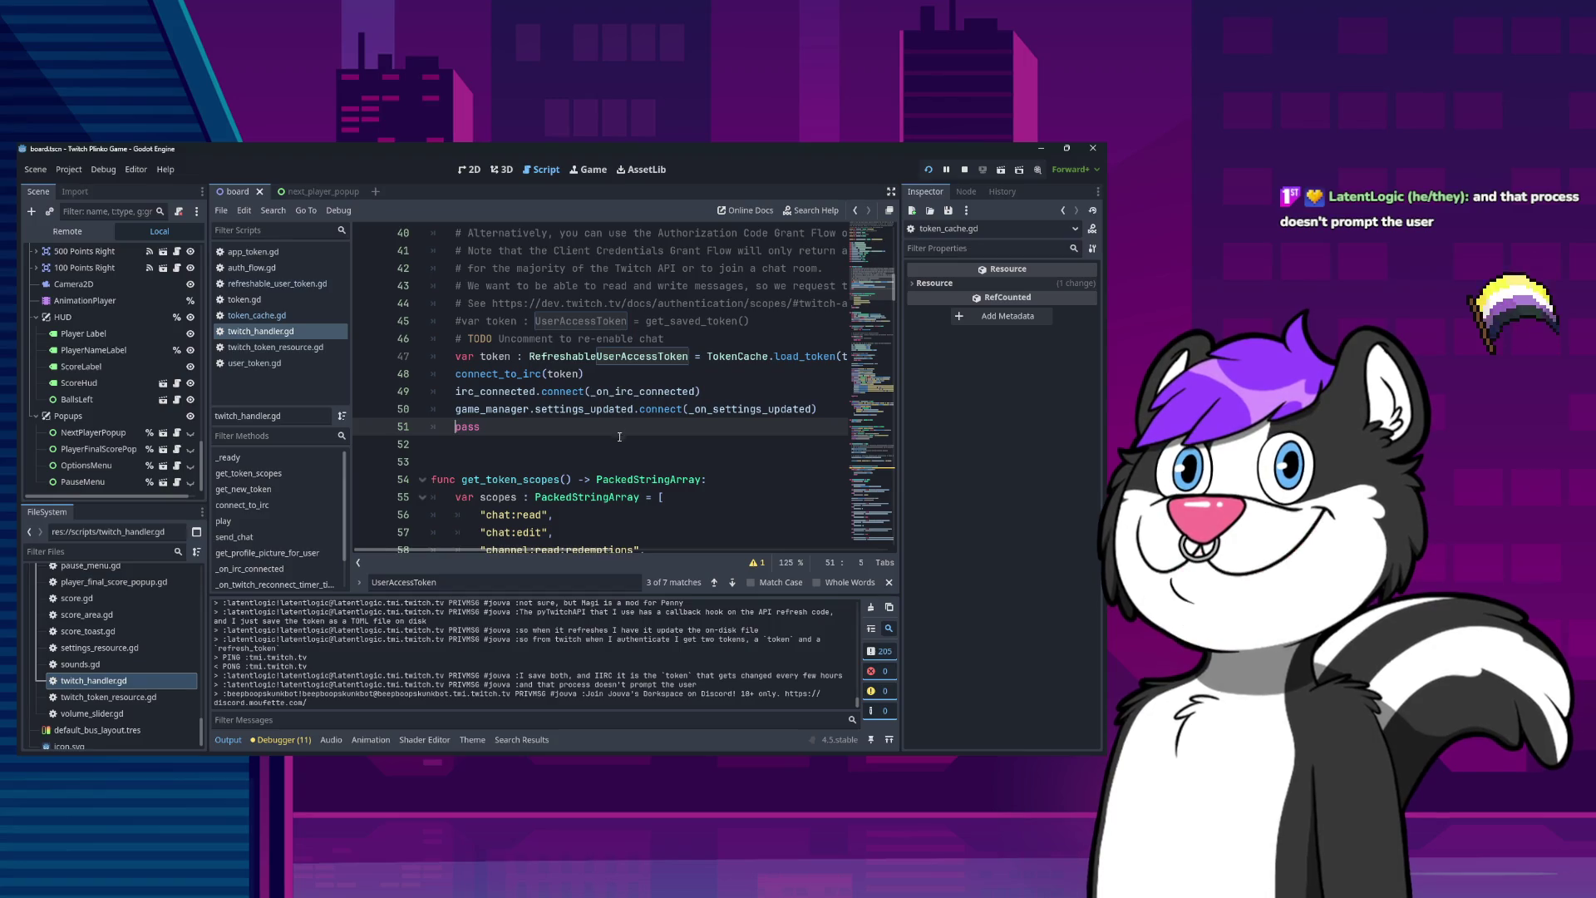
scroll(589, 397, down, 1)
click(555, 378)
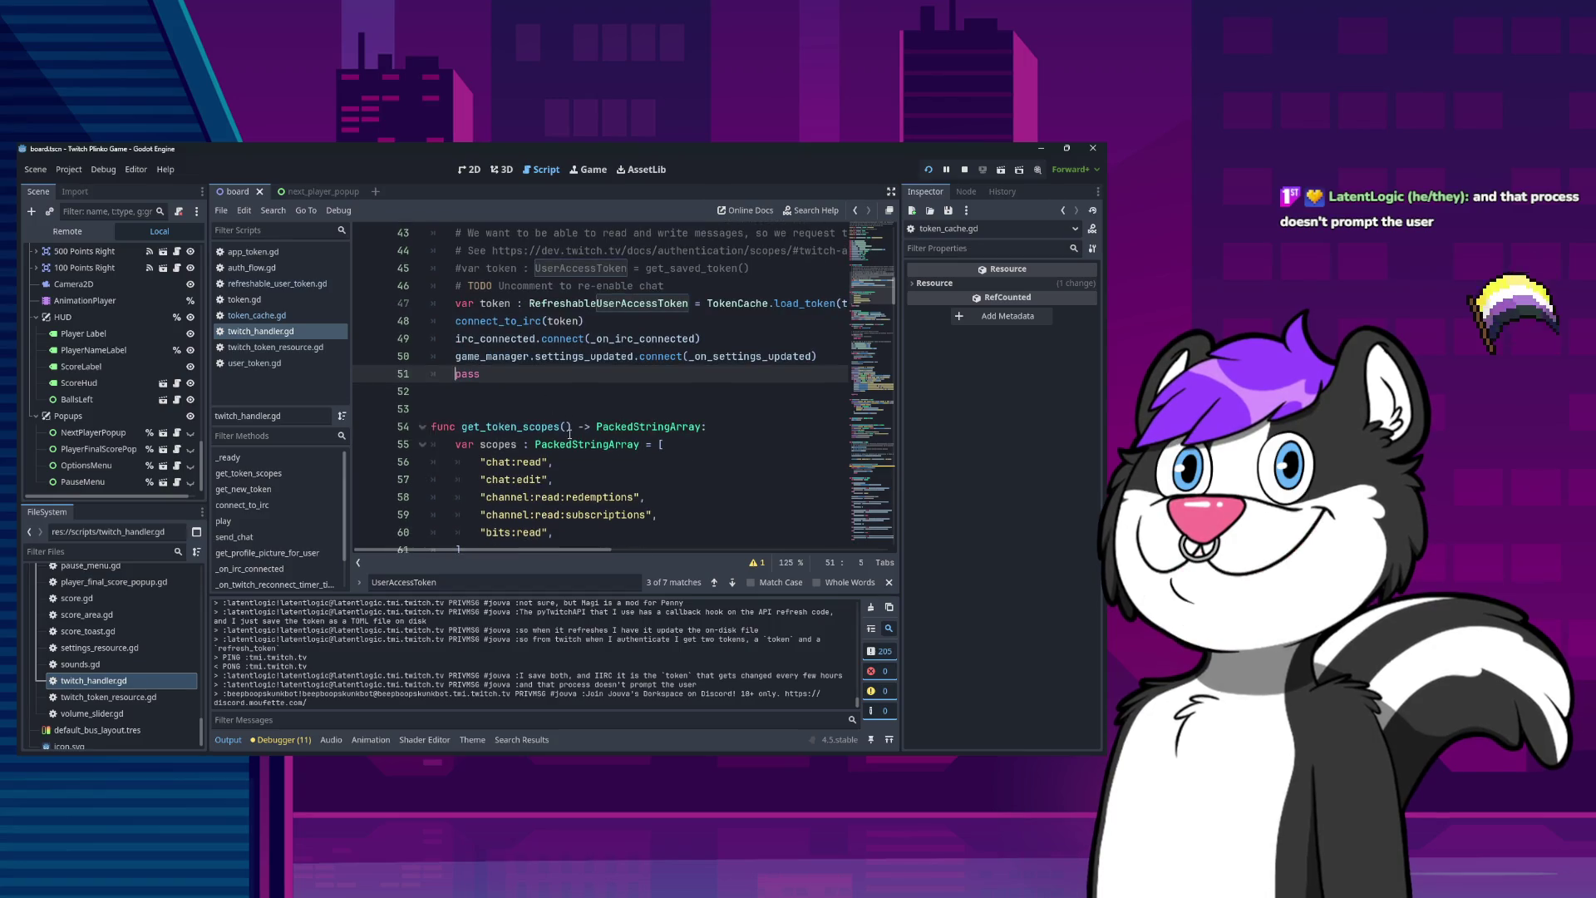
key(Home)
key(Home)
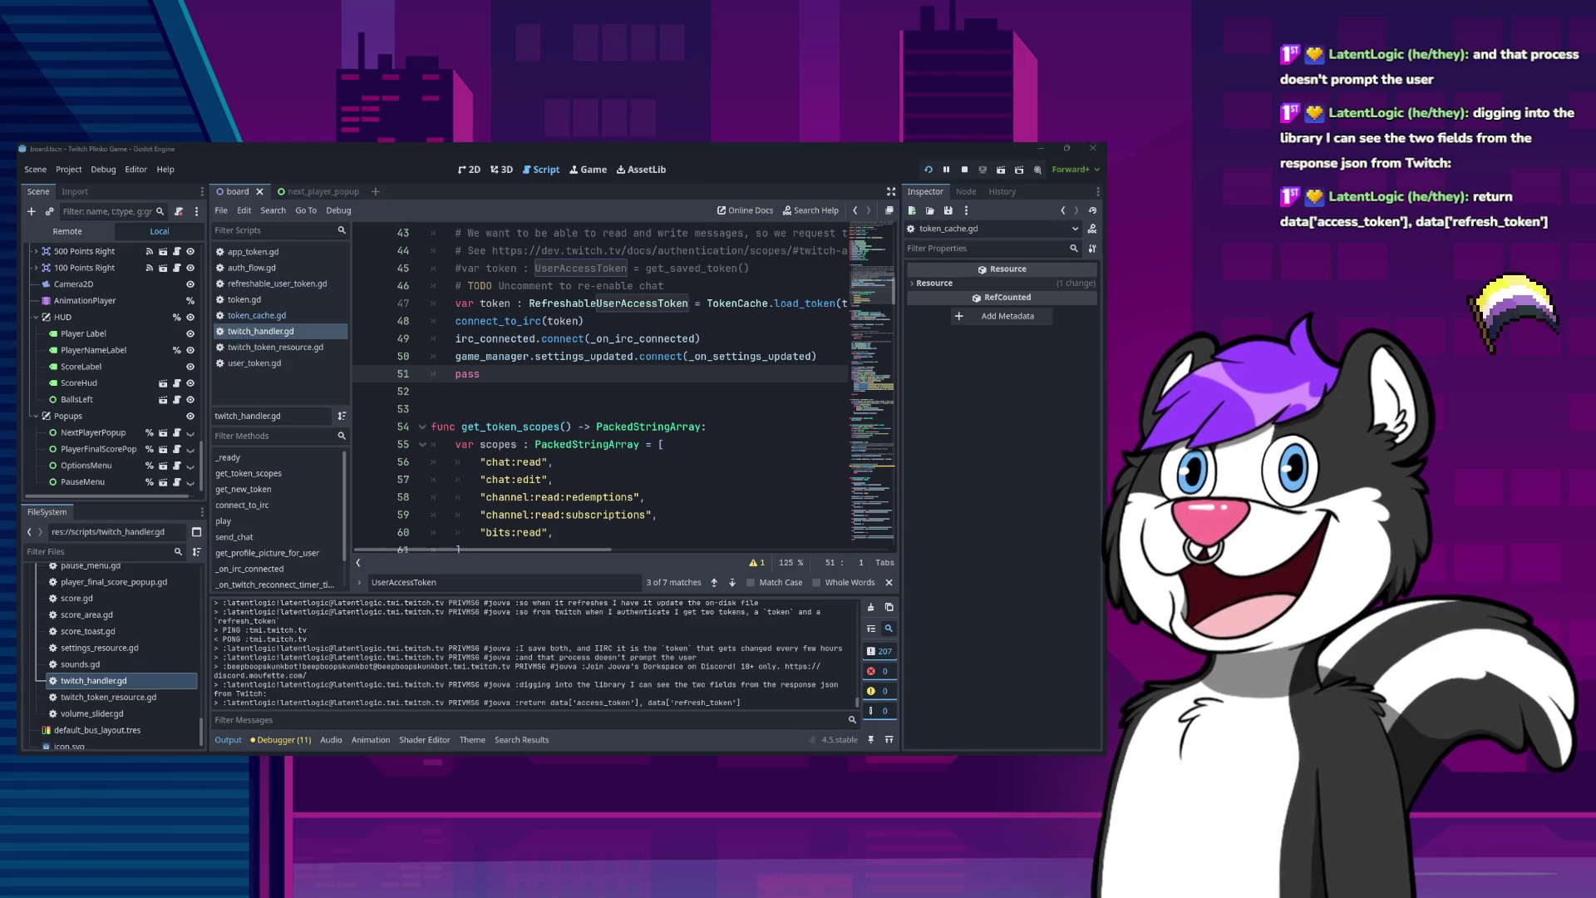
click(587, 378)
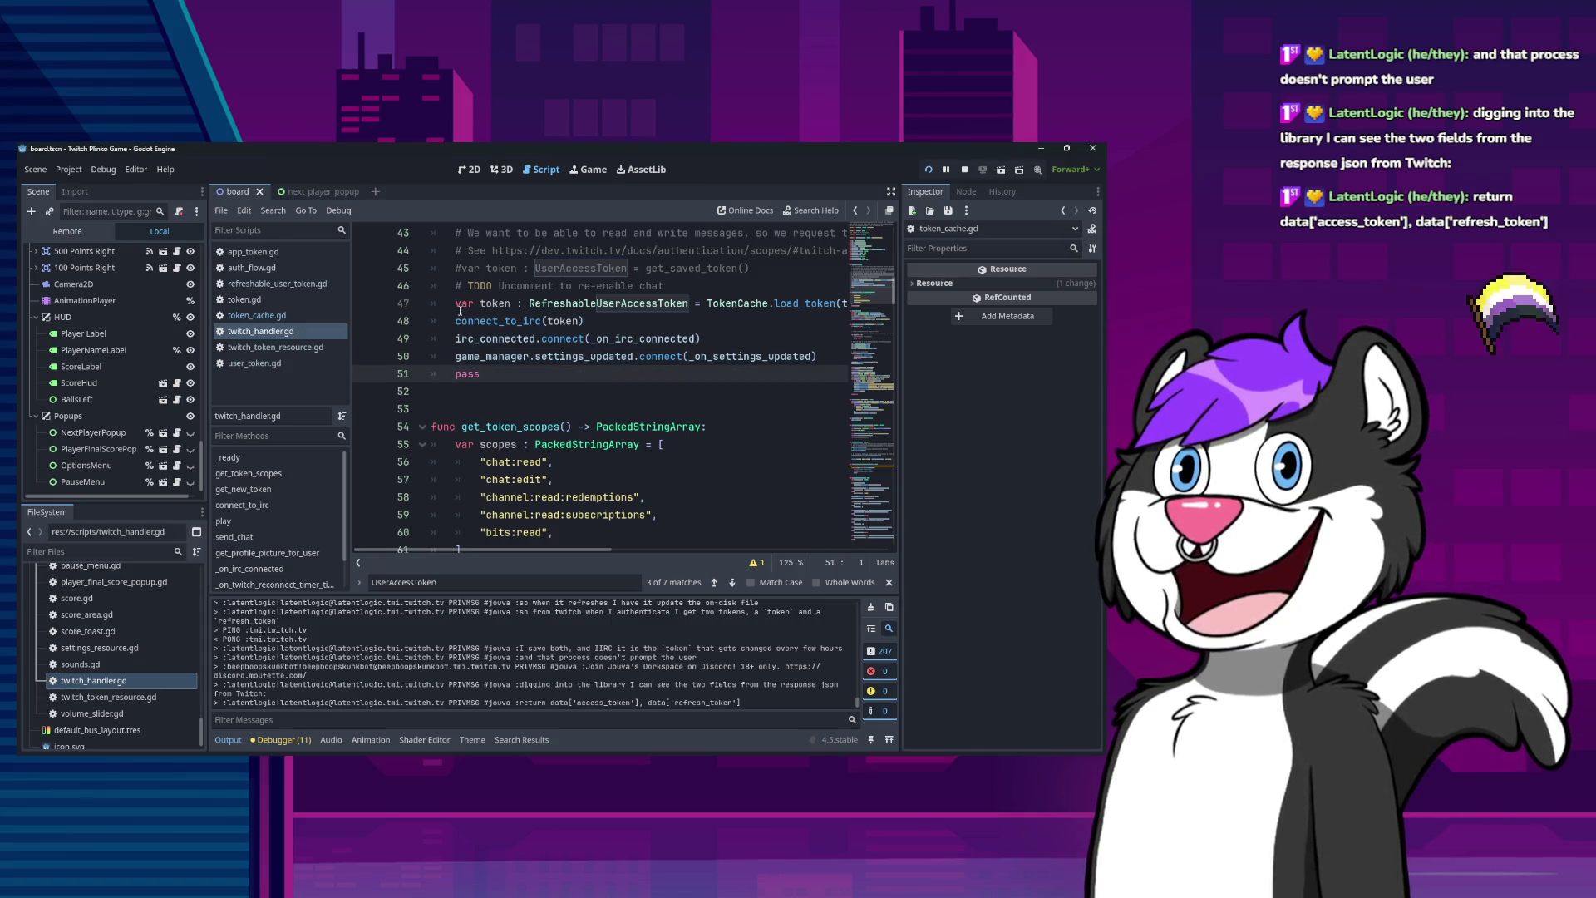
View save_token in token_cache.gd where refresh_token and client_secret get written.
click(287, 286)
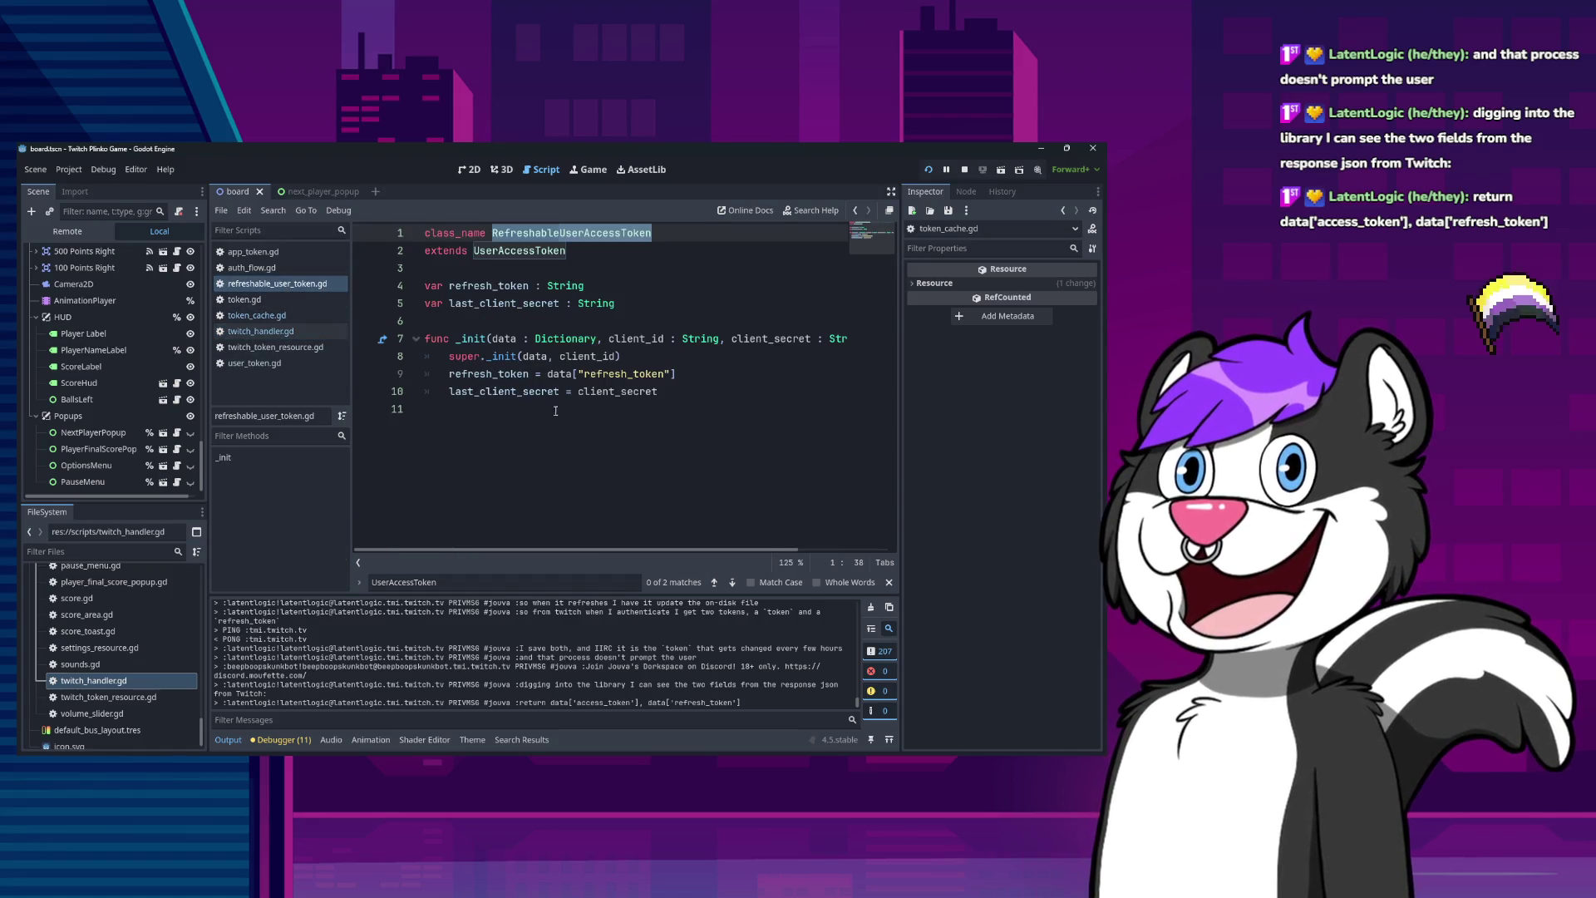
click(253, 315)
scroll(608, 399, down, 6)
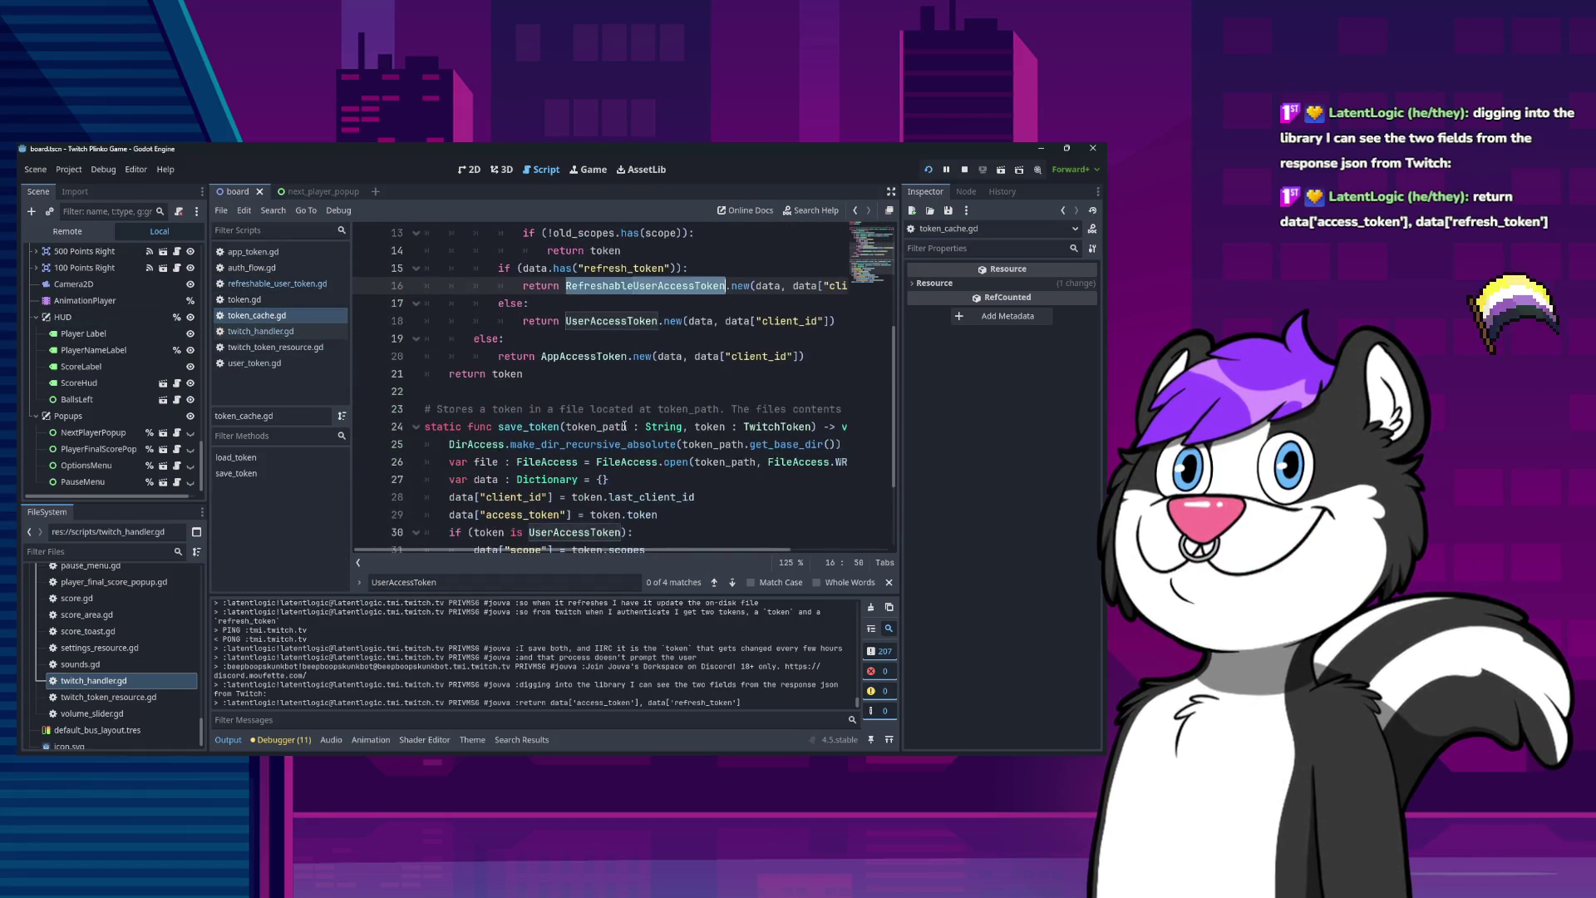
click(744, 460)
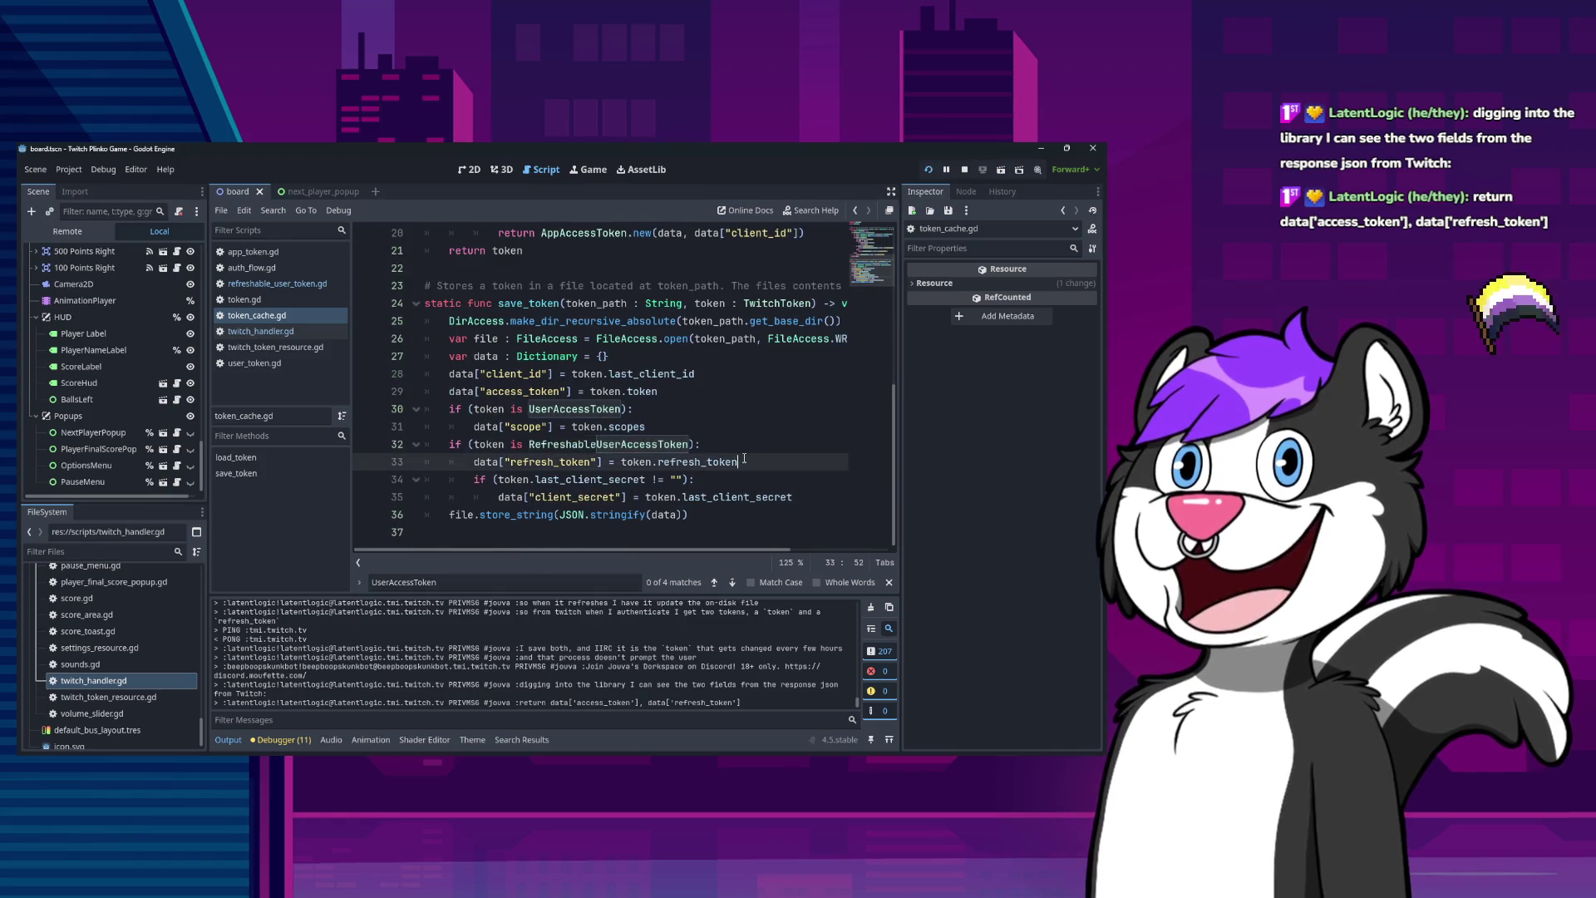
key(Down)
key(Down)
key(Down)
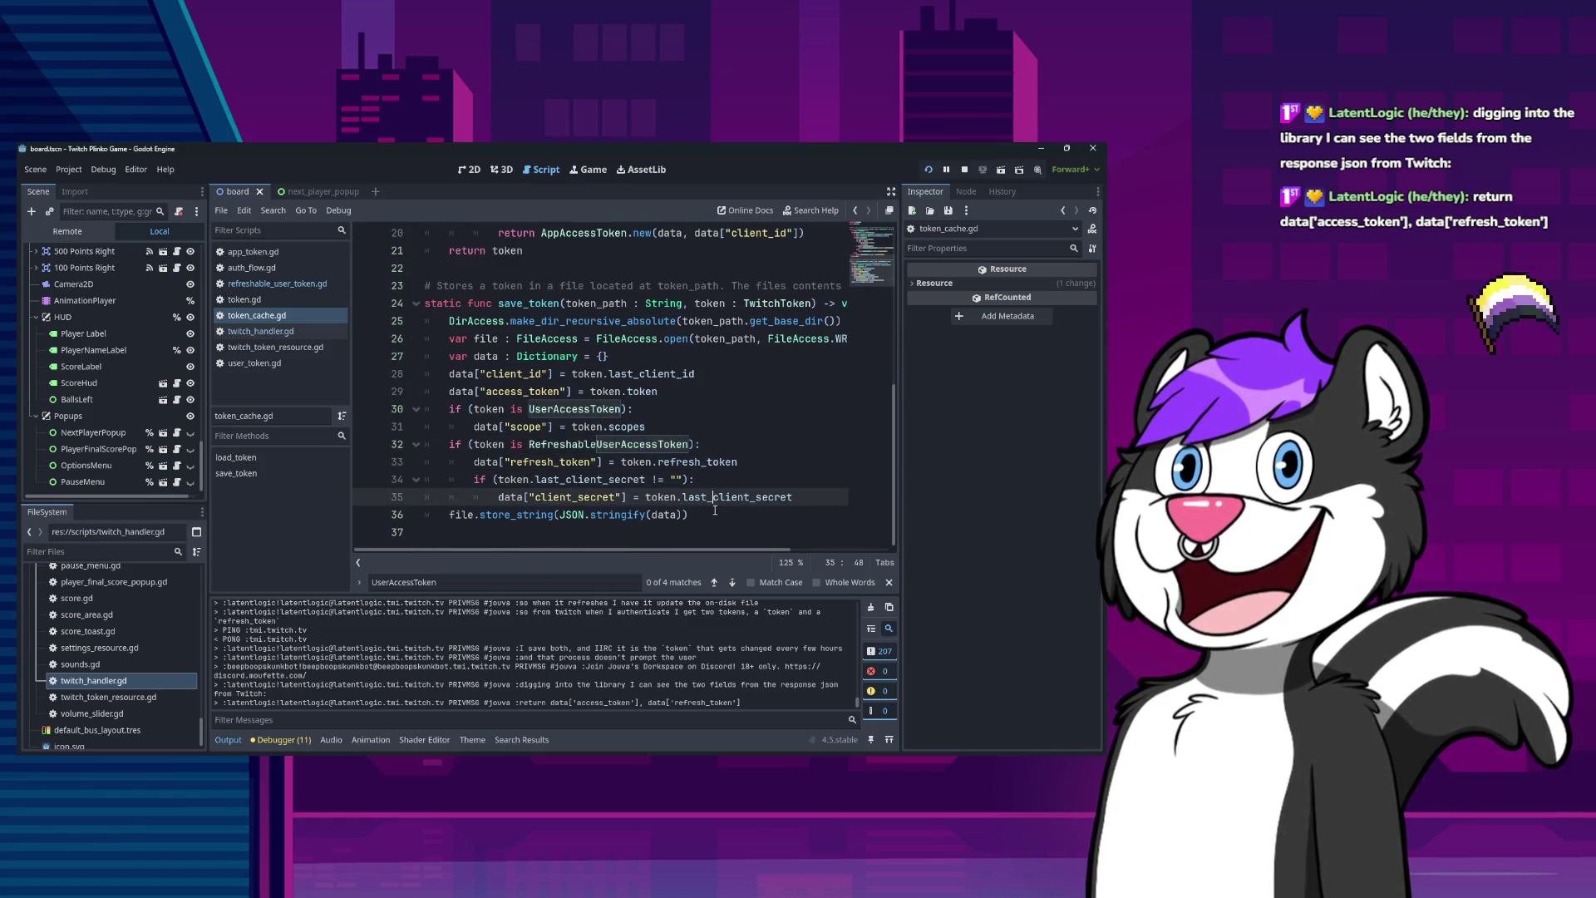
click(113, 715)
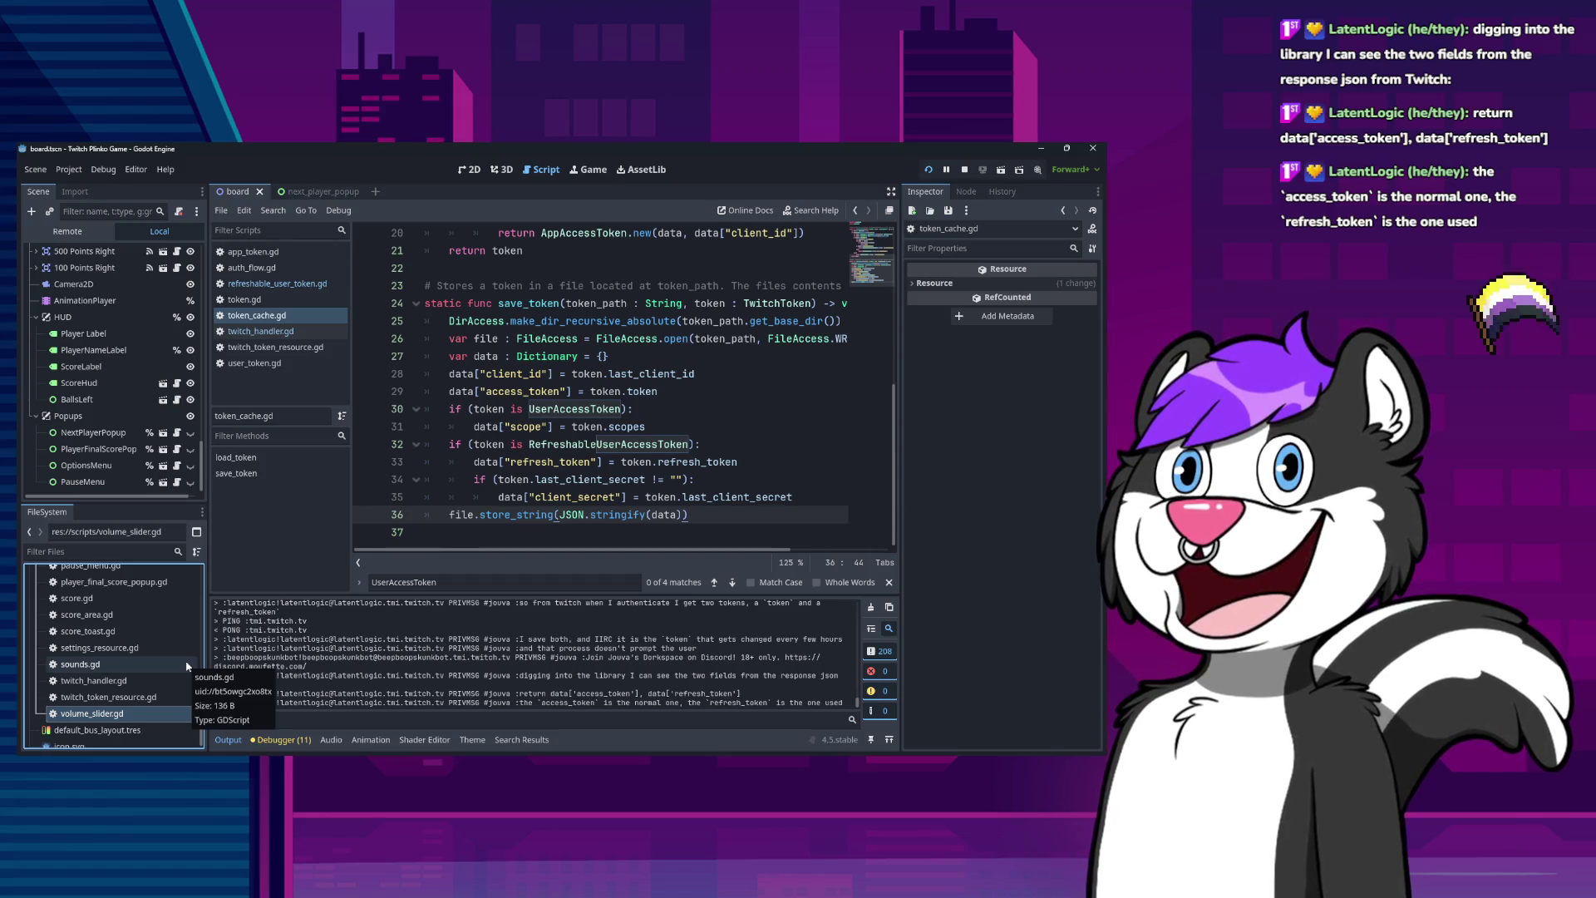
click(296, 721)
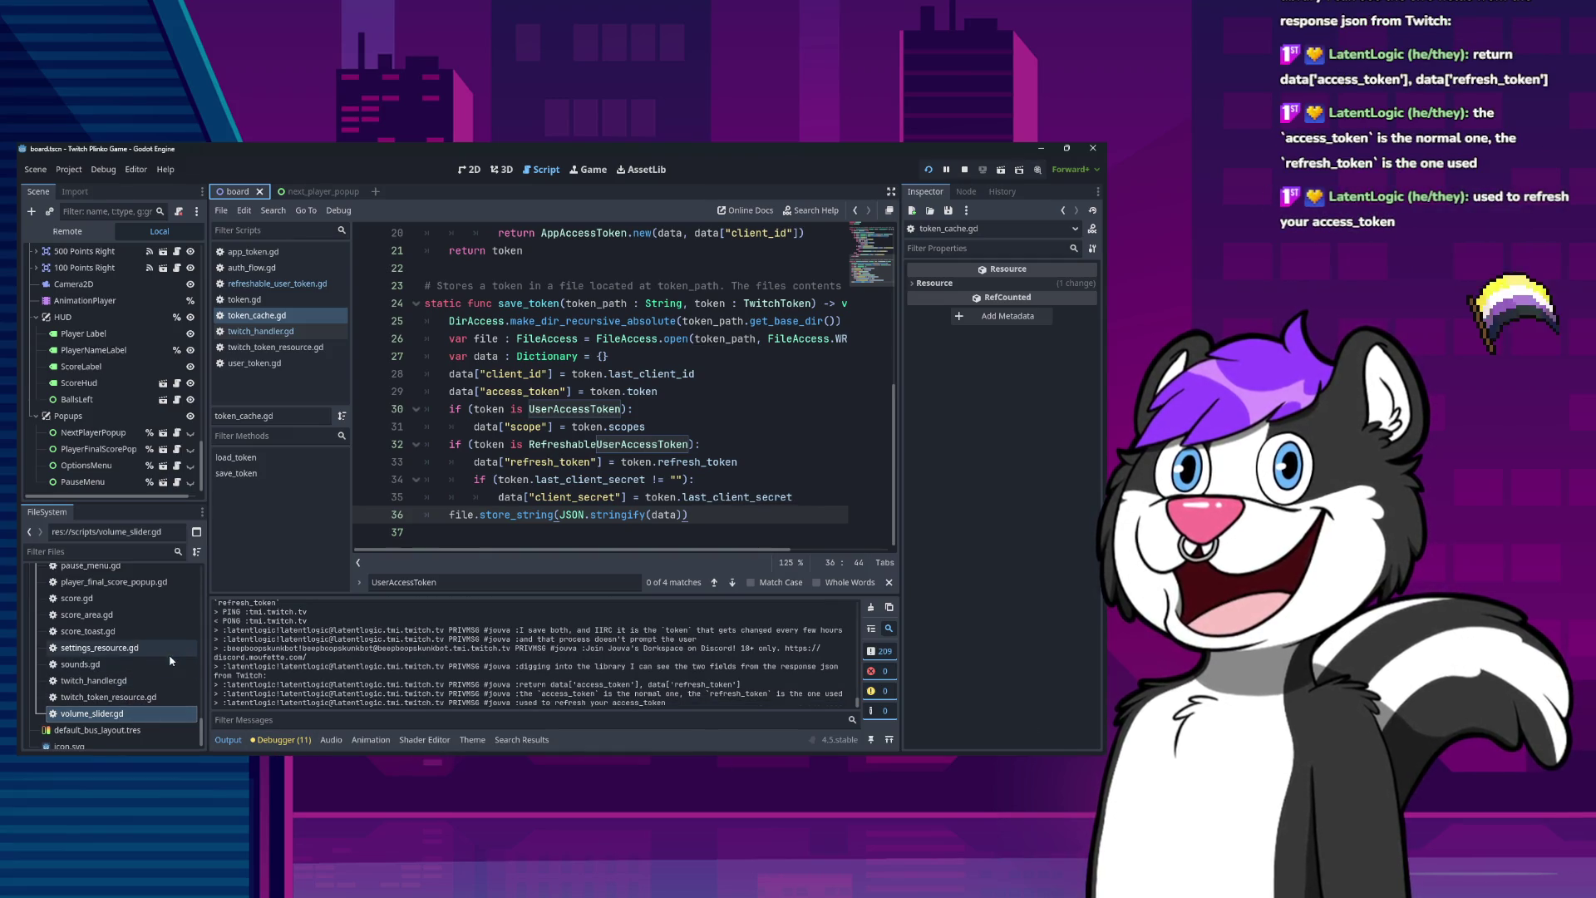
Open auth_flow.gd and authorization_code_grant_flow.gd and look at get_authorization_code.
scroll(92, 663, up, 15)
scroll(95, 689, up, 10)
scroll(96, 682, down, 3)
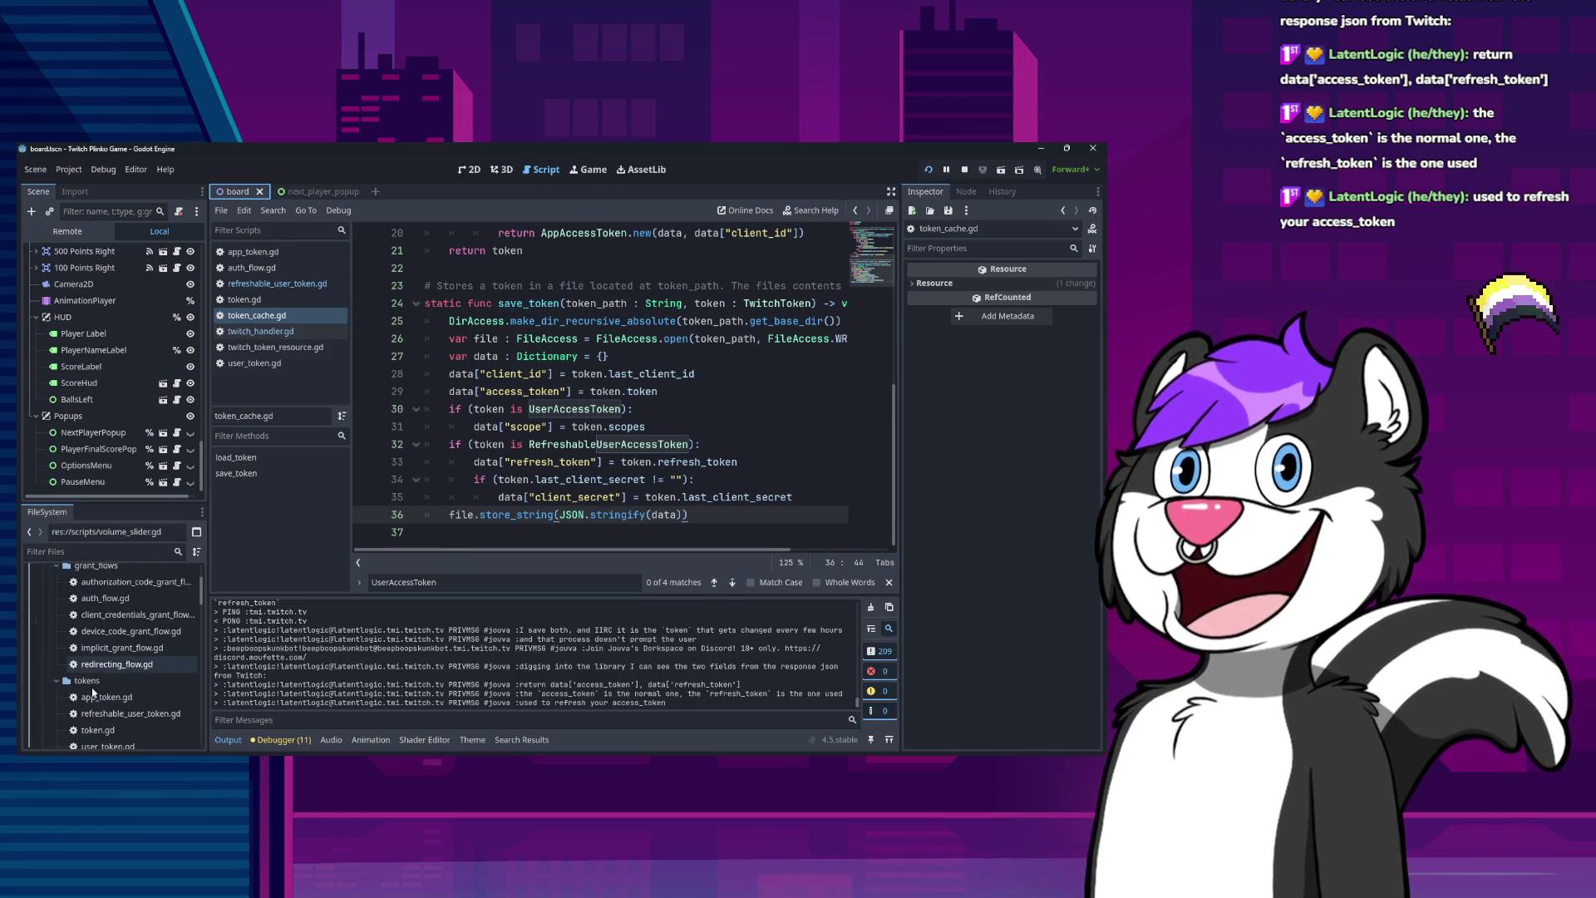
scroll(101, 660, up, 1)
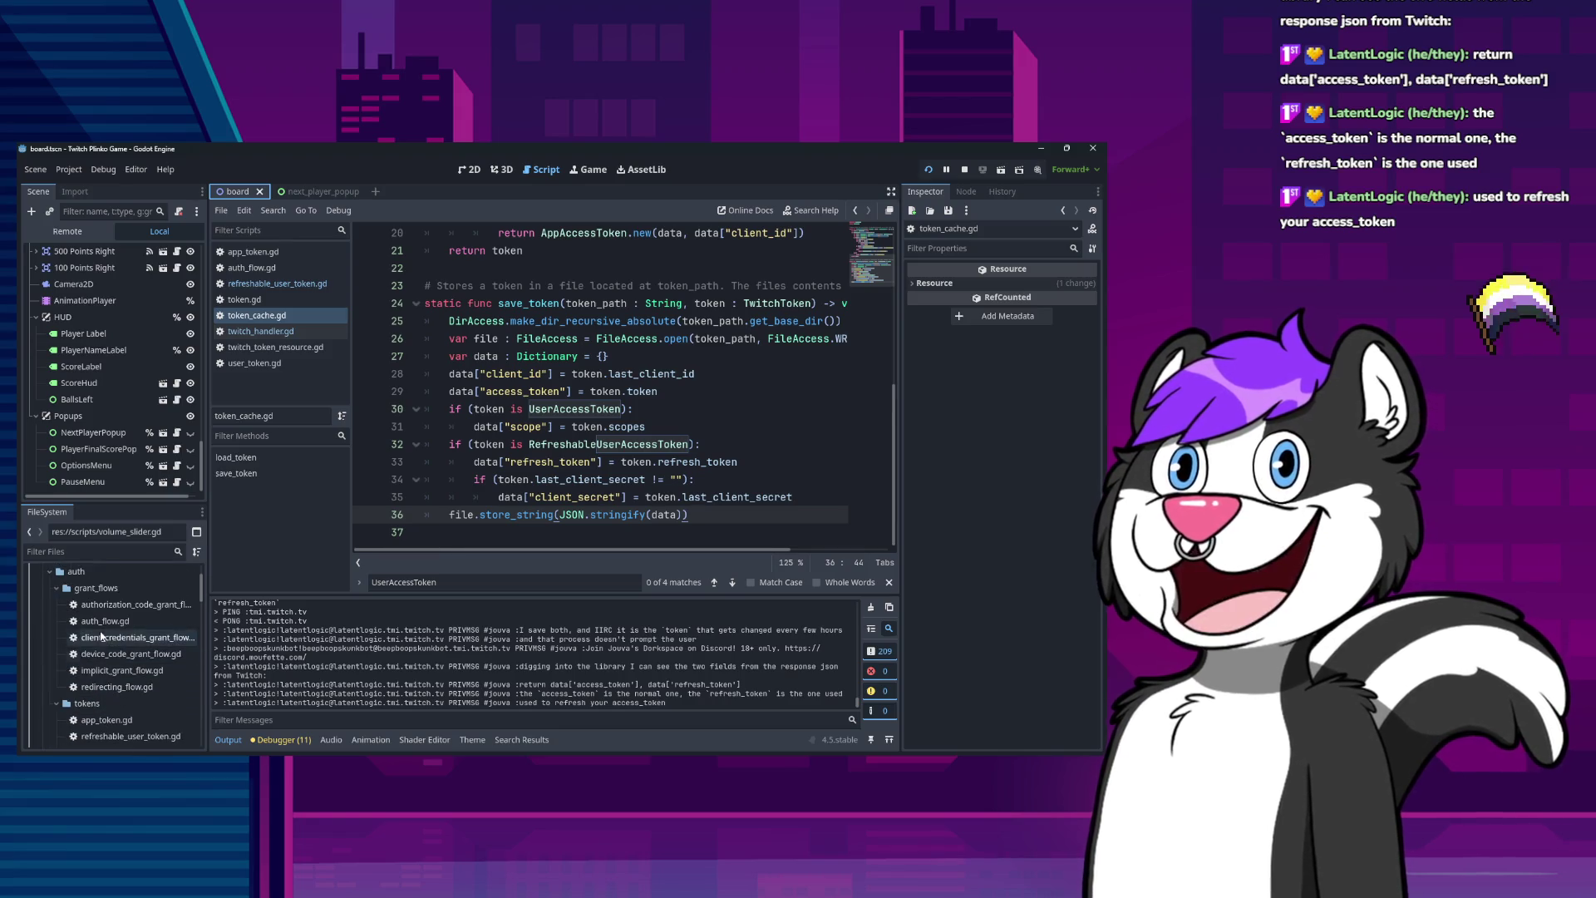
click(124, 604)
double_click(104, 621)
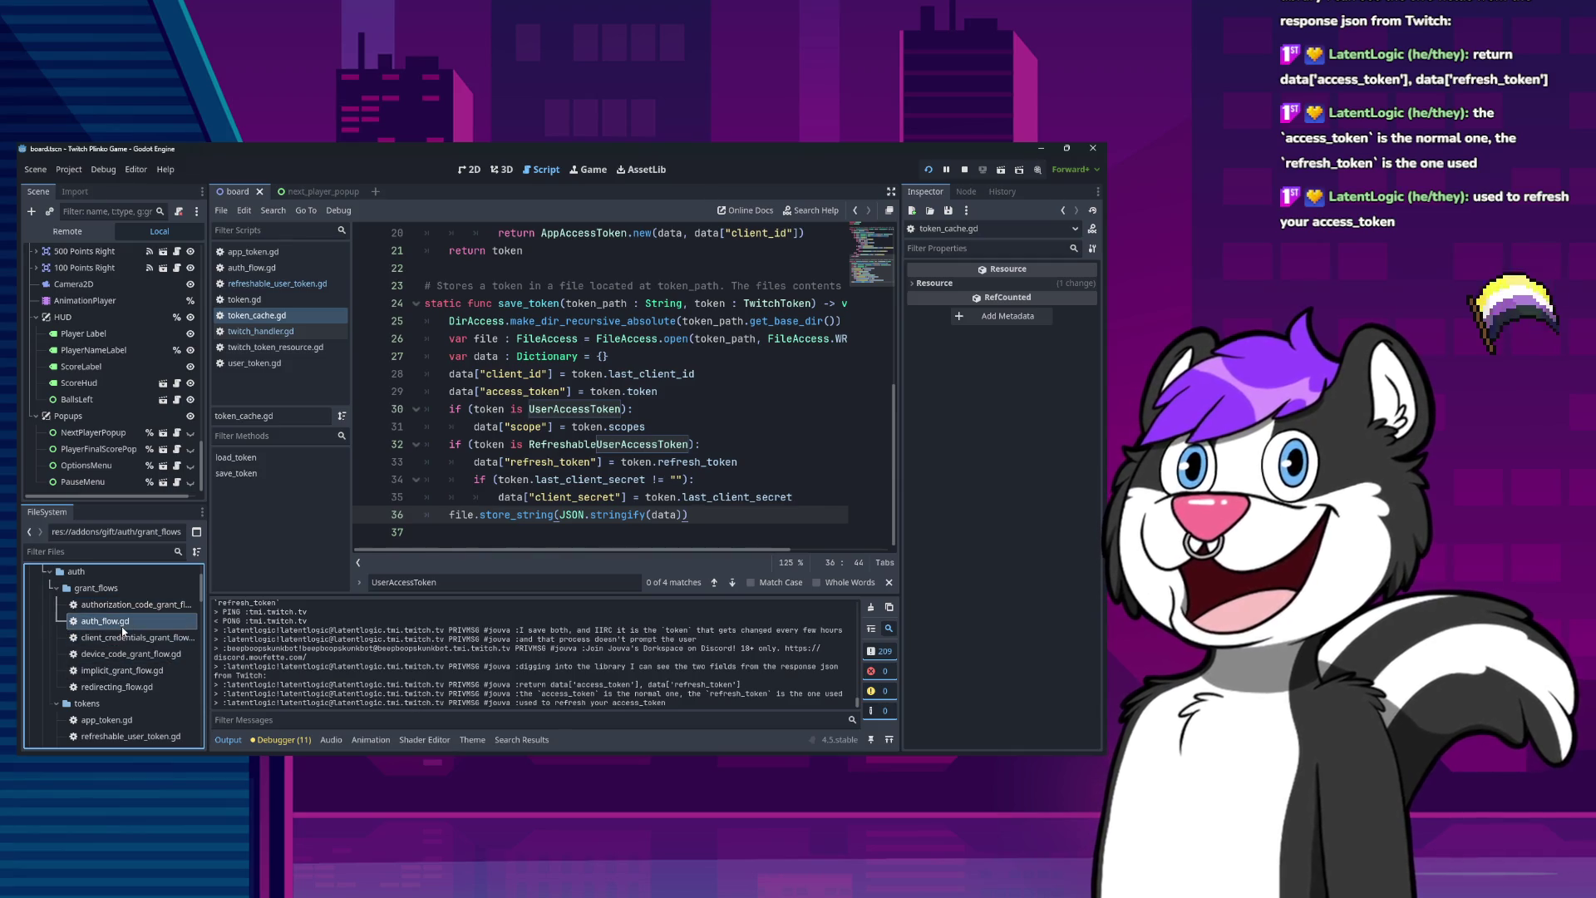
scroll(544, 464, down, 3)
double_click(124, 605)
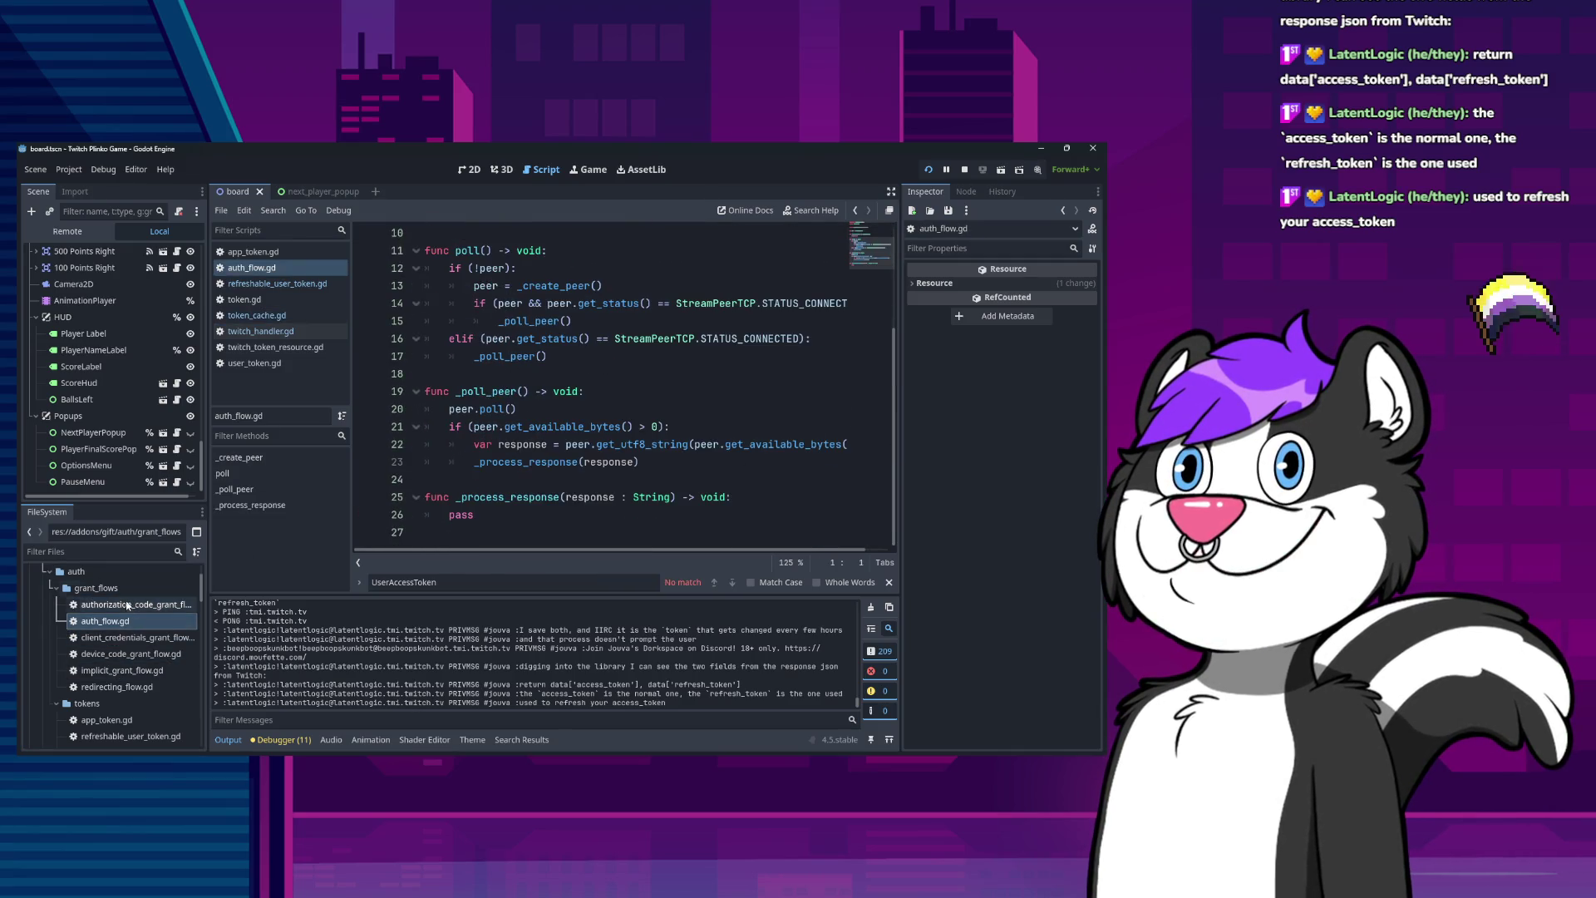
scroll(589, 454, down, 4)
scroll(586, 451, up, 4)
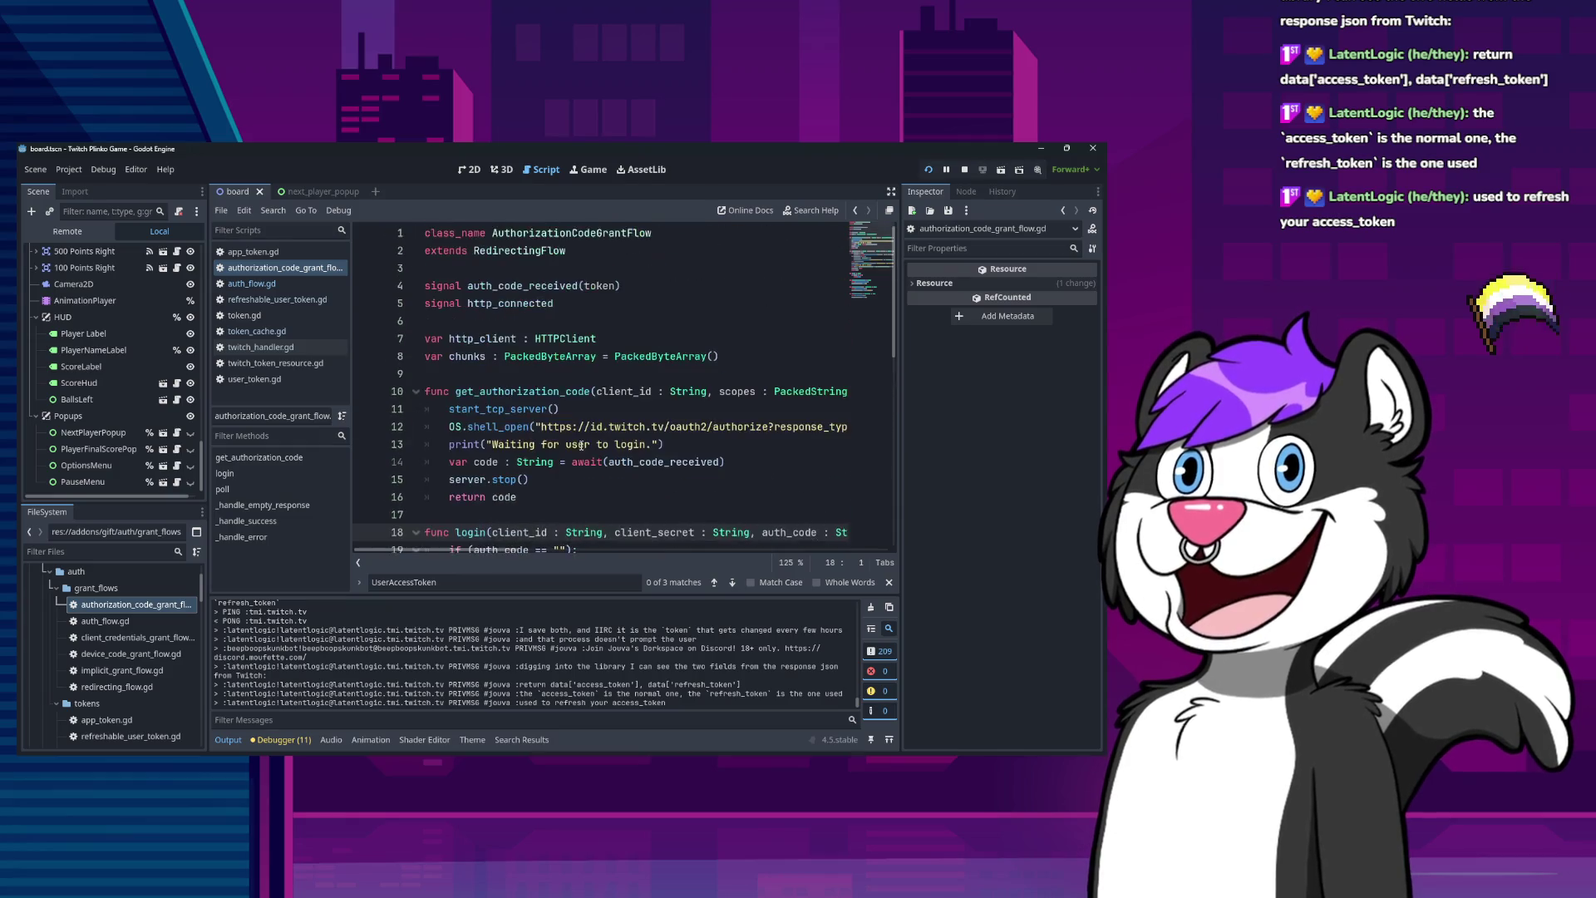
double_click(552, 396)
scroll(559, 424, down, 5)
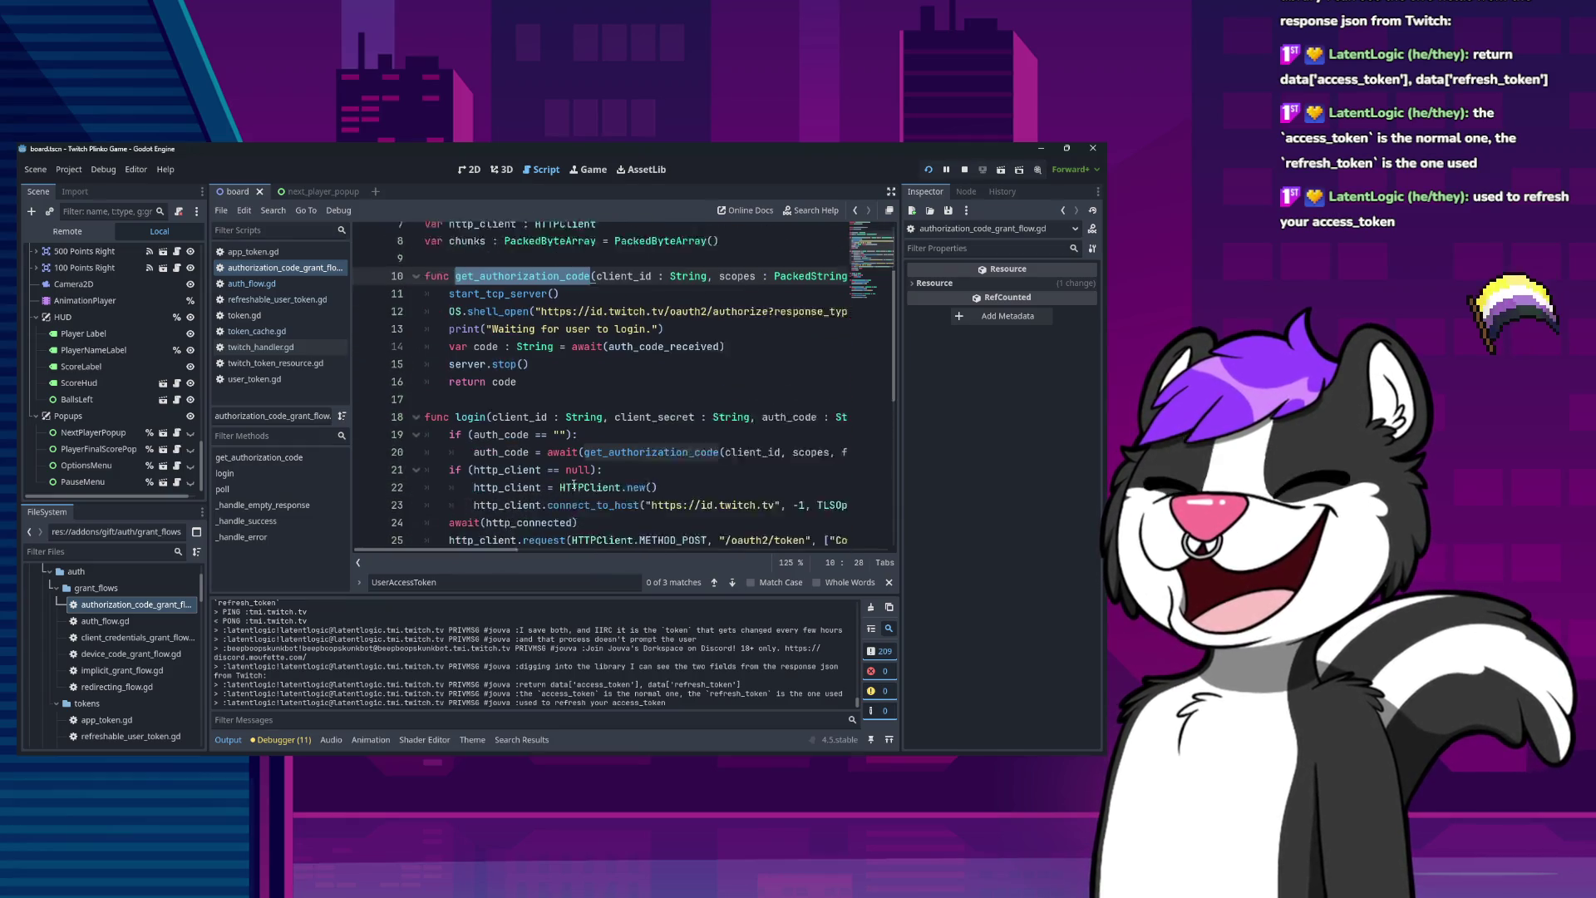
scroll(562, 447, down, 2)
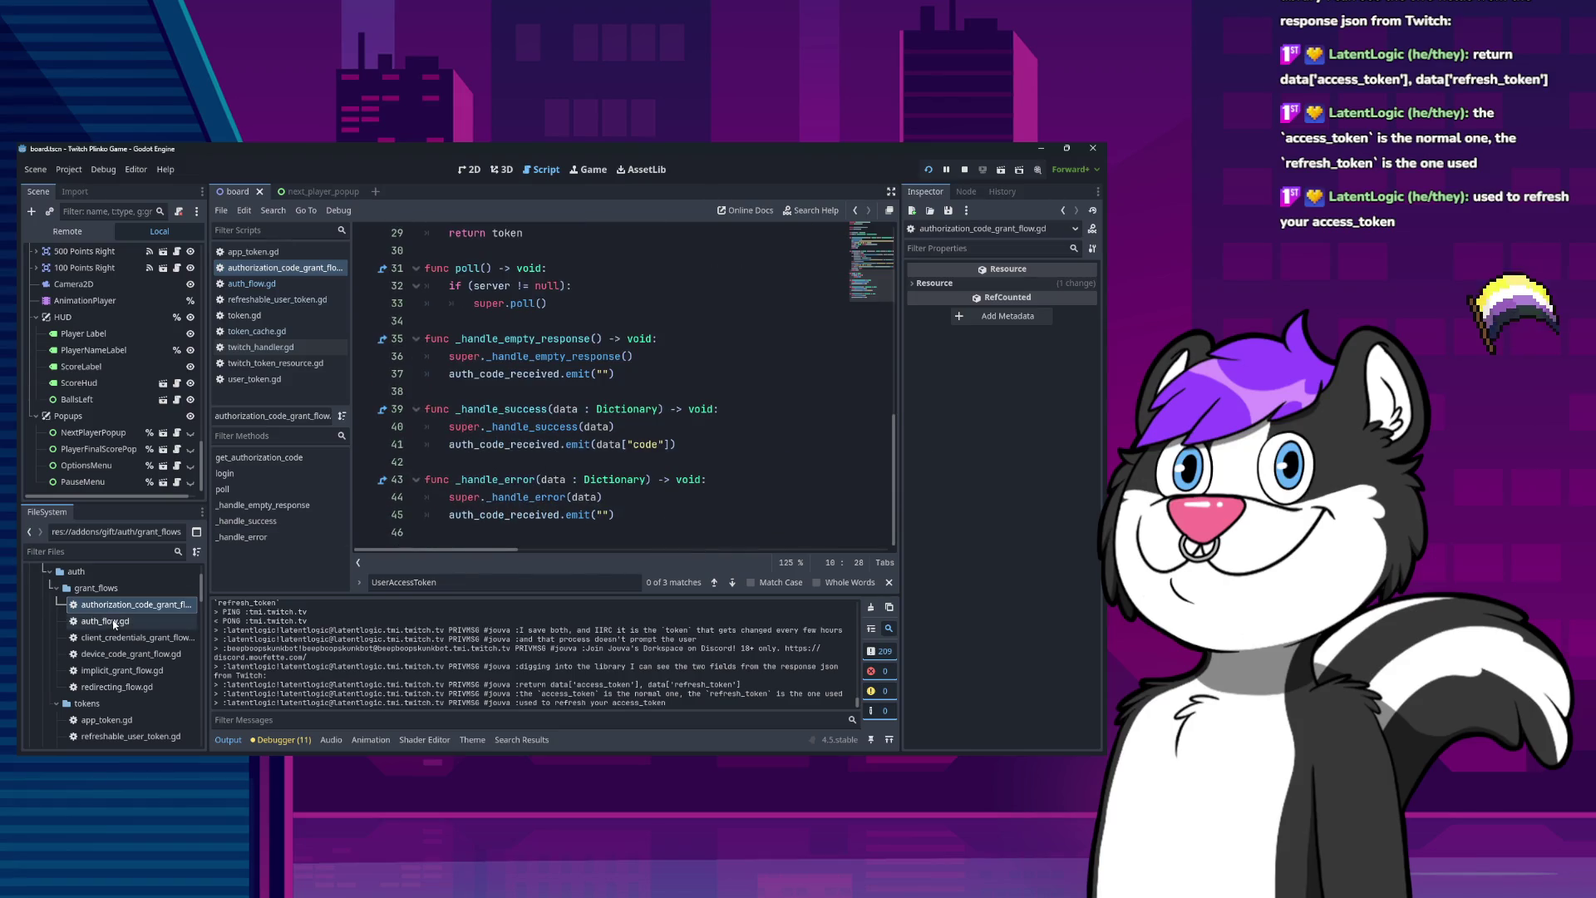
Skim client_credentials_grant_flow.gd, device_code_grant_flow.gd and implicit_grant_flow.gd in turn.
double_click(137, 637)
scroll(538, 458, down, 4)
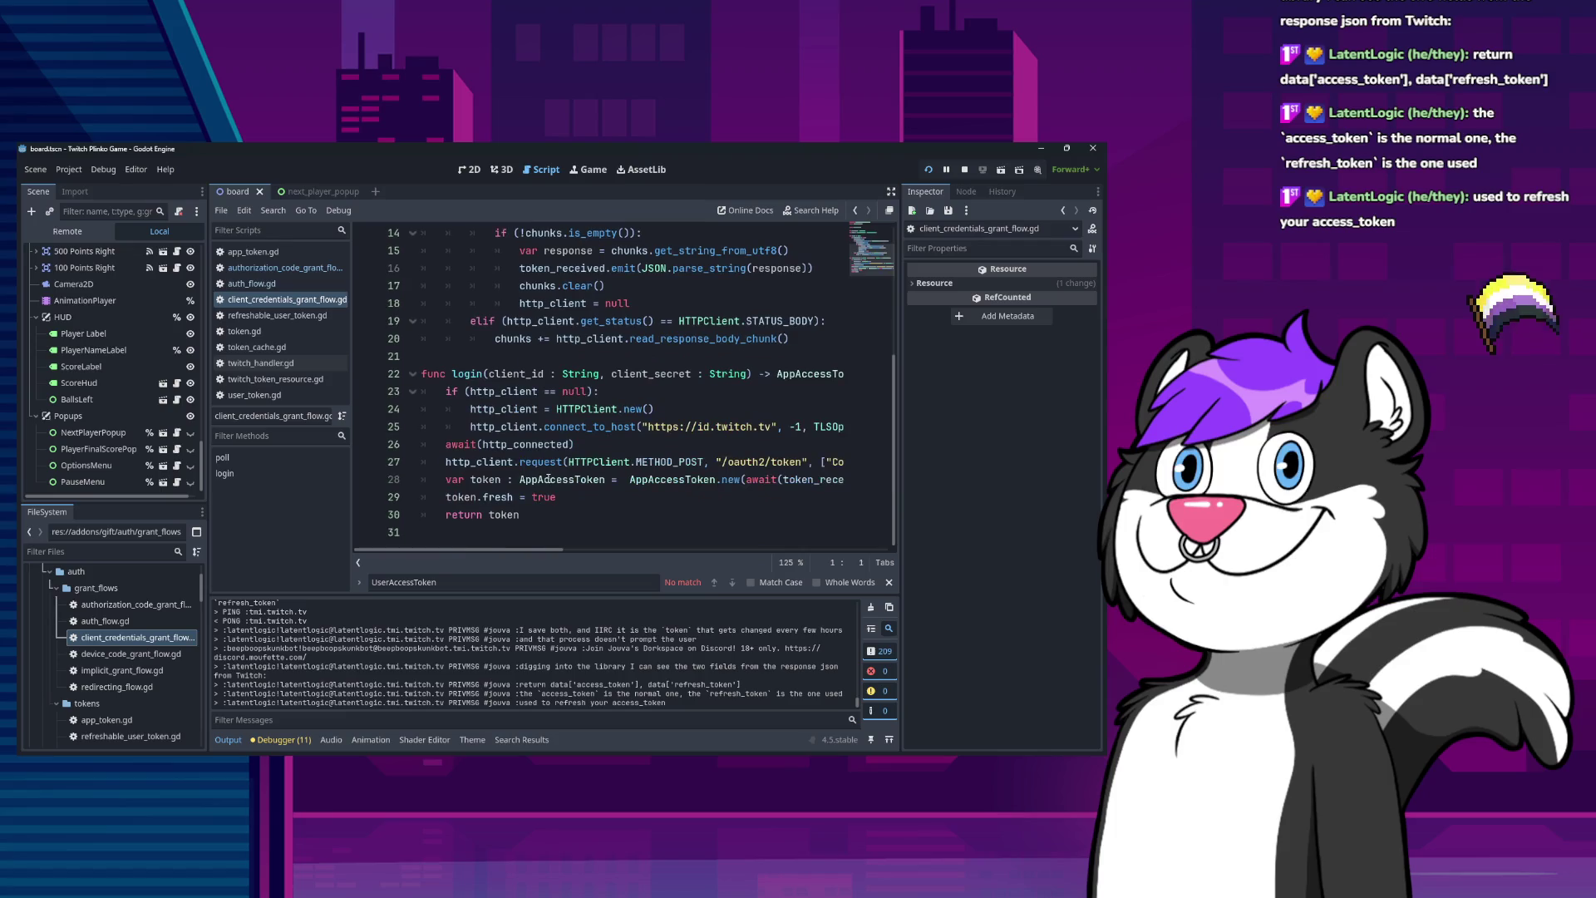
double_click(132, 653)
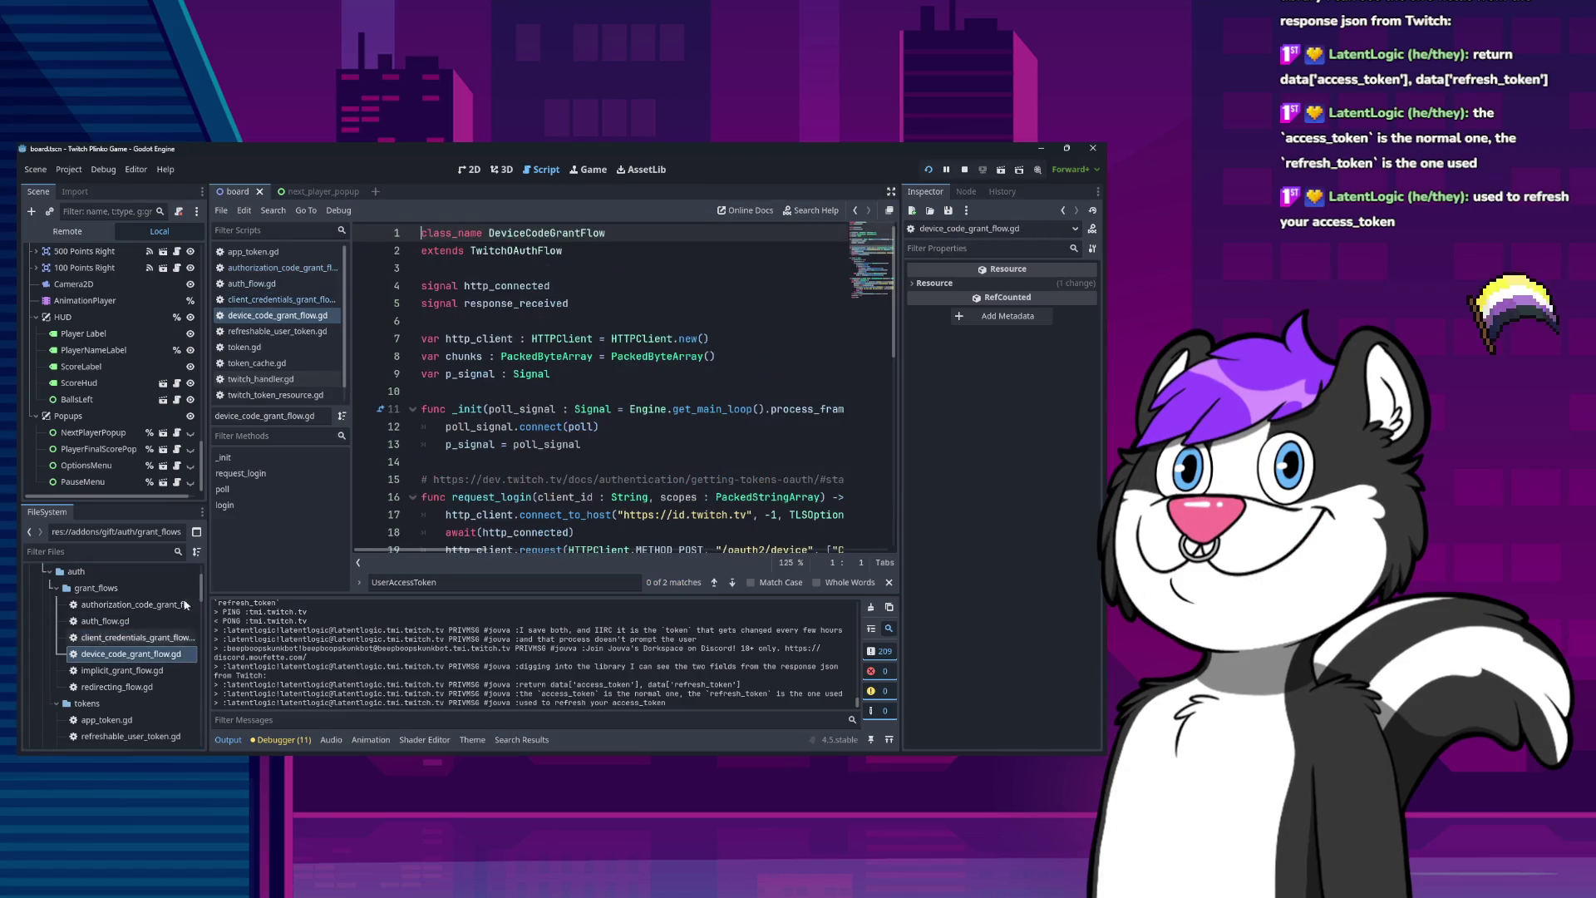
scroll(529, 477, down, 5)
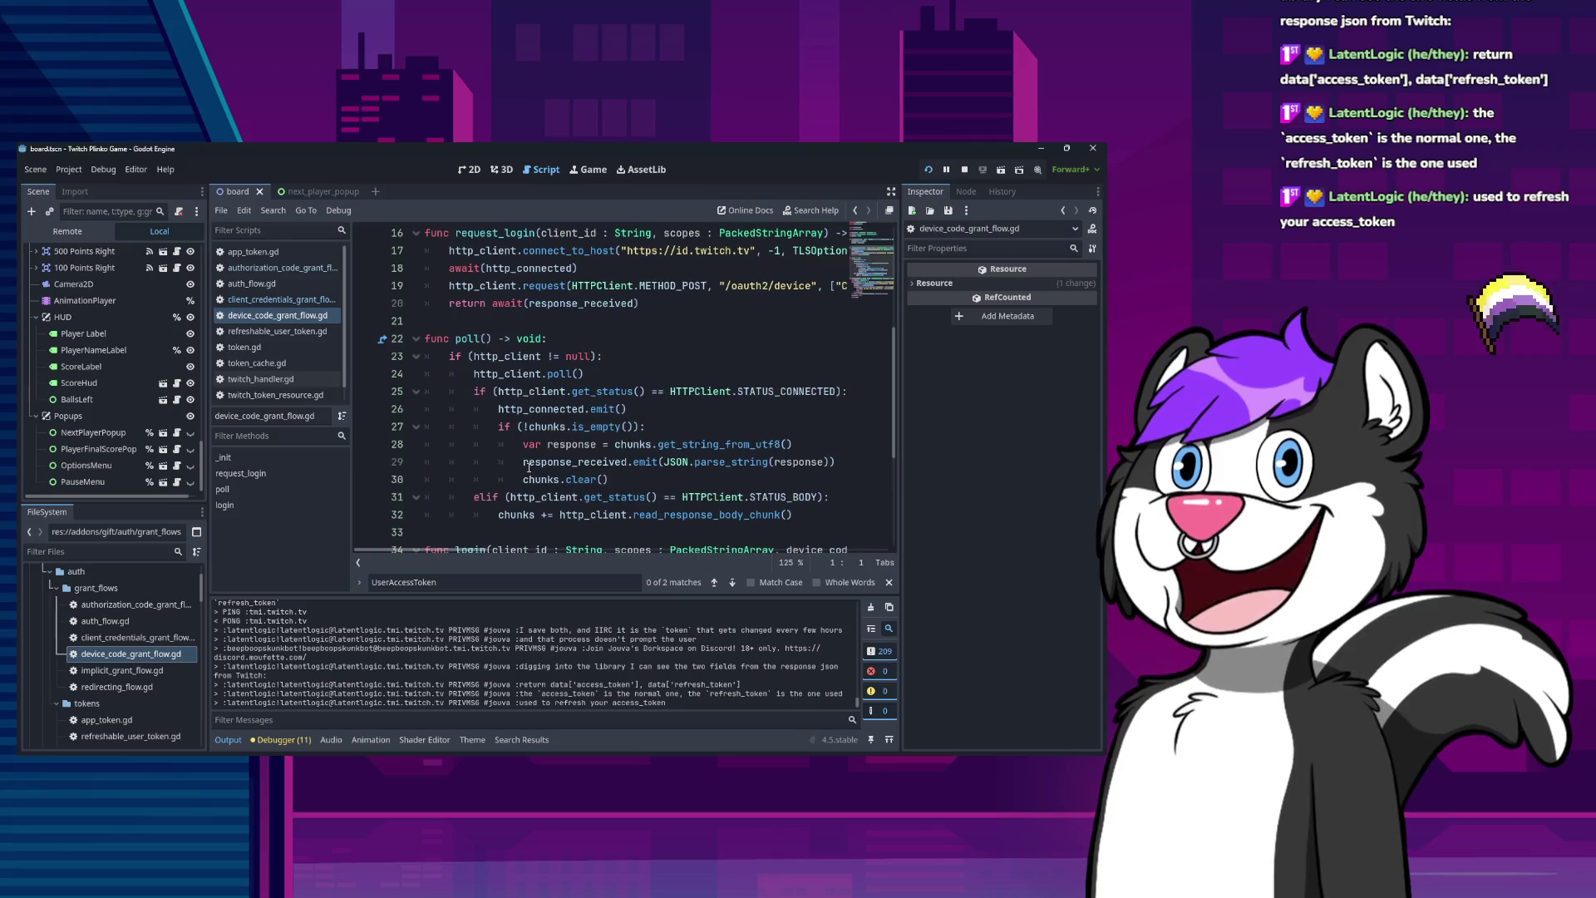
scroll(527, 463, down, 4)
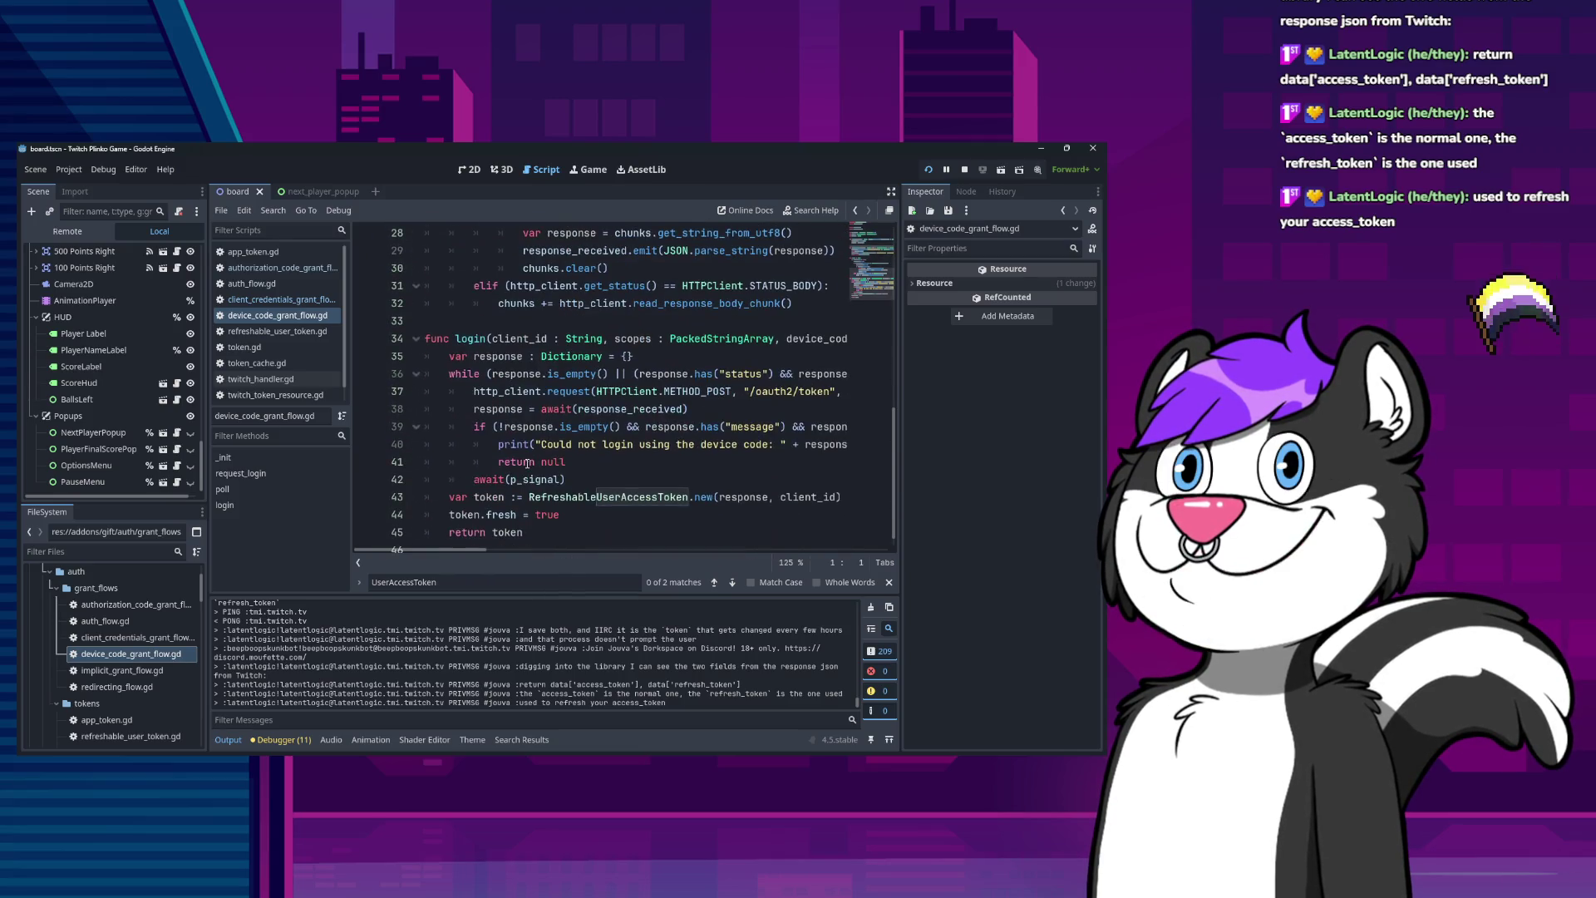
scroll(521, 445, up, 1)
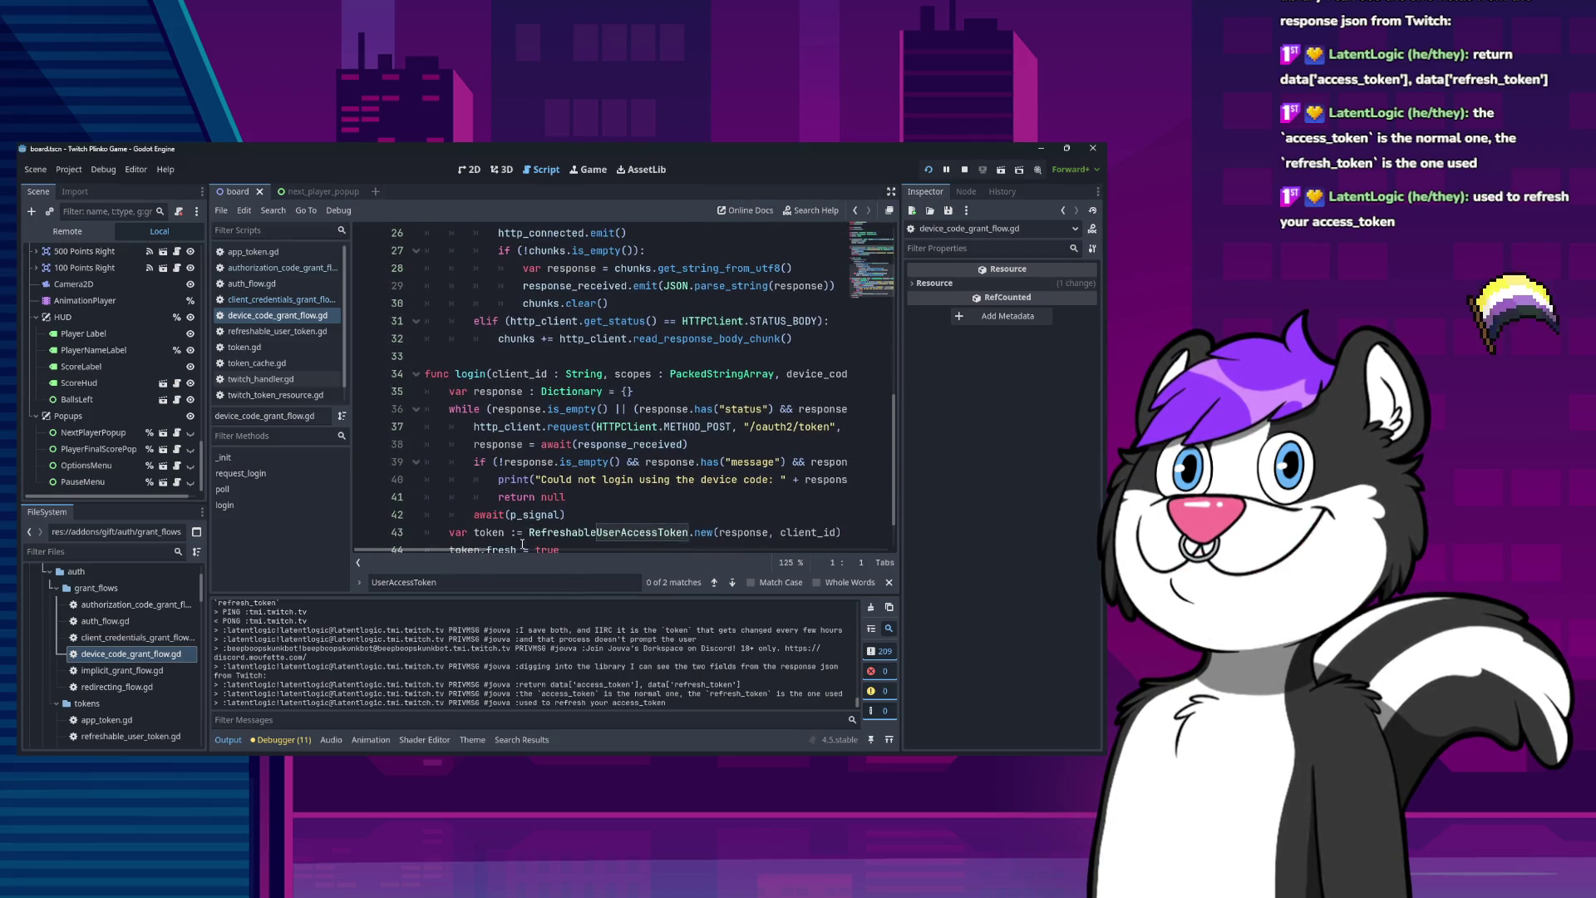
mouse_move(487, 553)
mouse_down()
mouse_move(582, 552)
mouse_move(440, 548)
mouse_up()
scroll(513, 488, up, 3)
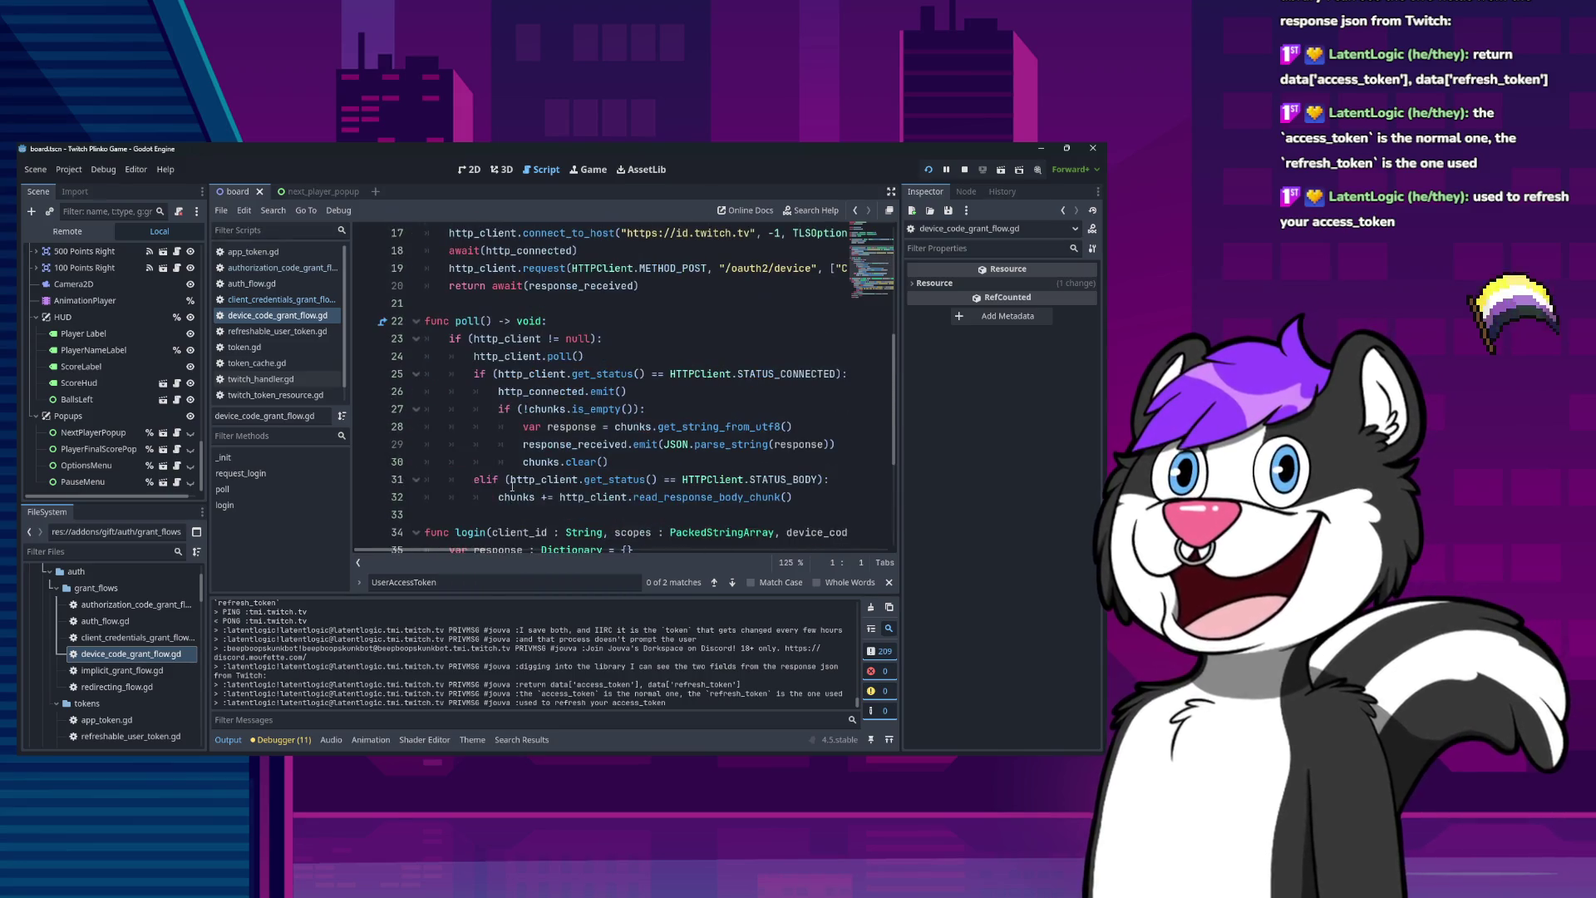
scroll(497, 449, up, 3)
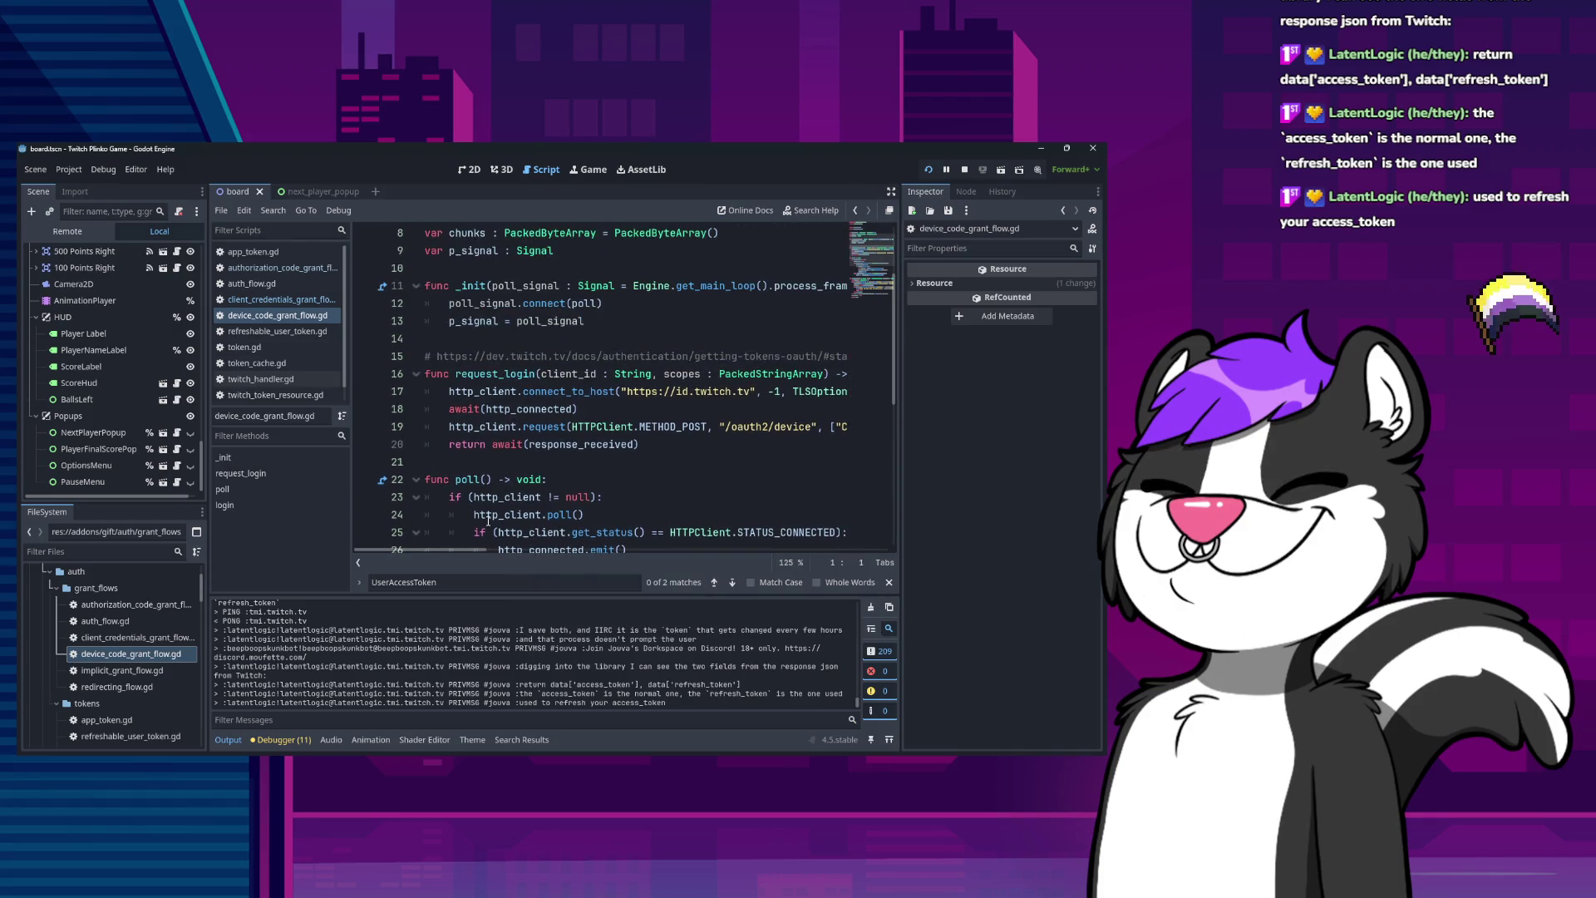
double_click(122, 670)
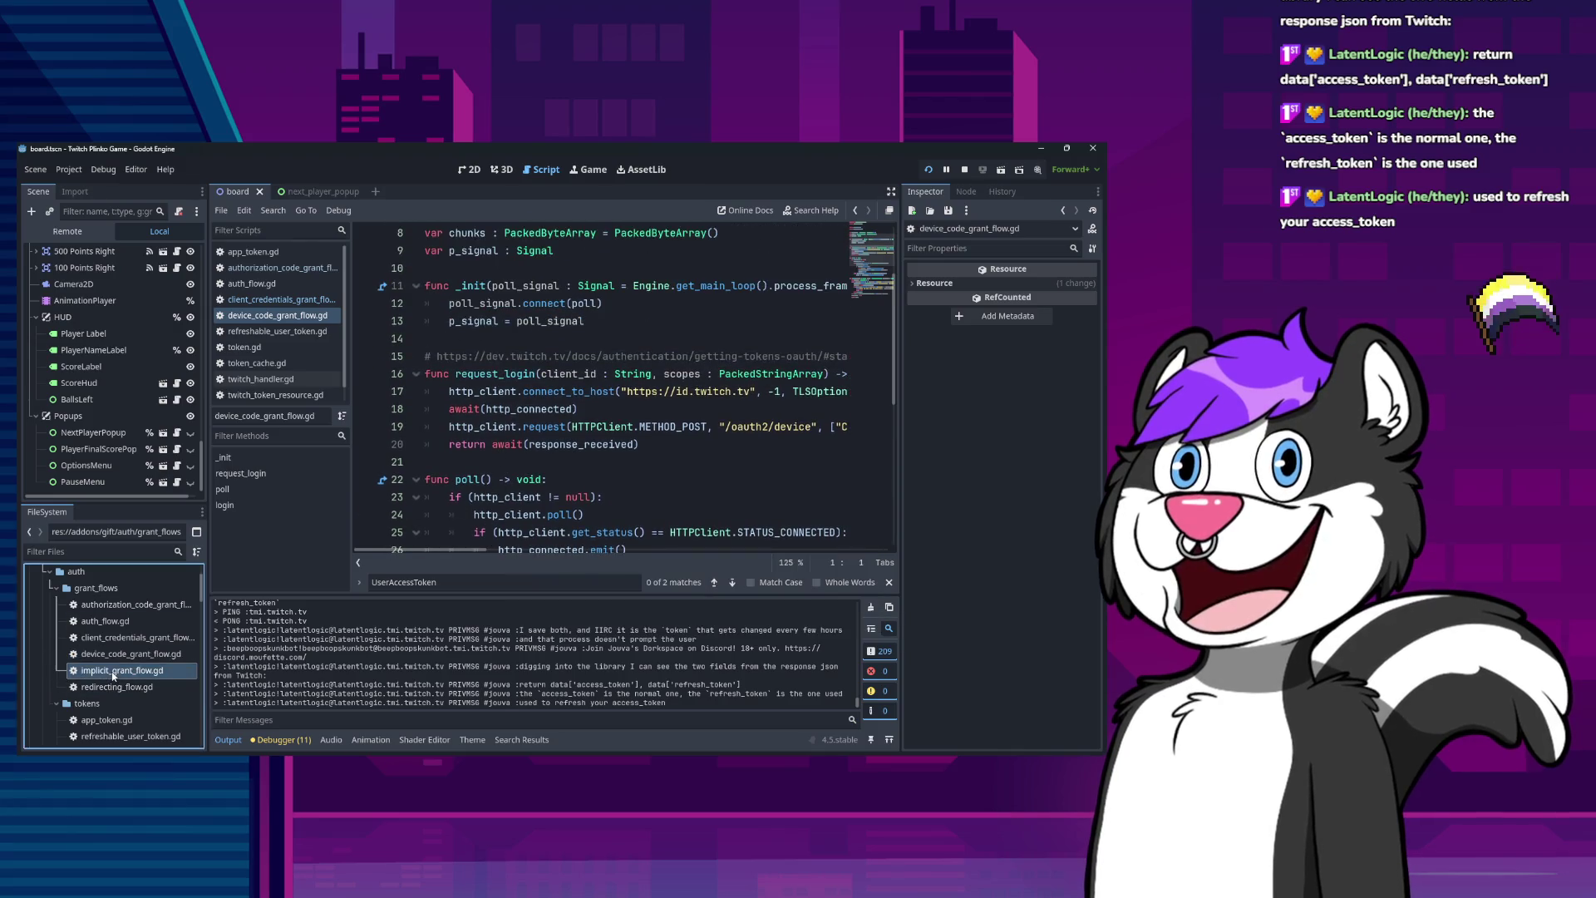
scroll(519, 459, down, 5)
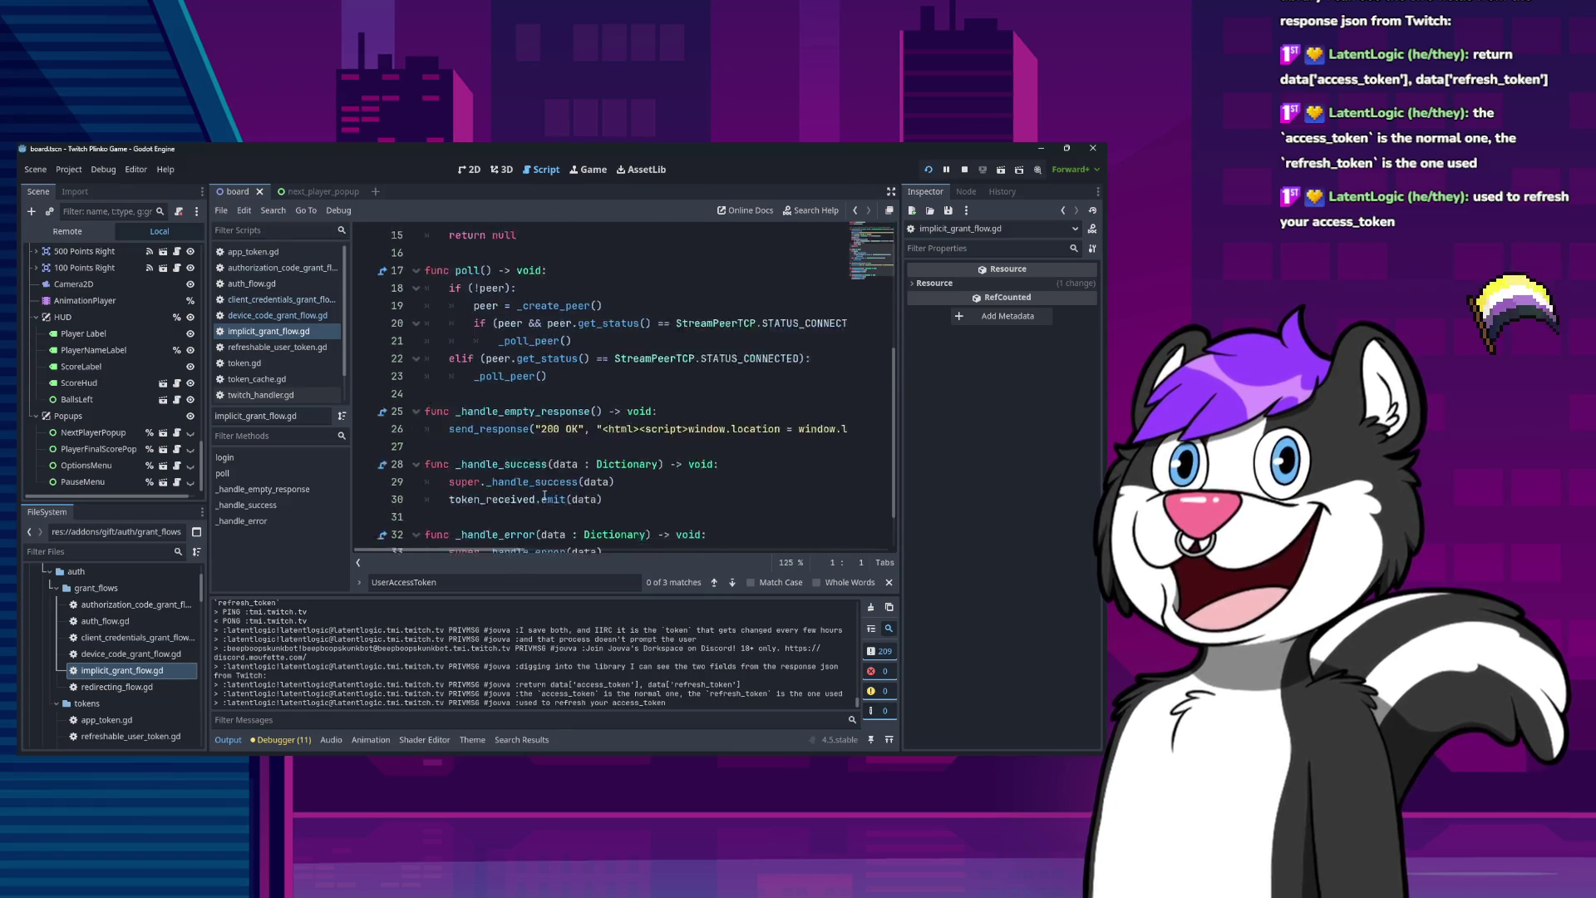
scroll(537, 497, up, 5)
scroll(536, 496, up, 1)
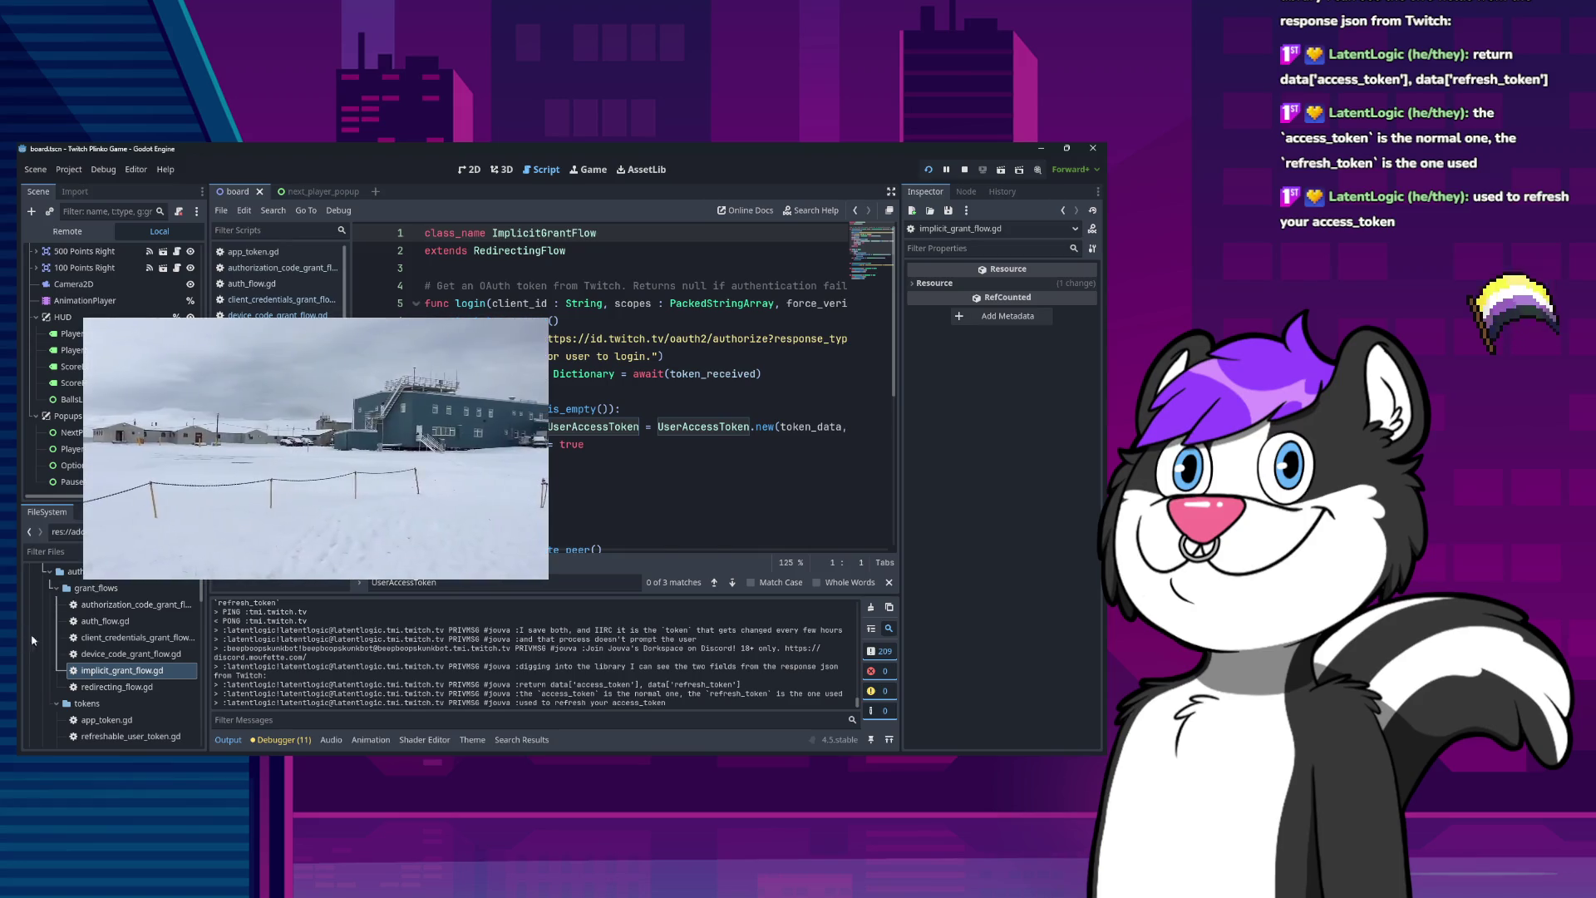
Read redirecting_flow.gd's RedirectingFlow class and its TCP server on port 18297.
double_click(116, 687)
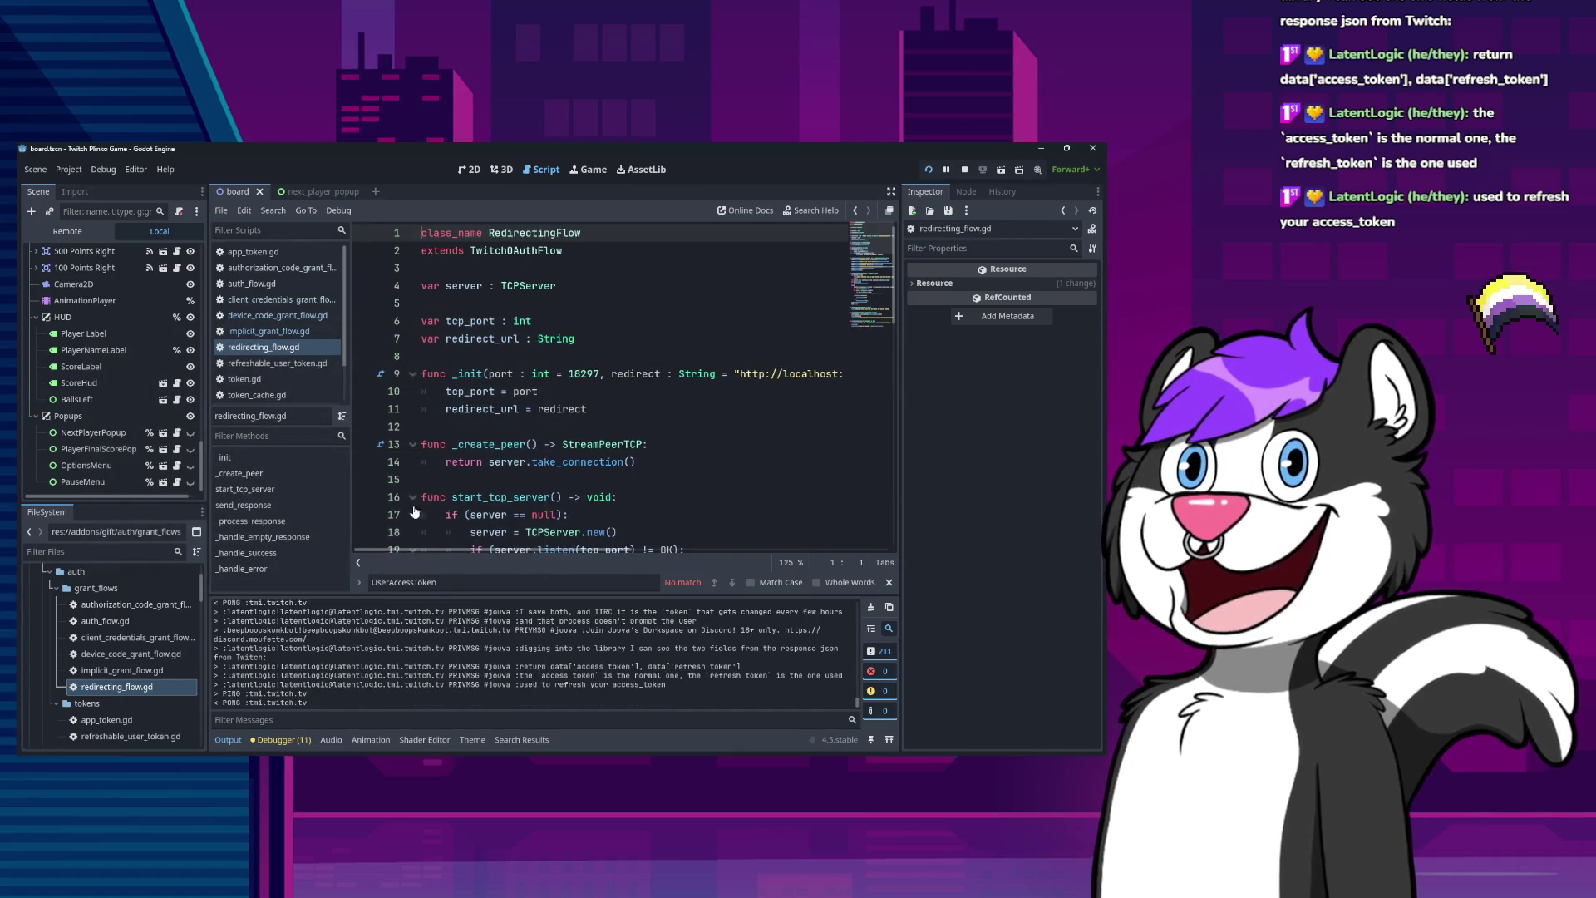
scroll(436, 499, down, 6)
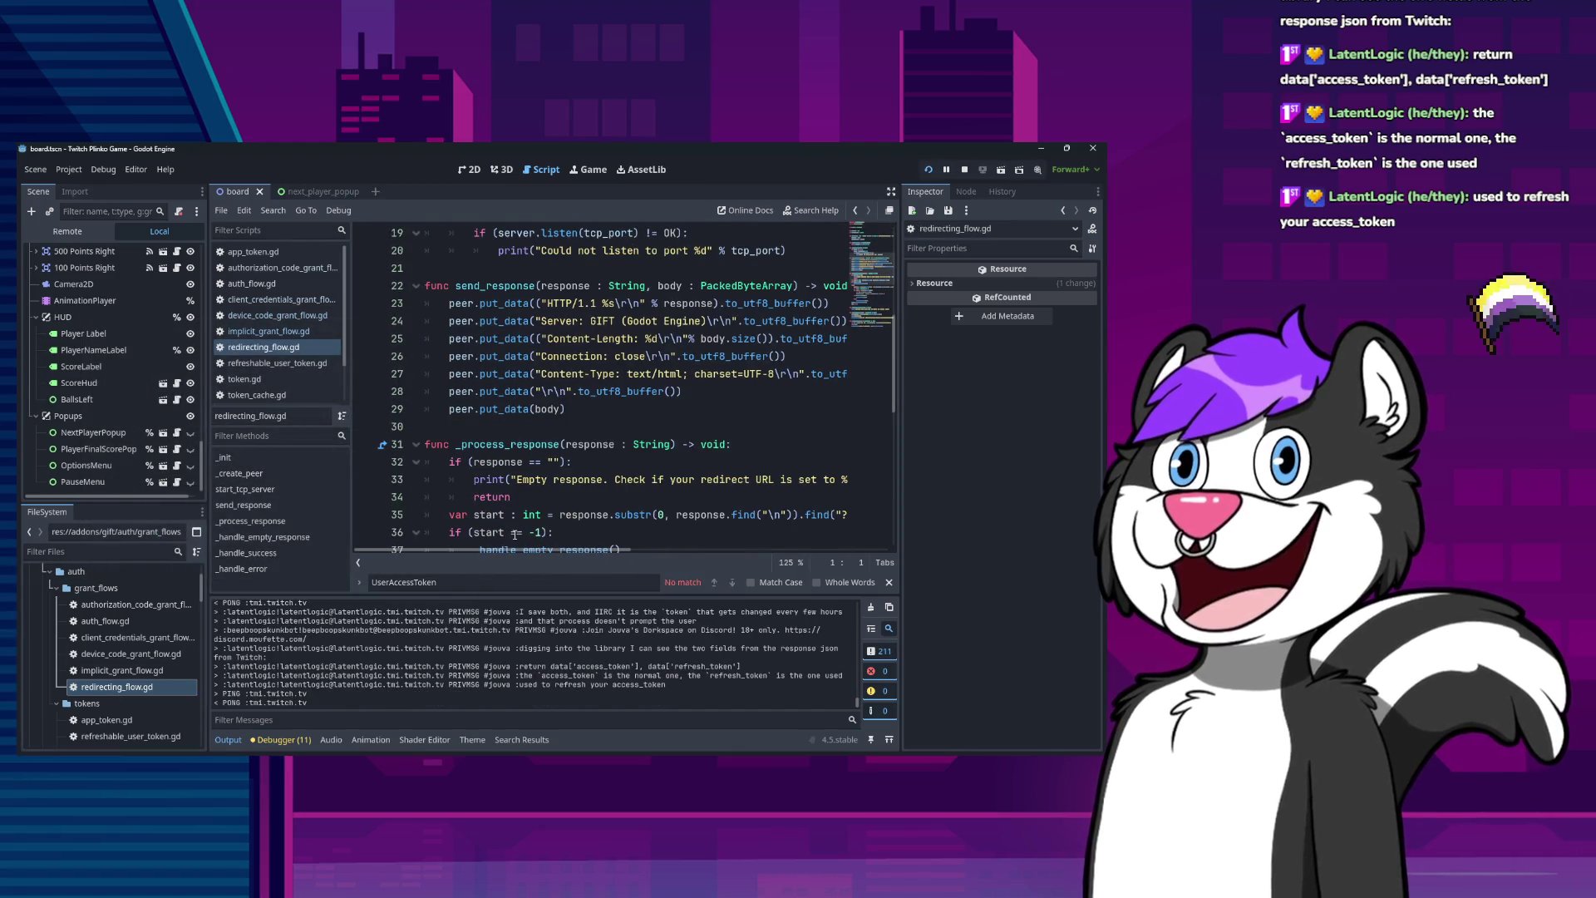
mouse_move(524, 550)
mouse_down()
mouse_move(747, 559)
mouse_move(568, 552)
mouse_up()
scroll(529, 525, down, 9)
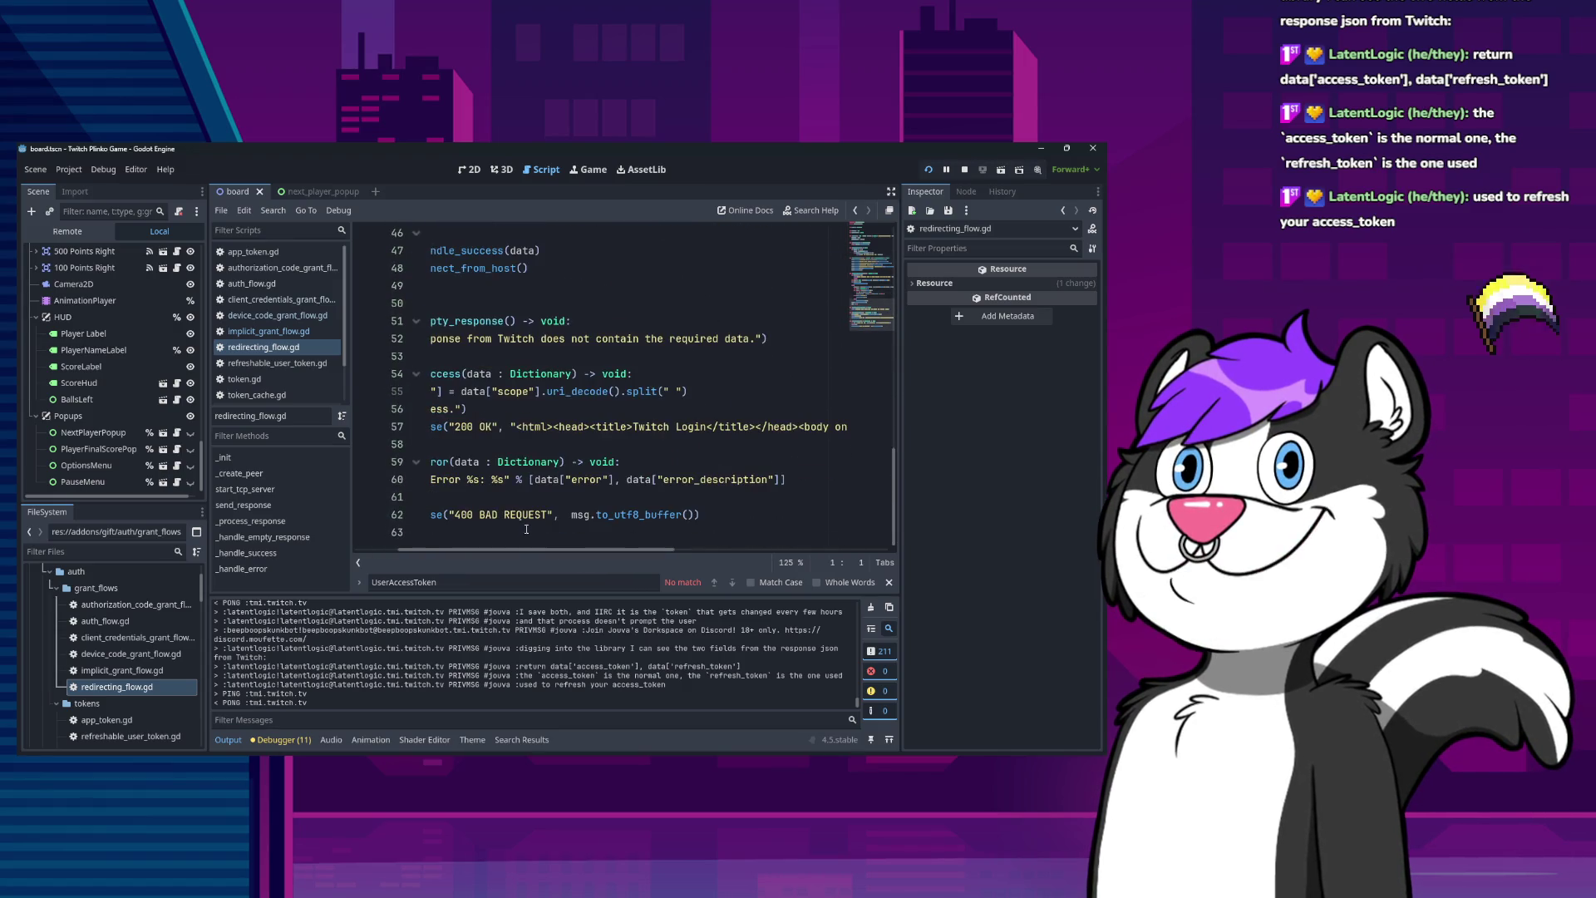
scroll(529, 526, left, 5)
scroll(540, 511, up, 1)
scroll(540, 482, up, 13)
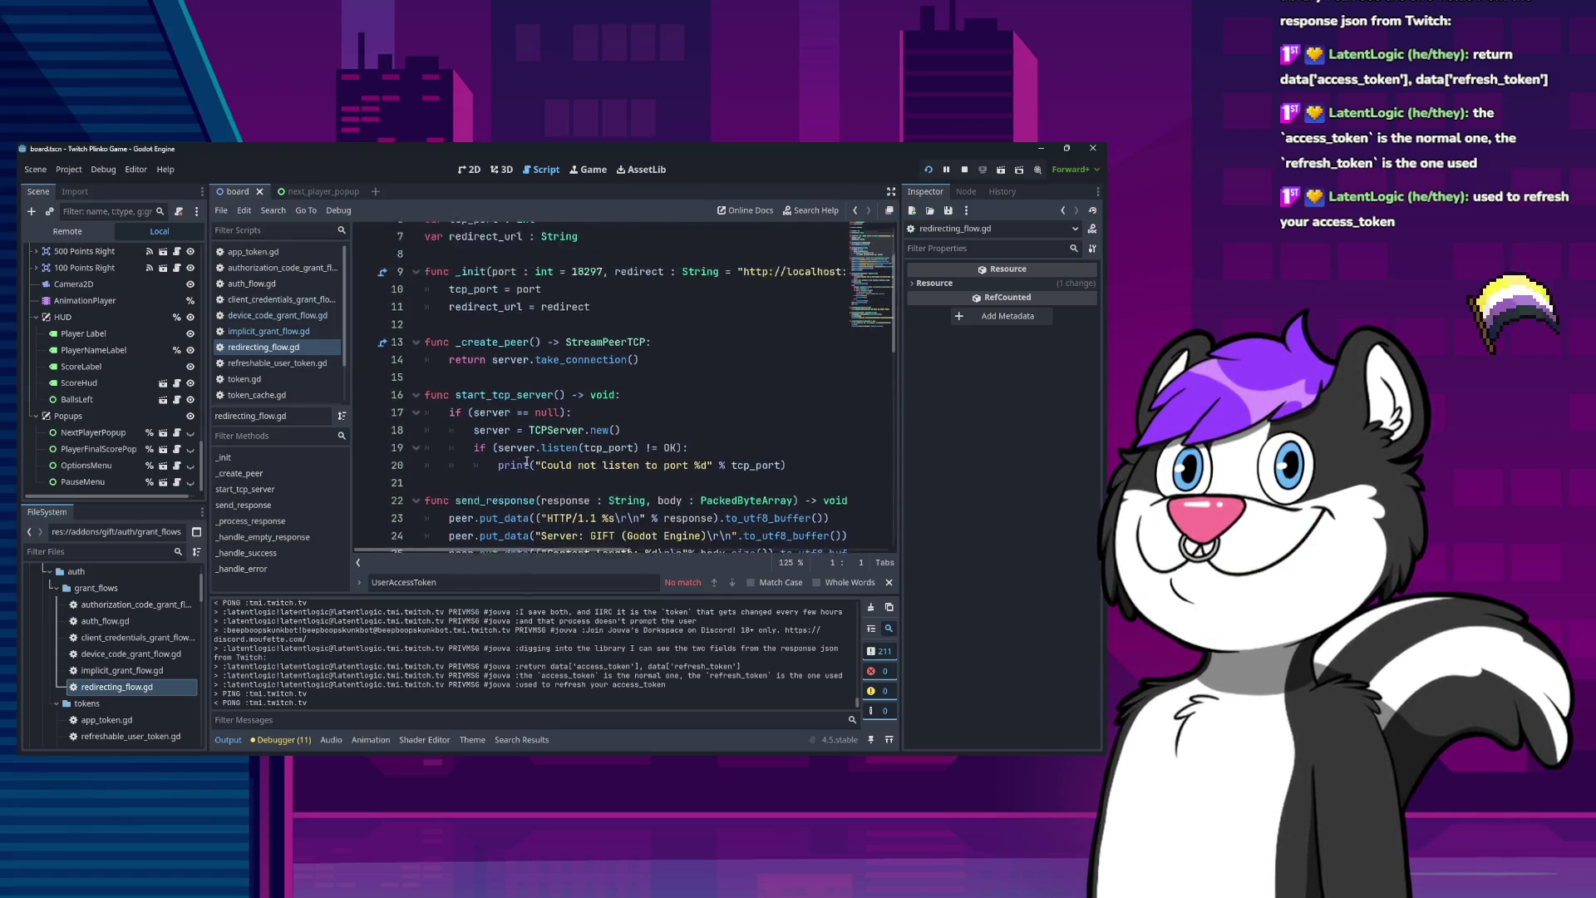
scroll(526, 460, up, 2)
mouse_move(500, 552)
mouse_down()
mouse_move(567, 550)
mouse_move(454, 545)
mouse_up()
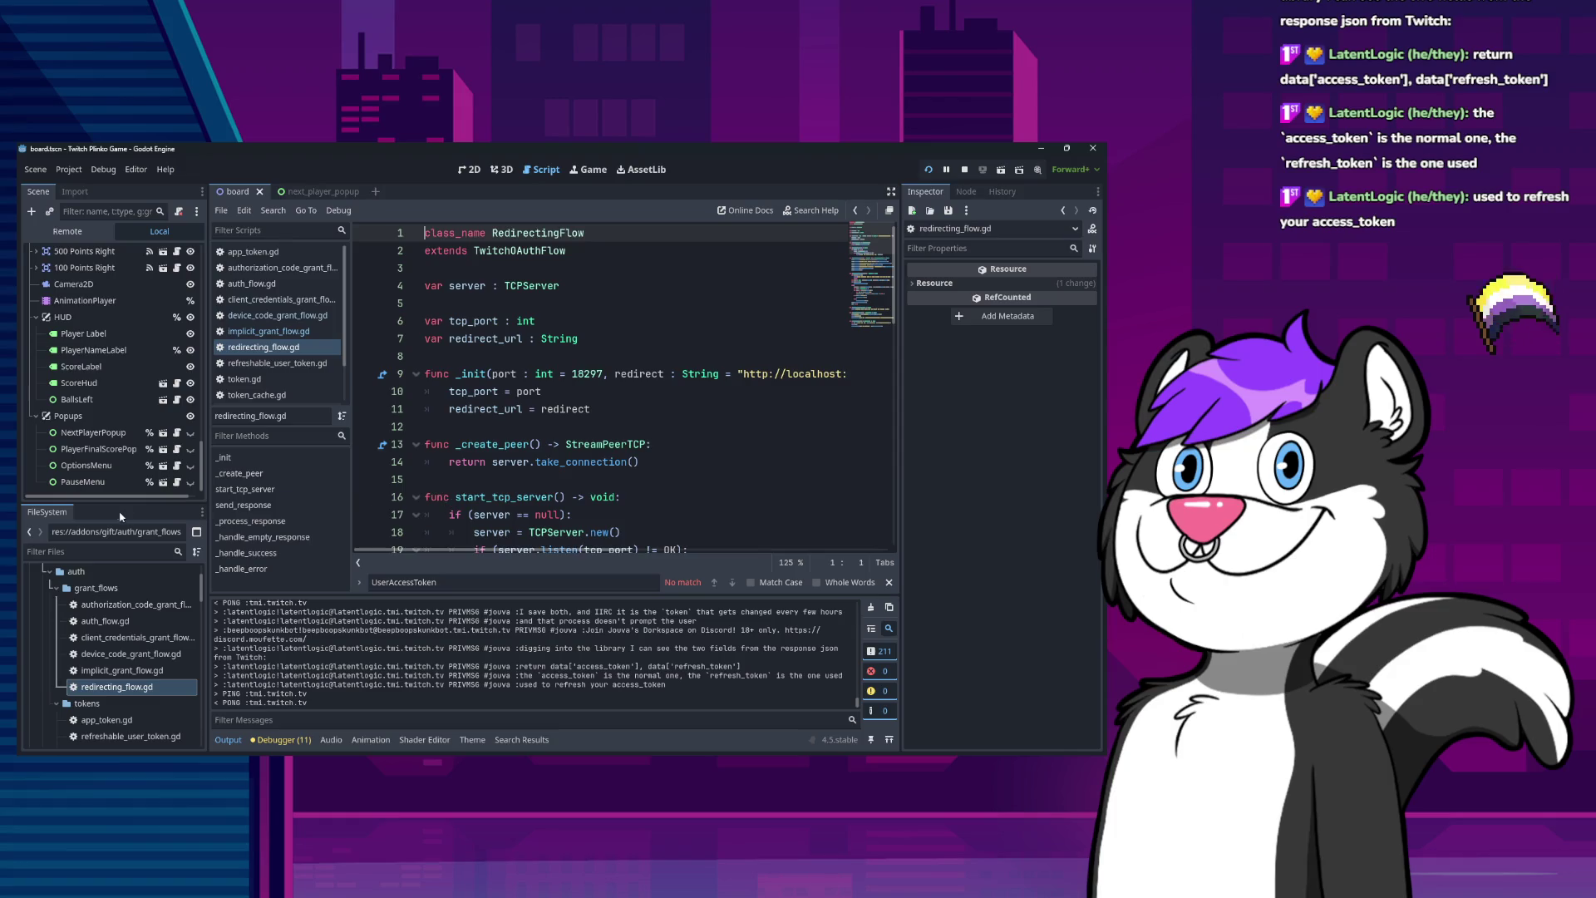
click(105, 621)
Open api_connection.gd and scroll through its chat badge, user and send_whisper requests.
scroll(116, 702, down, 3)
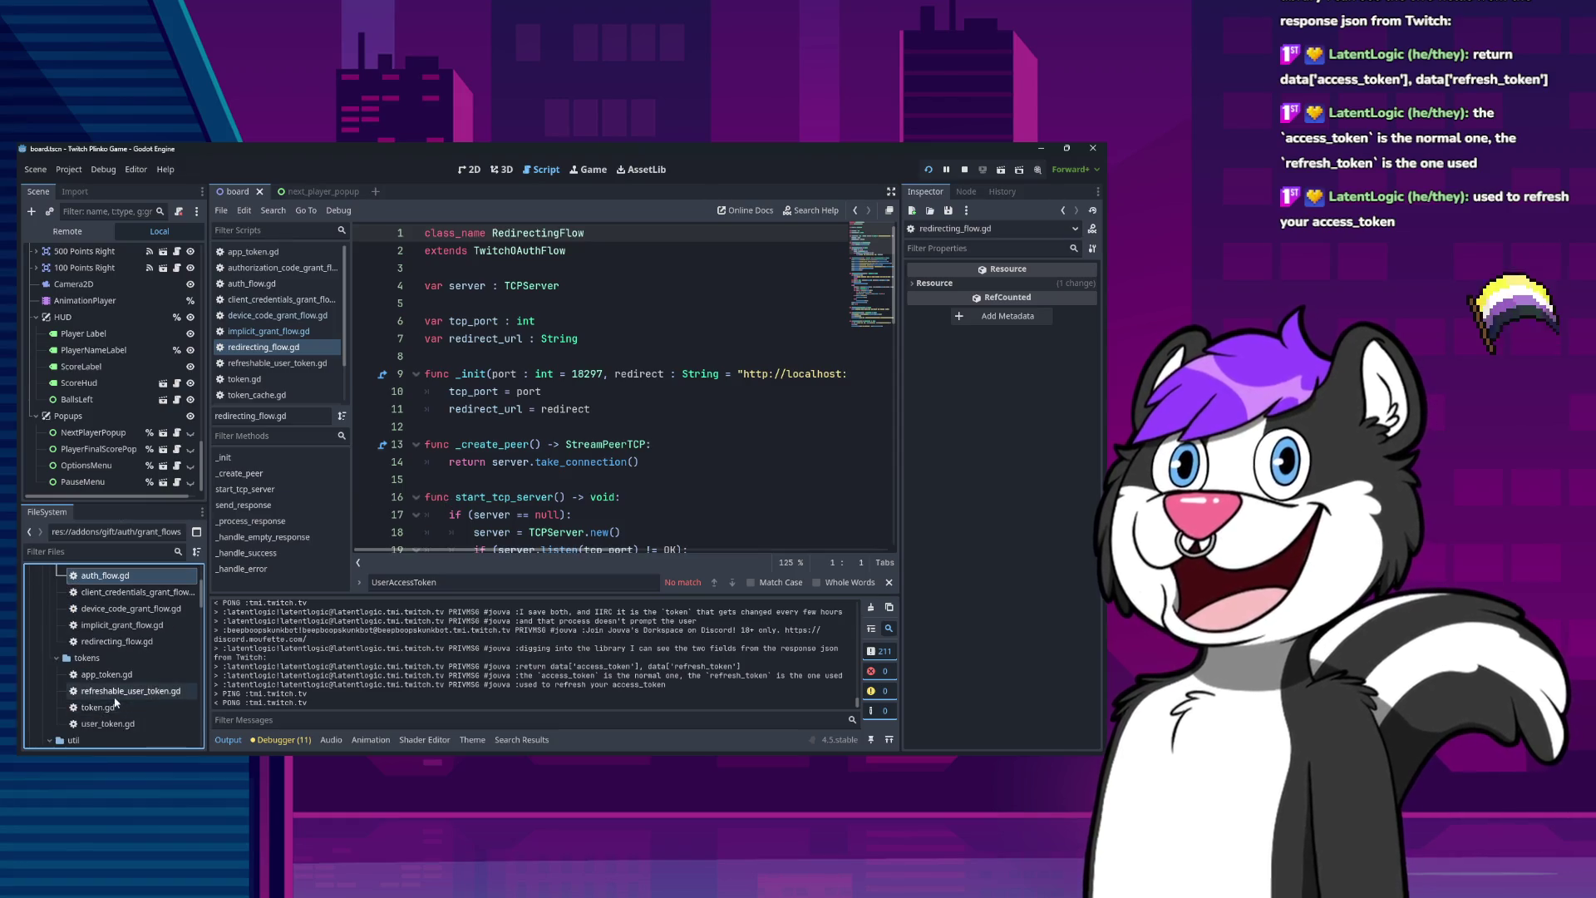
click(110, 722)
scroll(113, 702, down, 5)
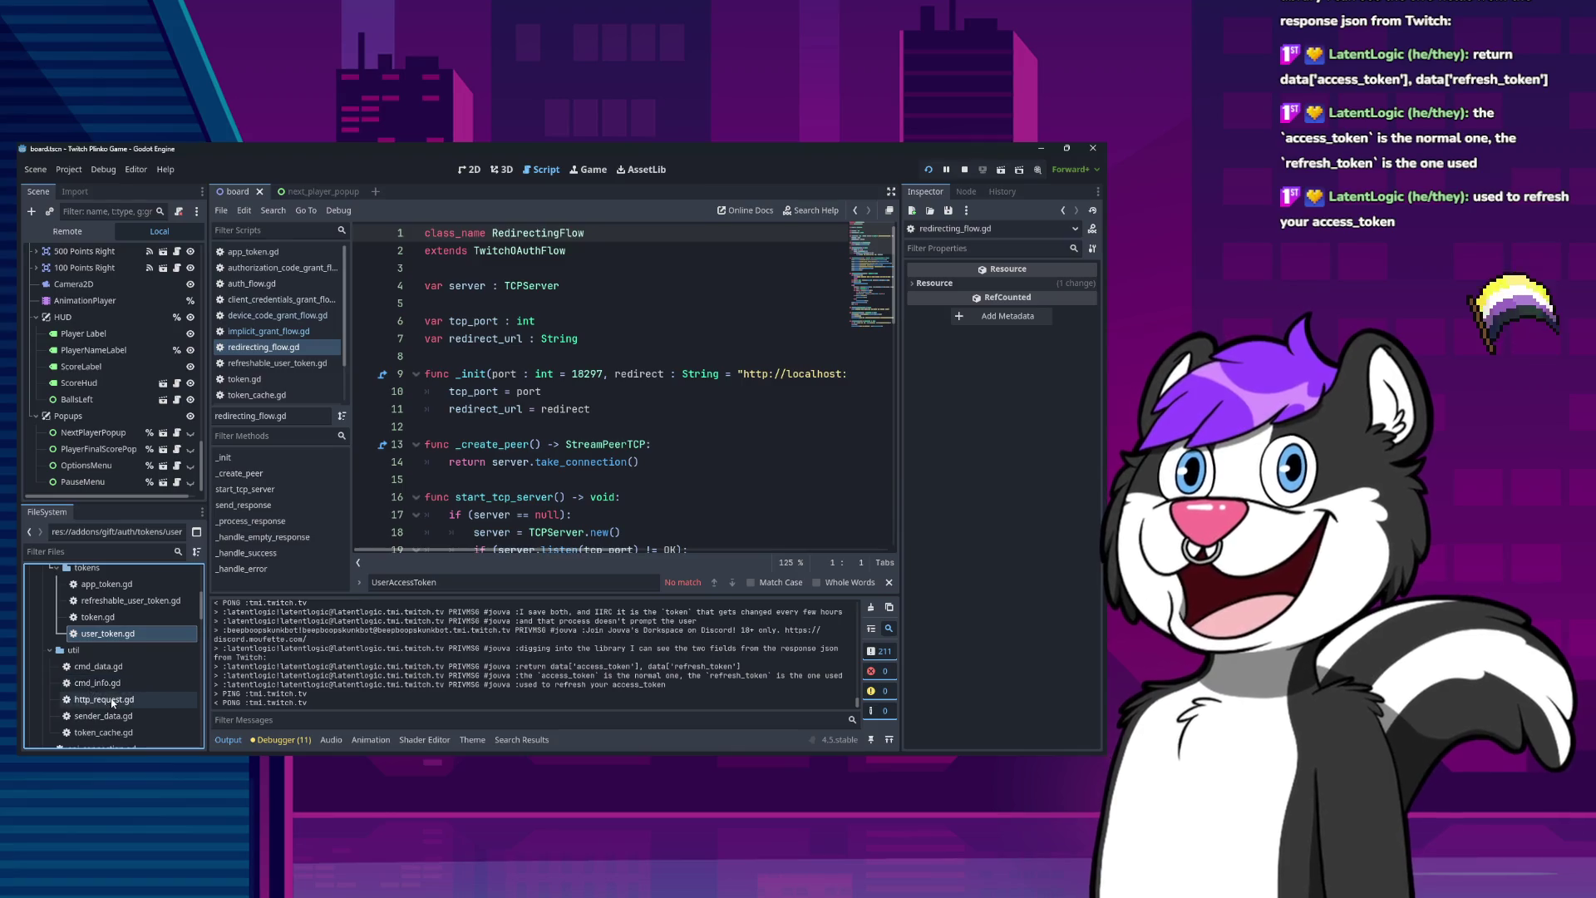
click(107, 742)
scroll(103, 710, down, 3)
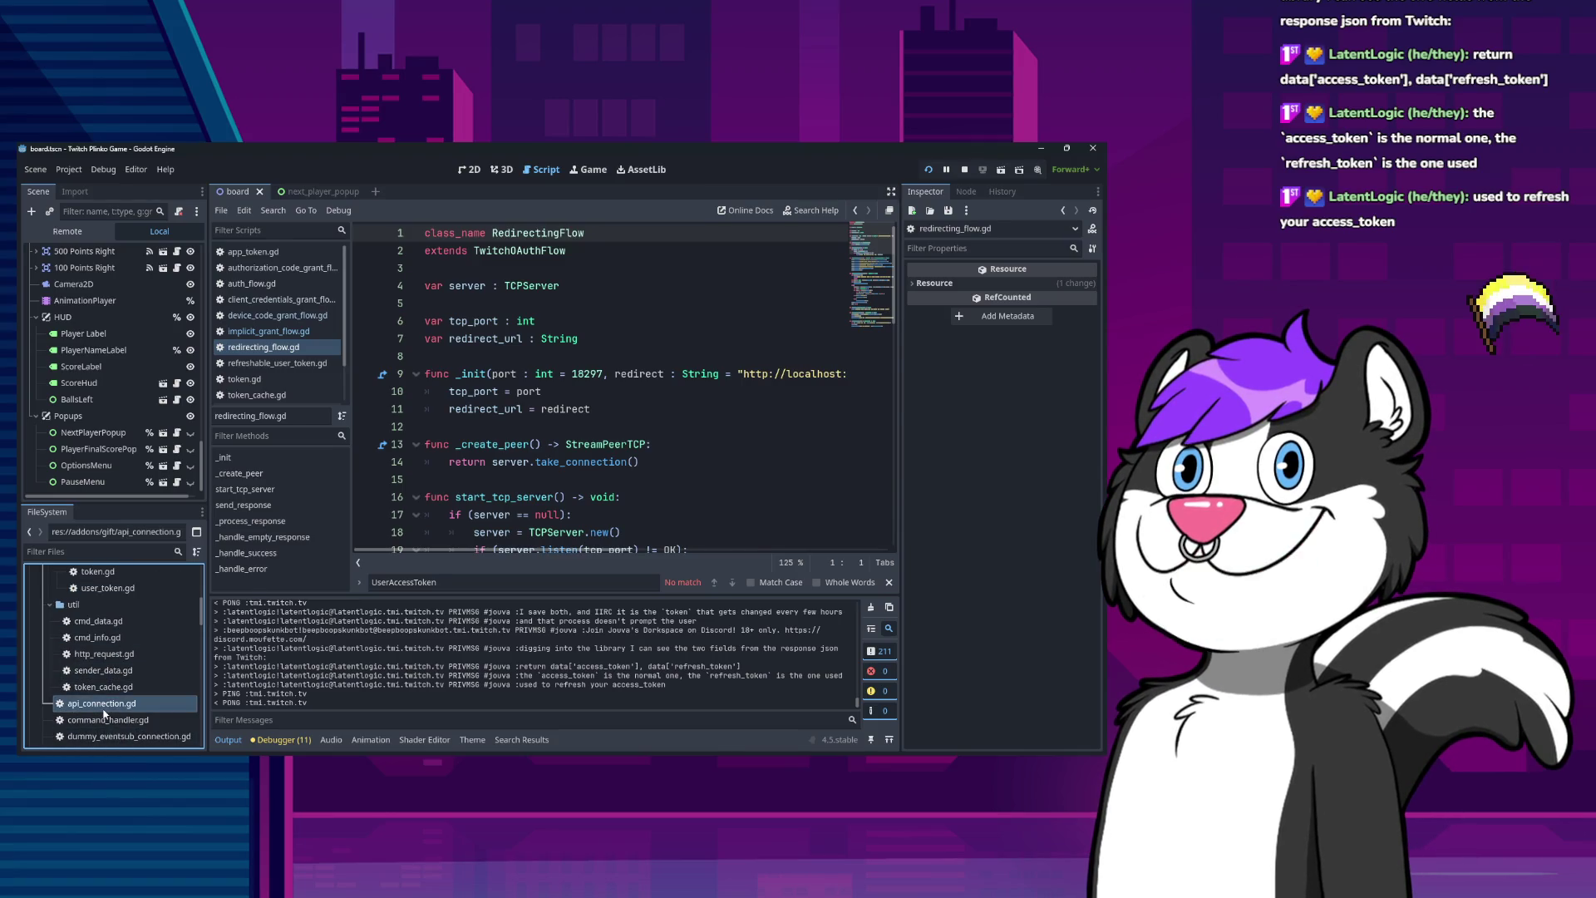
double_click(103, 706)
scroll(626, 461, down, 4)
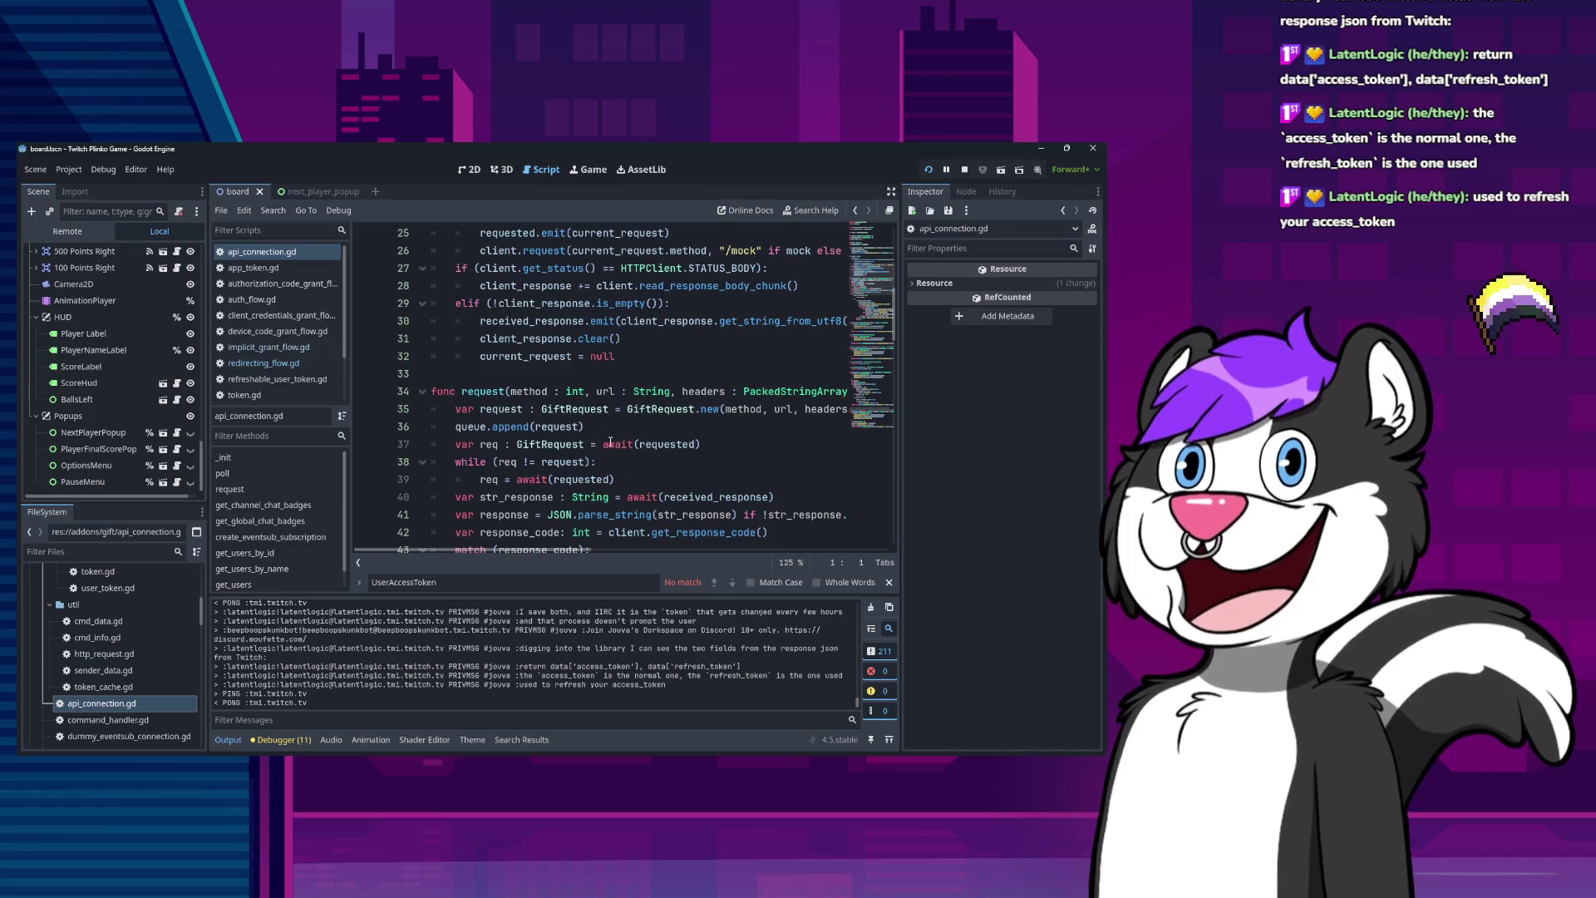
scroll(588, 438, down, 11)
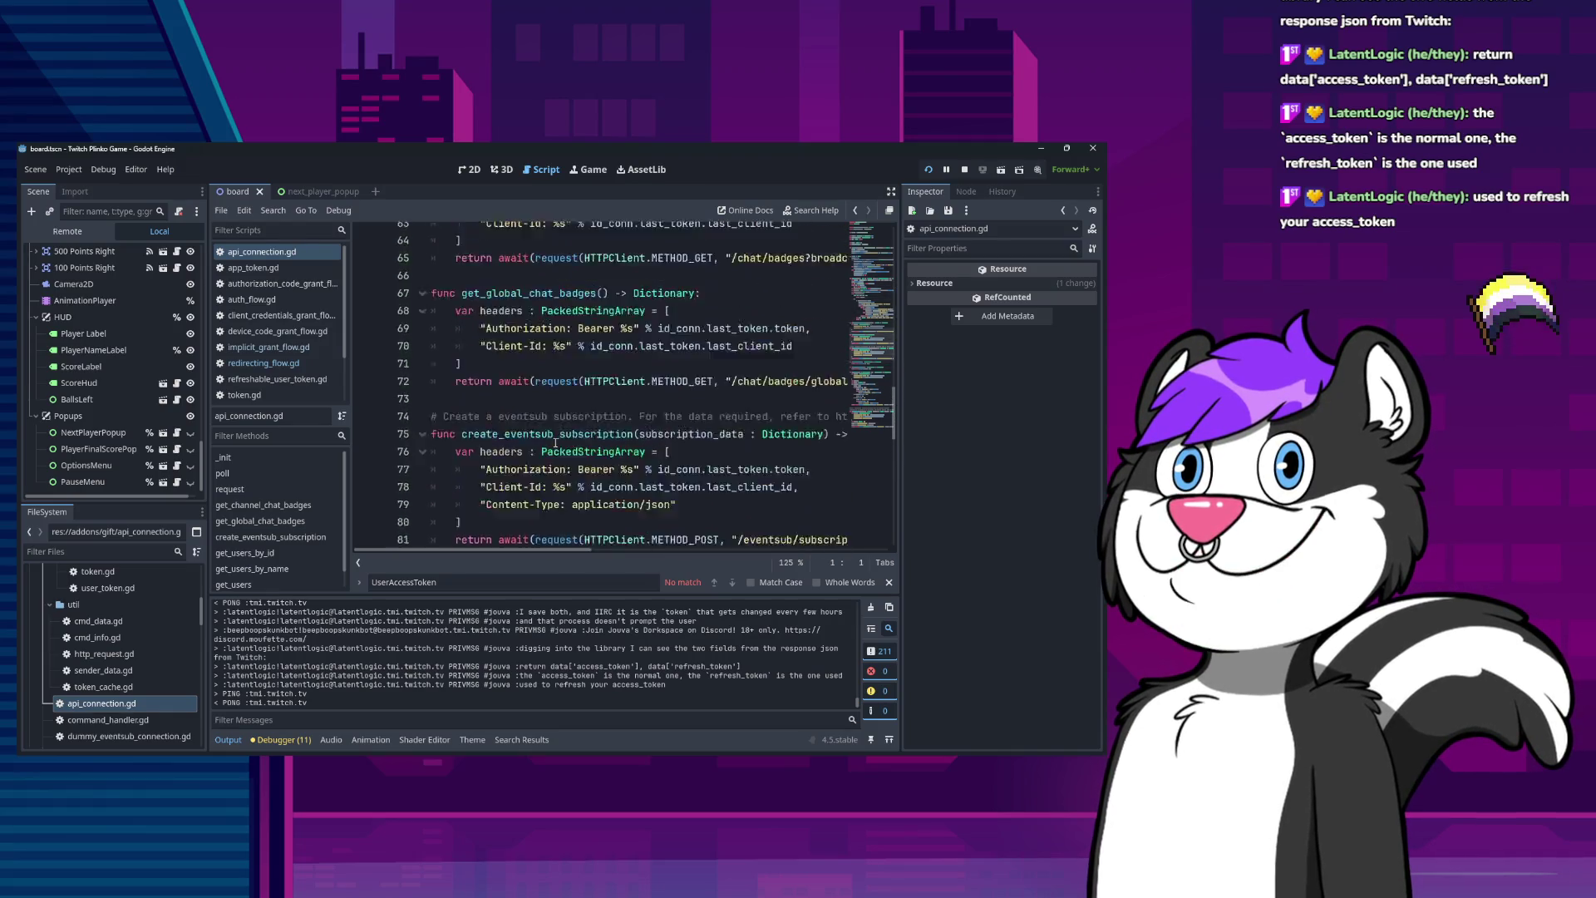
scroll(535, 428, down, 10)
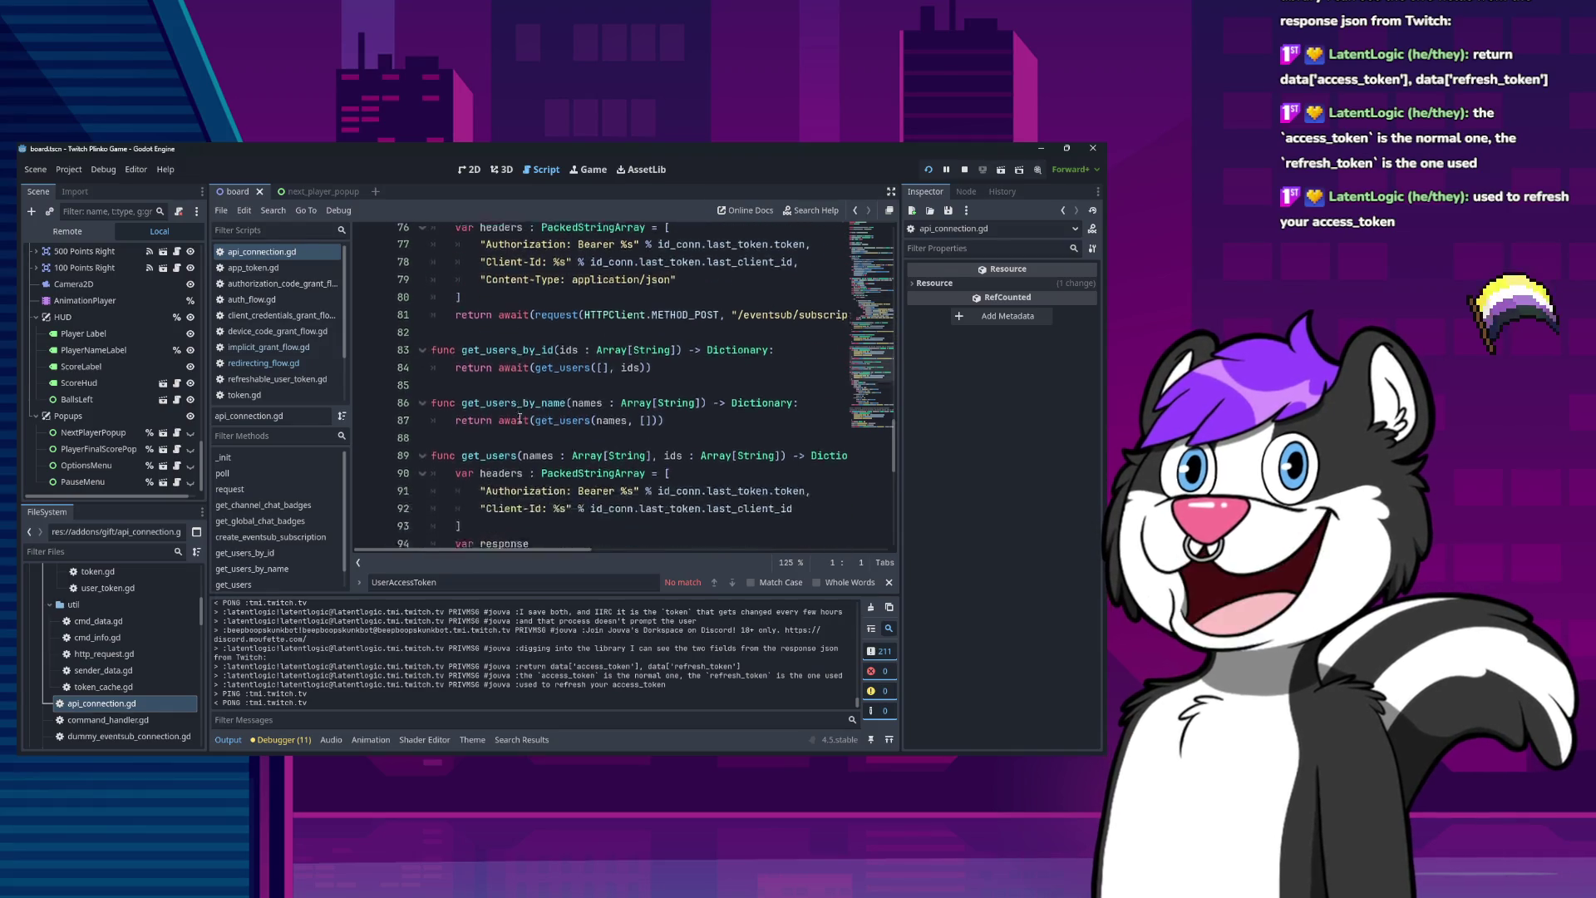
scroll(523, 394, down, 6)
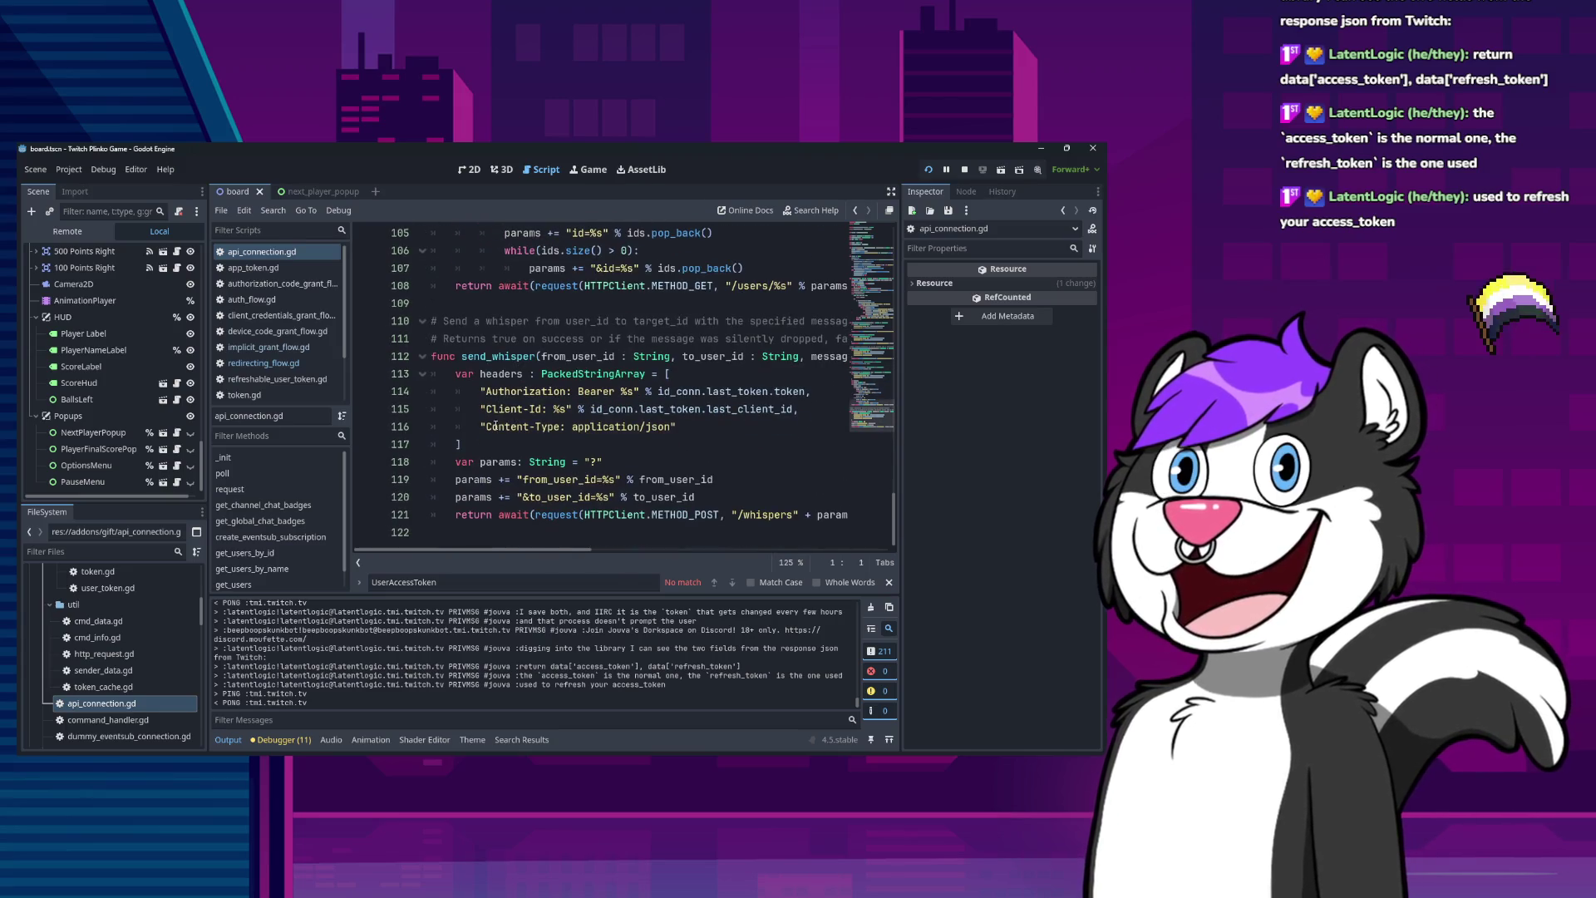
scroll(101, 665, down, 5)
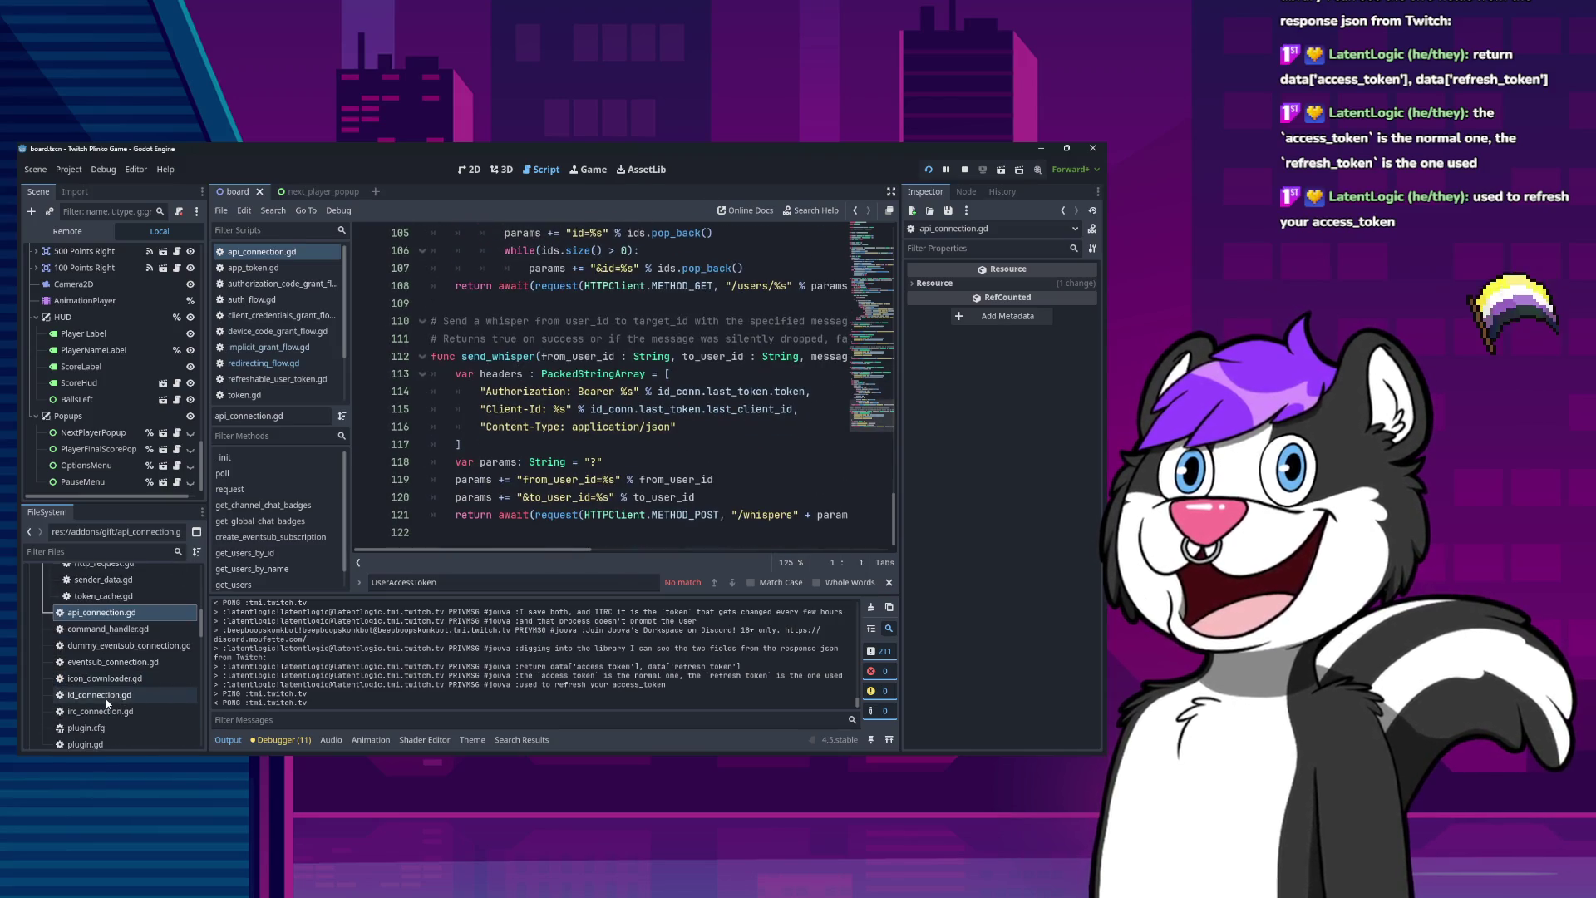
scroll(104, 661, up, 3)
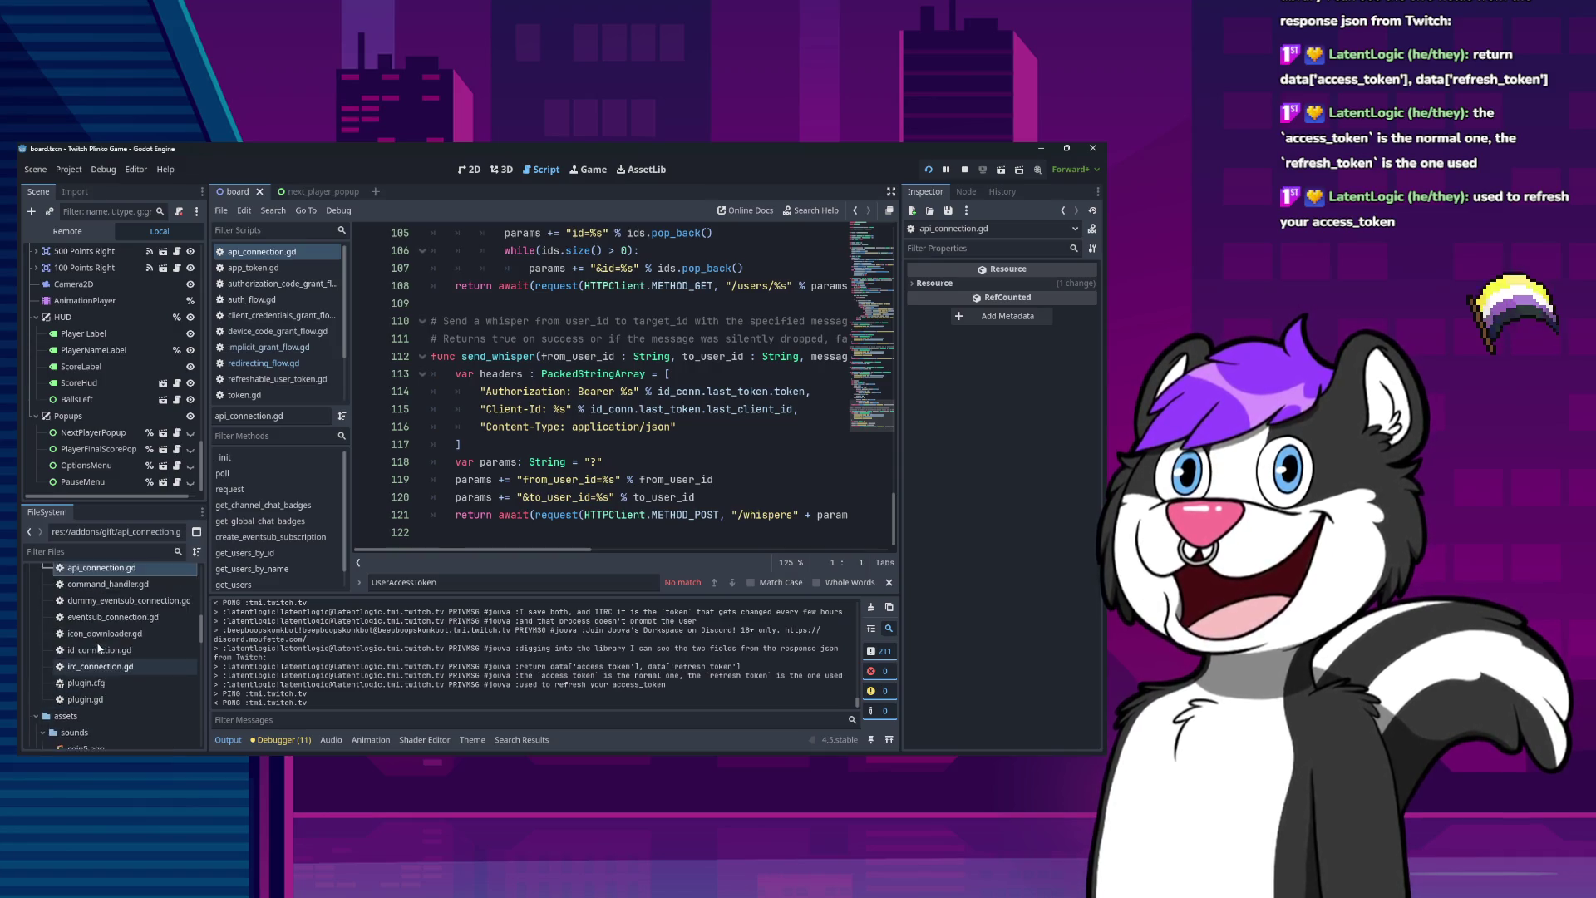
Bring up and dismiss eventsub_connection.gd's file menu, then select api_connection.gd and command_handler.gd.
right_click(111, 640)
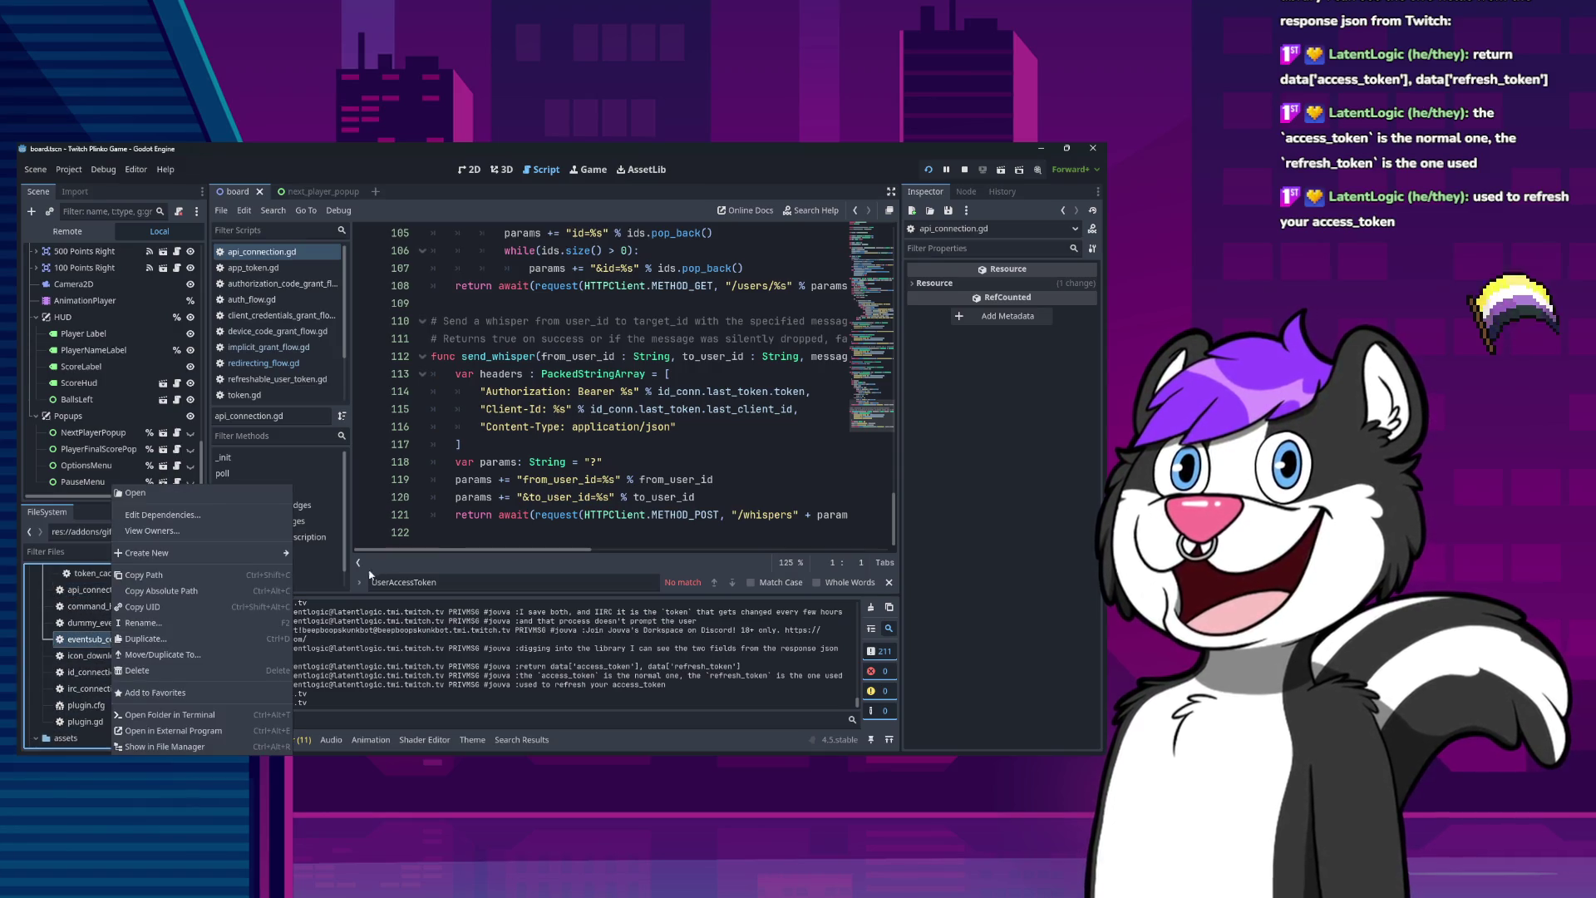
click(306, 624)
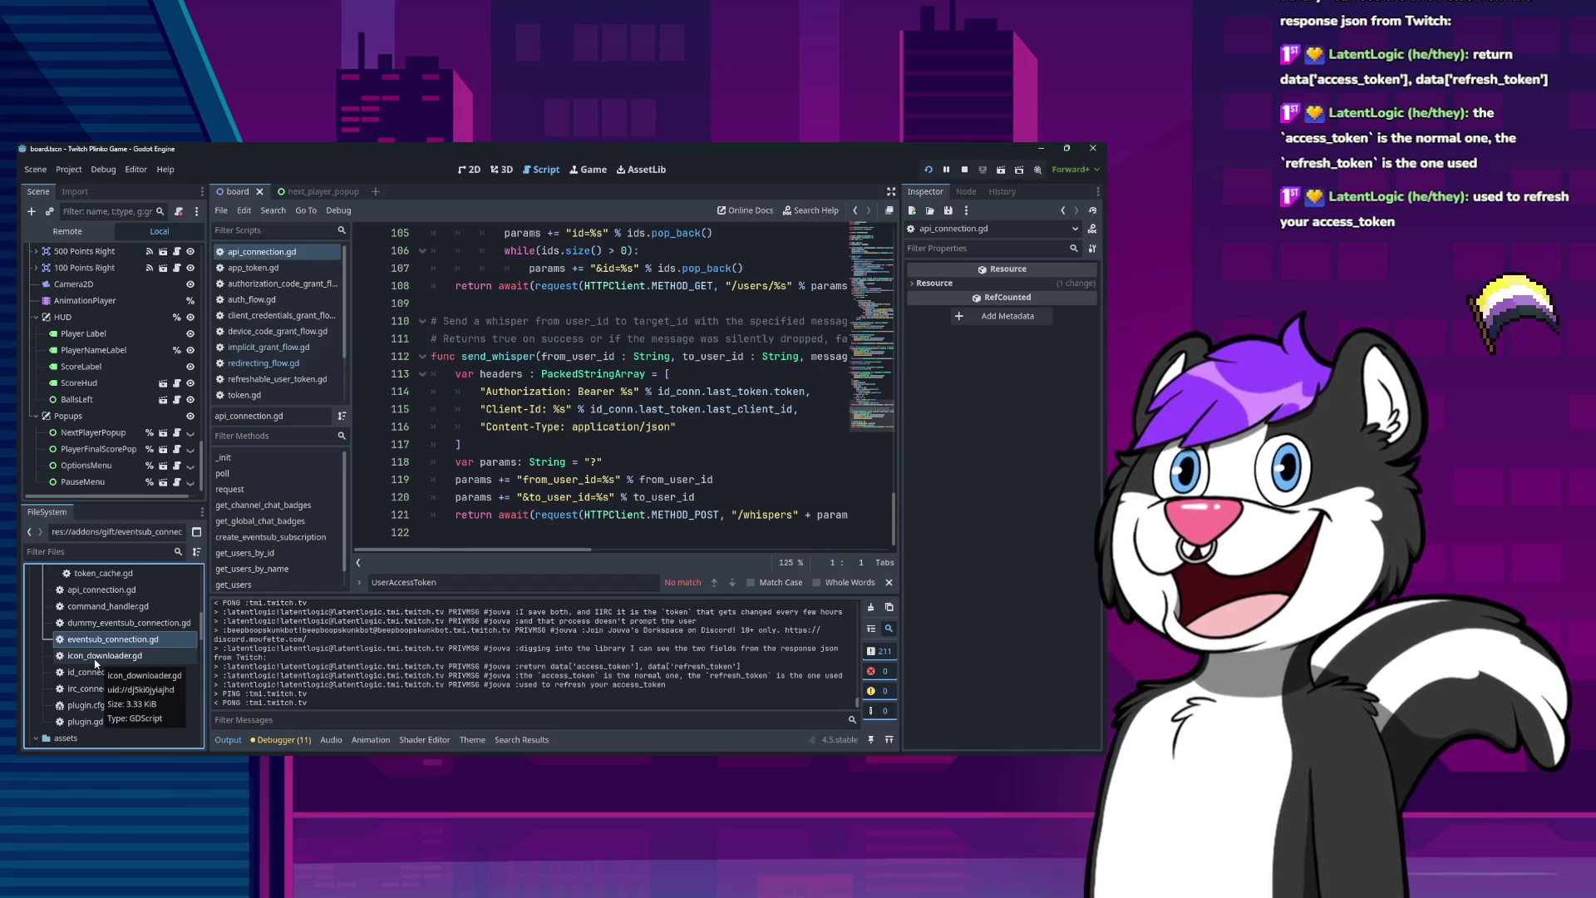
scroll(96, 662, up, 4)
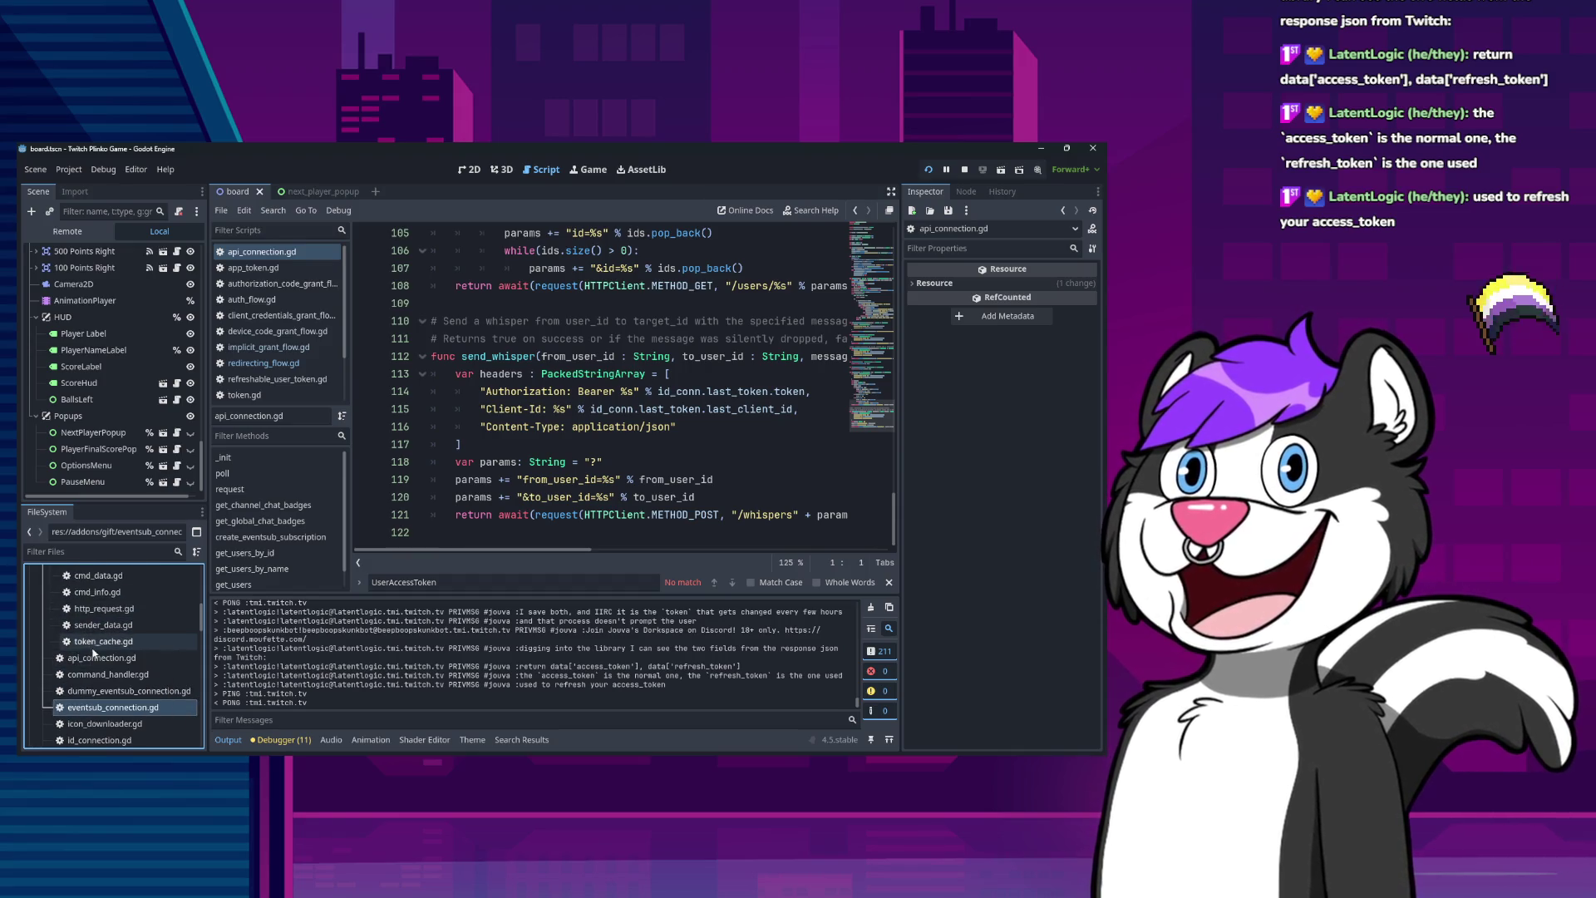
scroll(92, 655, up, 1)
click(100, 679)
click(121, 700)
scroll(116, 665, up, 8)
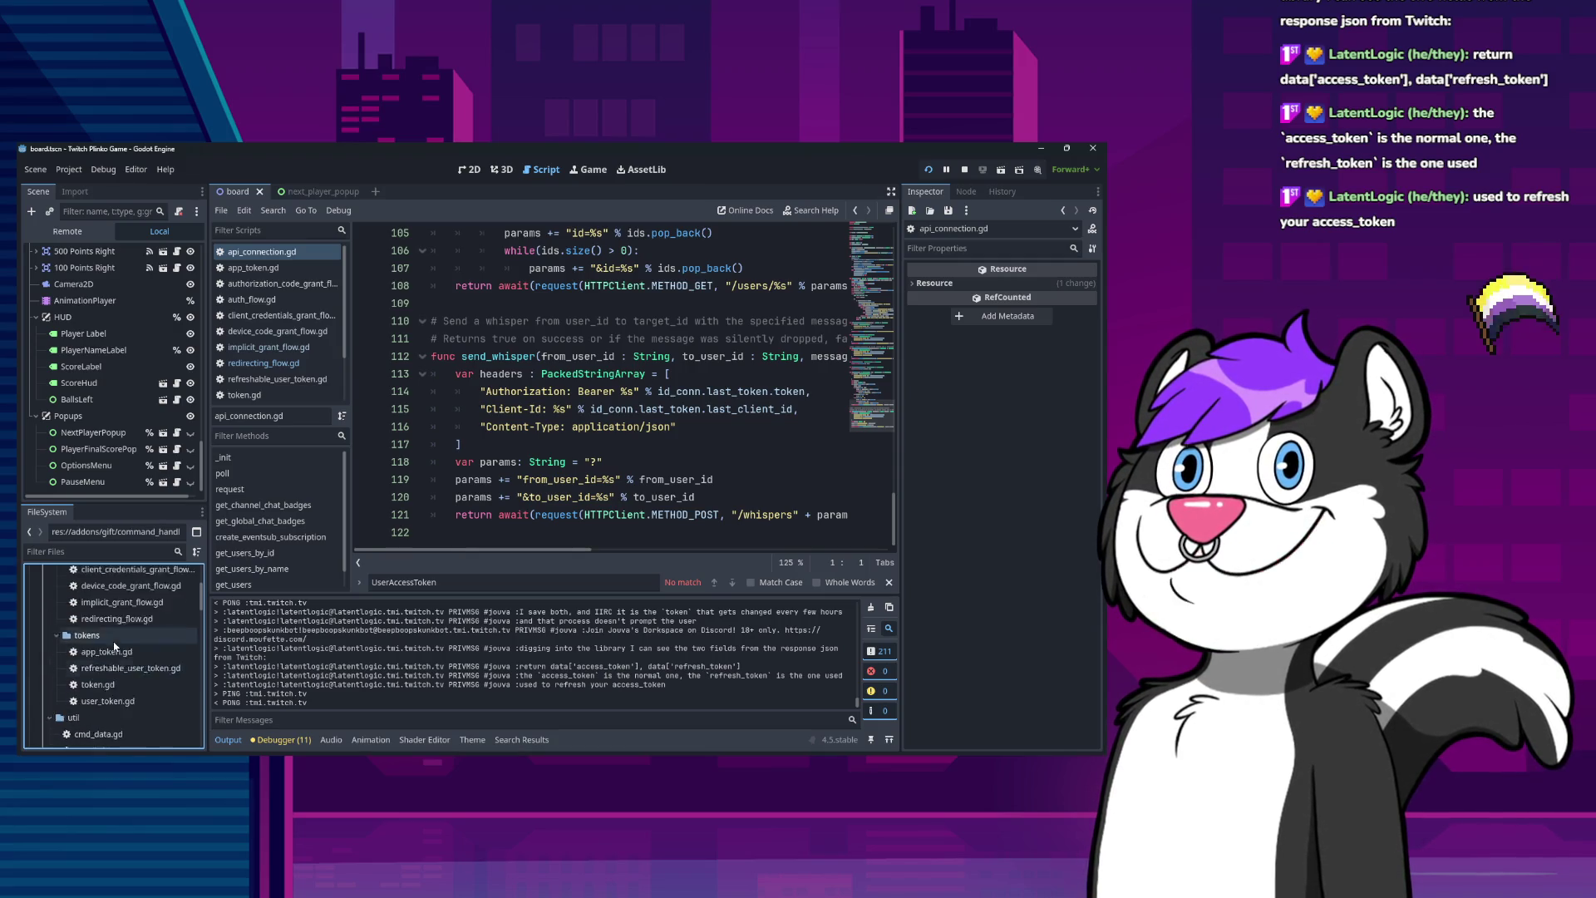
scroll(115, 646, up, 5)
Open authorization_code_grant_flow.gd and inspect RefreshableUserAccessToken and fresh on lines 27-28.
double_click(103, 630)
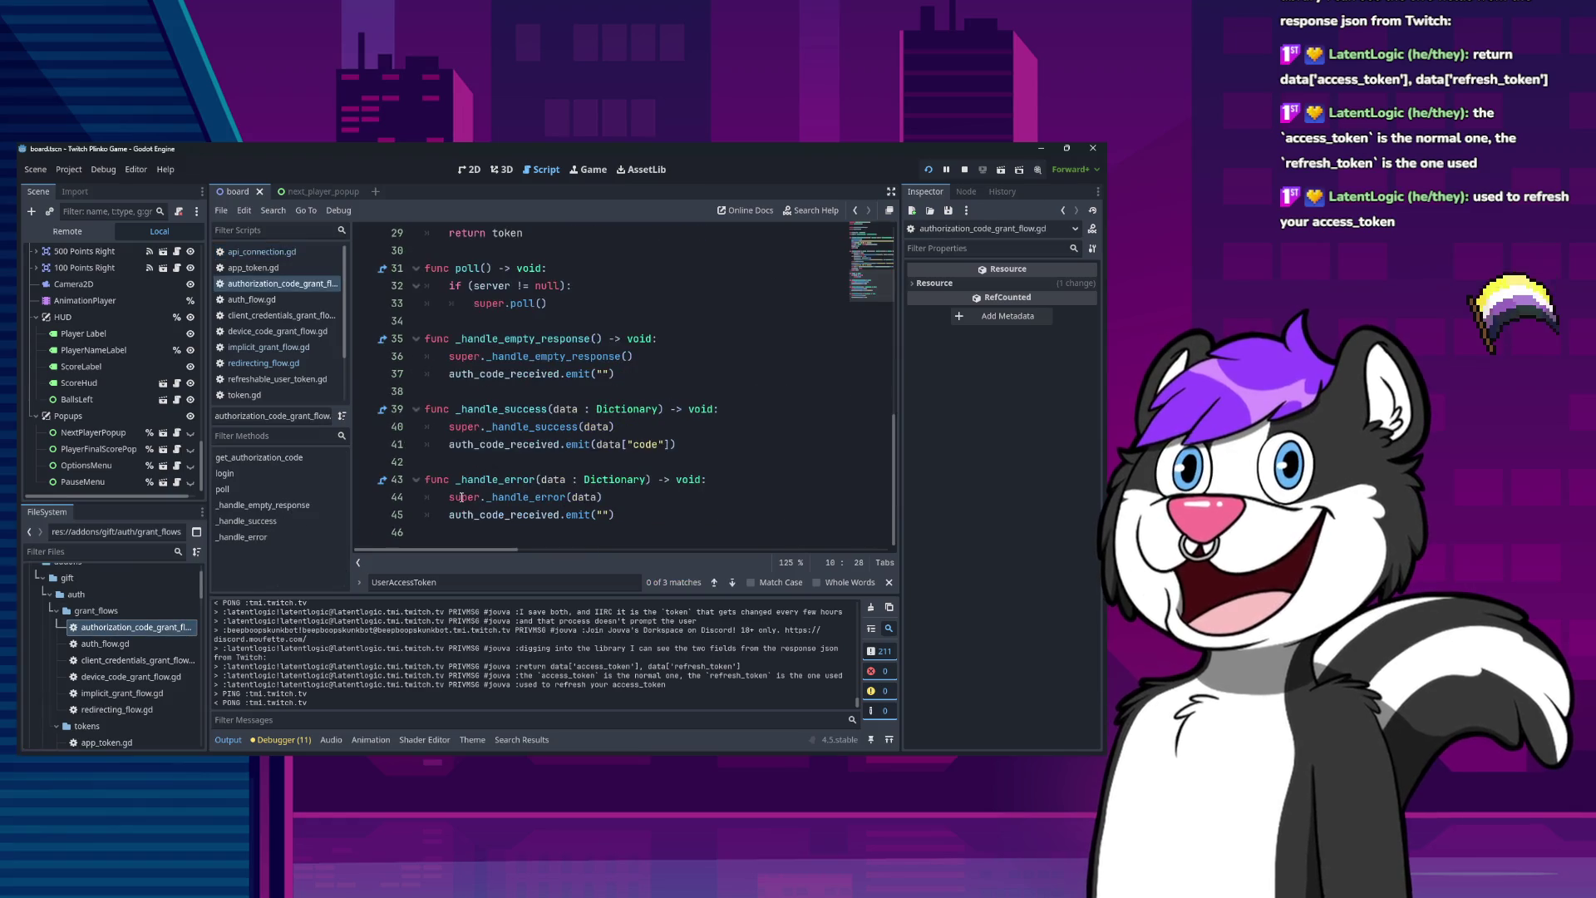
scroll(581, 438, up, 9)
scroll(590, 432, down, 5)
click(597, 427)
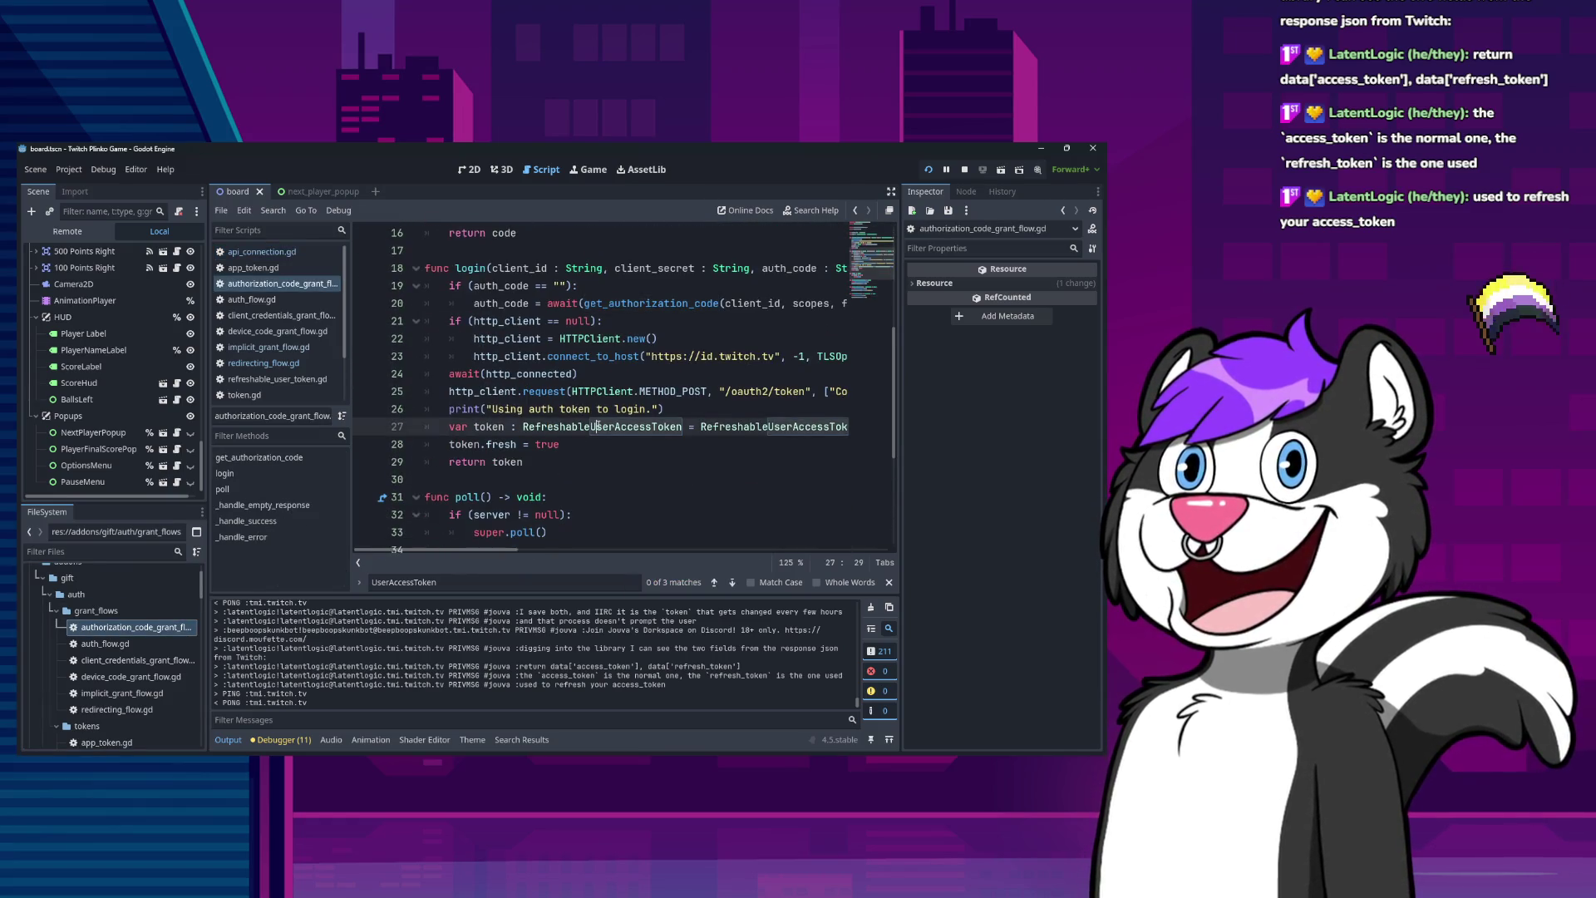
click(588, 440)
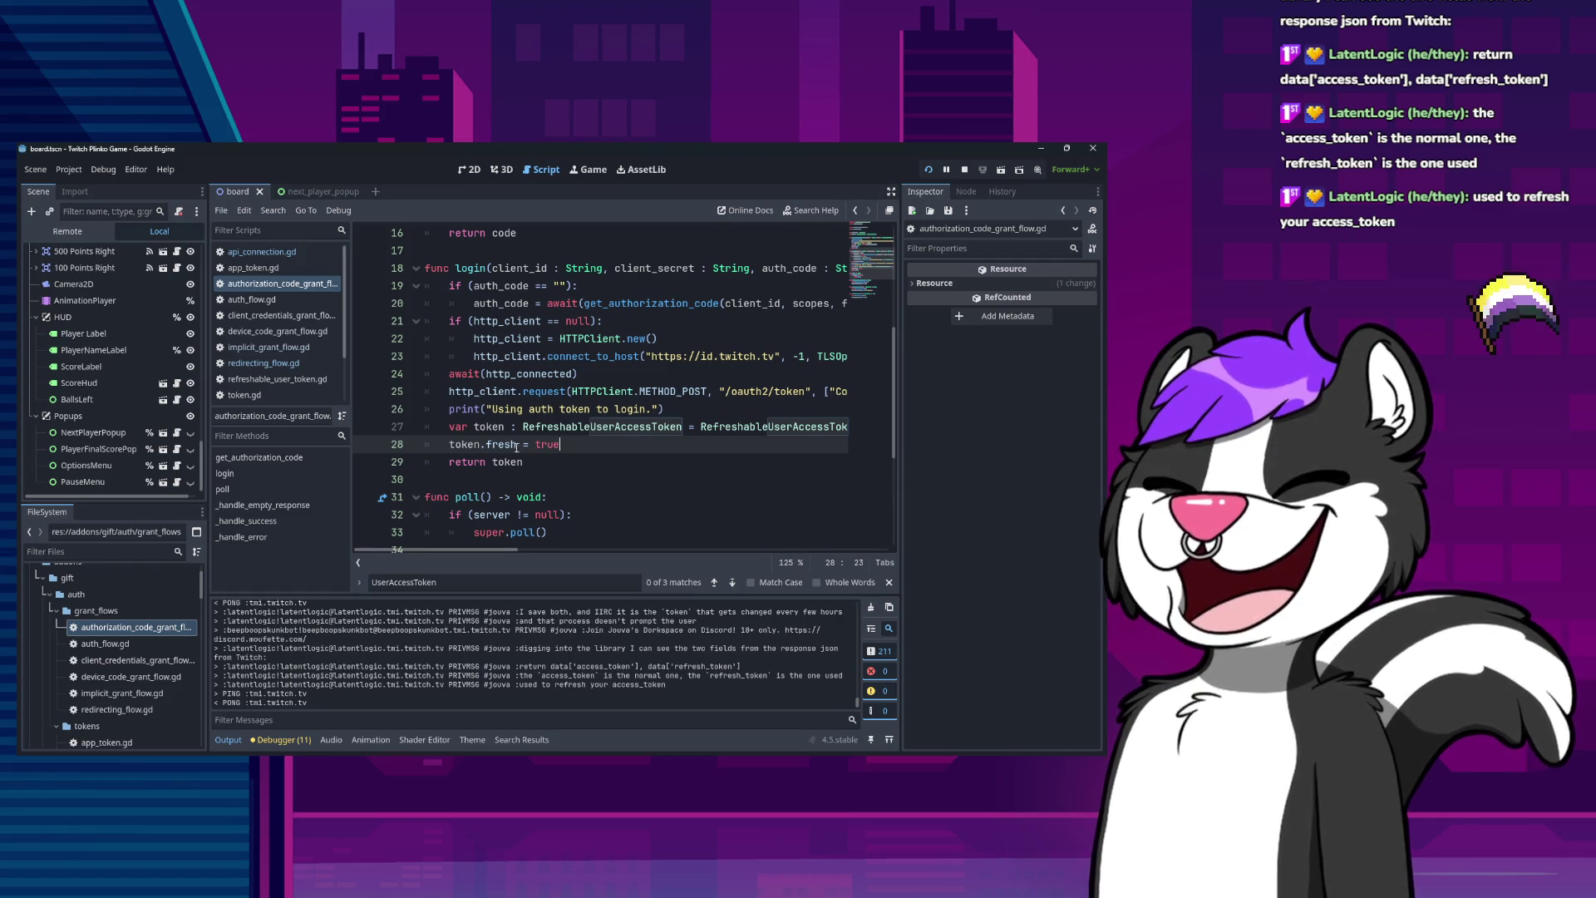
click(473, 270)
double_click(501, 444)
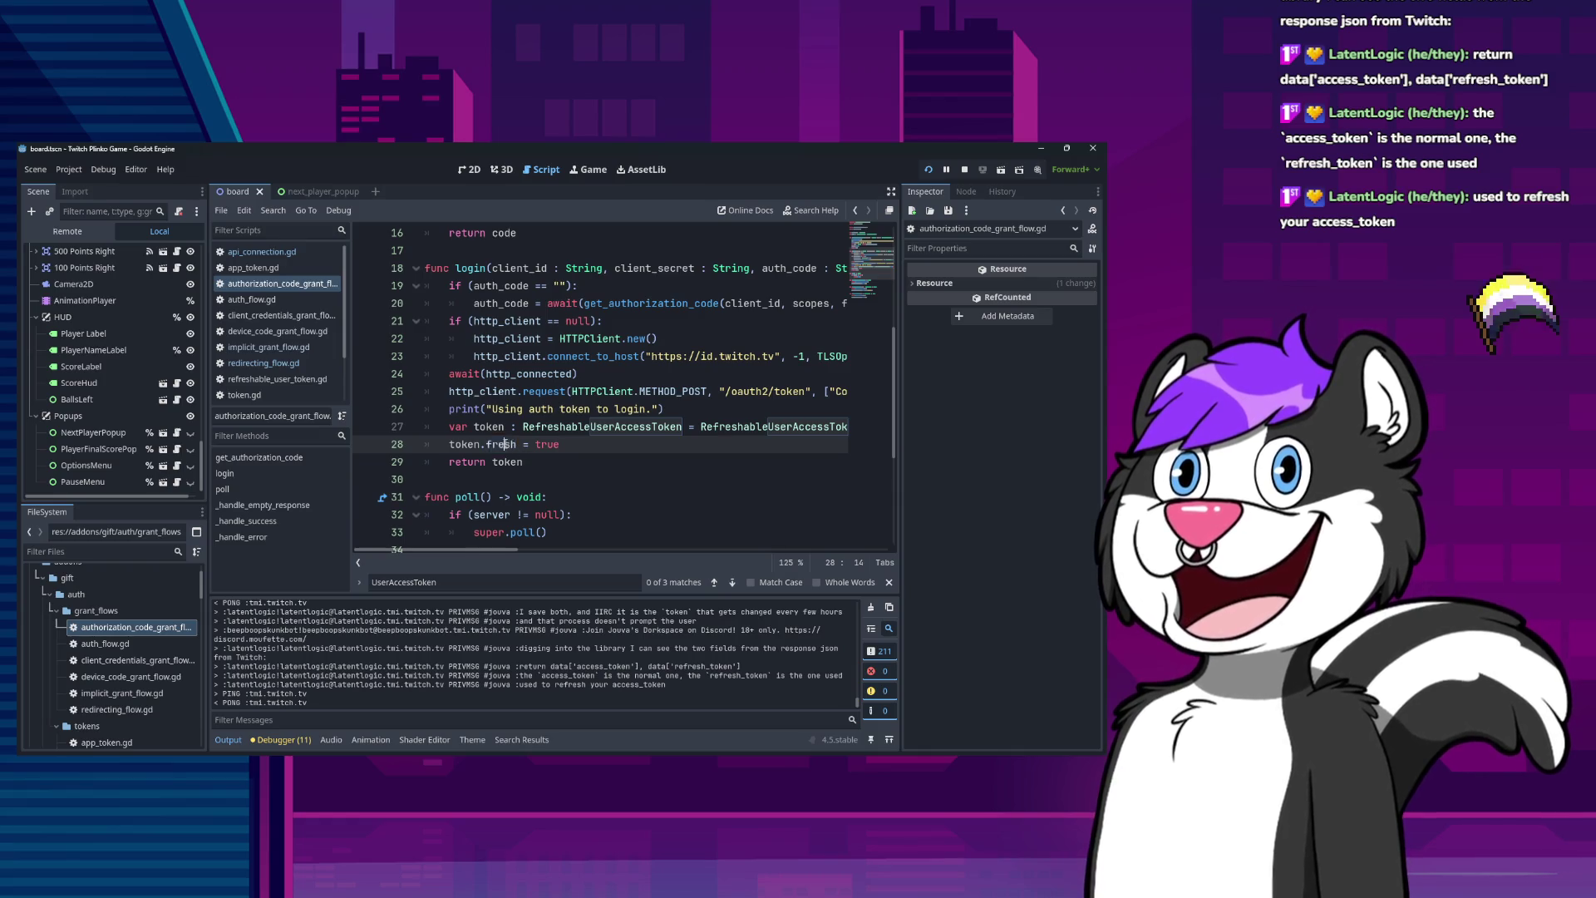
click(471, 250)
Select RefreshableUserAccessToken in login(), then switch to twitch_token_resource.gd.
scroll(498, 398, down, 4)
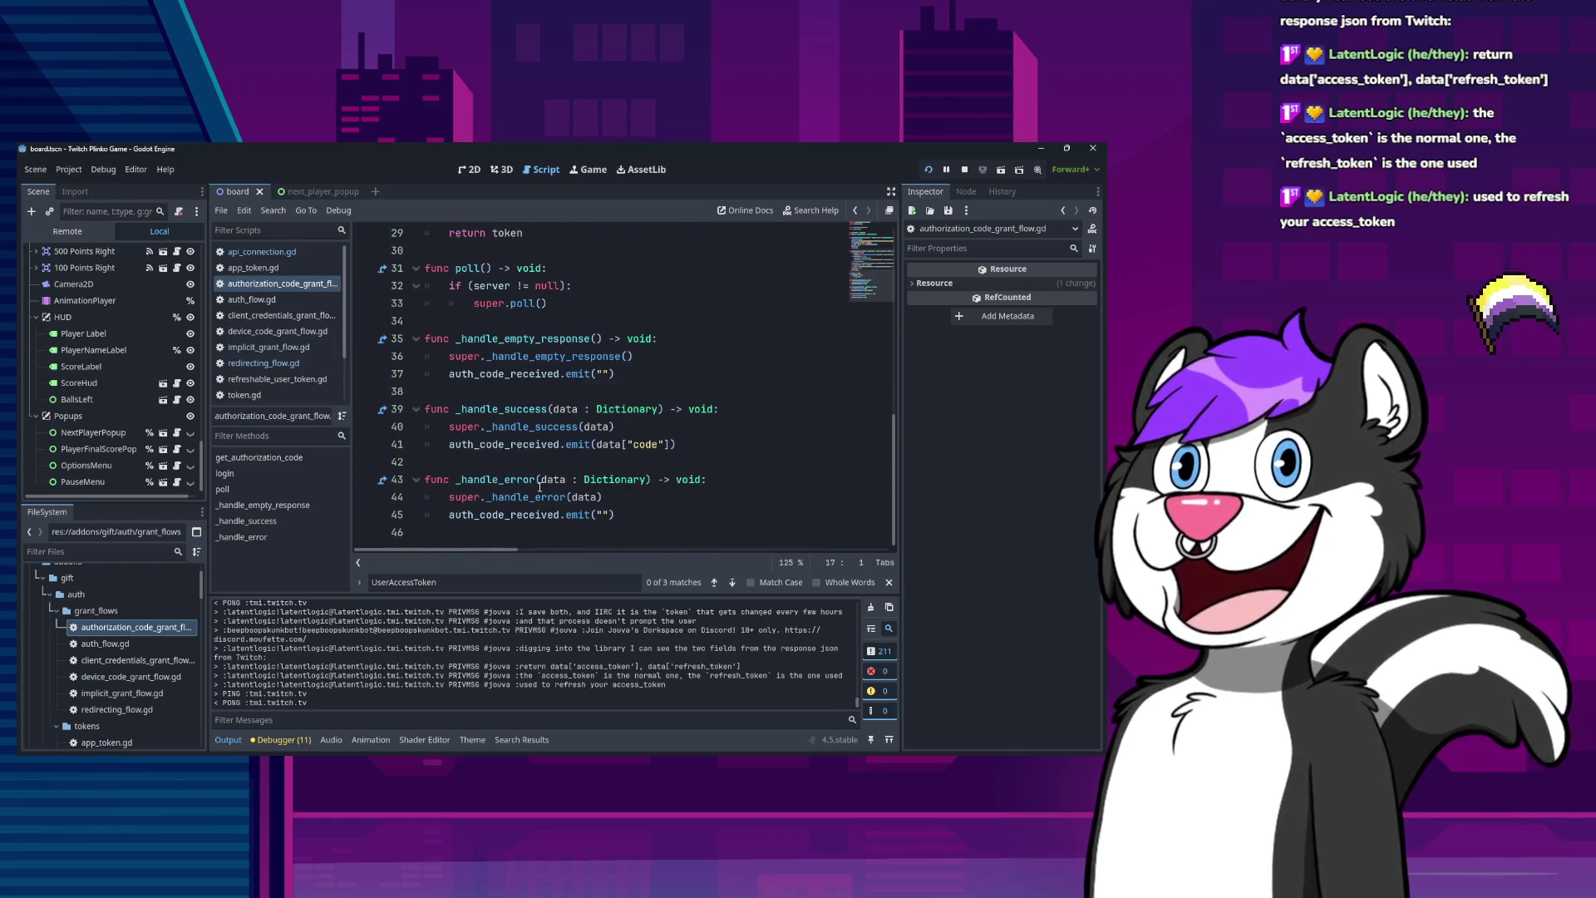
scroll(567, 437, up, 6)
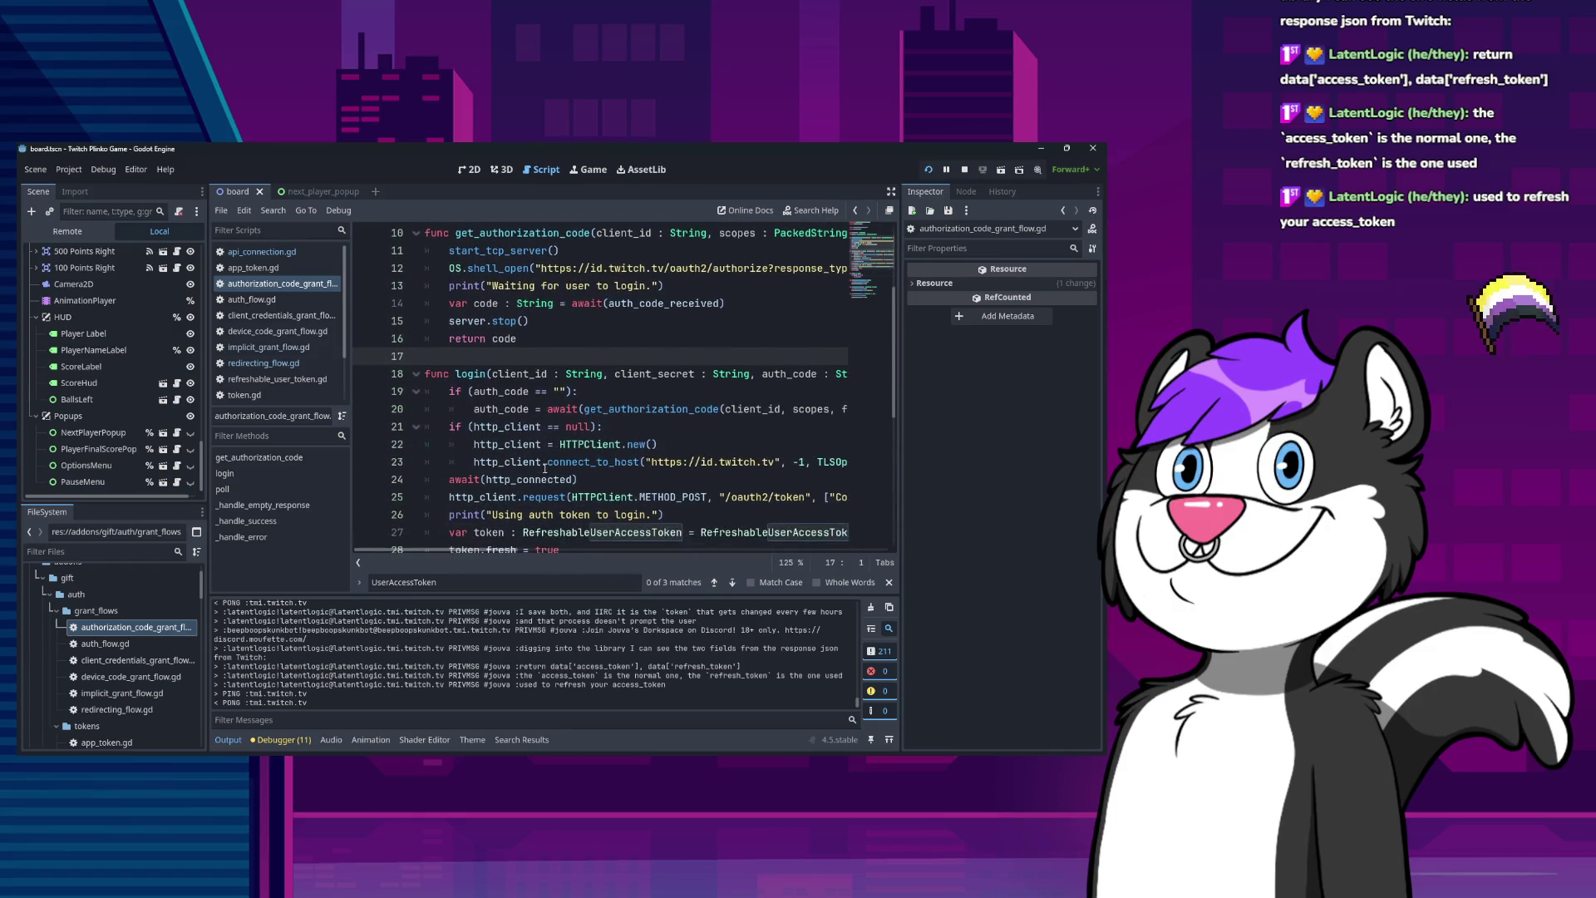
scroll(545, 467, down, 1)
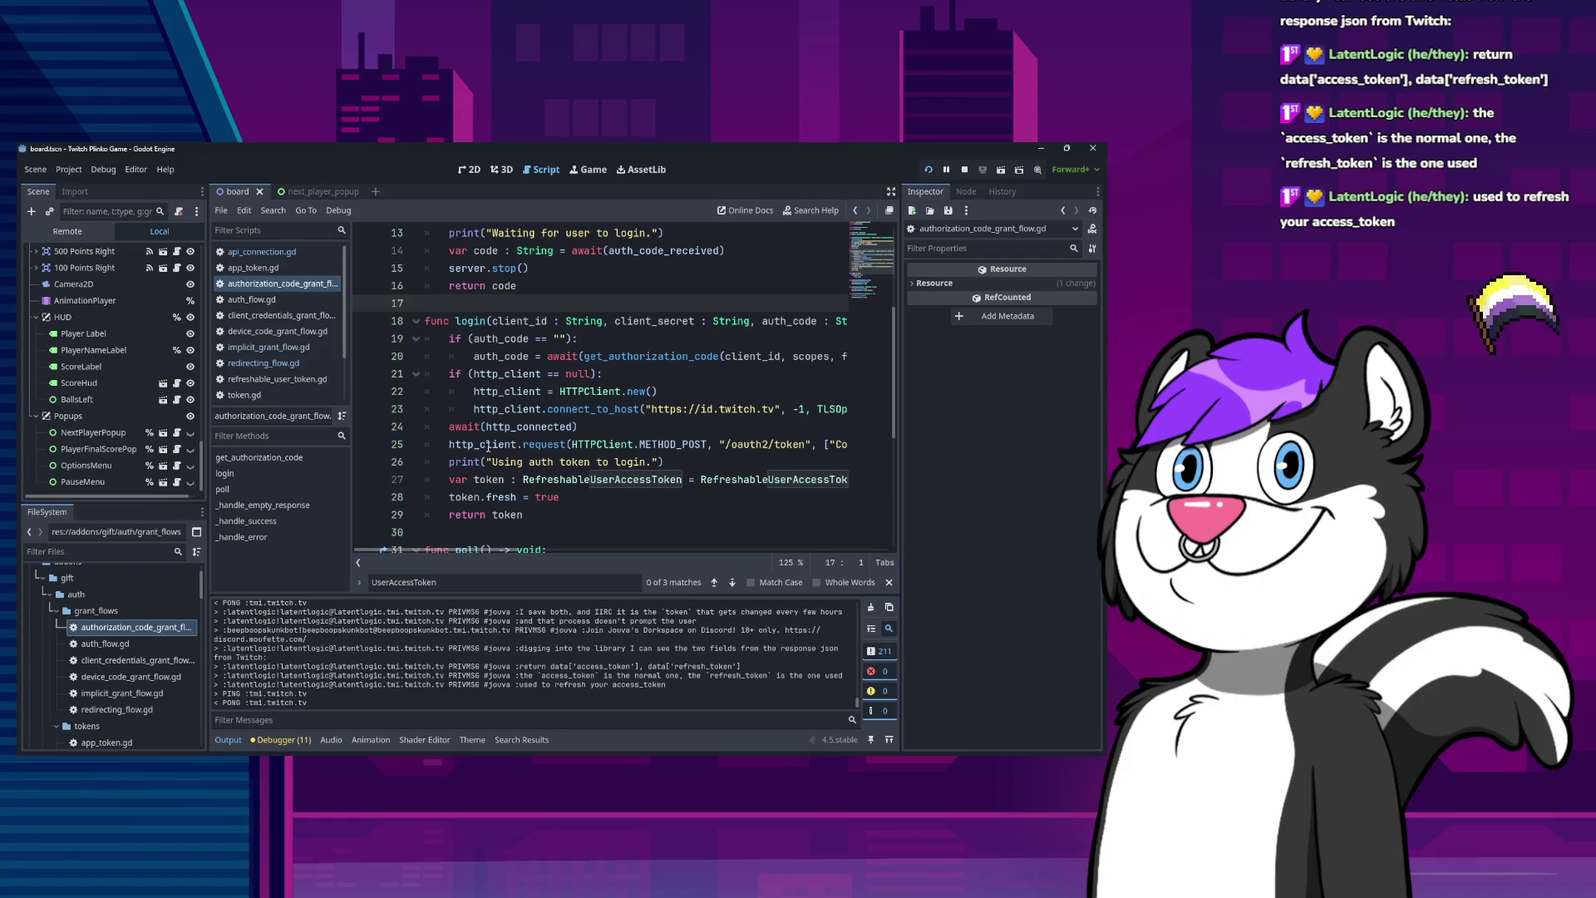
double_click(563, 481)
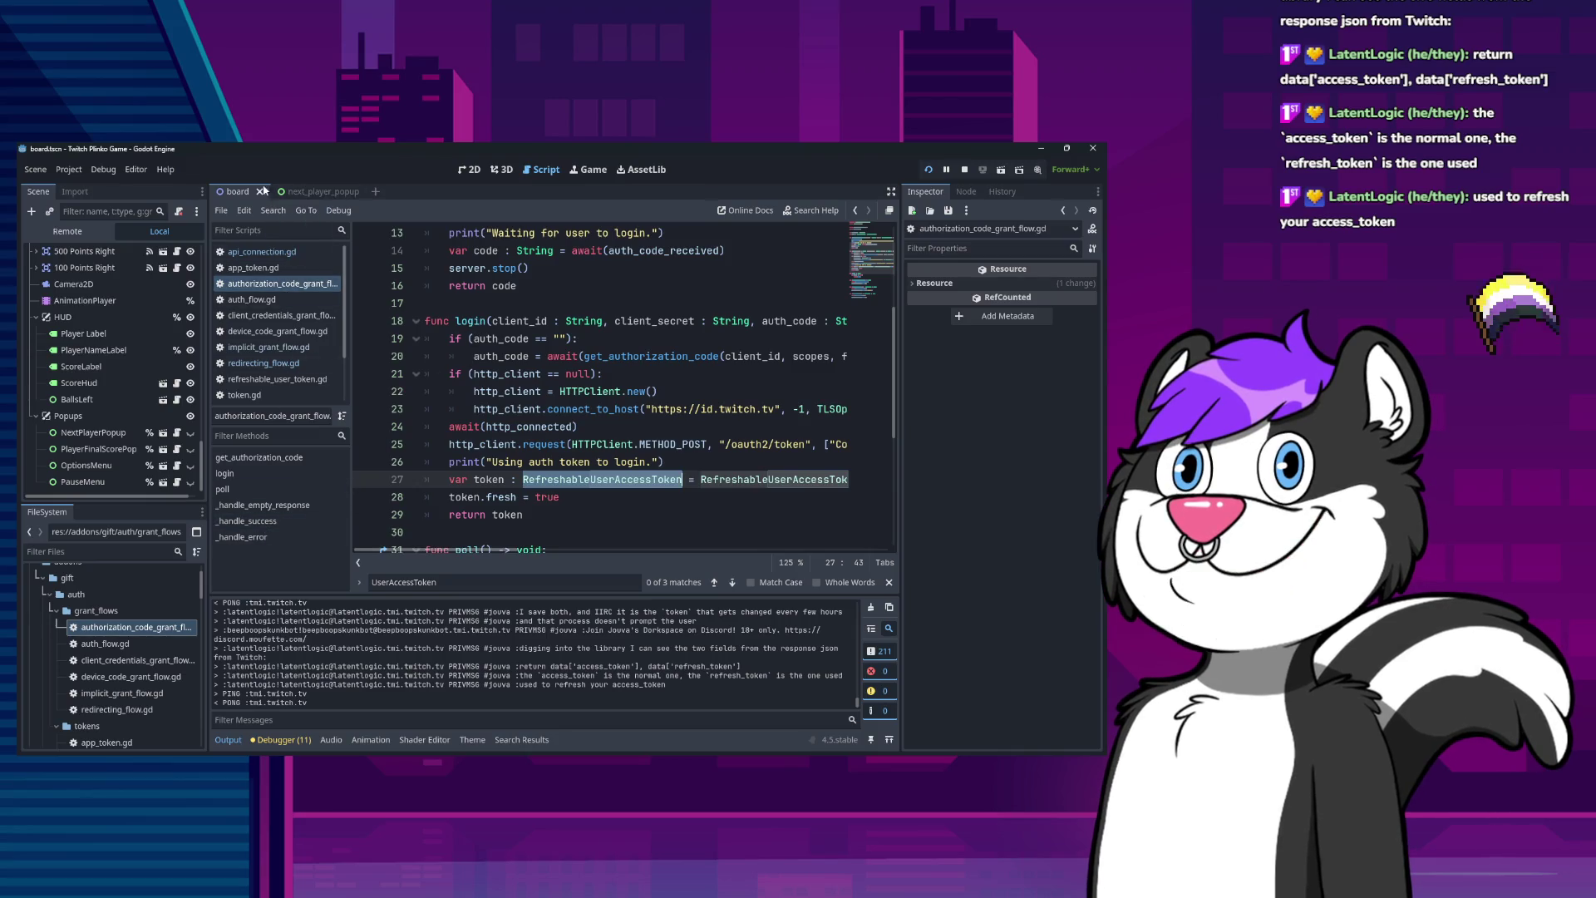
scroll(279, 388, down, 2)
click(277, 381)
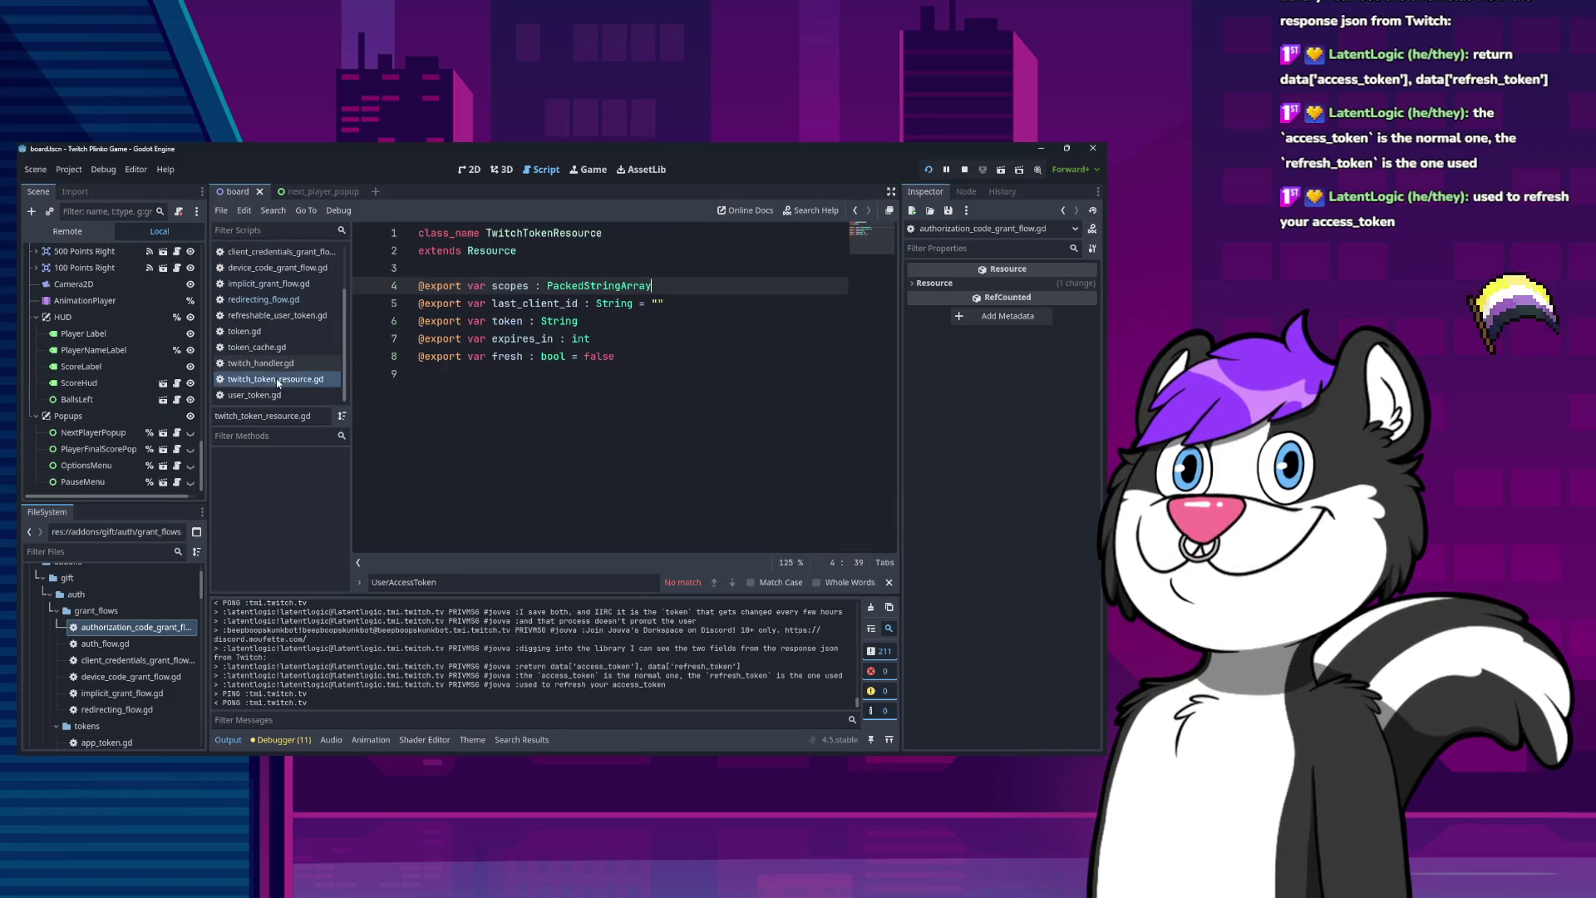
Switch through user_token.gd and token_cache.gd to twitch_handler.gd and jump to get_new_token.
click(274, 395)
click(277, 347)
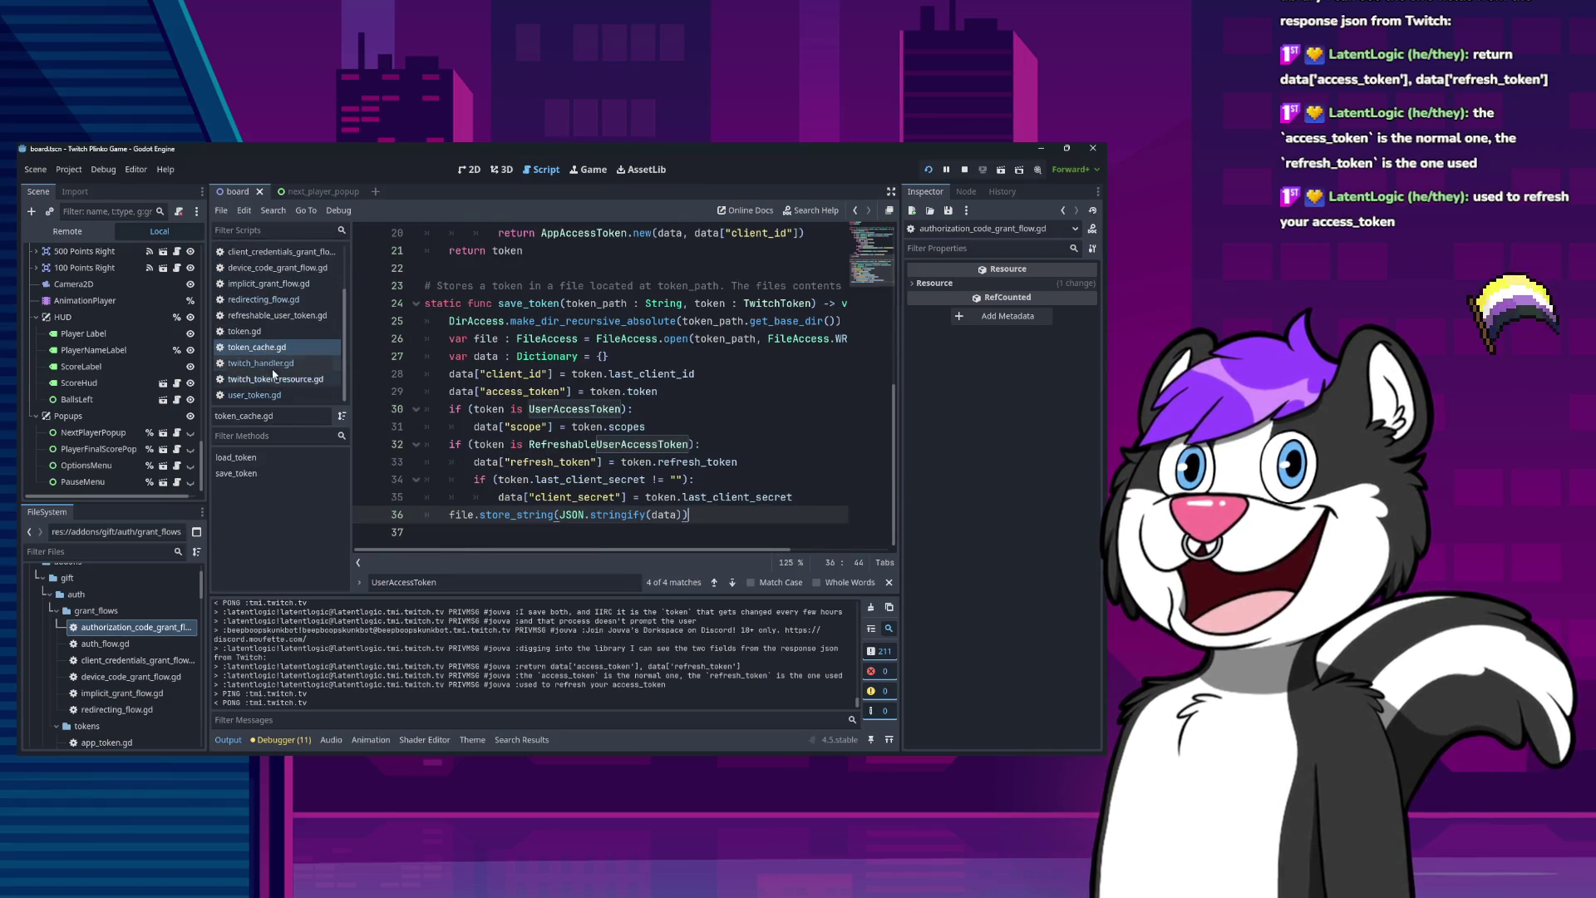
click(260, 363)
scroll(582, 446, down, 3)
scroll(582, 445, up, 3)
scroll(583, 446, down, 2)
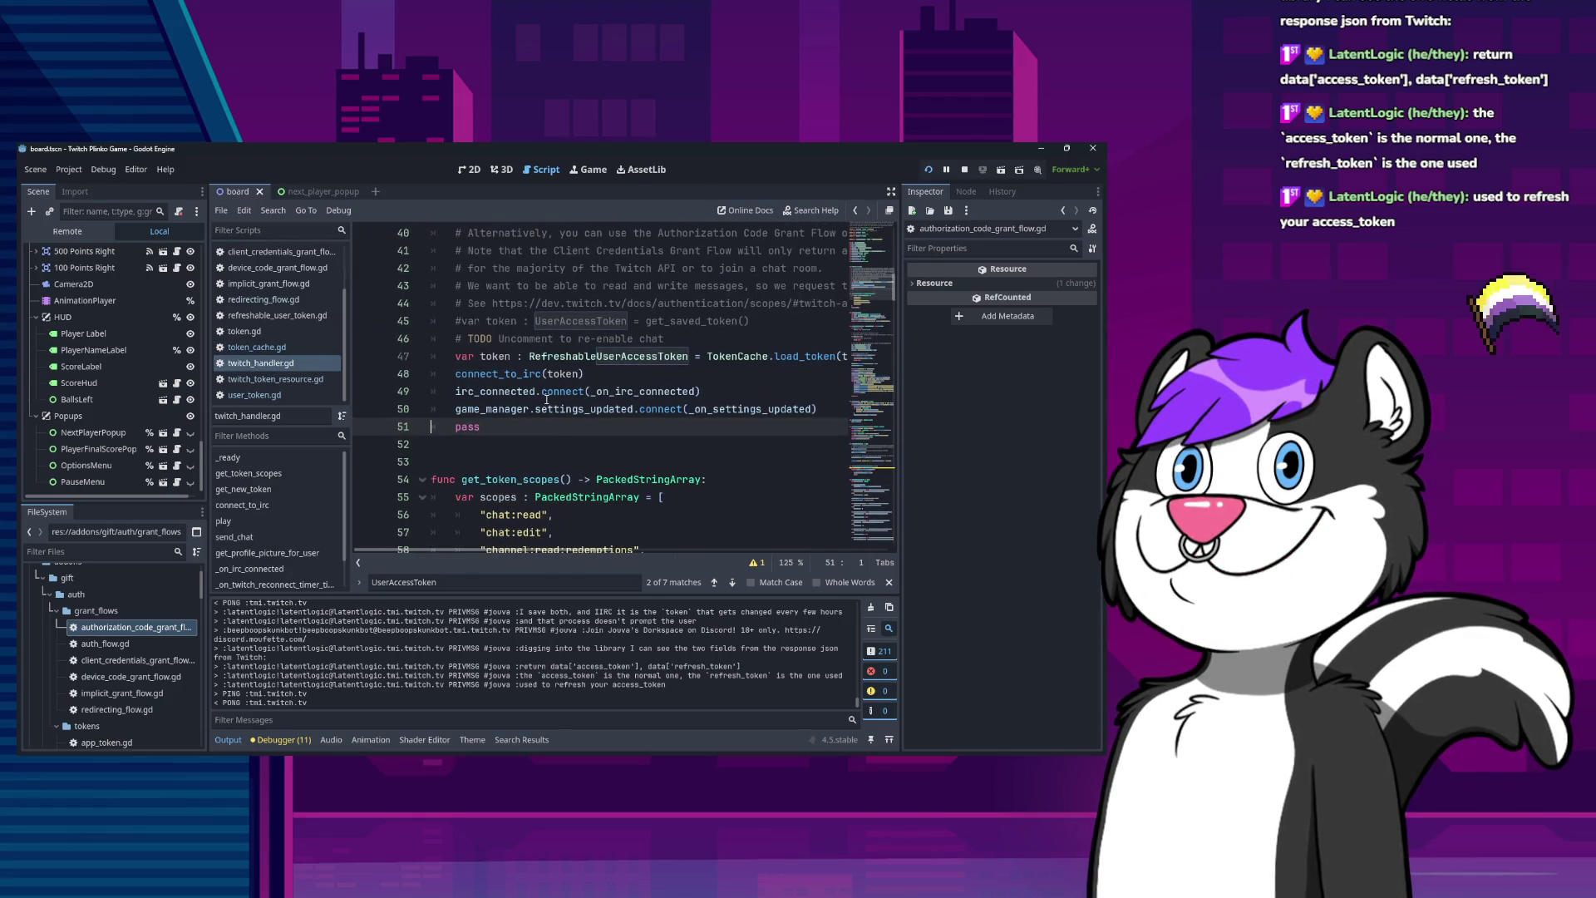
mouse_move(547, 399)
click(675, 377)
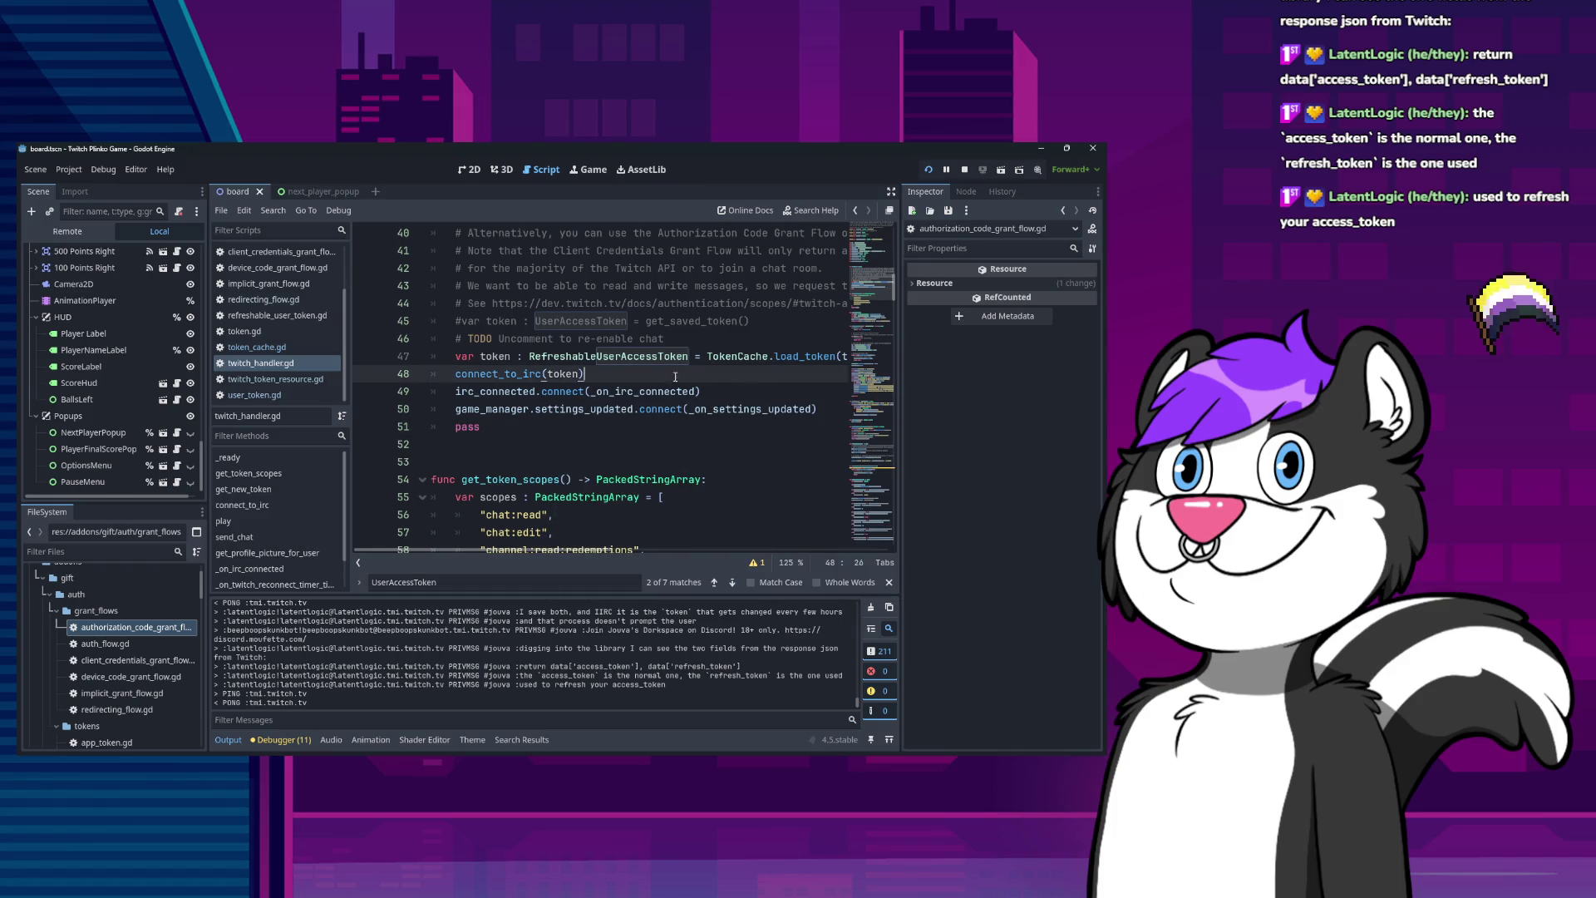
ctrl+click(524, 374)
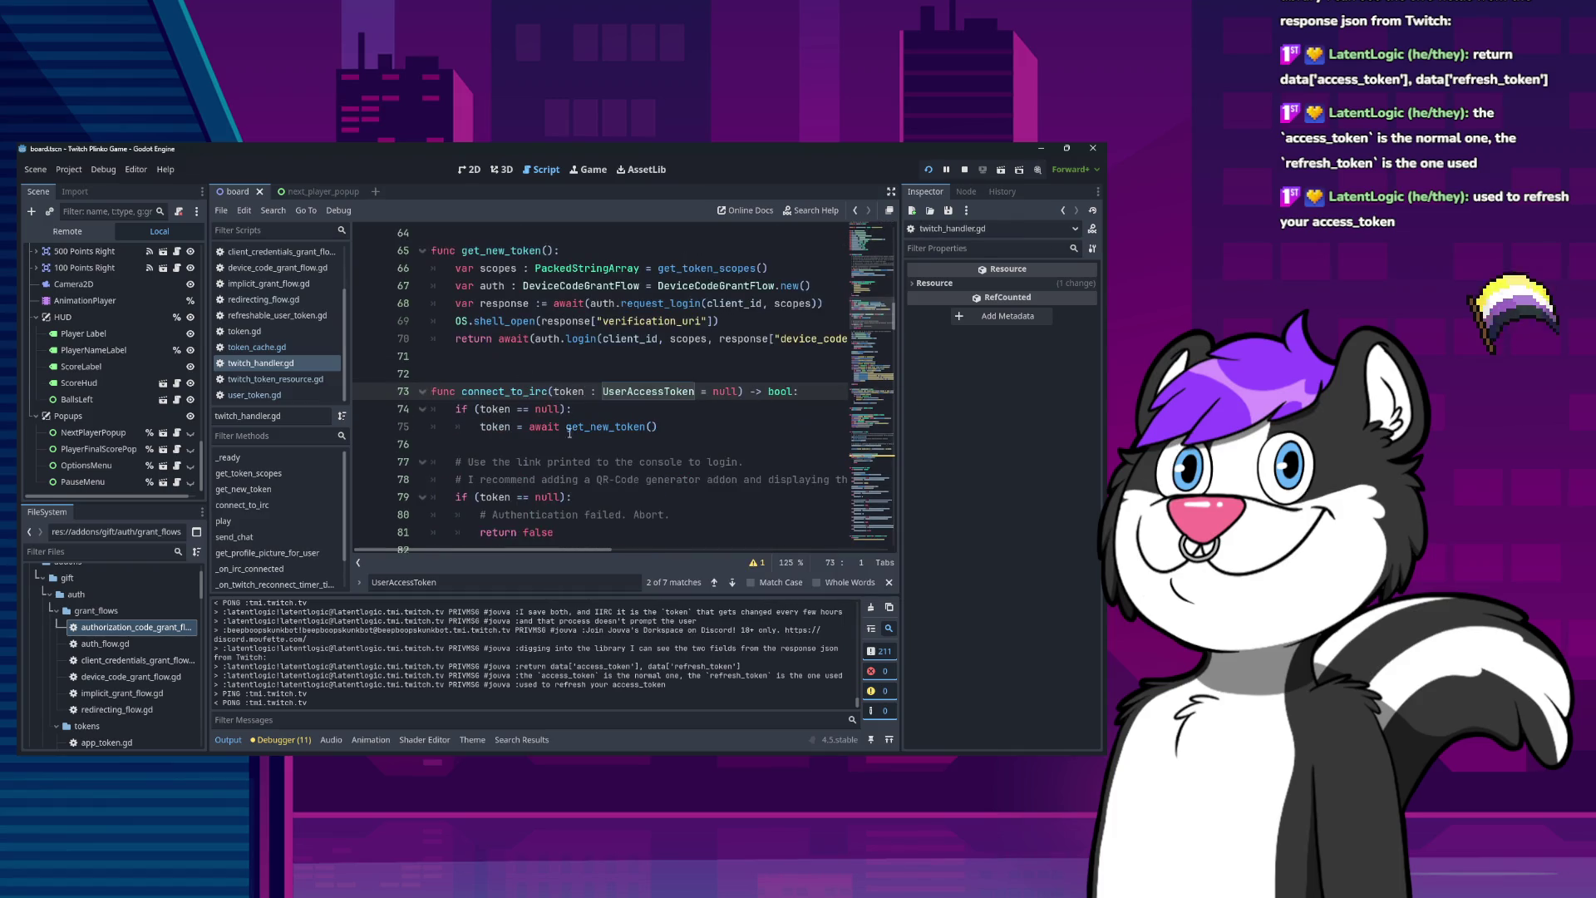
ctrl+click(604, 427)
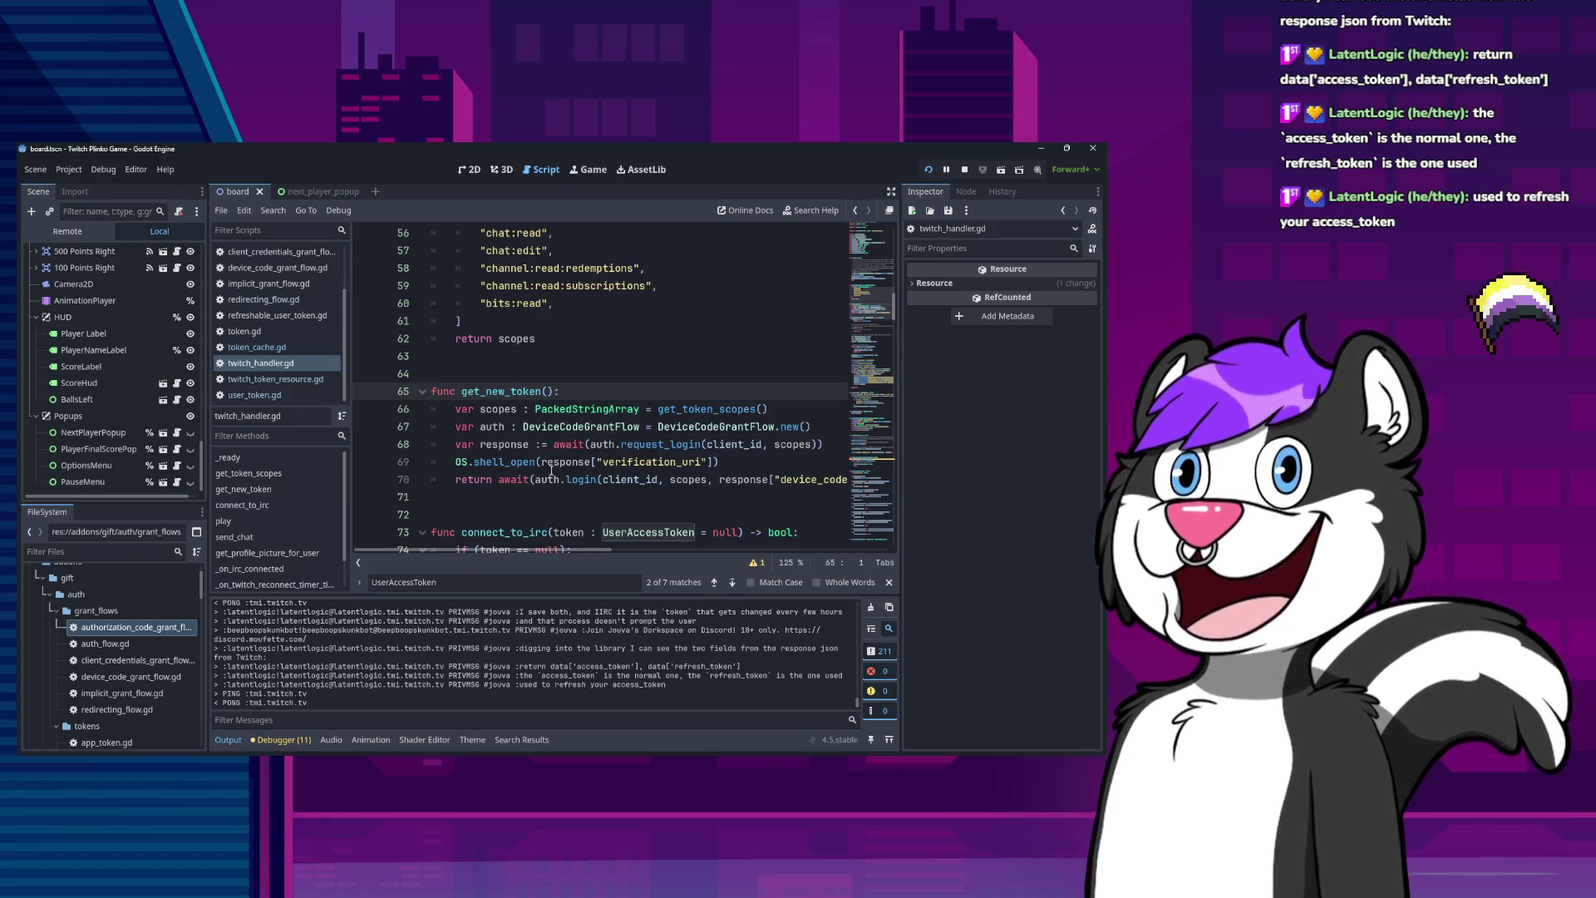
Examine the get_token_scopes call and DeviceCodeGrantFlow type, then open device_code_grant_flow.gd.
double_click(683, 408)
scroll(583, 345, up, 2)
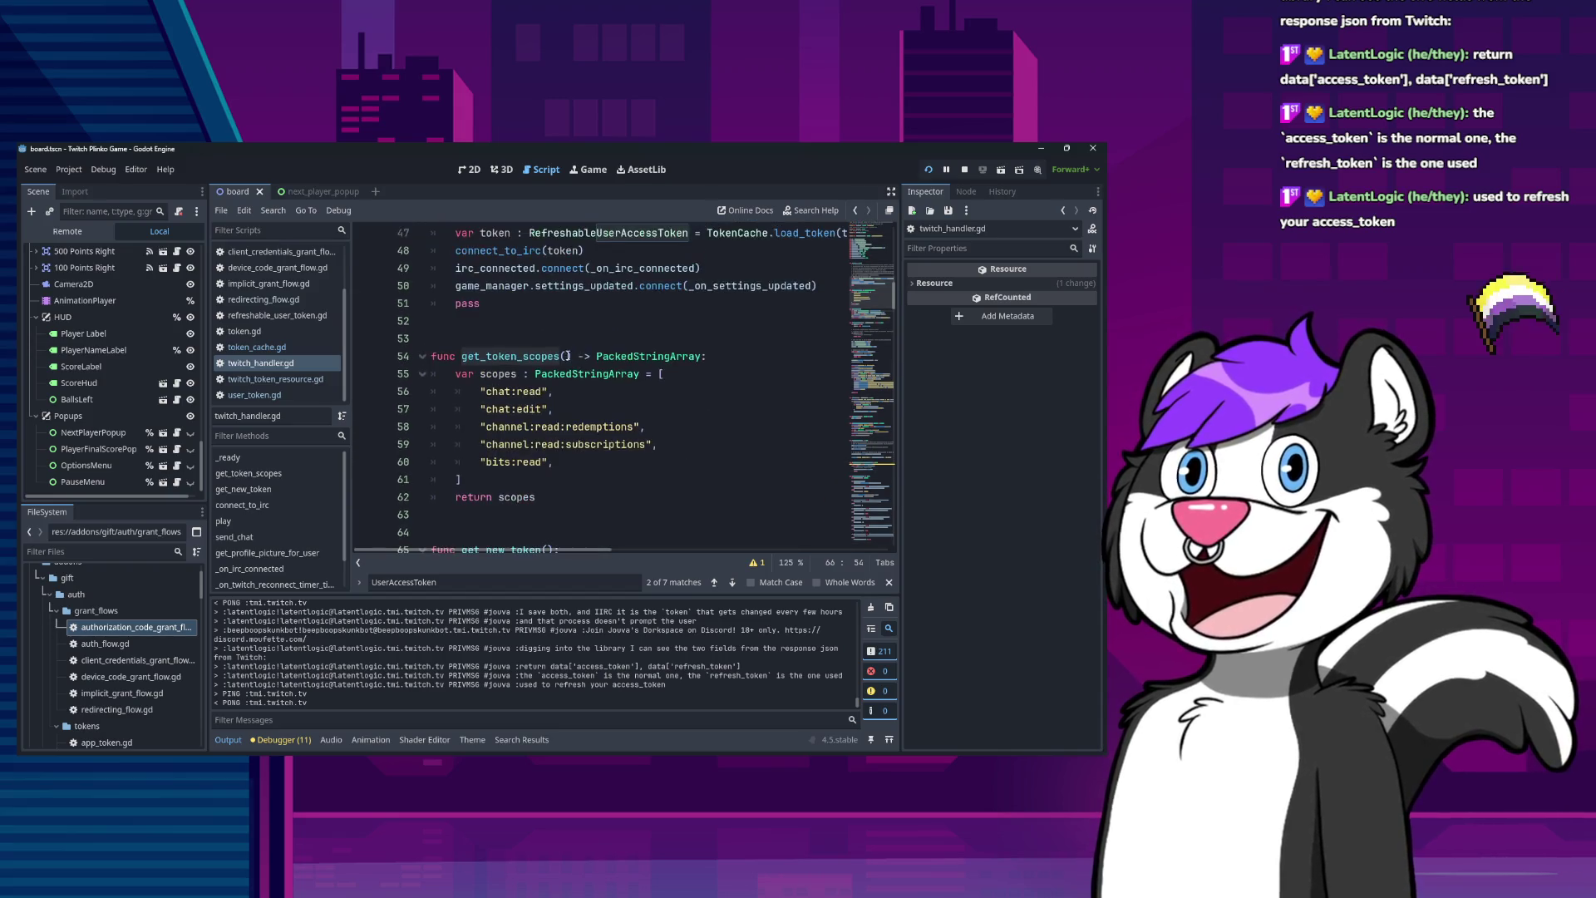
scroll(643, 438, down, 3)
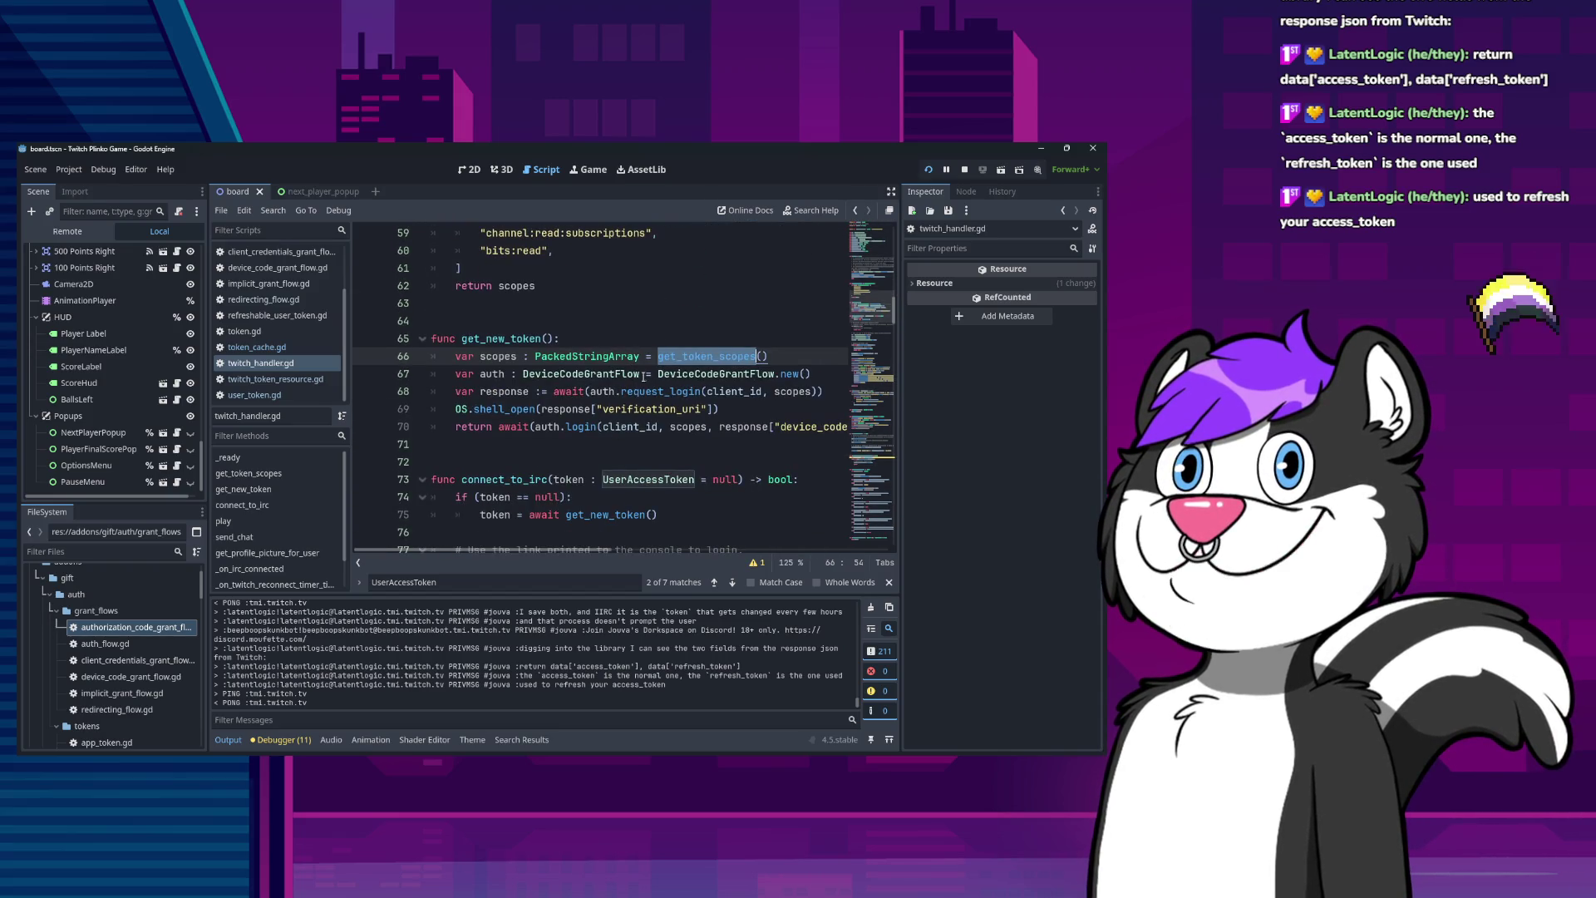
double_click(614, 370)
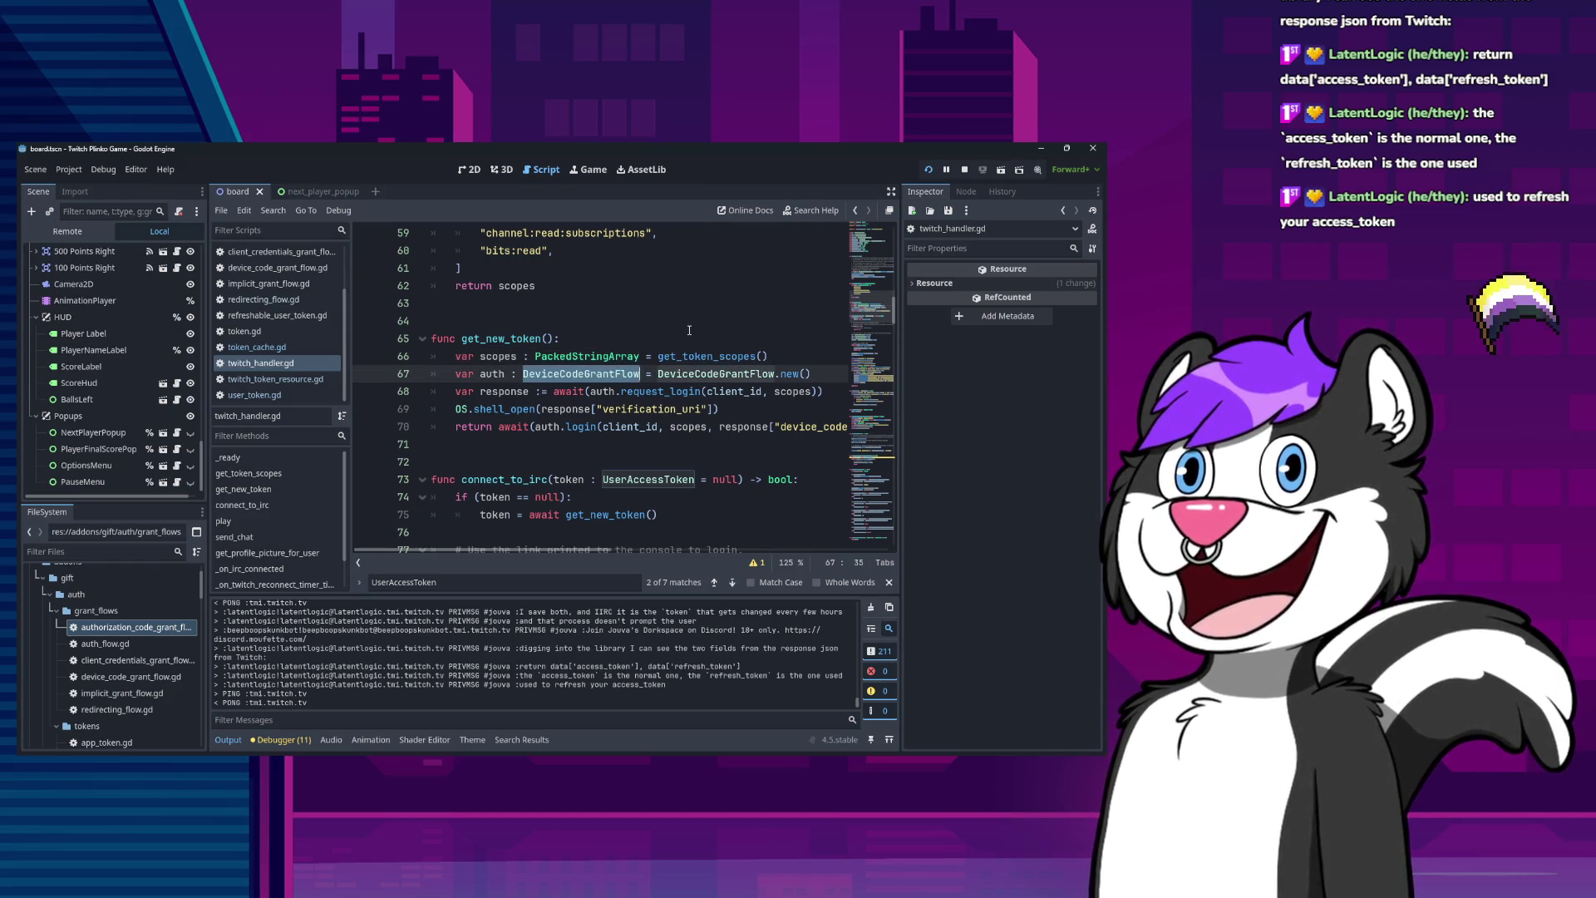
right_click(504, 287)
click(451, 469)
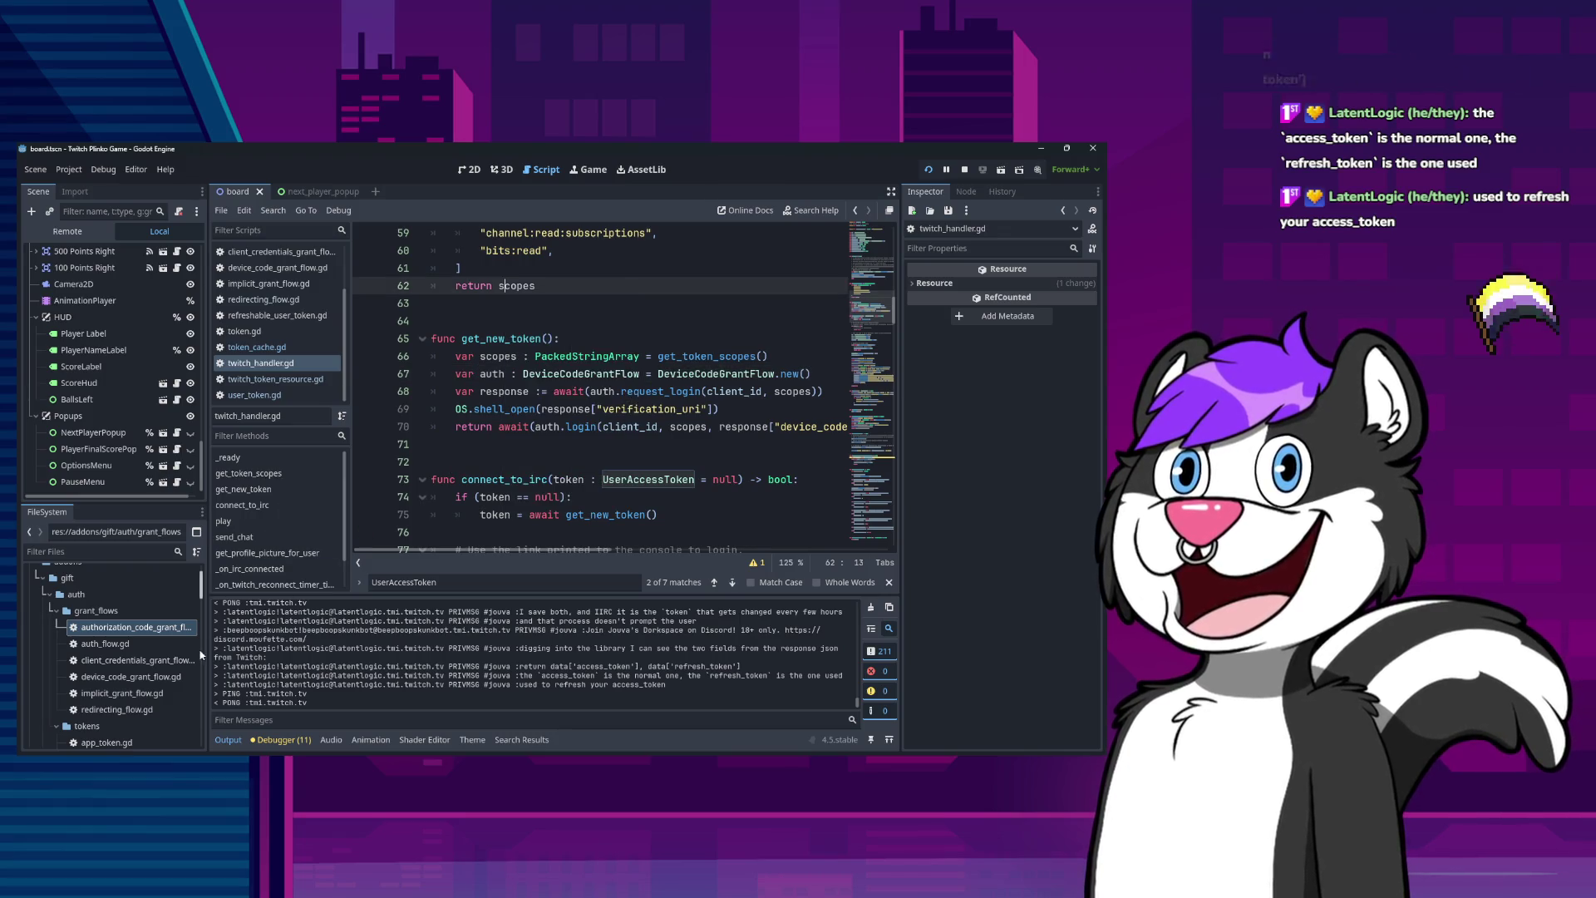
double_click(130, 677)
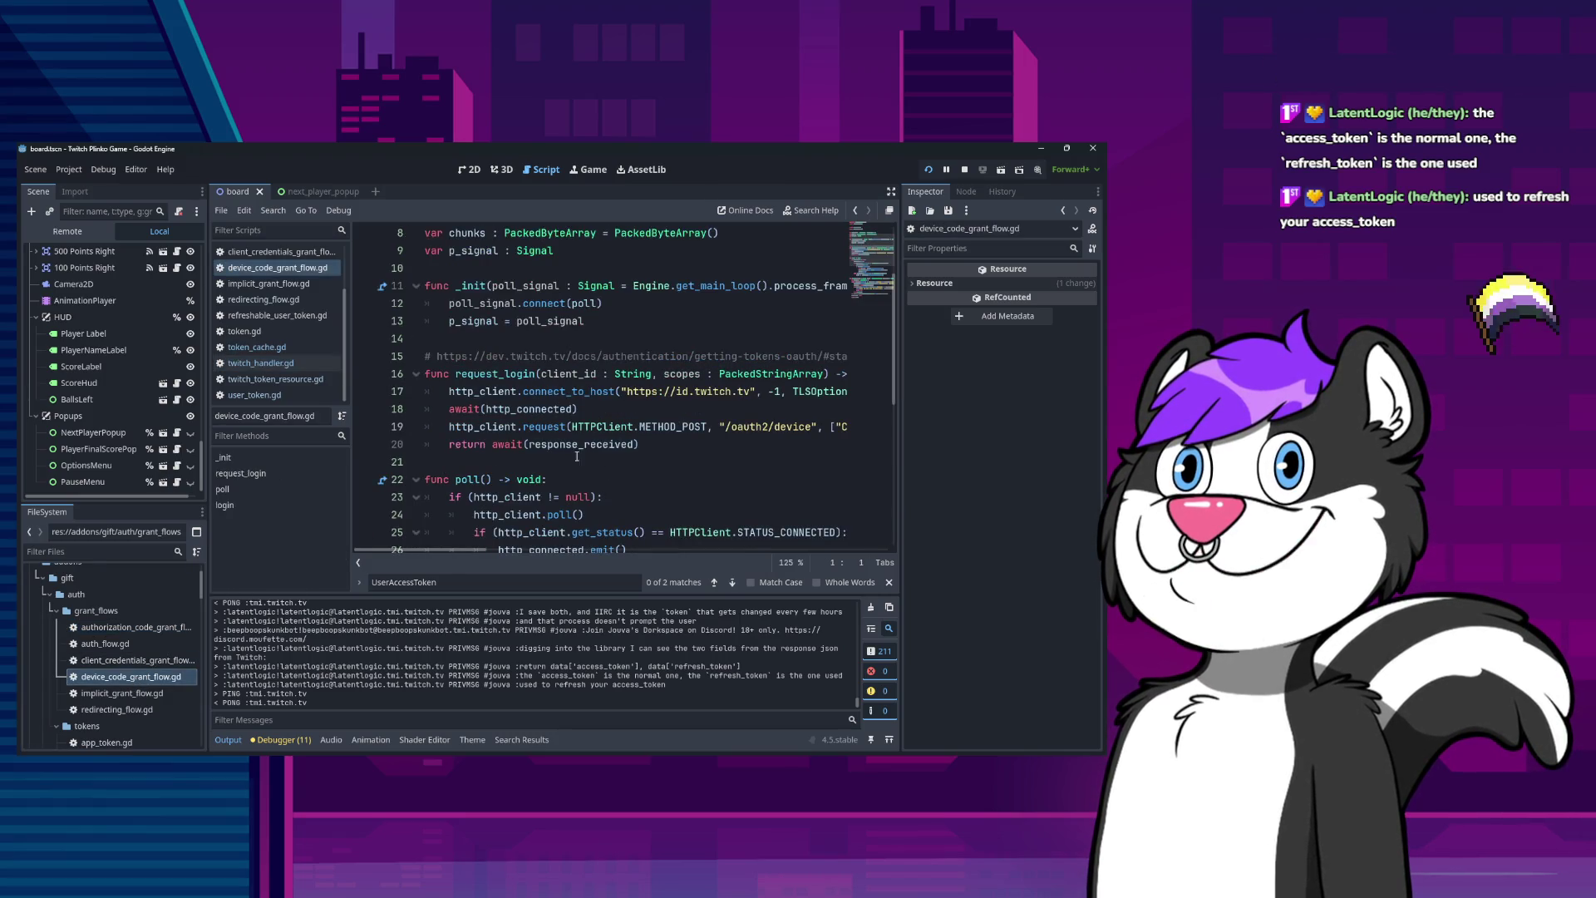
Scan request_login, poll and the RefreshableUserAccessToken in login, checking response_received's docs, then return to twitch_handler.gd.
scroll(581, 455, down, 3)
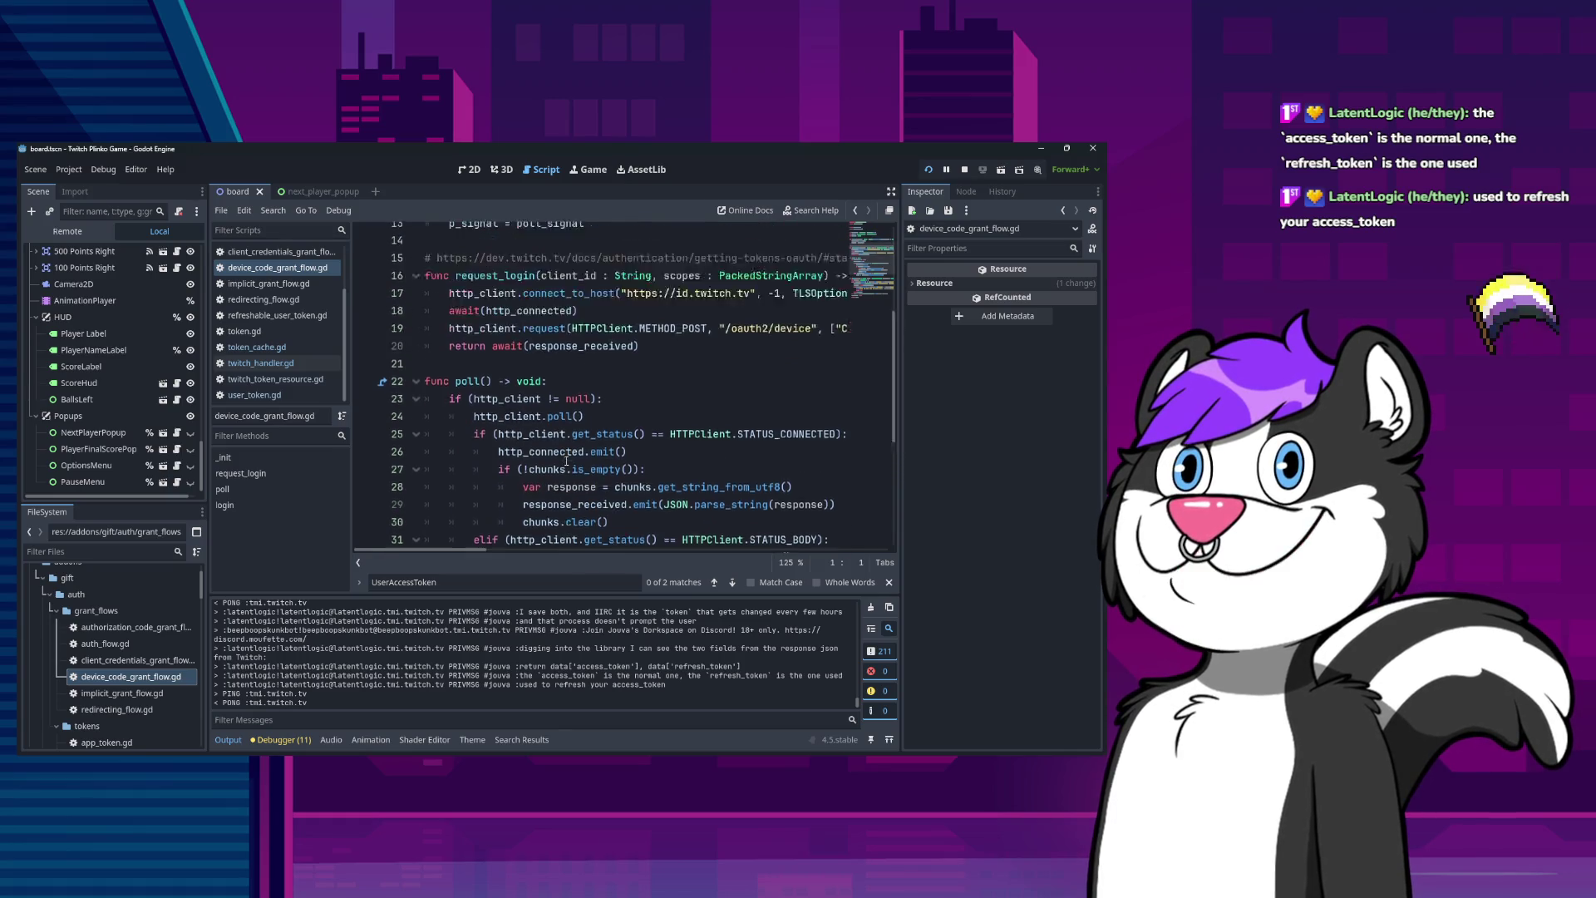
scroll(566, 461, up, 2)
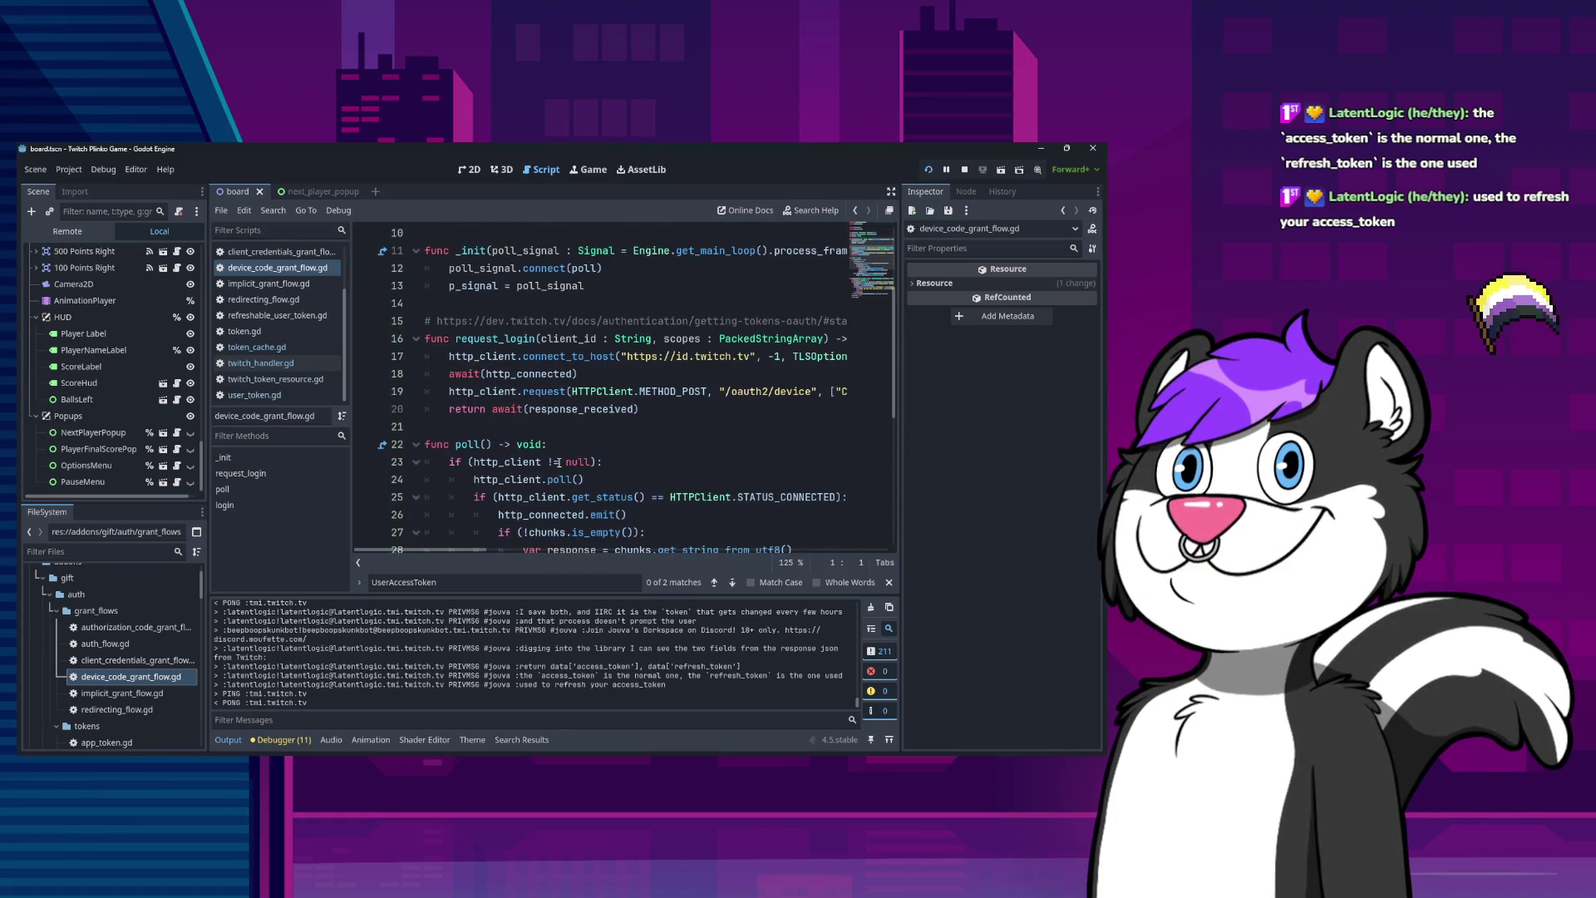
scroll(546, 451, down, 6)
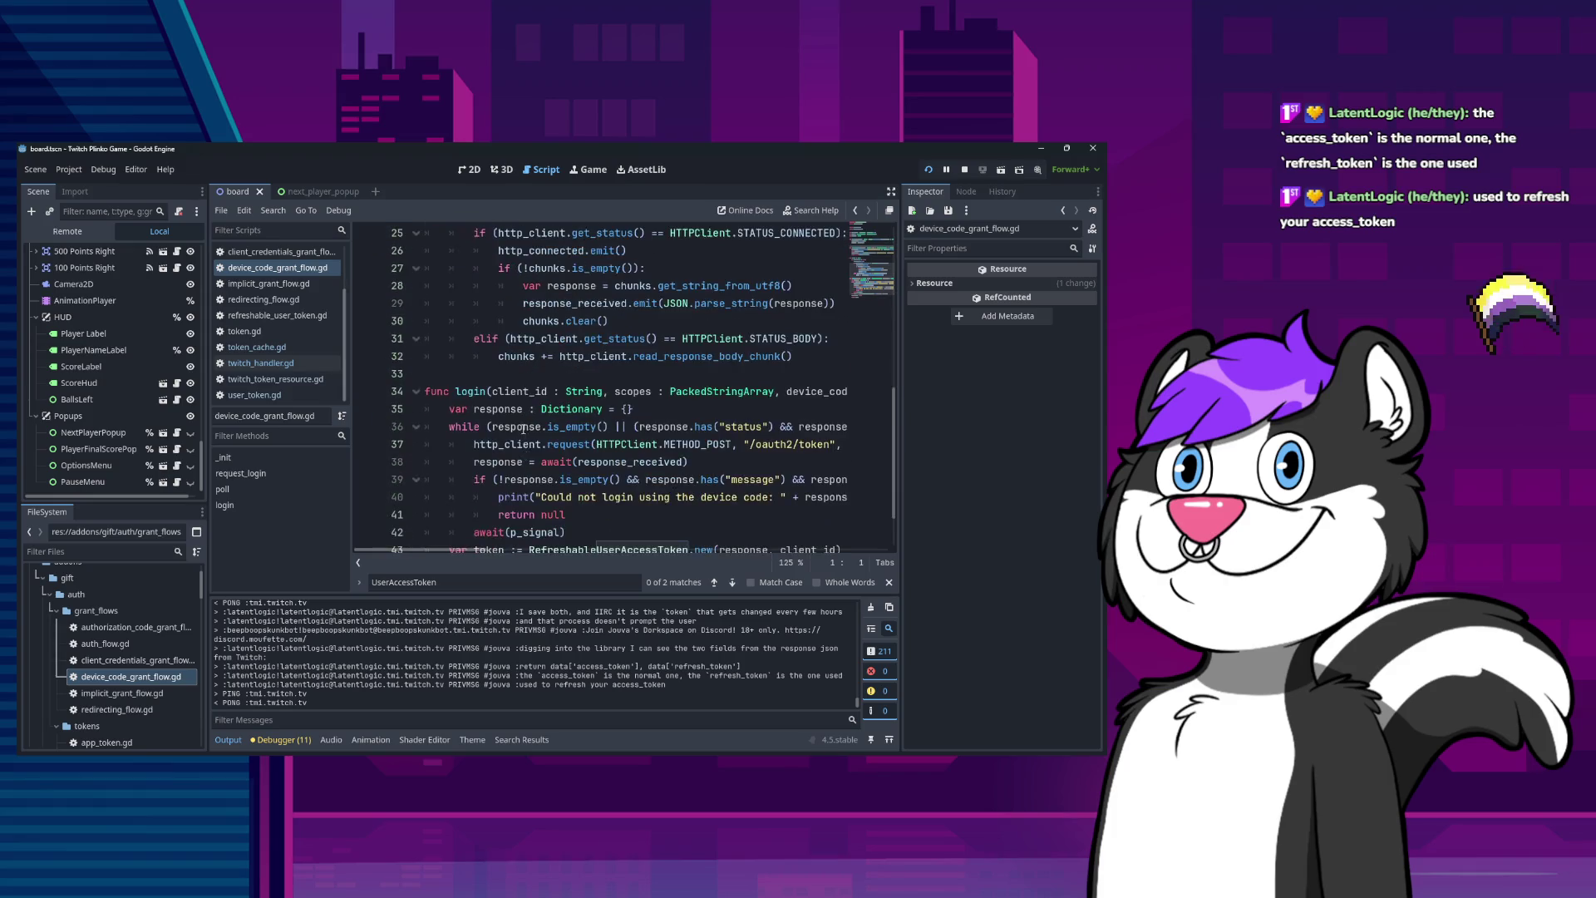
double_click(580, 480)
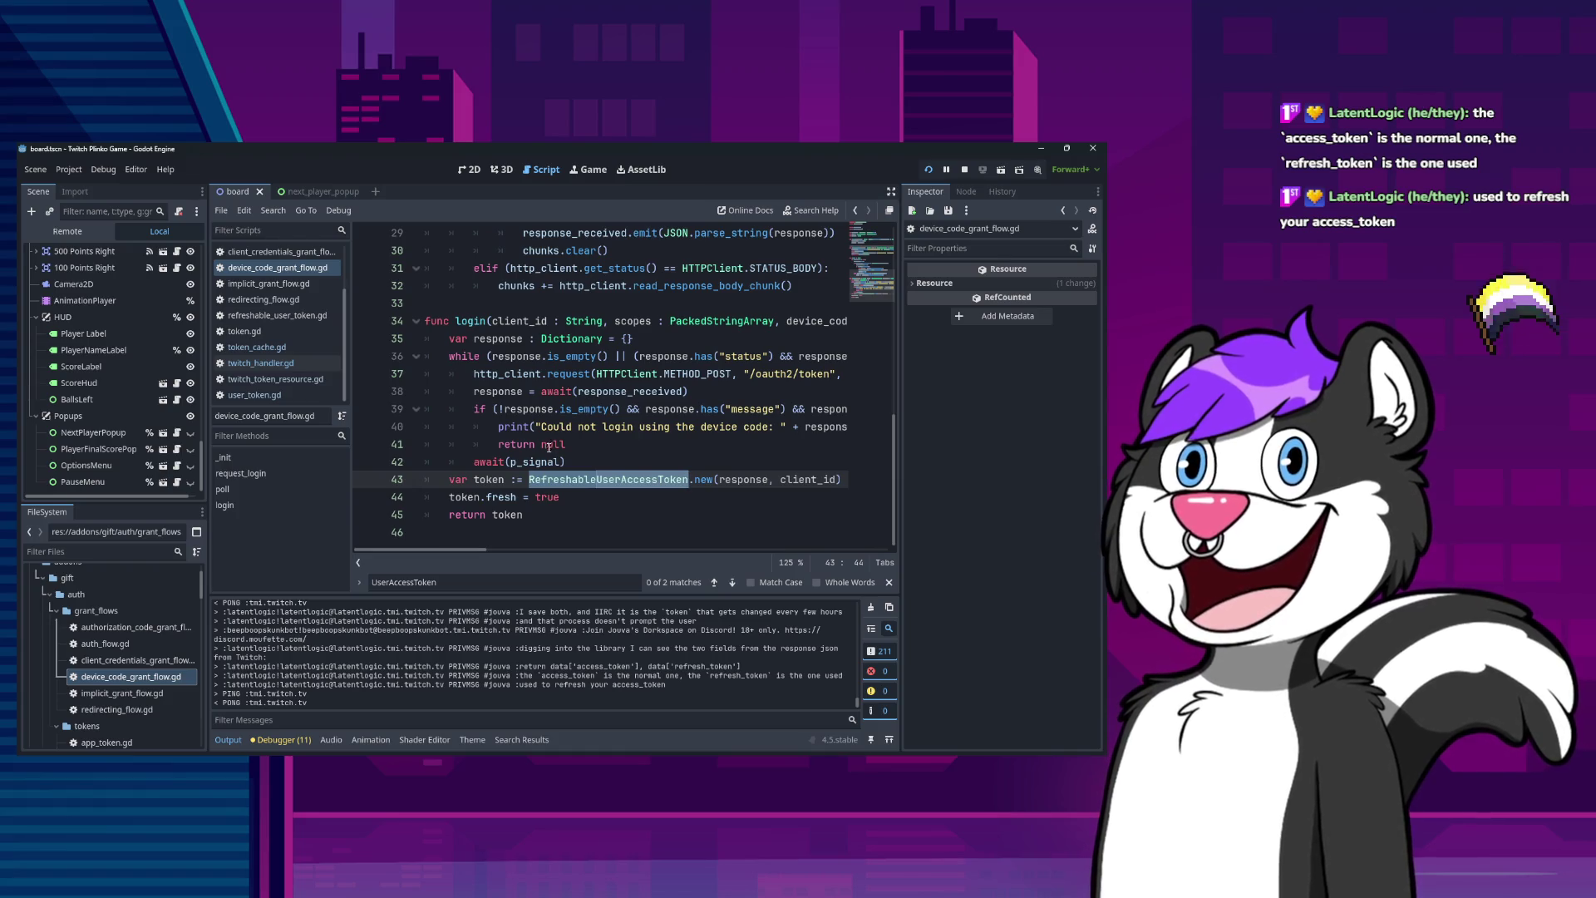
scroll(522, 507, up, 7)
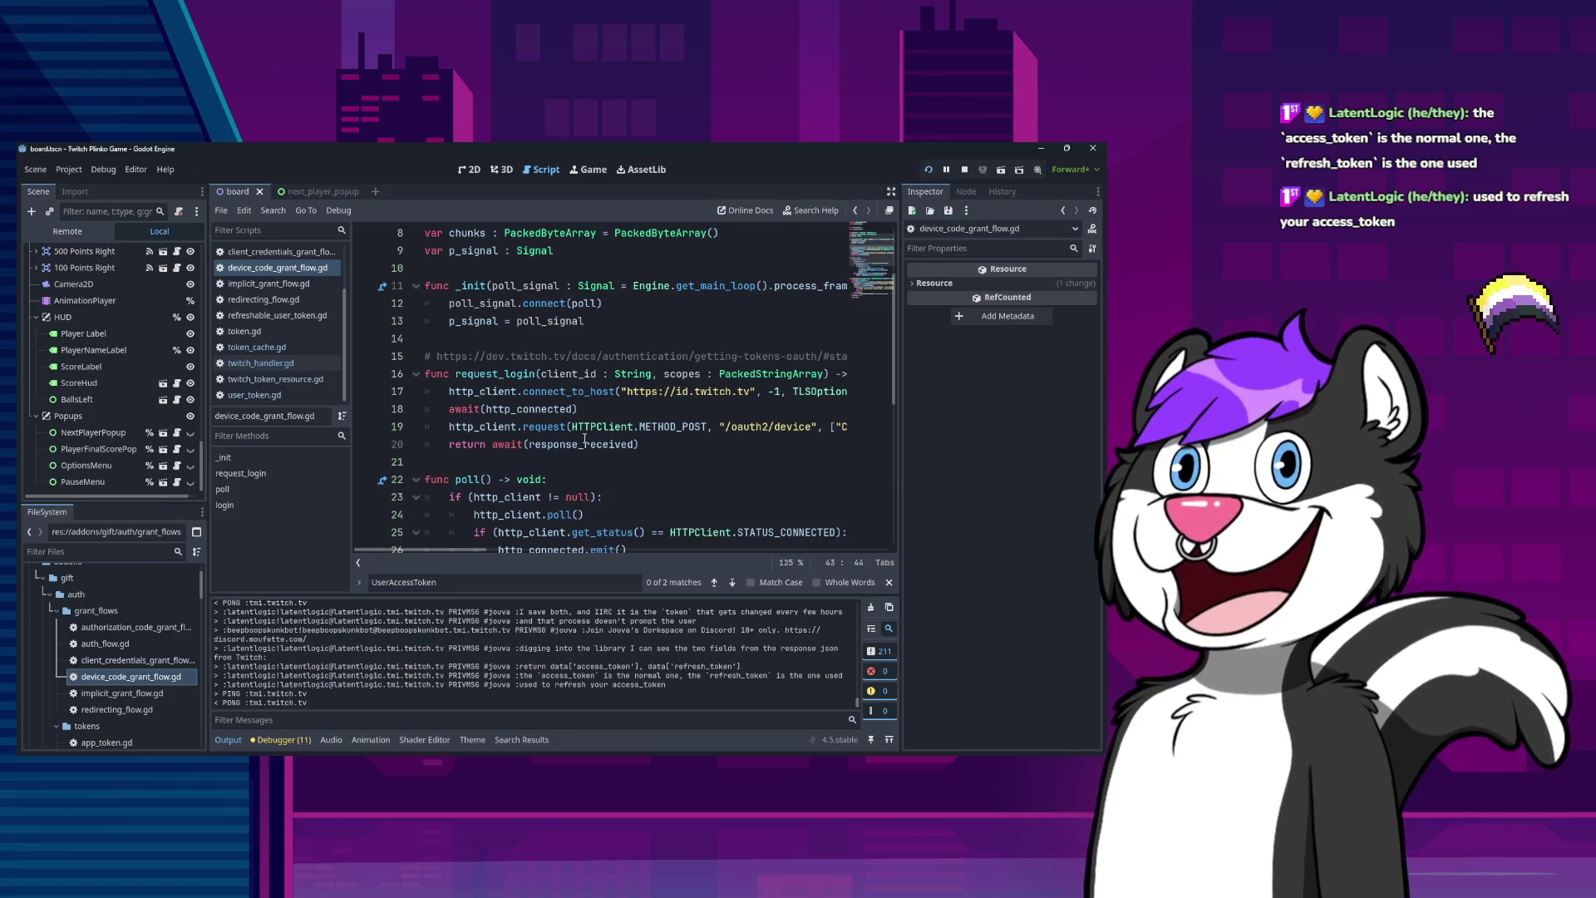
mouse_move(584, 439)
scroll(559, 362, down, 7)
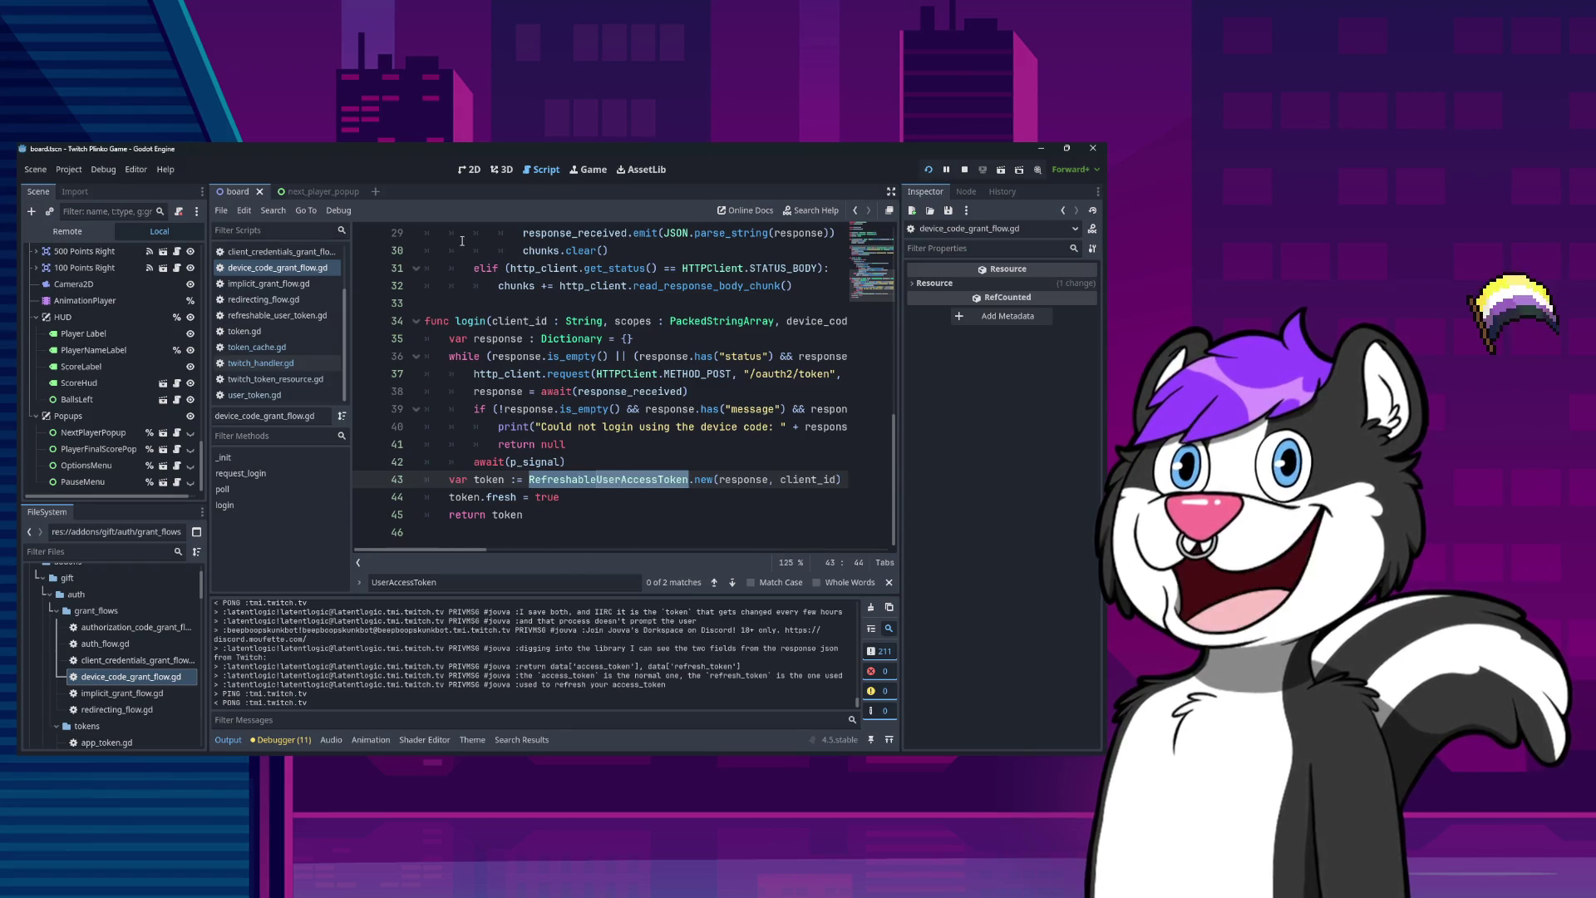
click(286, 361)
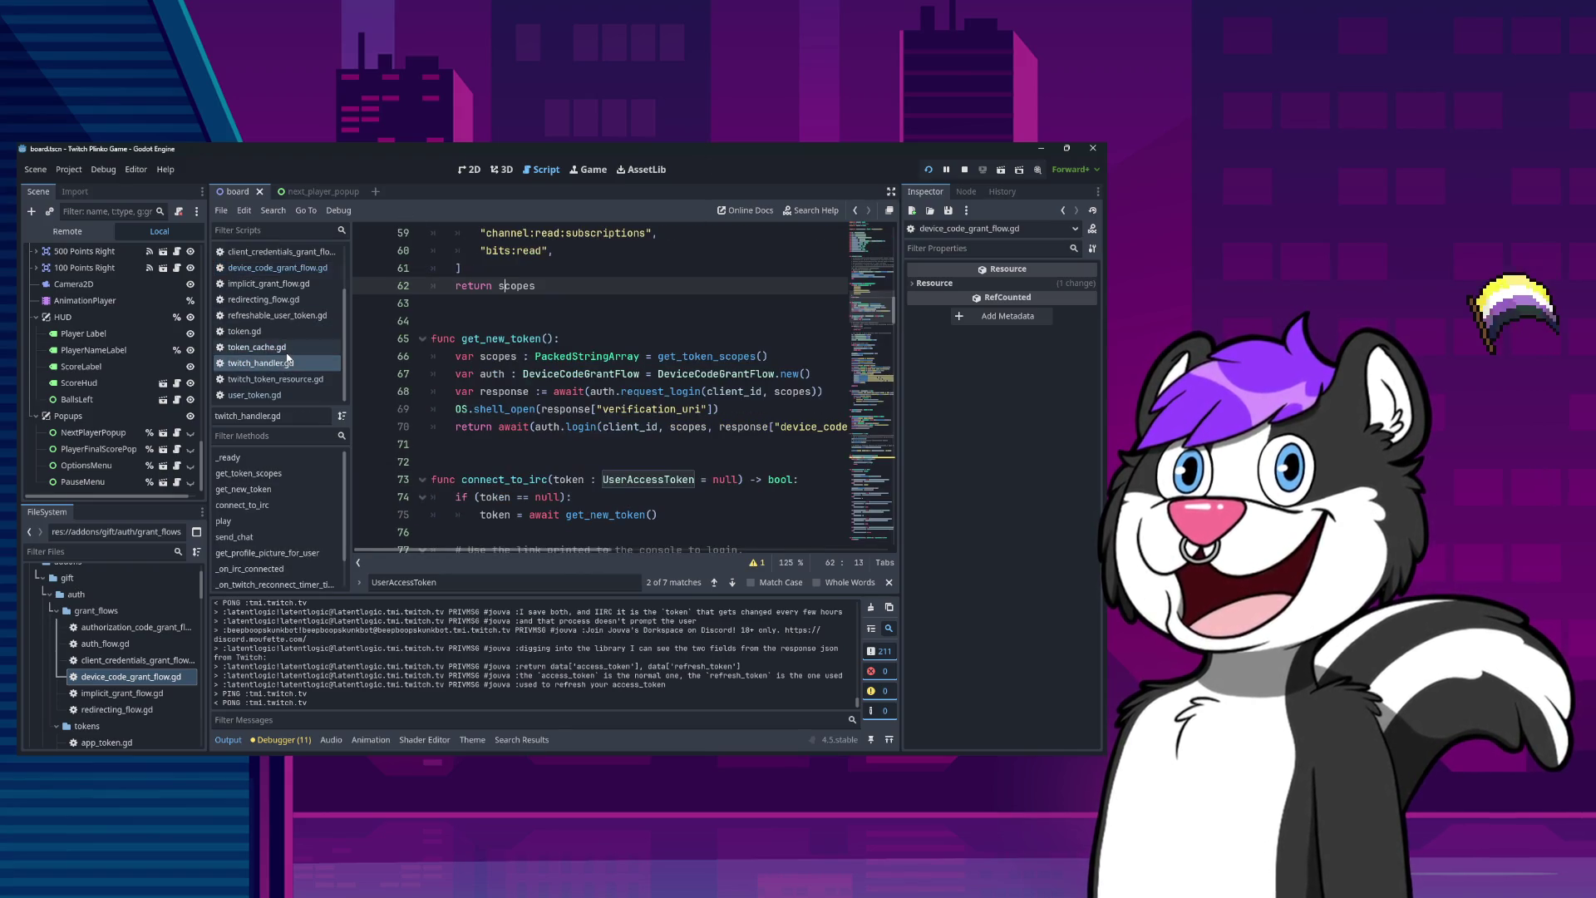
scroll(582, 444, up, 8)
click(608, 444)
double_click(551, 407)
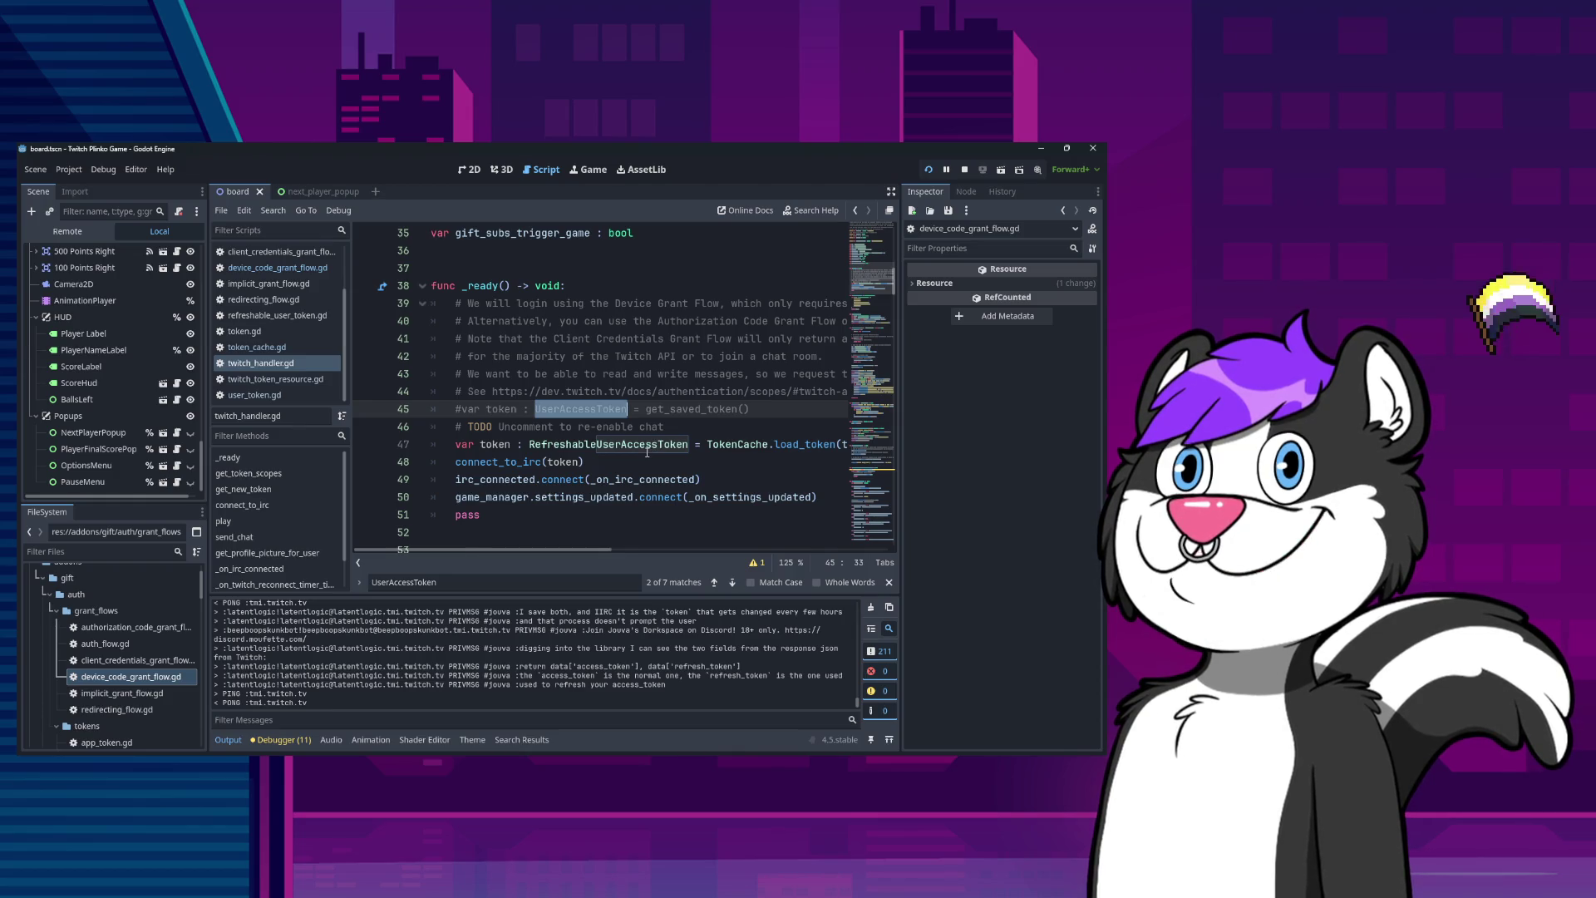
drag(750, 408, 450, 408)
click(572, 410)
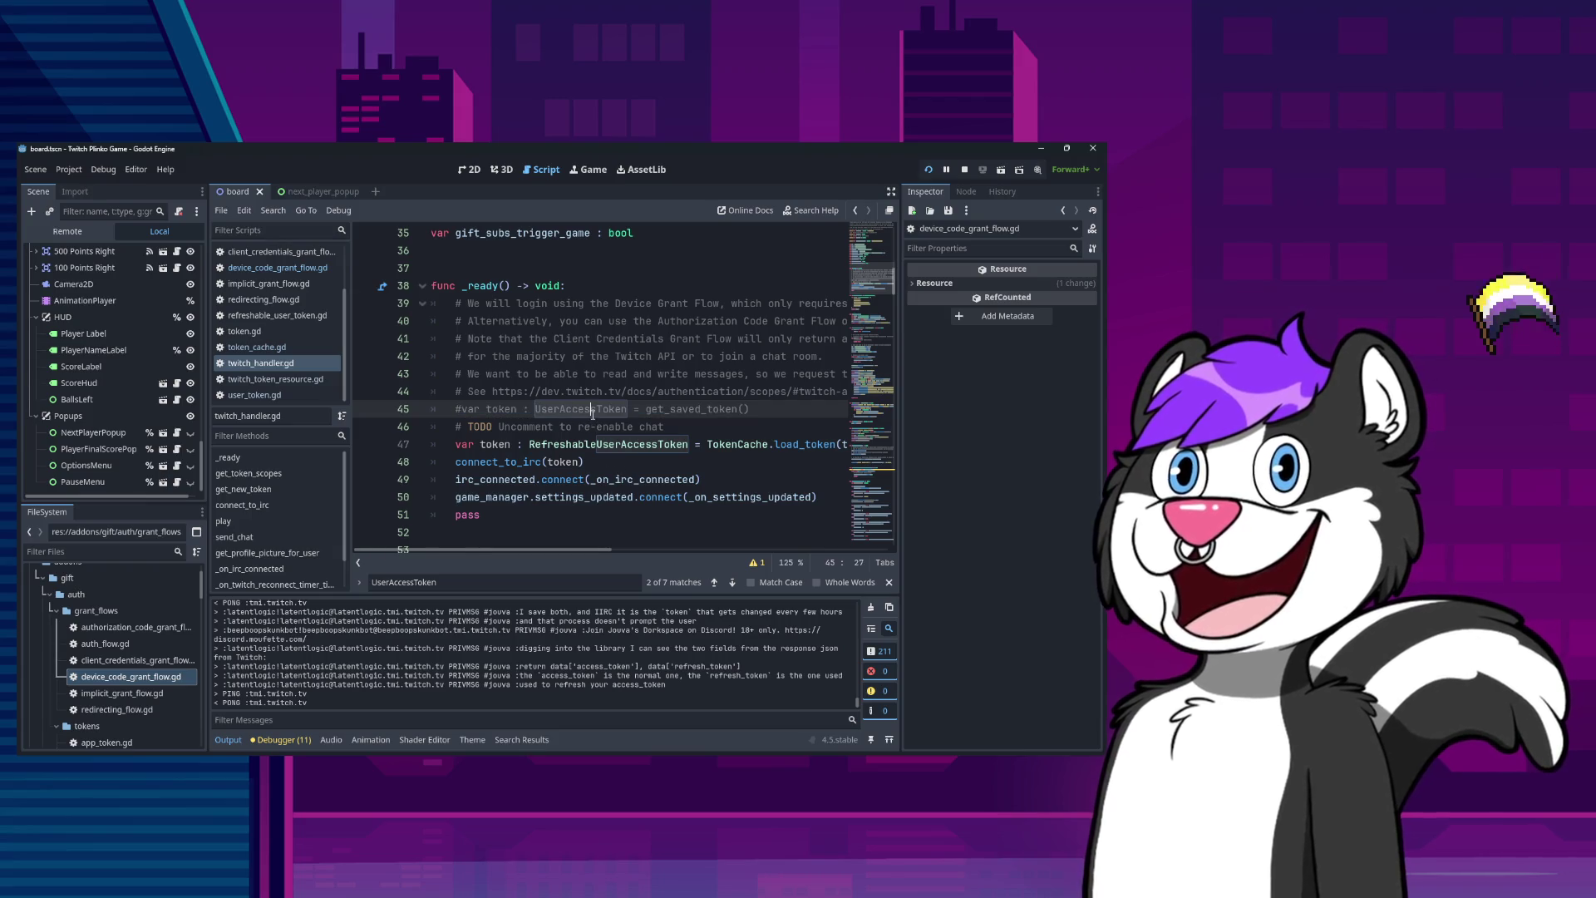
double_click(592, 409)
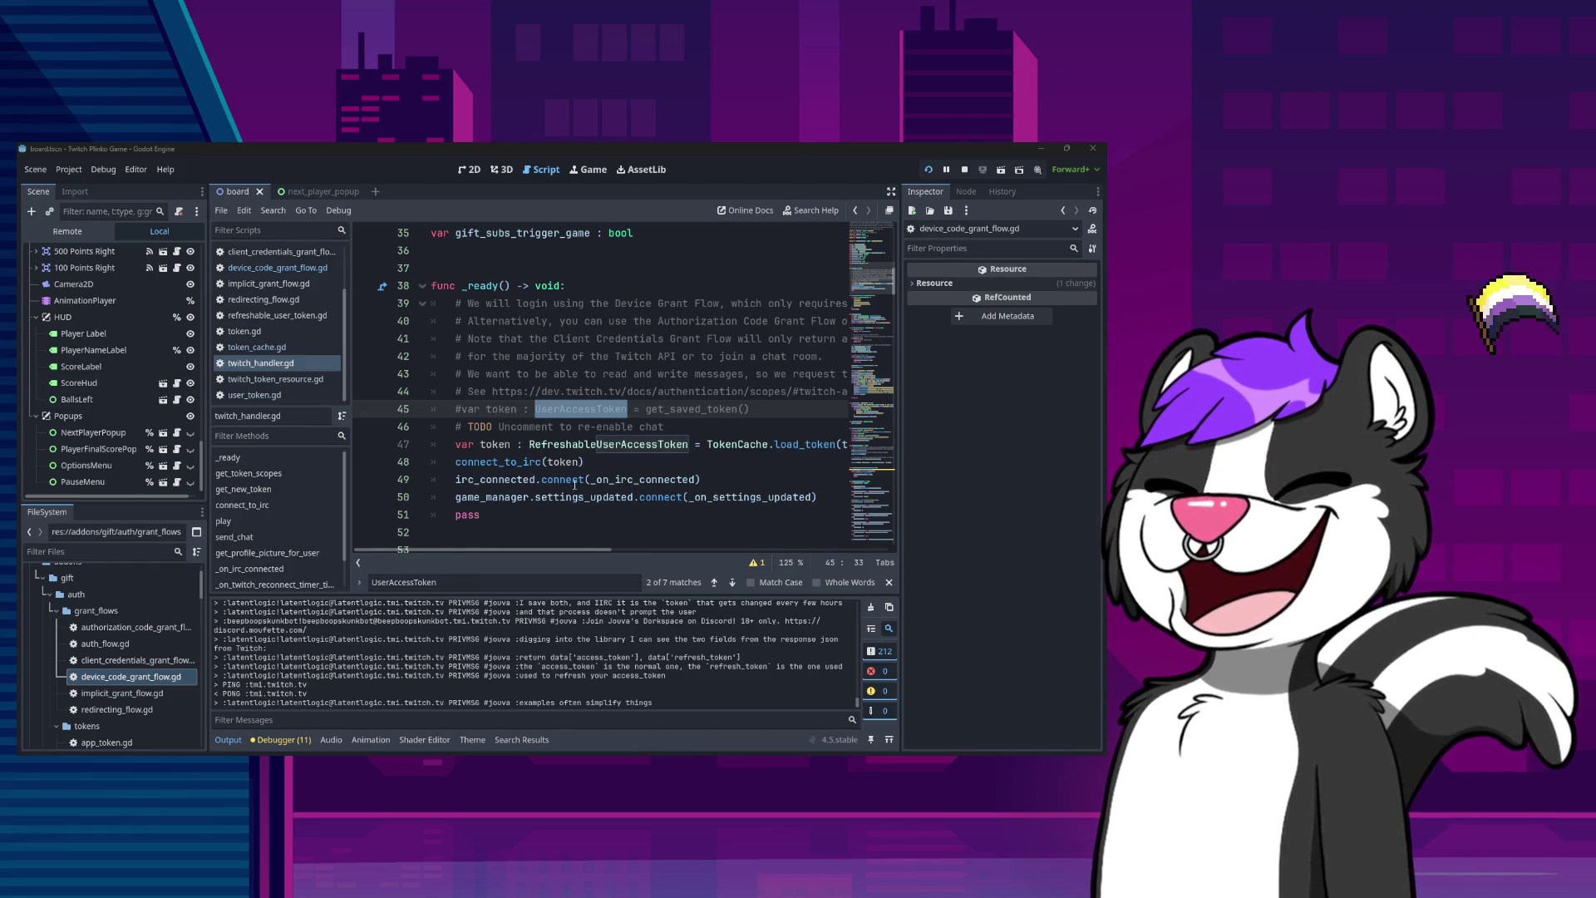
click(596, 443)
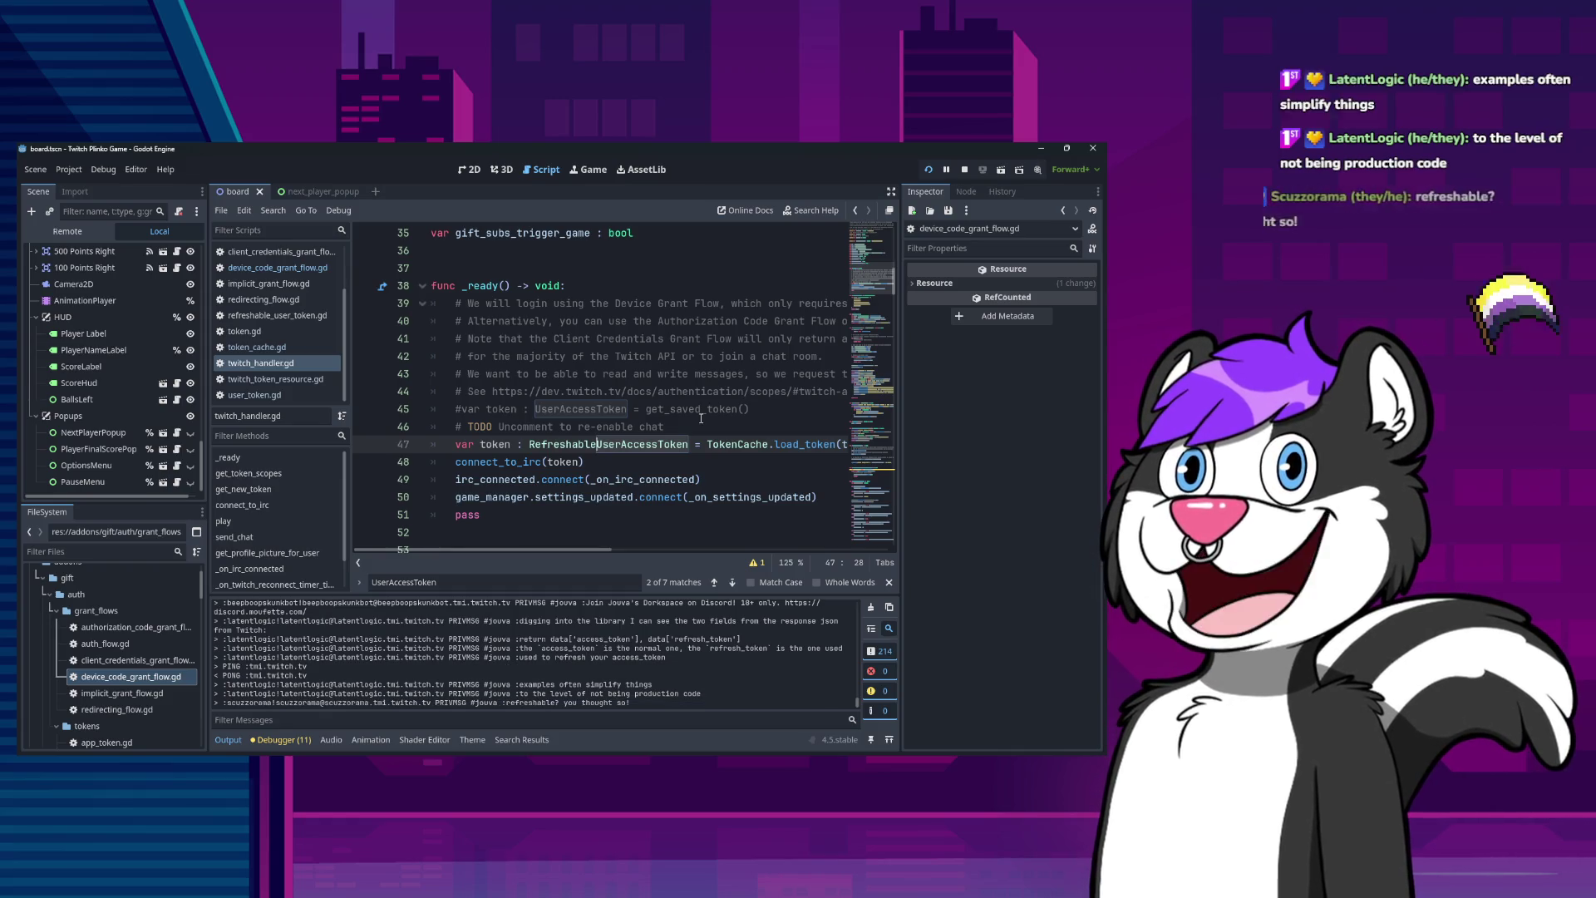
key(ctrl+shift+Left)
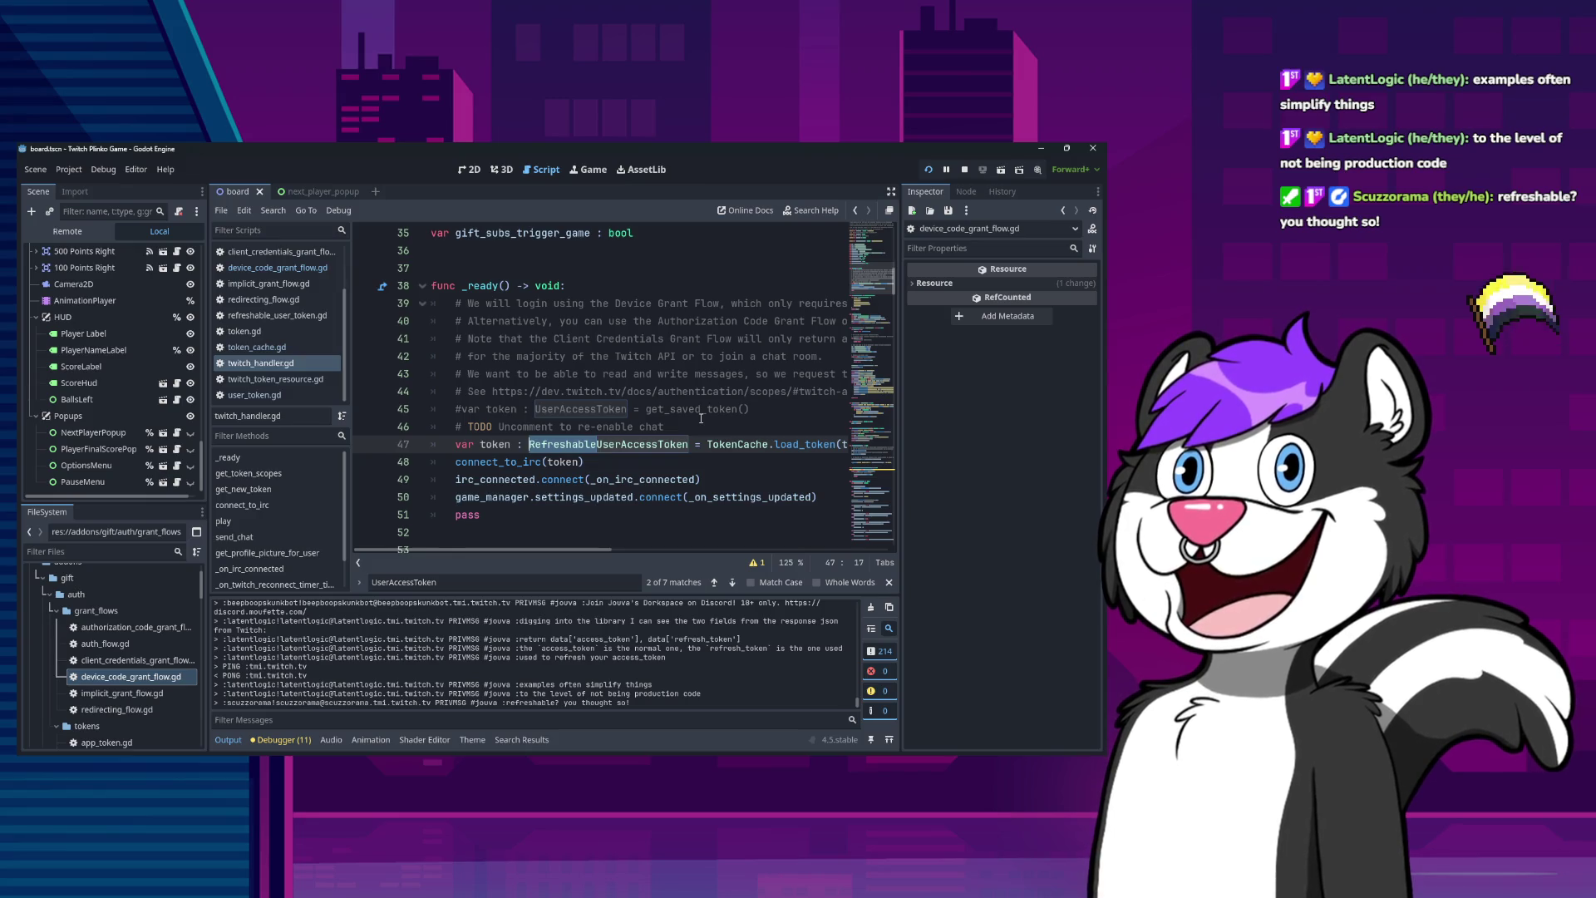
key(Right)
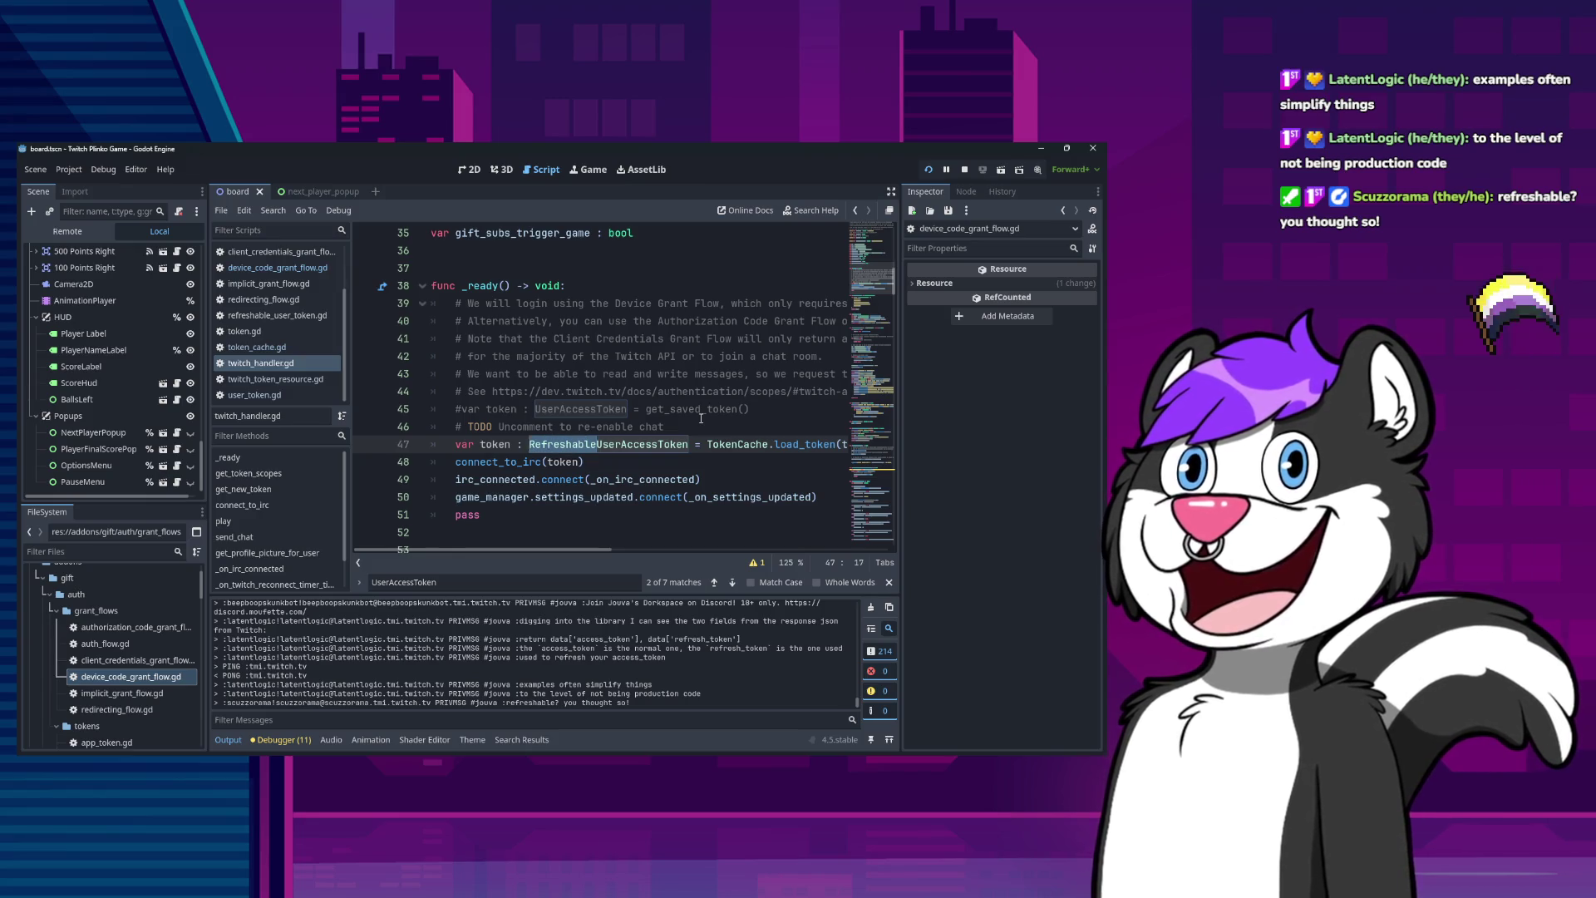
key(Down)
key(Down)
key(Down)
key(Up)
key(Up)
key(Up)
key(Down)
key(Down)
key(Down)
key(Down)
key(Down)
key(Down)
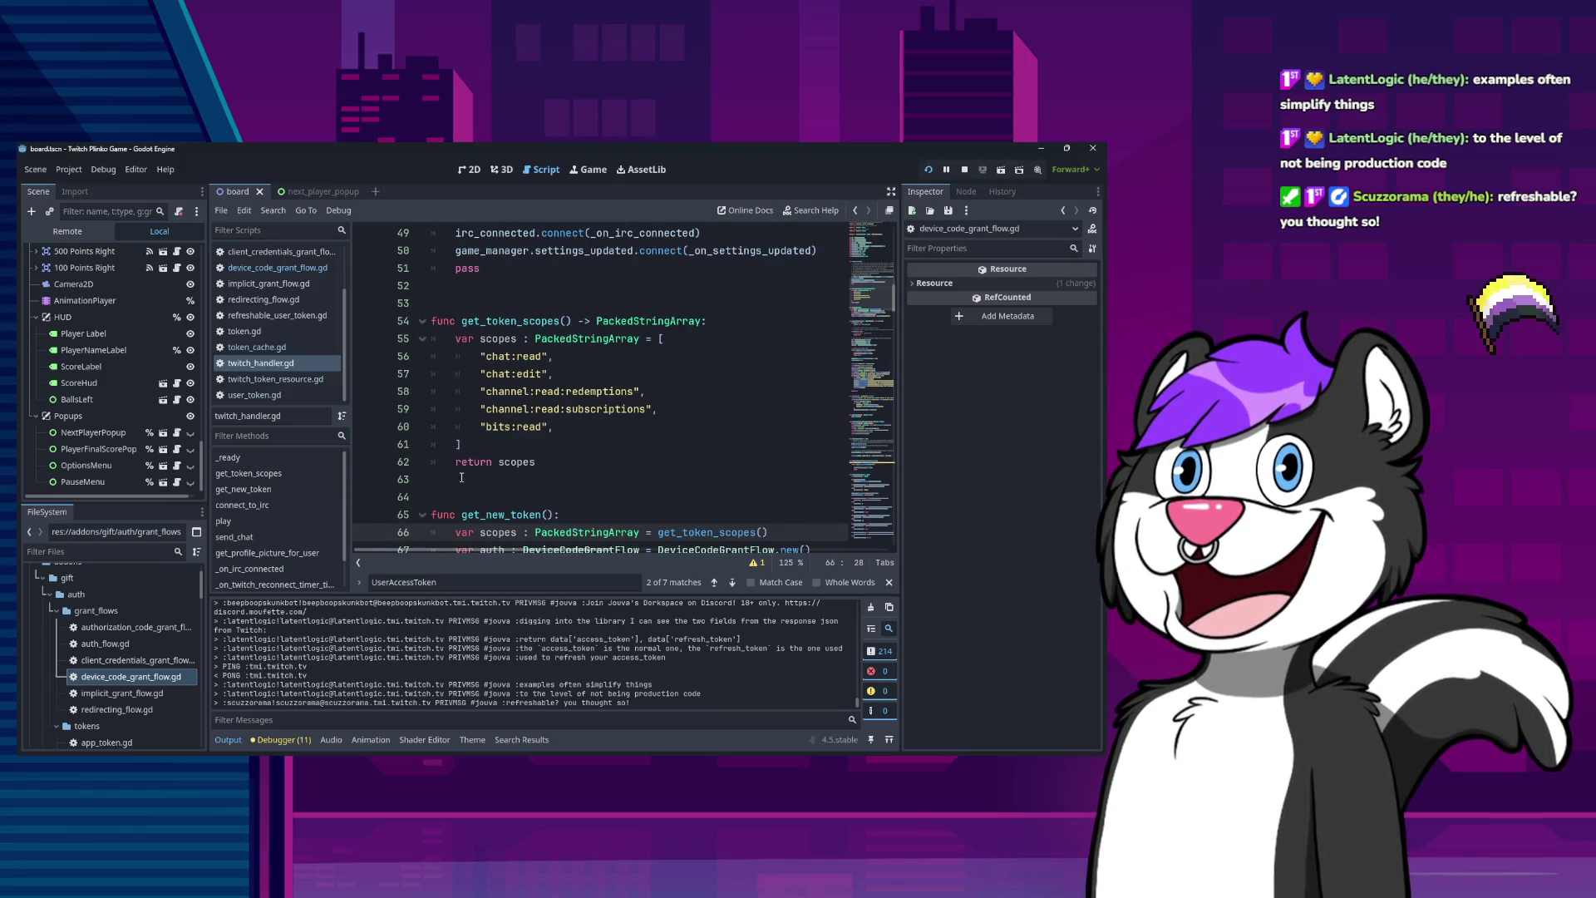
scroll(458, 479, down, 10)
scroll(556, 499, up, 5)
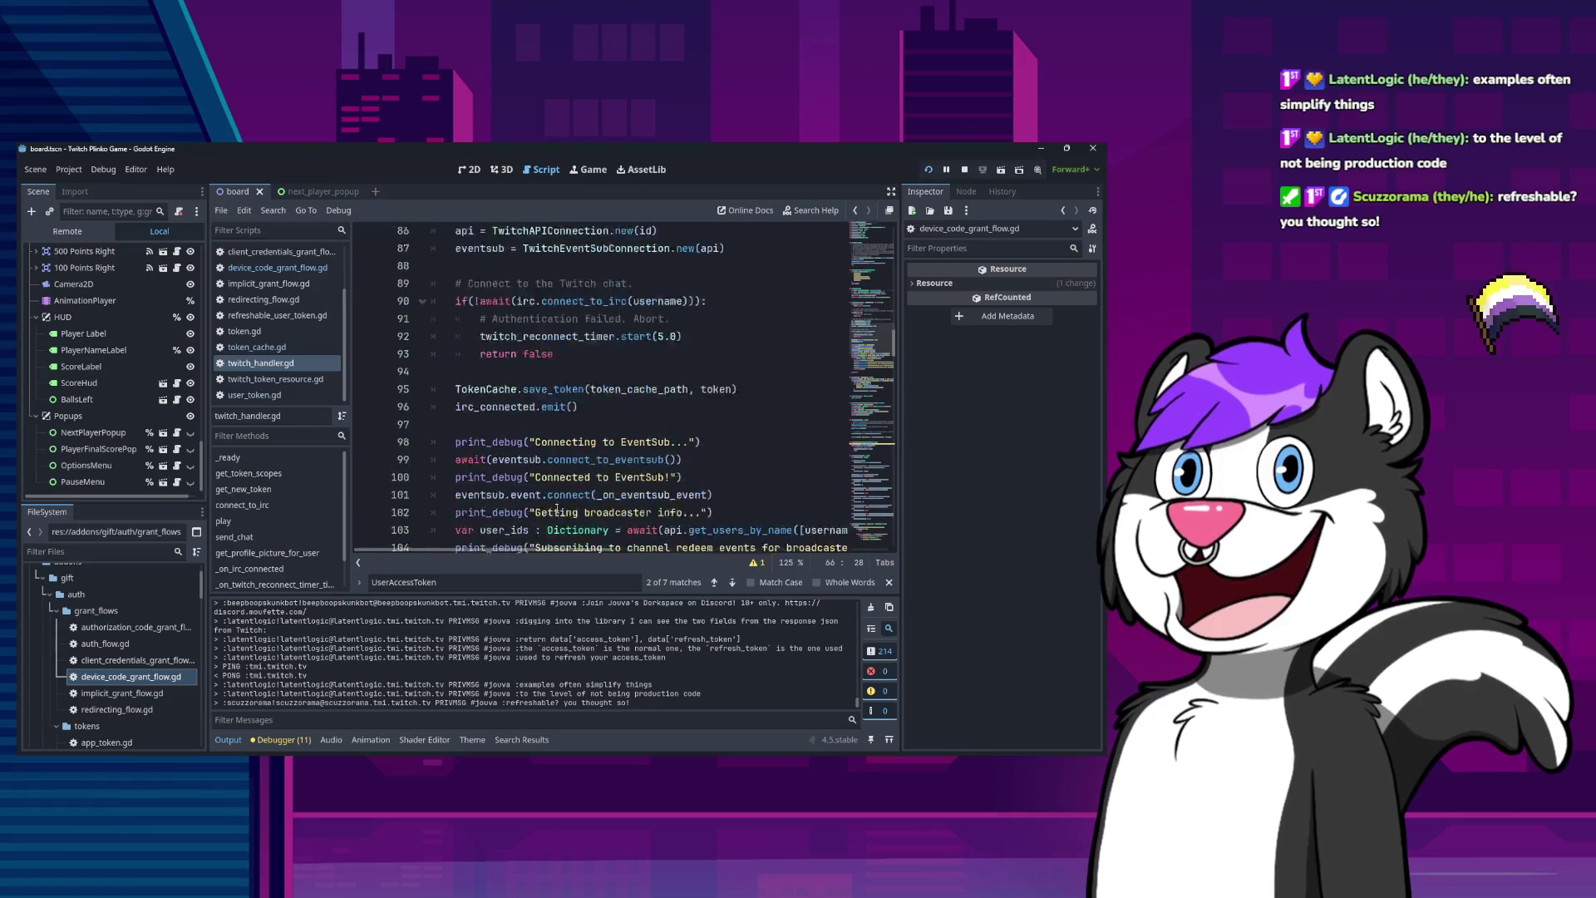
scroll(557, 503, down, 11)
scroll(560, 506, up, 20)
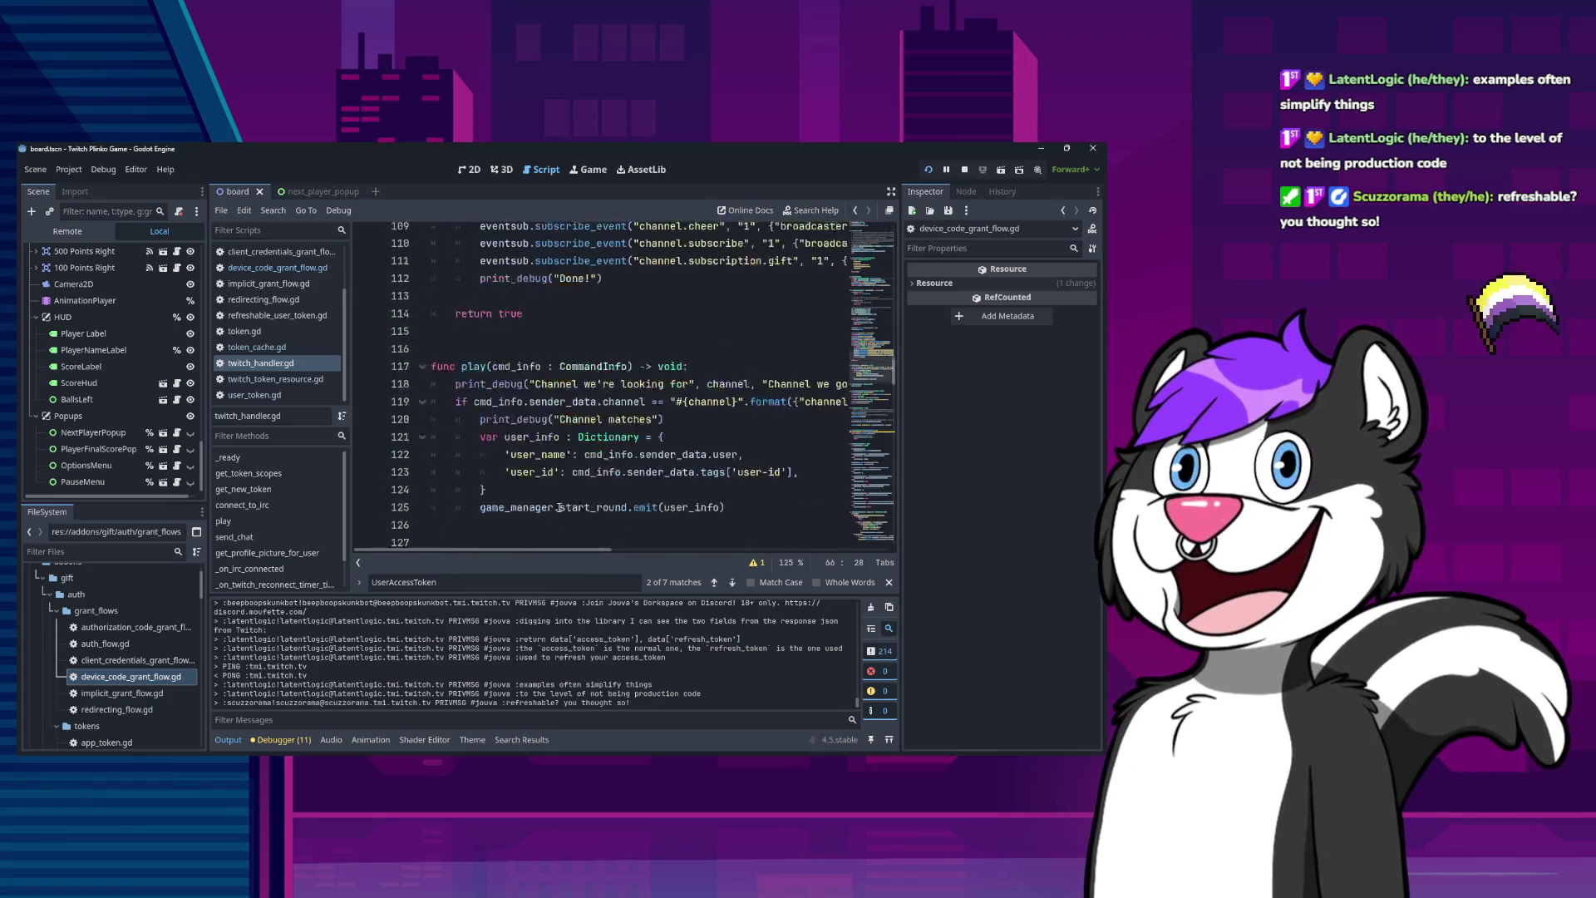
scroll(560, 511, up, 7)
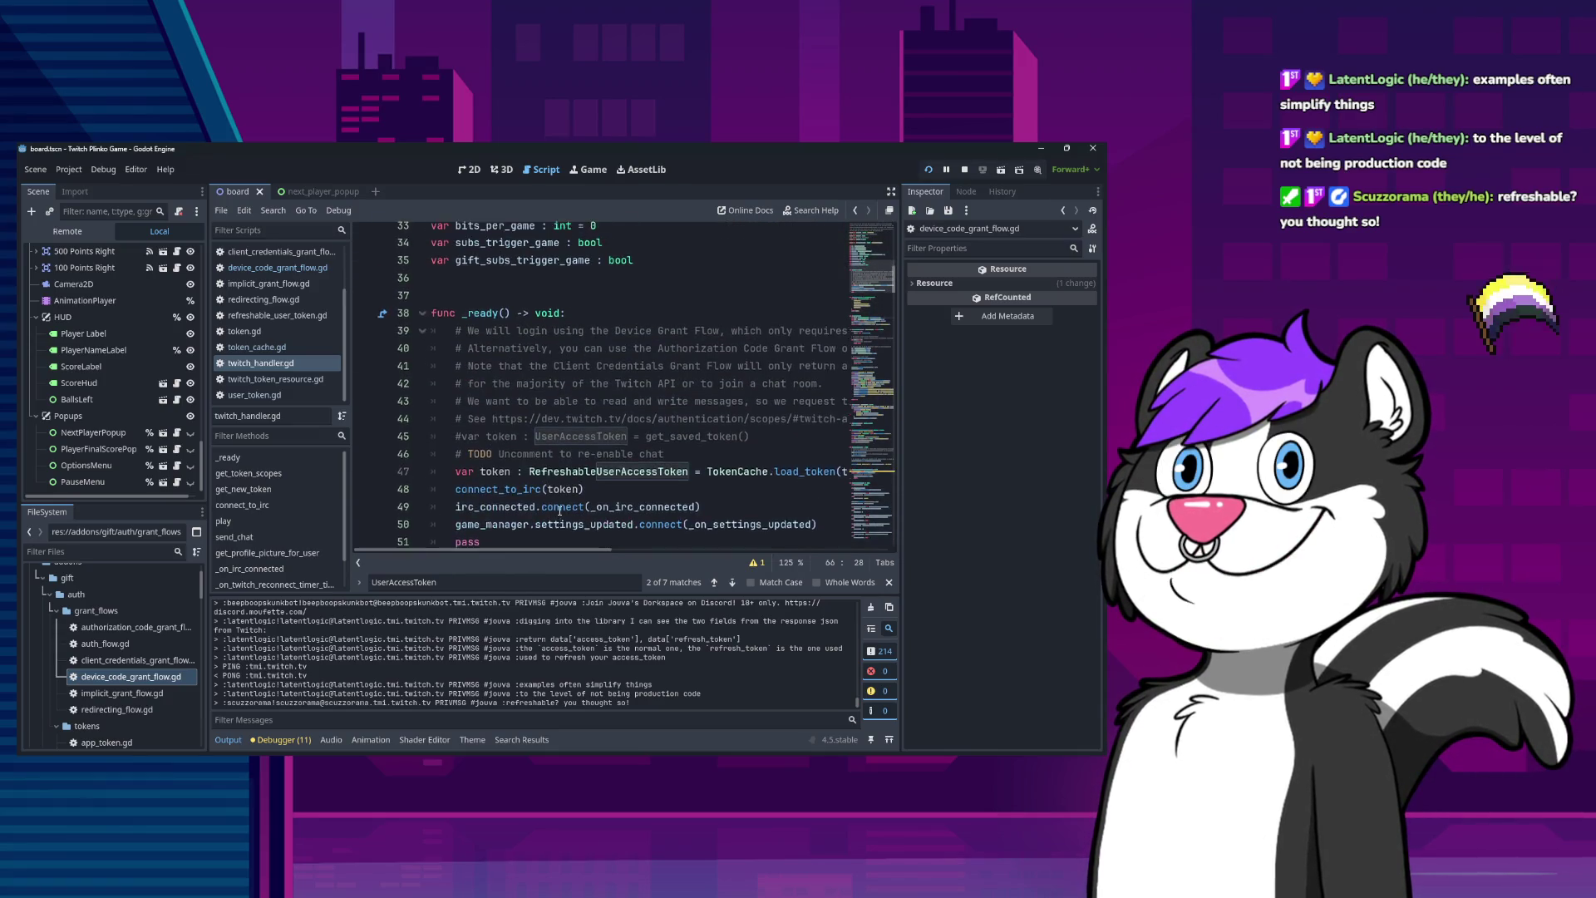
scroll(560, 510, down, 6)
click(639, 409)
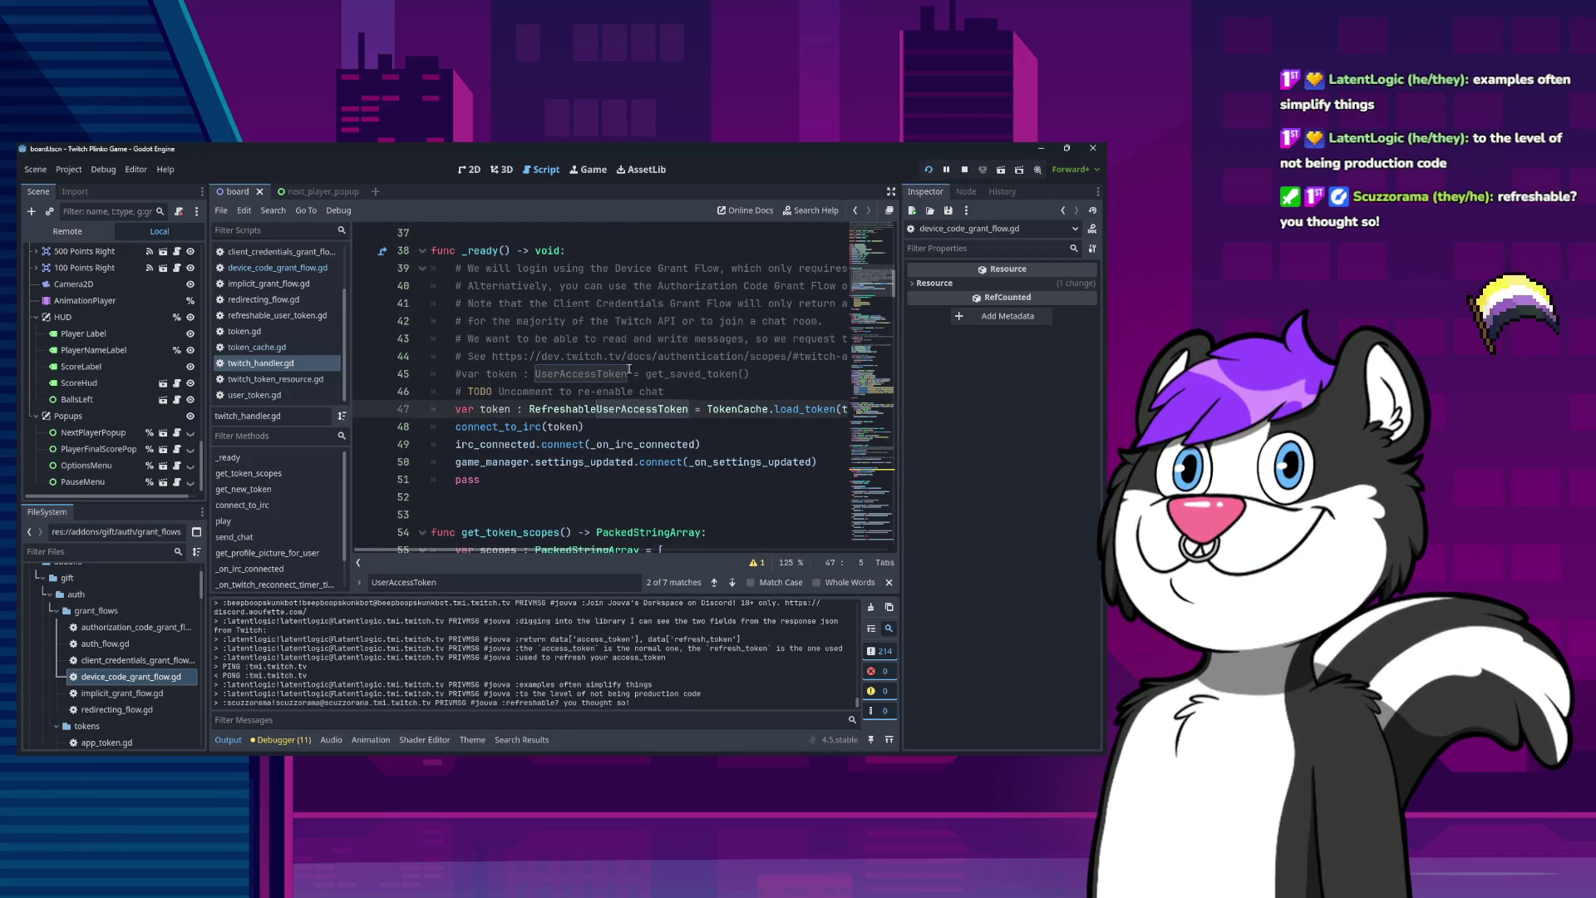
double_click(588, 407)
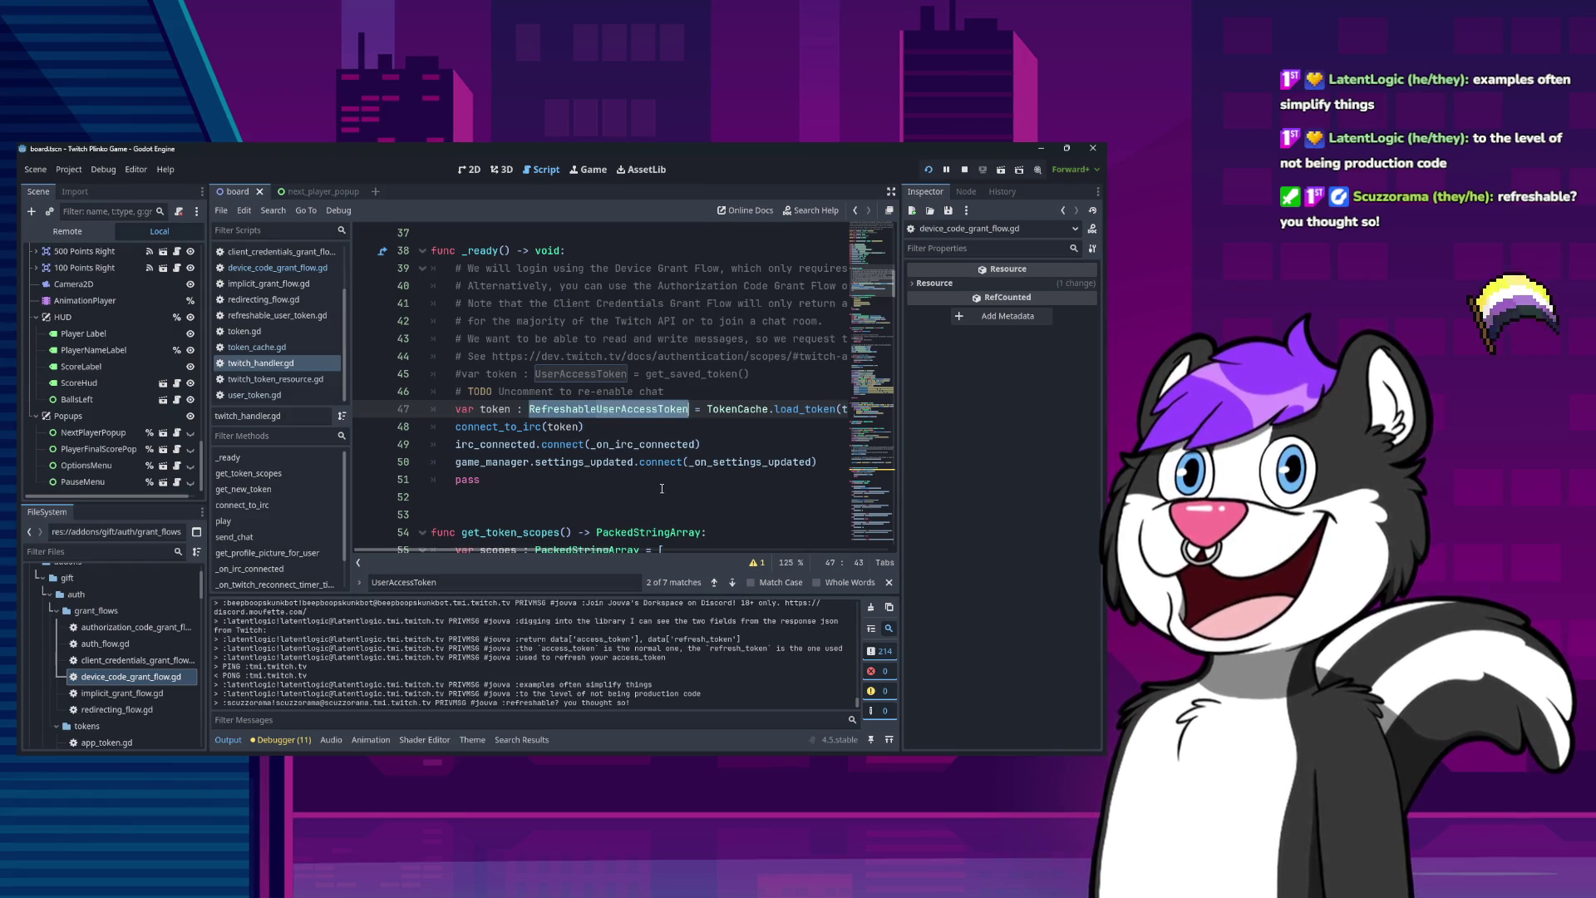
click(700, 409)
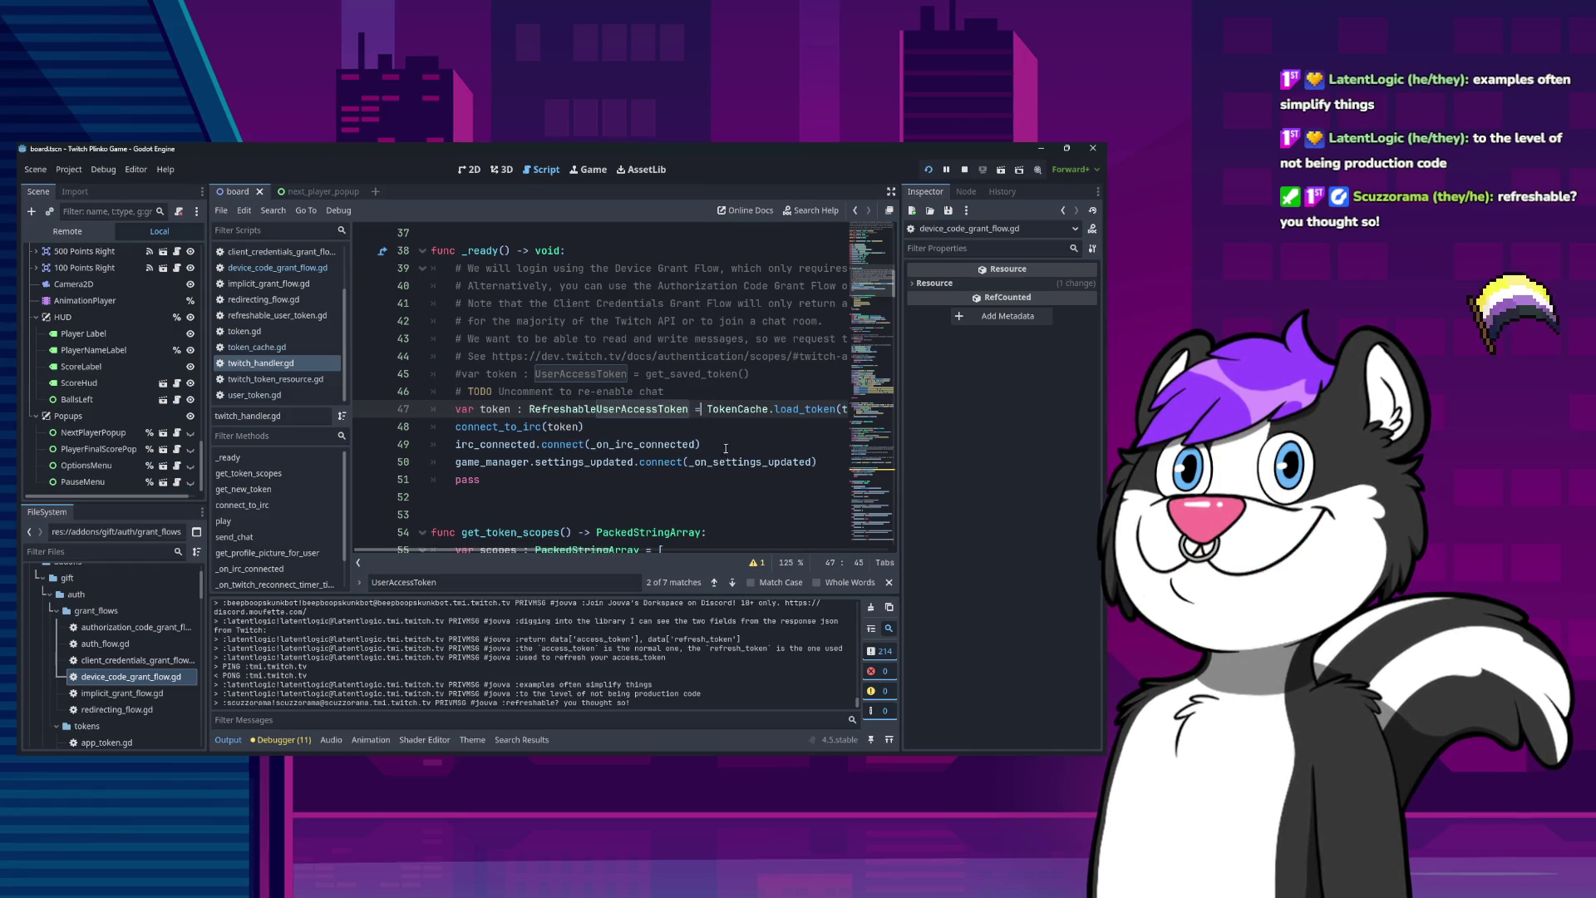
key(End)
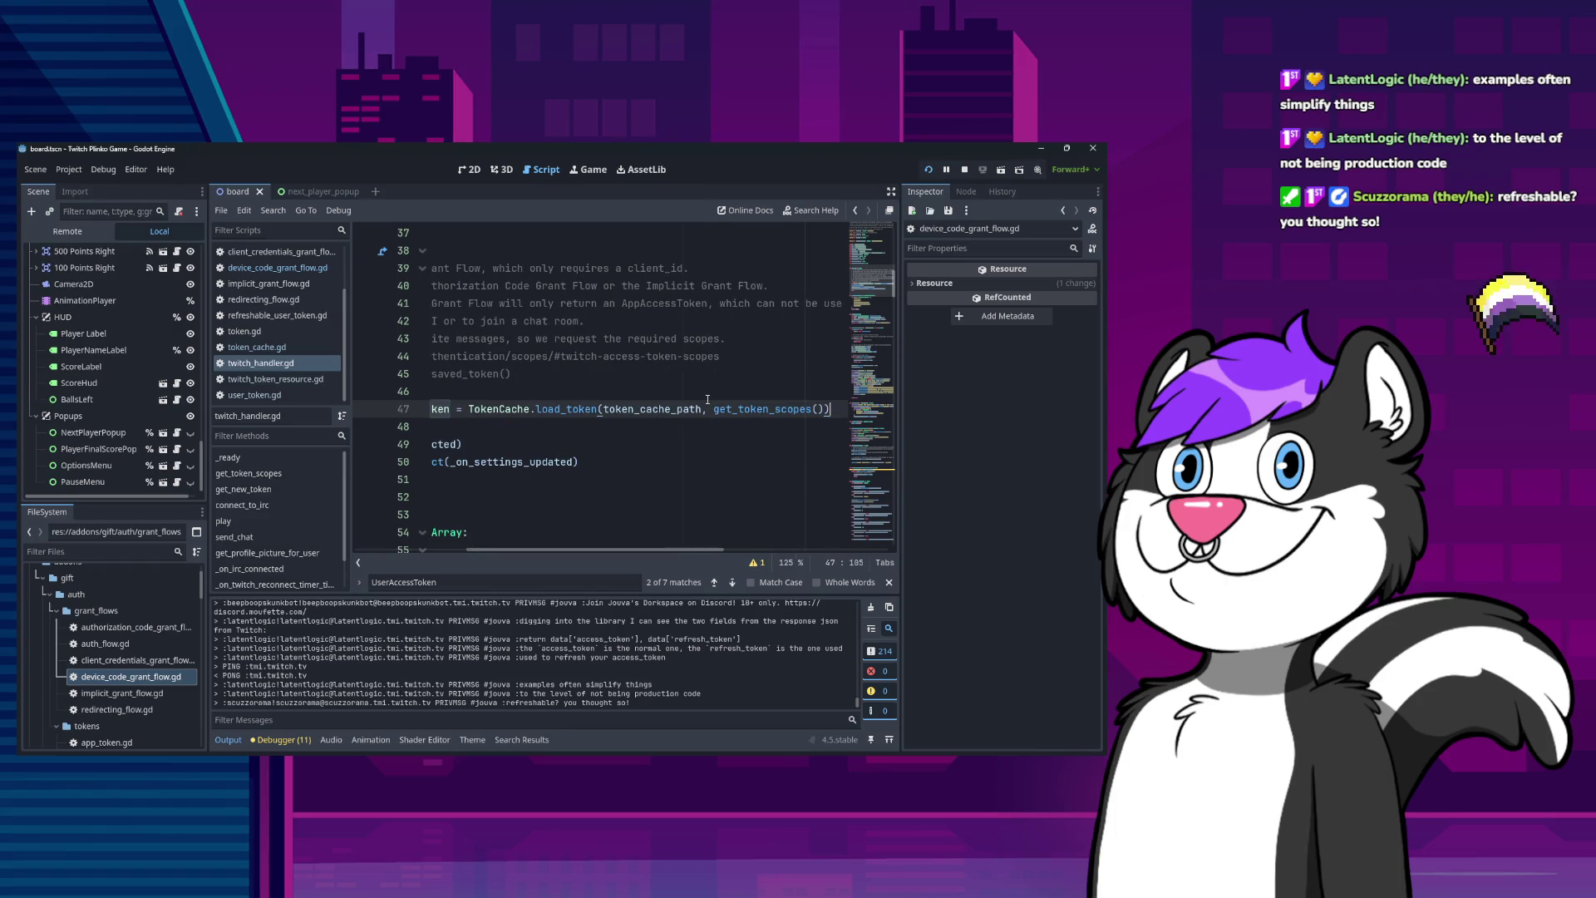
key(Home)
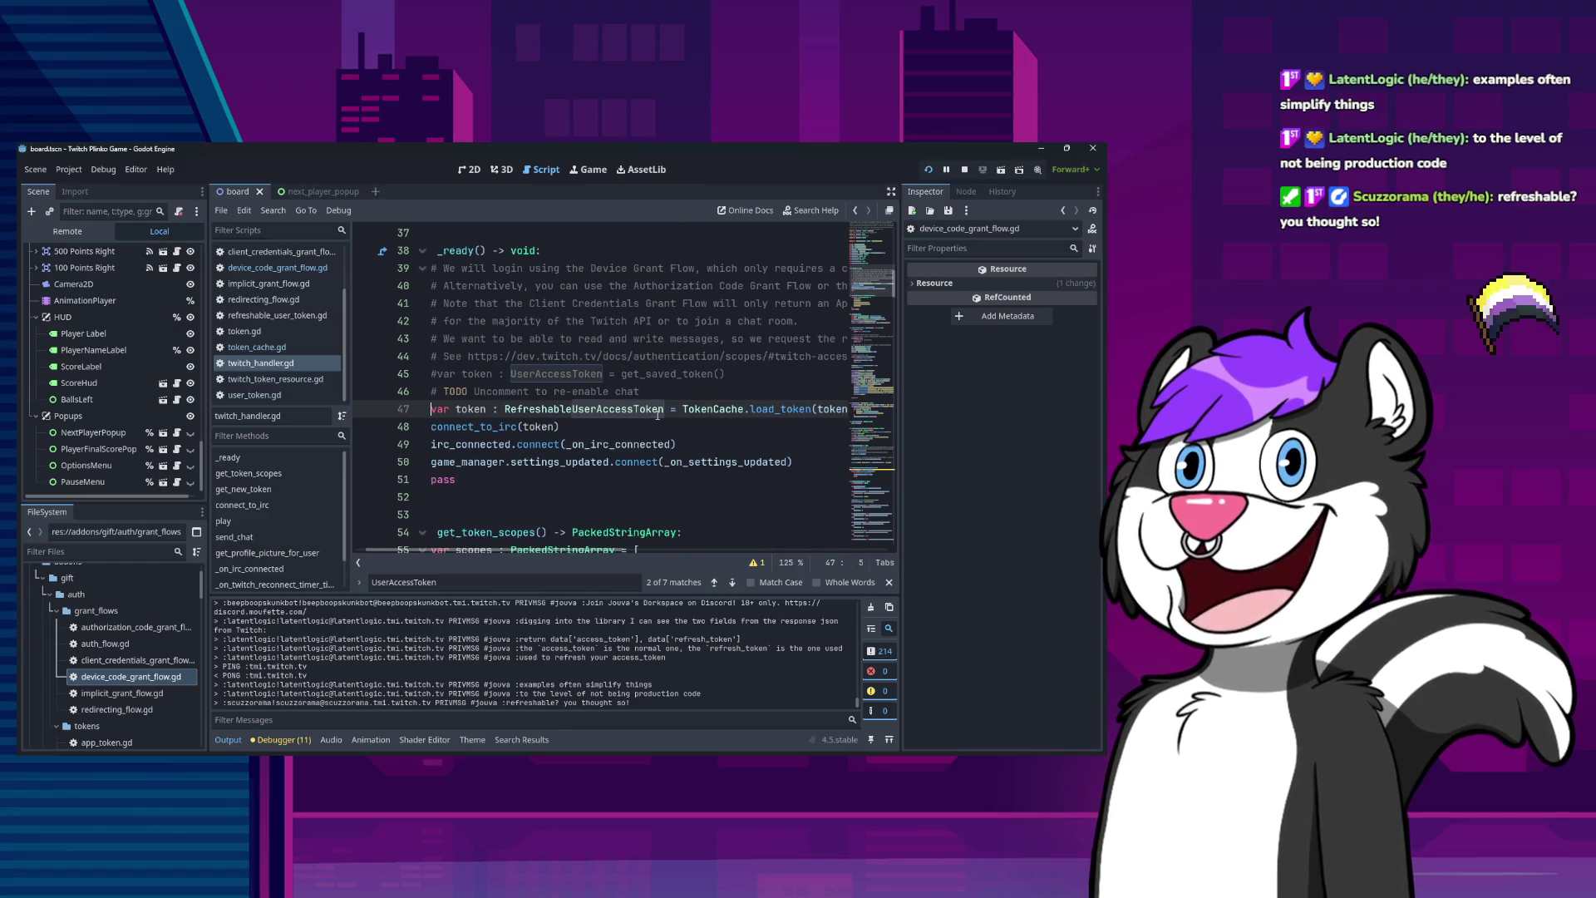
key(Home)
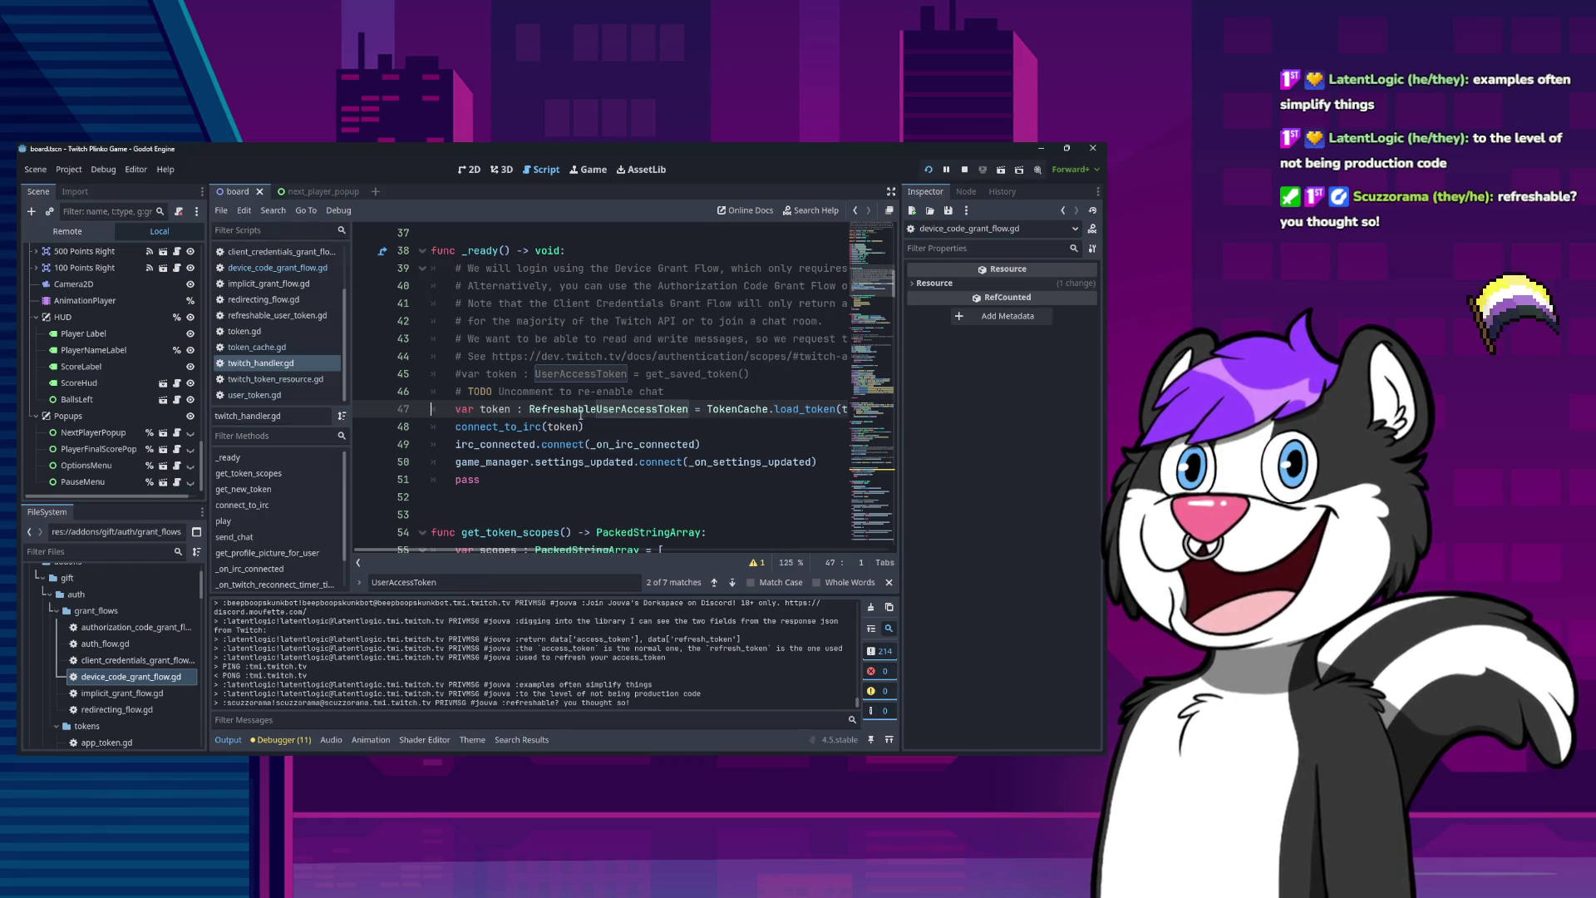
key(Down)
key(End)
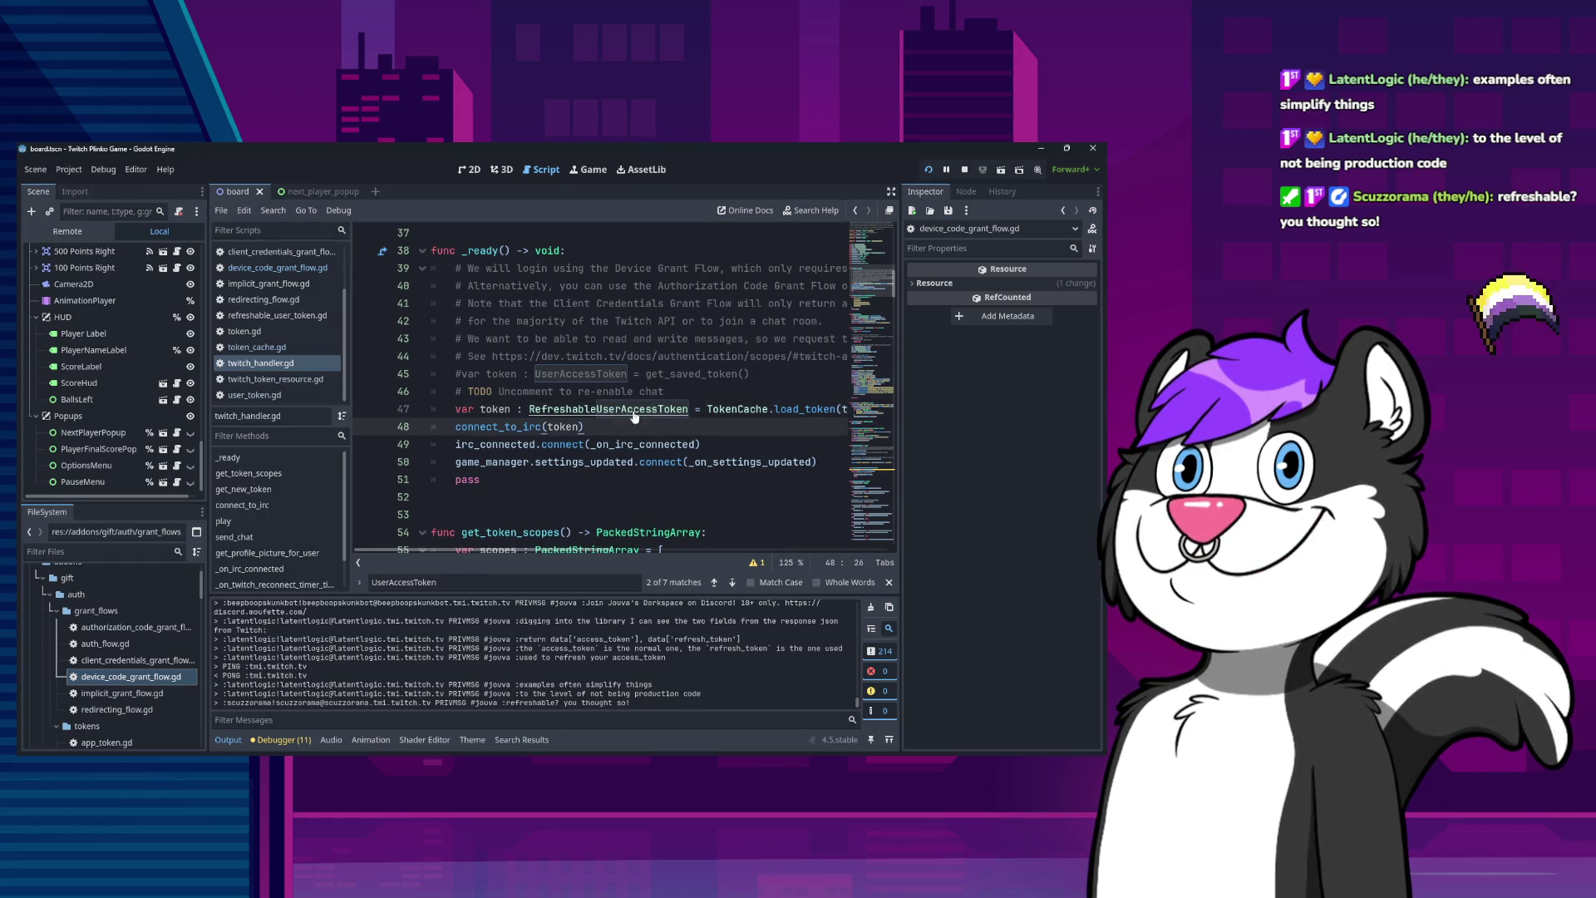
Open the TokenCache definition and trace load_token's returned token back to its TwitchToken declaration on line 6.
ctrl+click(732, 418)
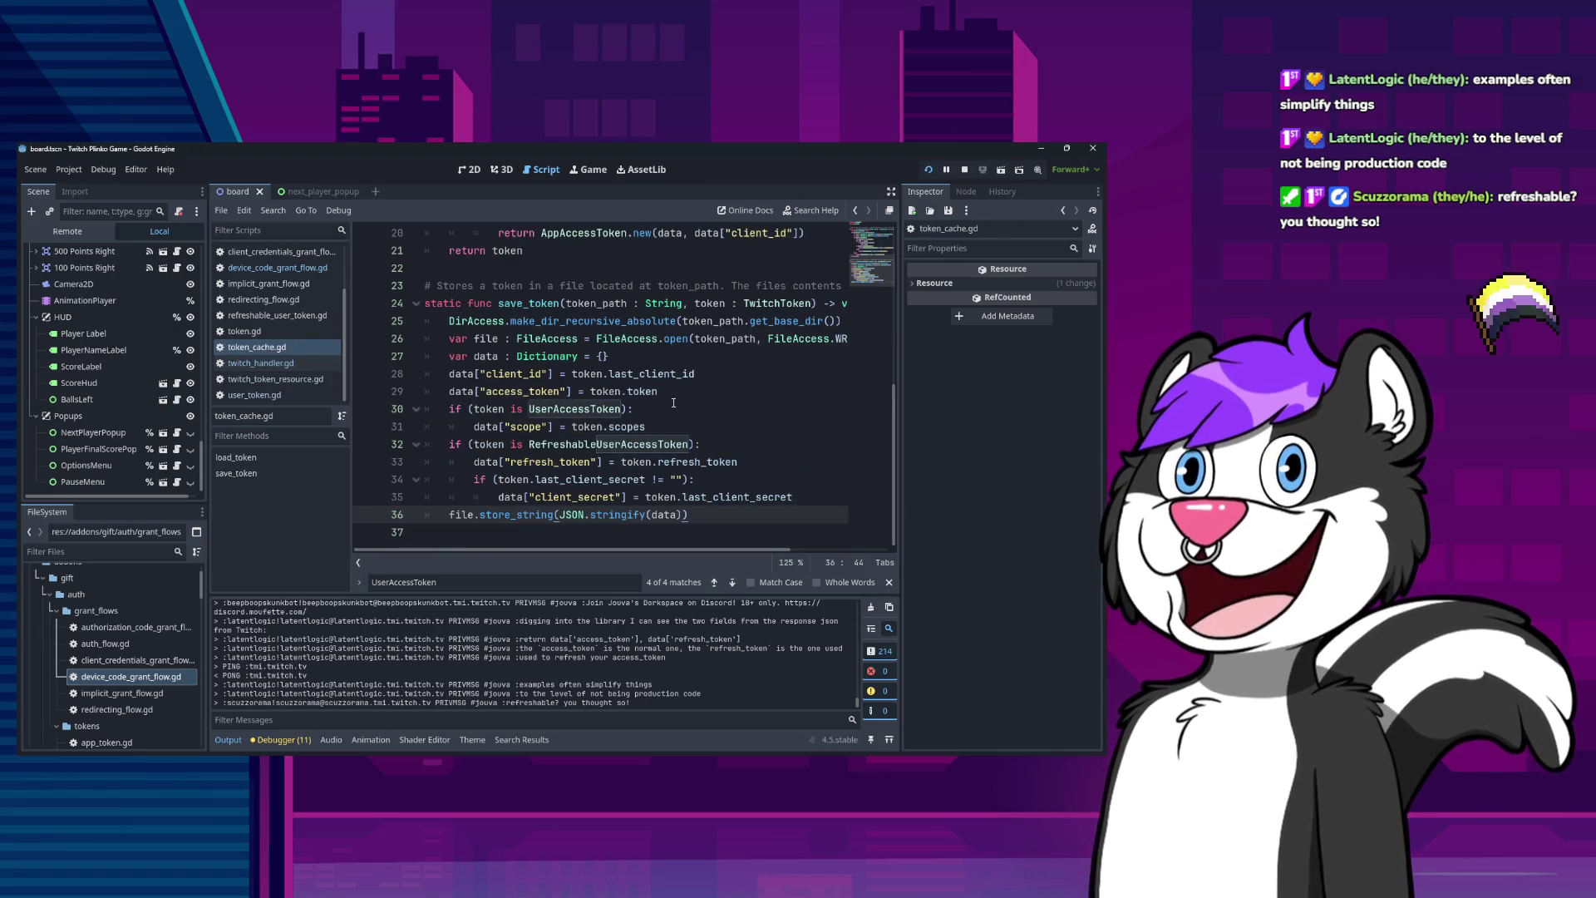
scroll(675, 420, up, 5)
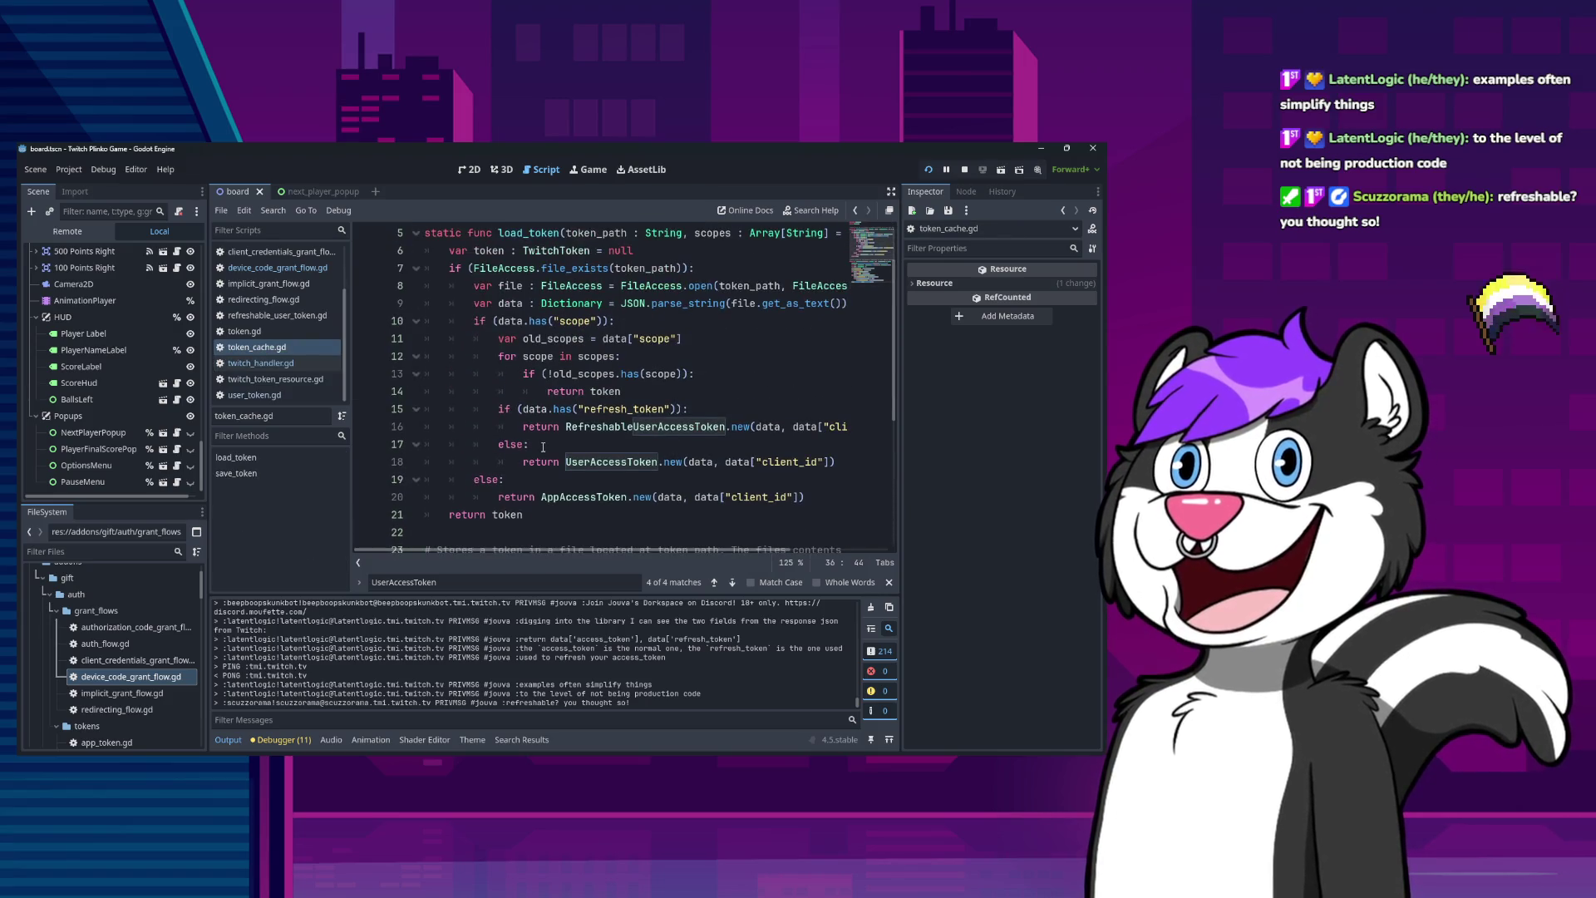
click(527, 233)
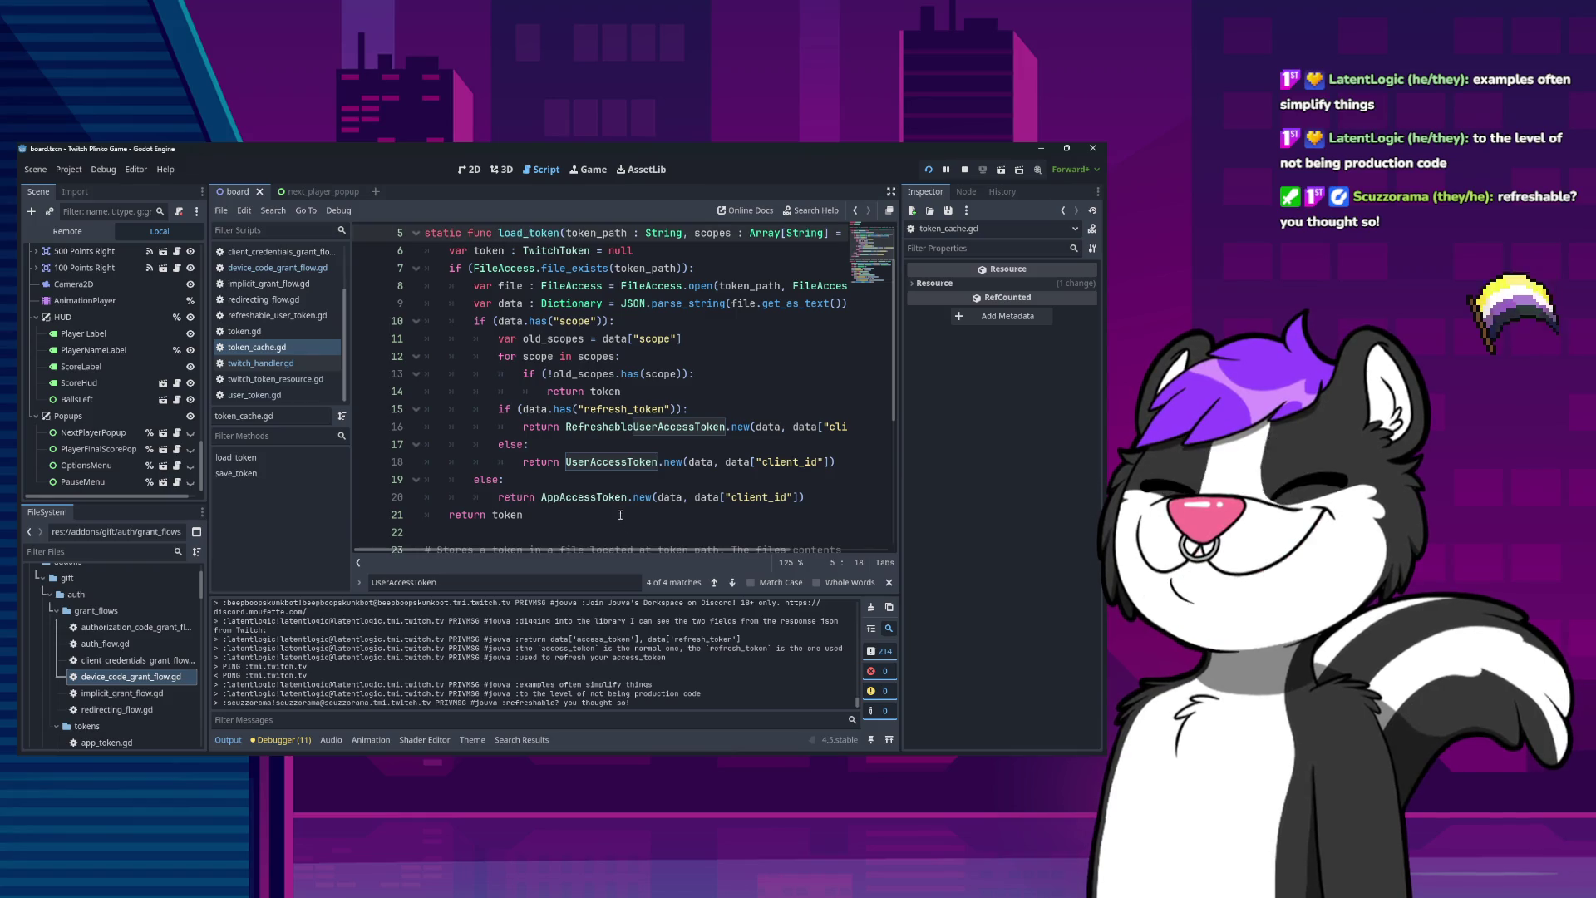
double_click(507, 515)
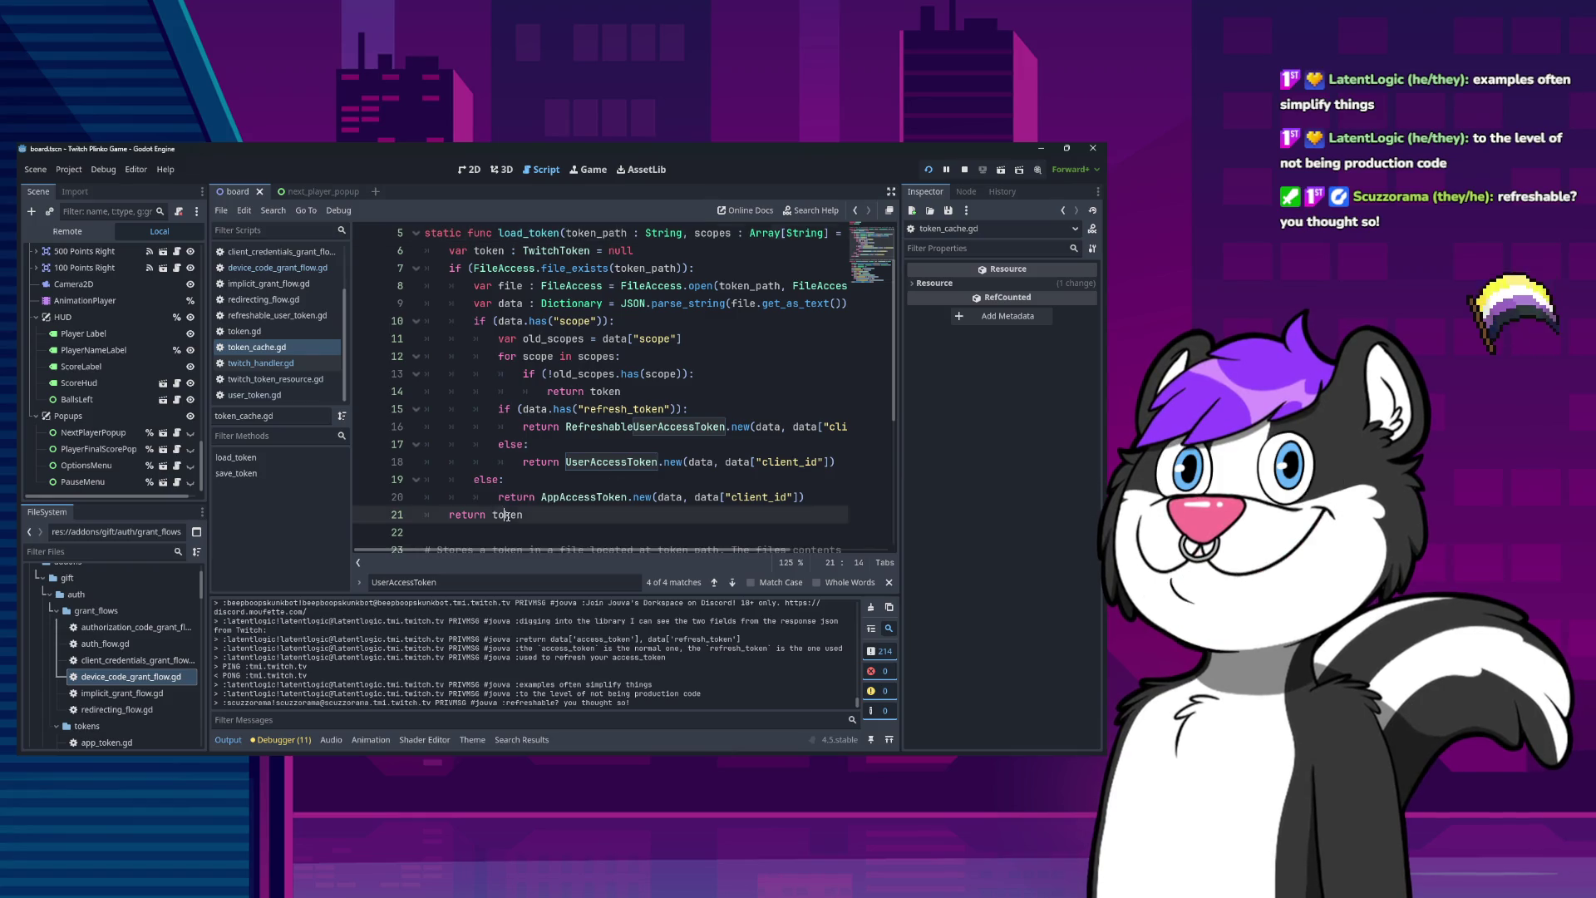
double_click(612, 391)
double_click(625, 424)
double_click(596, 390)
scroll(576, 464, down, 2)
scroll(540, 320, up, 3)
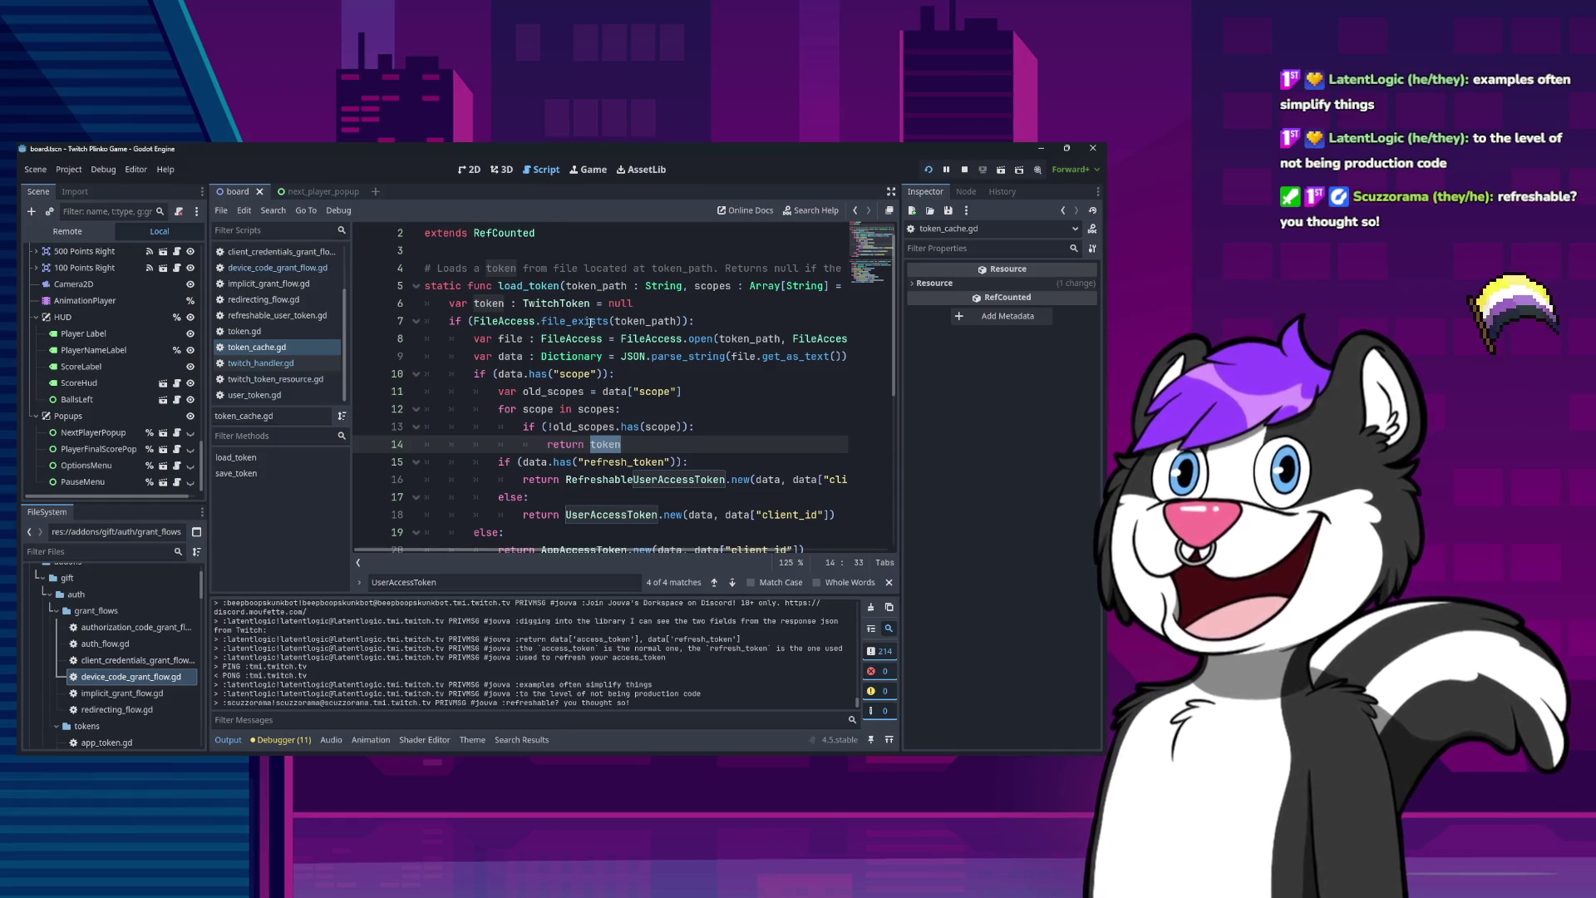
double_click(579, 304)
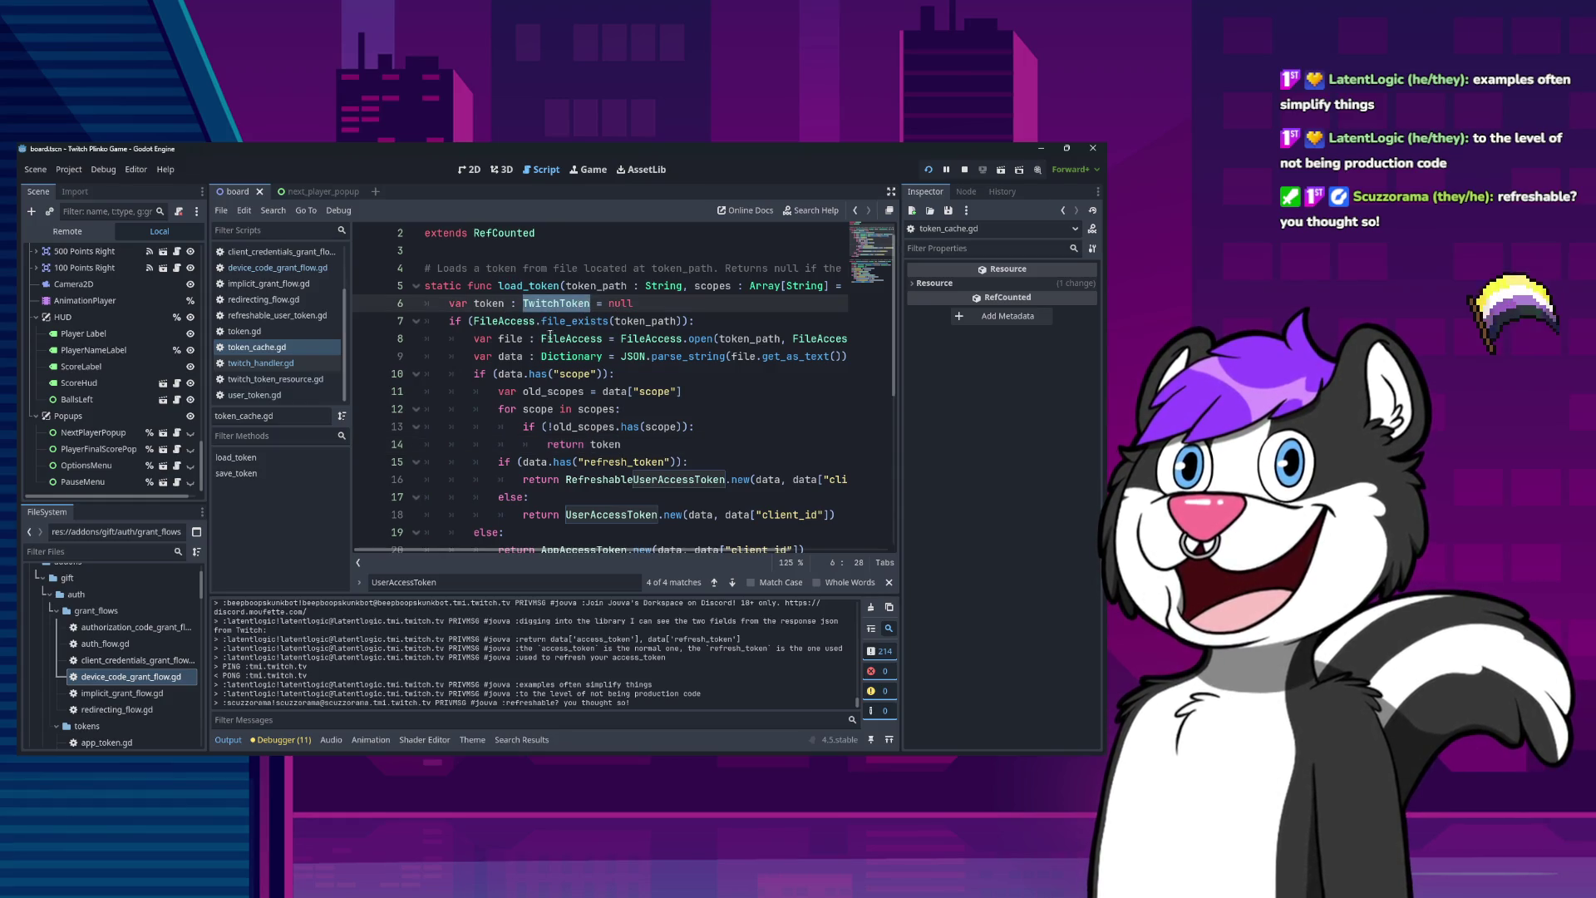
double_click(489, 303)
Highlight every occurrence of the token variable from its line 6 declaration to the return on line 14.
scroll(584, 423, down, 1)
scroll(585, 422, down, 2)
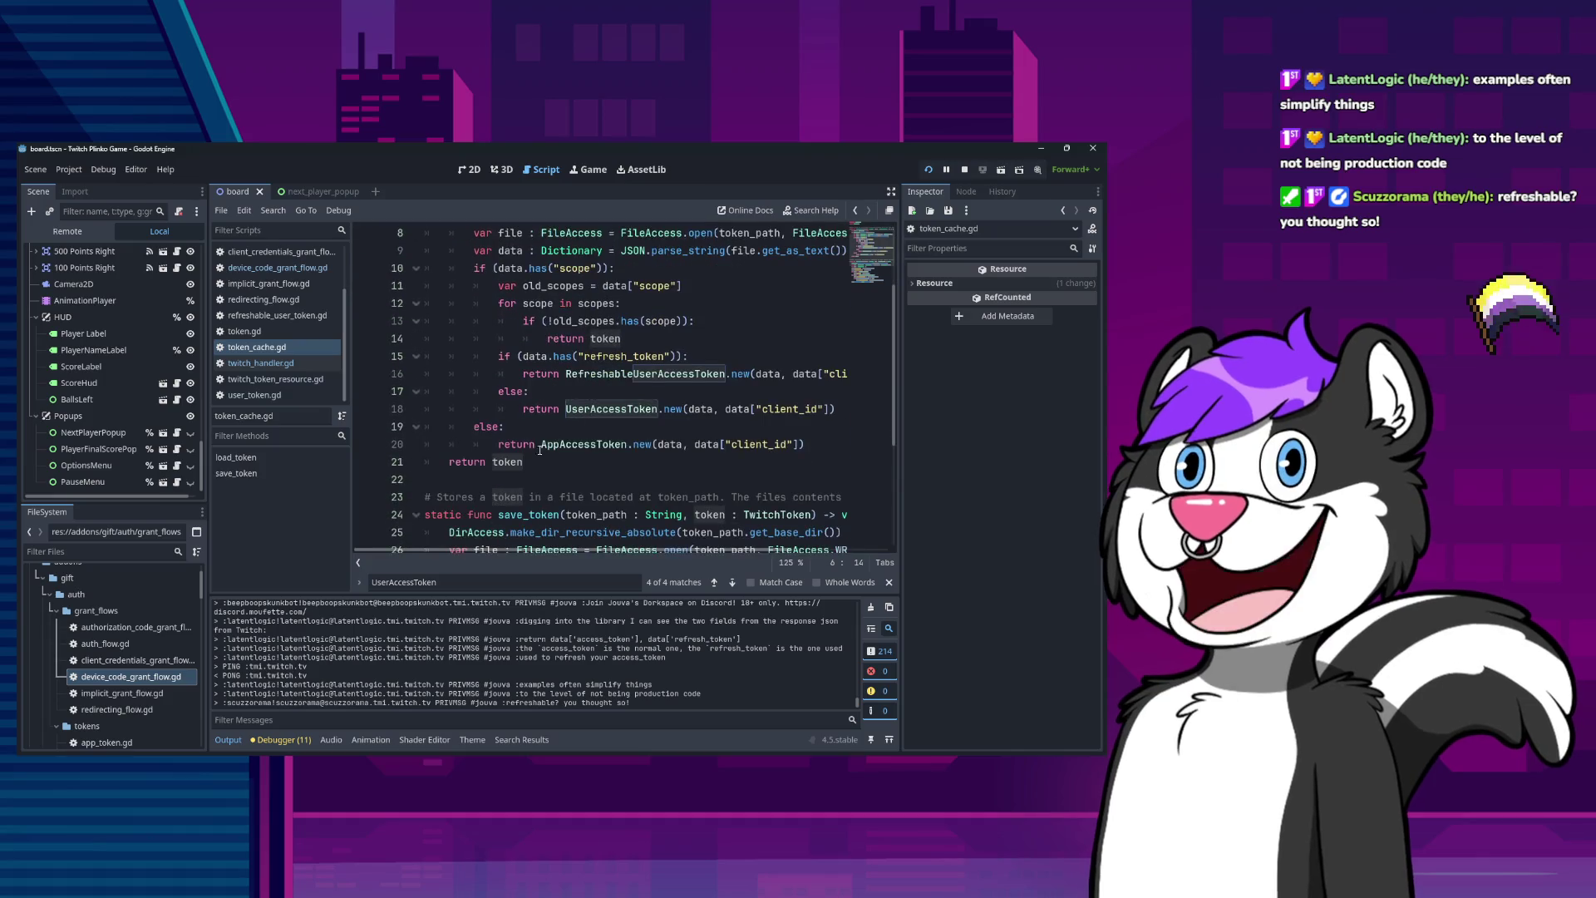
scroll(524, 462, up, 2)
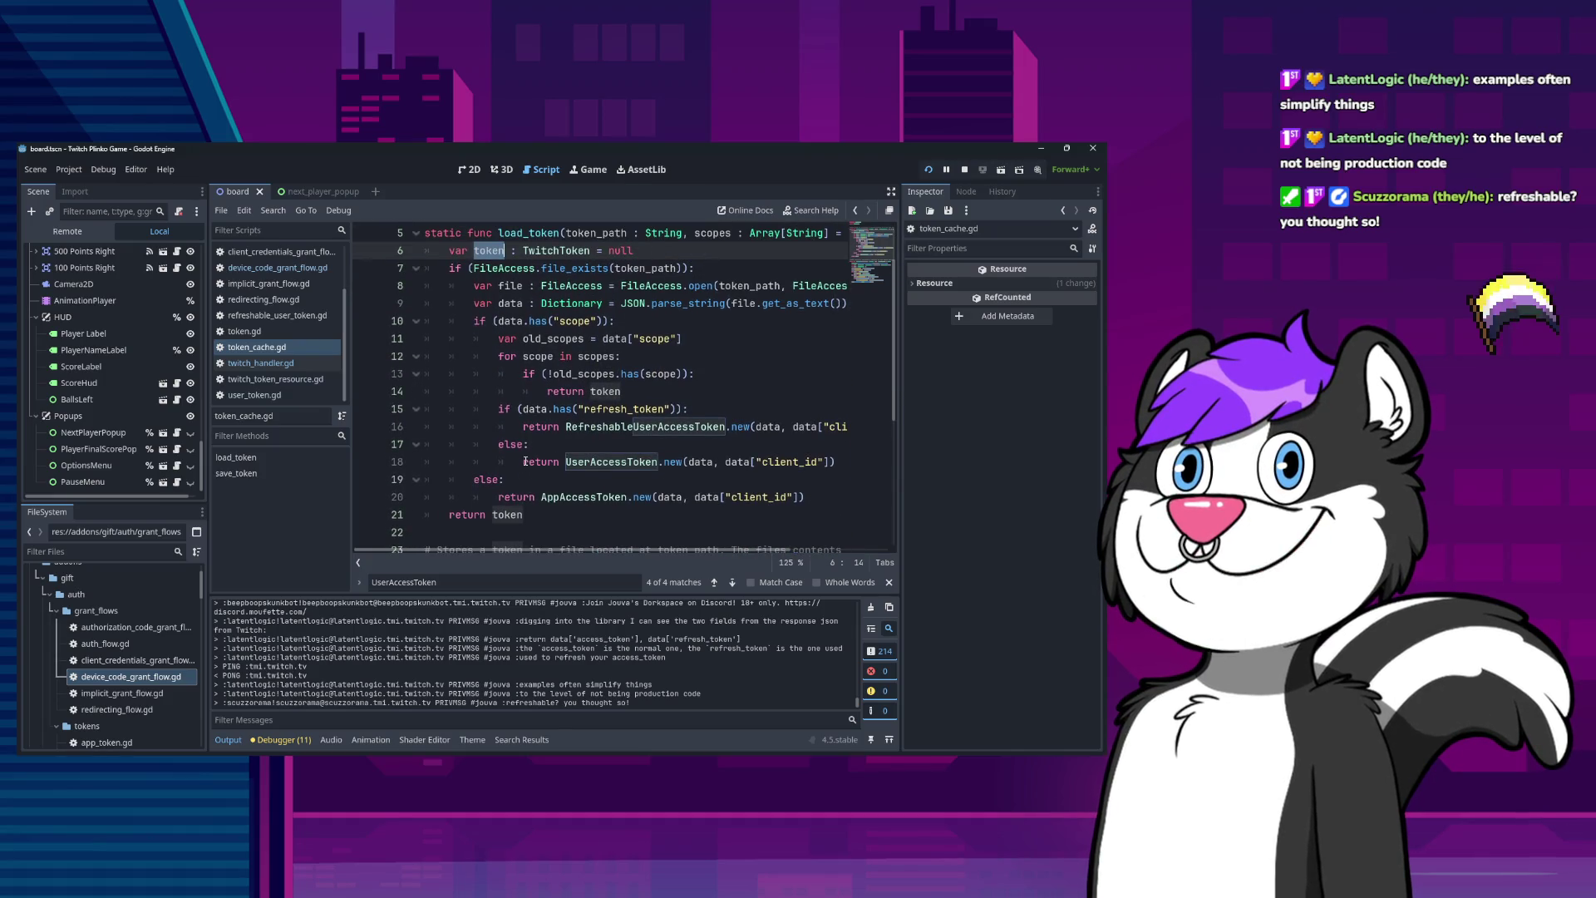
scroll(526, 461, up, 1)
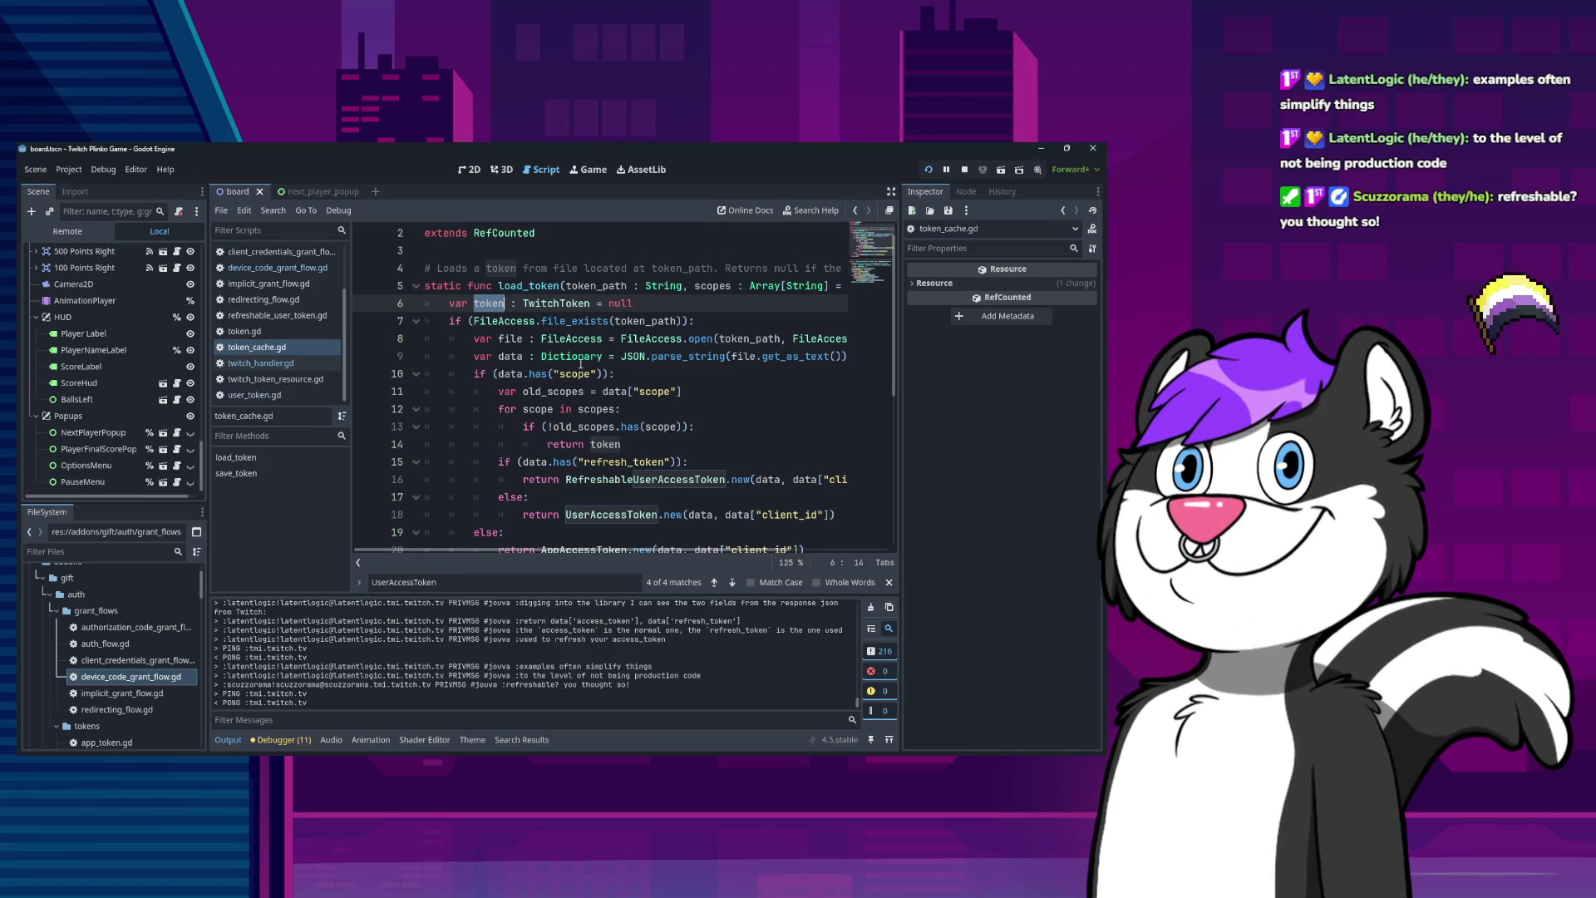
scroll(581, 363, down, 4)
scroll(535, 362, up, 4)
mouse_move(607, 549)
mouse_down()
mouse_move(770, 549)
mouse_move(568, 486)
mouse_up()
scroll(588, 402, down, 3)
scroll(588, 402, up, 3)
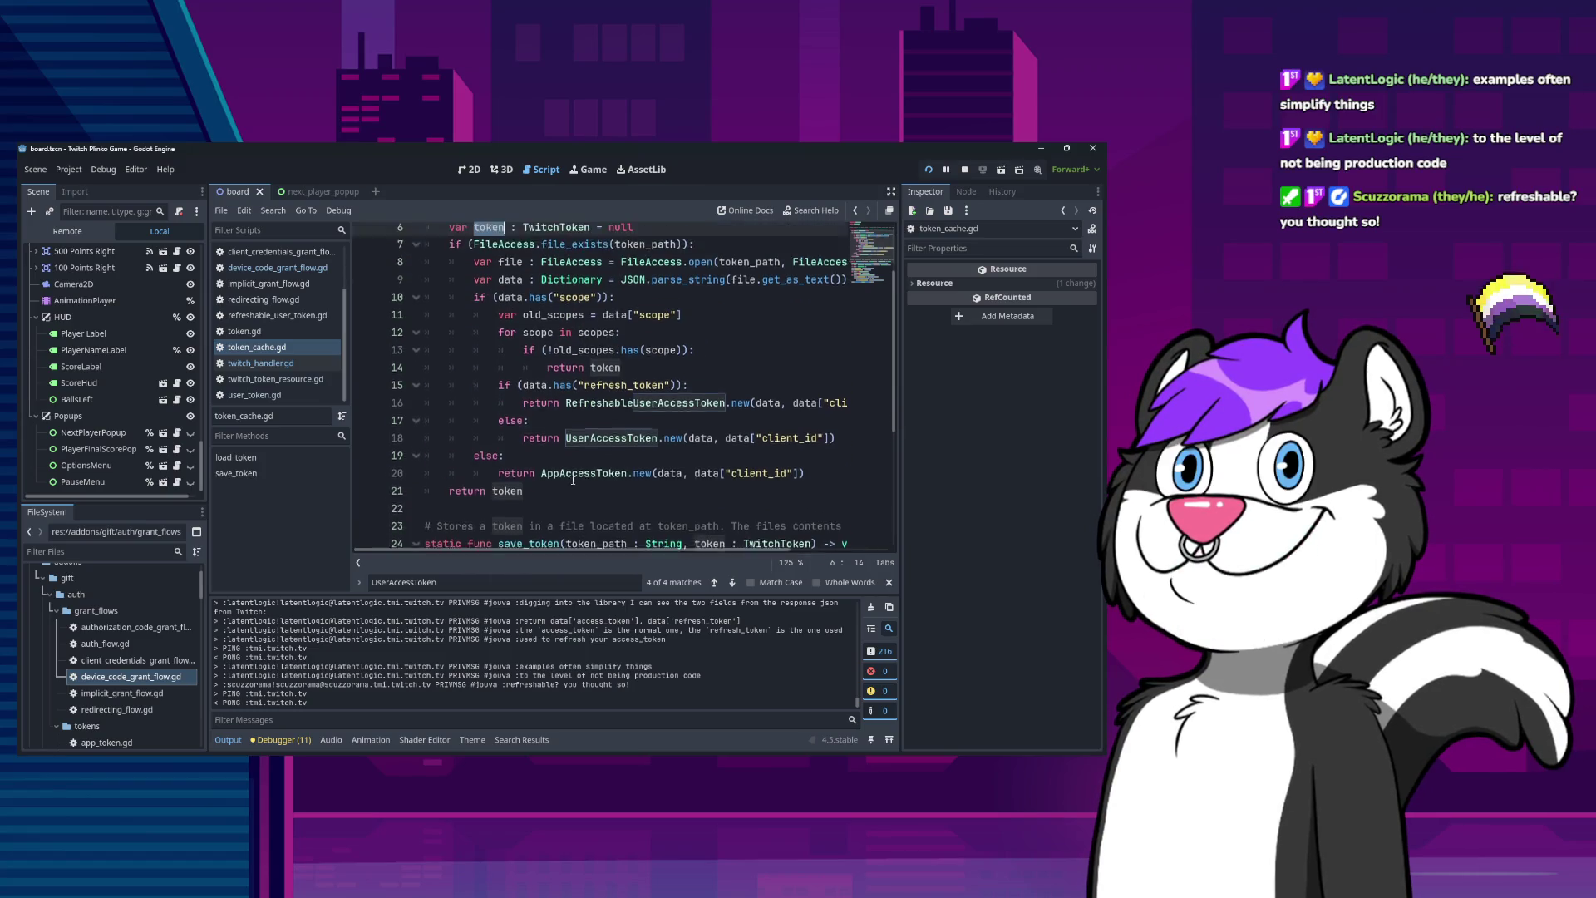
click(492, 304)
double_click(492, 304)
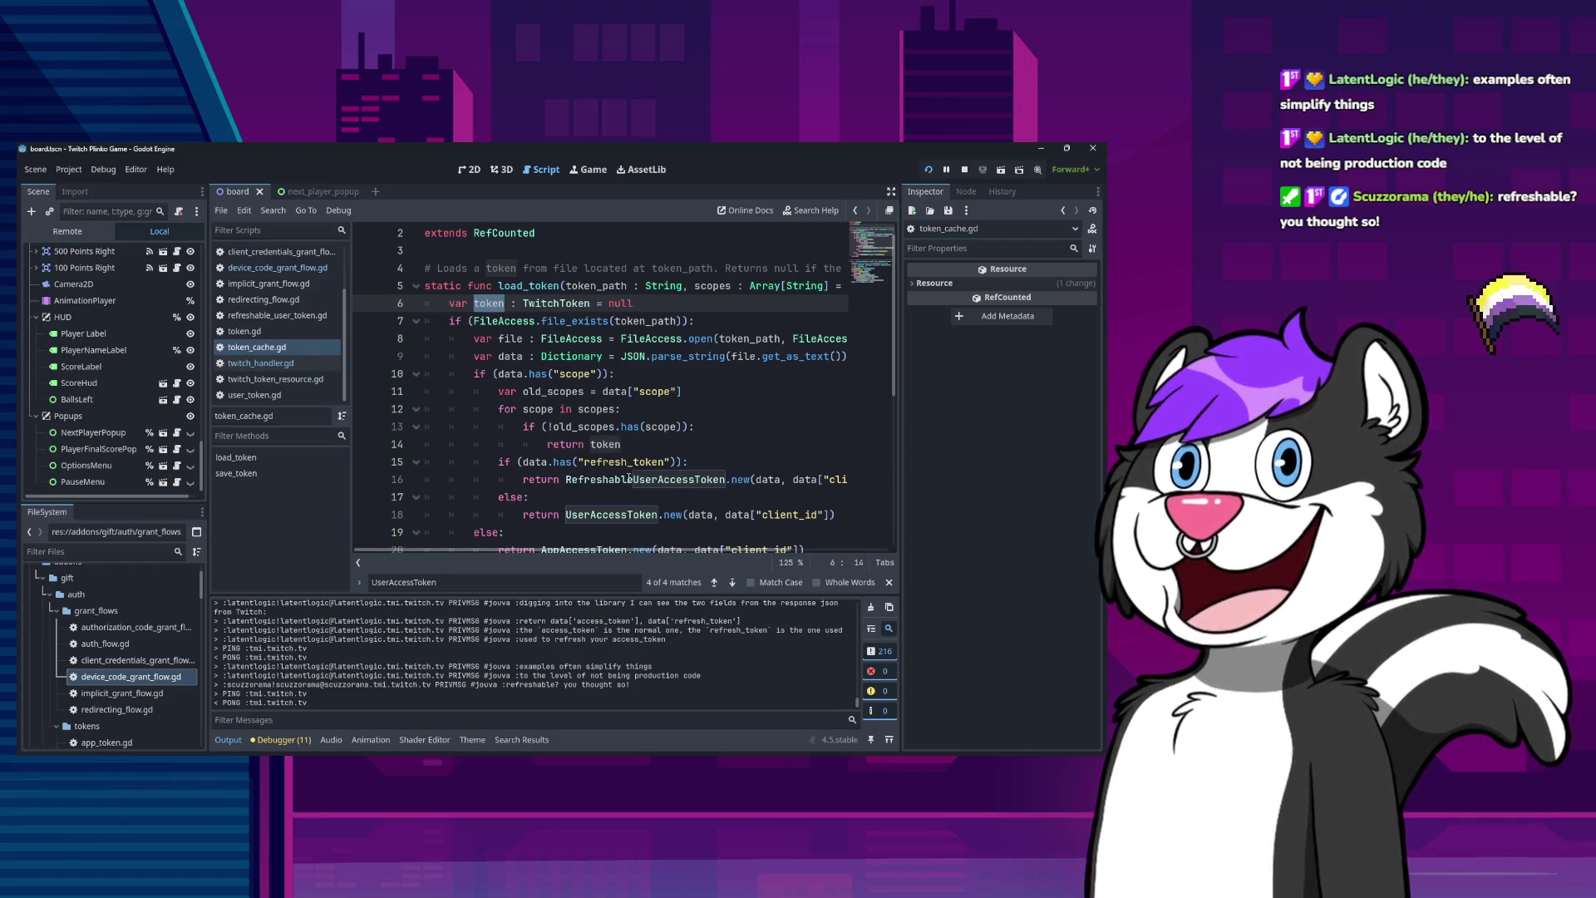
double_click(600, 444)
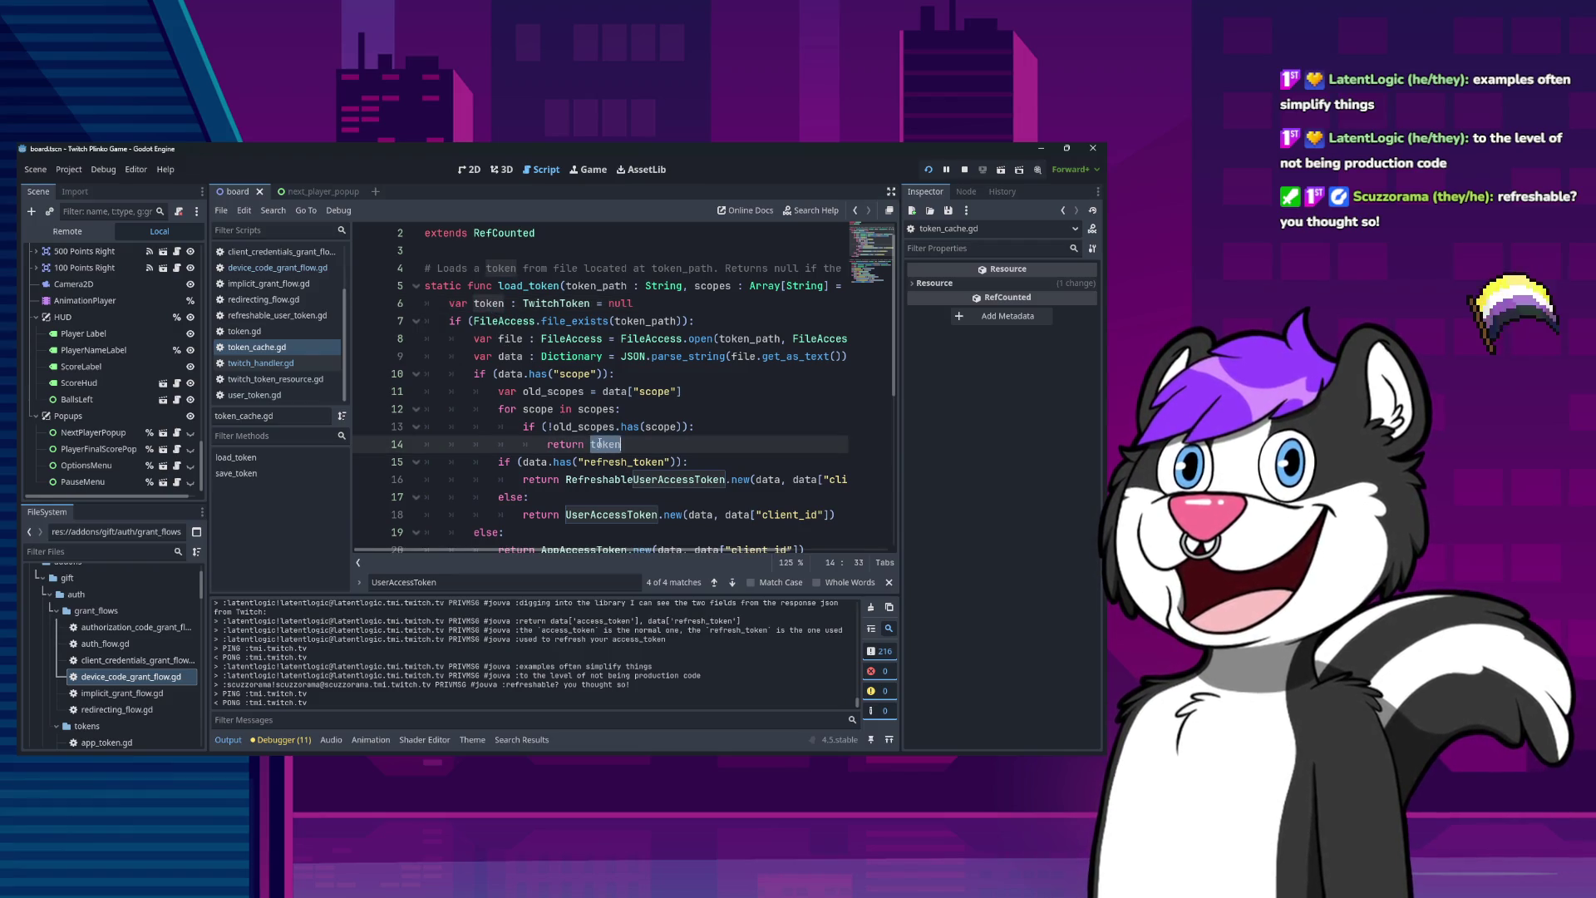
double_click(488, 303)
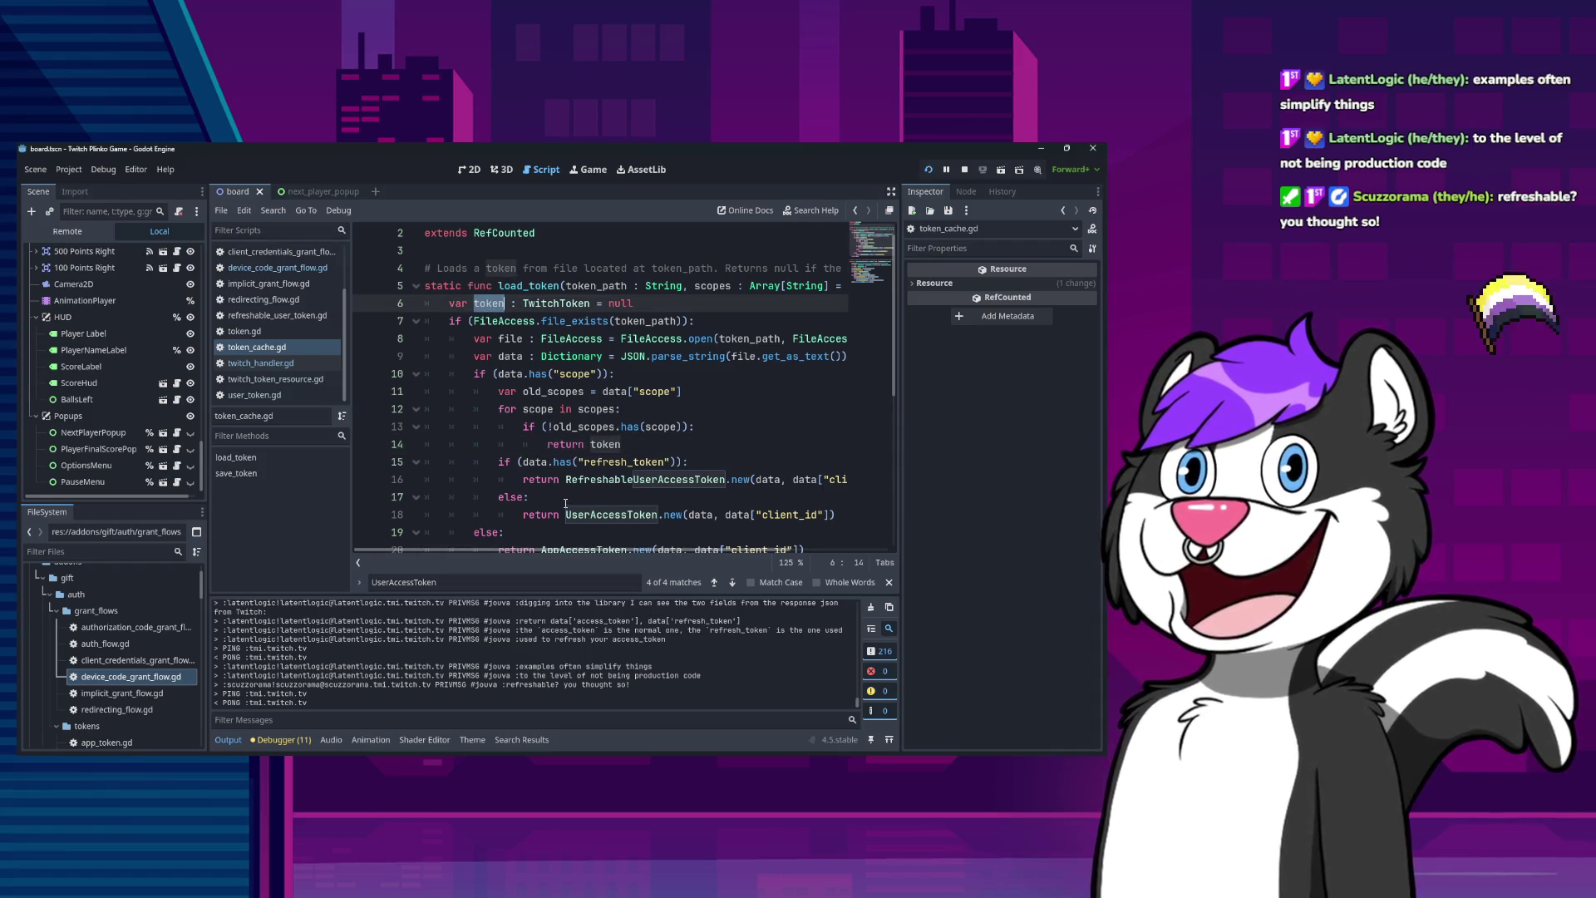
scroll(532, 482, down, 2)
click(502, 458)
scroll(502, 454, up, 3)
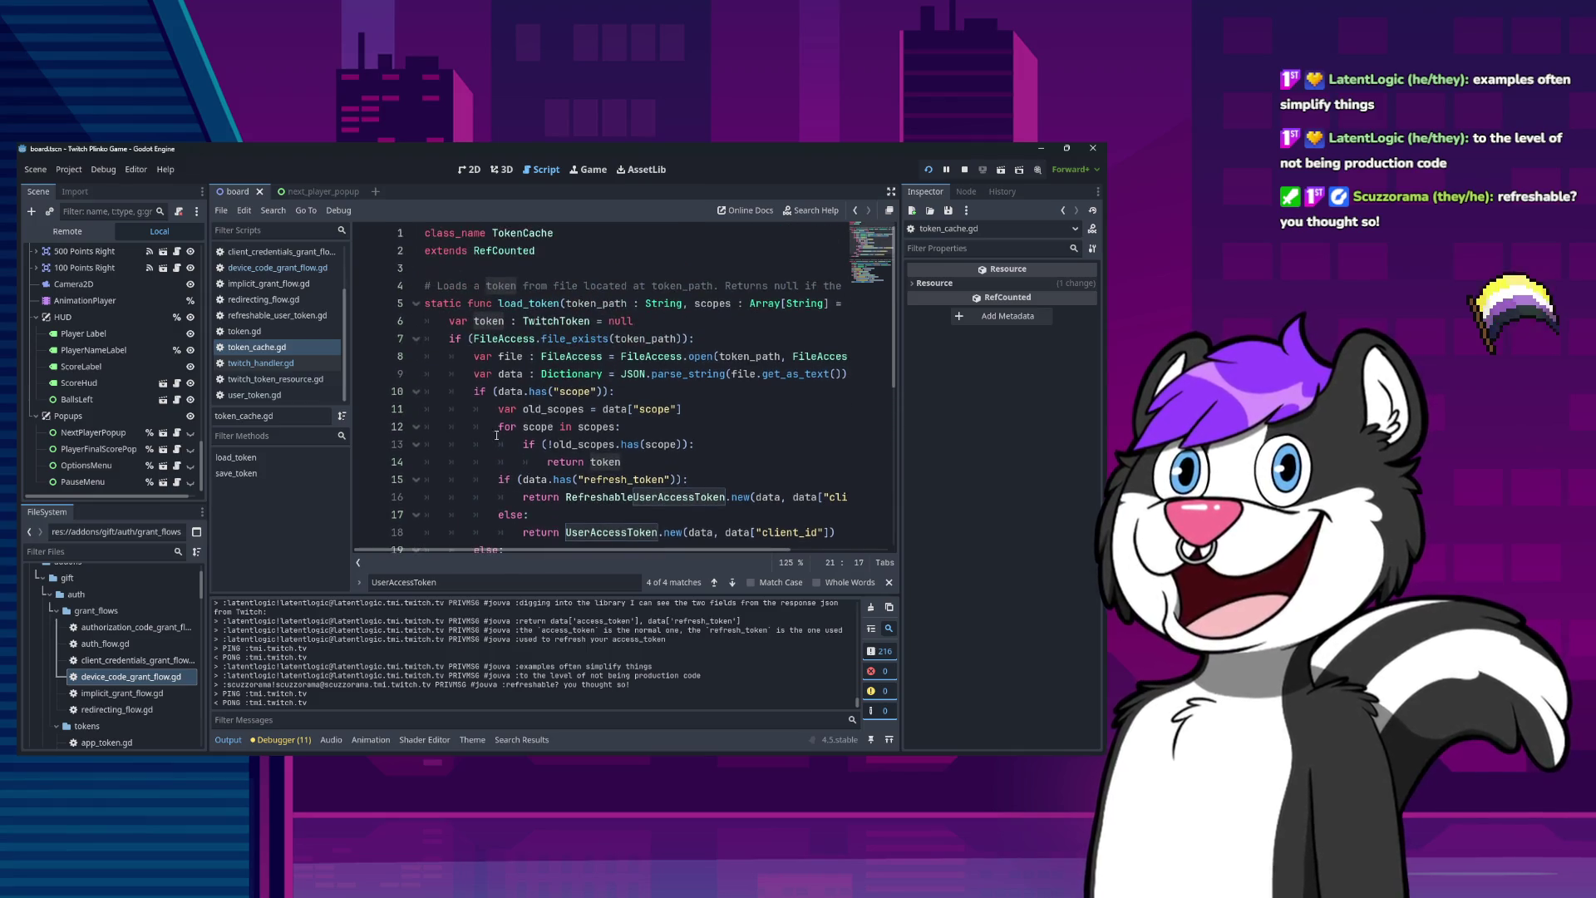
double_click(494, 322)
Inspect load_token's file-exists and data has checks, then switch to twitch_handler.gd.
scroll(493, 323, down, 2)
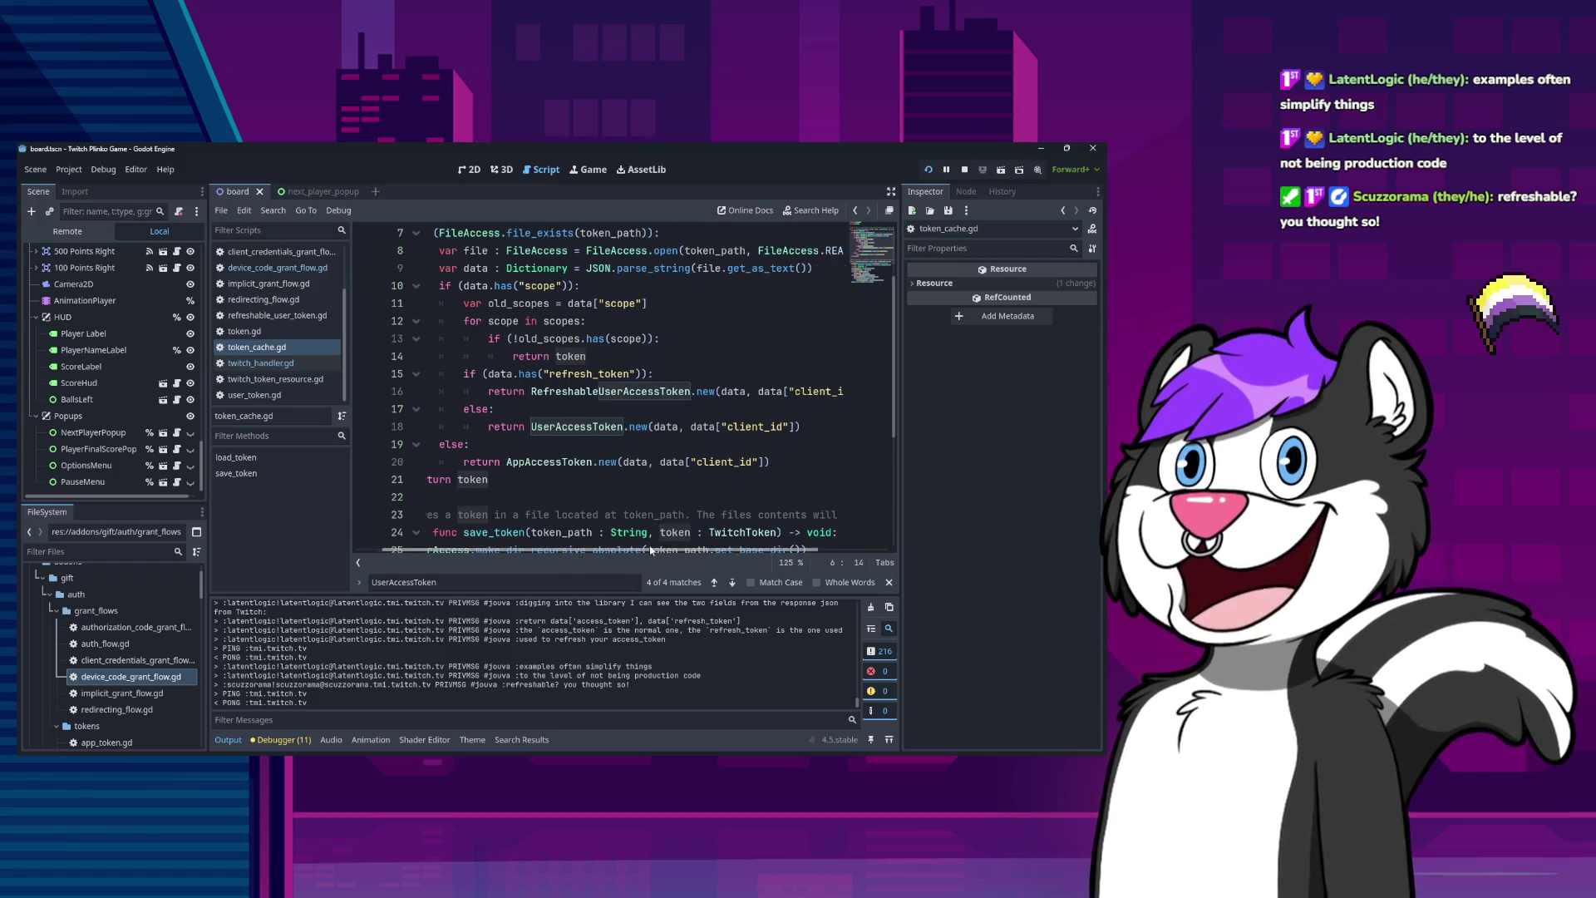
scroll(560, 484, up, 1)
scroll(559, 485, up, 1)
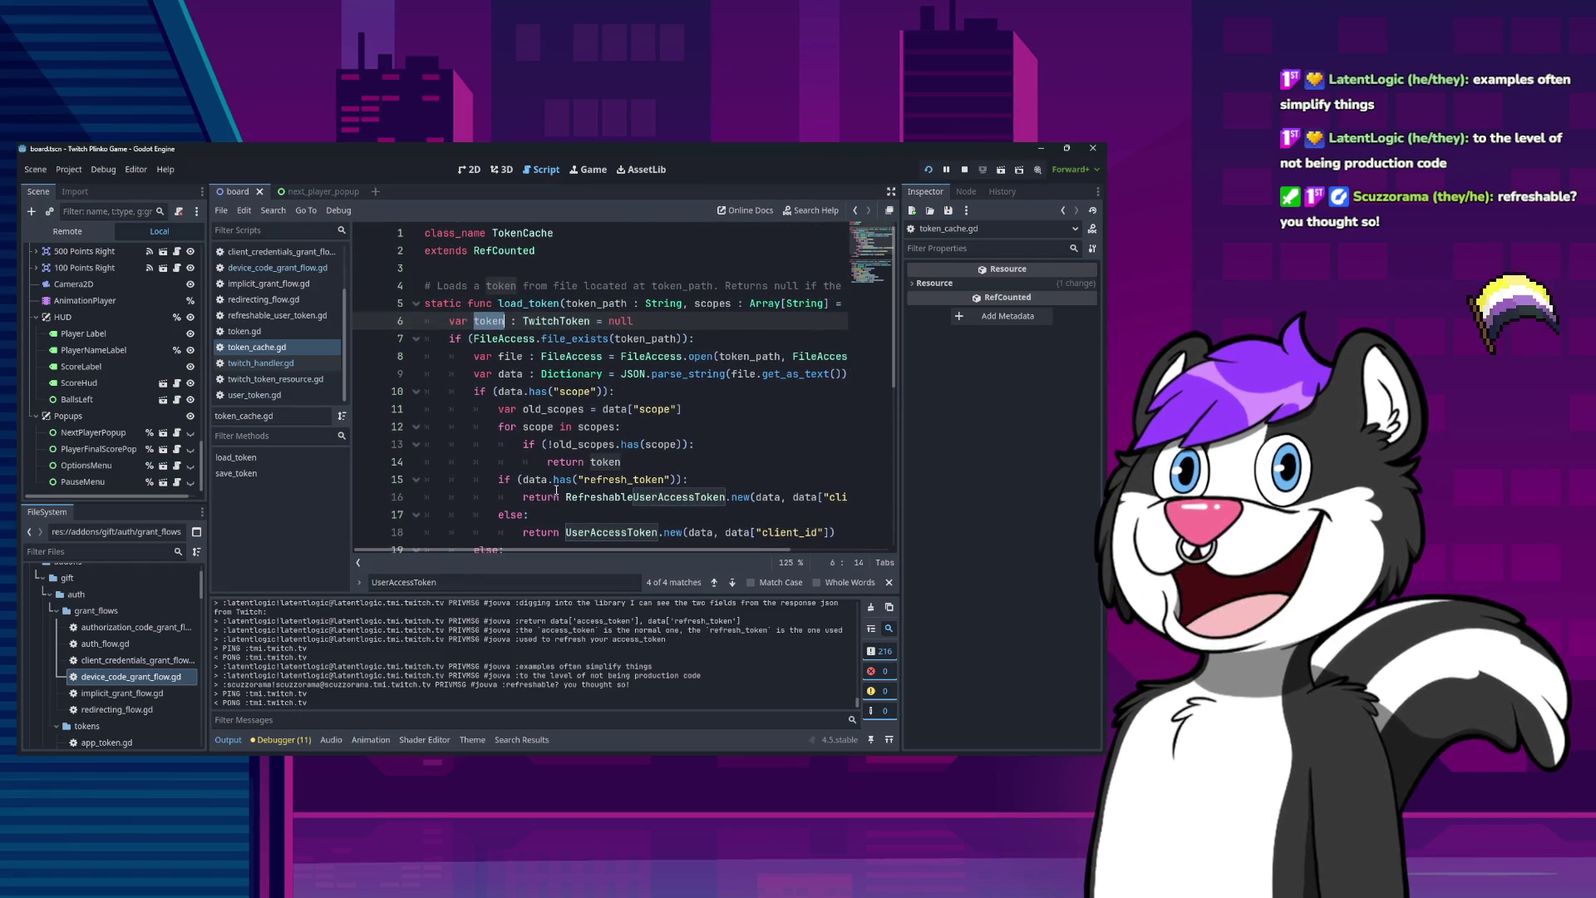
mouse_move(602, 498)
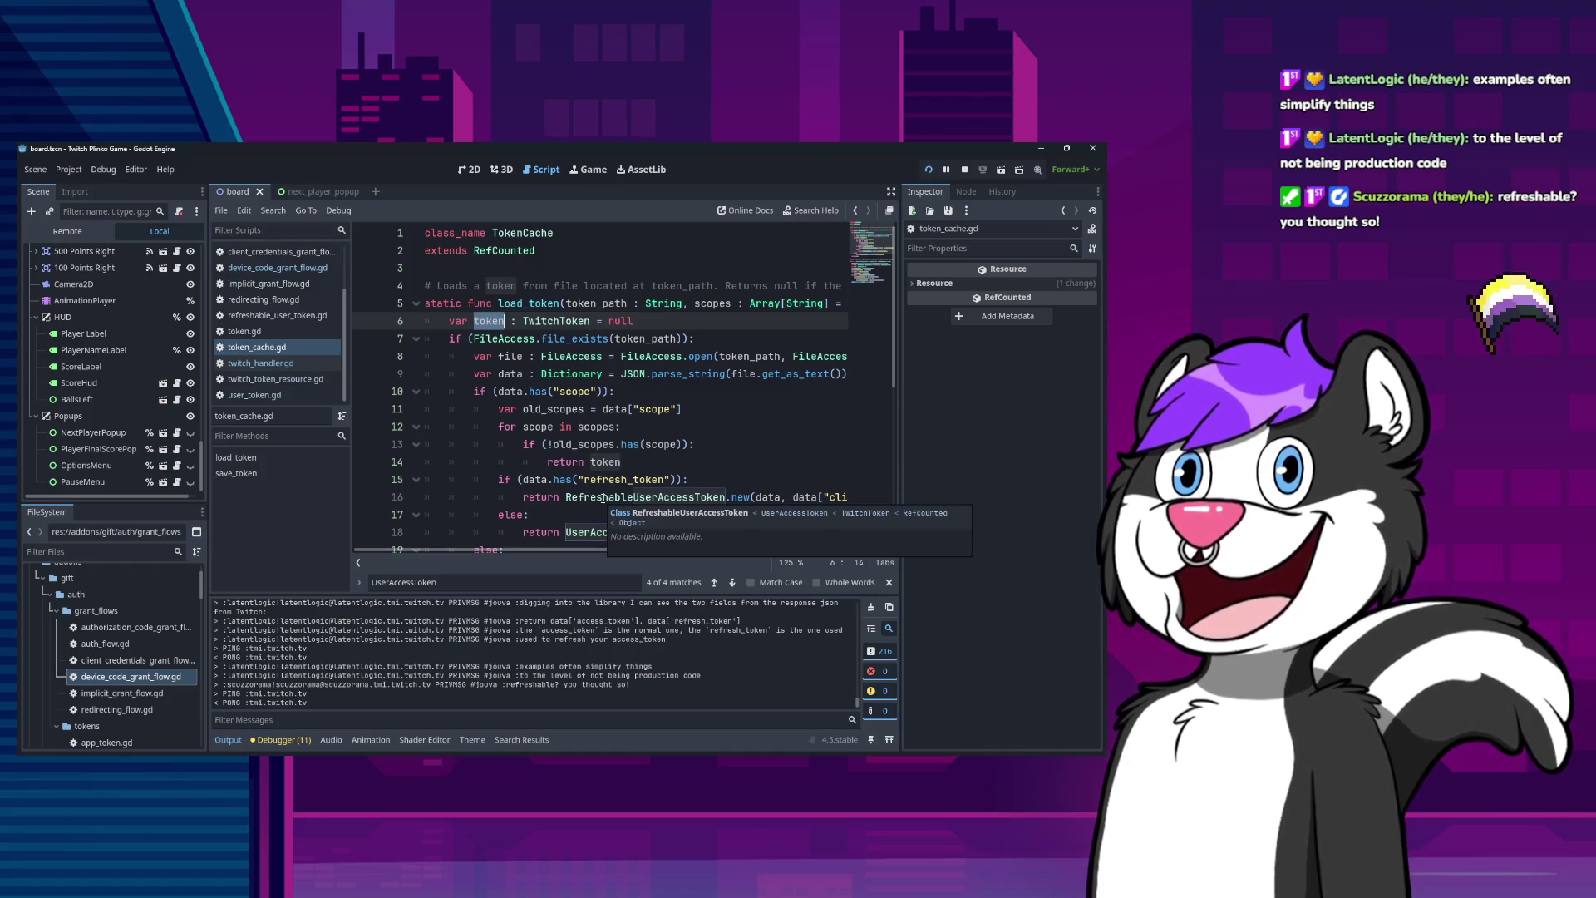
click(586, 340)
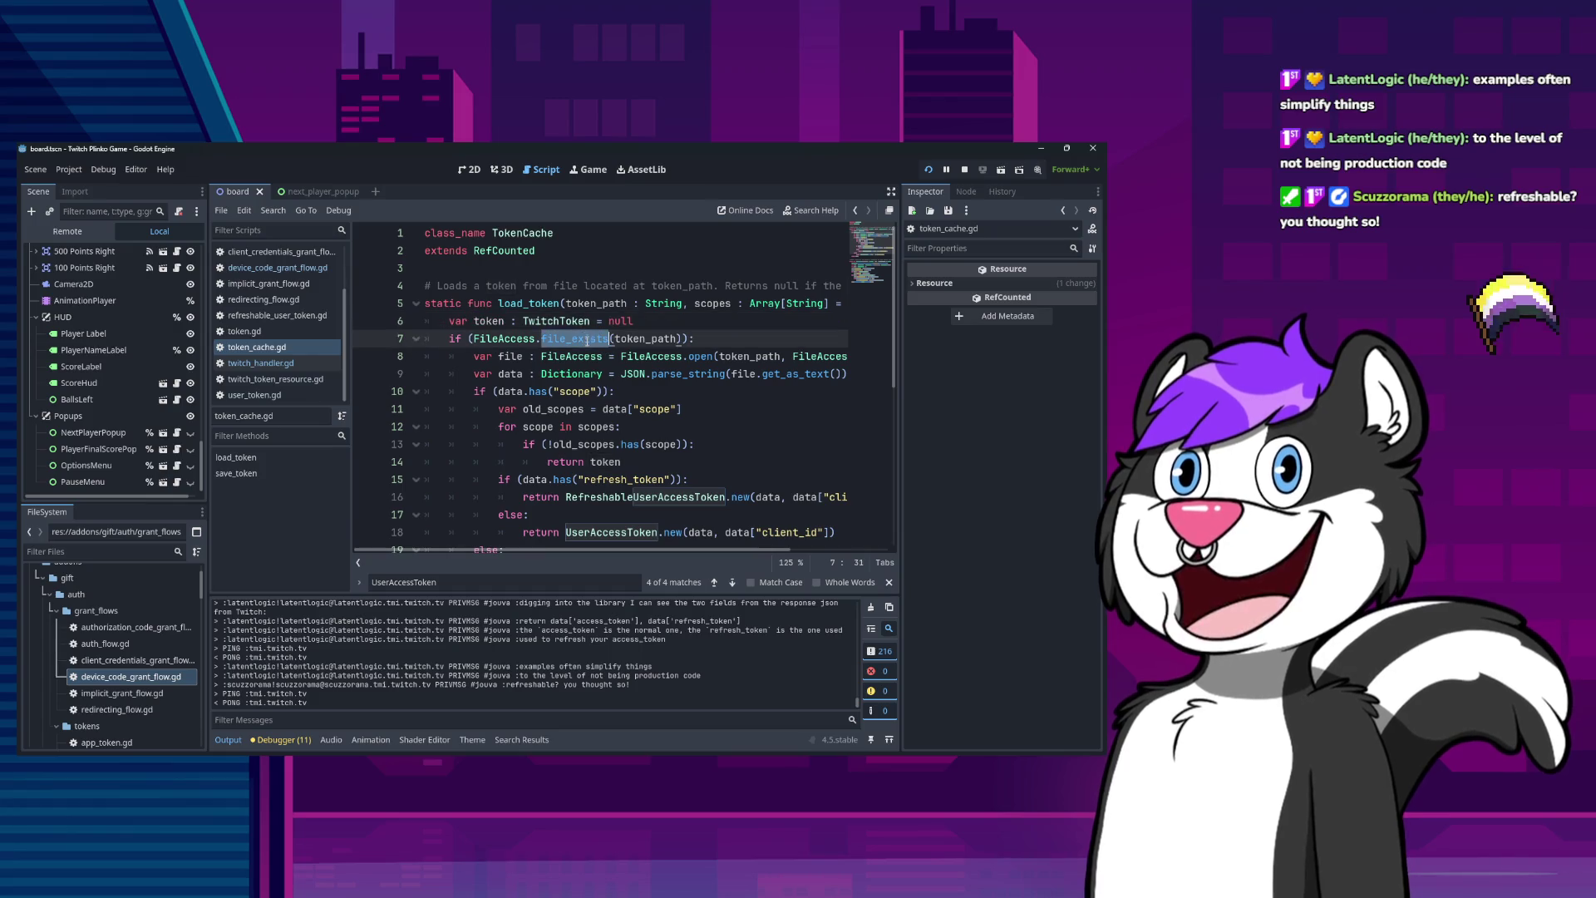
click(532, 391)
double_click(536, 390)
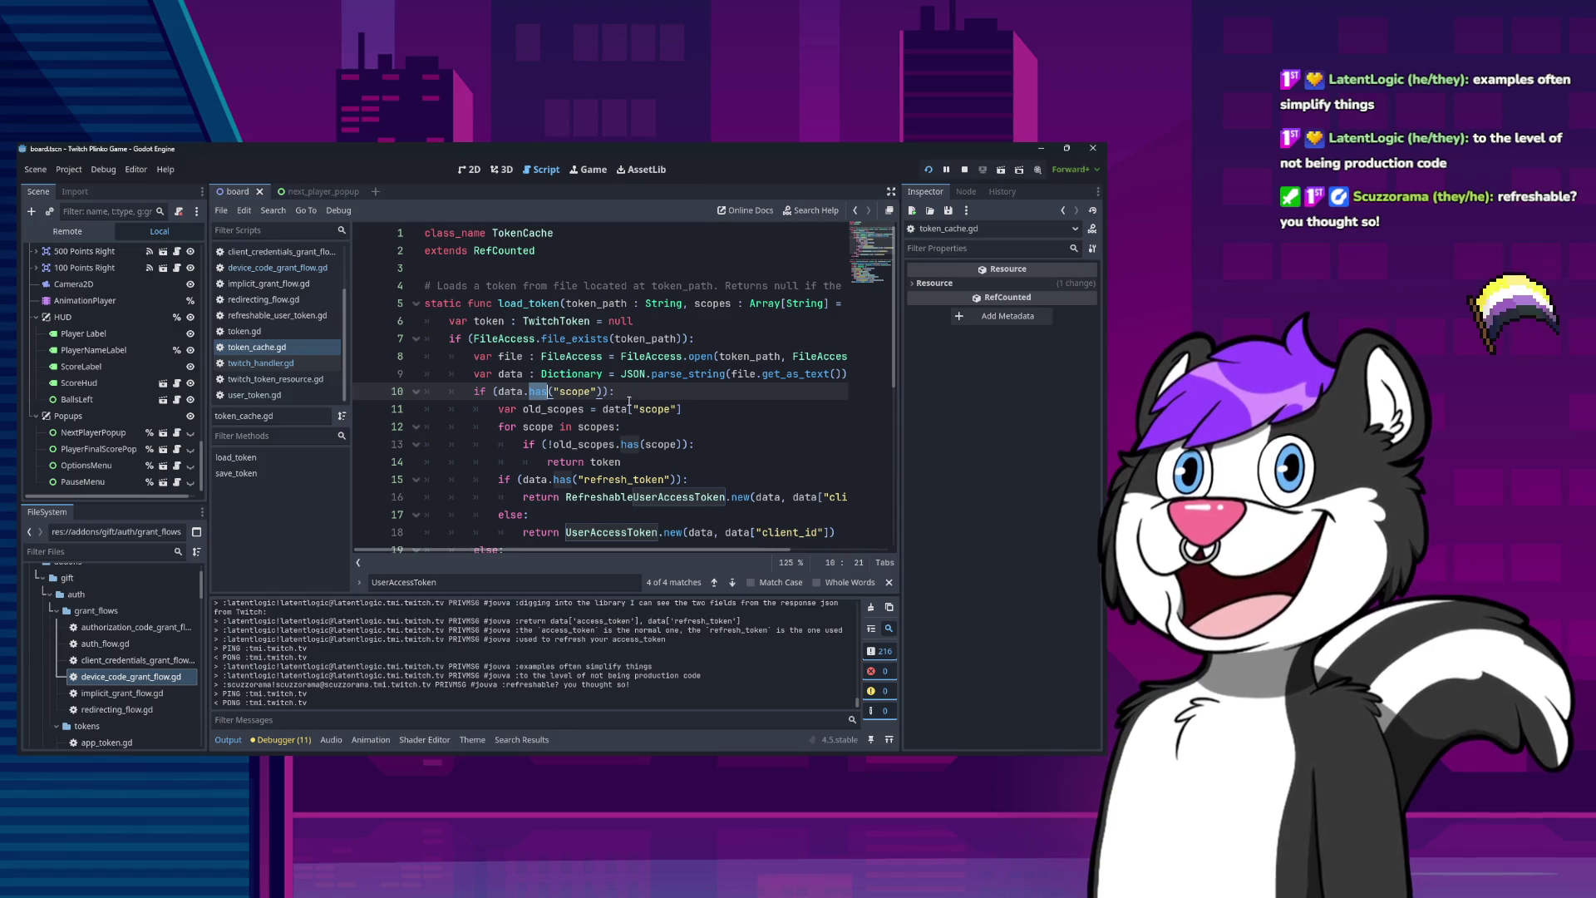
scroll(579, 469, down, 2)
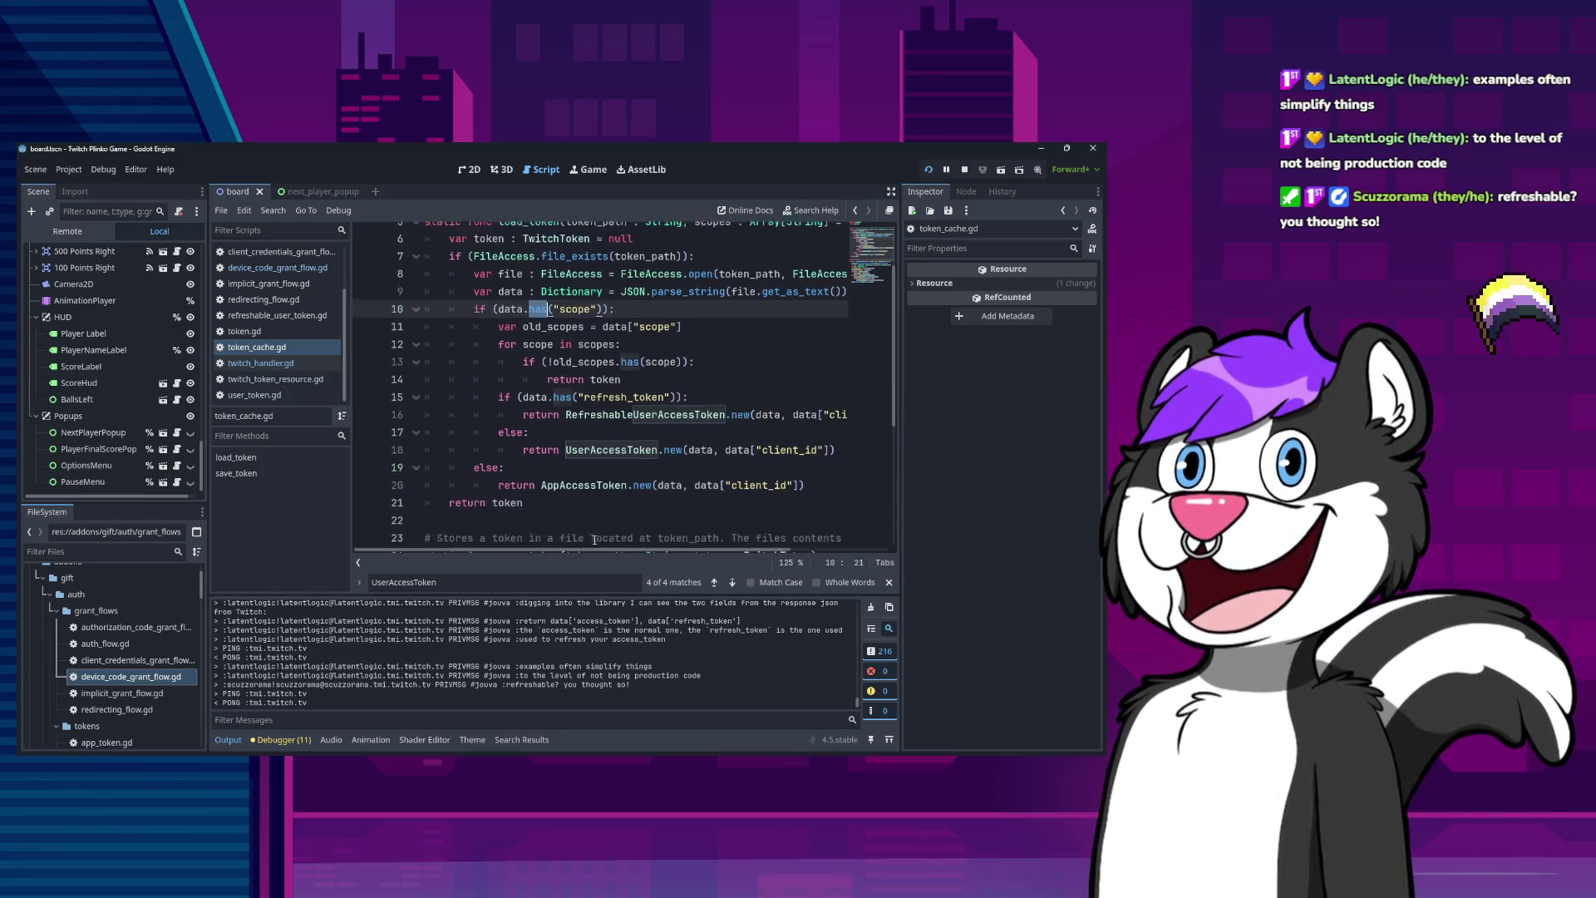
scroll(474, 379, up, 2)
scroll(475, 379, up, 1)
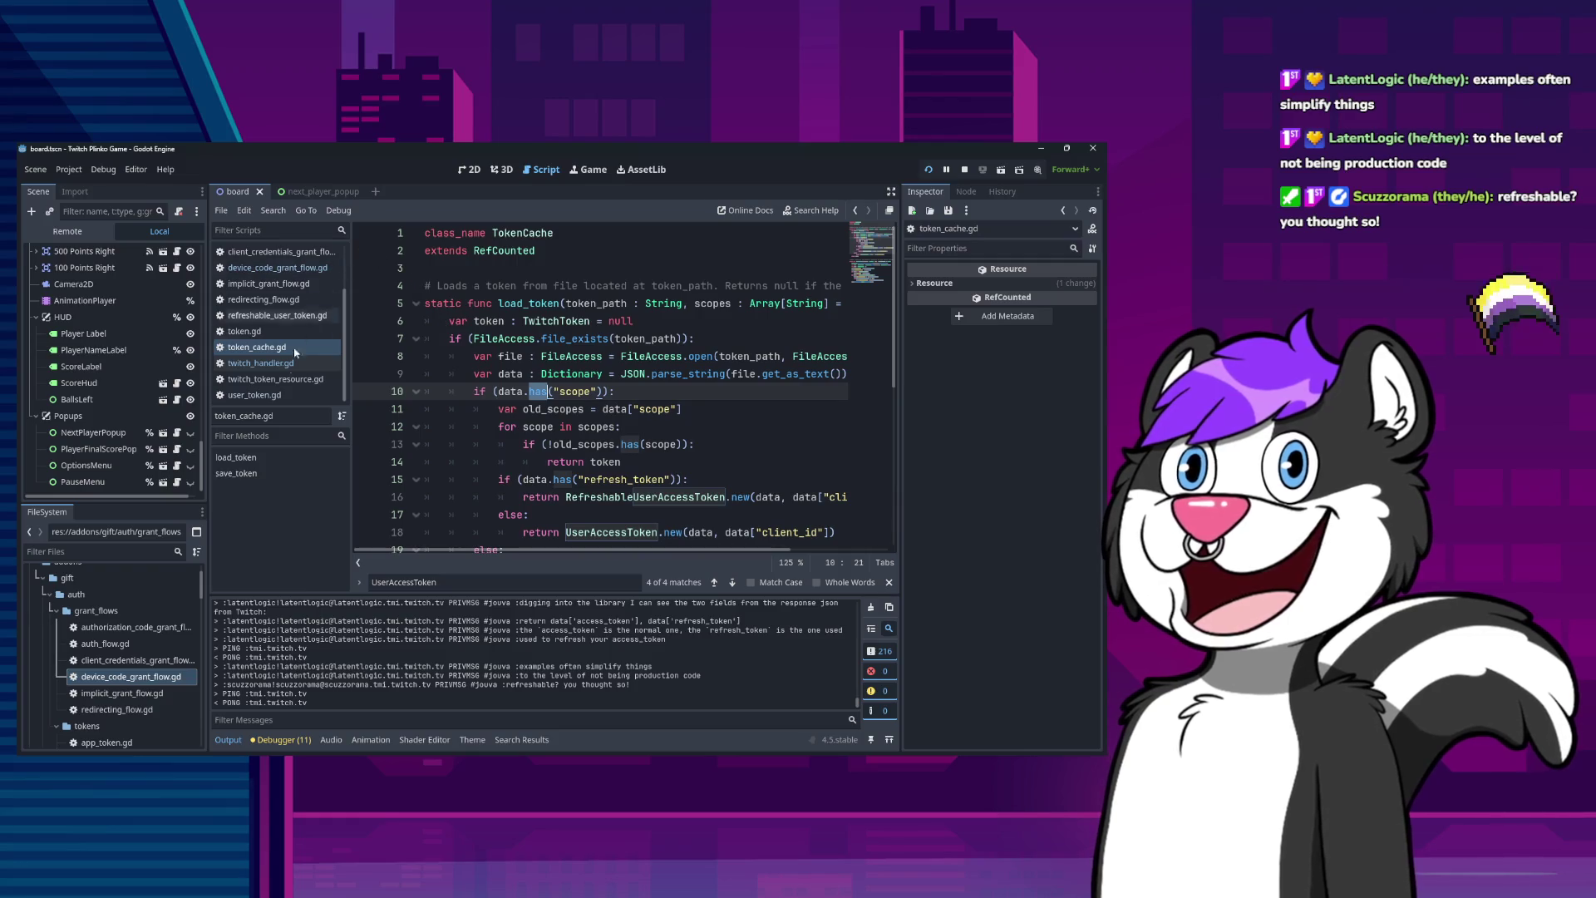
click(274, 362)
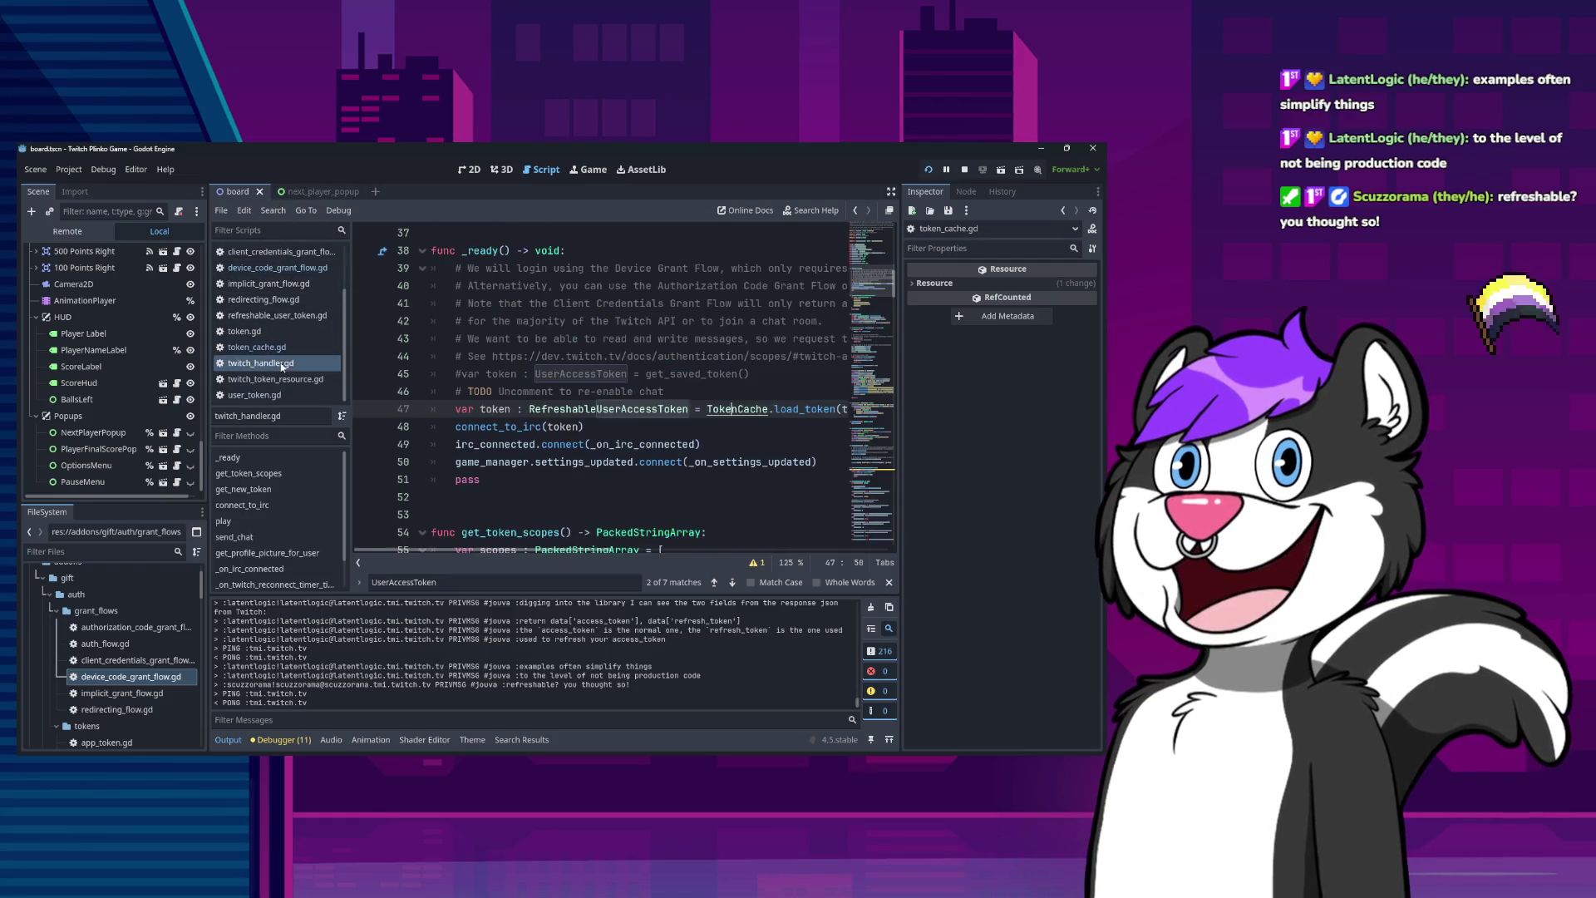
Jump from the connect_to_irc call to its definition, then into get_new_token.
click(529, 428)
ctrl+click(497, 428)
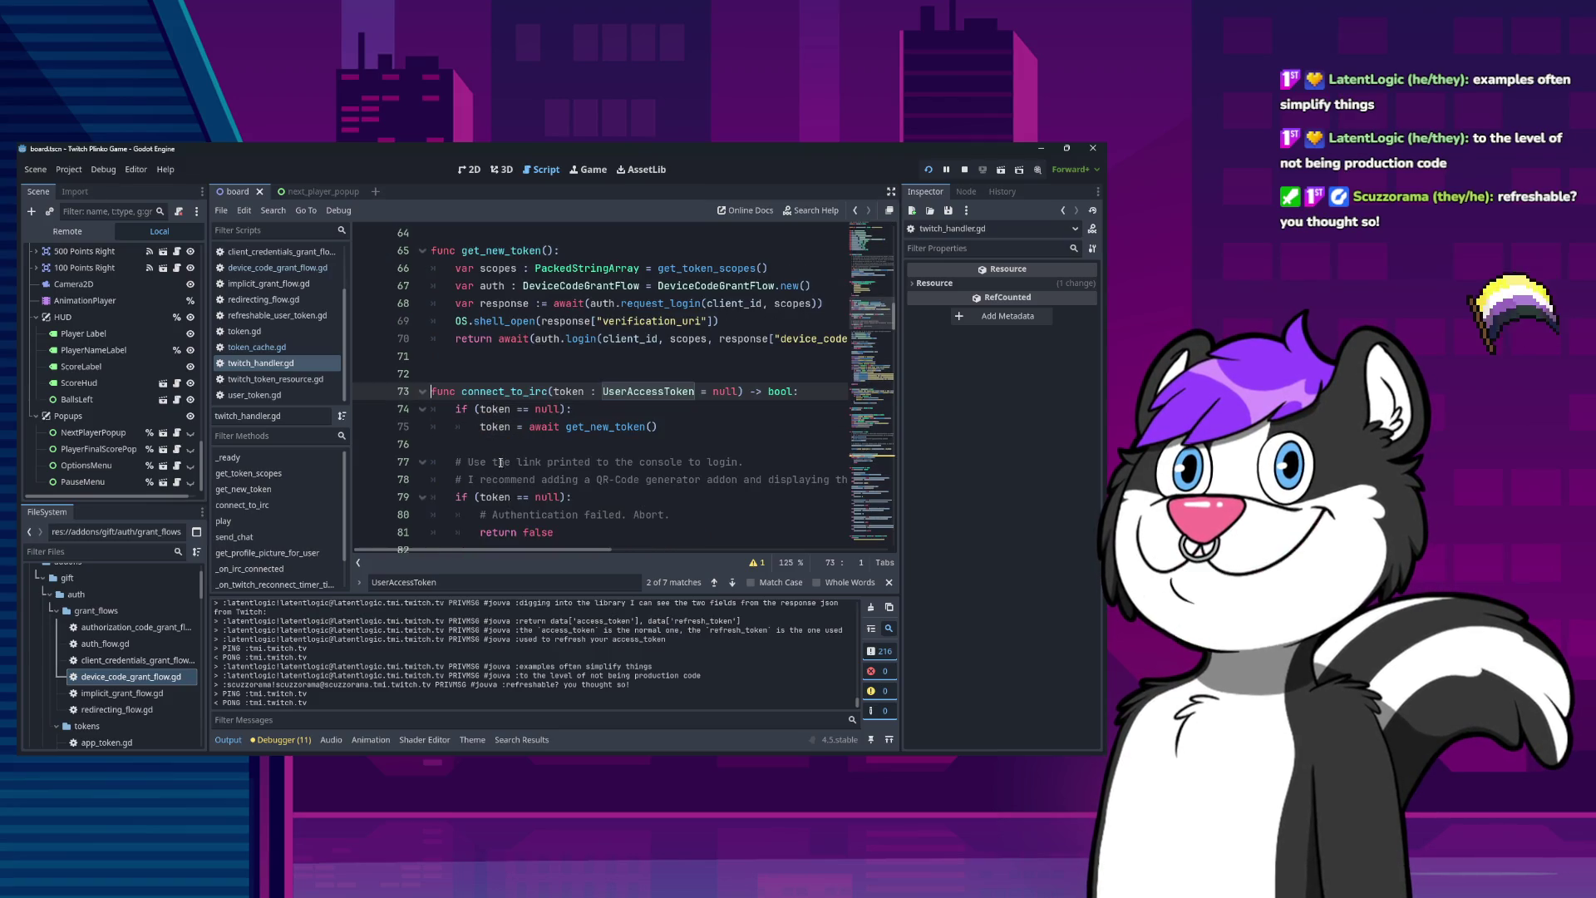
click(576, 430)
click(645, 408)
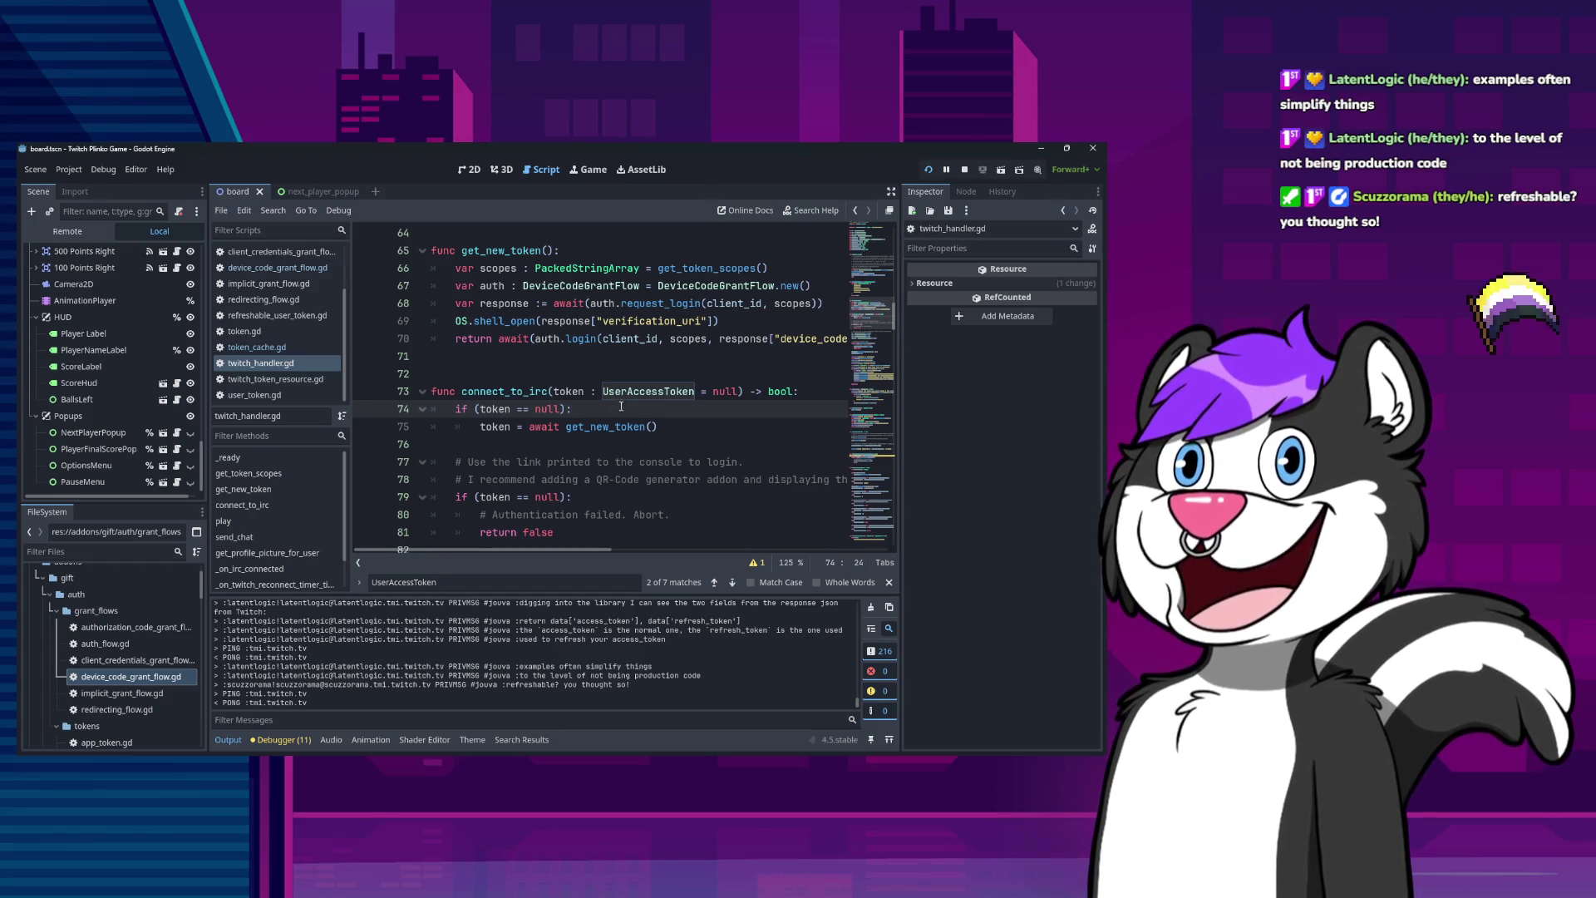
ctrl+click(596, 427)
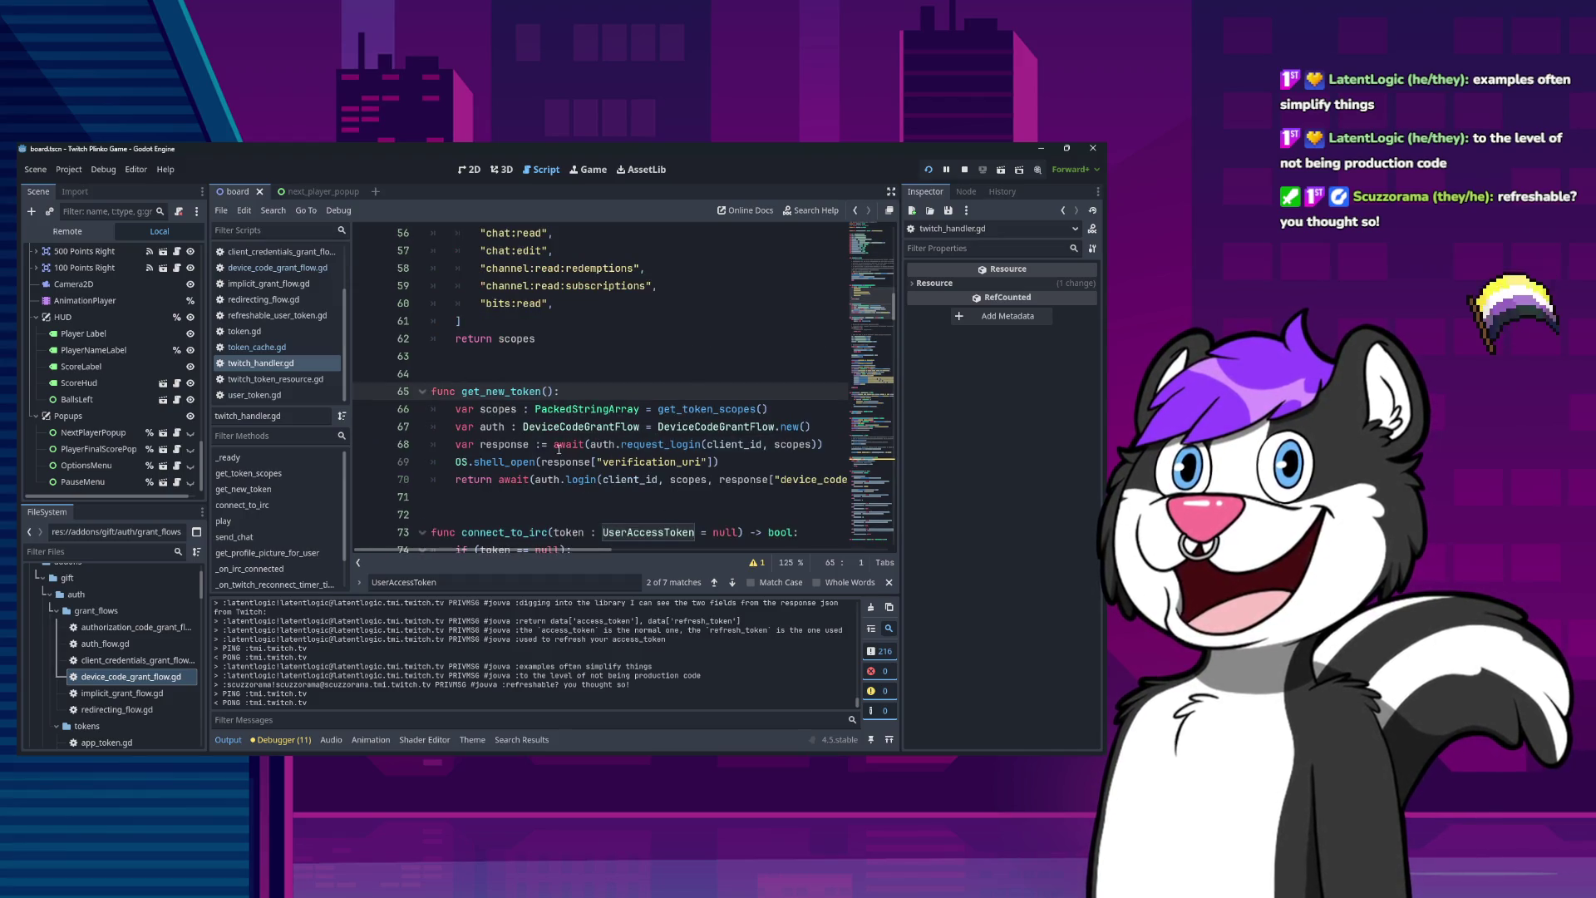
Select the whole OS.shell_open statement that opens the verification_uri in get_new_token.
scroll(579, 493, down, 8)
scroll(523, 498, up, 6)
scroll(522, 498, down, 5)
scroll(525, 494, up, 4)
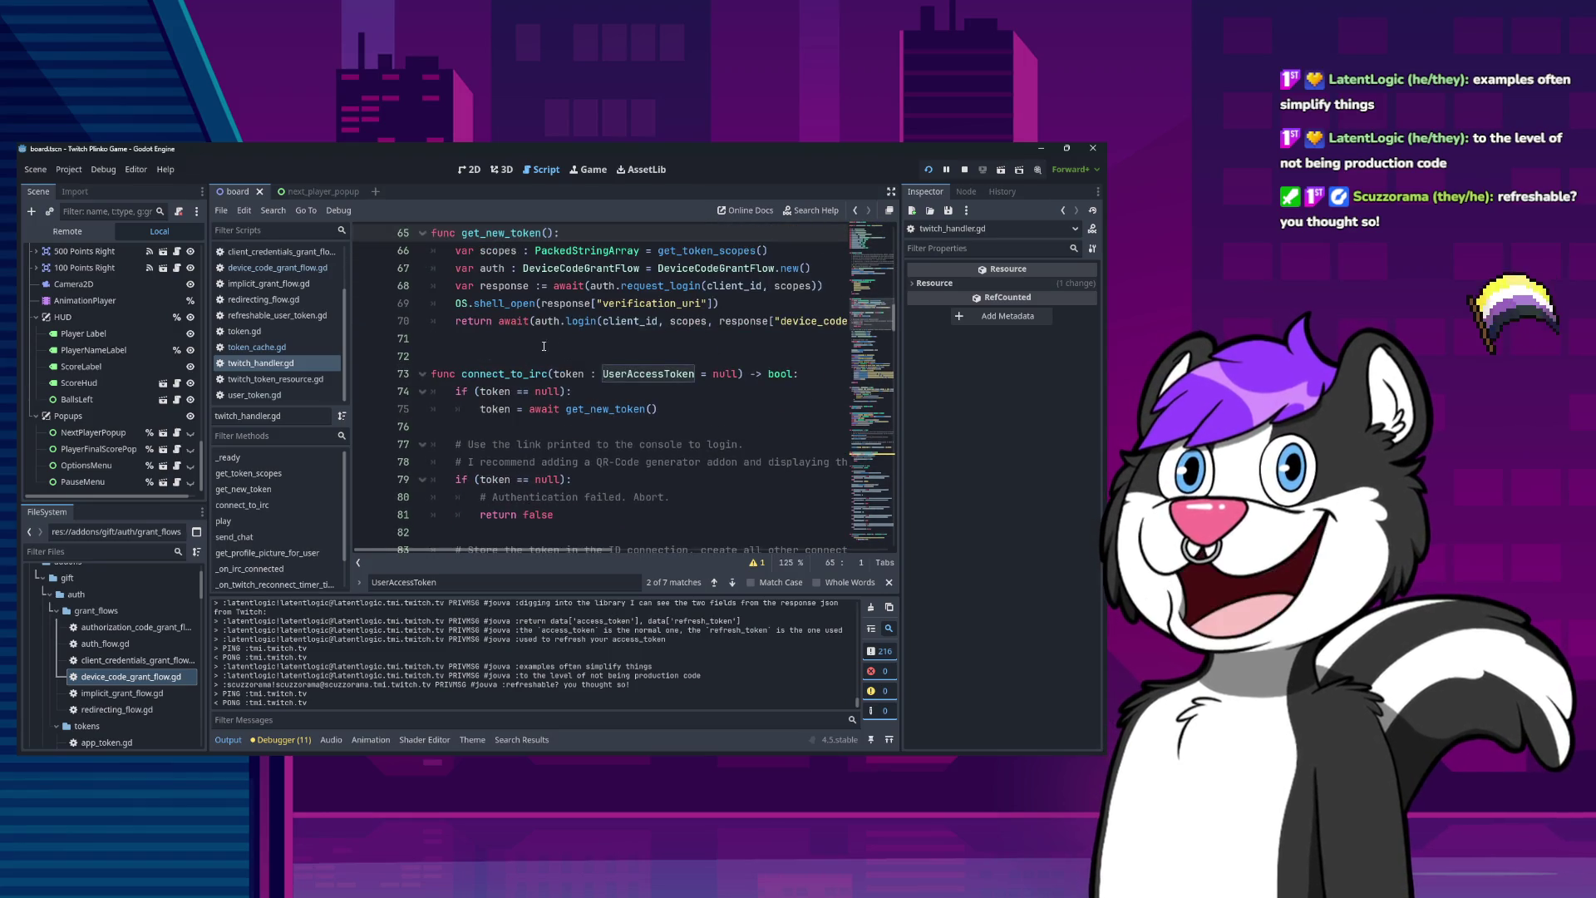
scroll(580, 304, down, 1)
scroll(665, 301, up, 1)
click(749, 299)
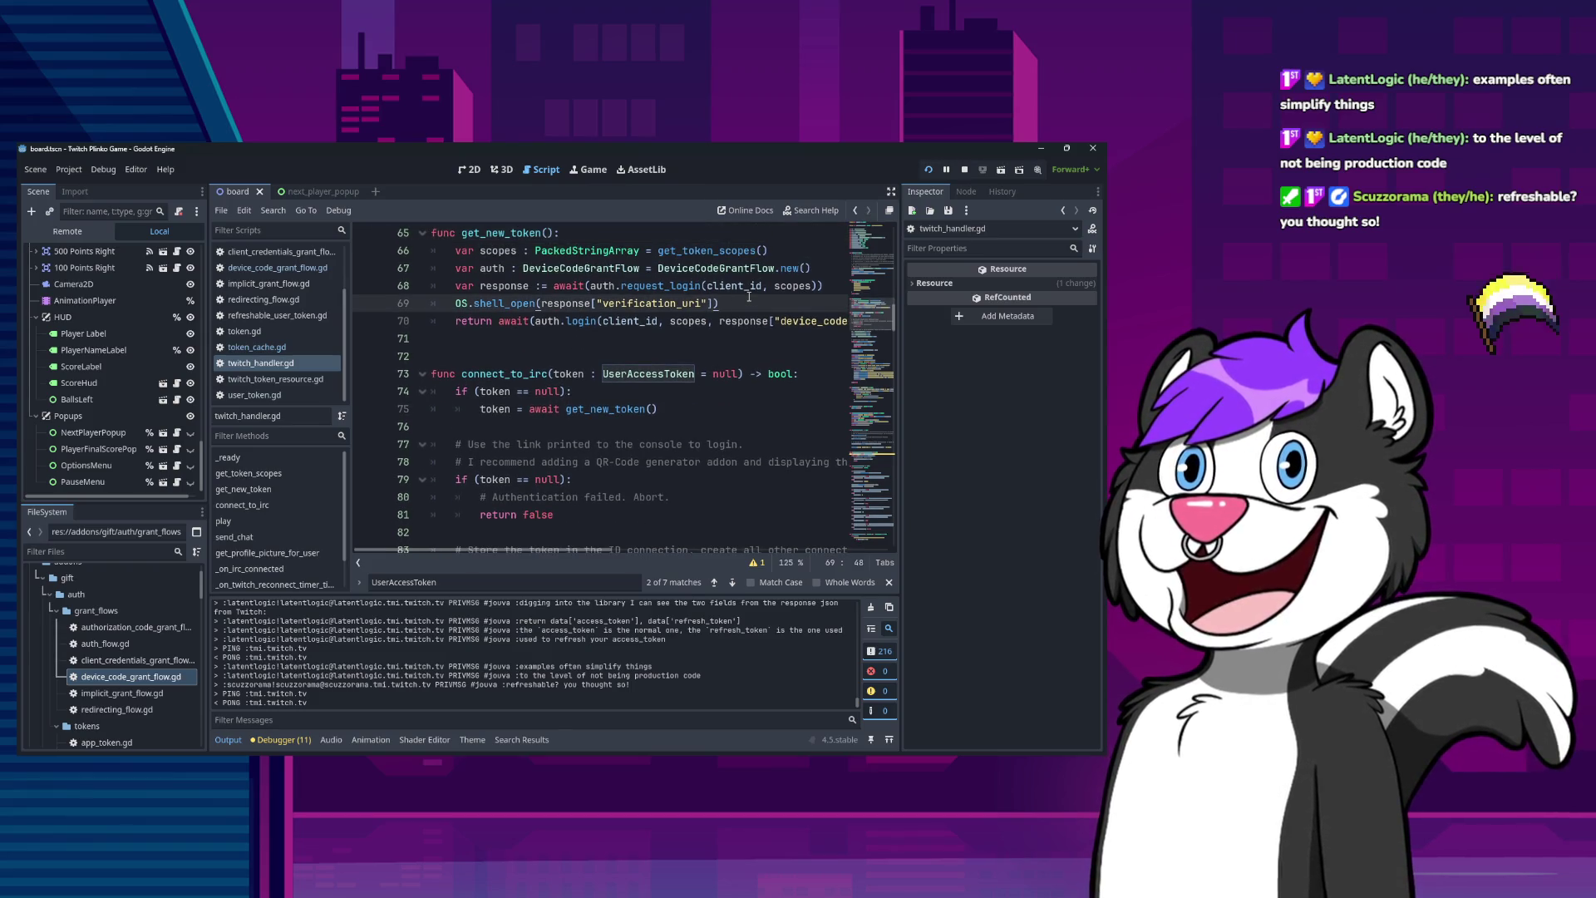
key(shift+Home)
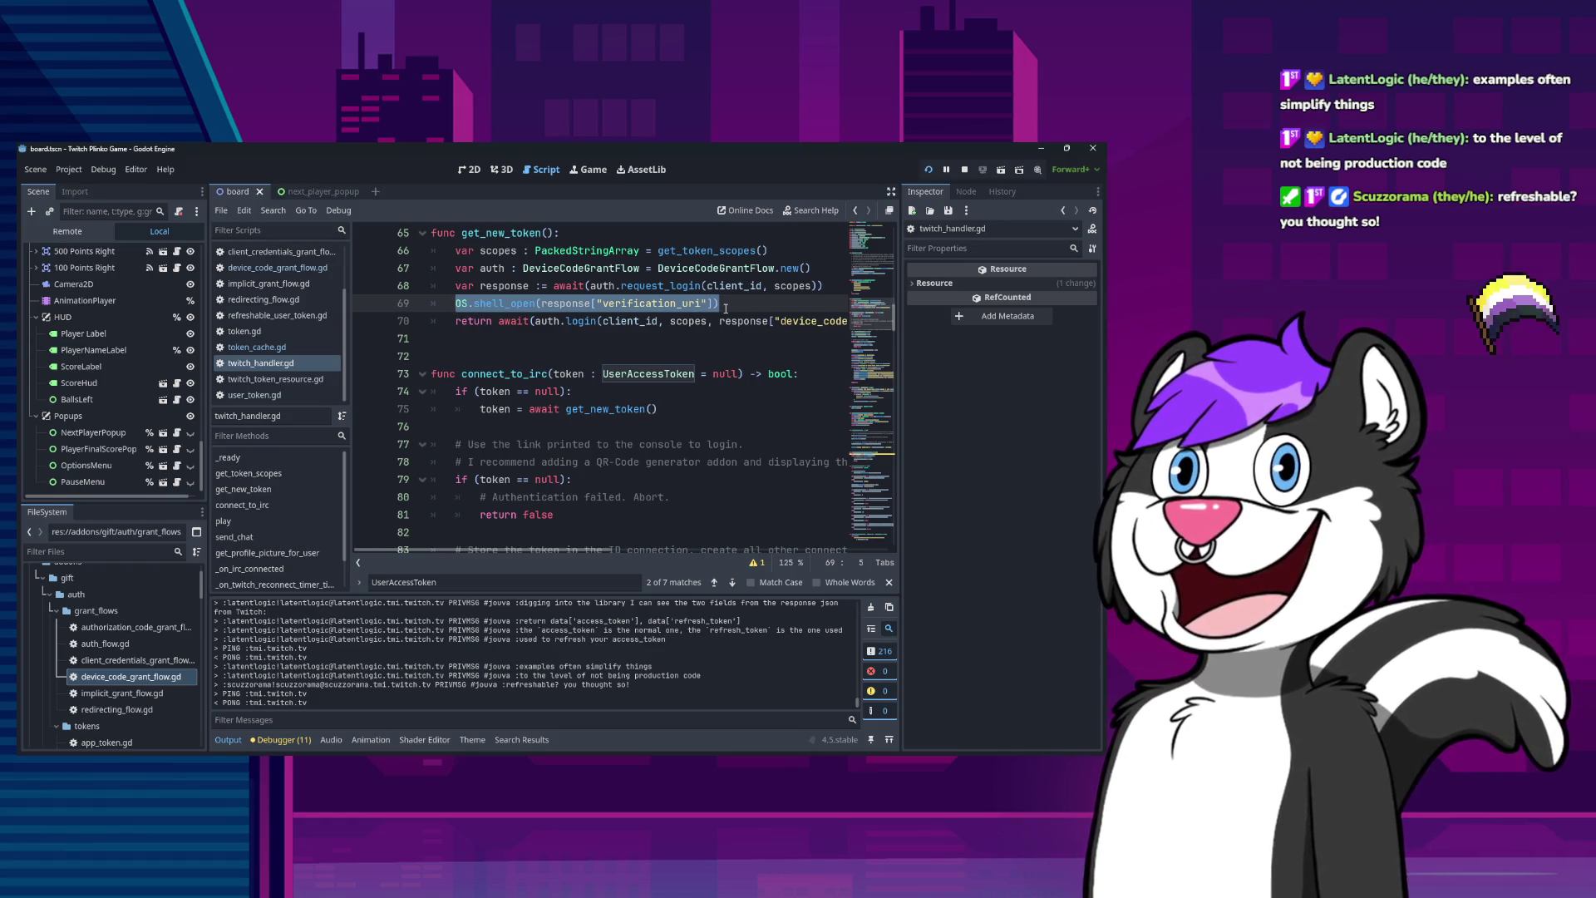
click(733, 309)
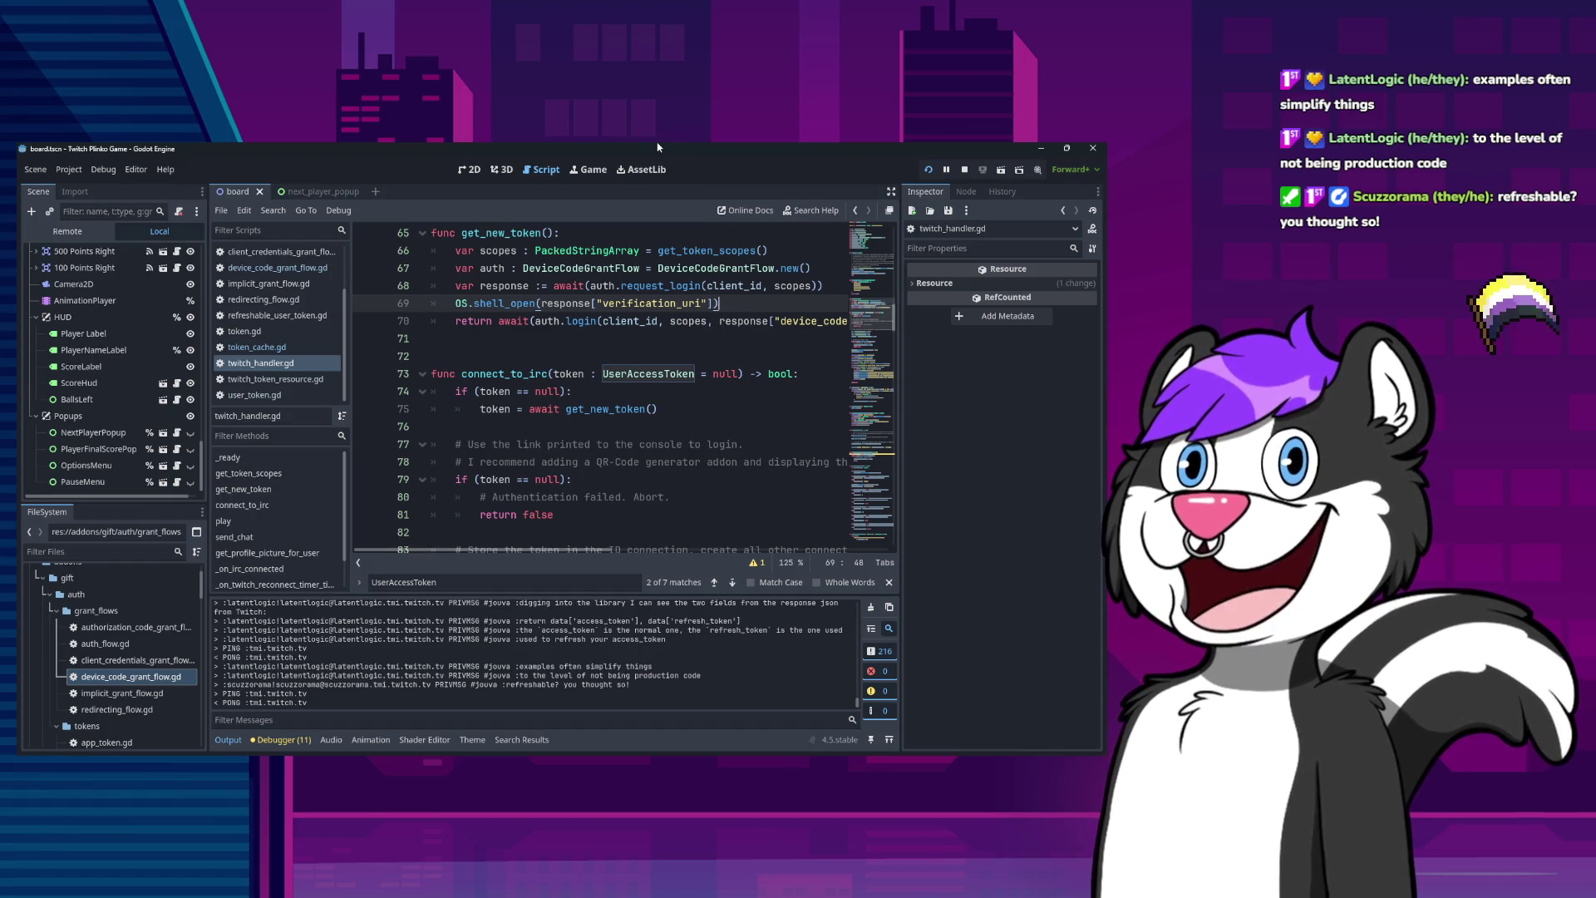
key(shift+Home)
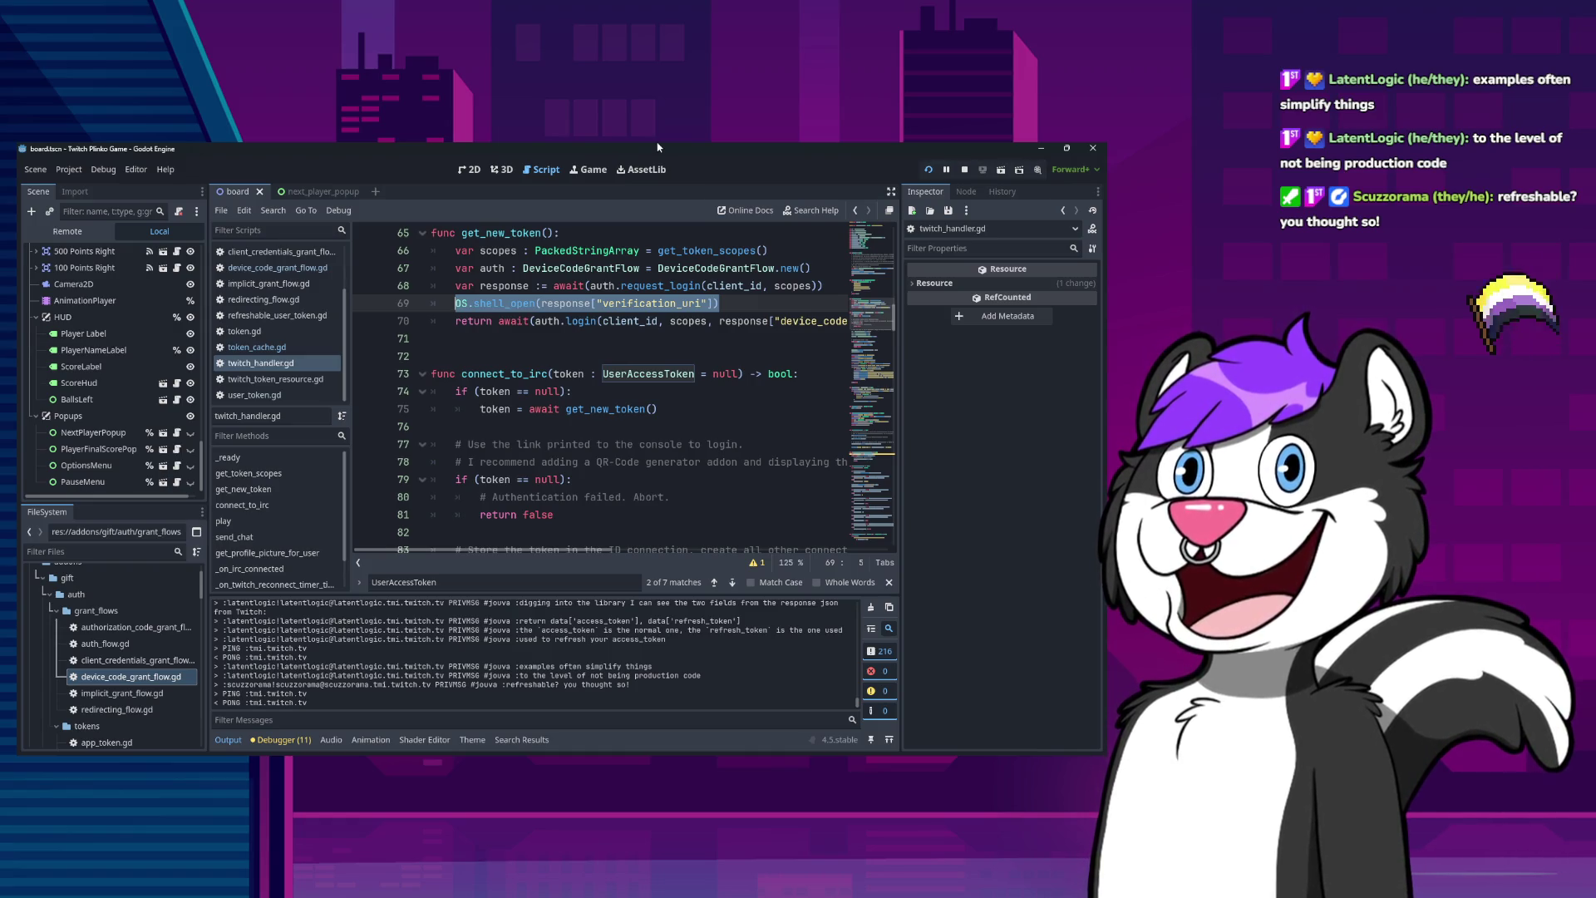
Add a '# TODO VALIDATE THIS DATA!!' comment line above the shell_open call.
key(ctrl+shift+Return)
text(#)
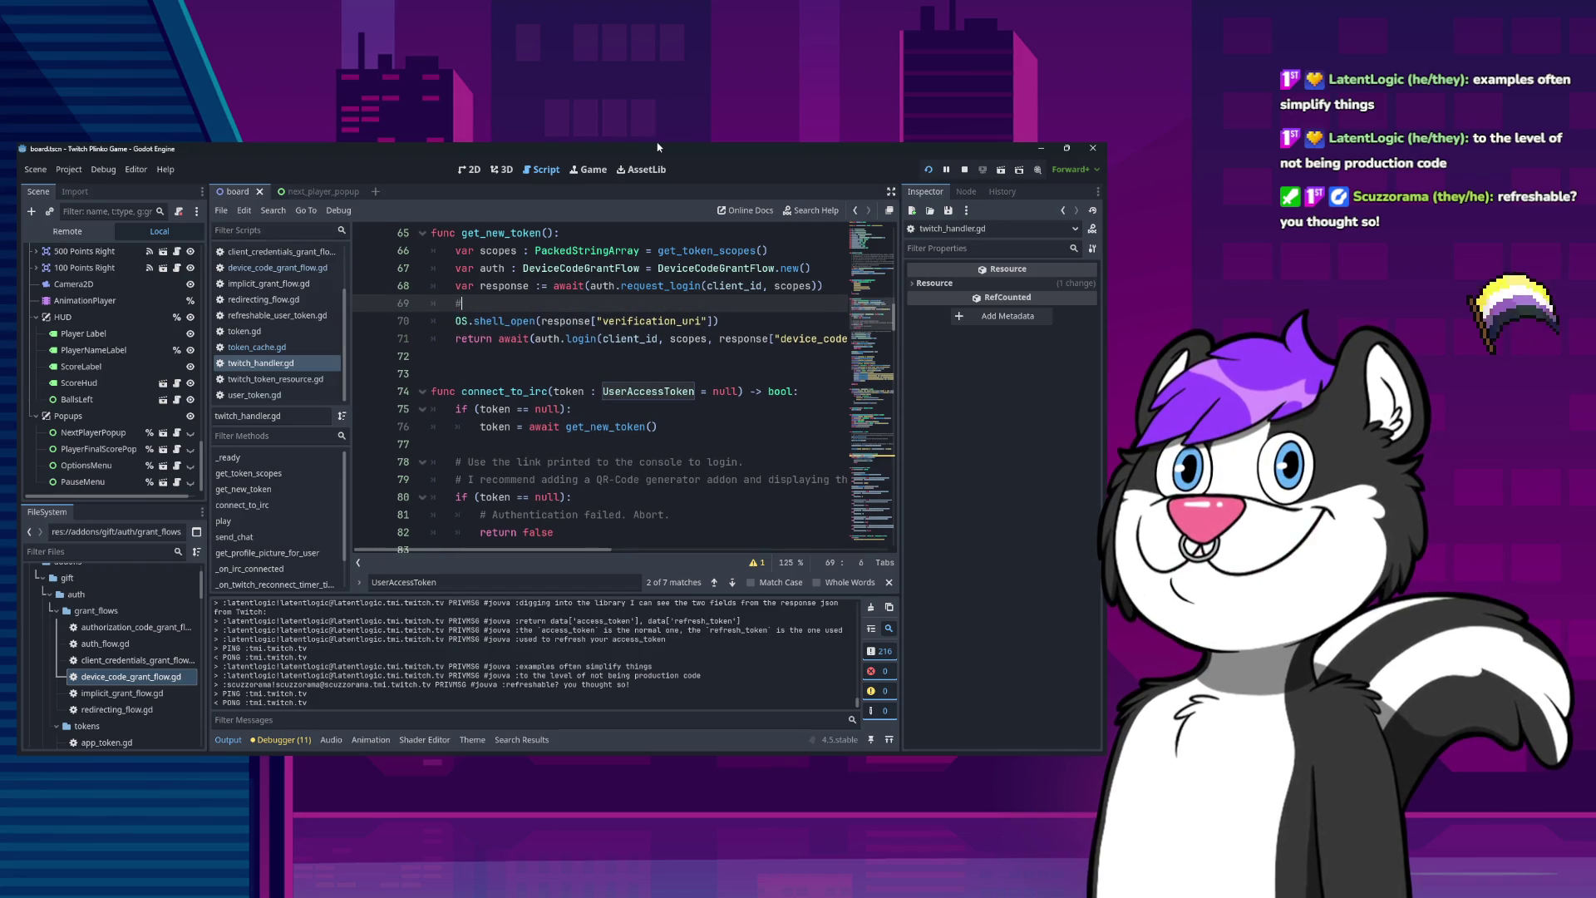
text( TODO Validat)
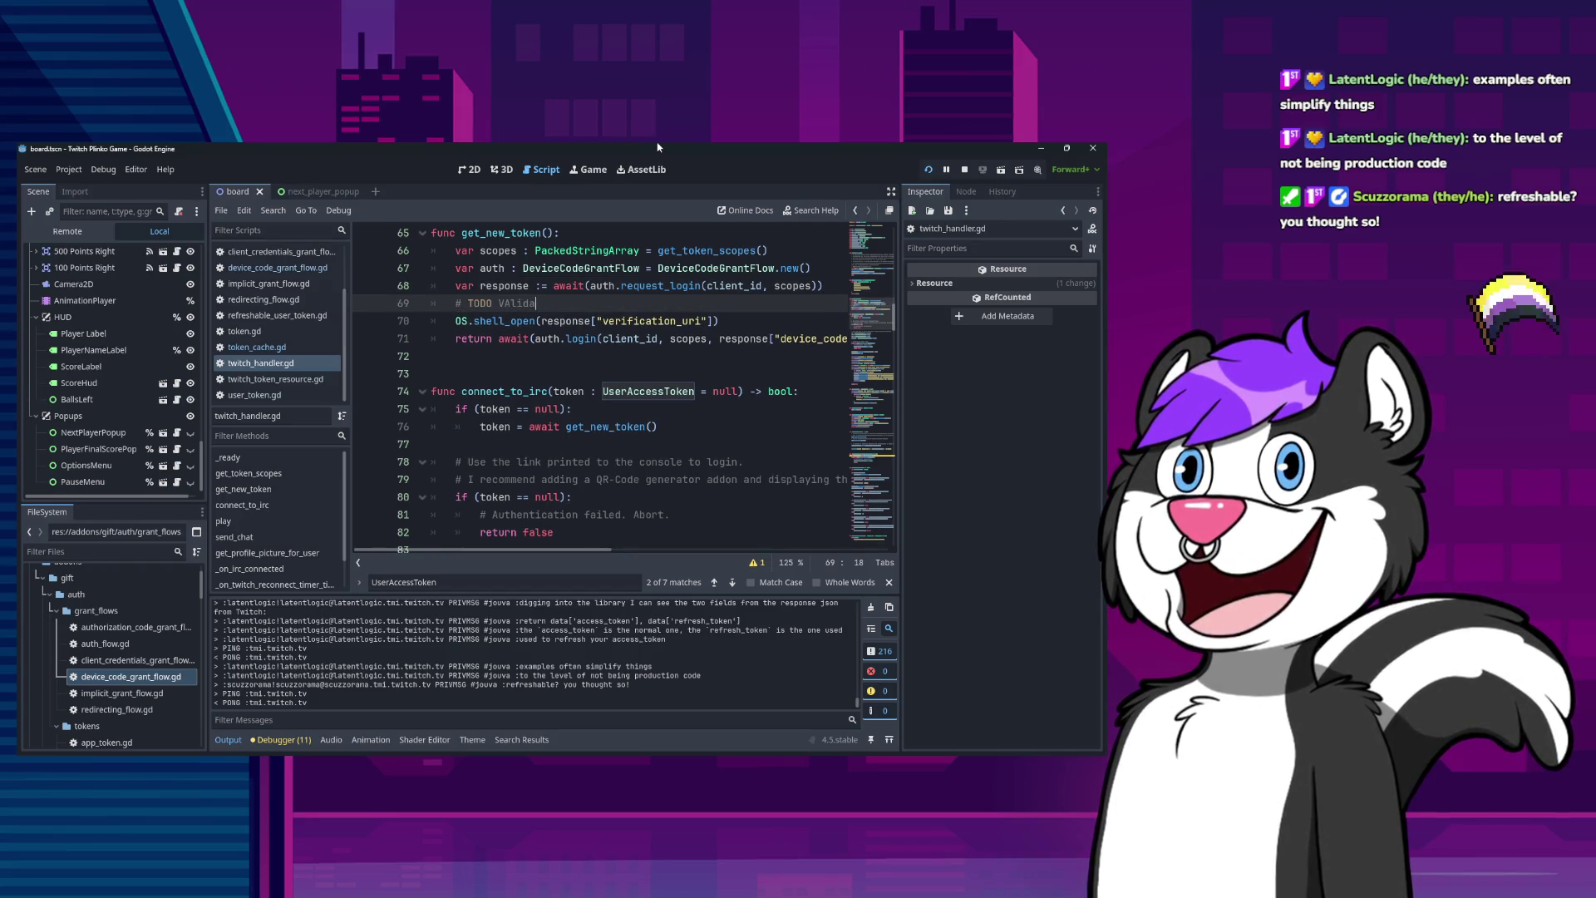
key(ctrl+shift+Left)
text(VALI)
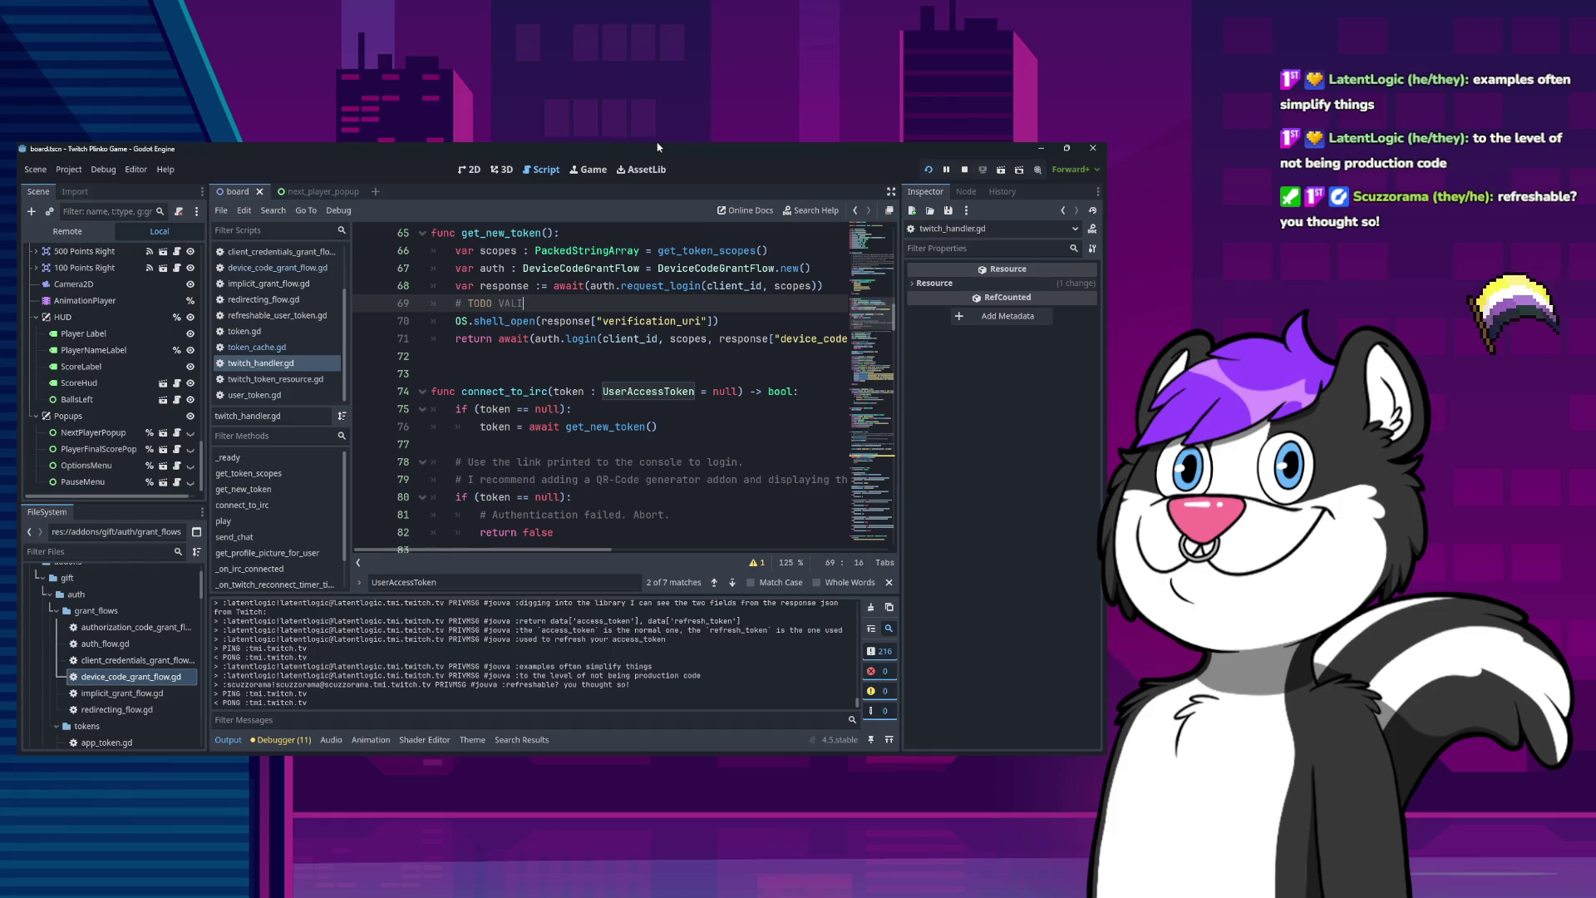
text(DATE THIS DATA!!!!!!)
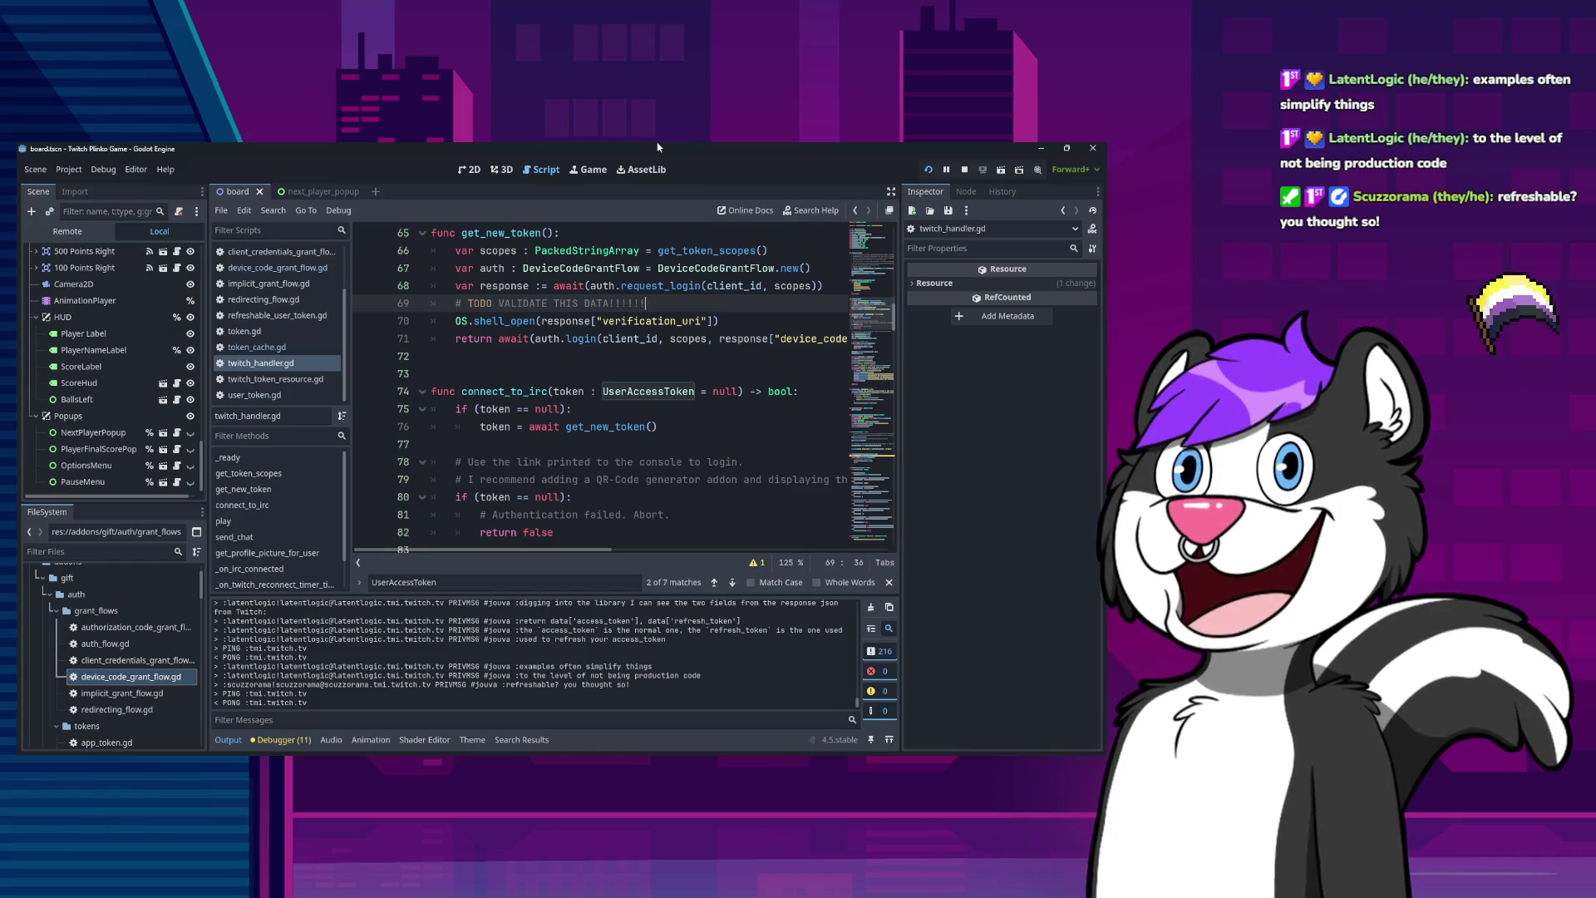
Comment out the OS.shell_open(verification_uri) line with '#'.
key(Down)
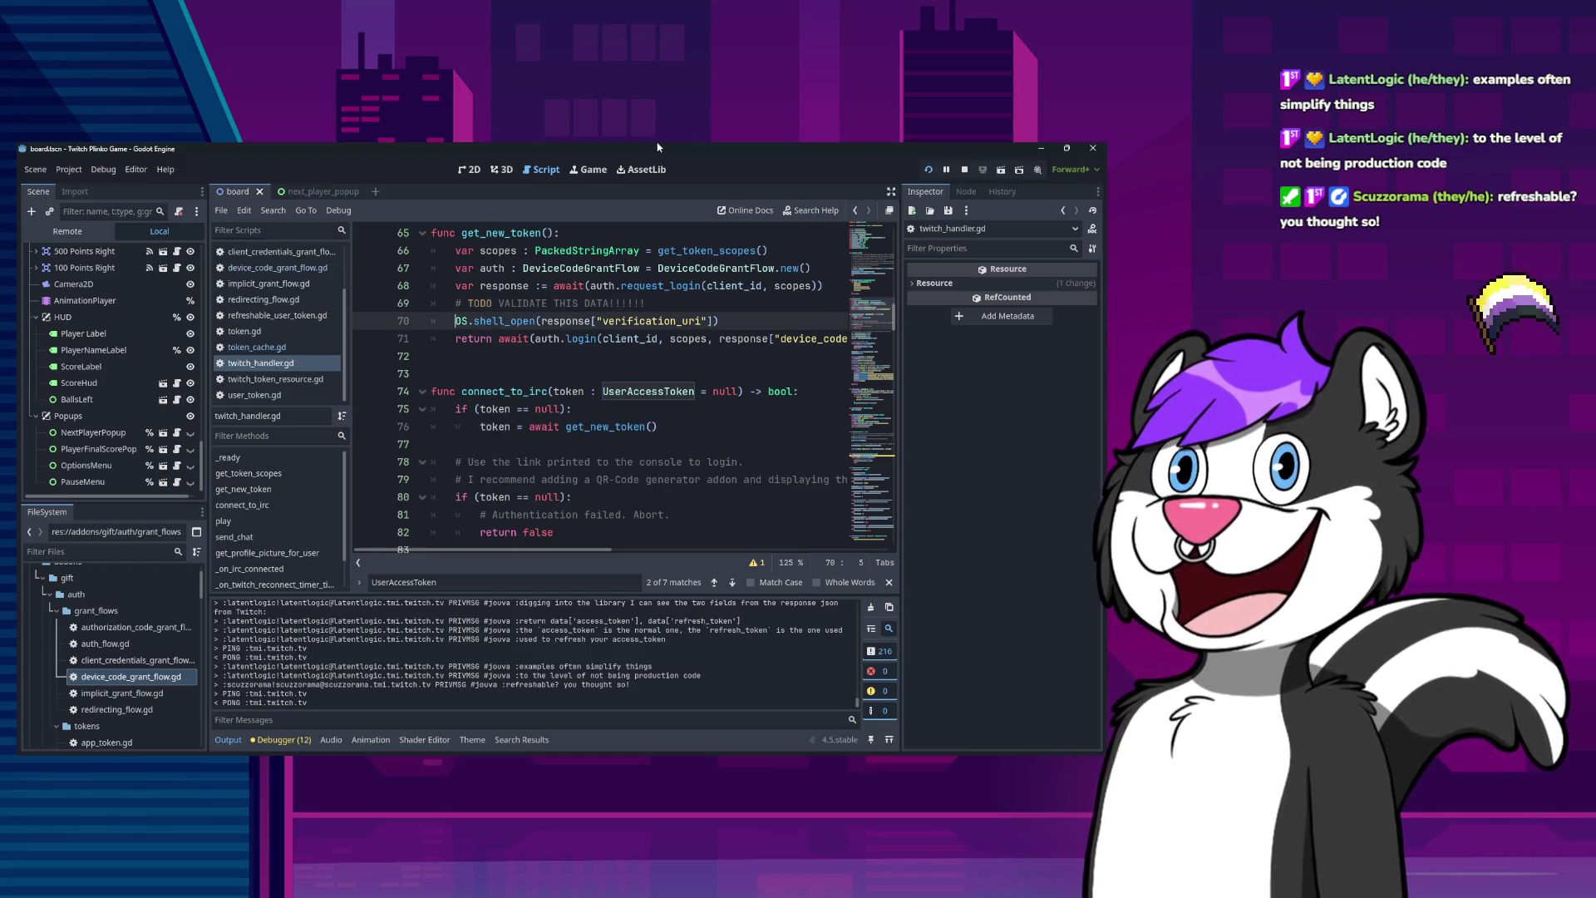
key(ctrl+shift+Left)
key(ctrl+shift+Left)
key(ctrl+shift+Left)
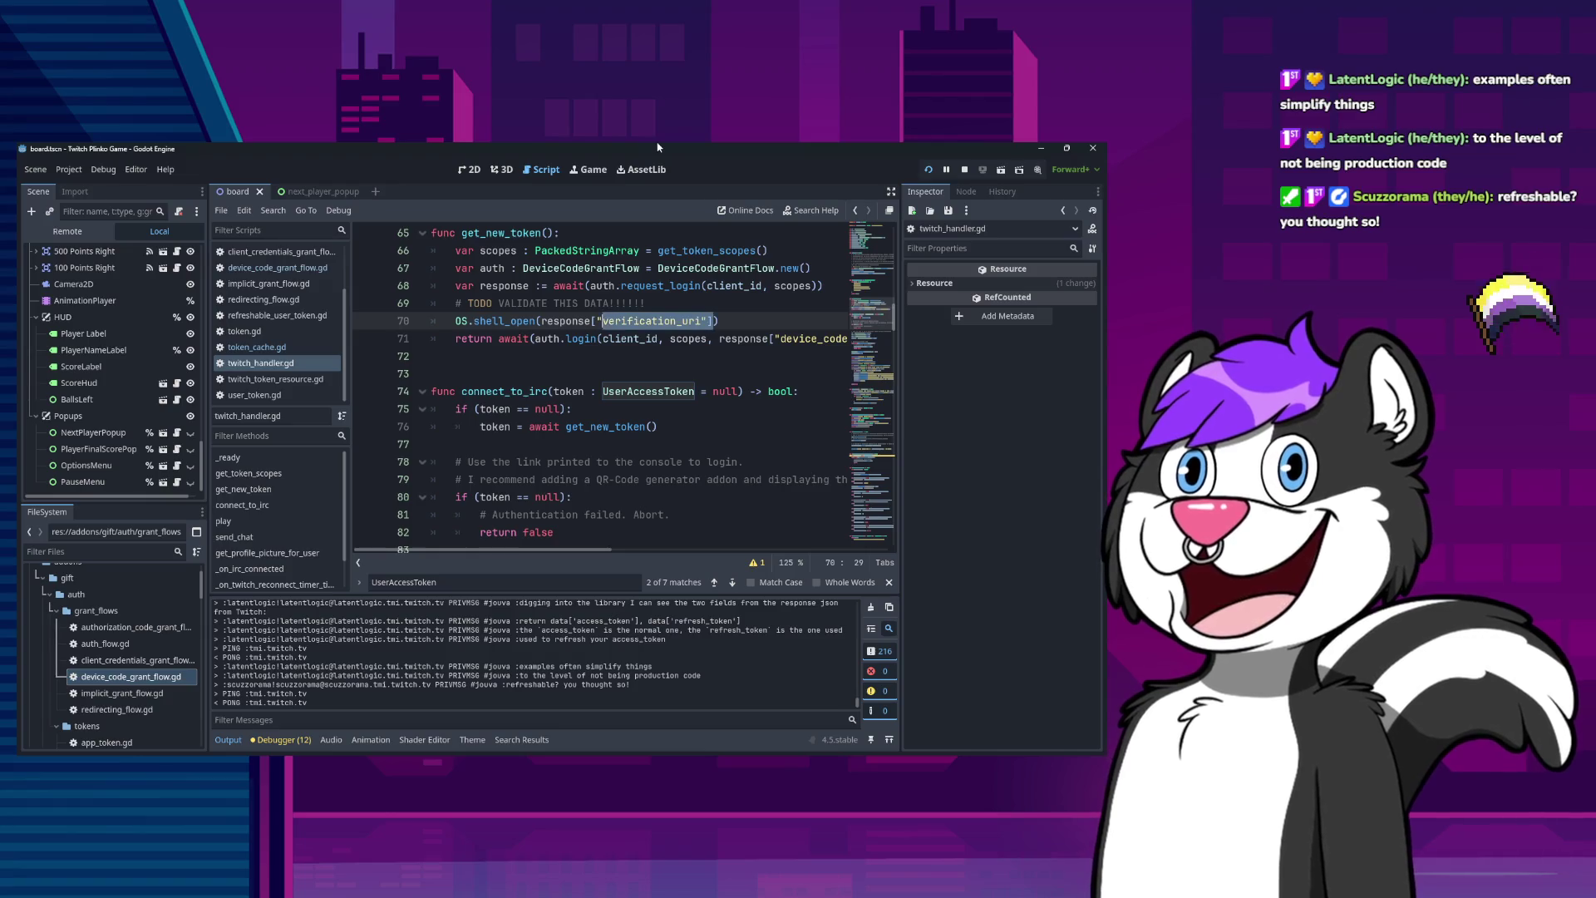
key(ctrl+shift+Right)
key(ctrl+shift+Right)
key(Right)
key(Right)
key(Right)
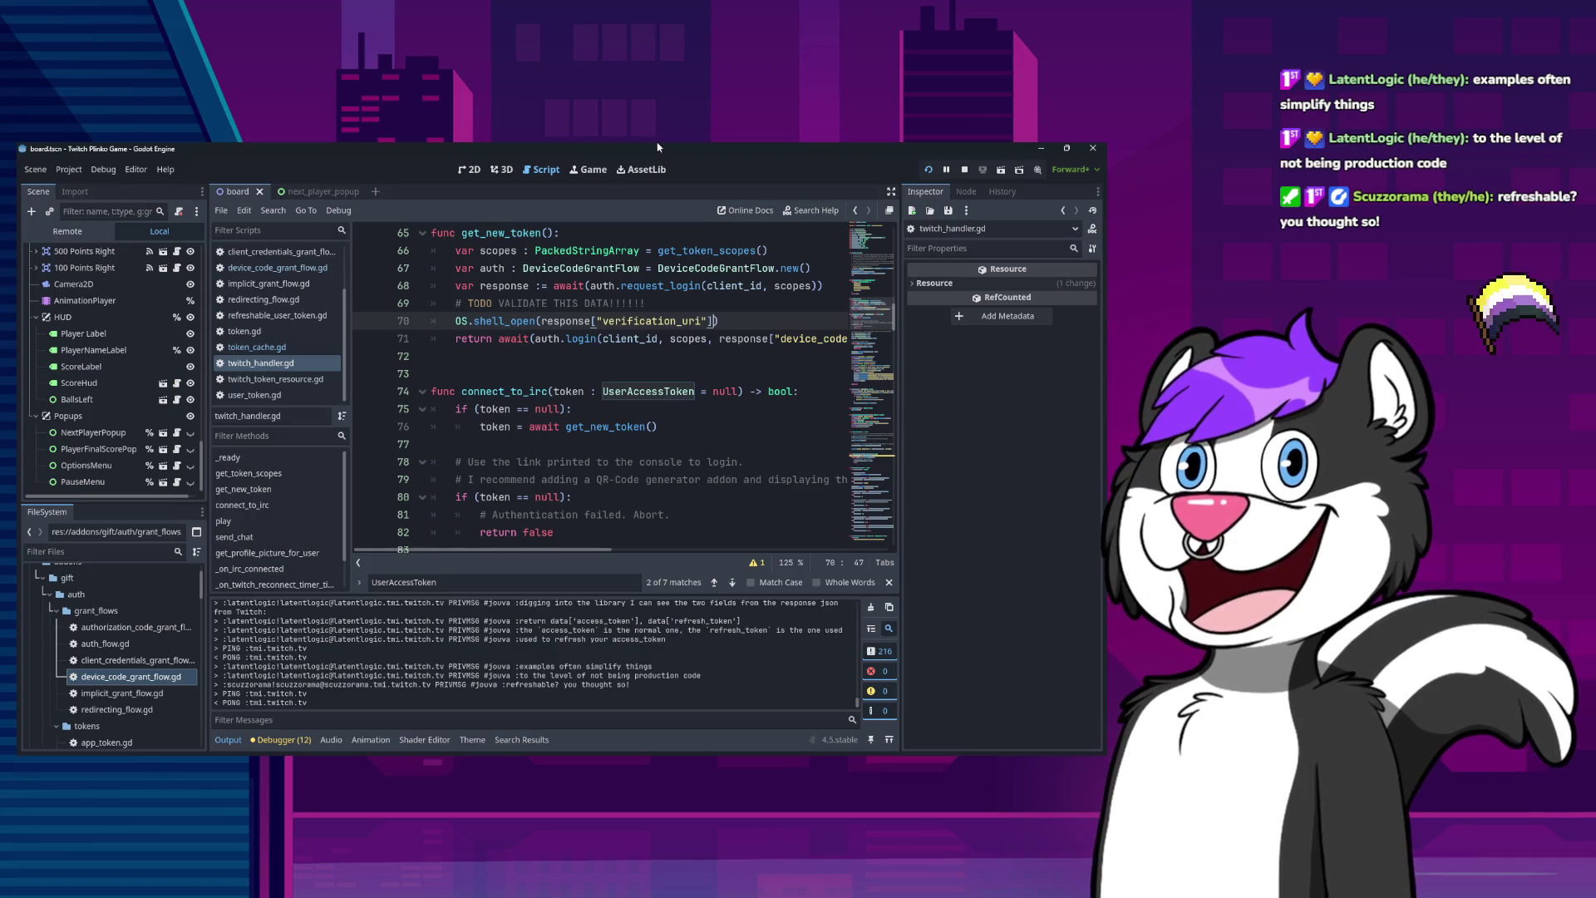
key(Home)
text(#)
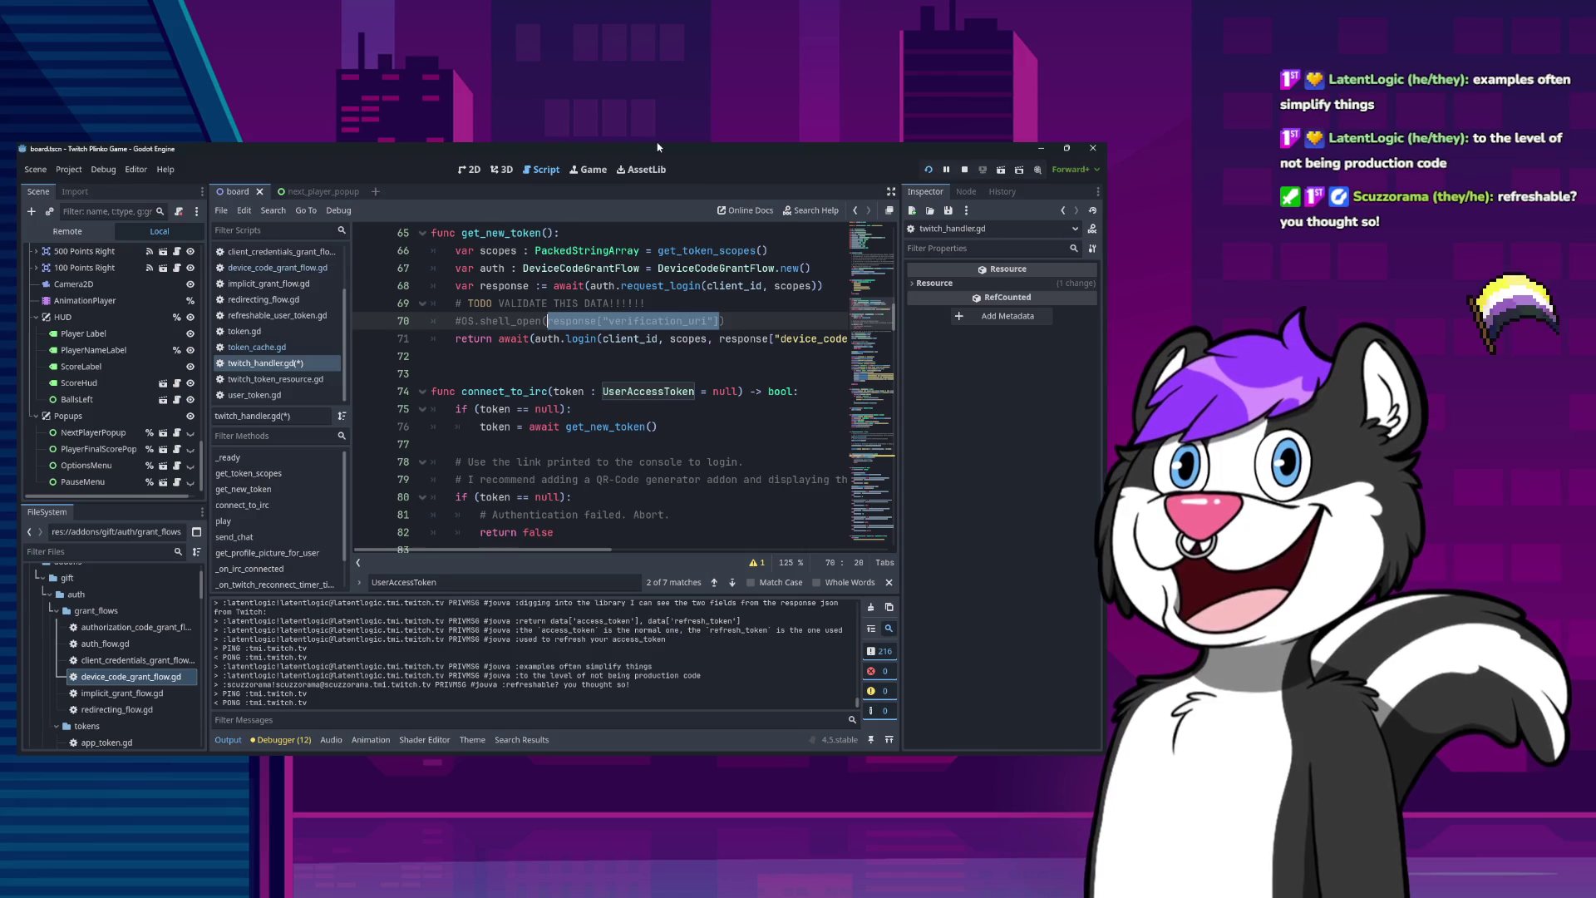
Add an empty line after the TODO comment, then move back up.
key(Up)
key(ctrl+Right)
key(ctrl+Right)
key(Return)
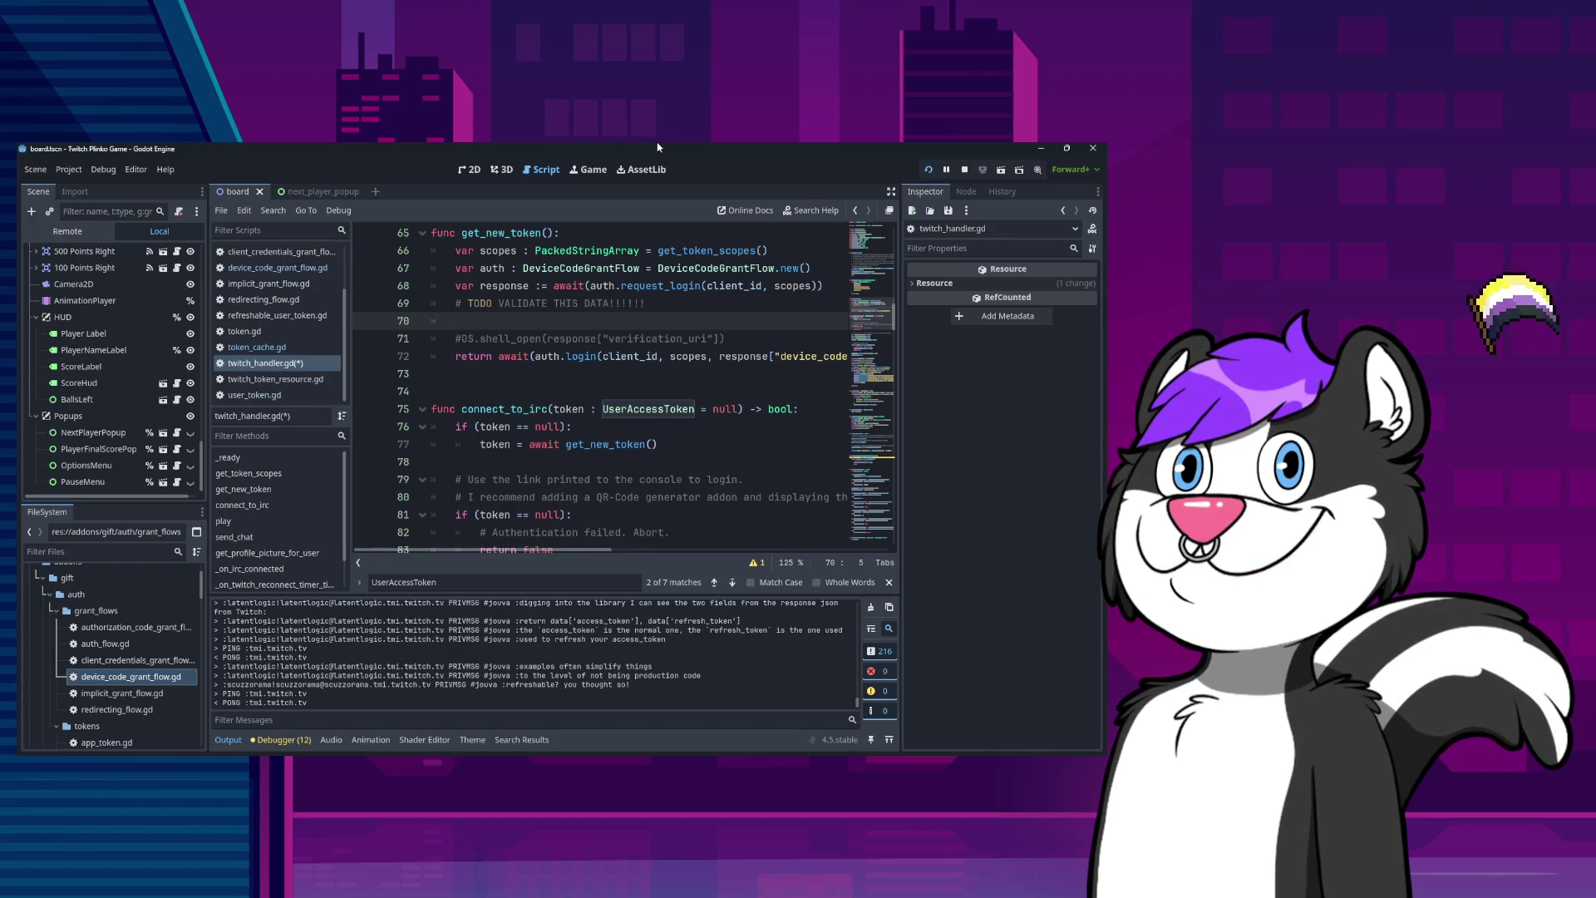
key(Up)
Insert a line above the TODO comment and start typing 'var' on it.
key(ctrl+shift+Return)
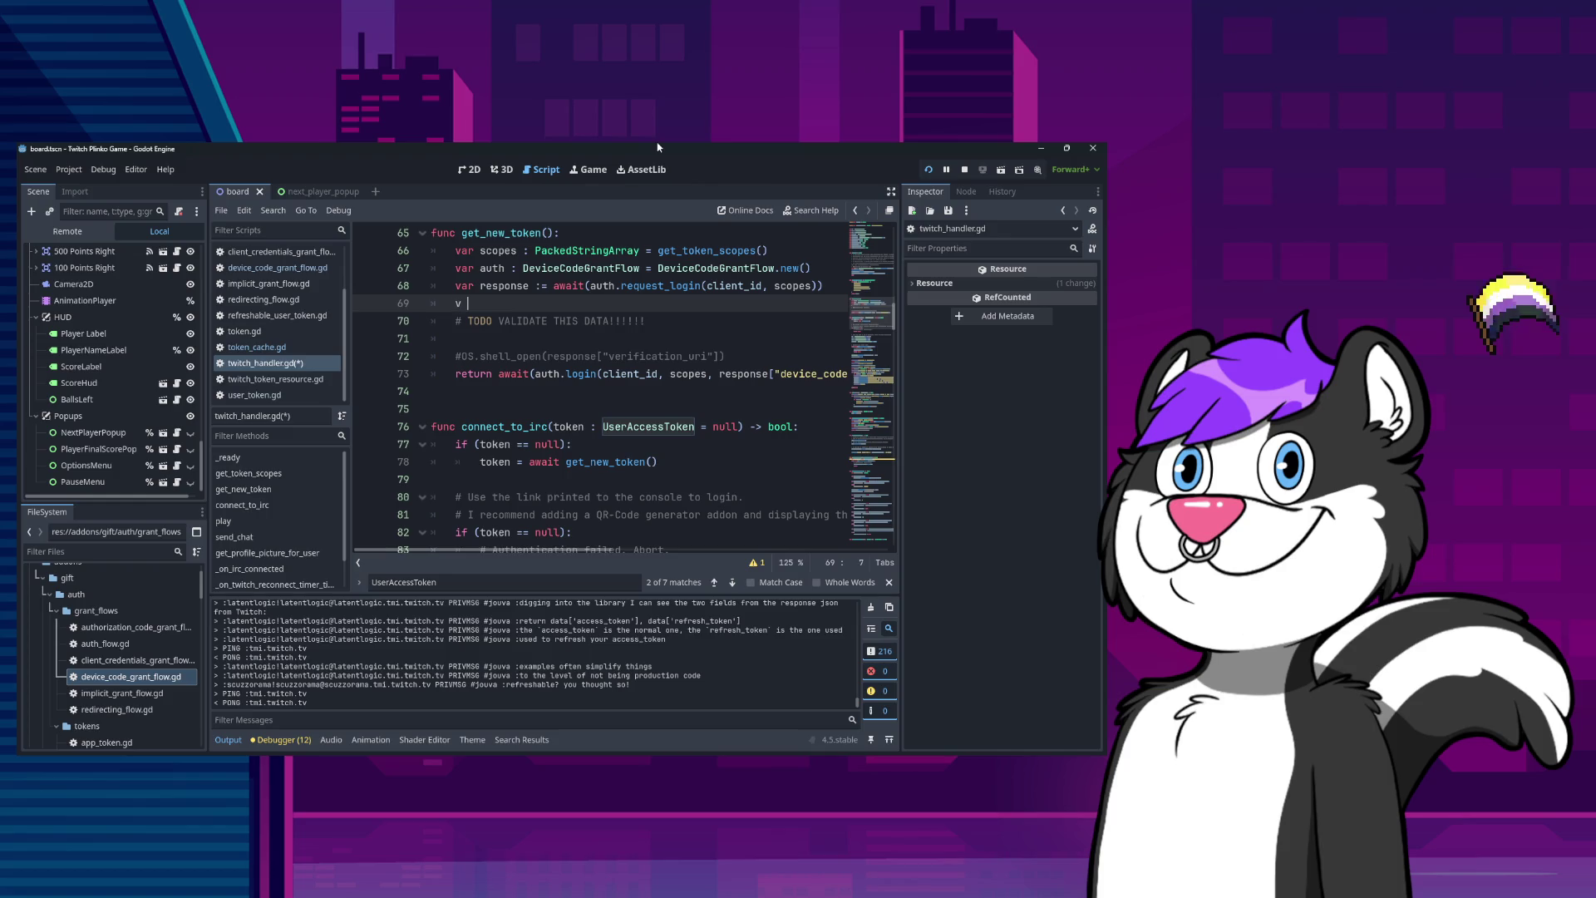
text(ar)
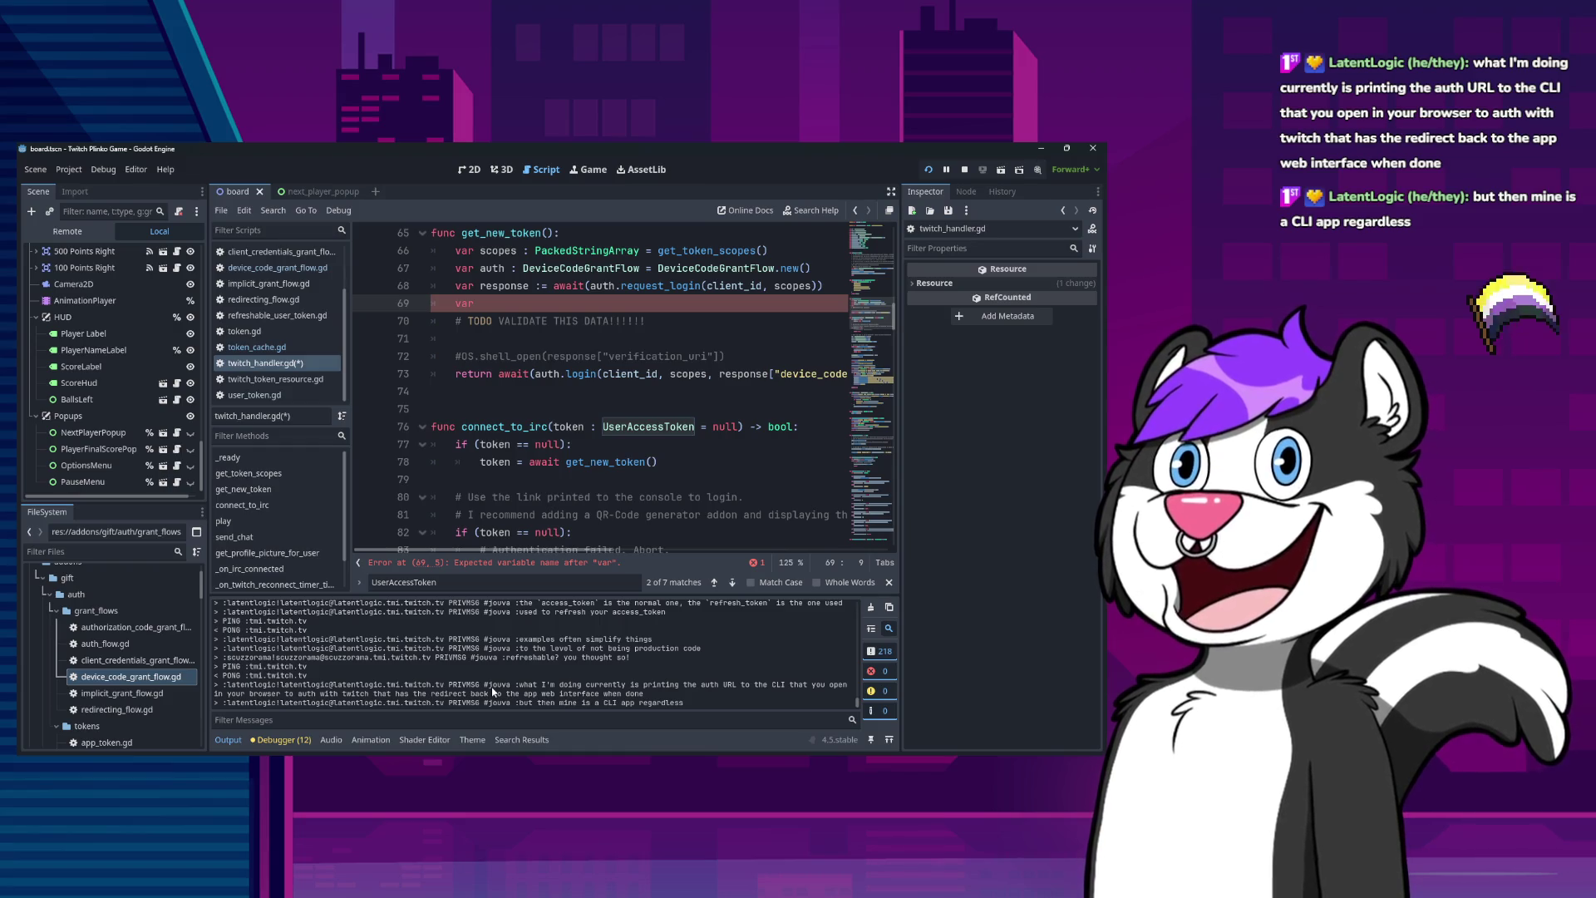
click(578, 532)
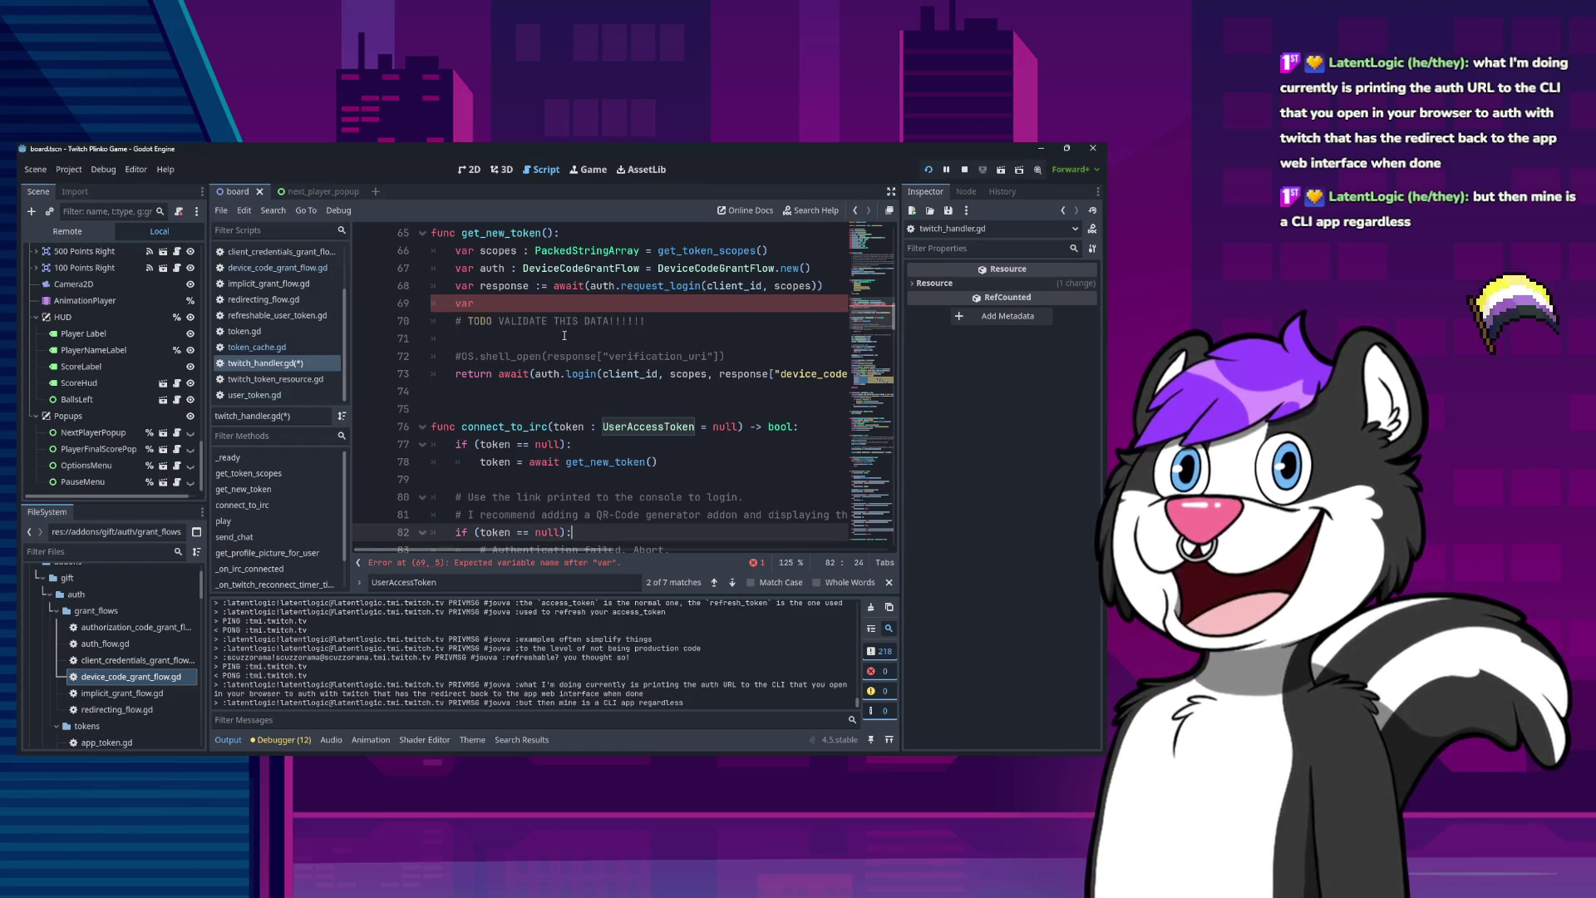
click(553, 302)
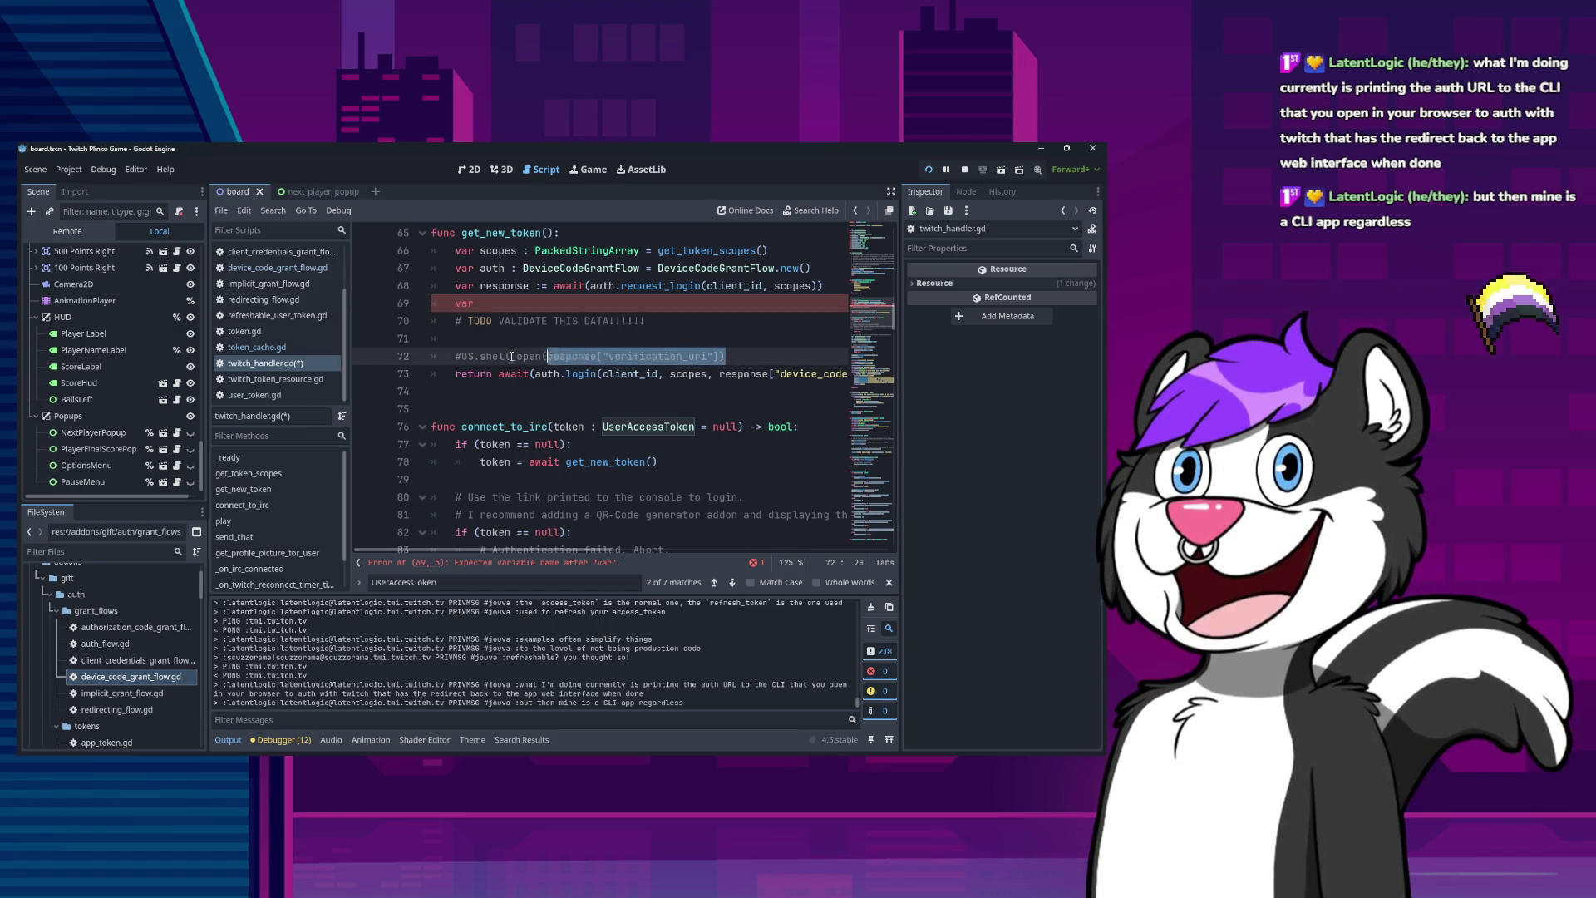
Review the commented shell_open call and its response verification_uri argument, then return to the var line.
click(568, 343)
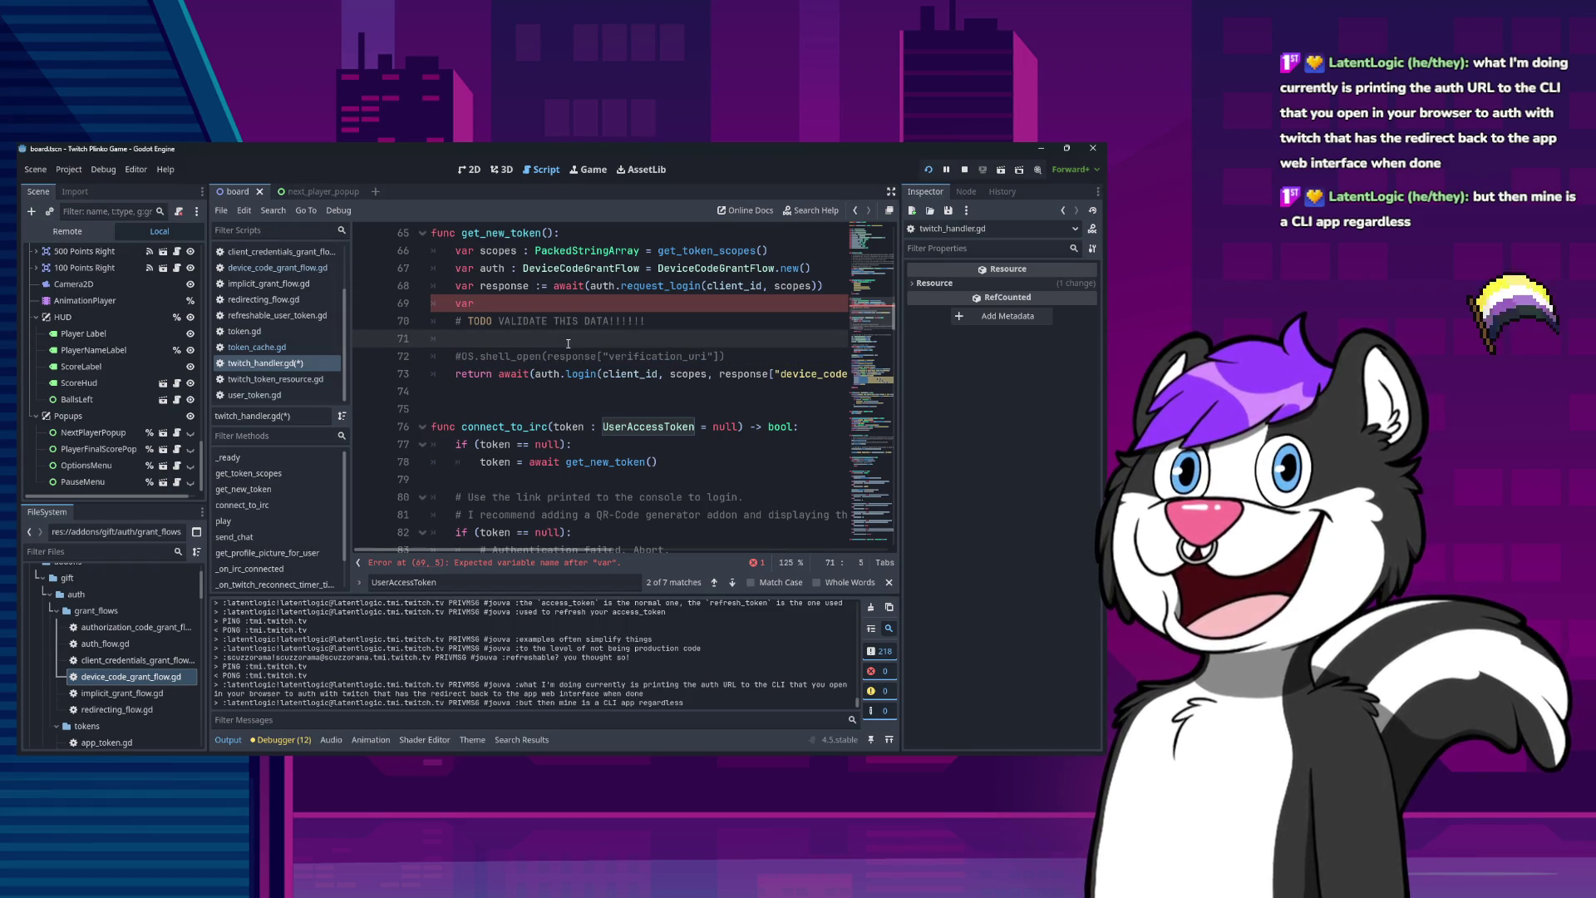
key(Down)
key(shift+End)
key(shift+Left)
key(shift+Right)
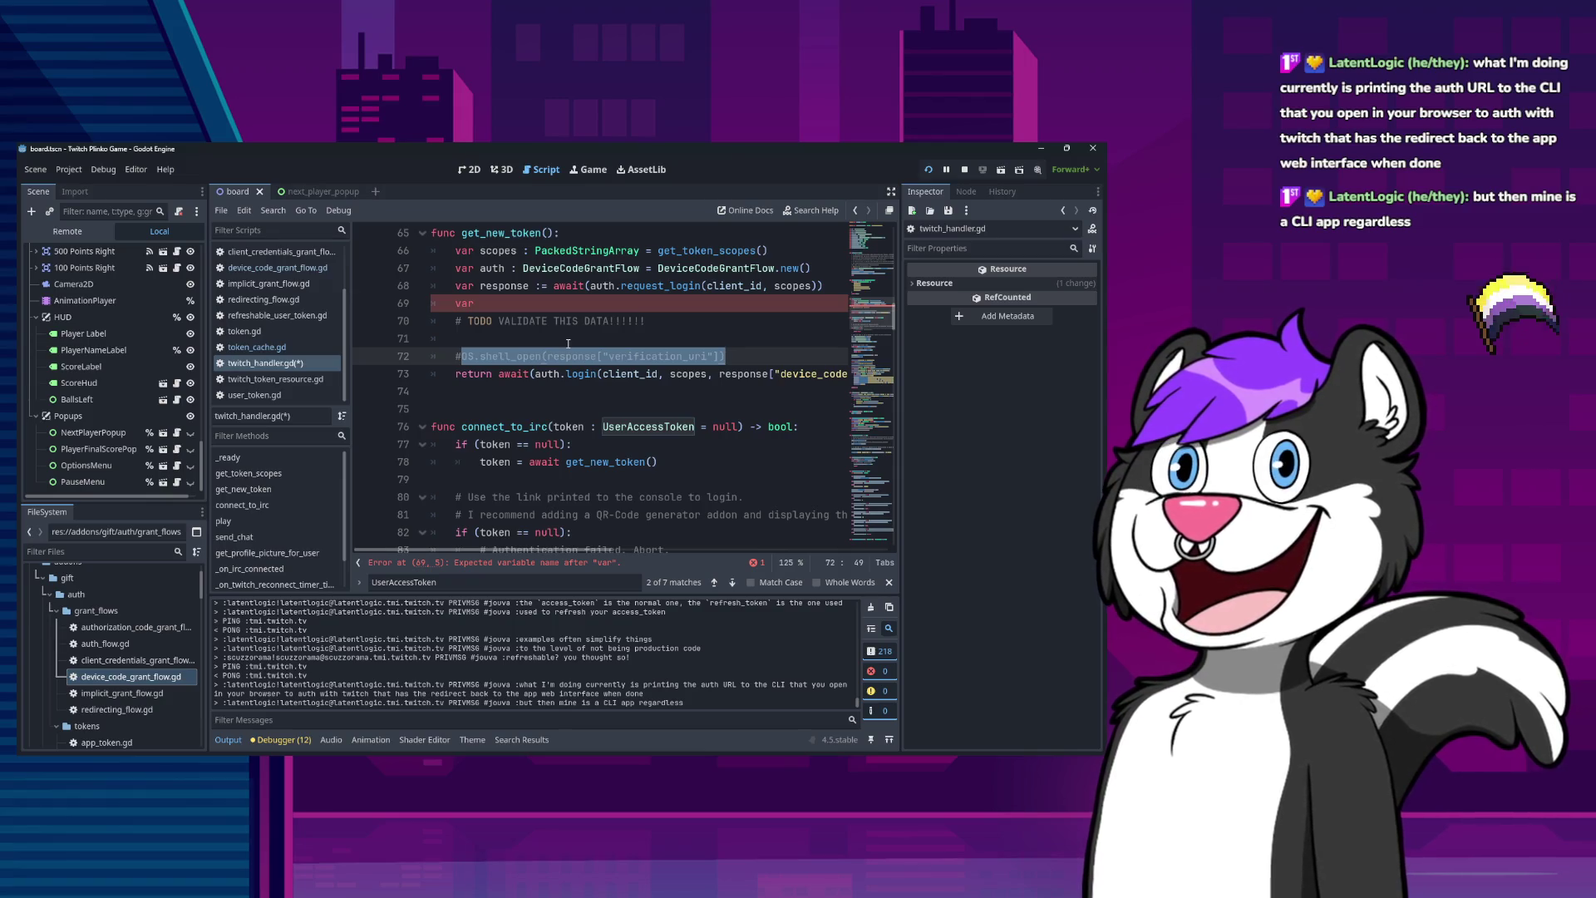
key(Left)
key(ctrl+shift+Left)
key(ctrl+shift+Left)
key(ctrl+shift+Left)
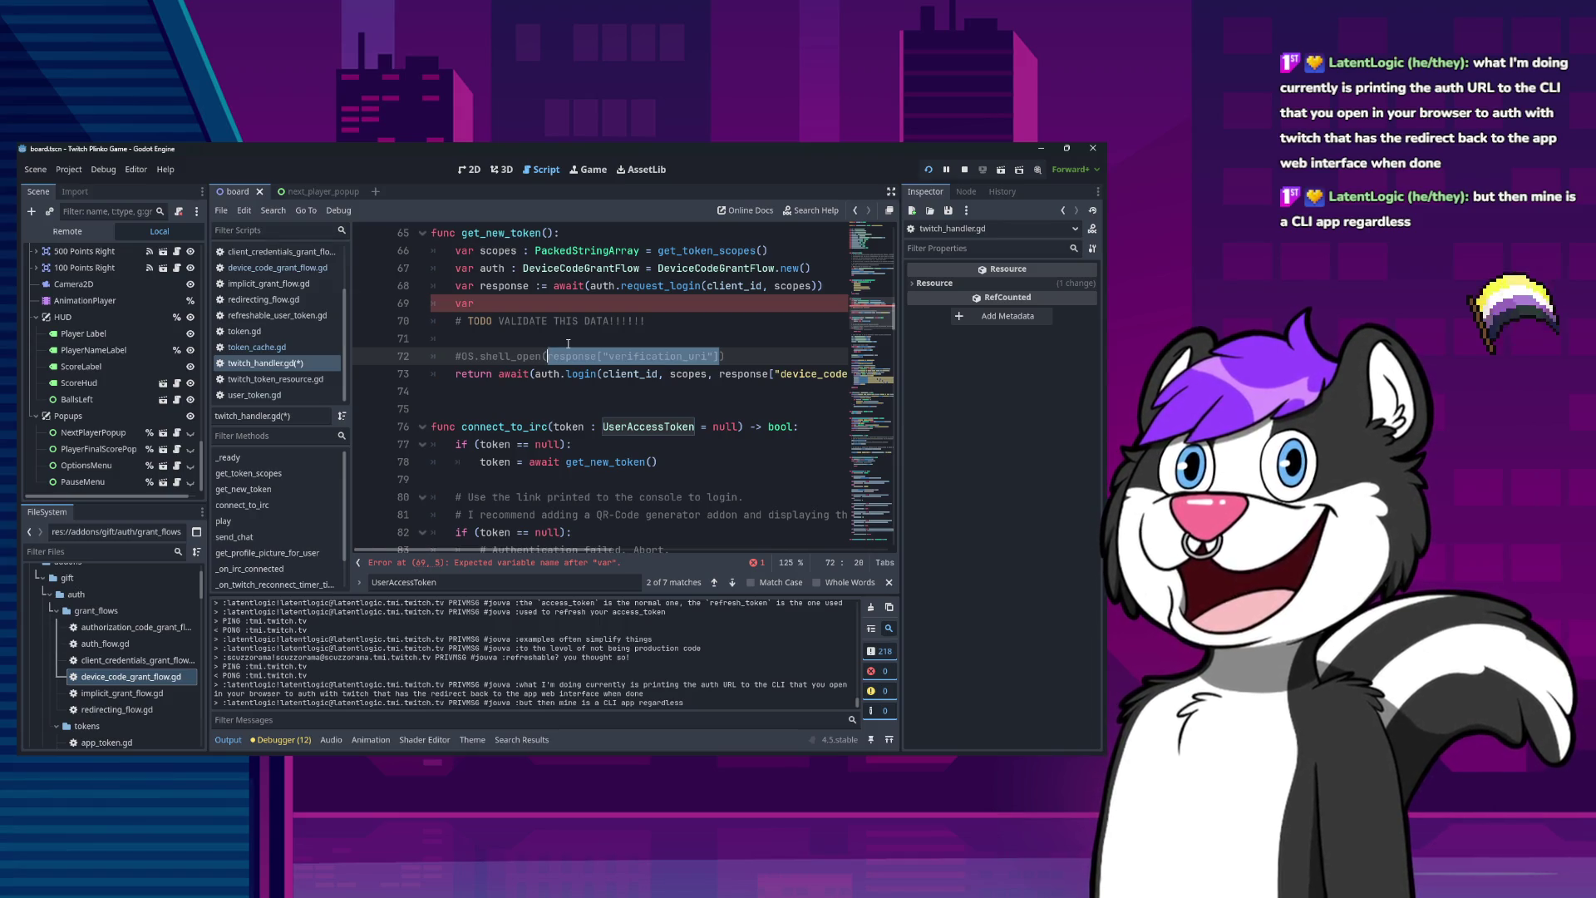
key(Up)
key(Up)
key(Up)
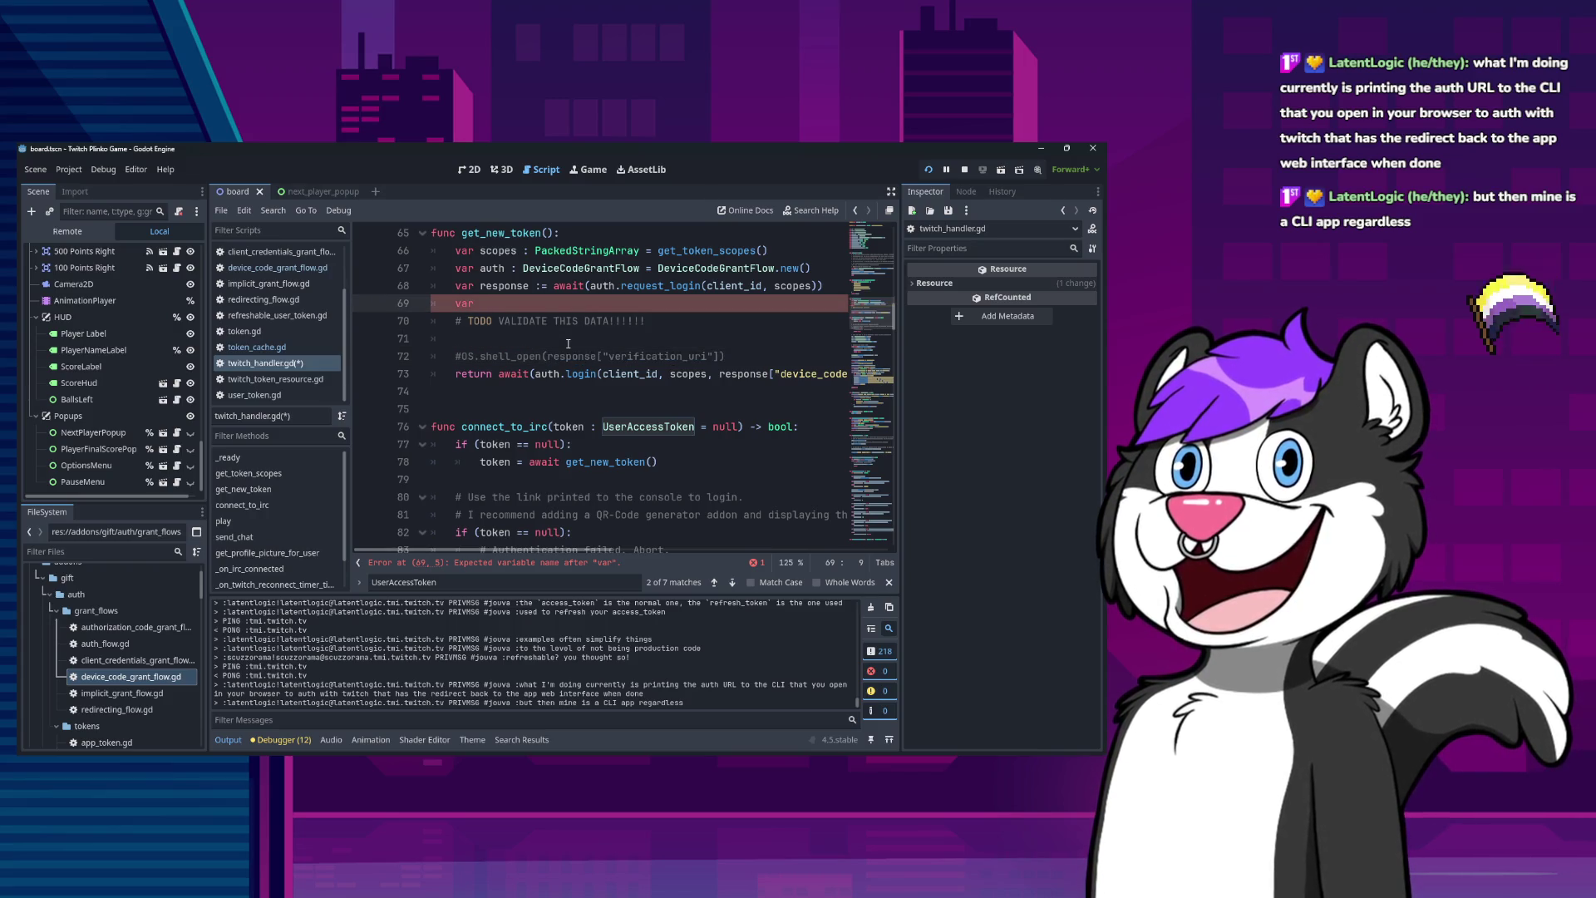
text(valid_)
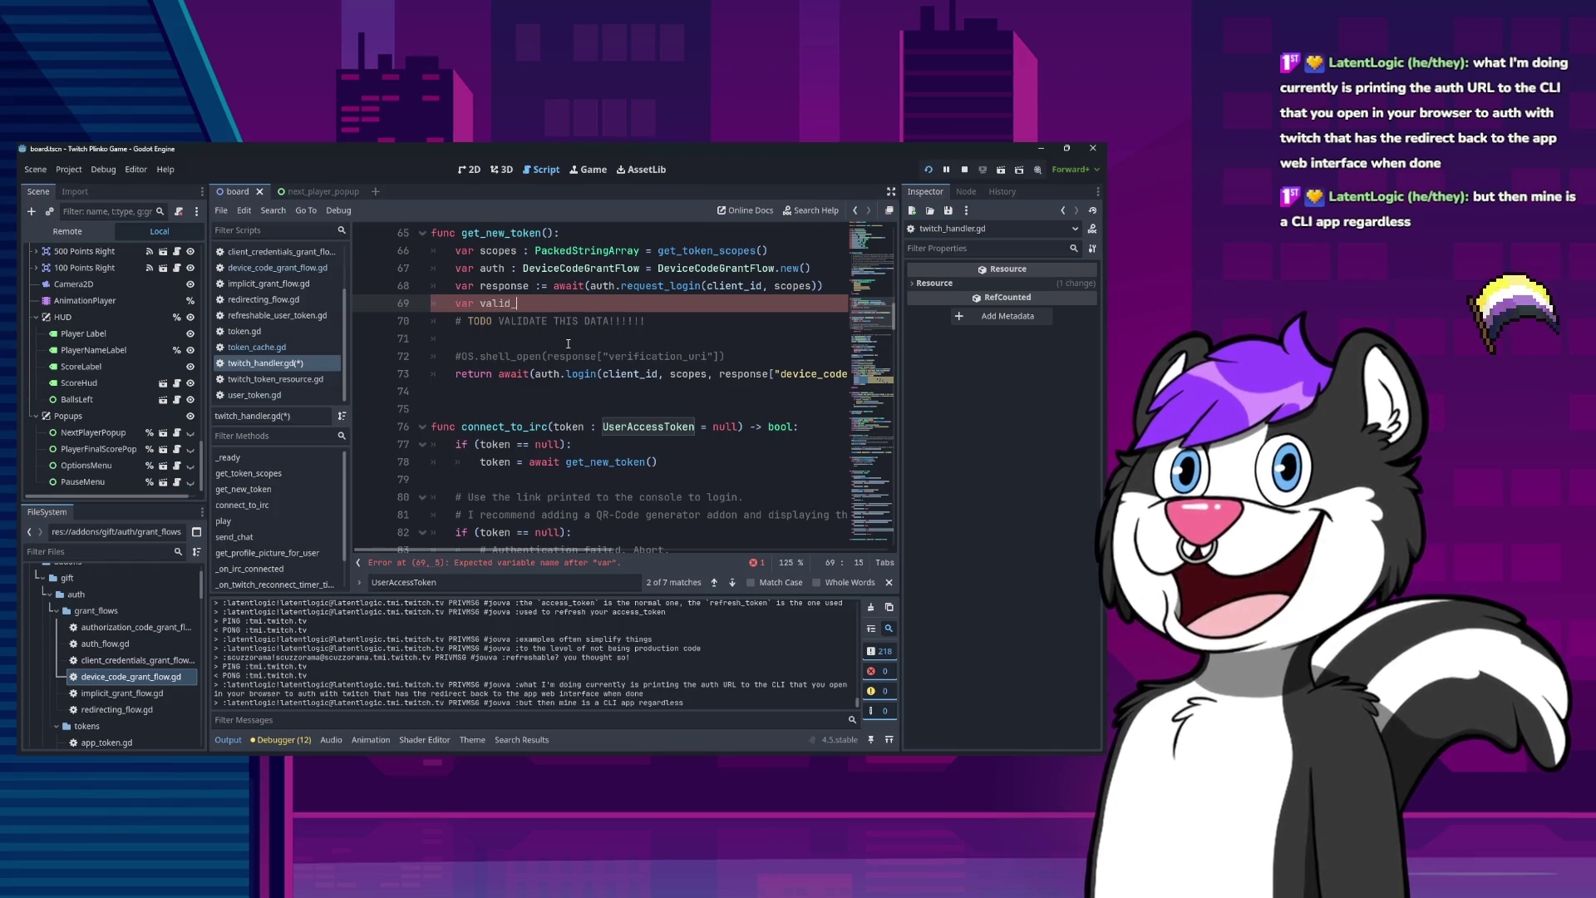
text(verificatio)
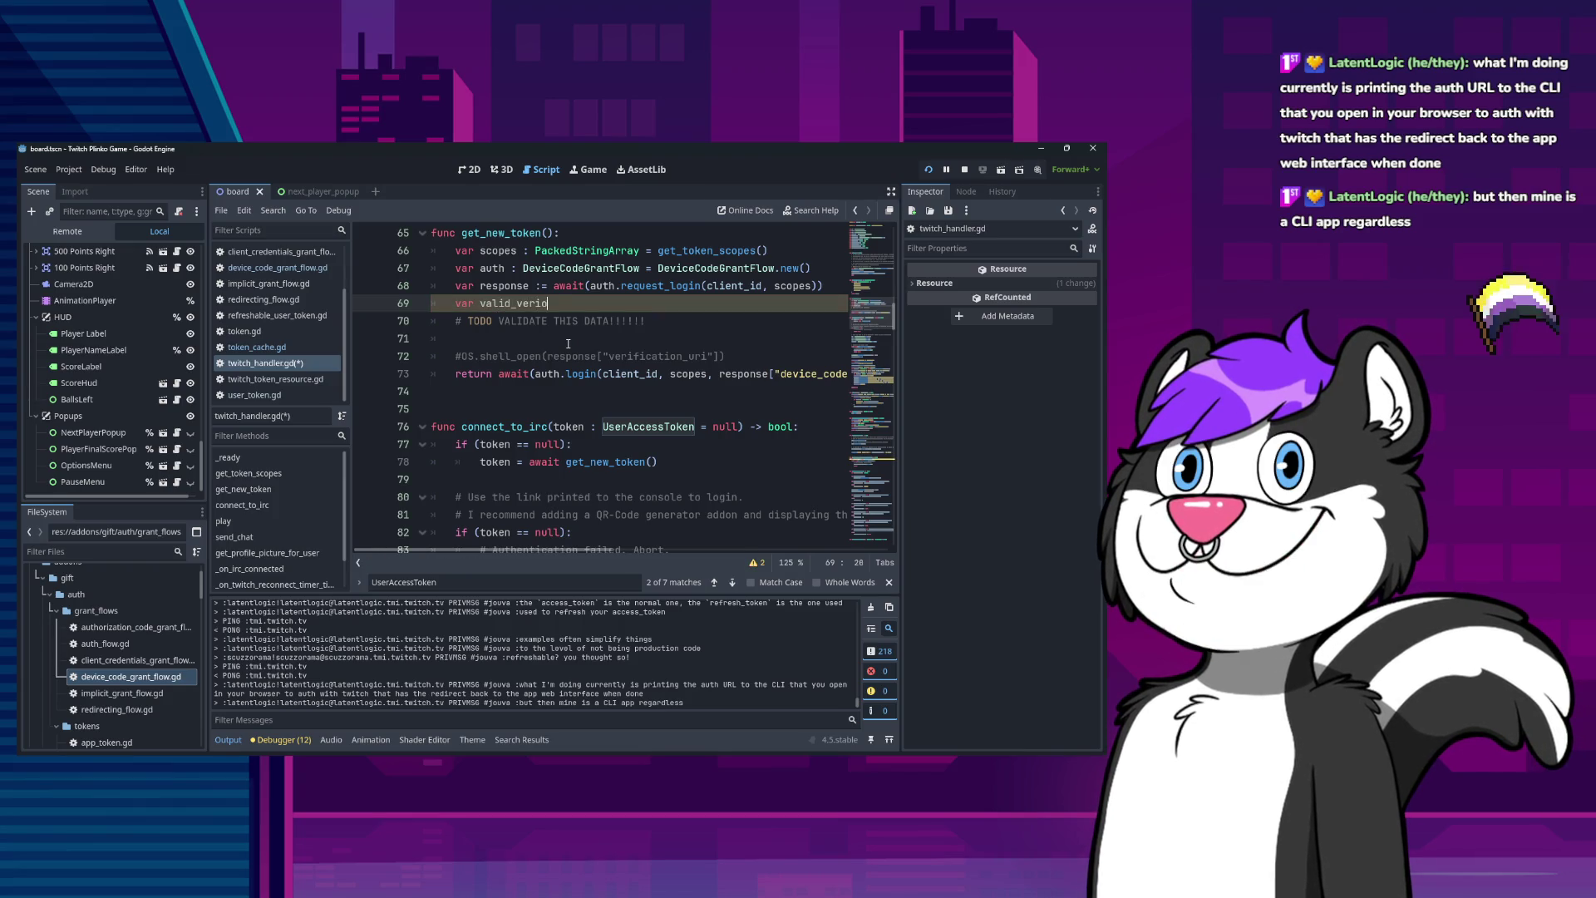
text(n_urls)
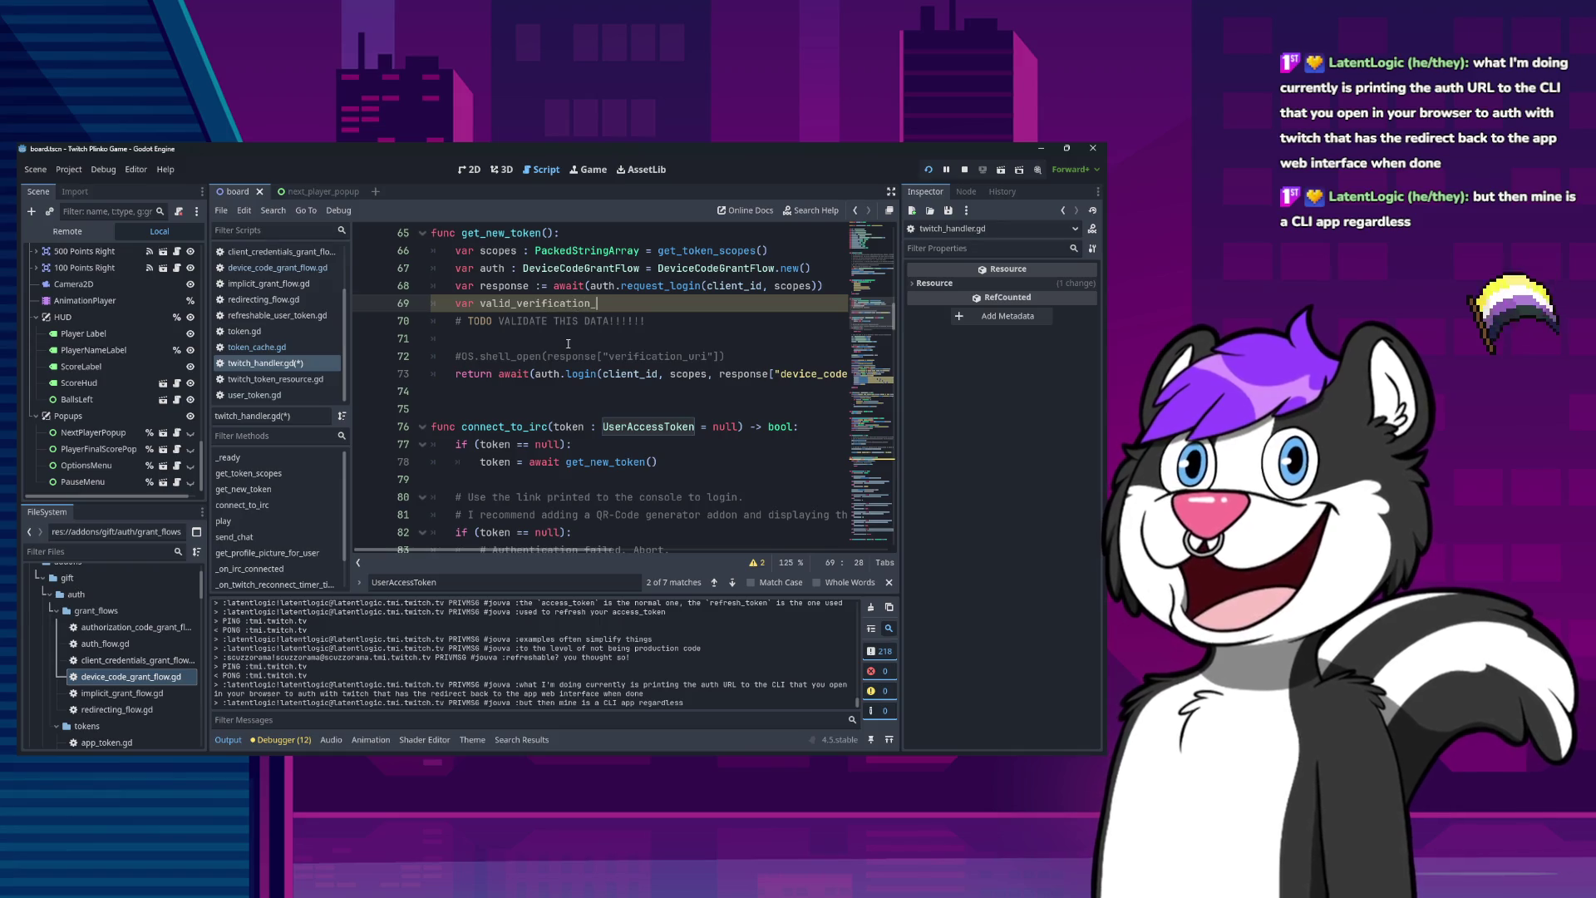
key(BackSpace)
text(_prefixes )
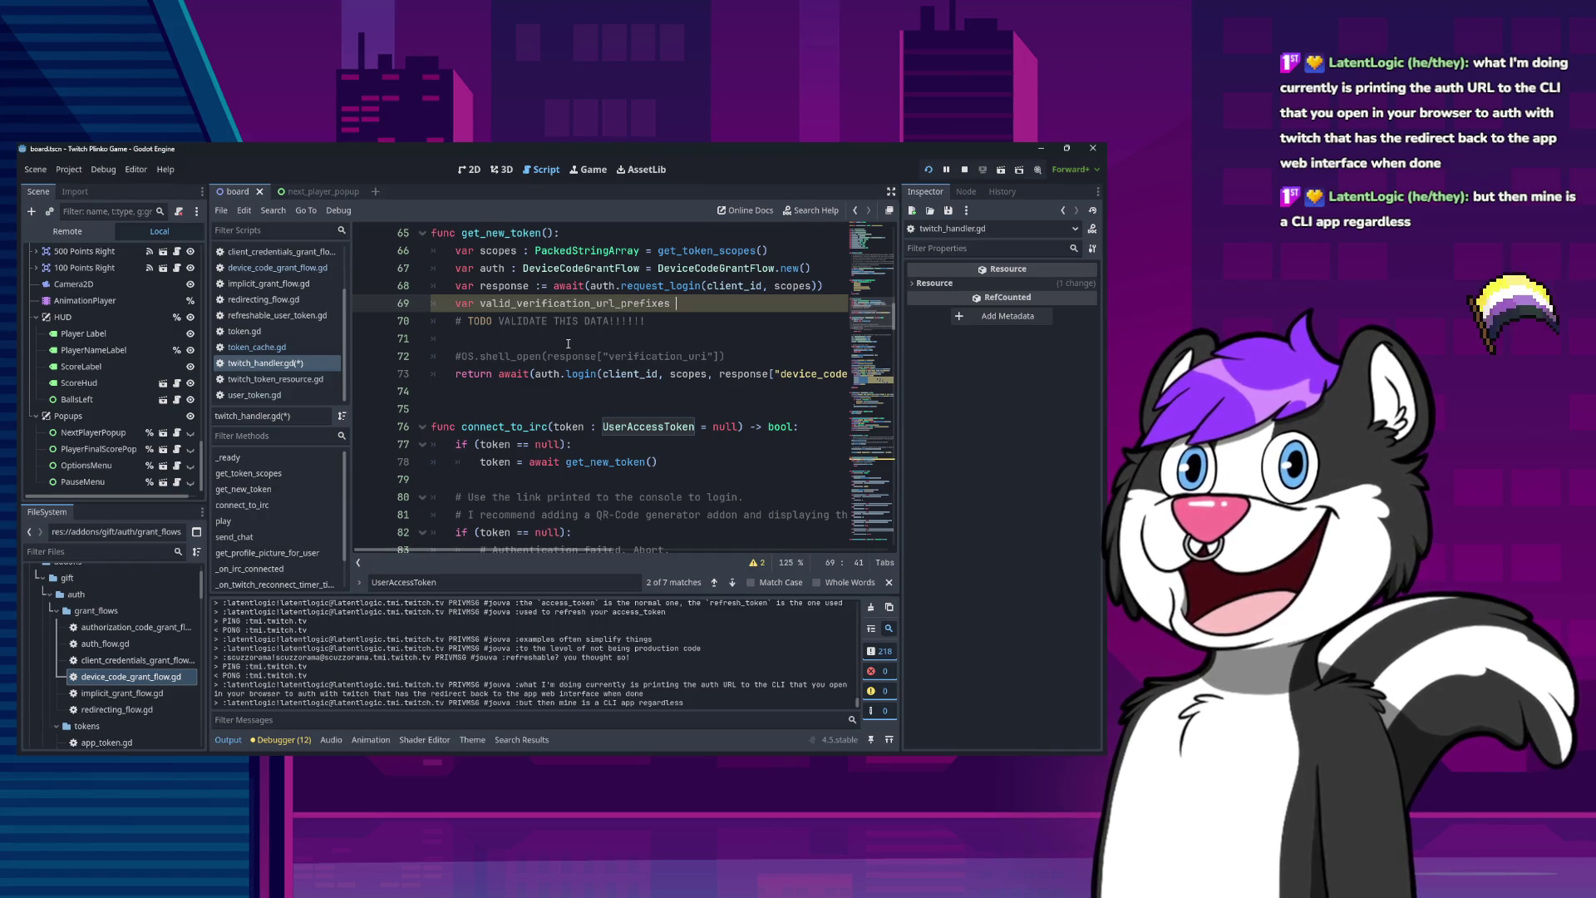
text(: arr)
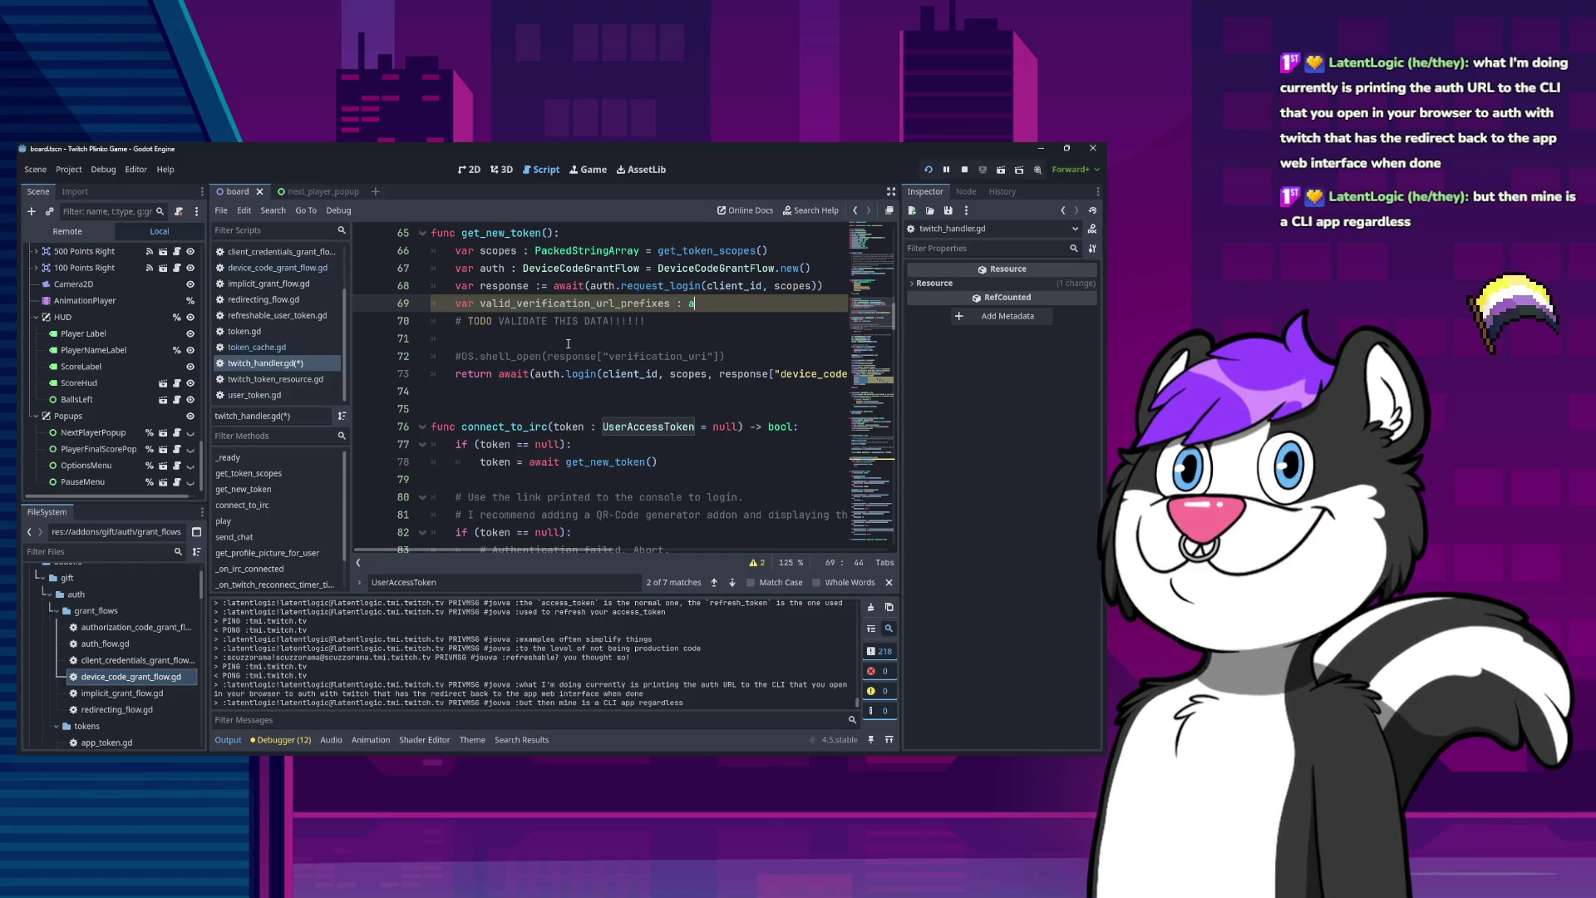
key(Return)
text([St)
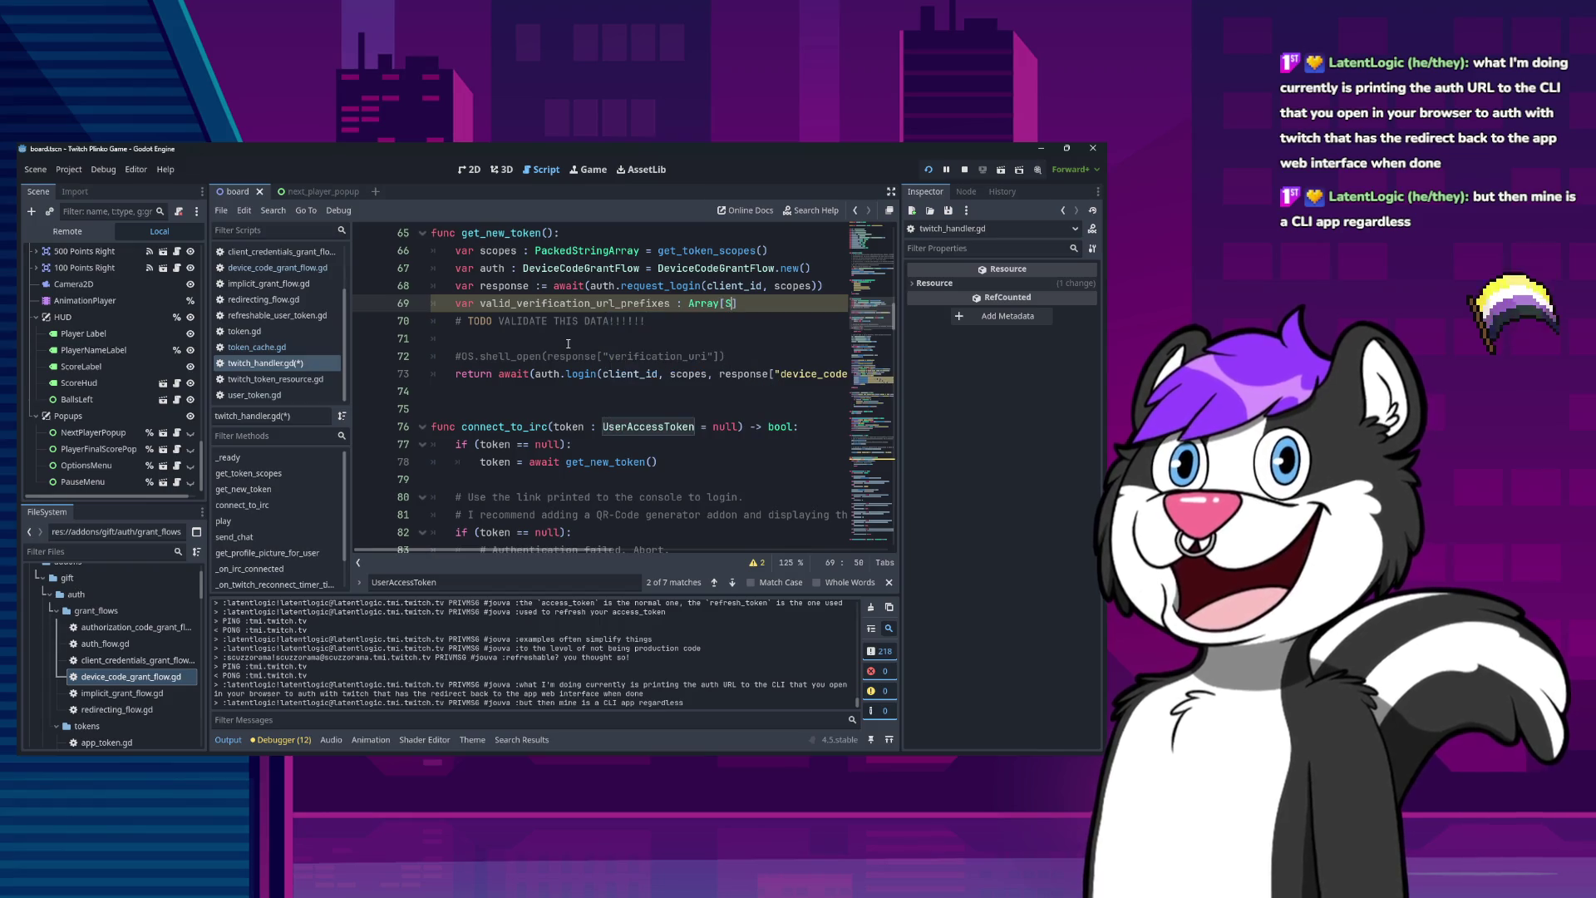
text(ring)
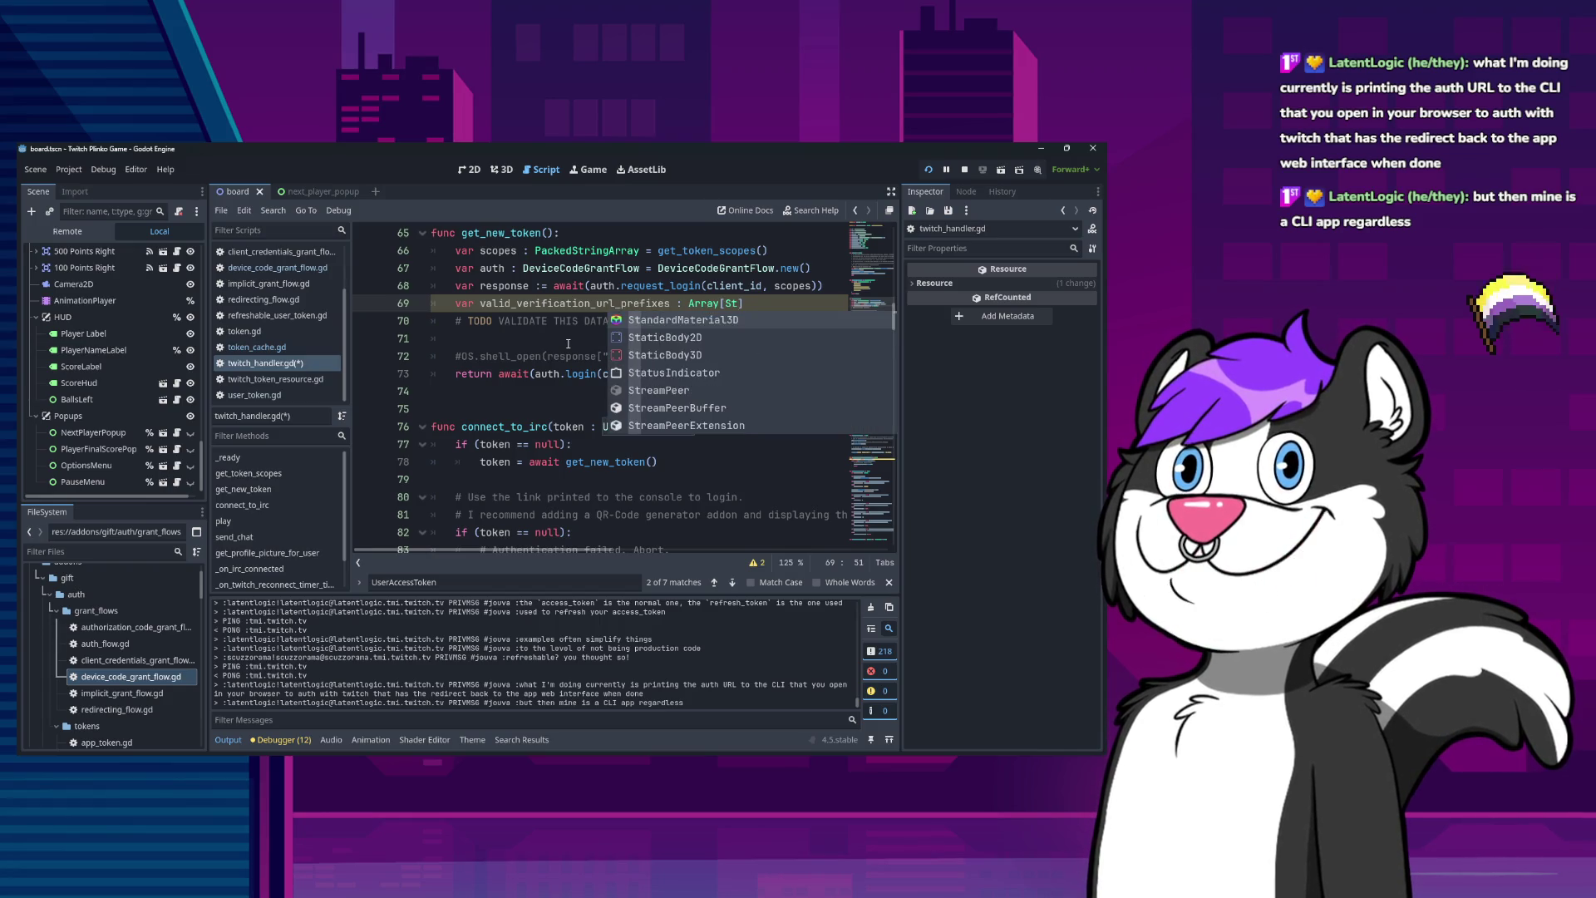
key(Return)
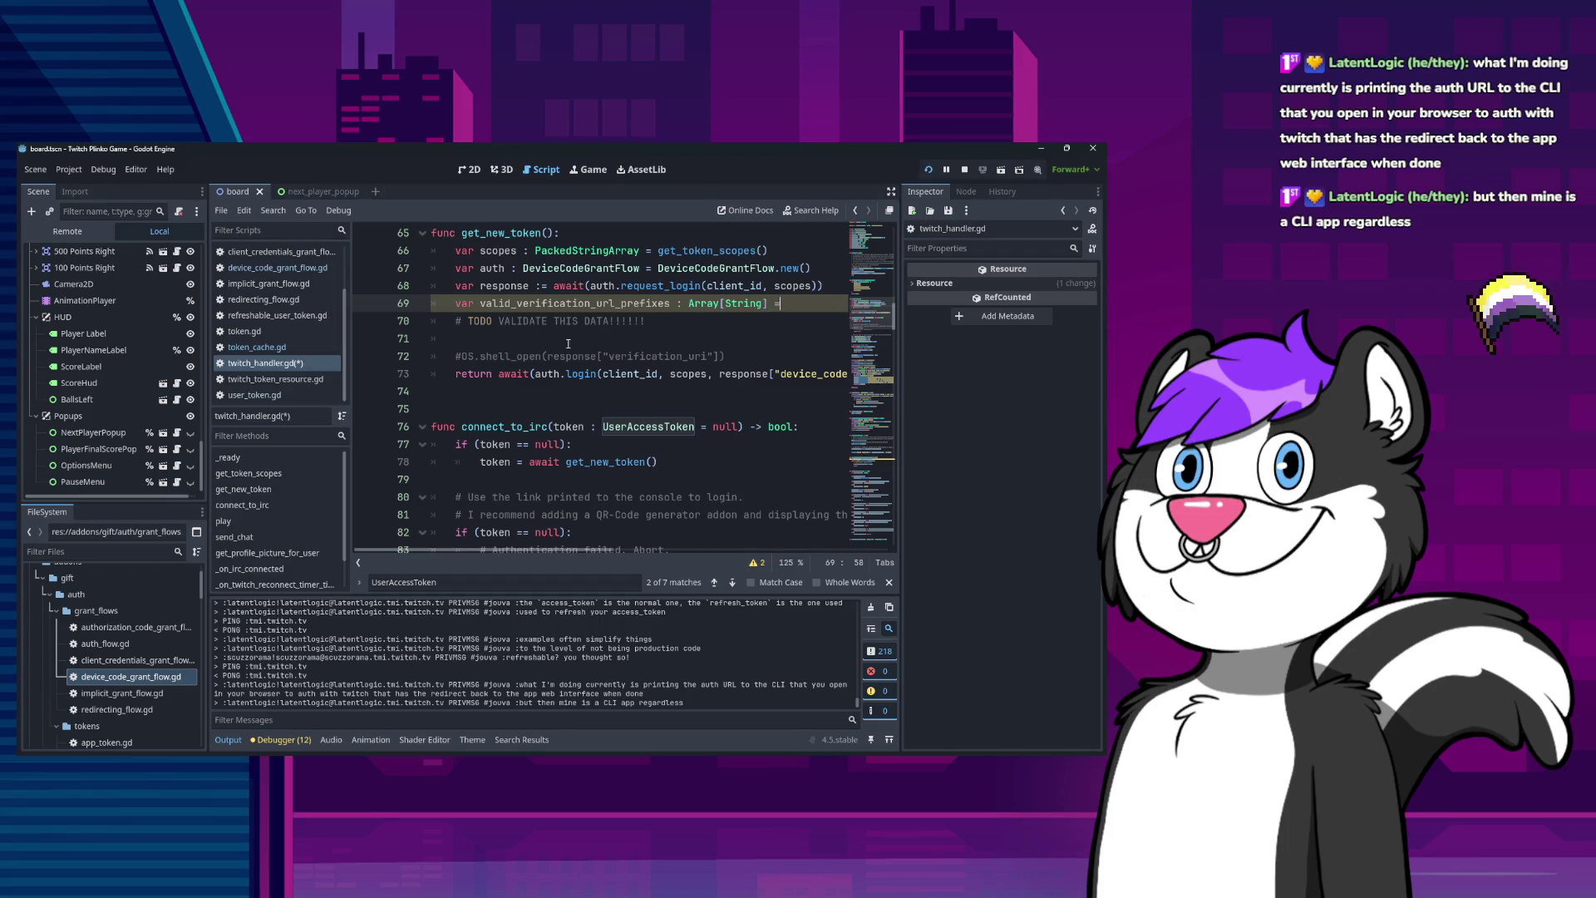
text(= [)
key(Return)
text(')
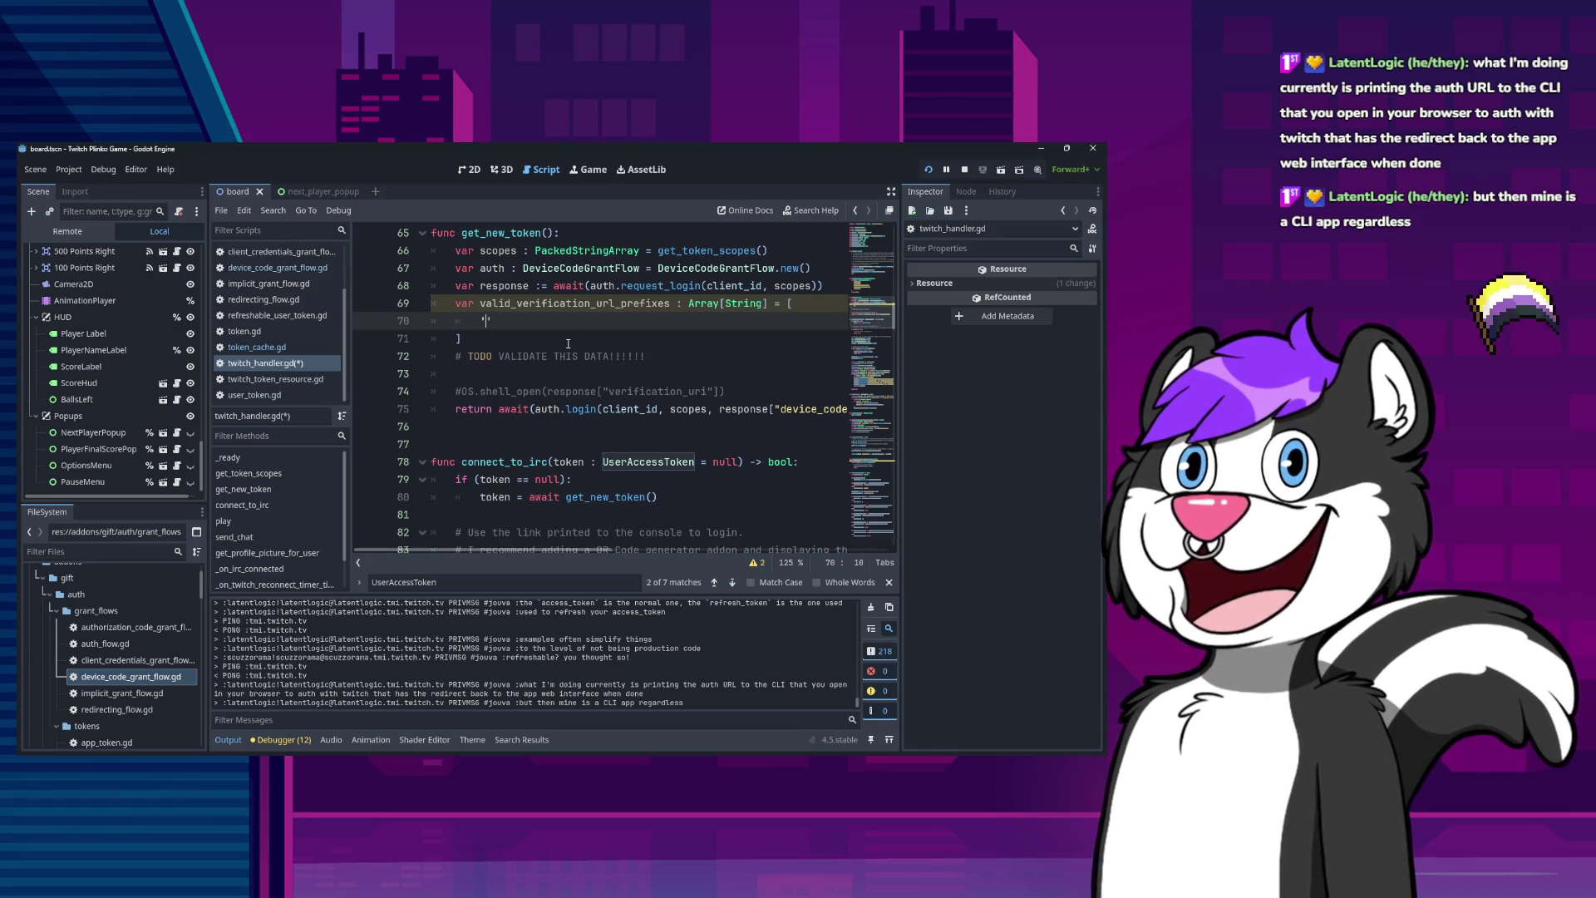
text(https://some)
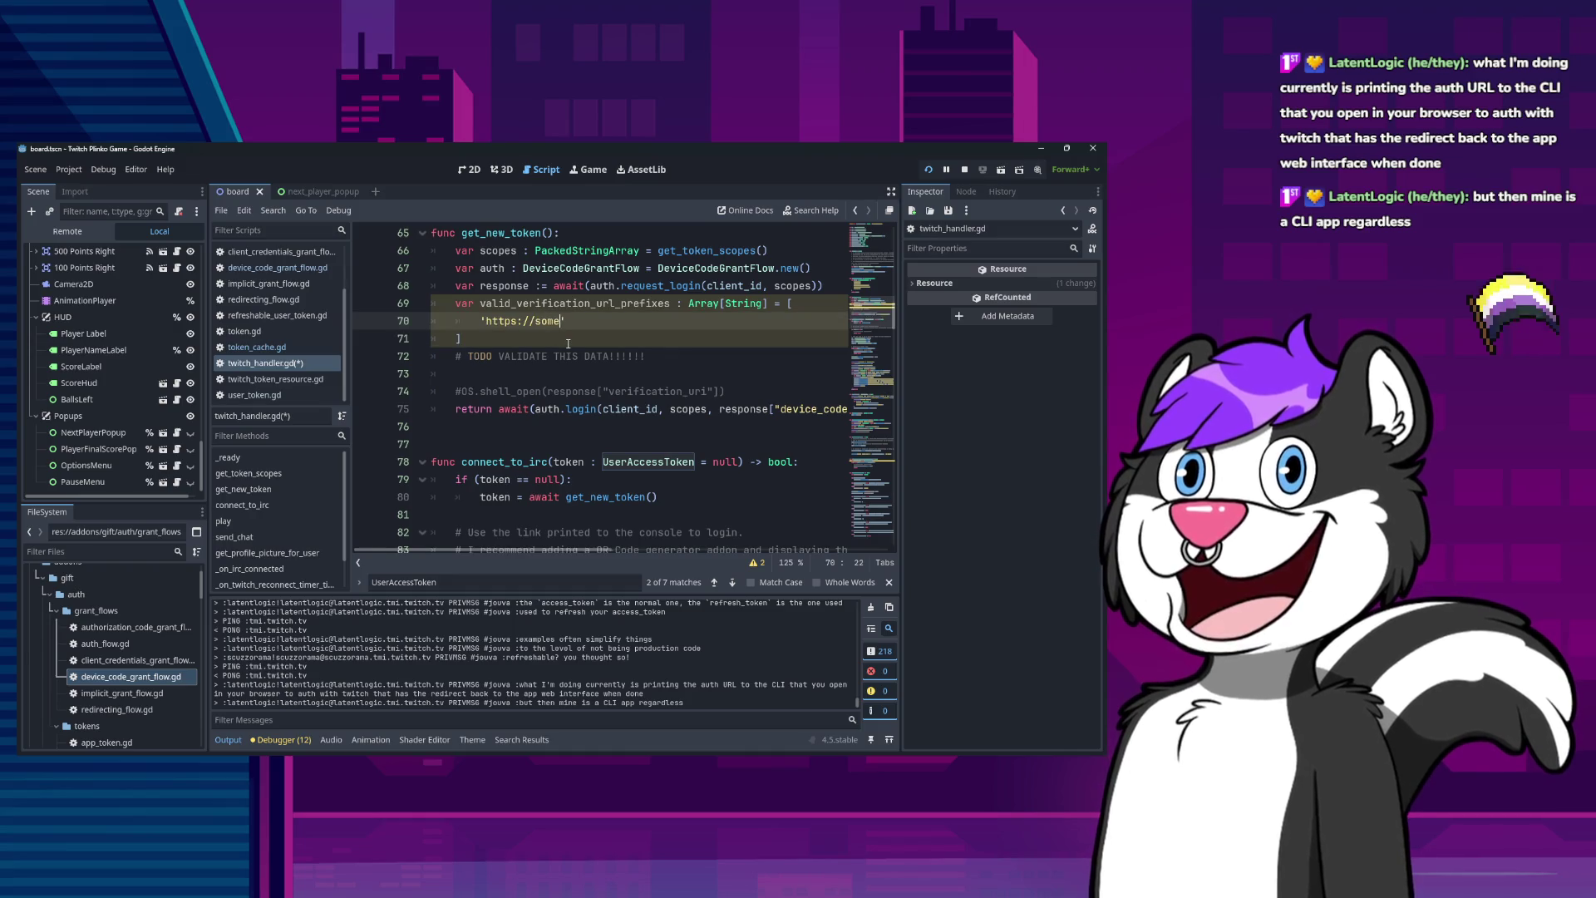
text(twitch.ex)
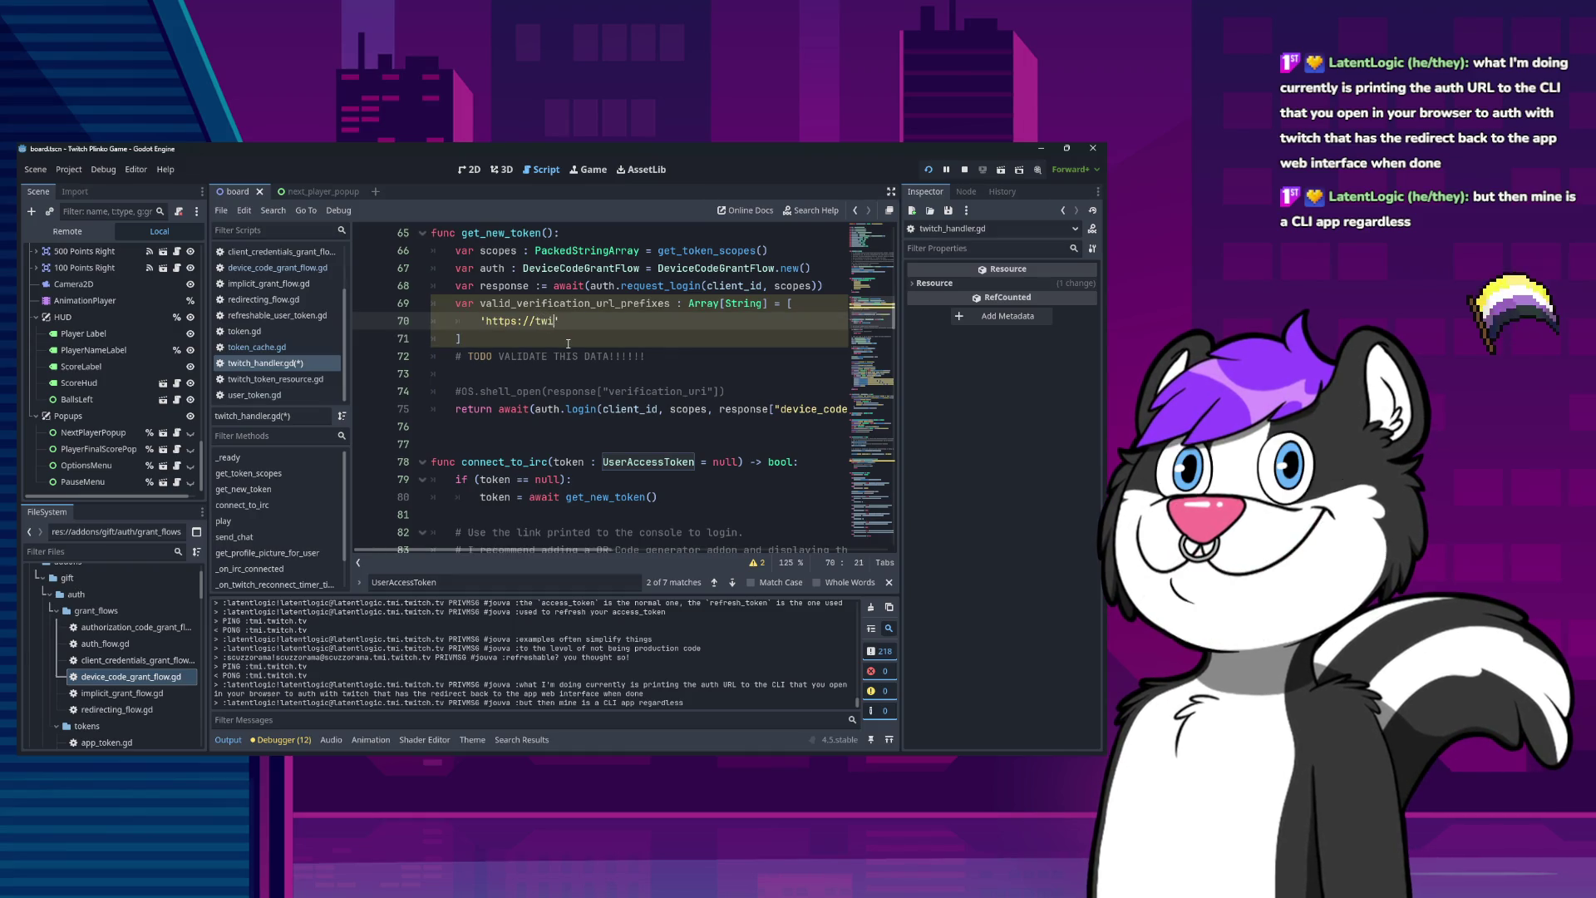
text(ample.com',)
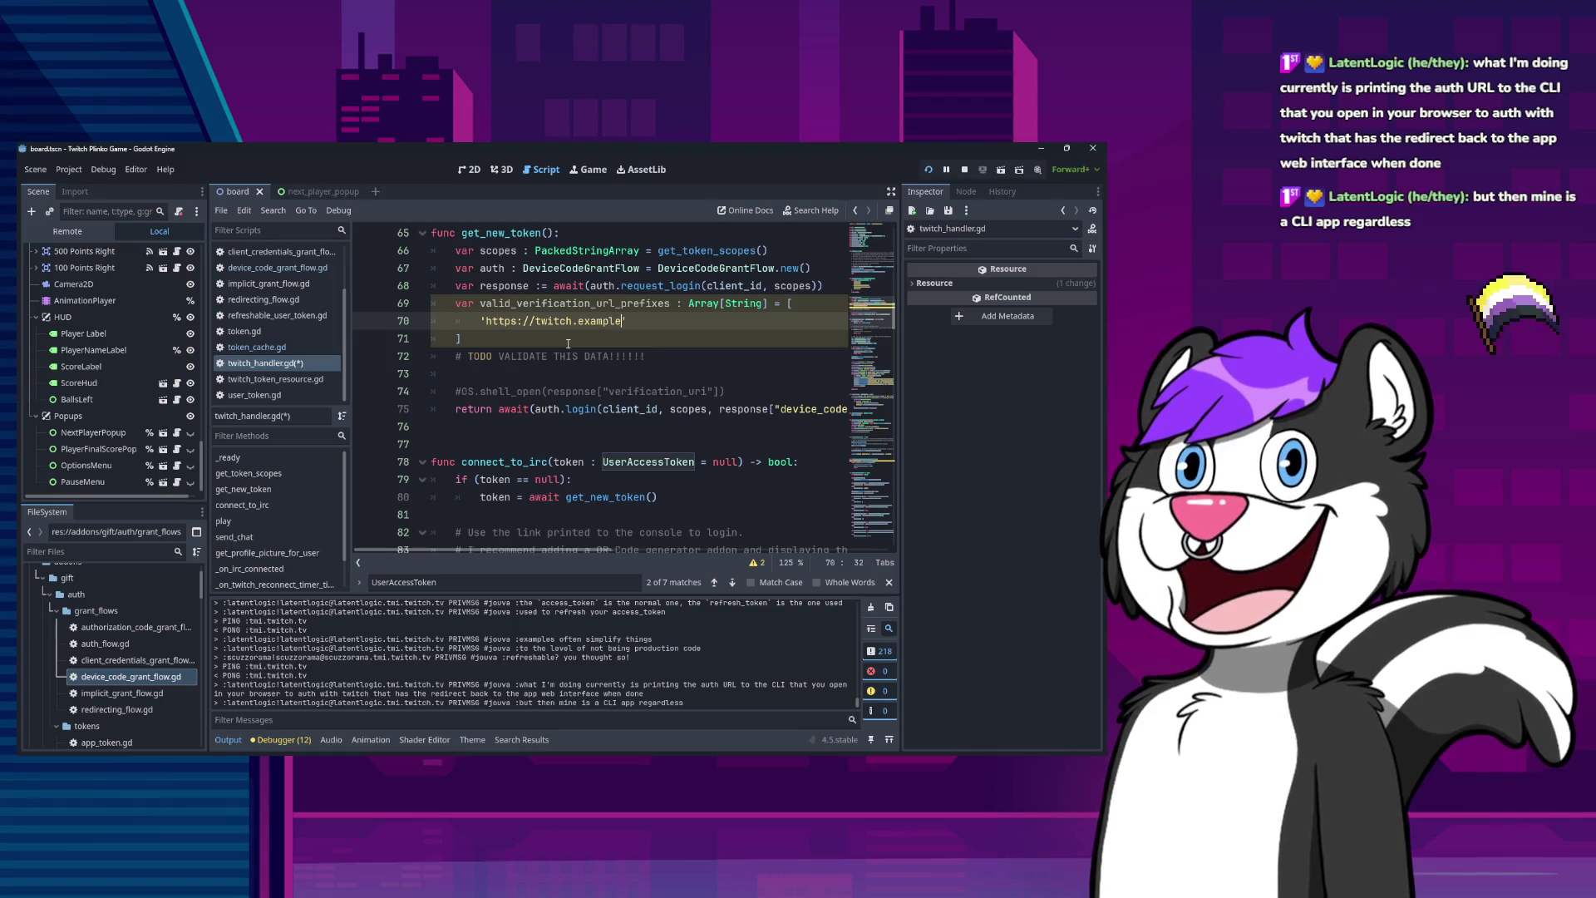
key(Left)
key(Left)
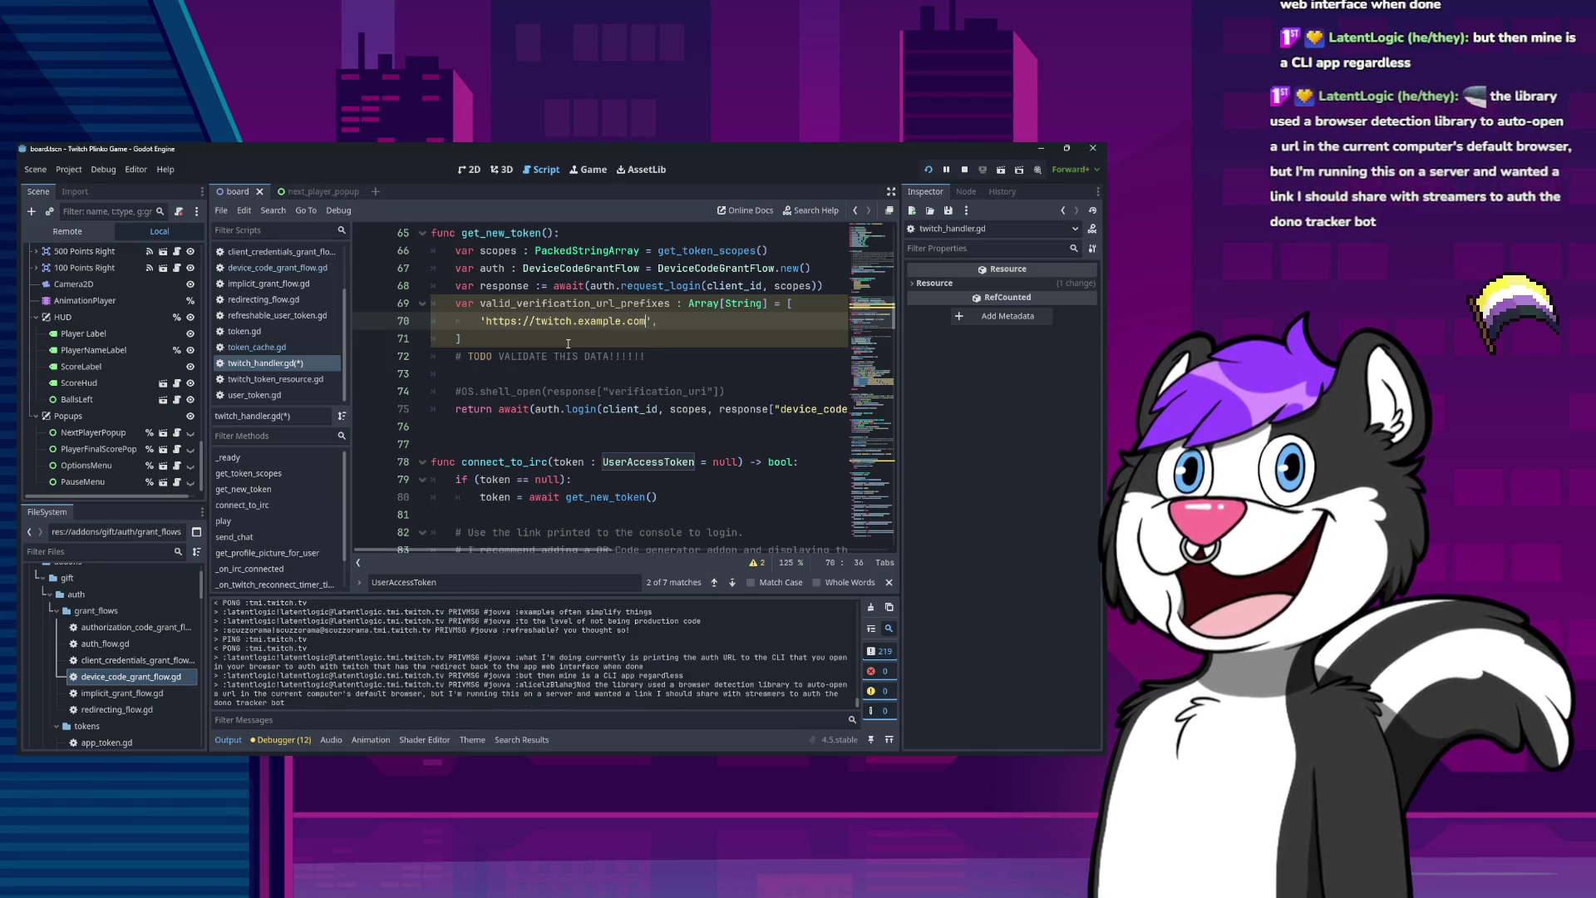
key(ctrl+s)
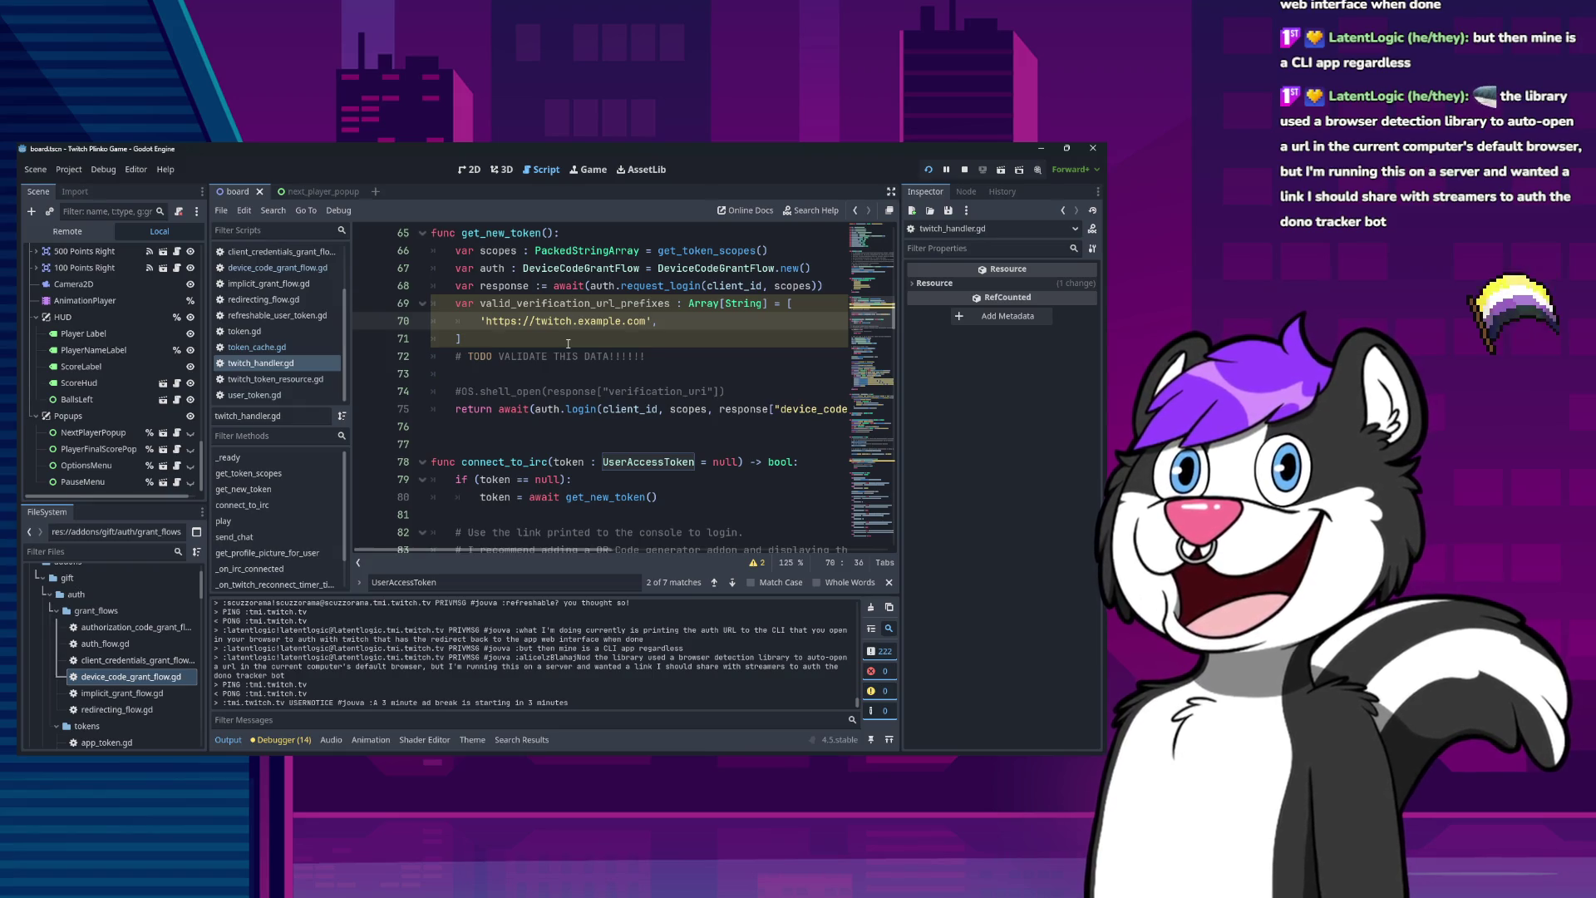
Toggle the shell_open line's comment off and back on, inspecting its verification_uri argument.
key(Down)
key(Down)
key(Down)
key(ctrl+k)
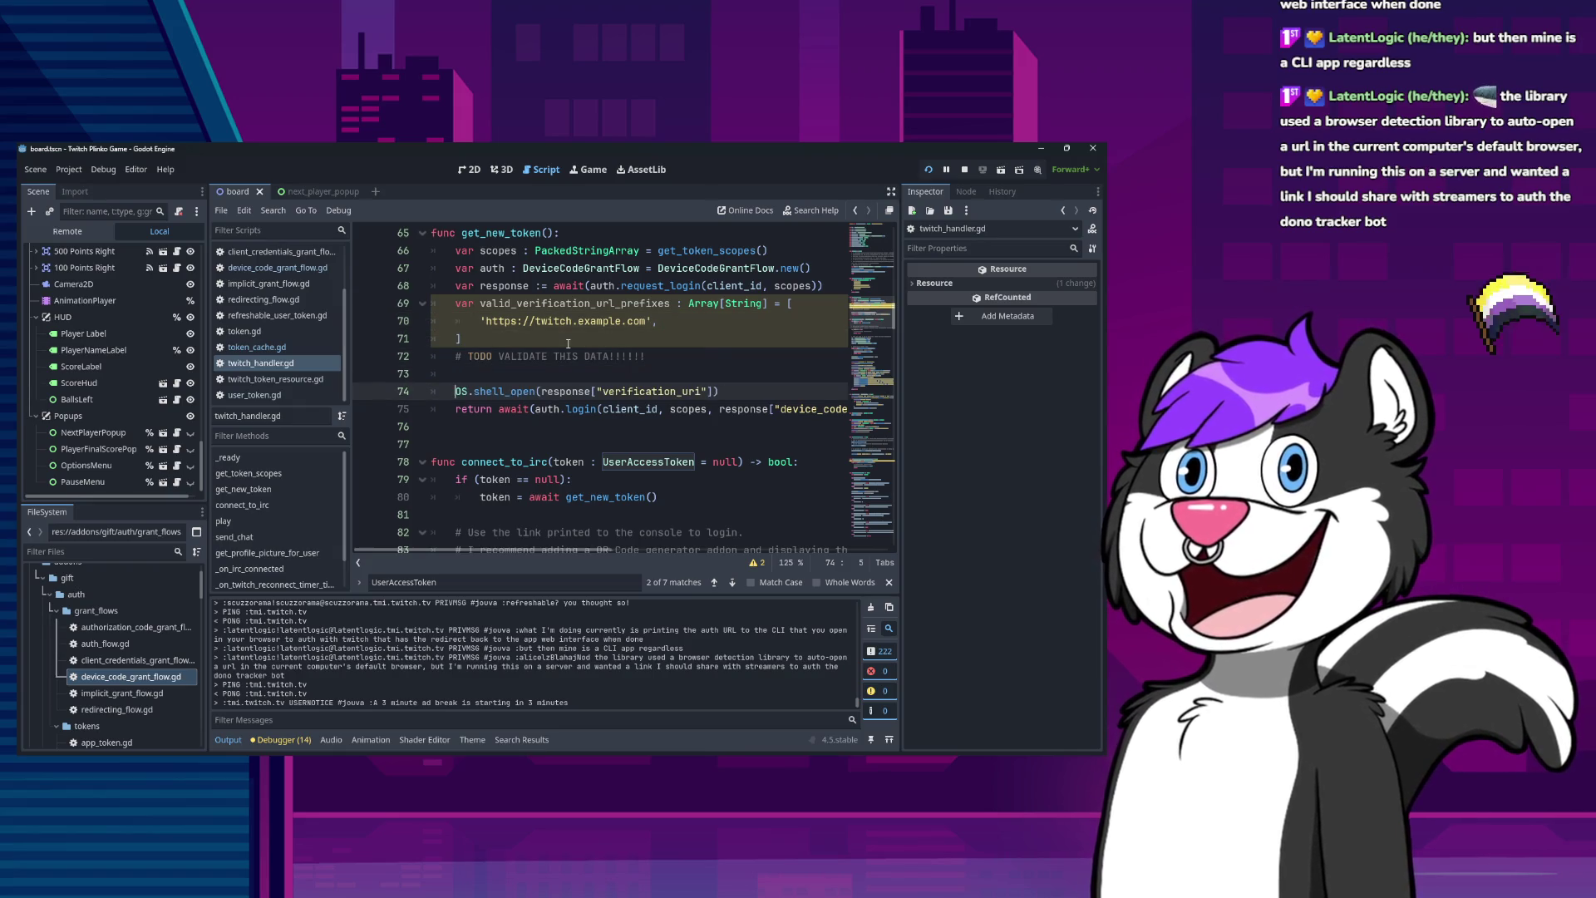
key(ctrl+k)
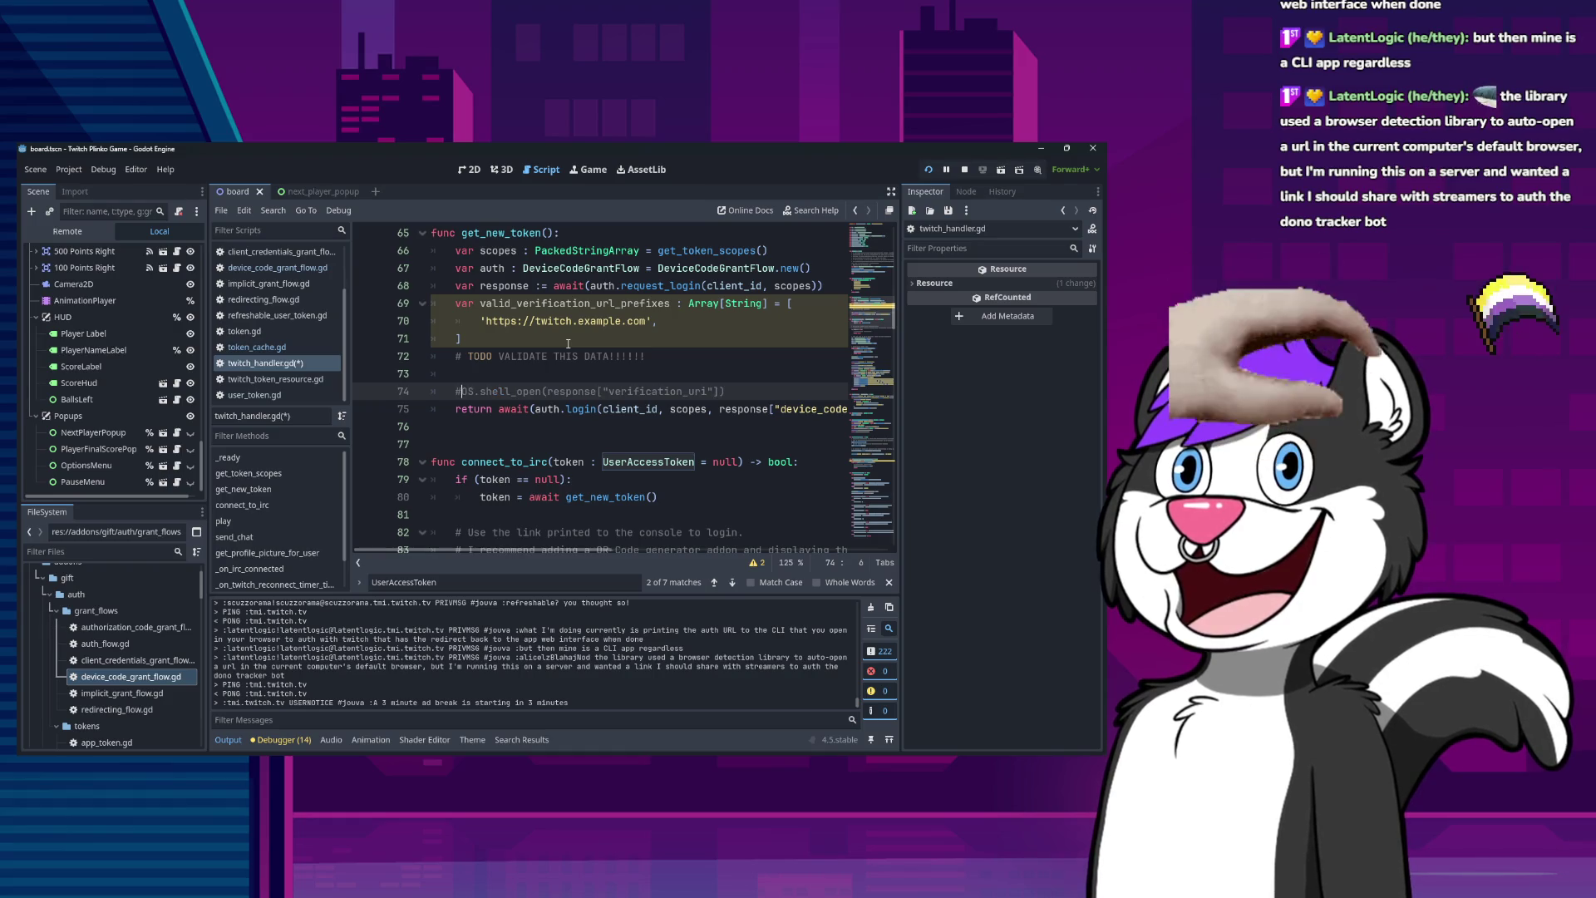
key(ctrl+Right)
key(ctrl+Right)
key(ctrl+Right)
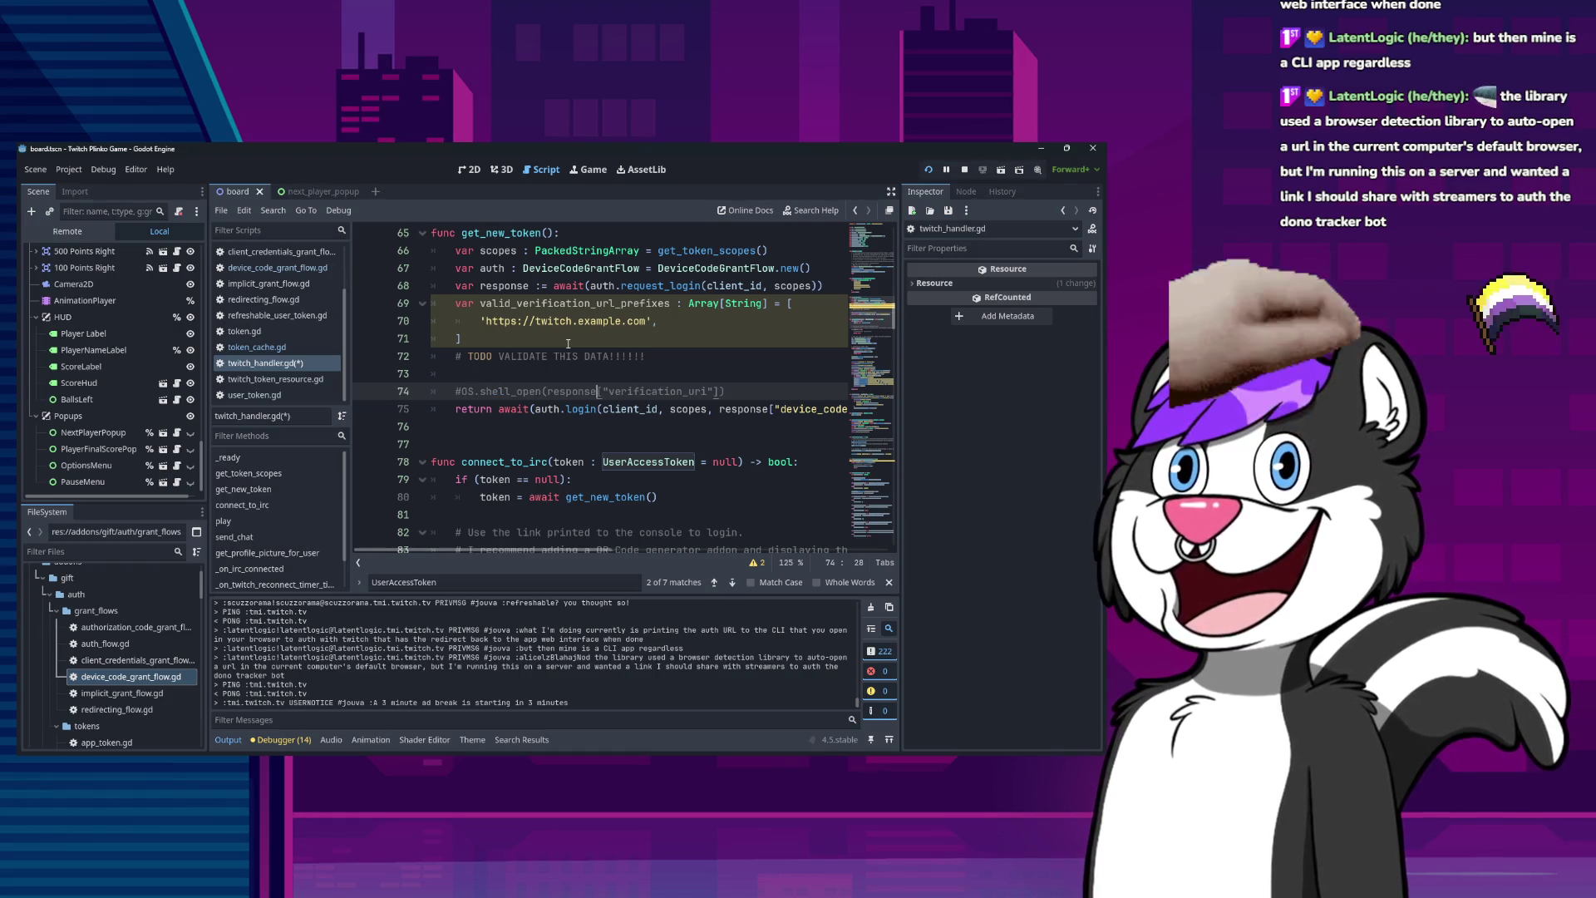
key(shift+End)
key(shift+Left)
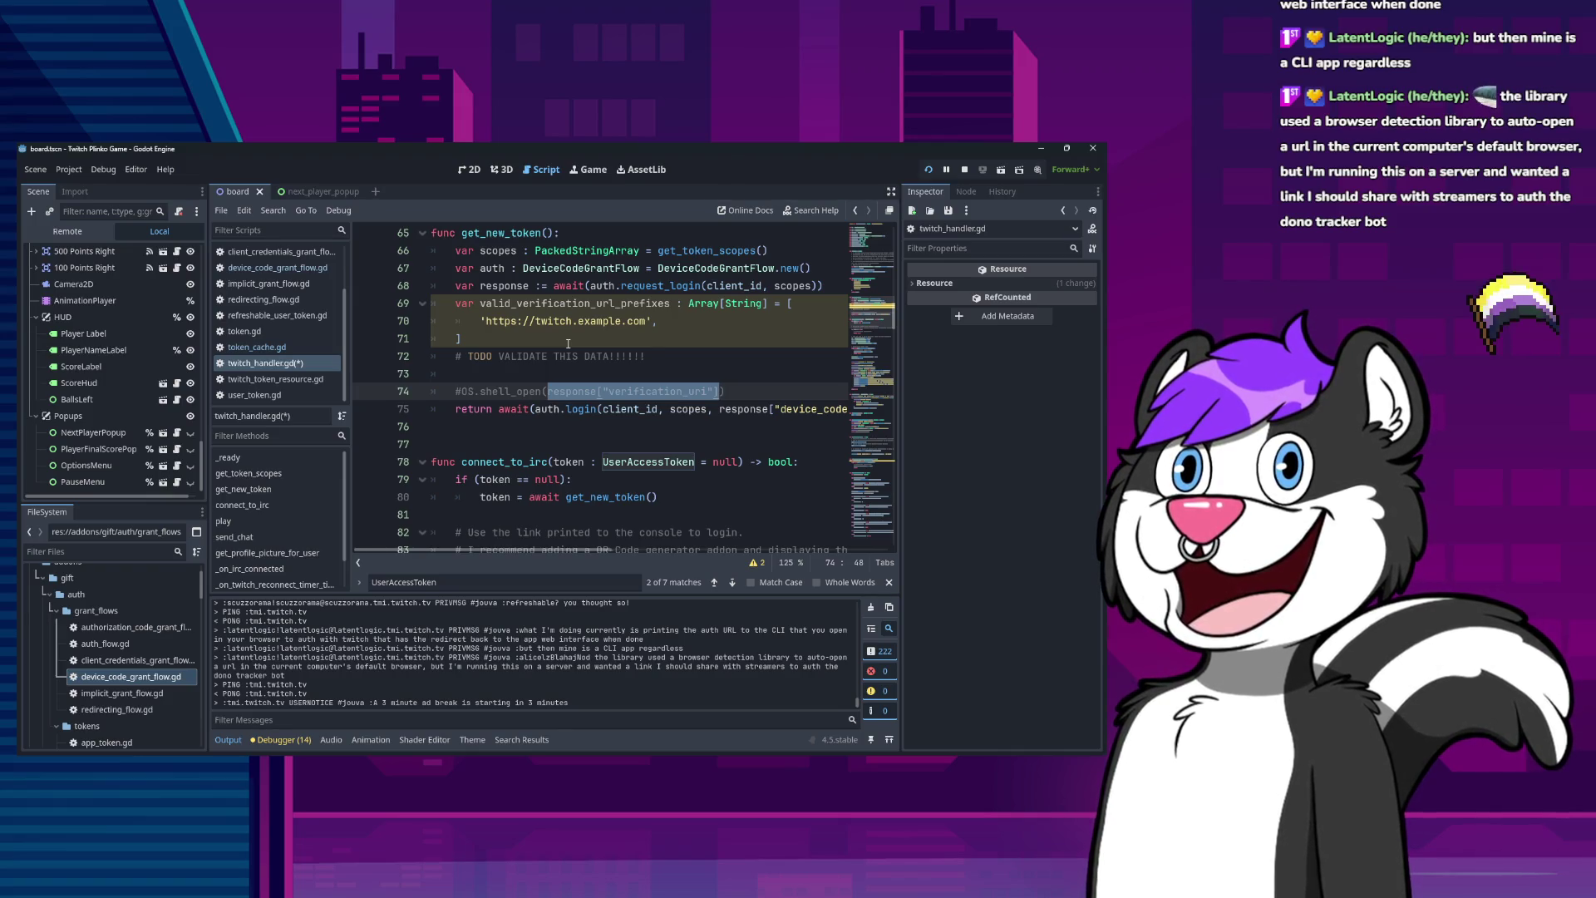
key(Left)
key(Left)
key(ctrl+shift+Left)
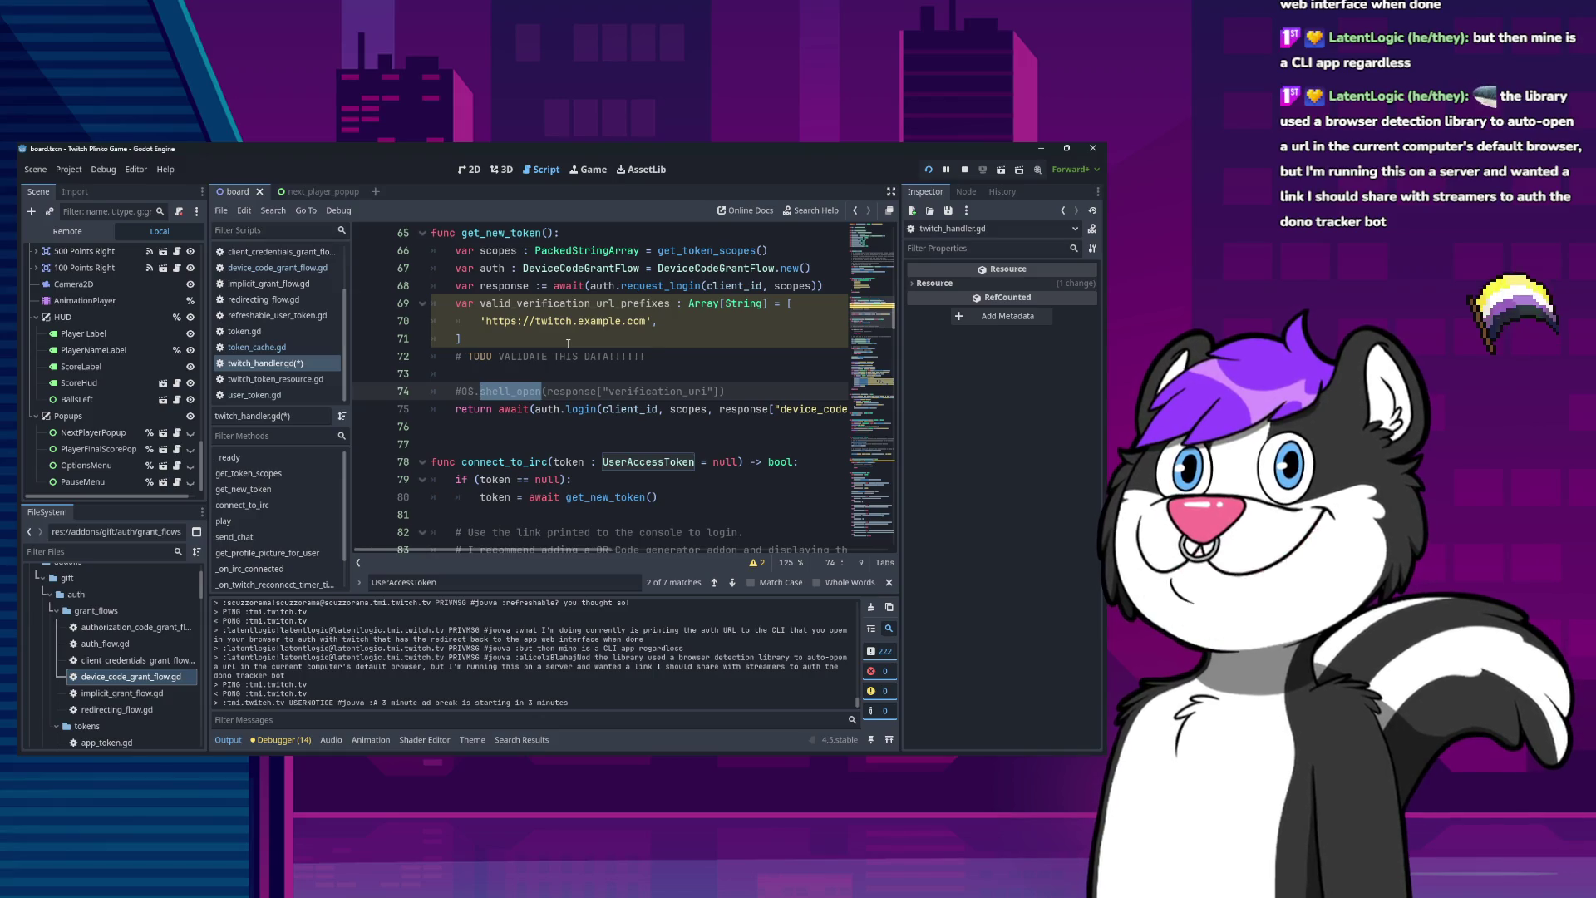
Highlight the valid_verification_url_prefixes name and open a blank line after the prefix array.
key(Up)
key(Up)
key(Up)
key(ctrl+d)
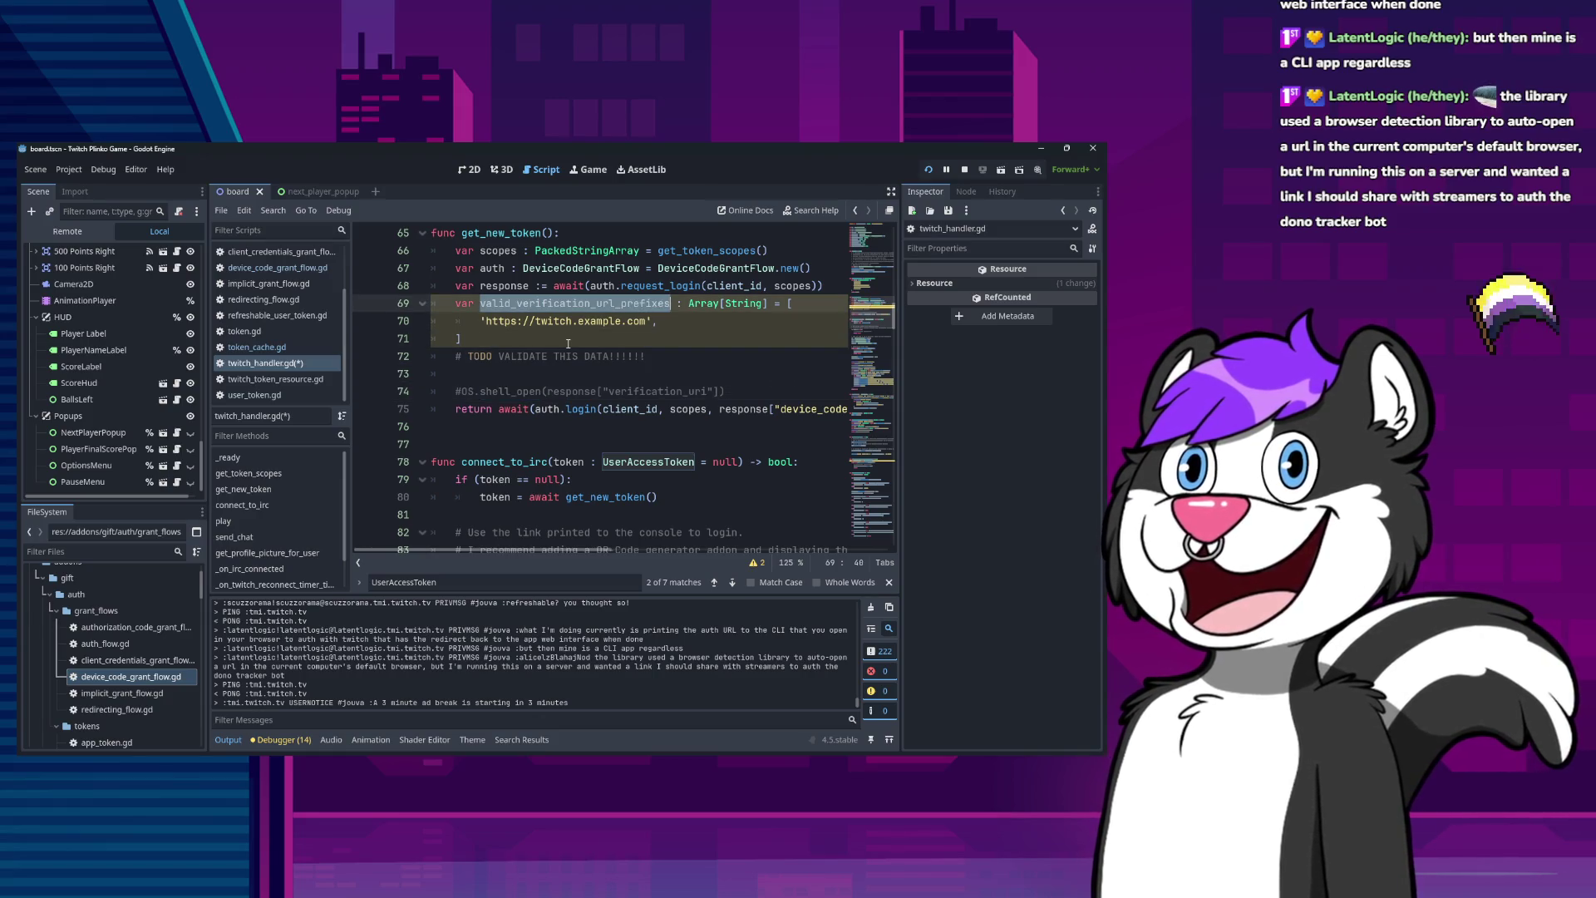
key(Down)
key(Down)
key(Down)
key(Return)
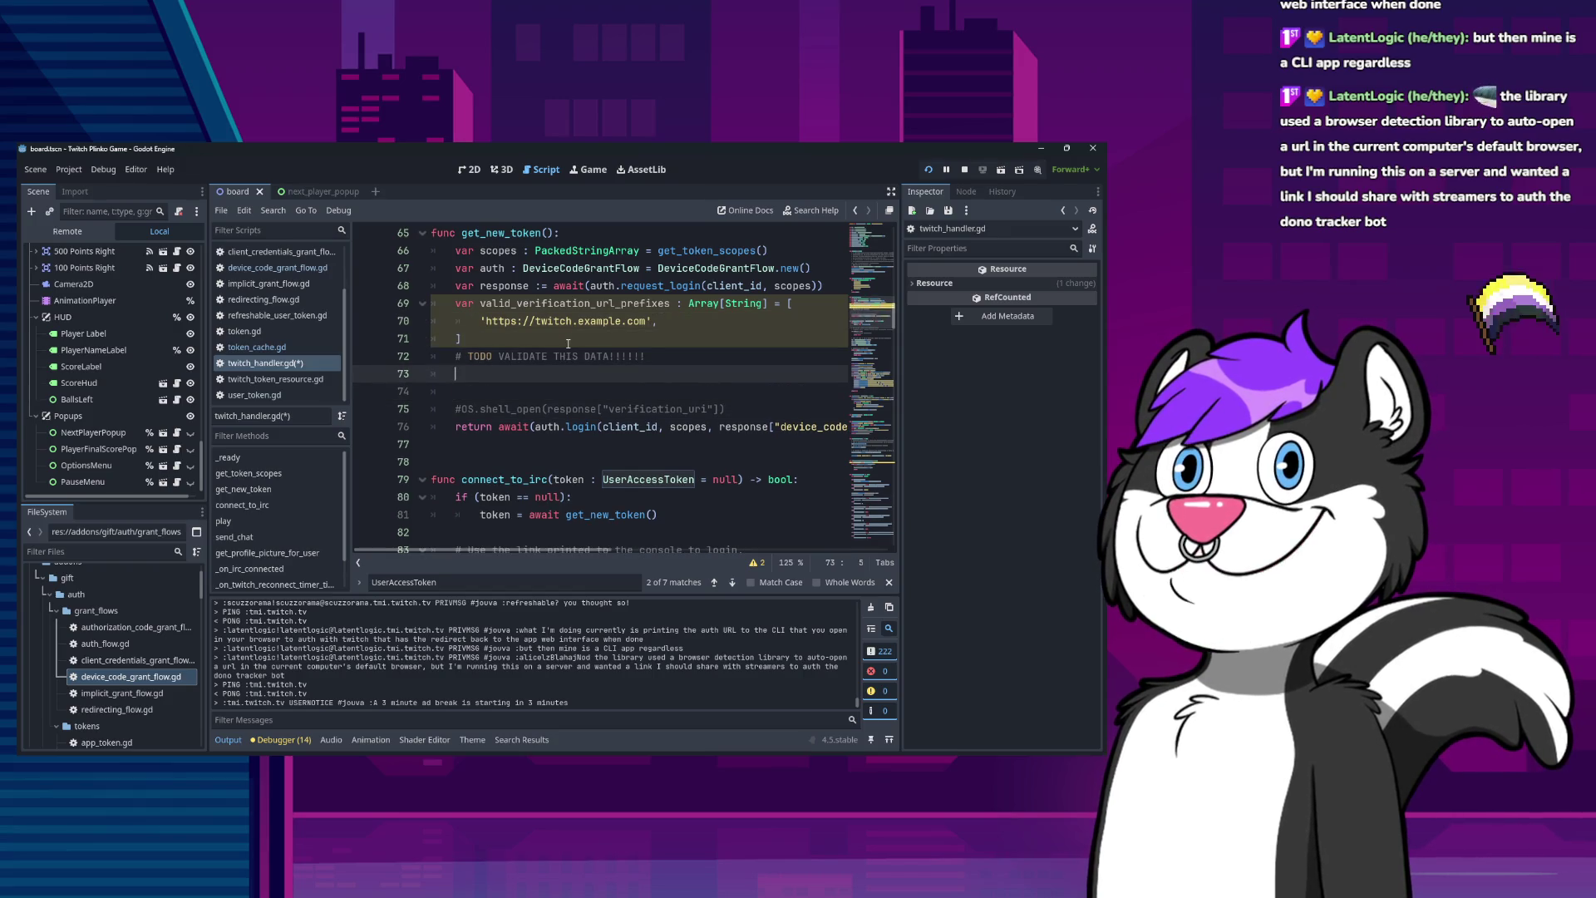
Copy the response["verification_uri"] lookup from shell_open and paste it after a new 'if'.
key(Down)
key(Down)
key(End)
key(Left)
key(ctrl+shift+Left)
key(ctrl+shift+Left)
key(ctrl+shift+Left)
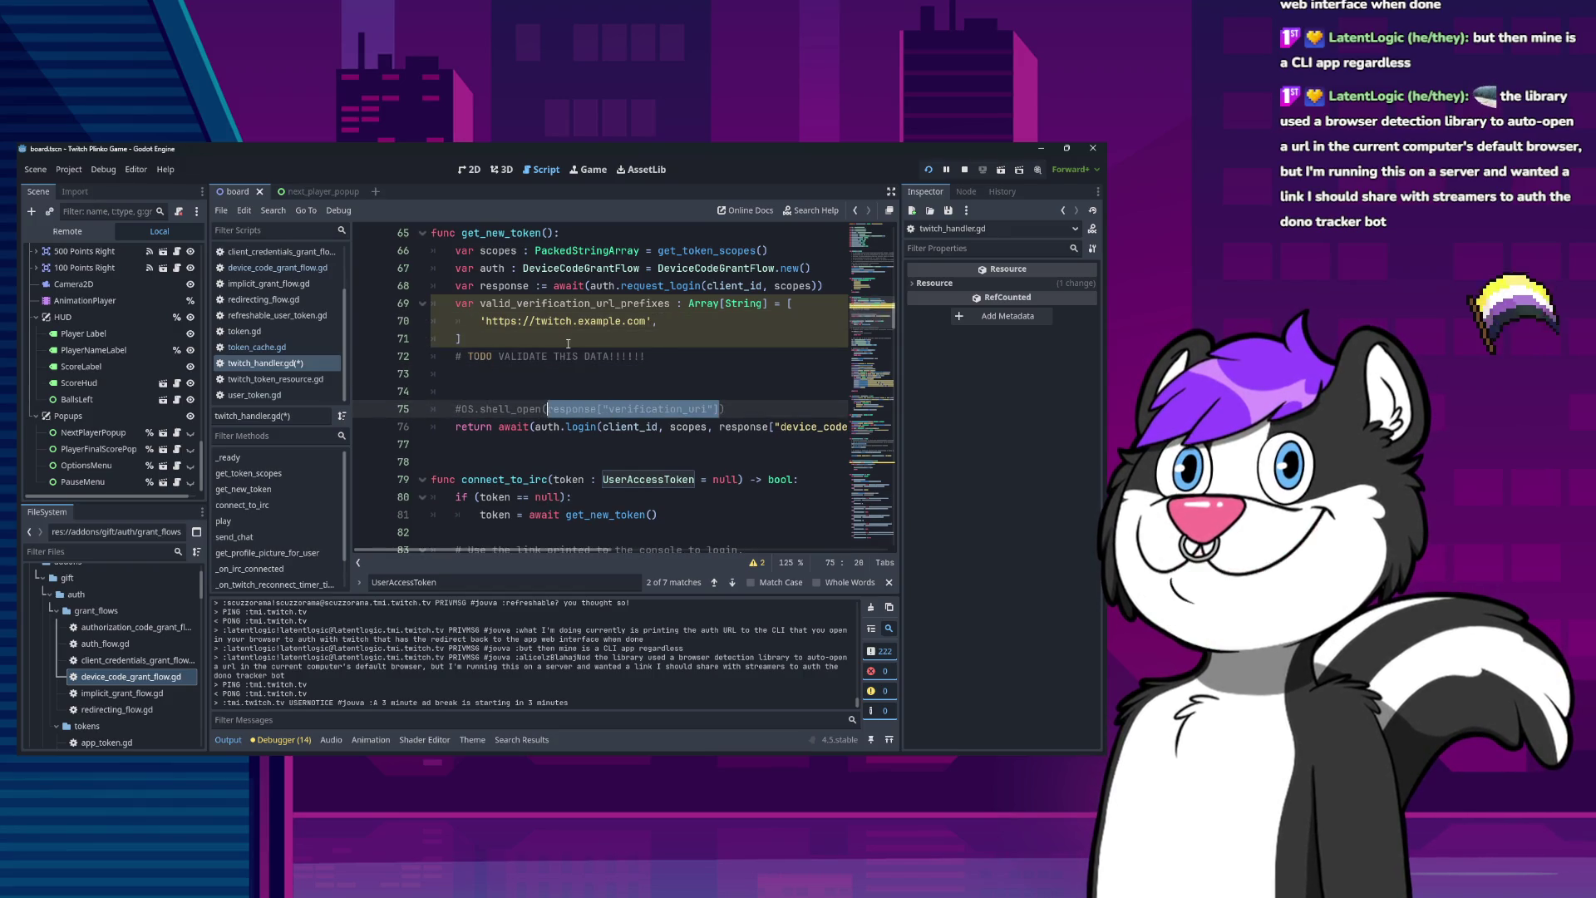
key(ctrl+c)
key(Up)
key(Up)
key(Down)
text(if)
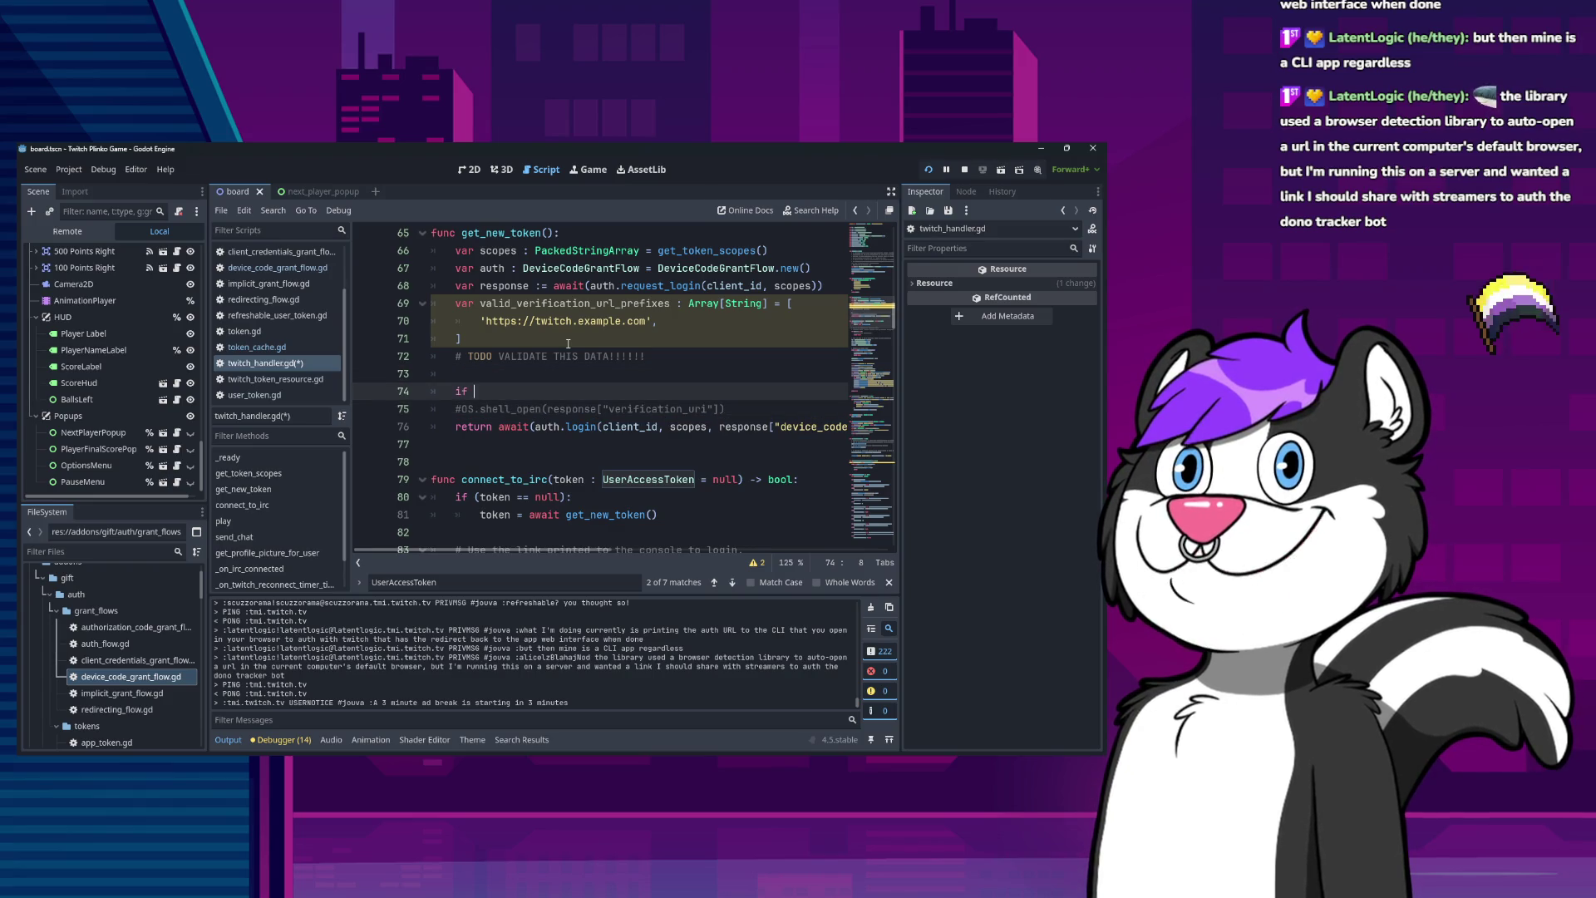
key(ctrl+v)
text(.)
key(BackSpace)
key(BackSpace)
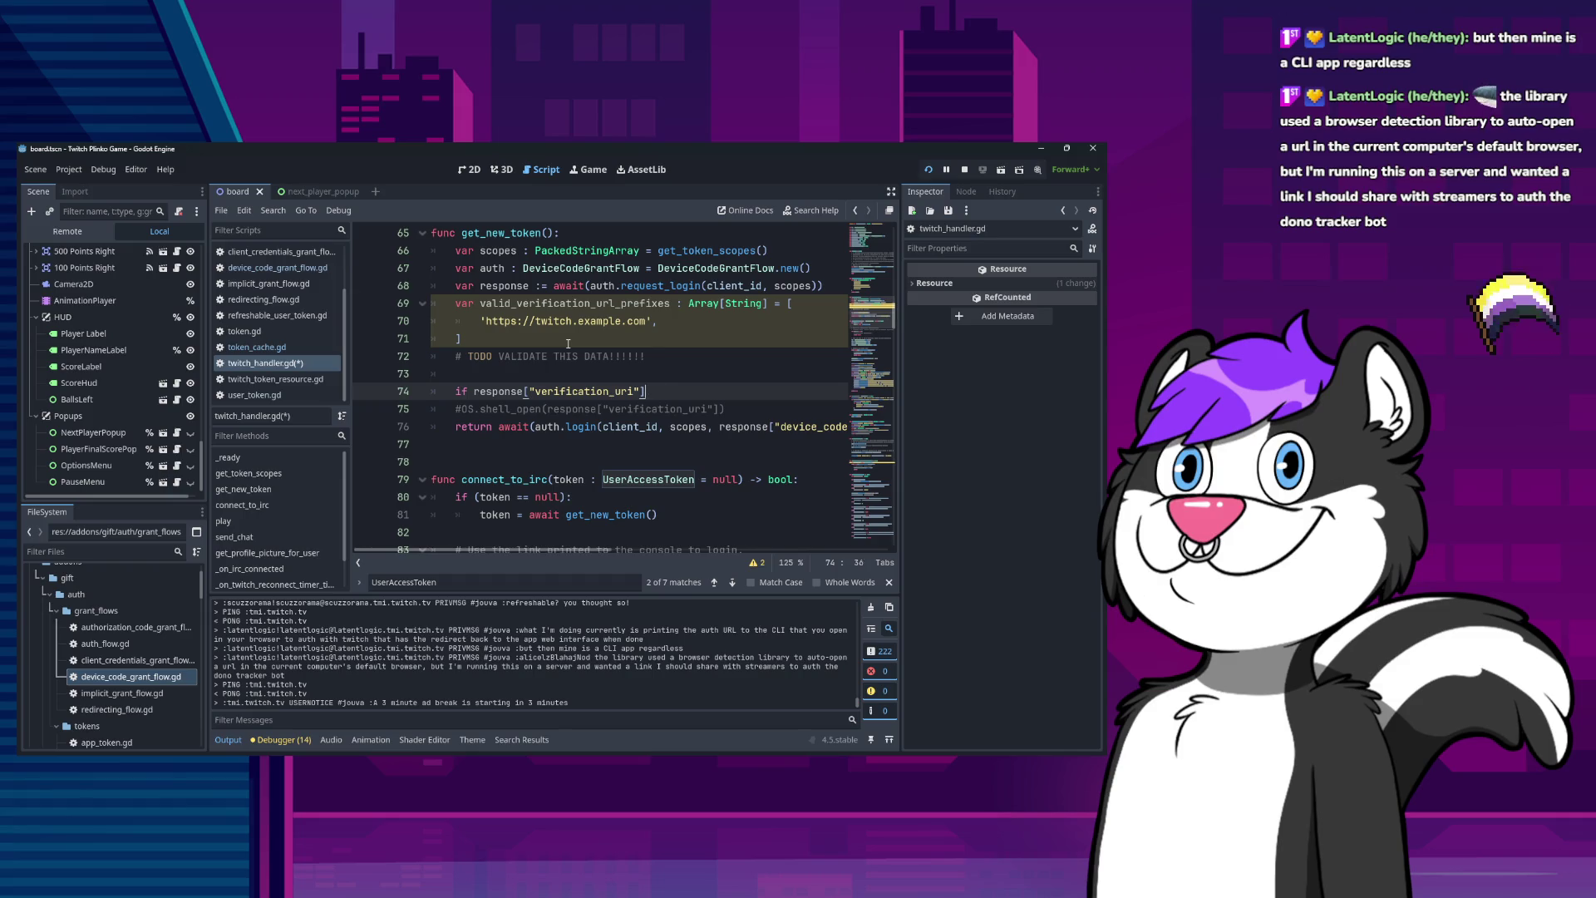
Make the line 'if typeof(response["verification_uri"]) is String' and open the typeof documentation.
key(Right)
key(ctrl+space)
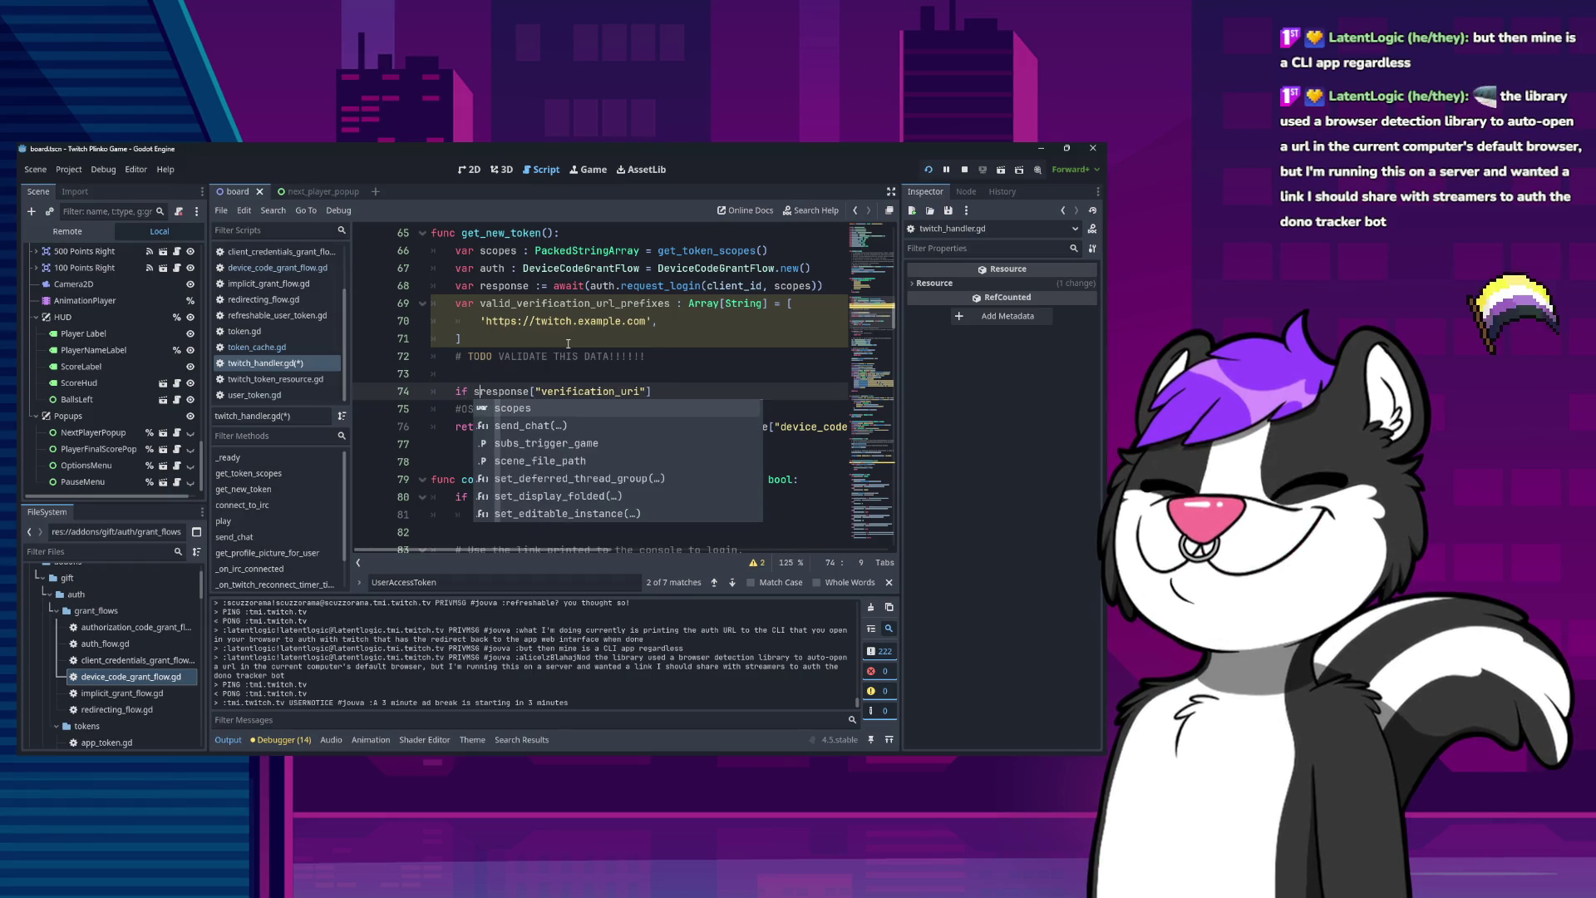
text(typeof()
key(End)
text()) ==)
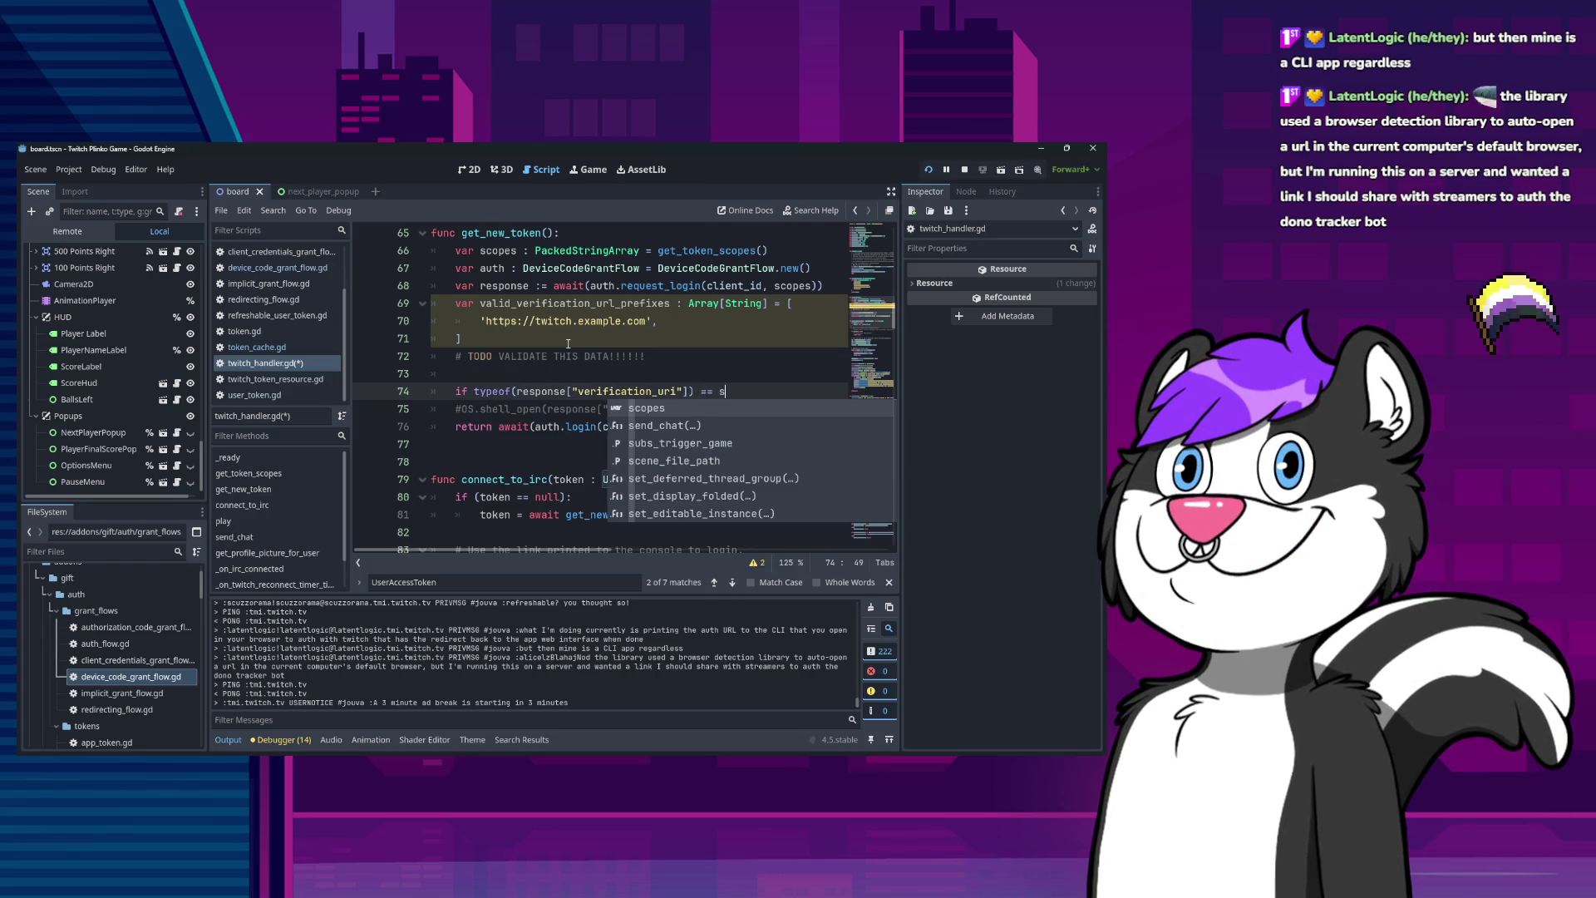
key(BackSpace)
key(BackSpace)
text(is )
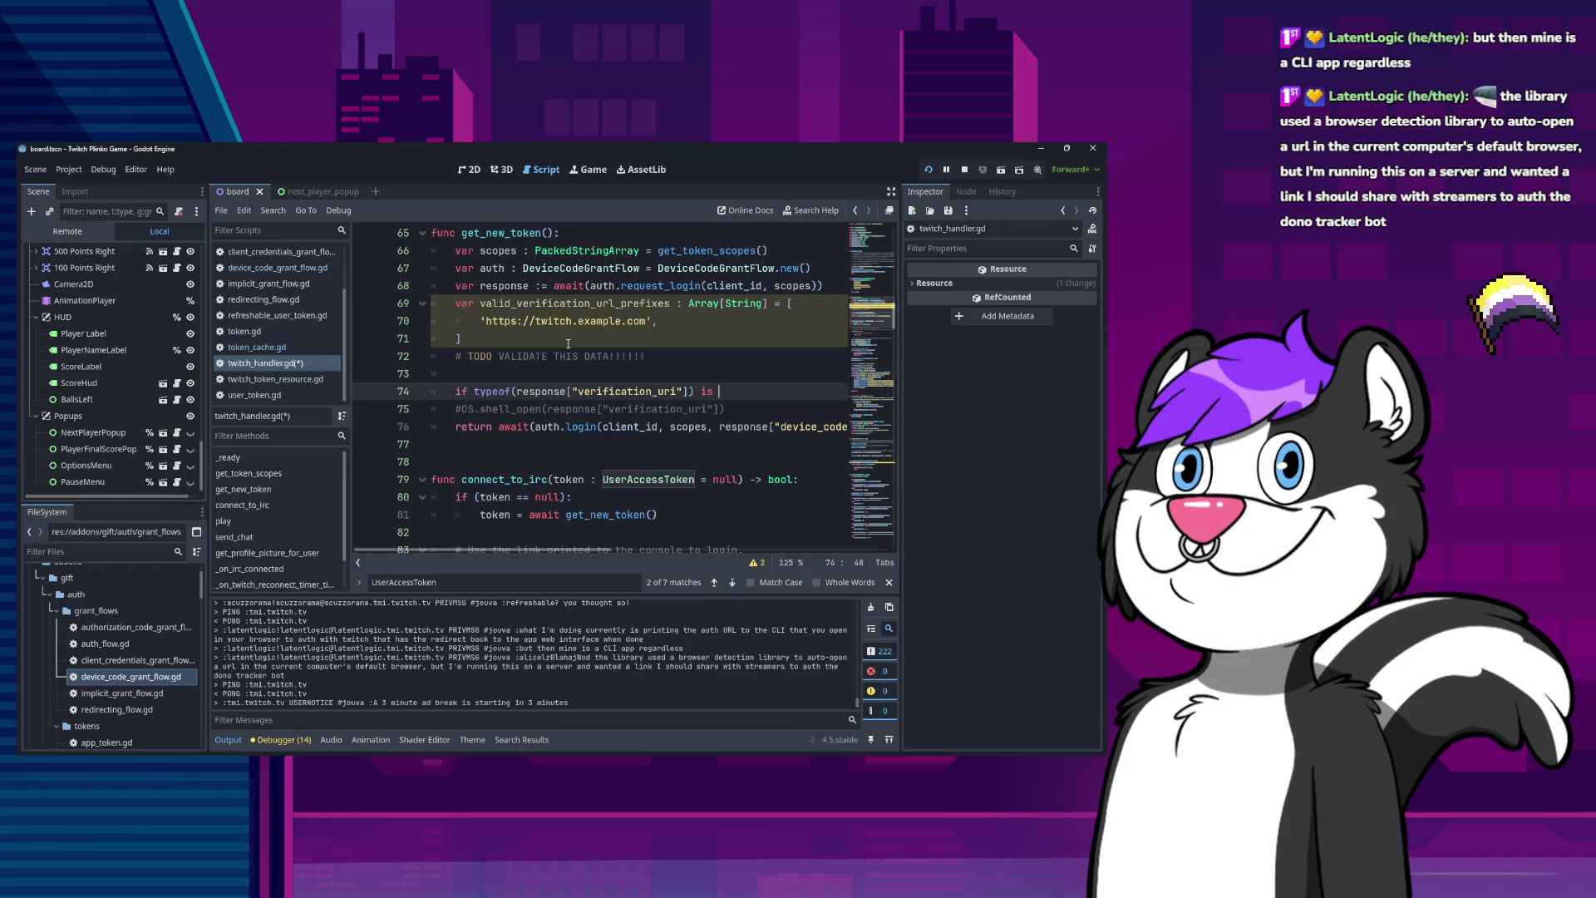
text(Str)
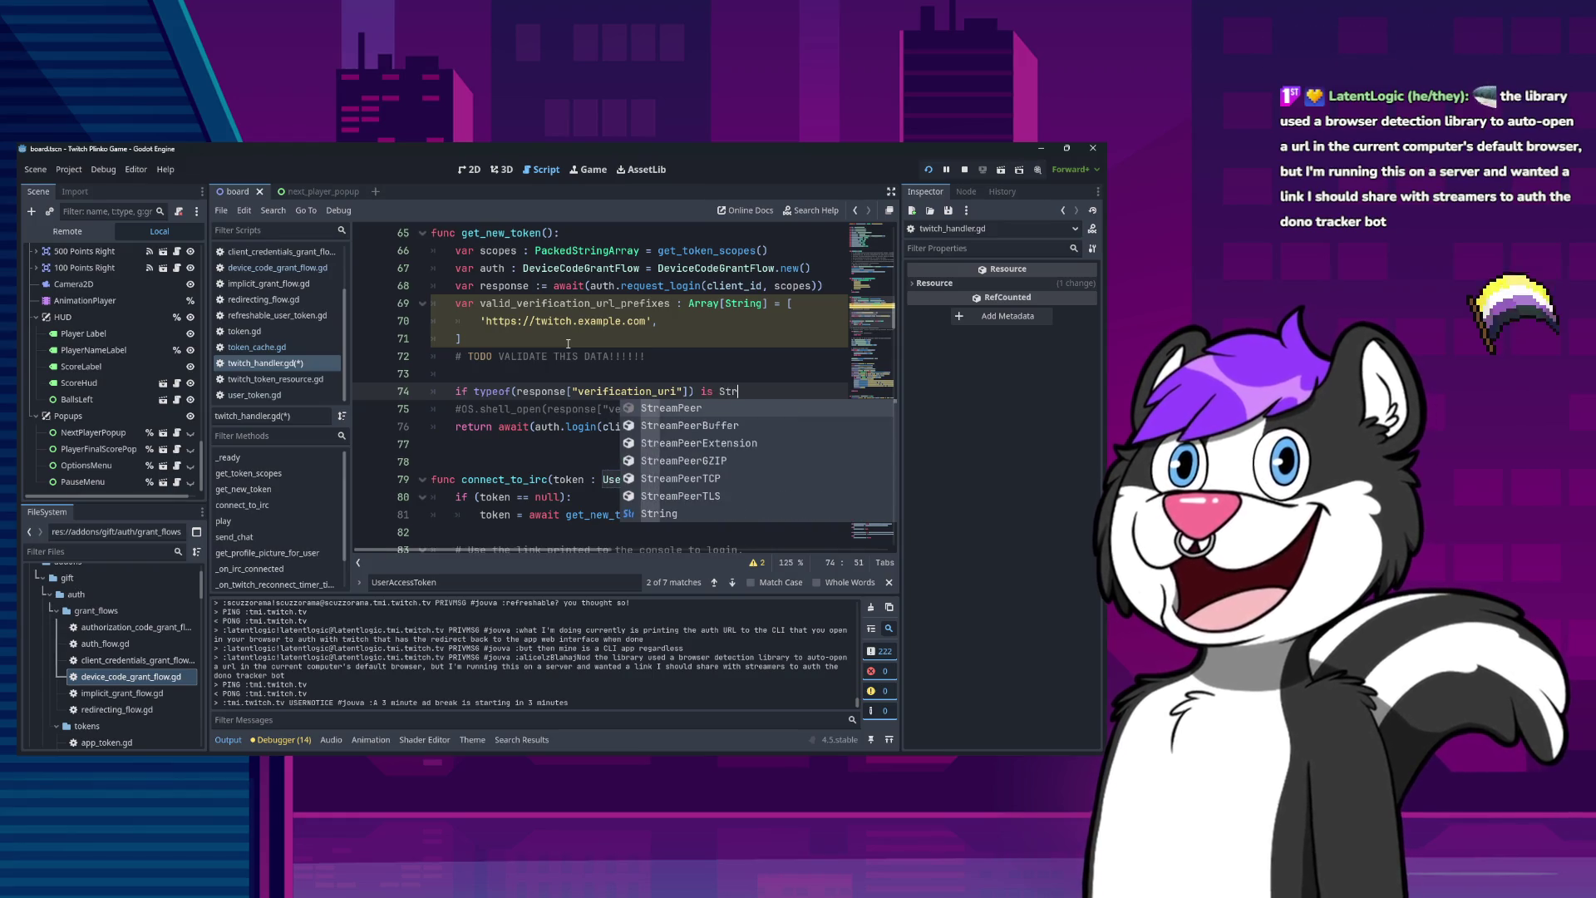
text(i)
key(Return)
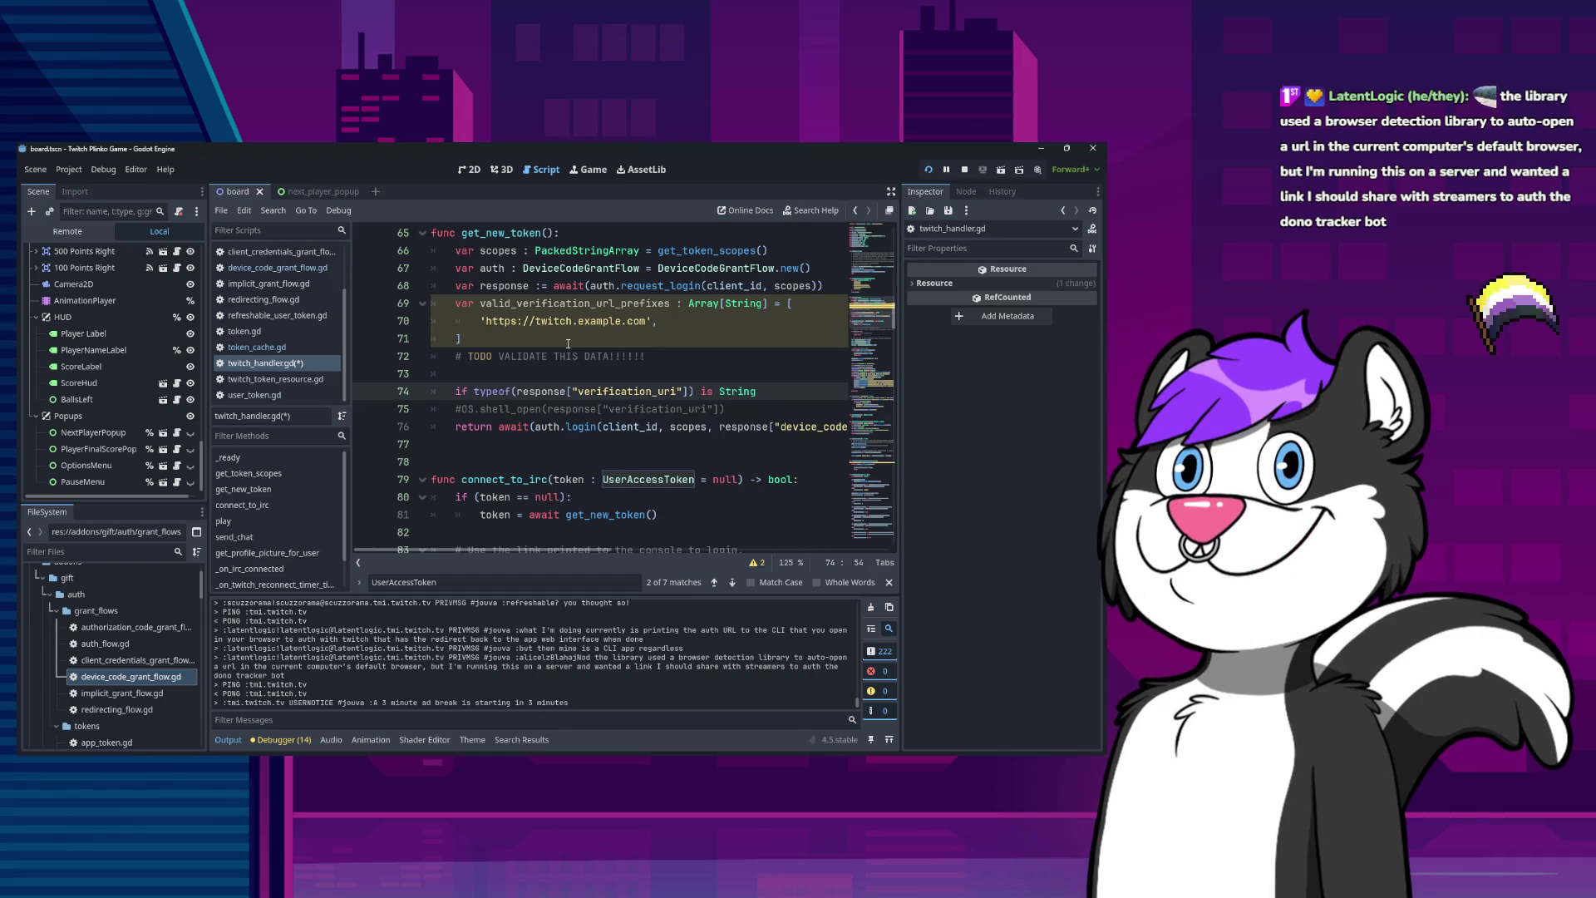
ctrl+click(487, 391)
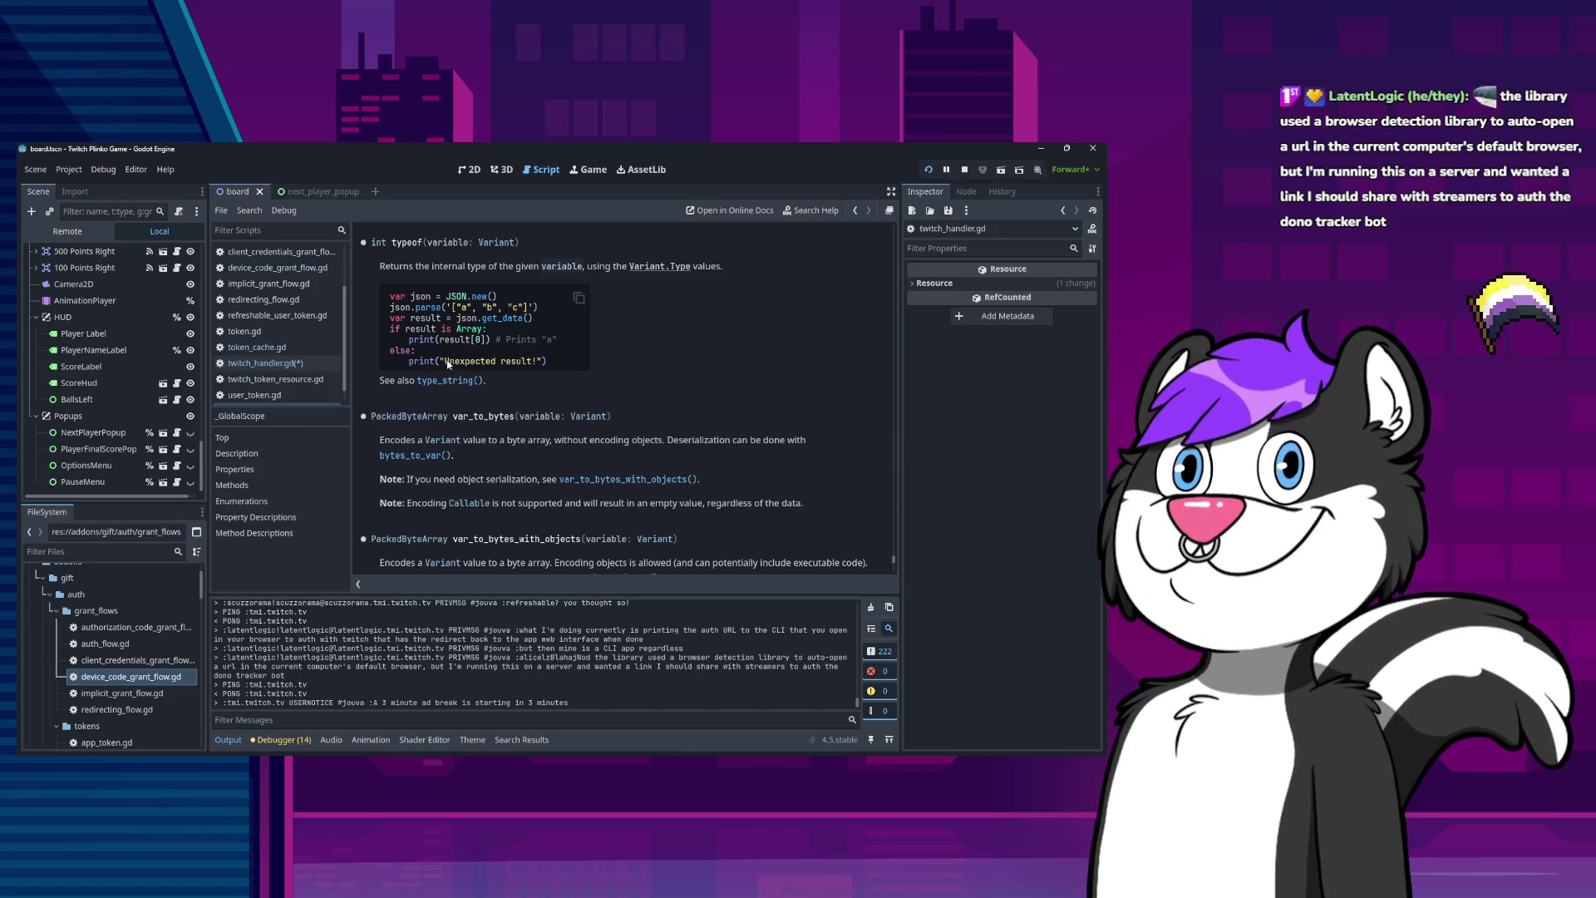
scroll(441, 356, down, 3)
scroll(427, 342, up, 4)
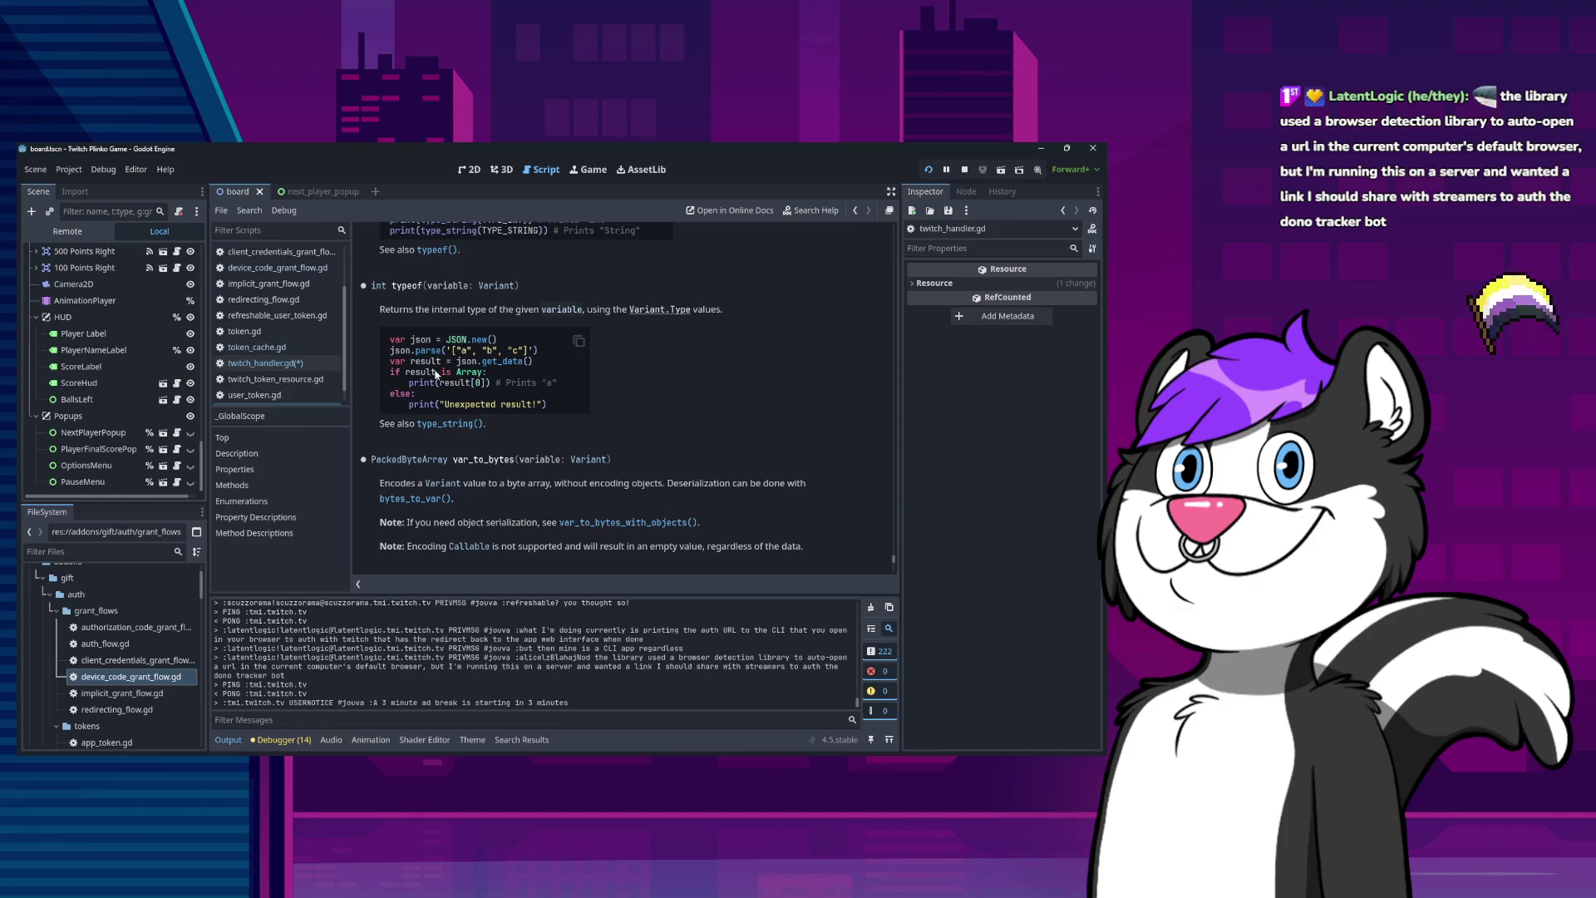
scroll(470, 388, up, 3)
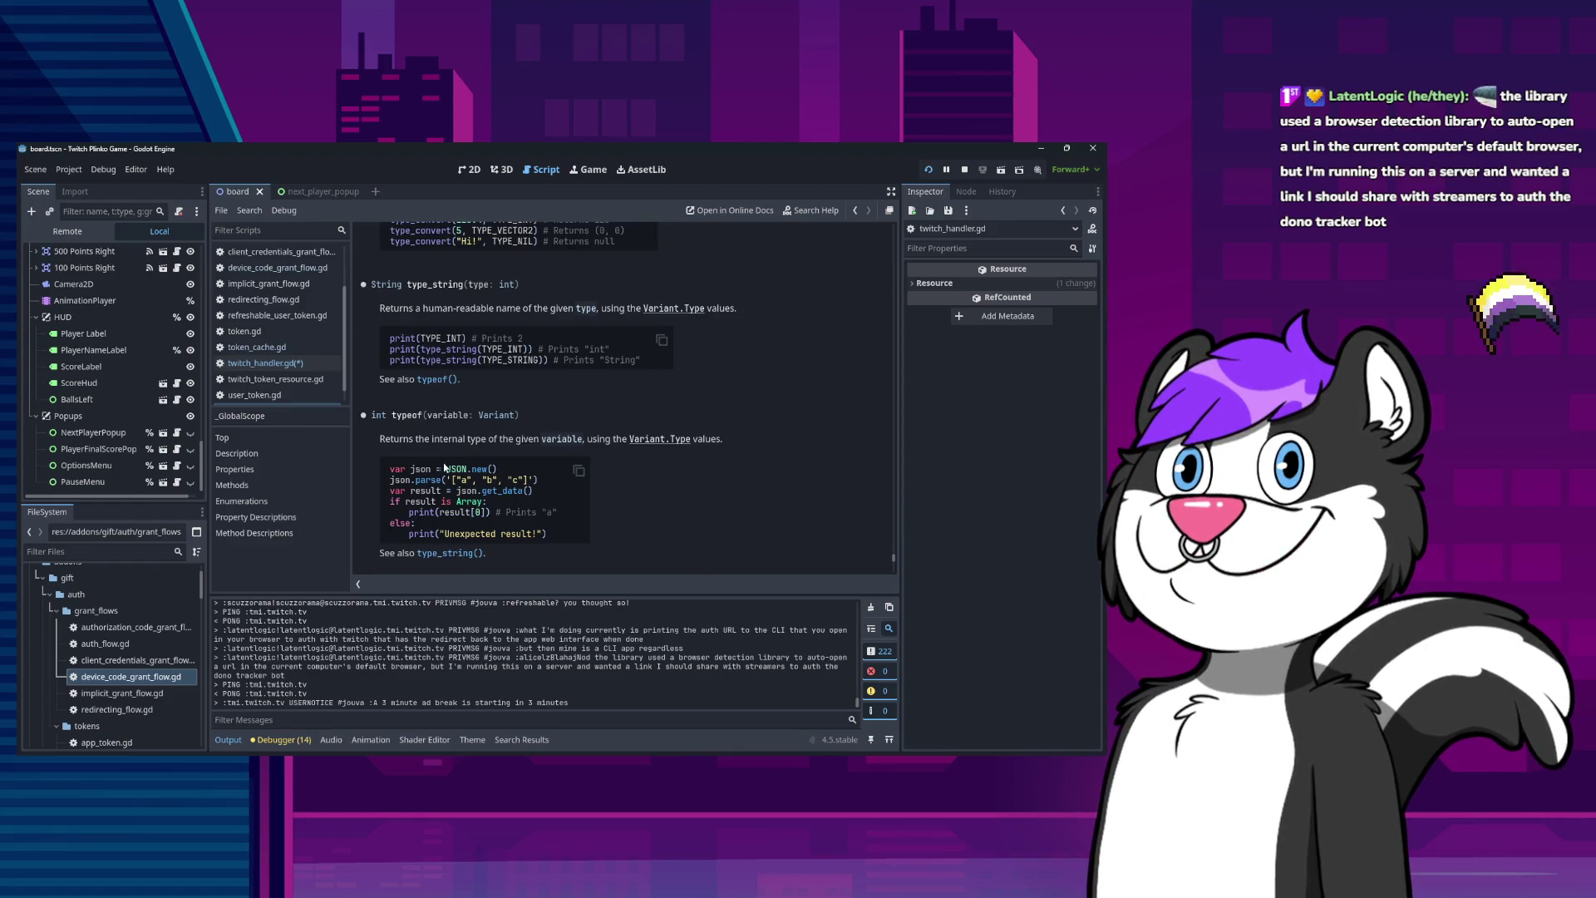
scroll(441, 463, down, 4)
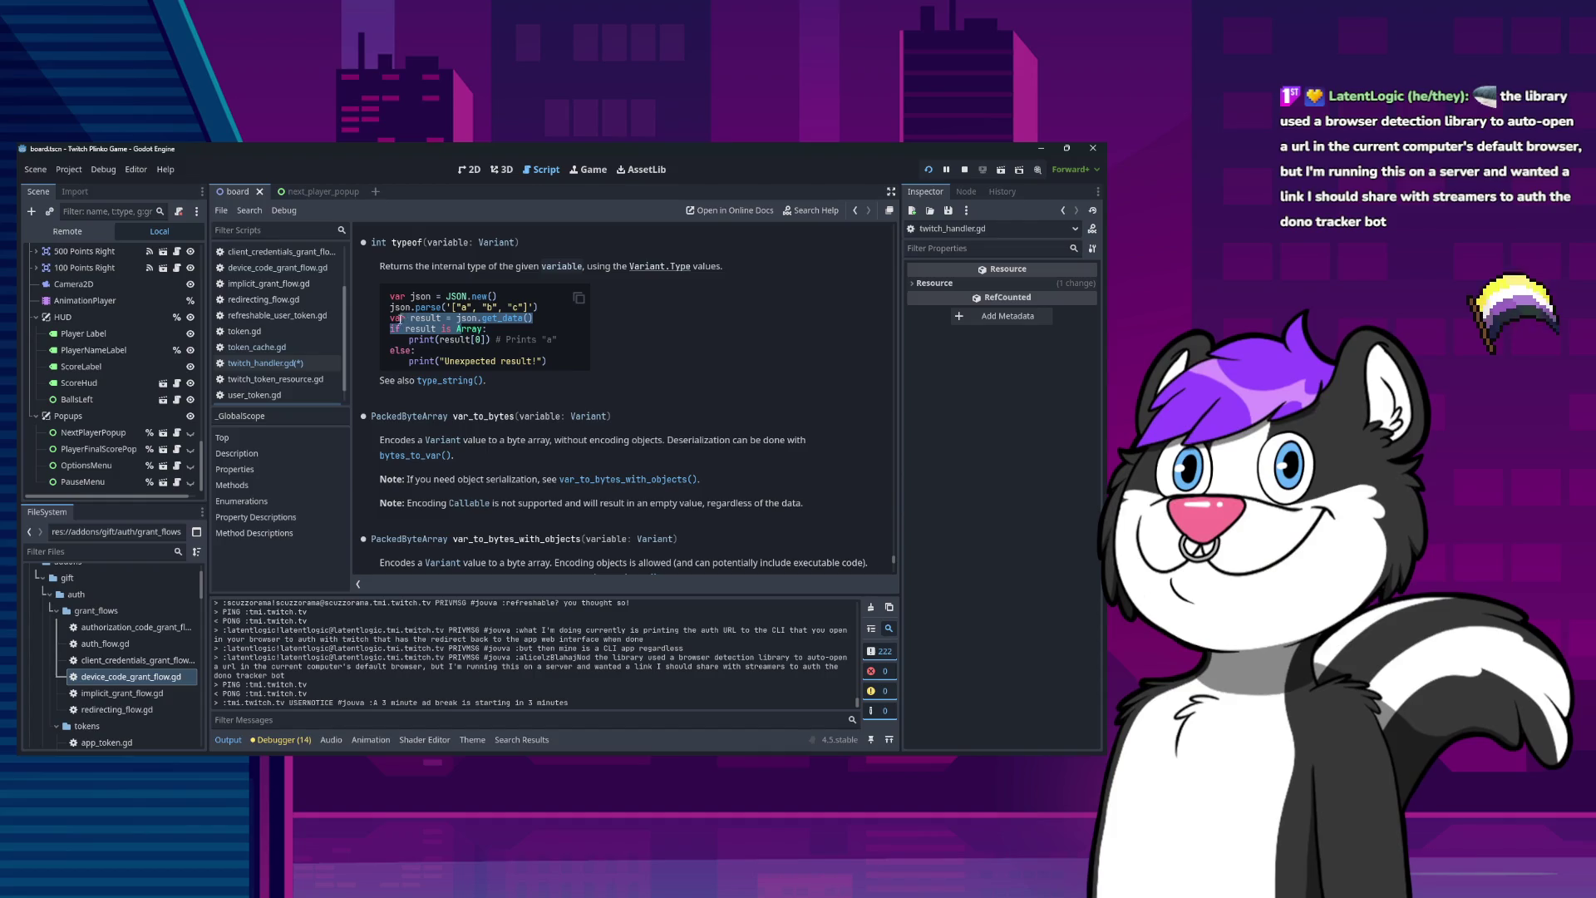
drag(410, 295, 590, 353)
click(591, 353)
double_click(405, 242)
drag(391, 295, 557, 362)
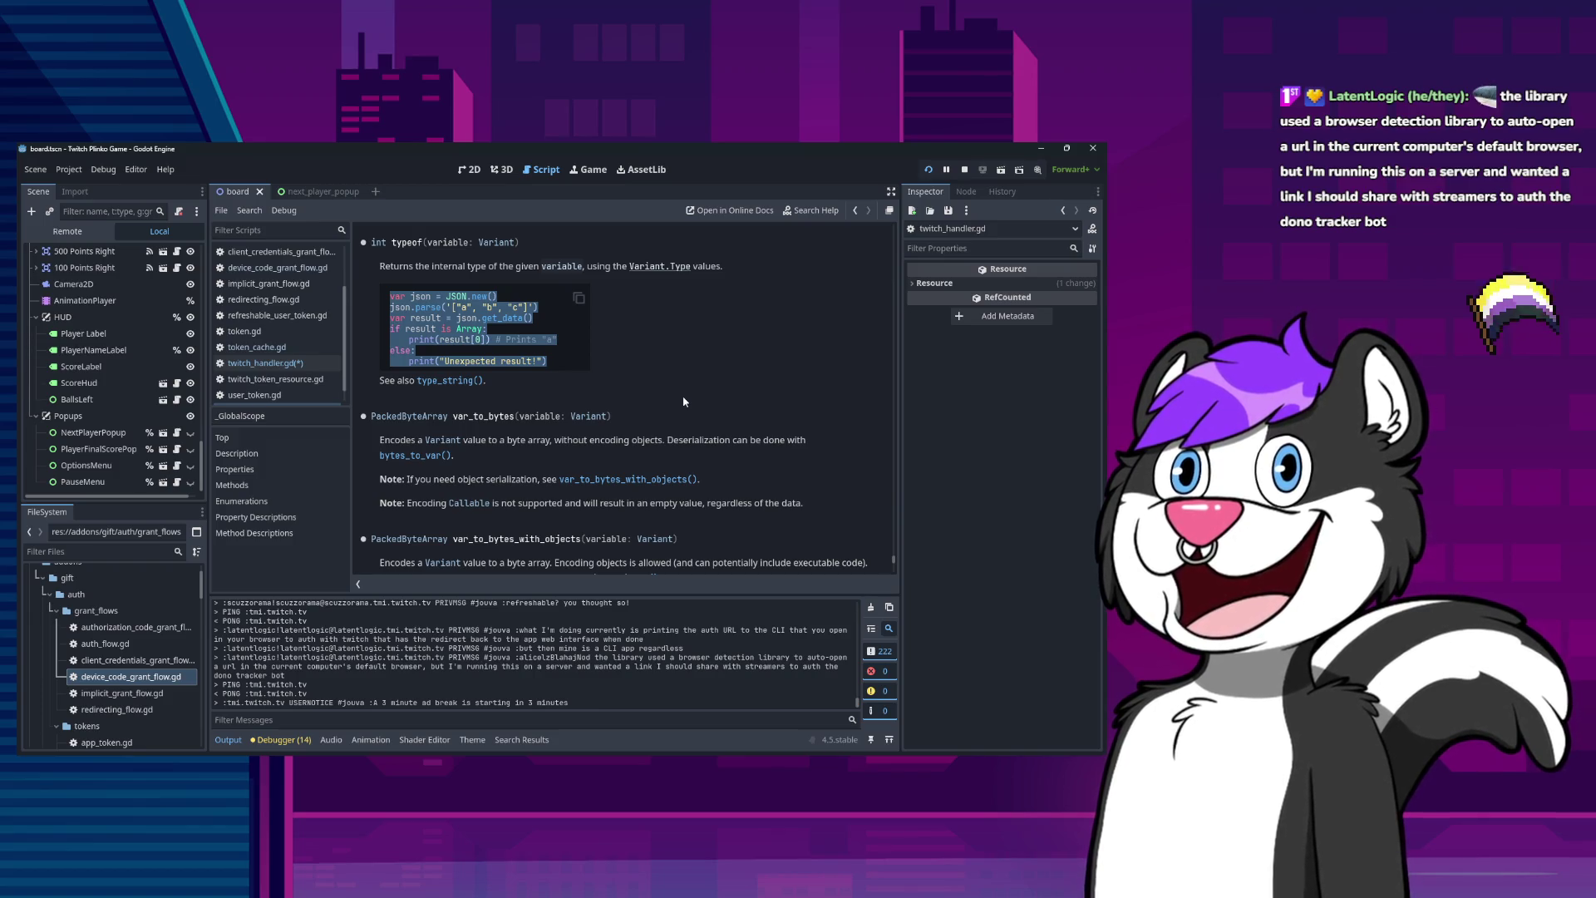
click(542, 391)
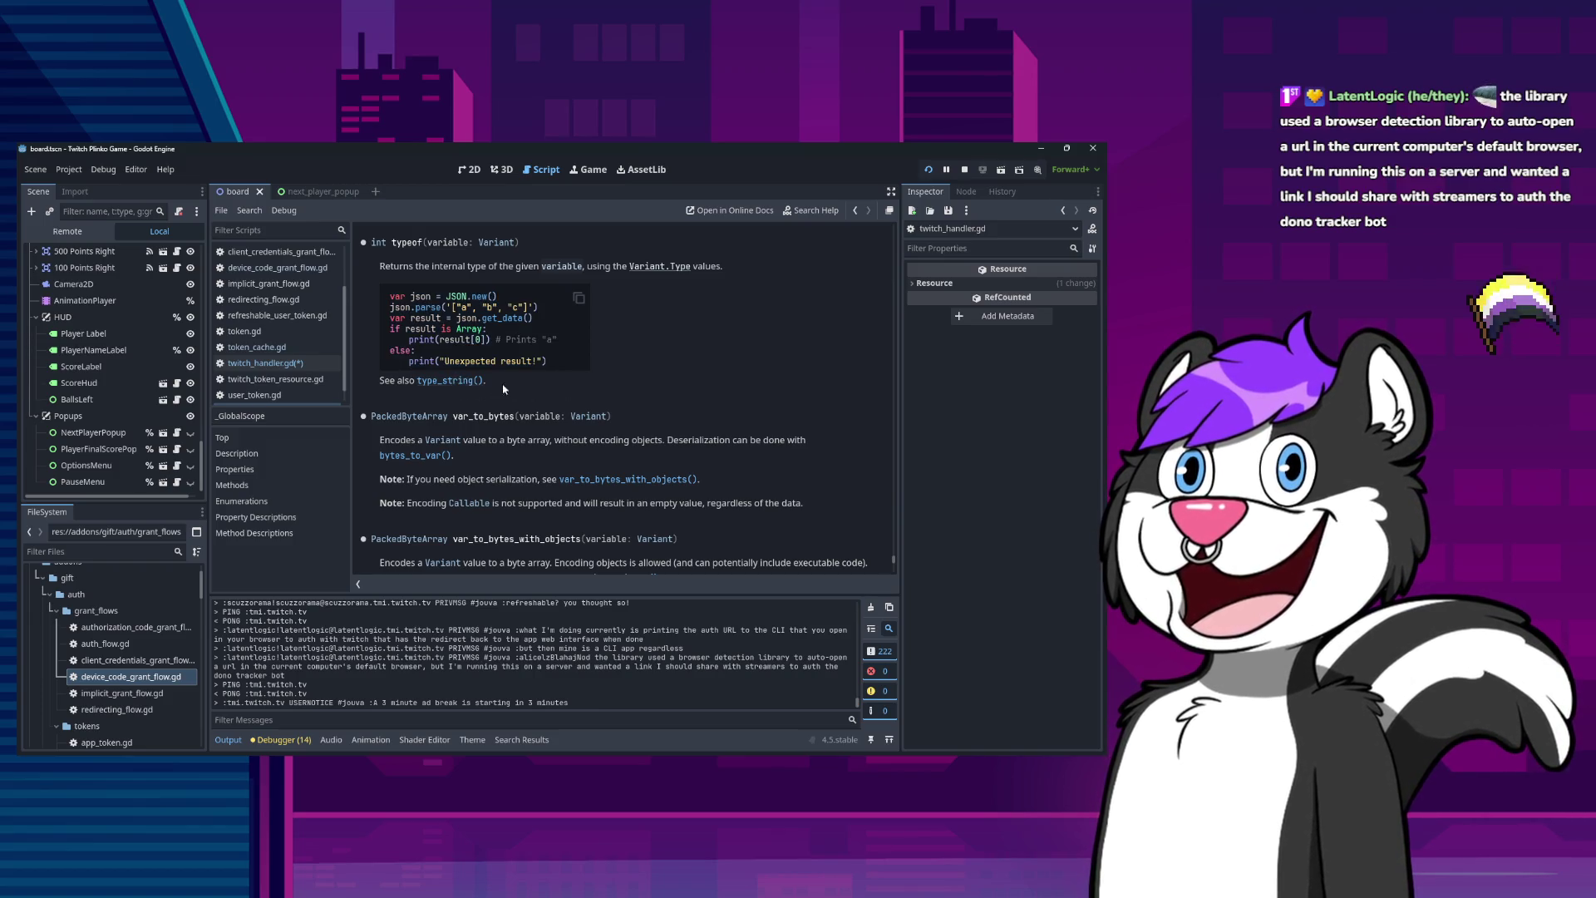
click(459, 381)
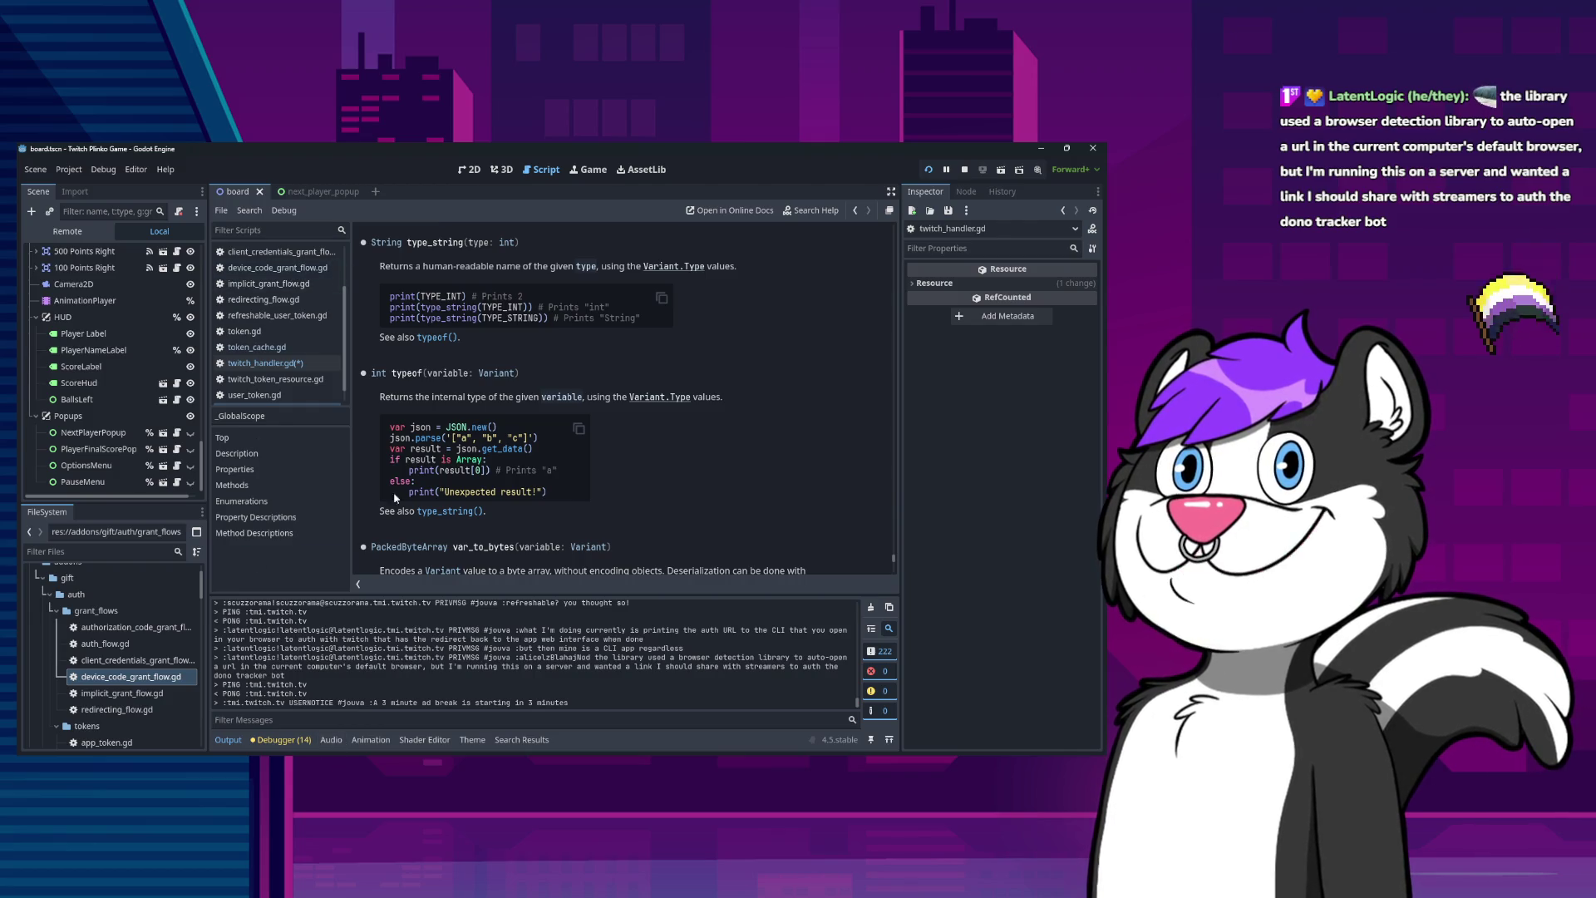
click(263, 363)
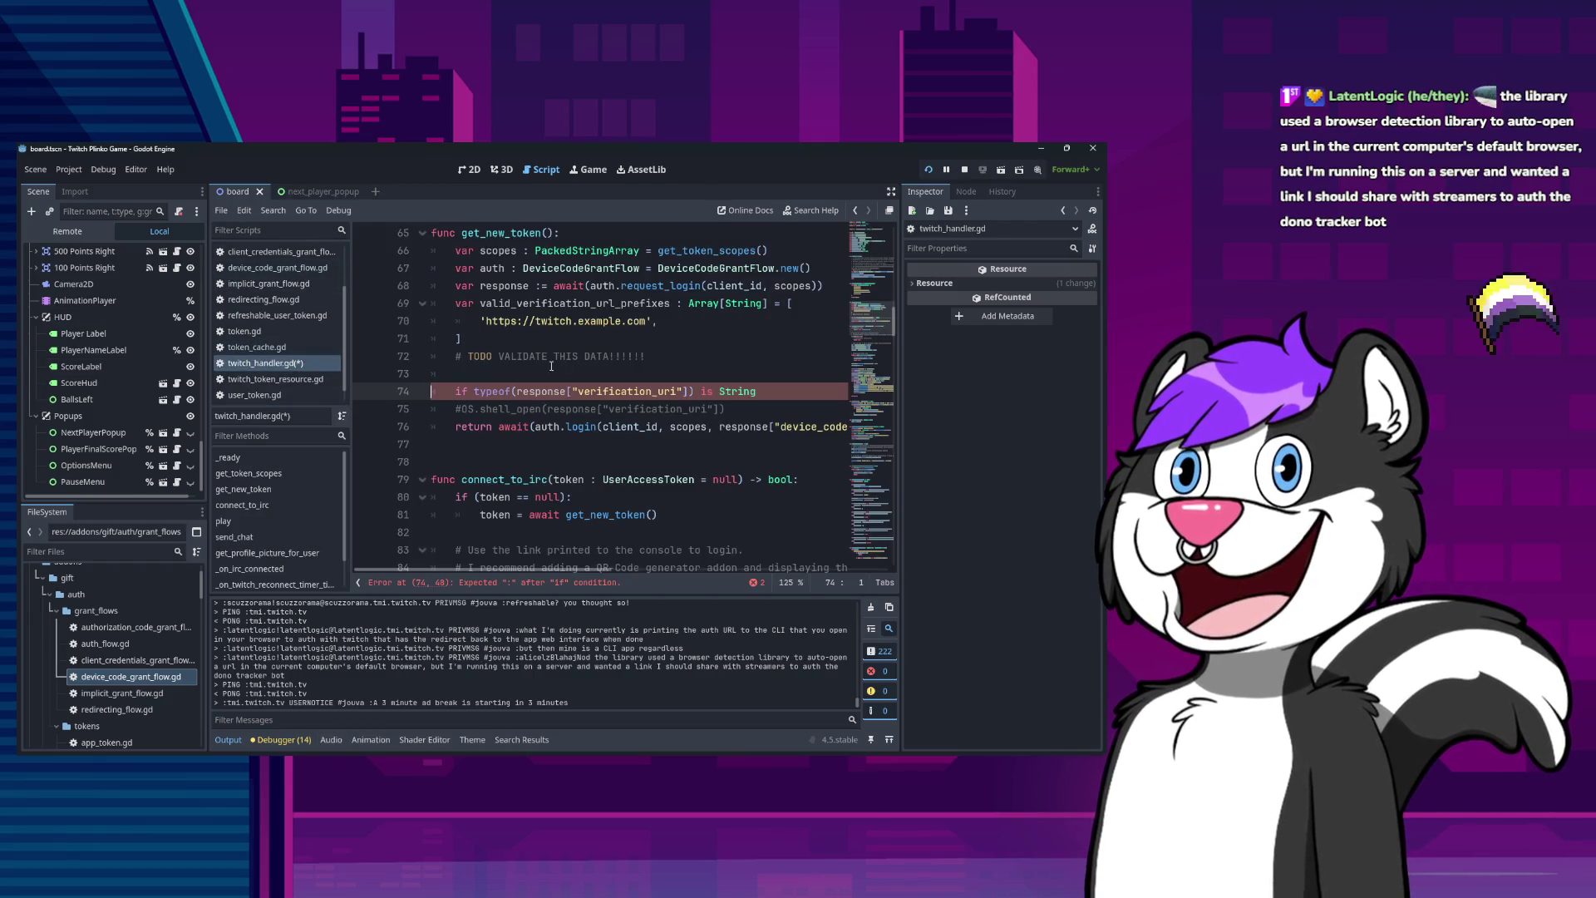
Open the typeof help page again from the typeof call on line 74.
click(492, 392)
ctrl+click(493, 393)
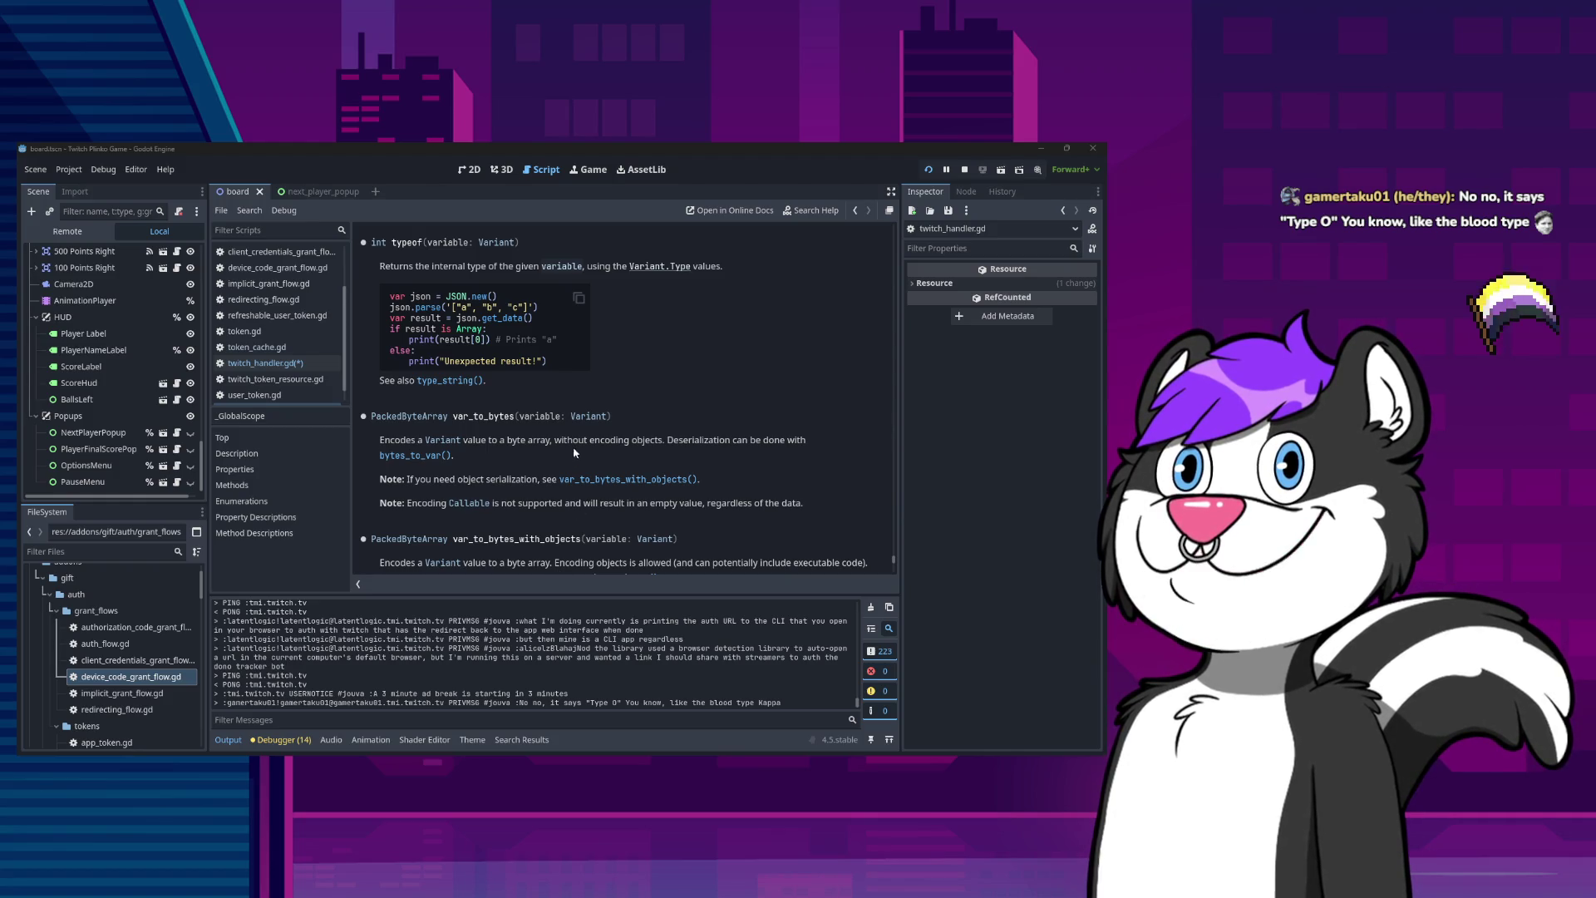
Review the typeof example code, then go back to twitch_handler.gd with the TYPE_STRING check.
drag(387, 292, 559, 366)
click(548, 403)
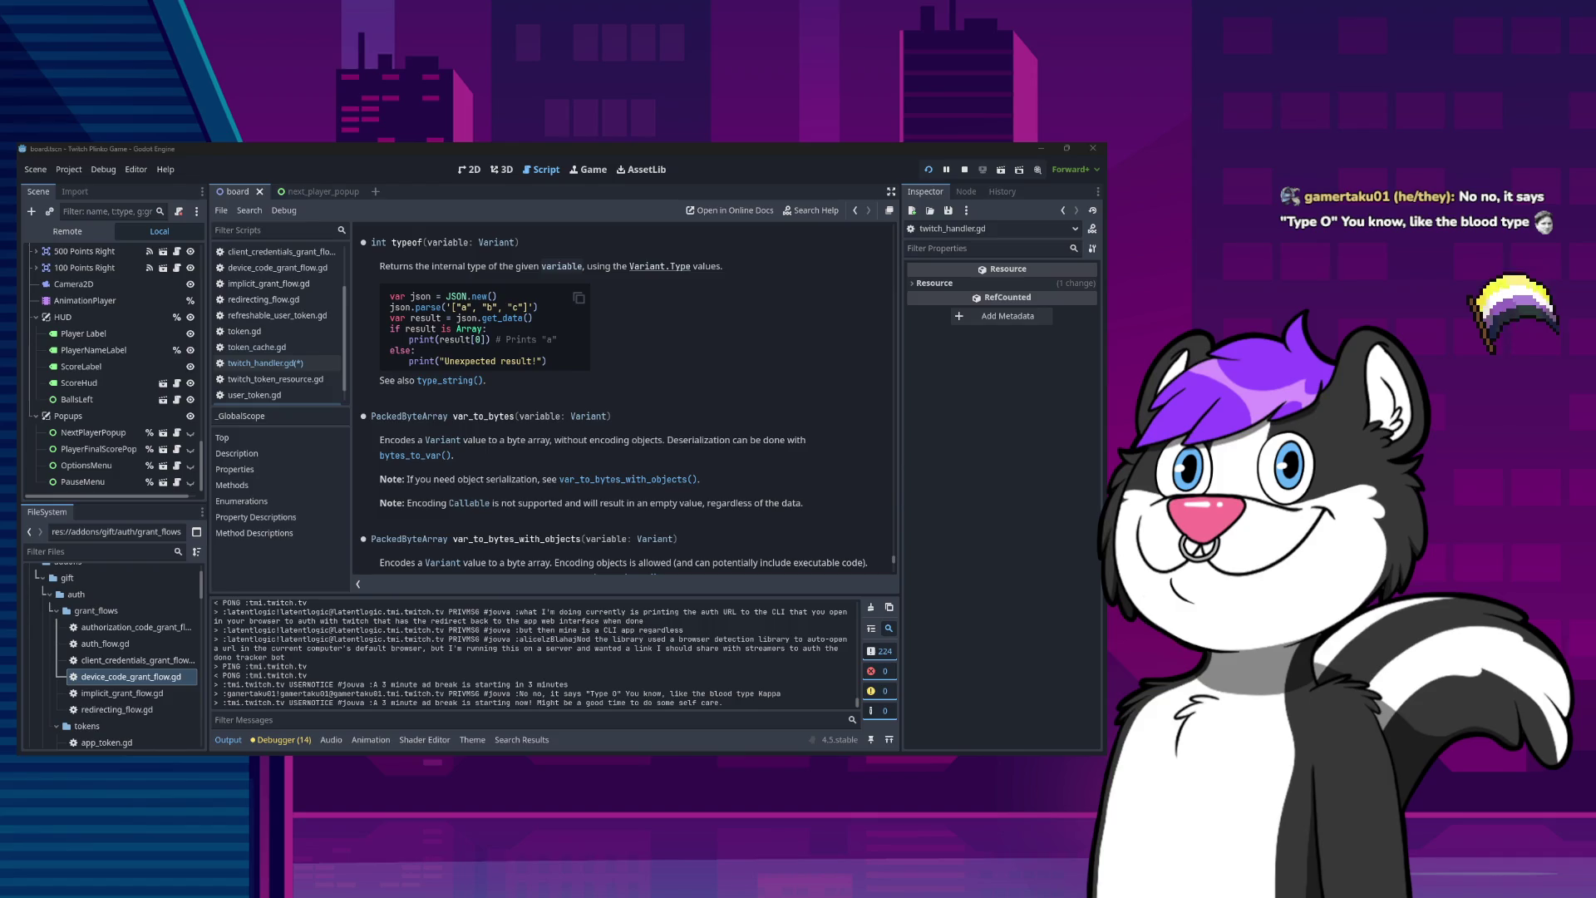
click(265, 362)
text(if verification_uri)
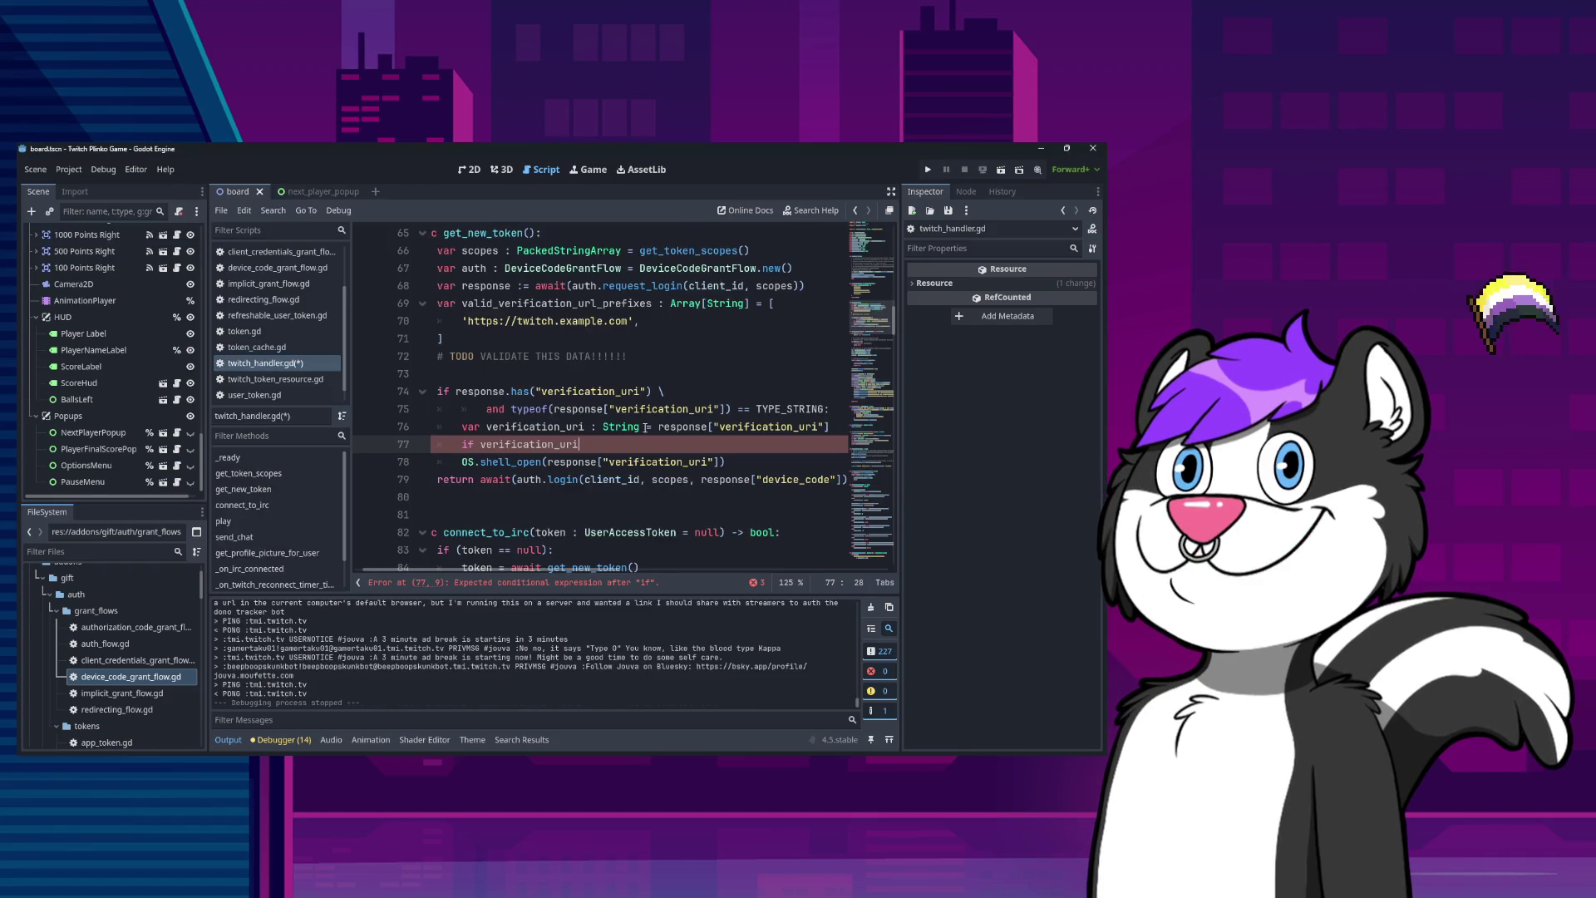
Replace the autocompleted contains() with begins_with() on verification_uri in the nested if.
text(co)
key(Return)
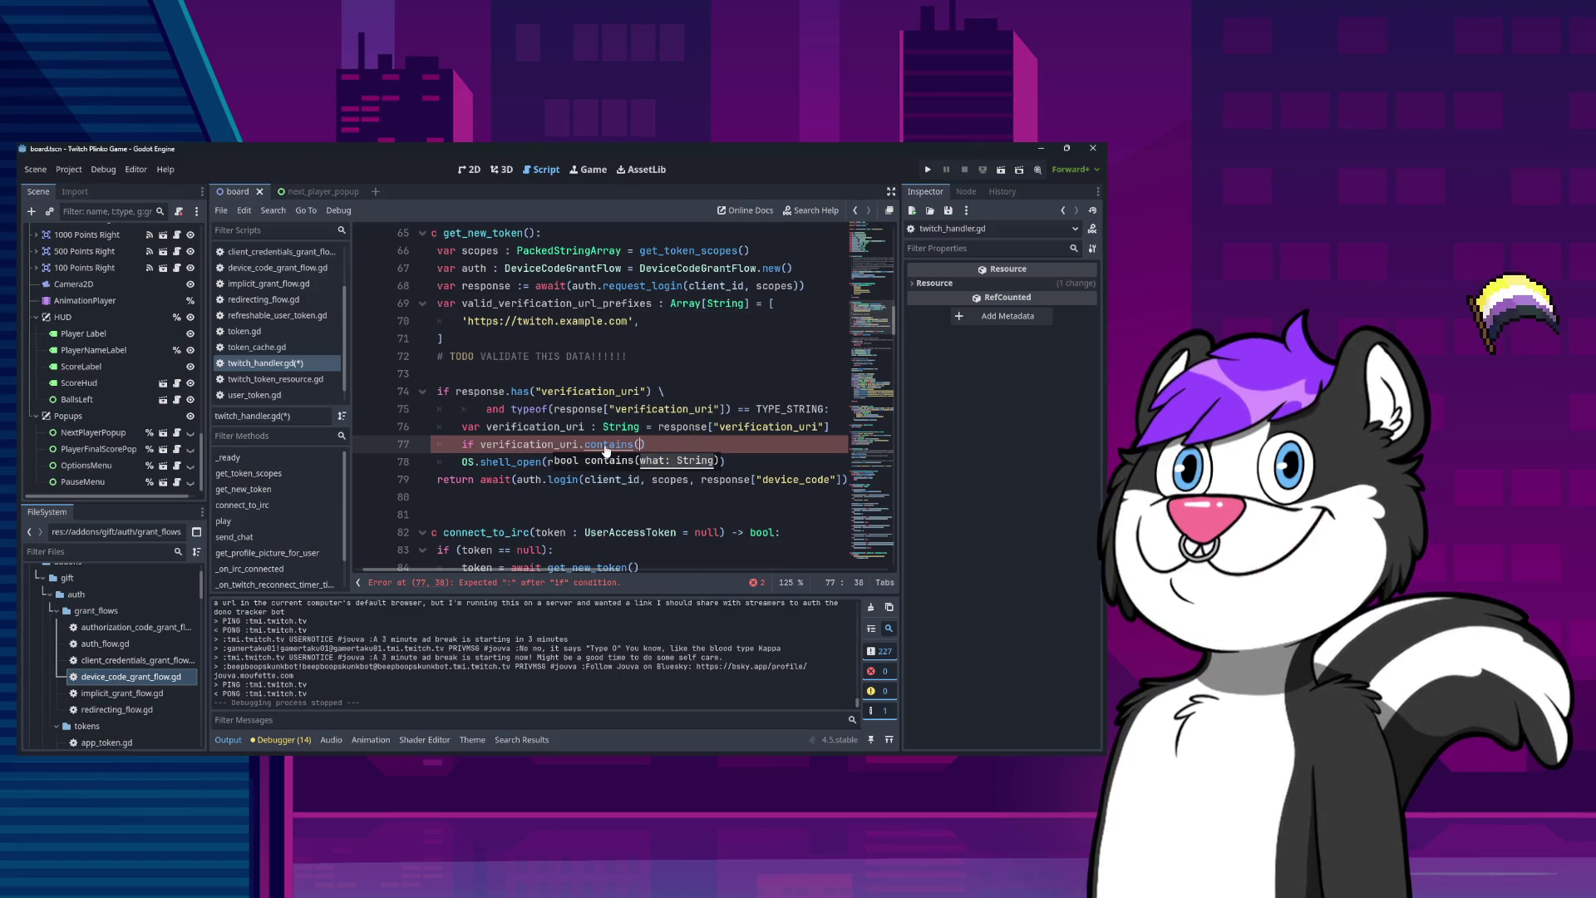
click(657, 442)
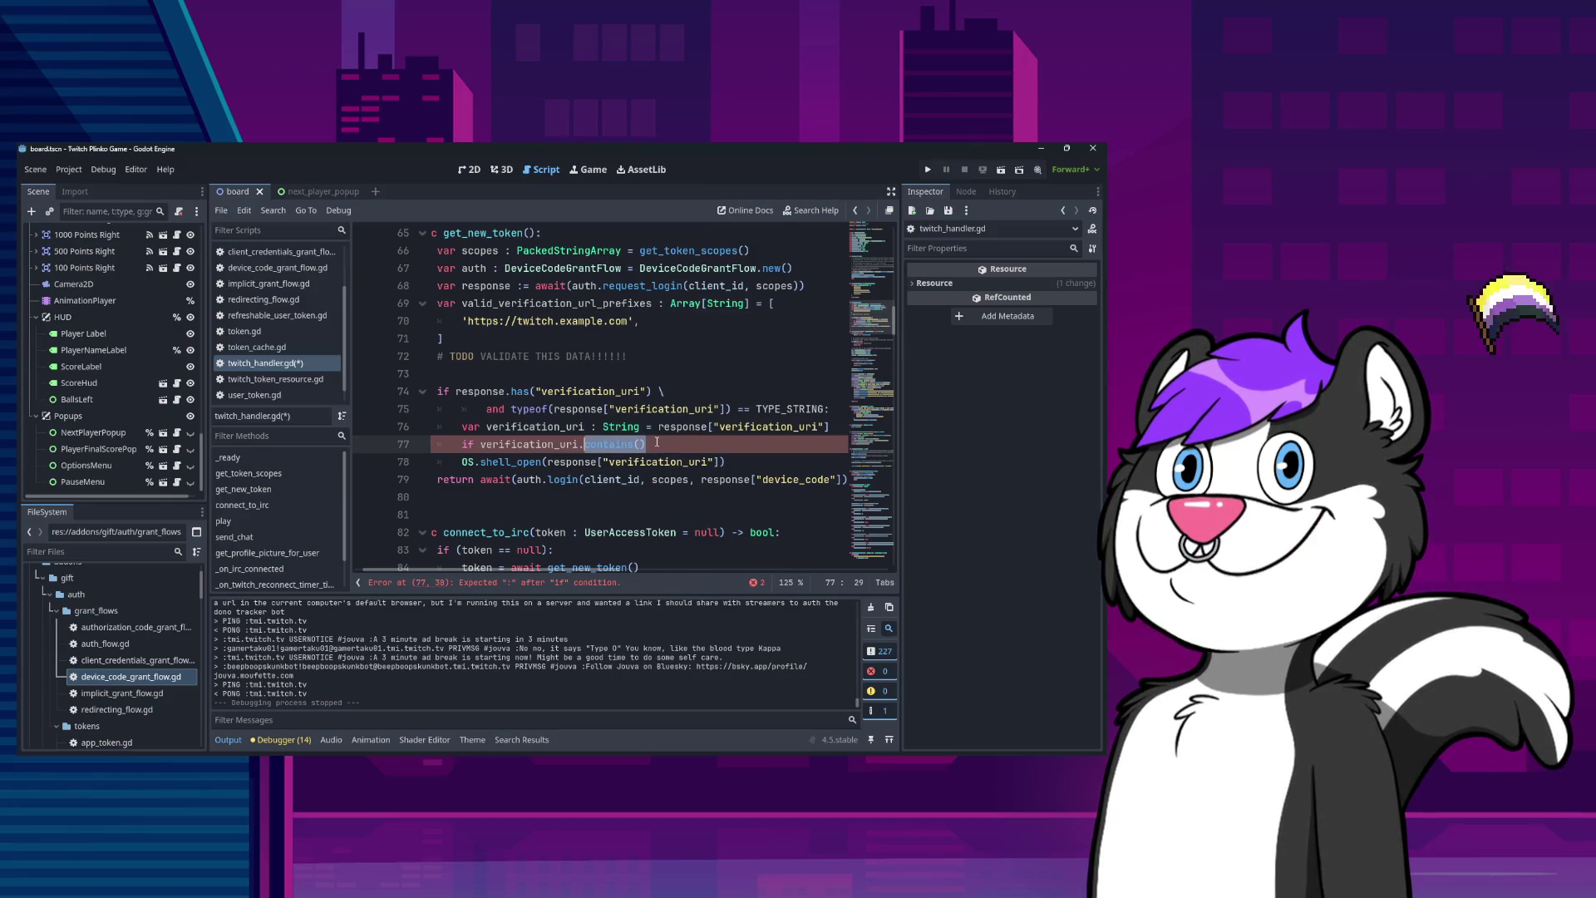
key(ctrl+shift+Left)
key(BackSpace)
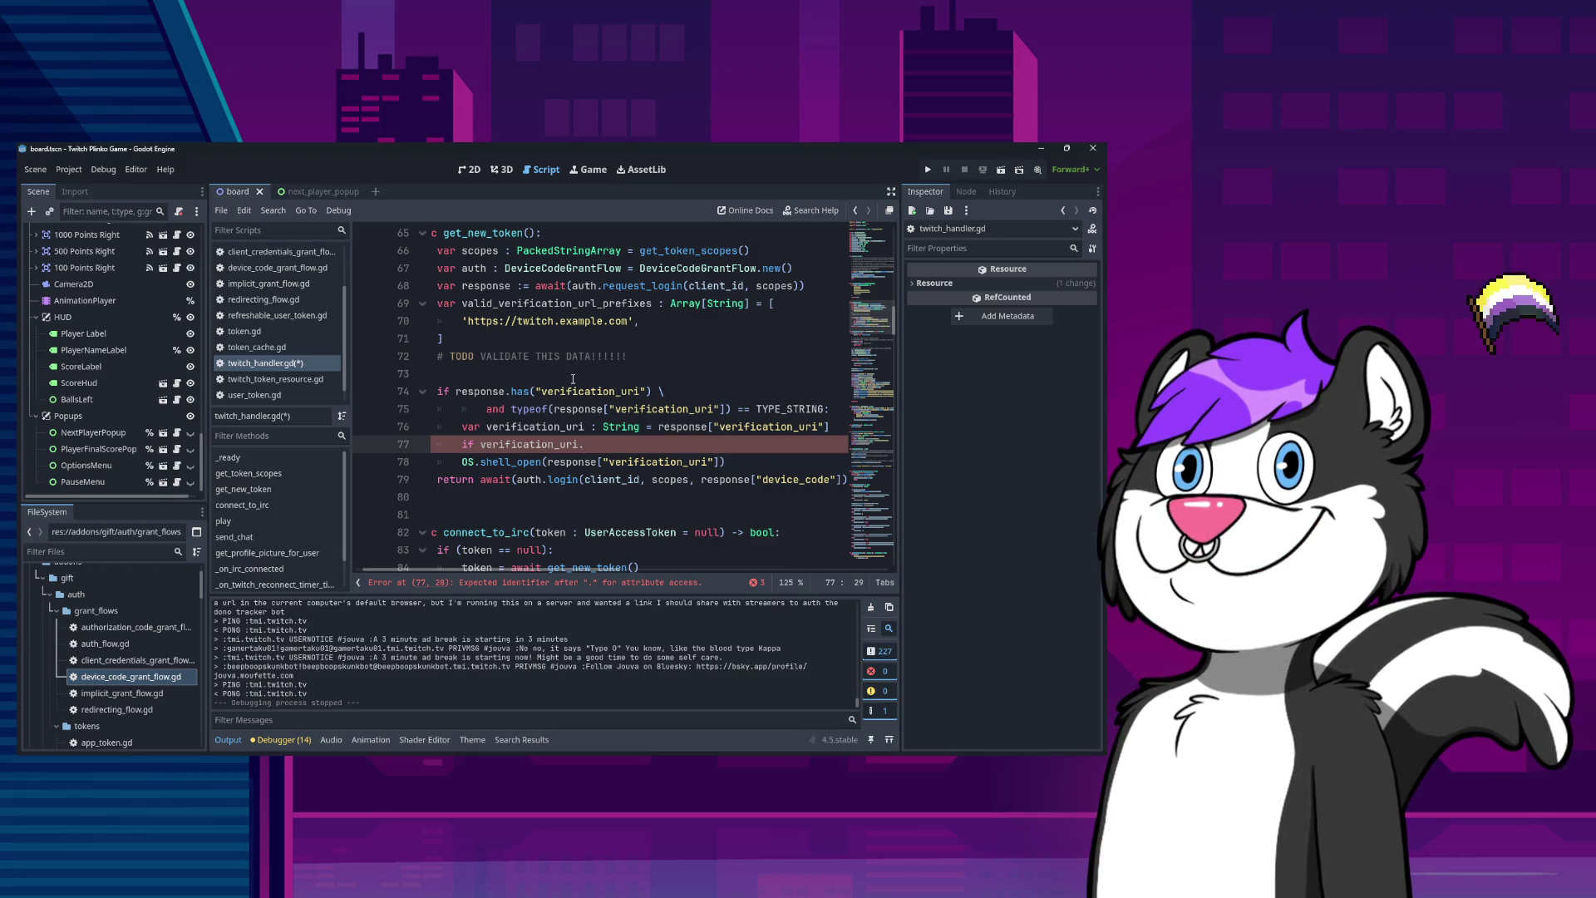
key(ctrl+space)
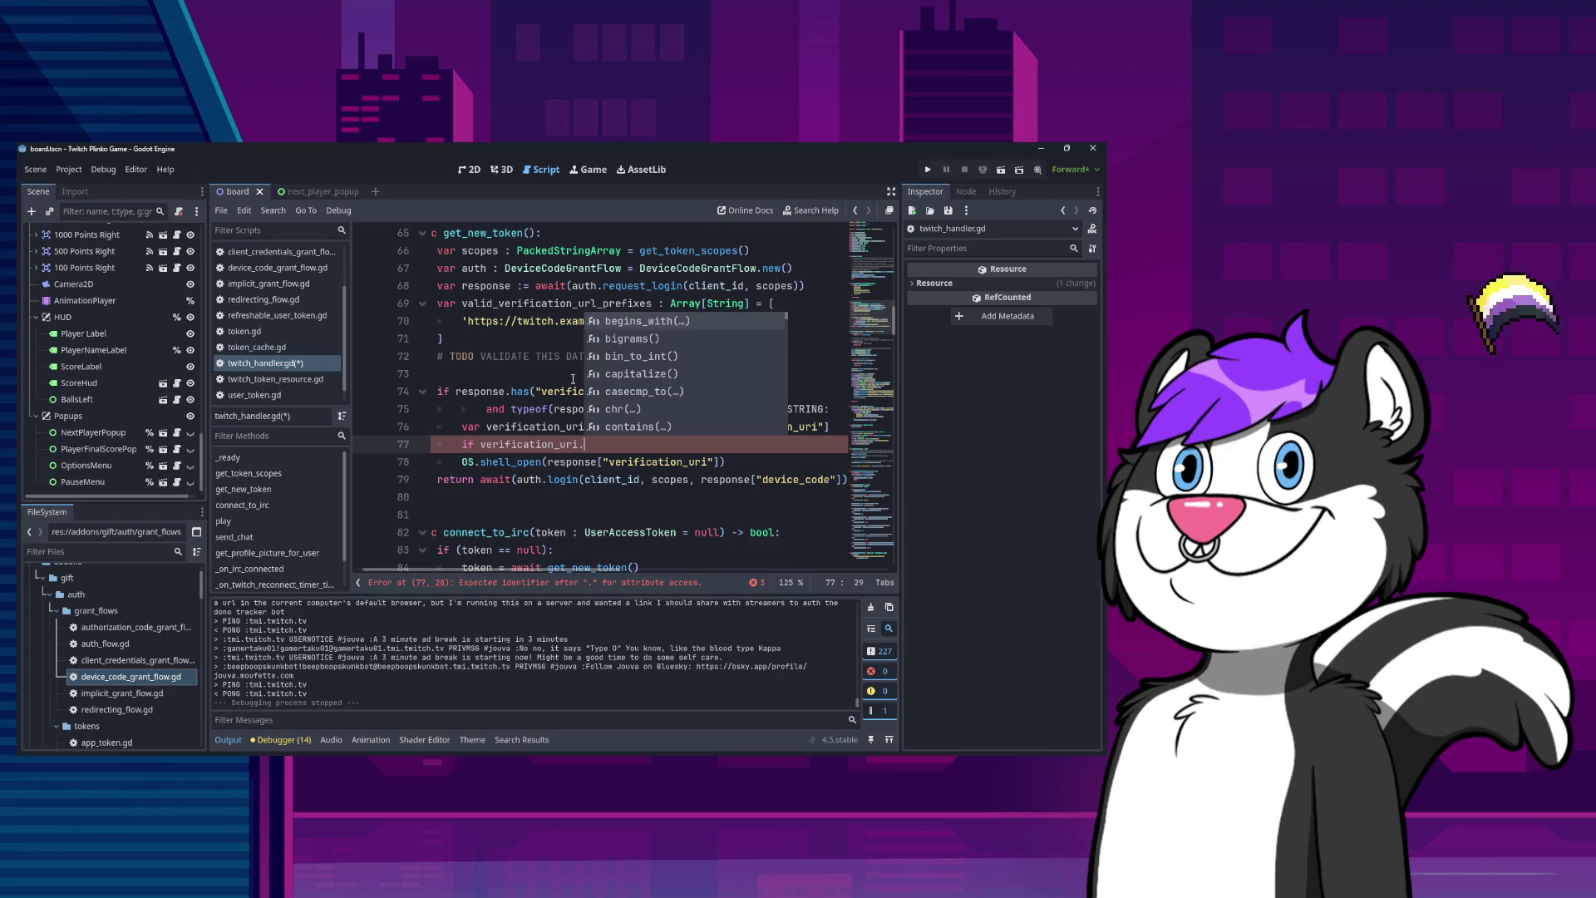
key(Return)
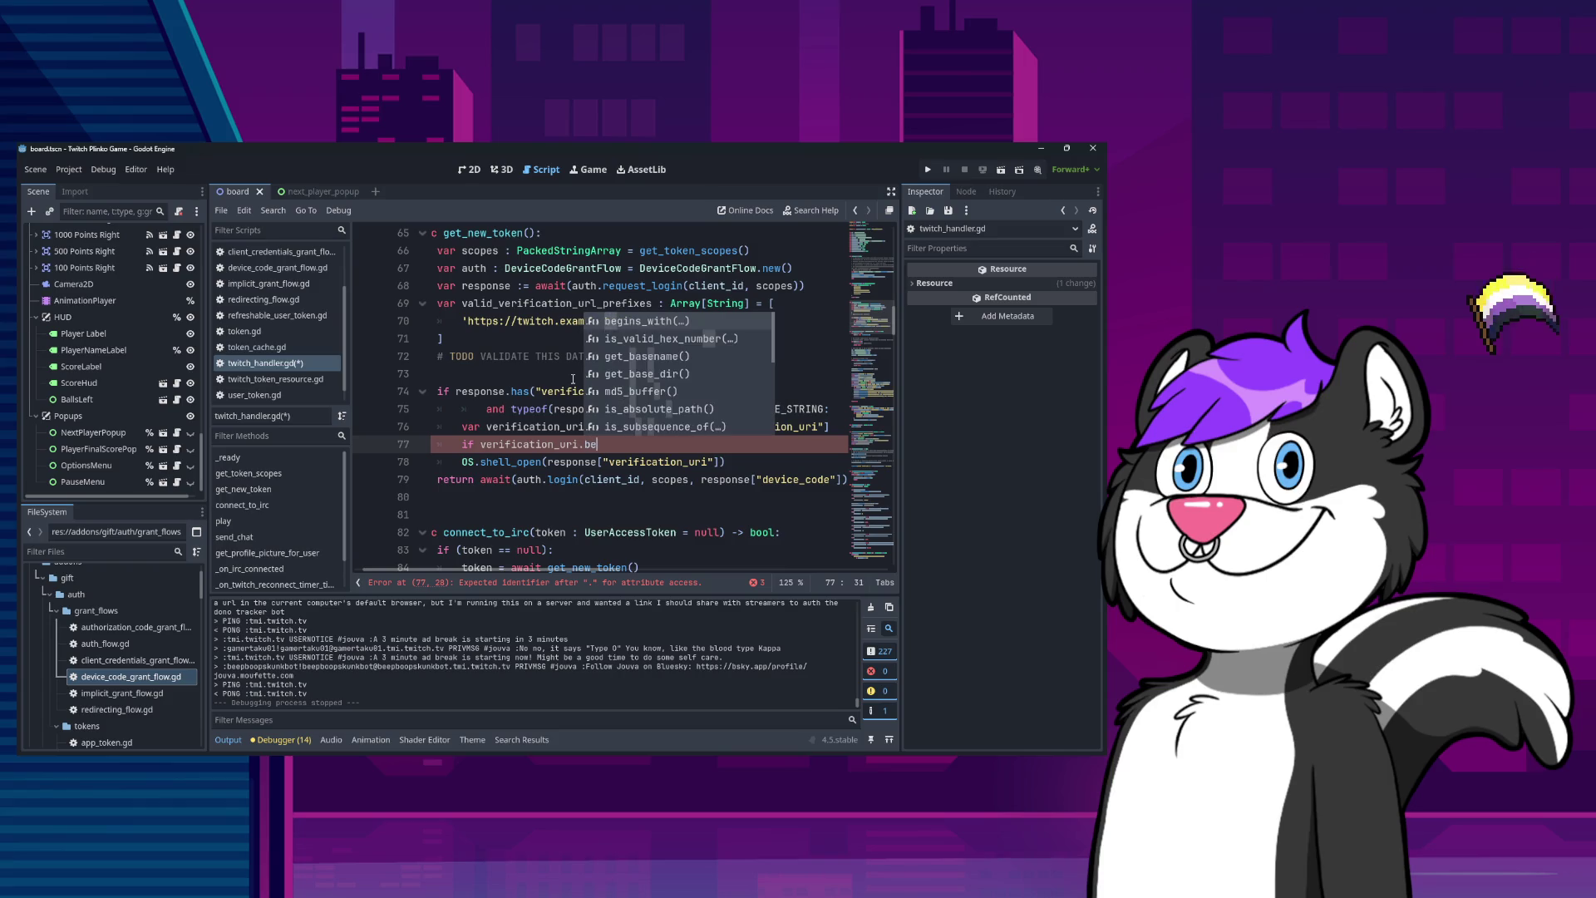
Check the begins_with String docs, then select valid_verification_url_prefixes on line 69.
ctrl+click(593, 451)
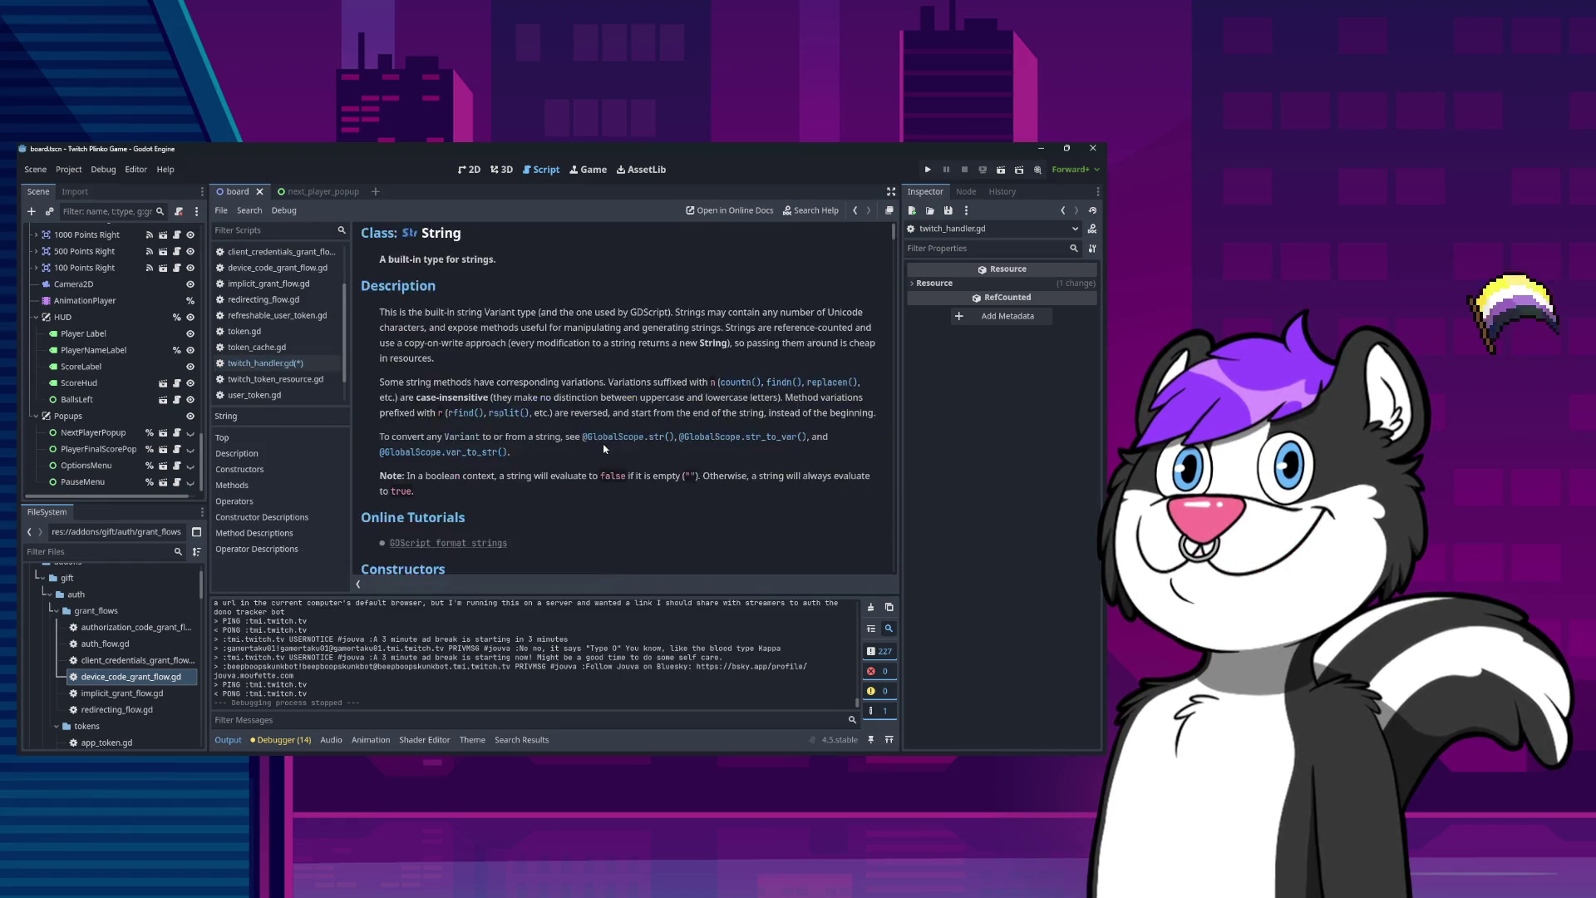
click(284, 365)
double_click(574, 304)
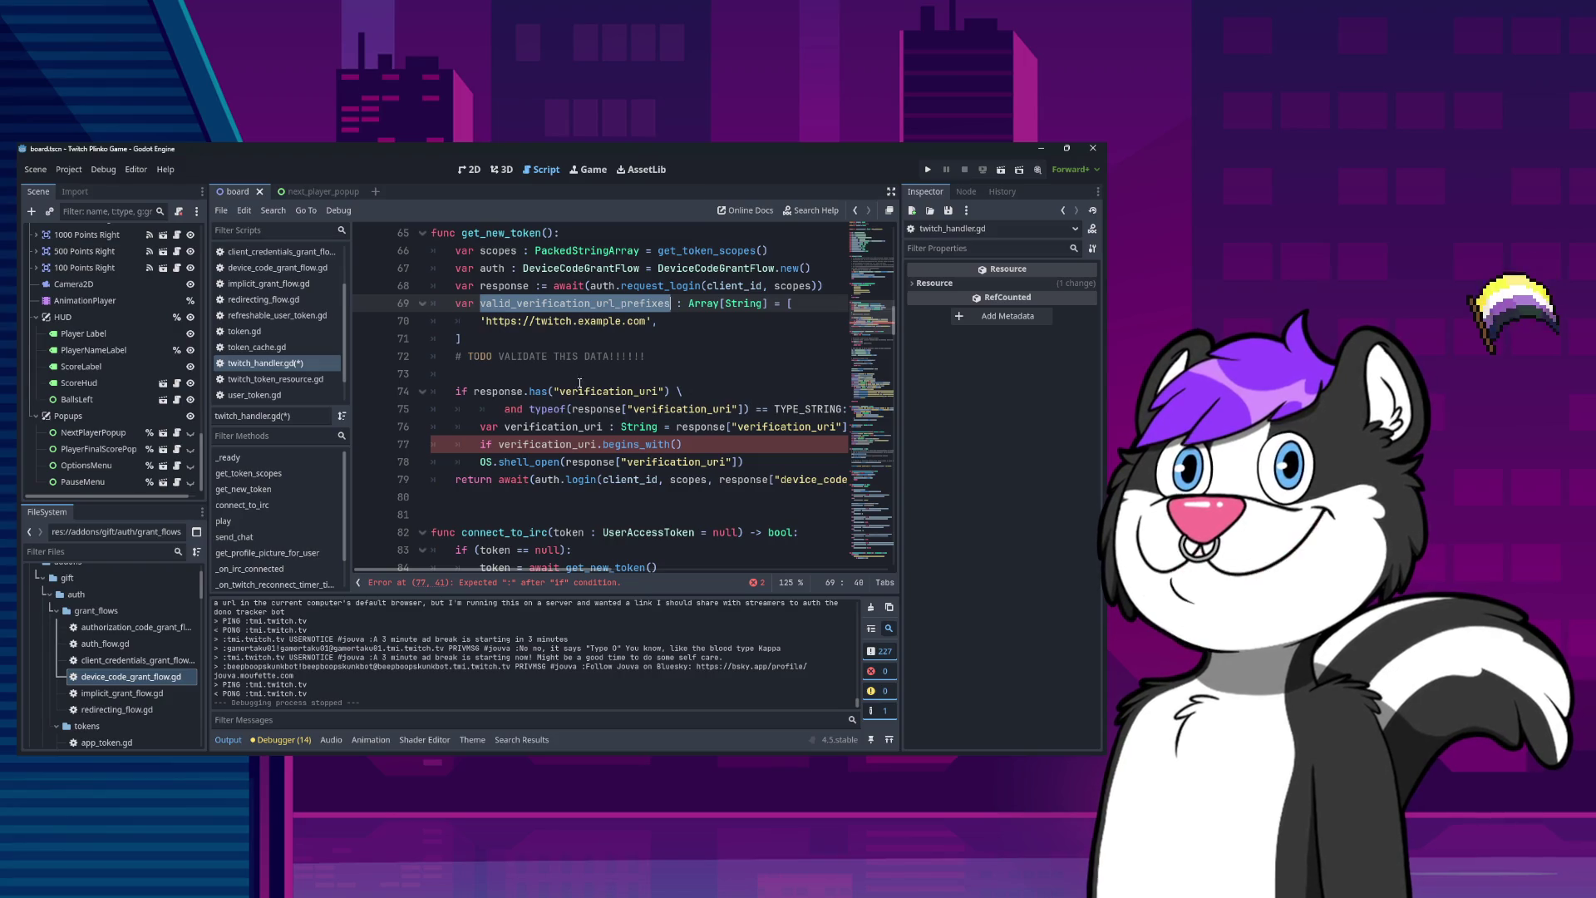
Add a 'for valid_prefix in valid_verification_url_prefixes:' line above the begins_with check.
ctrl+click(628, 446)
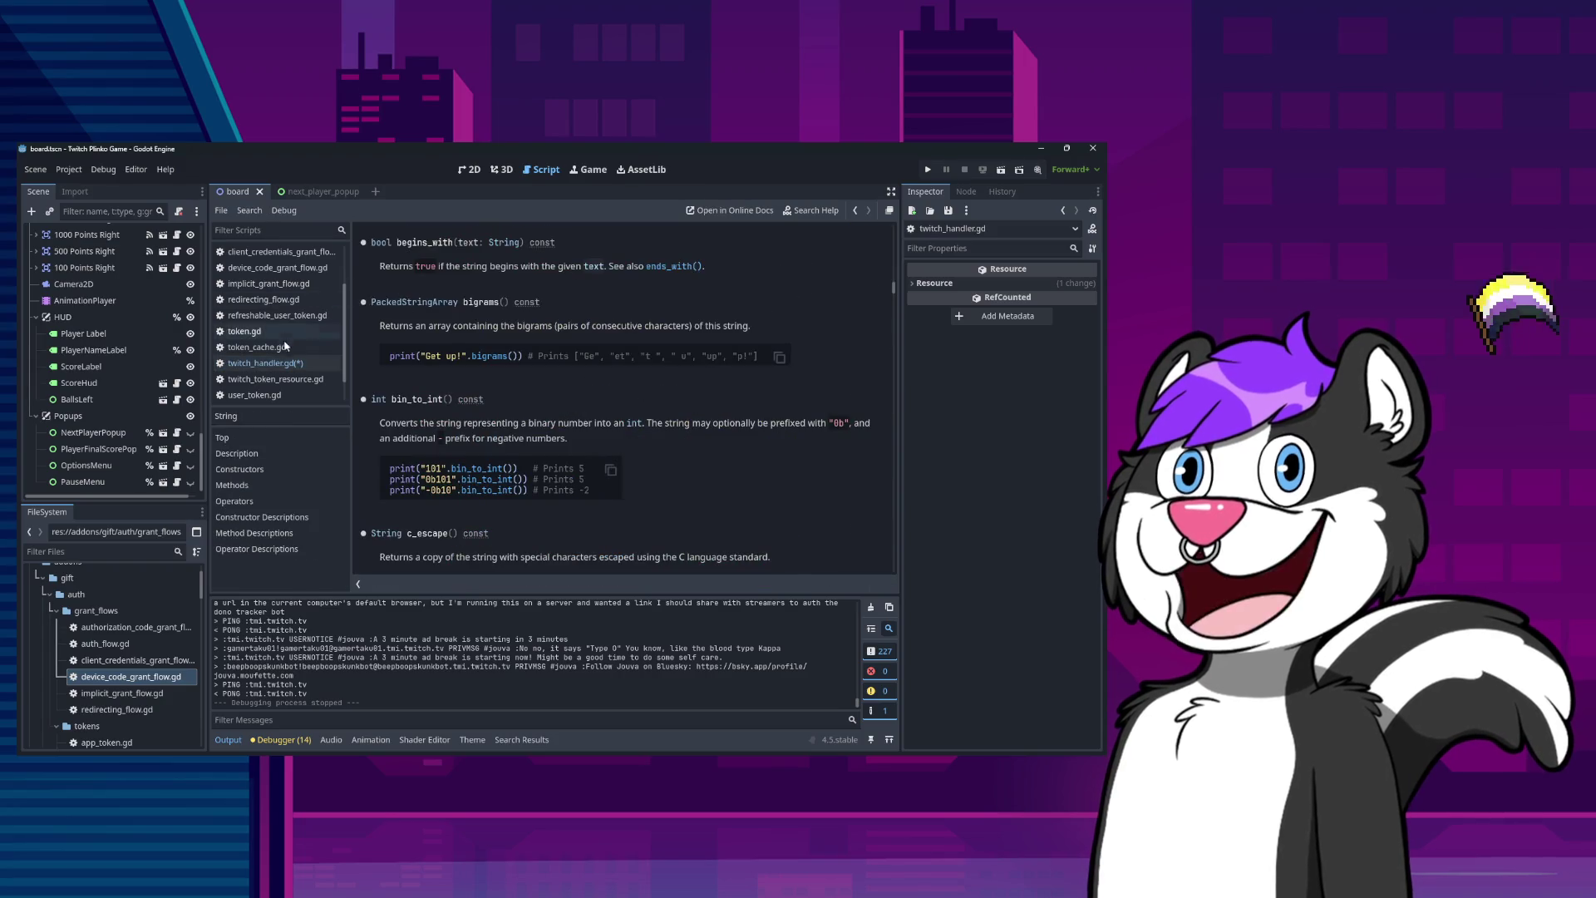
click(263, 363)
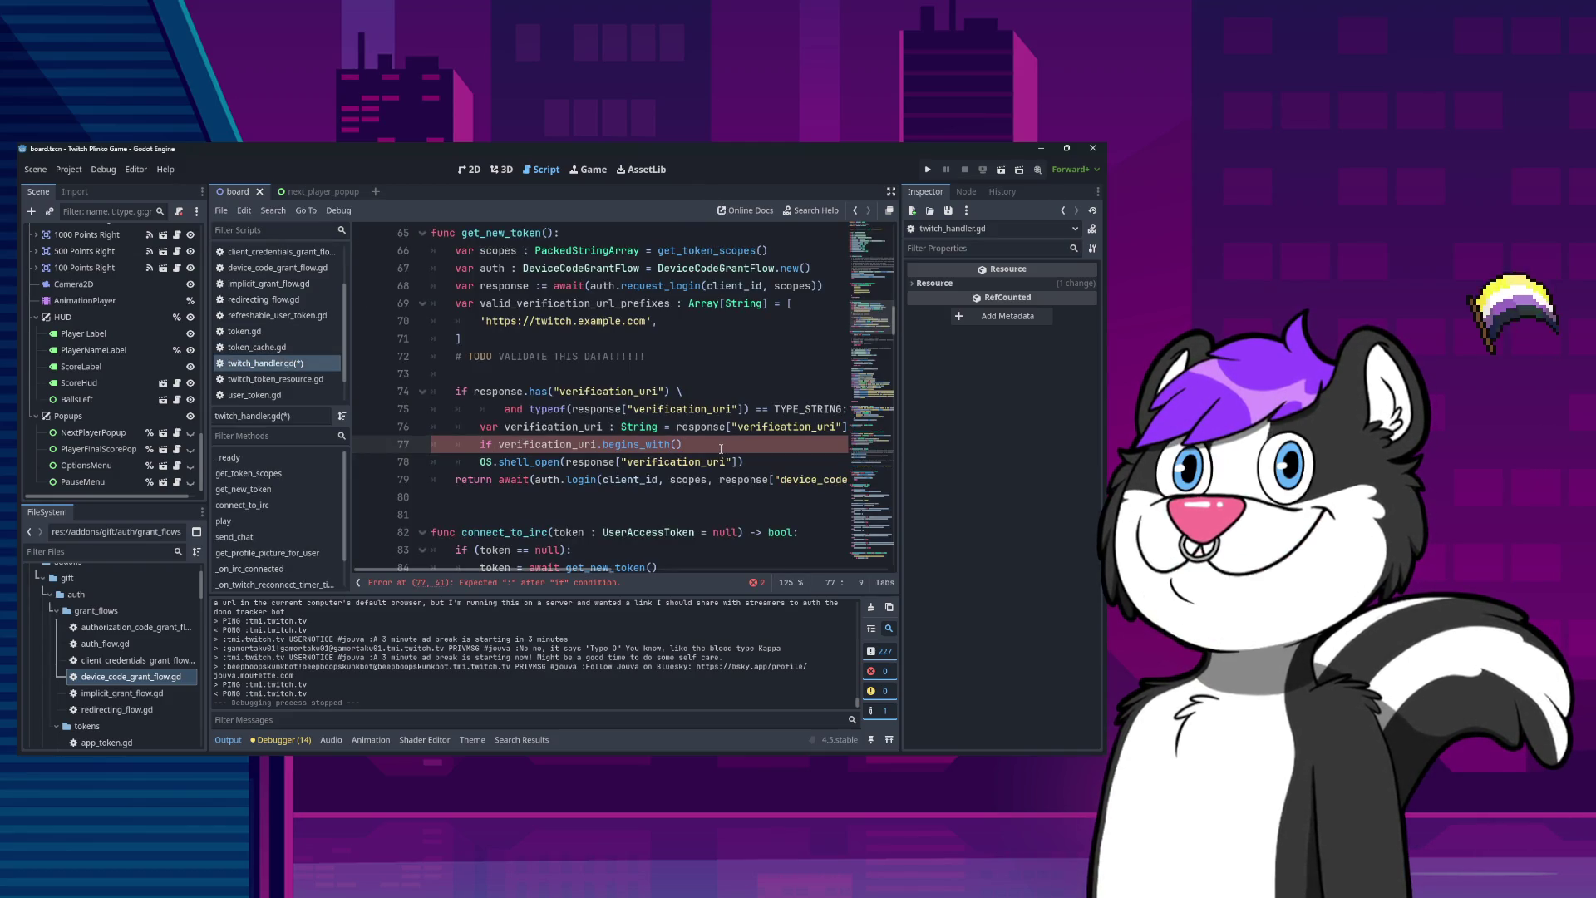
key(Up)
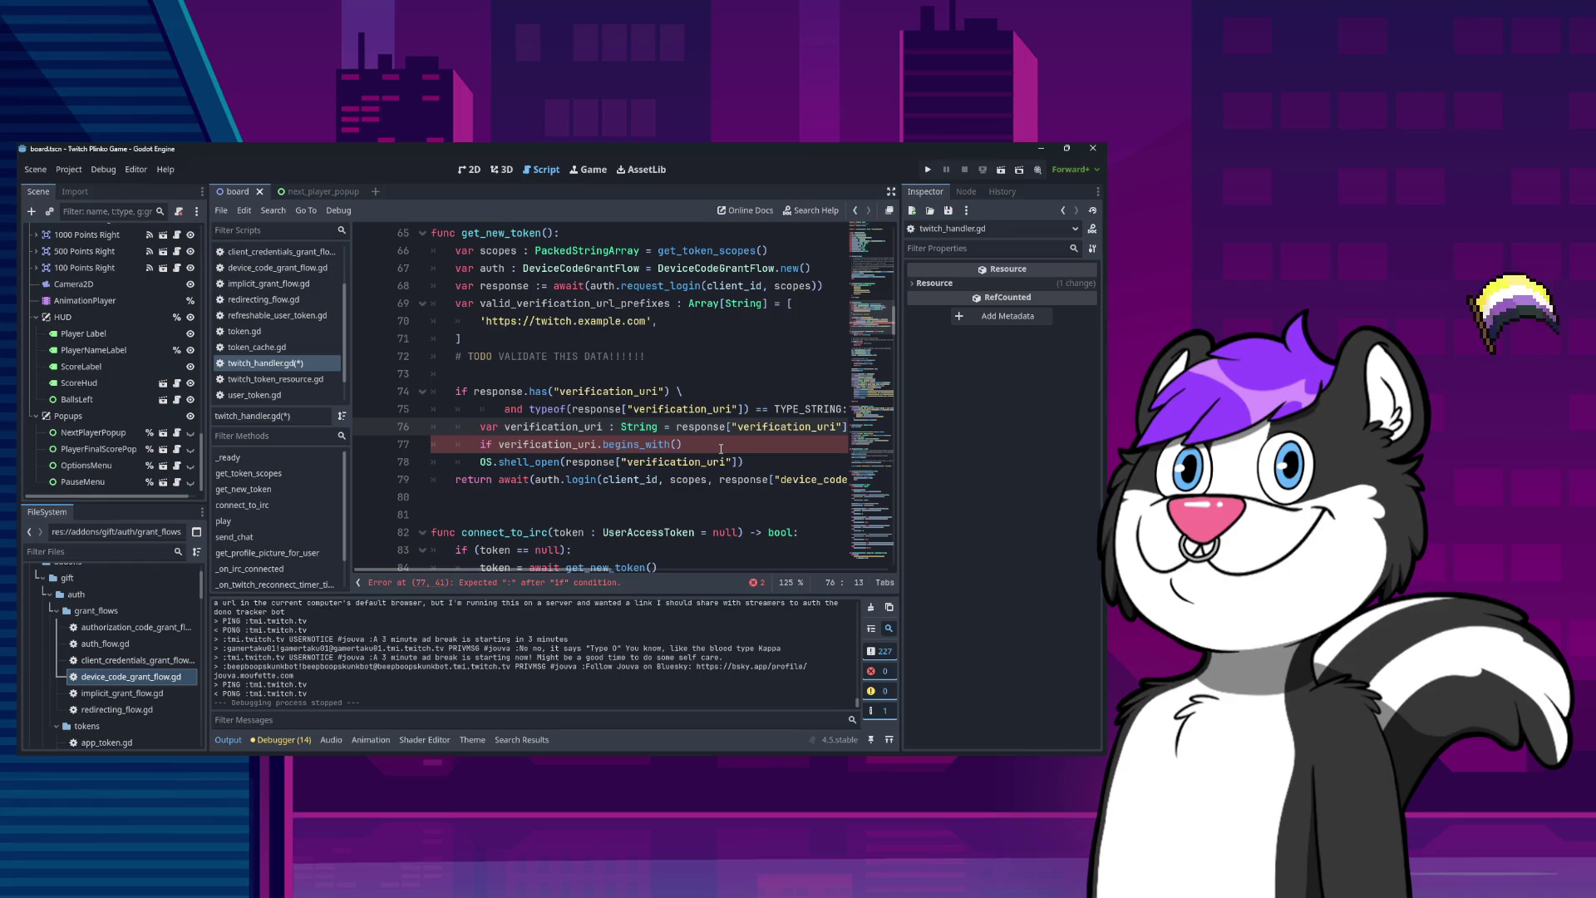
key(Up)
key(Up)
key(Up)
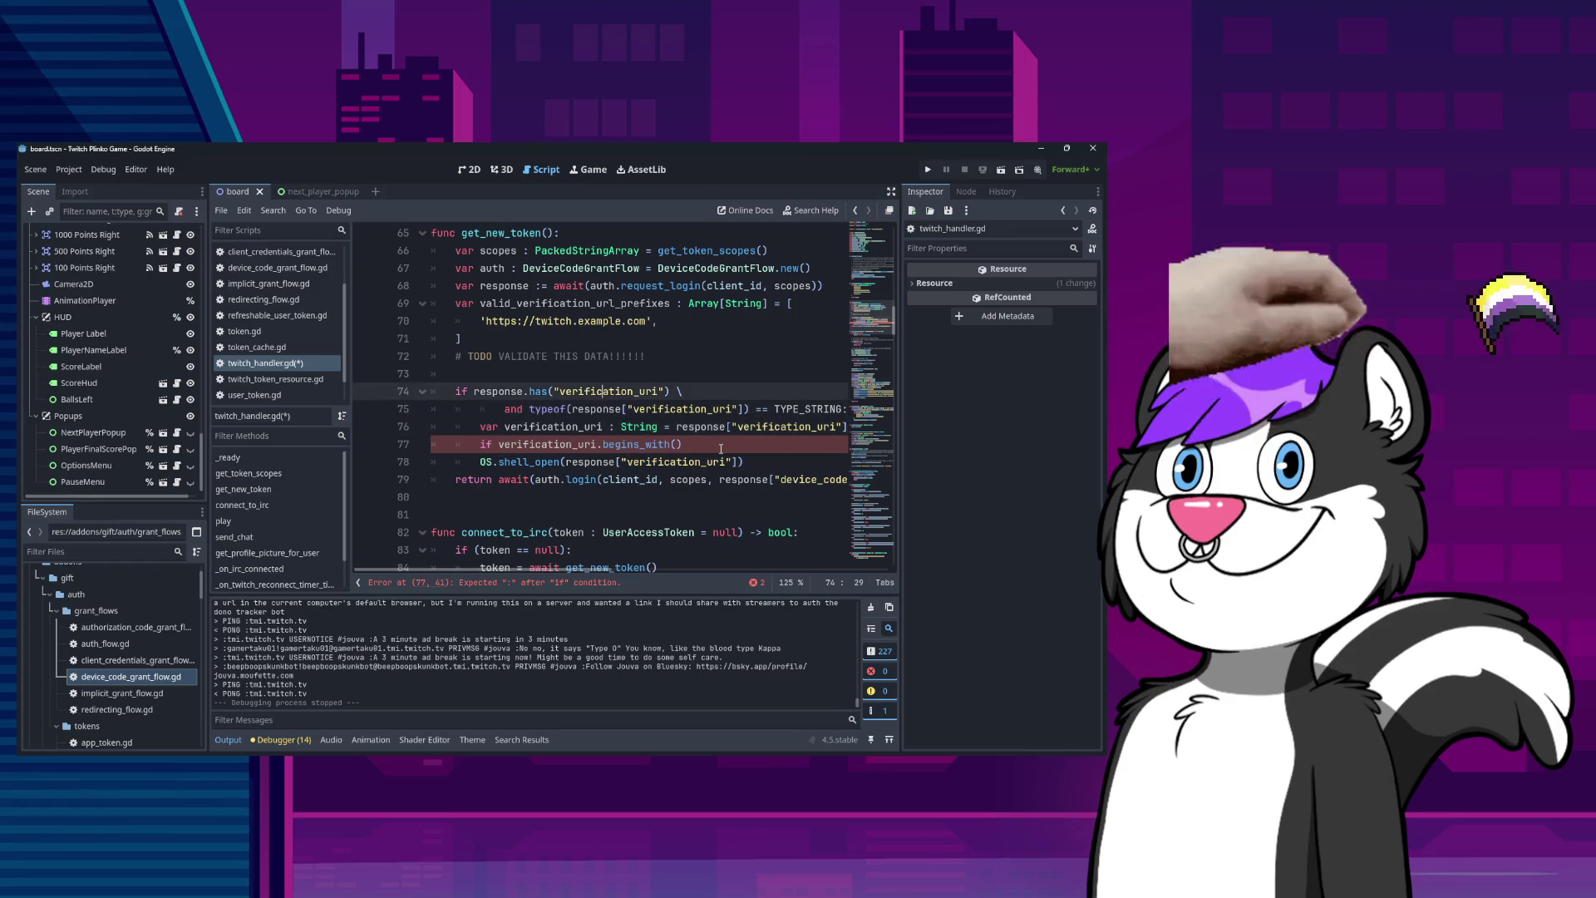
key(Up)
key(Up)
key(ctrl+Right)
key(ctrl+Right)
key(ctrl+shift+Left)
key(ctrl+c)
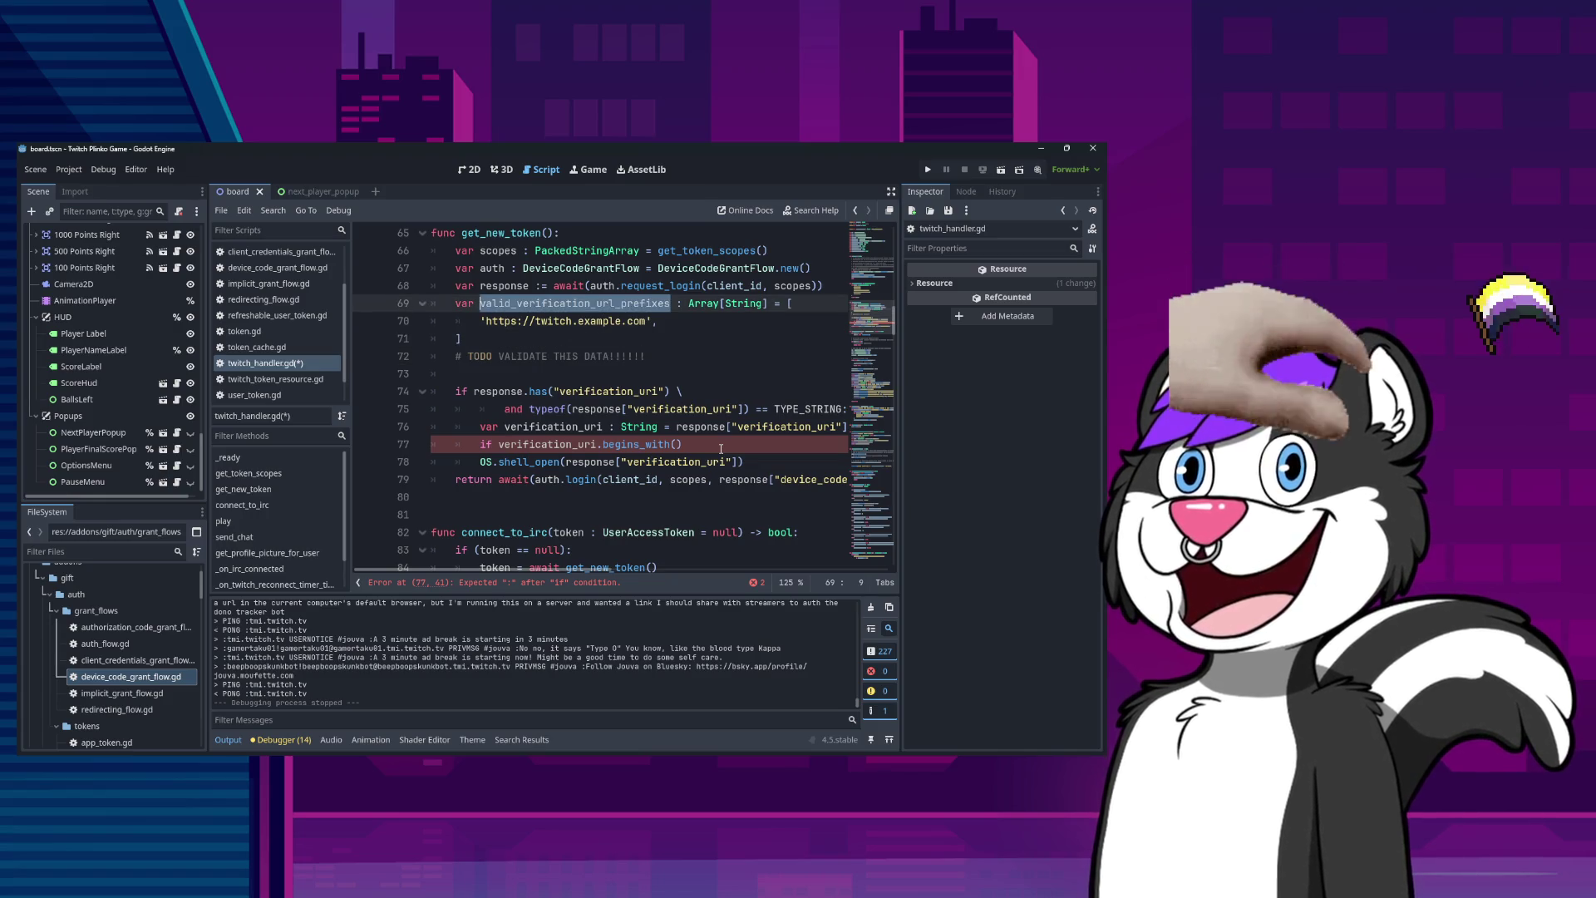
key(Down)
key(Down)
key(Down)
key(End)
key(Return)
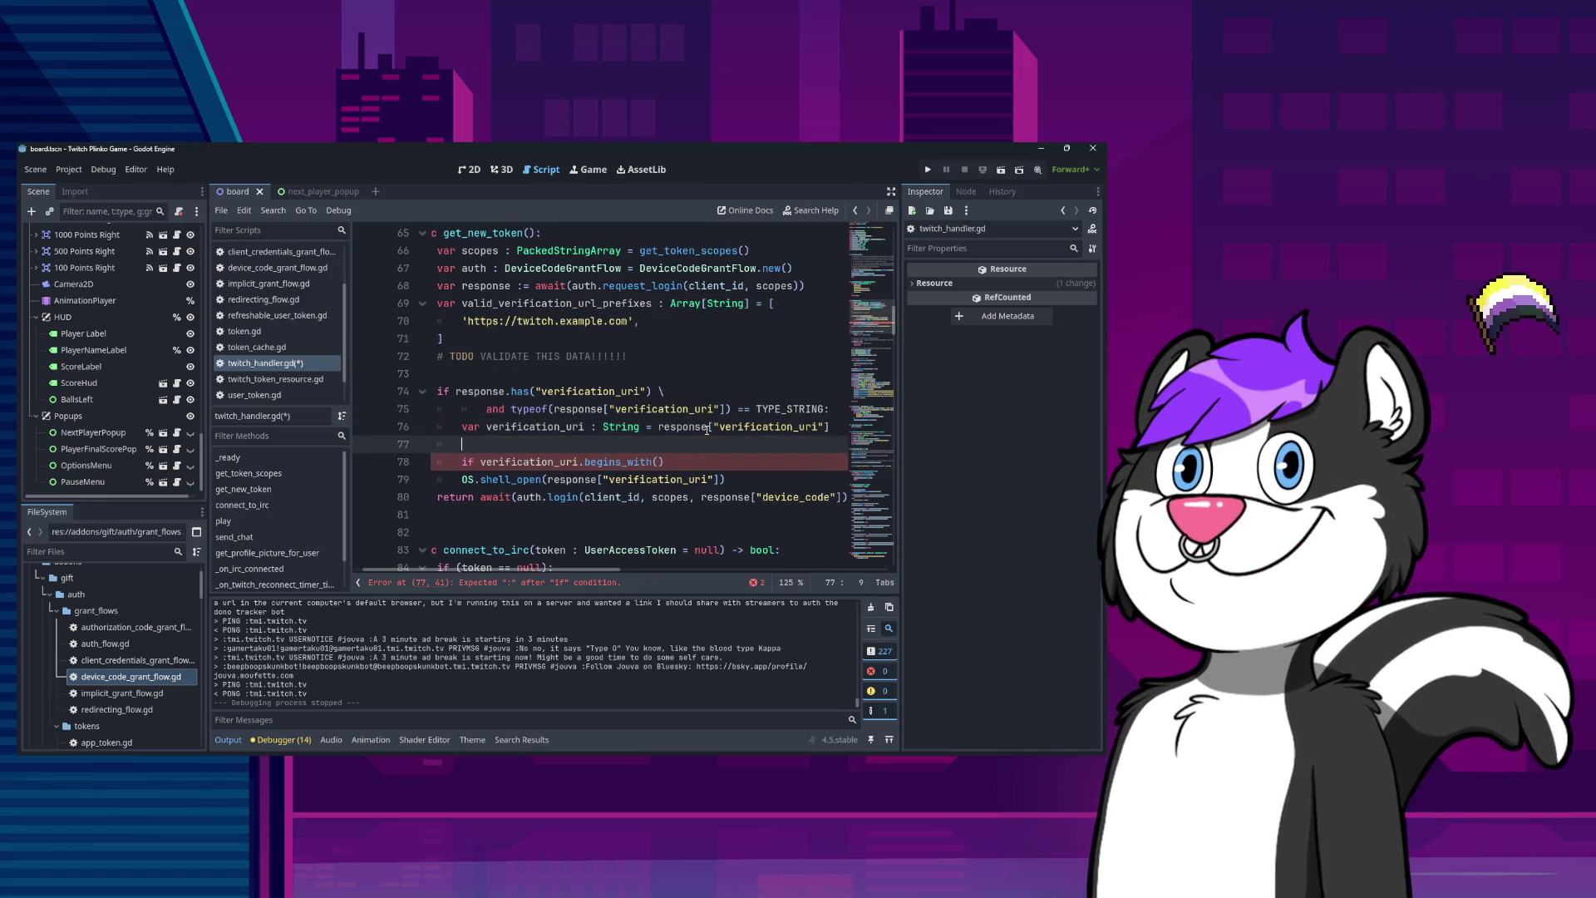
key(ctrl+v)
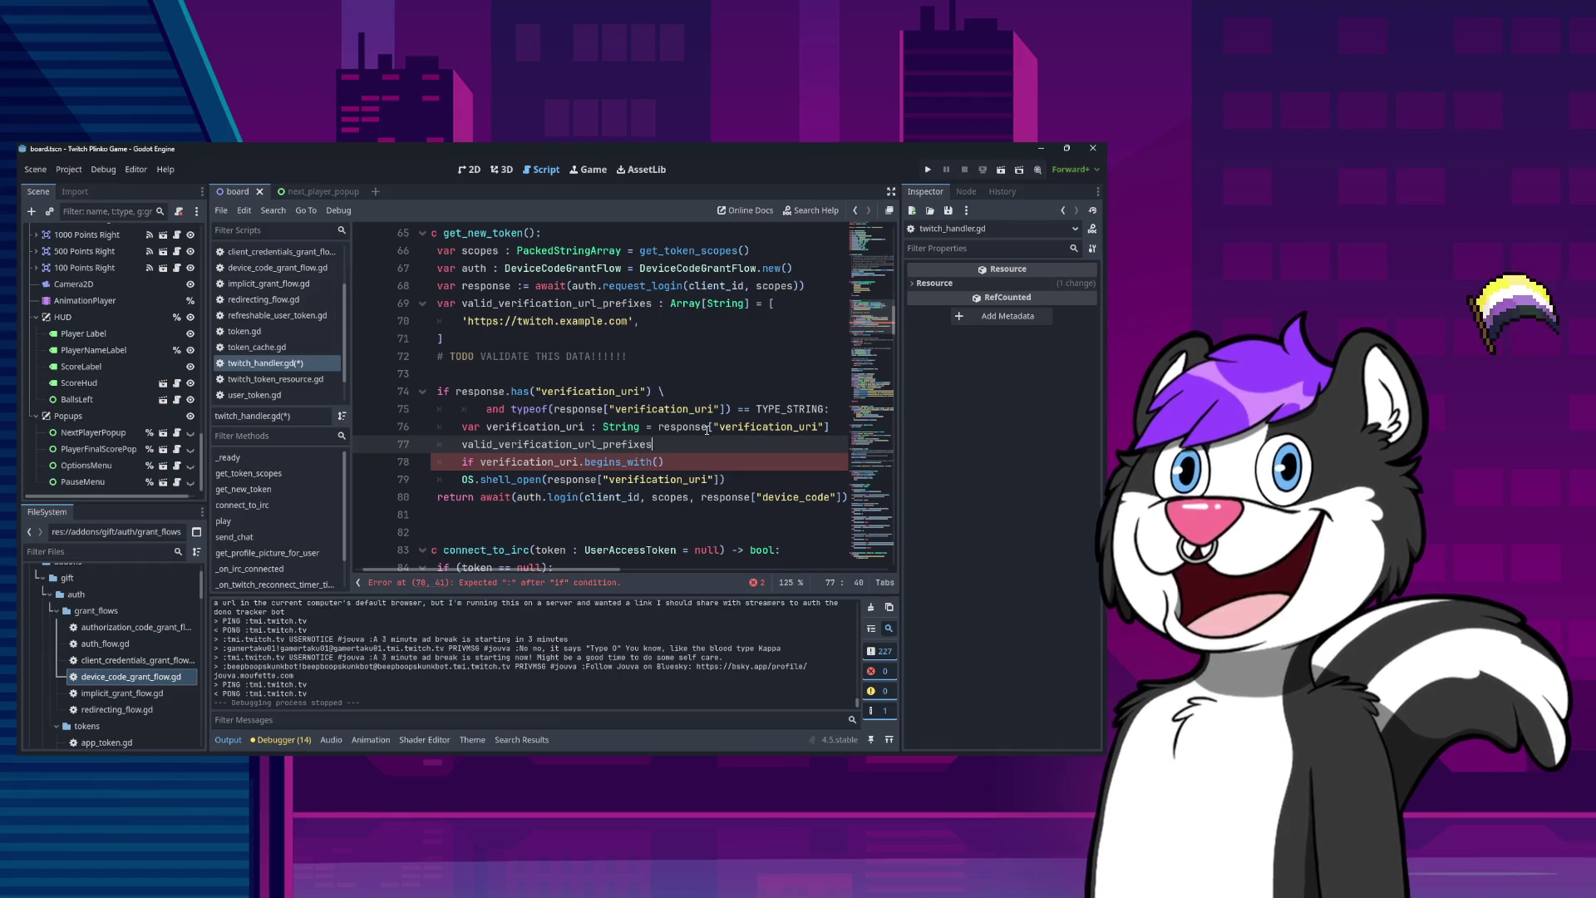
key(ctrl+shift+Left)
text(for )
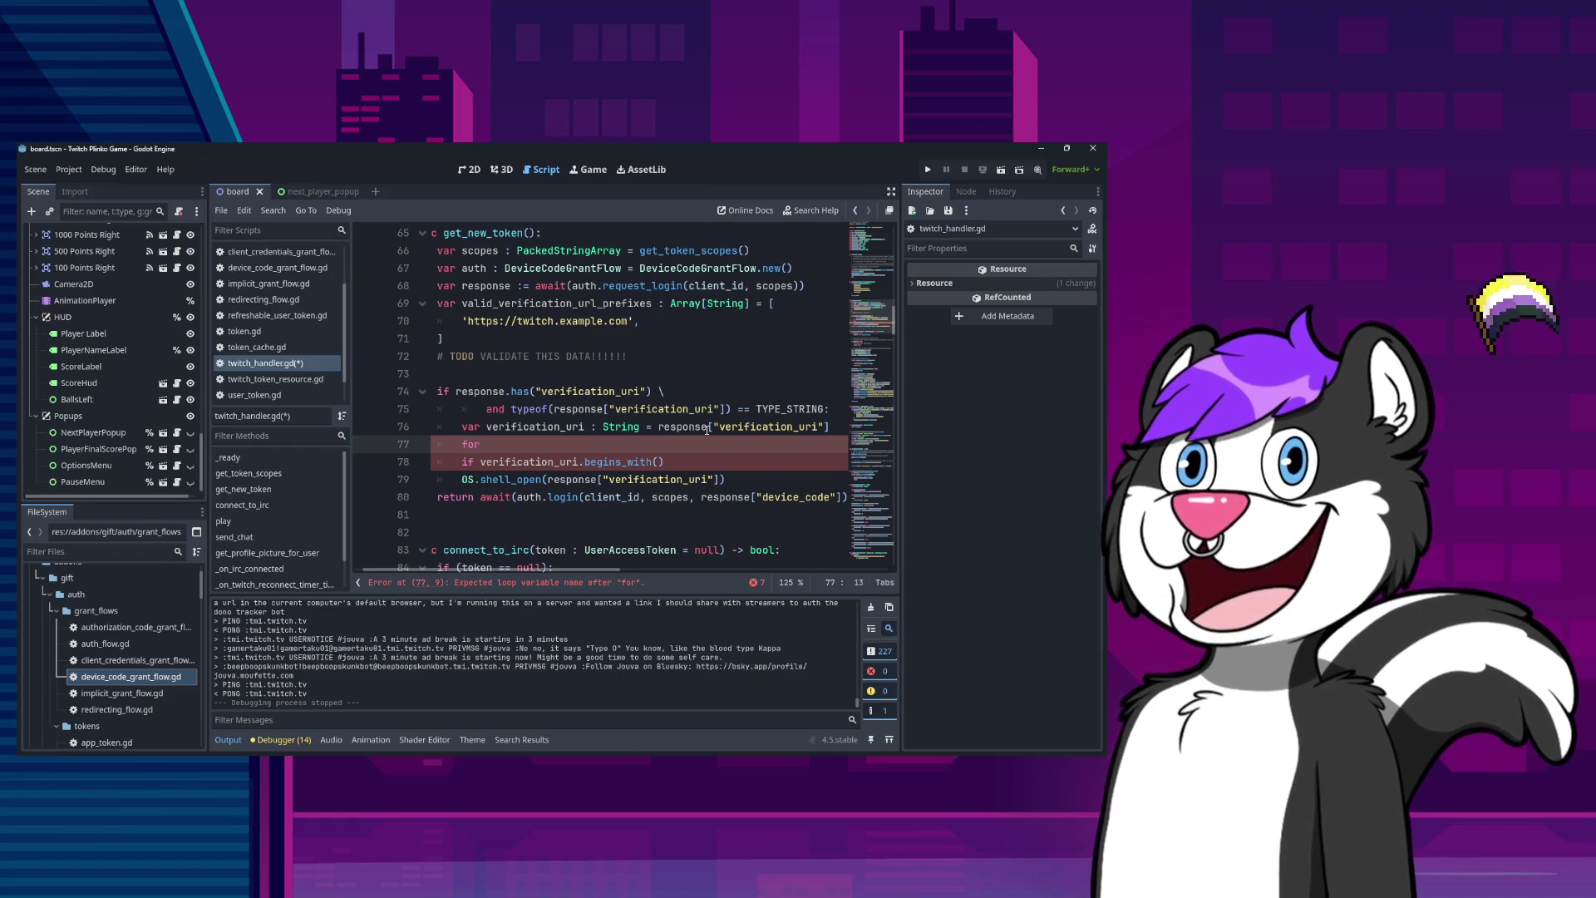
text(valid_prefix i)
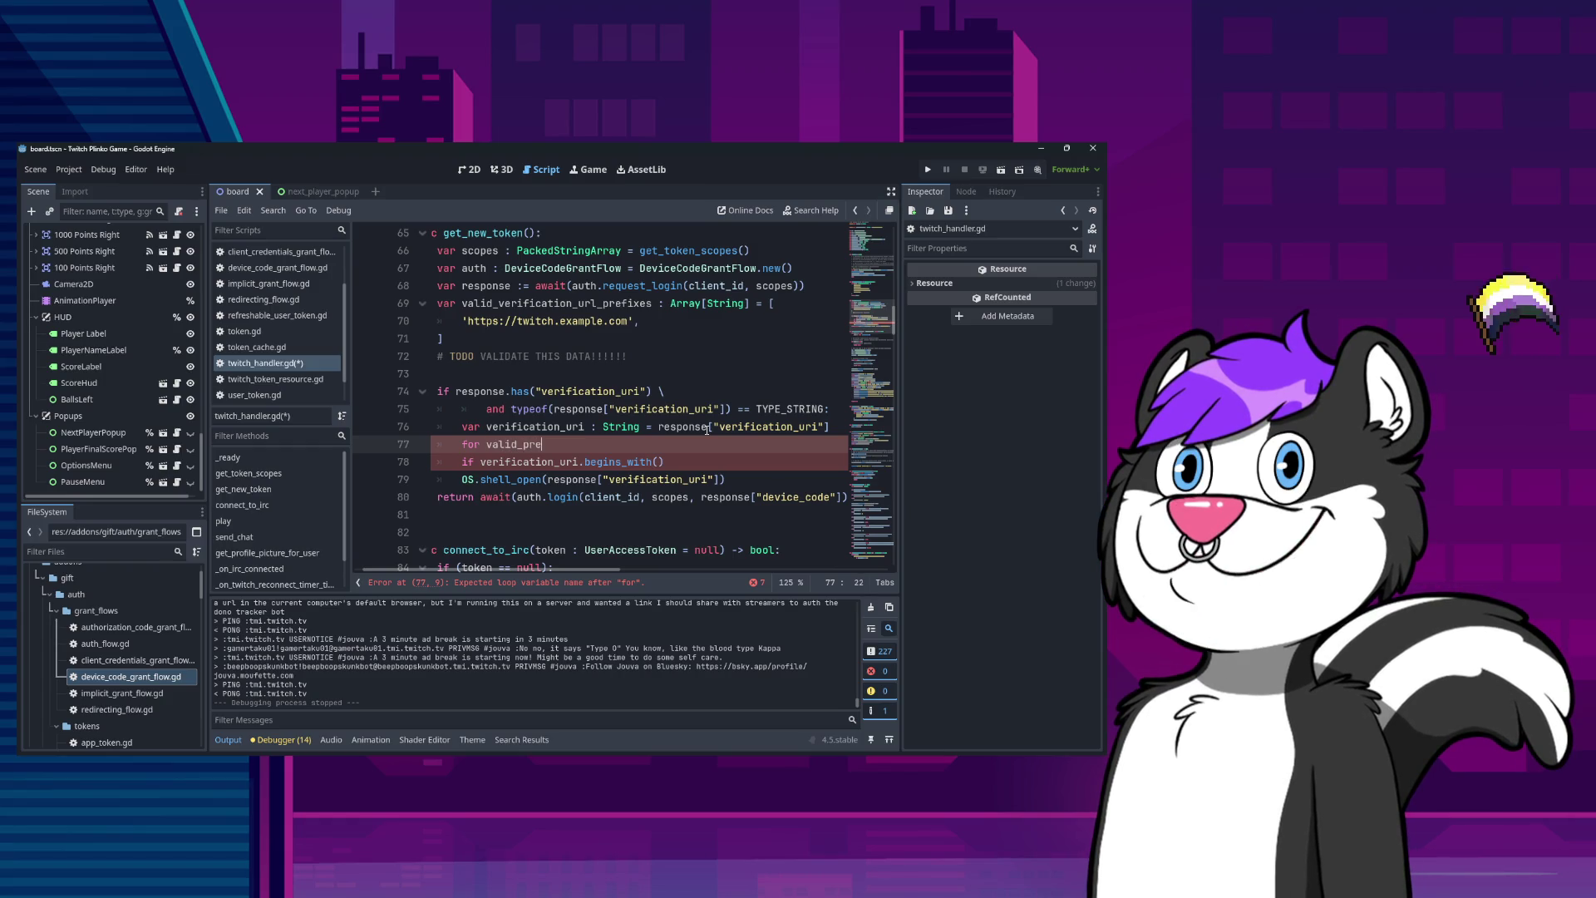
text(n valid_verification_url_prefixes:)
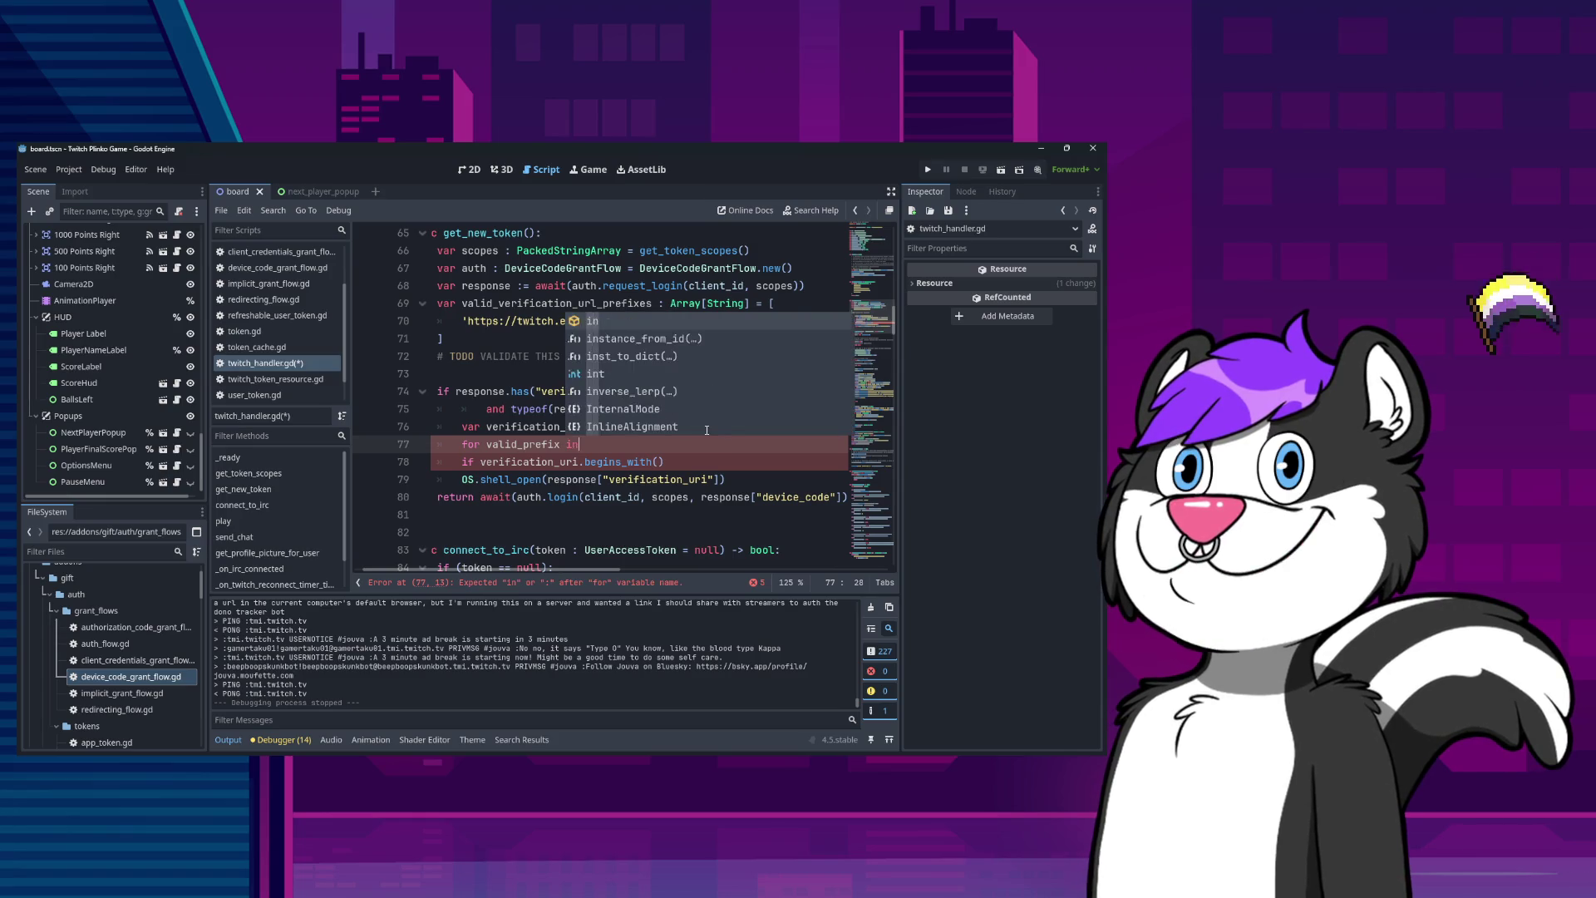
Indent the if inside the loop and make it begins_with(valid_prefix) ending with a colon.
key(Down)
key(Home)
key(Tab)
key(End)
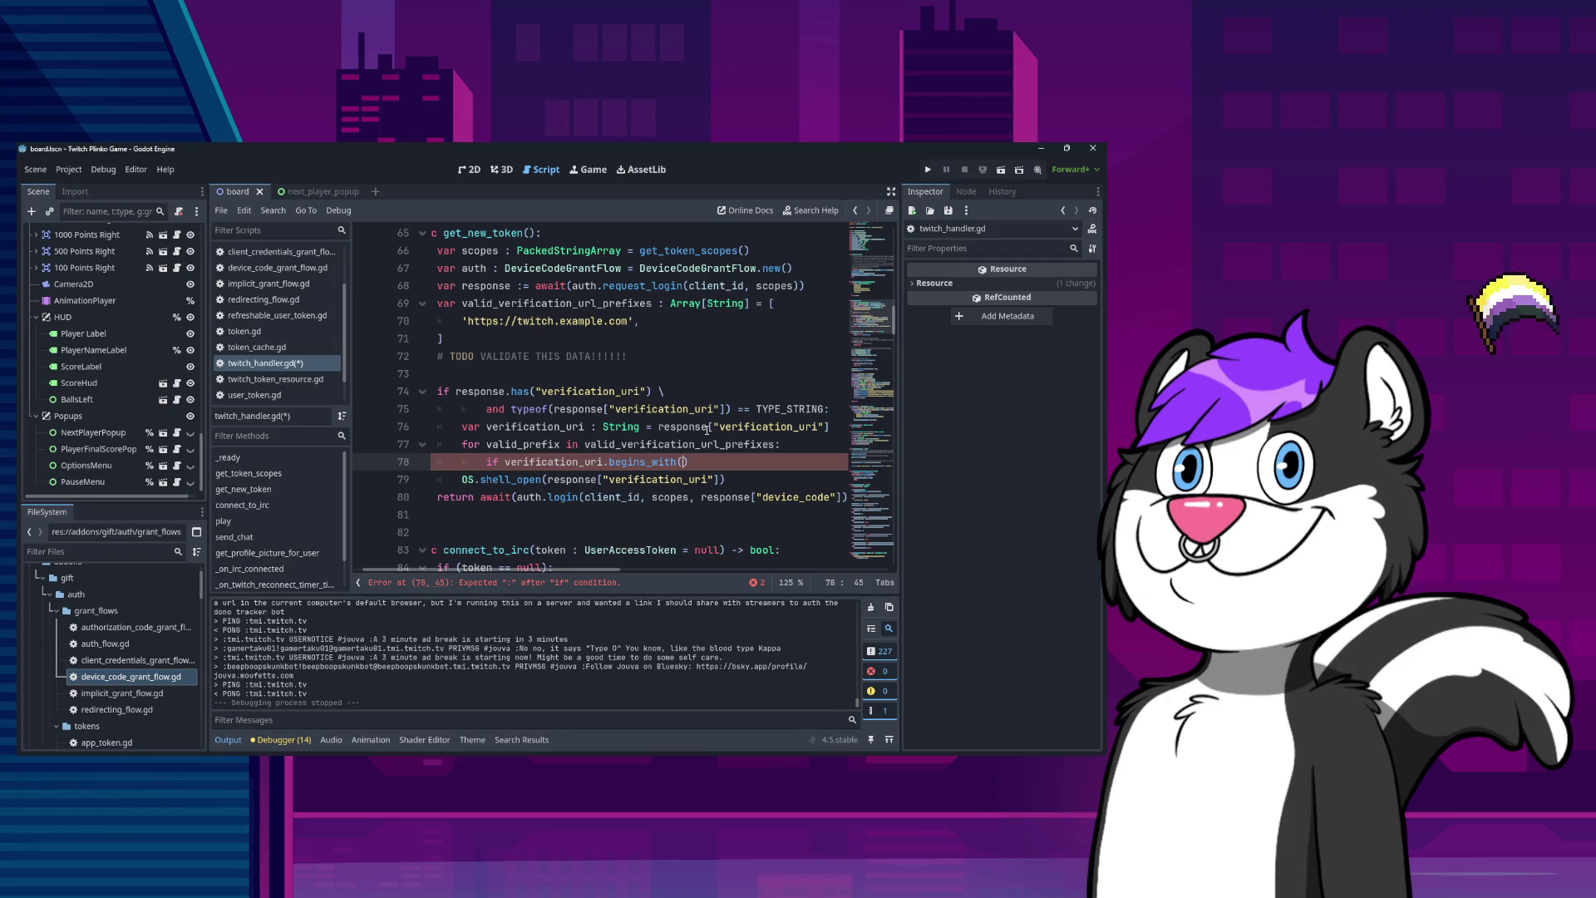
key(Up)
key(Down)
key(End)
key(Left)
text(valid_prefix)
key(End)
text(:)
Indent the OS.shell_open call one level further under the if.
key(Down)
key(Home)
key(Tab)
key(Tab)
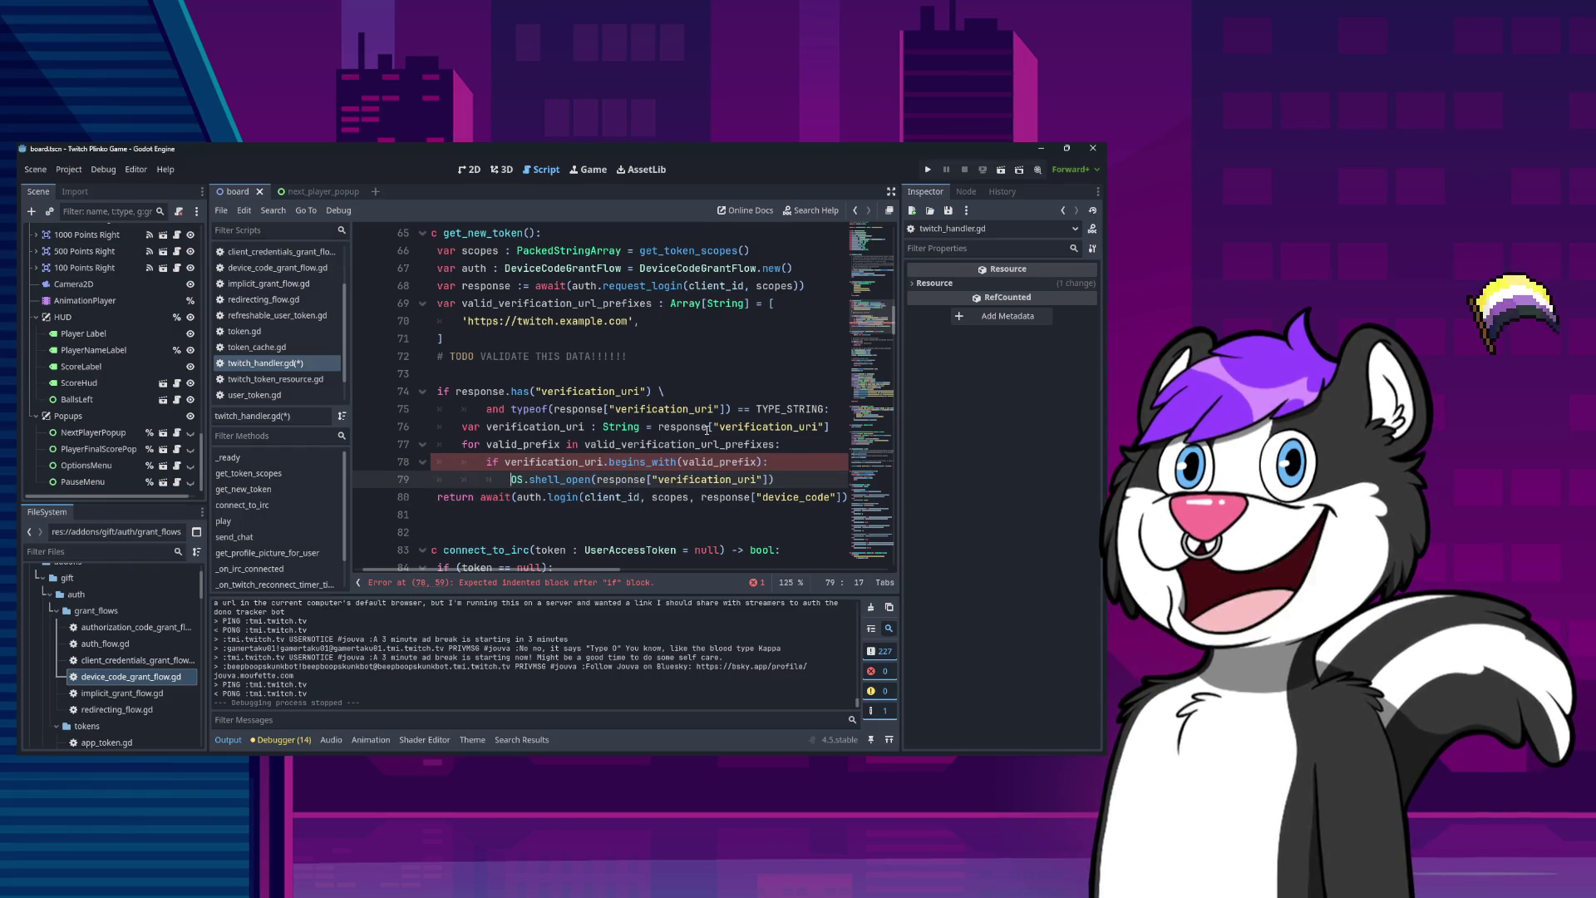
key(Home)
key(Up)
key(Up)
key(Up)
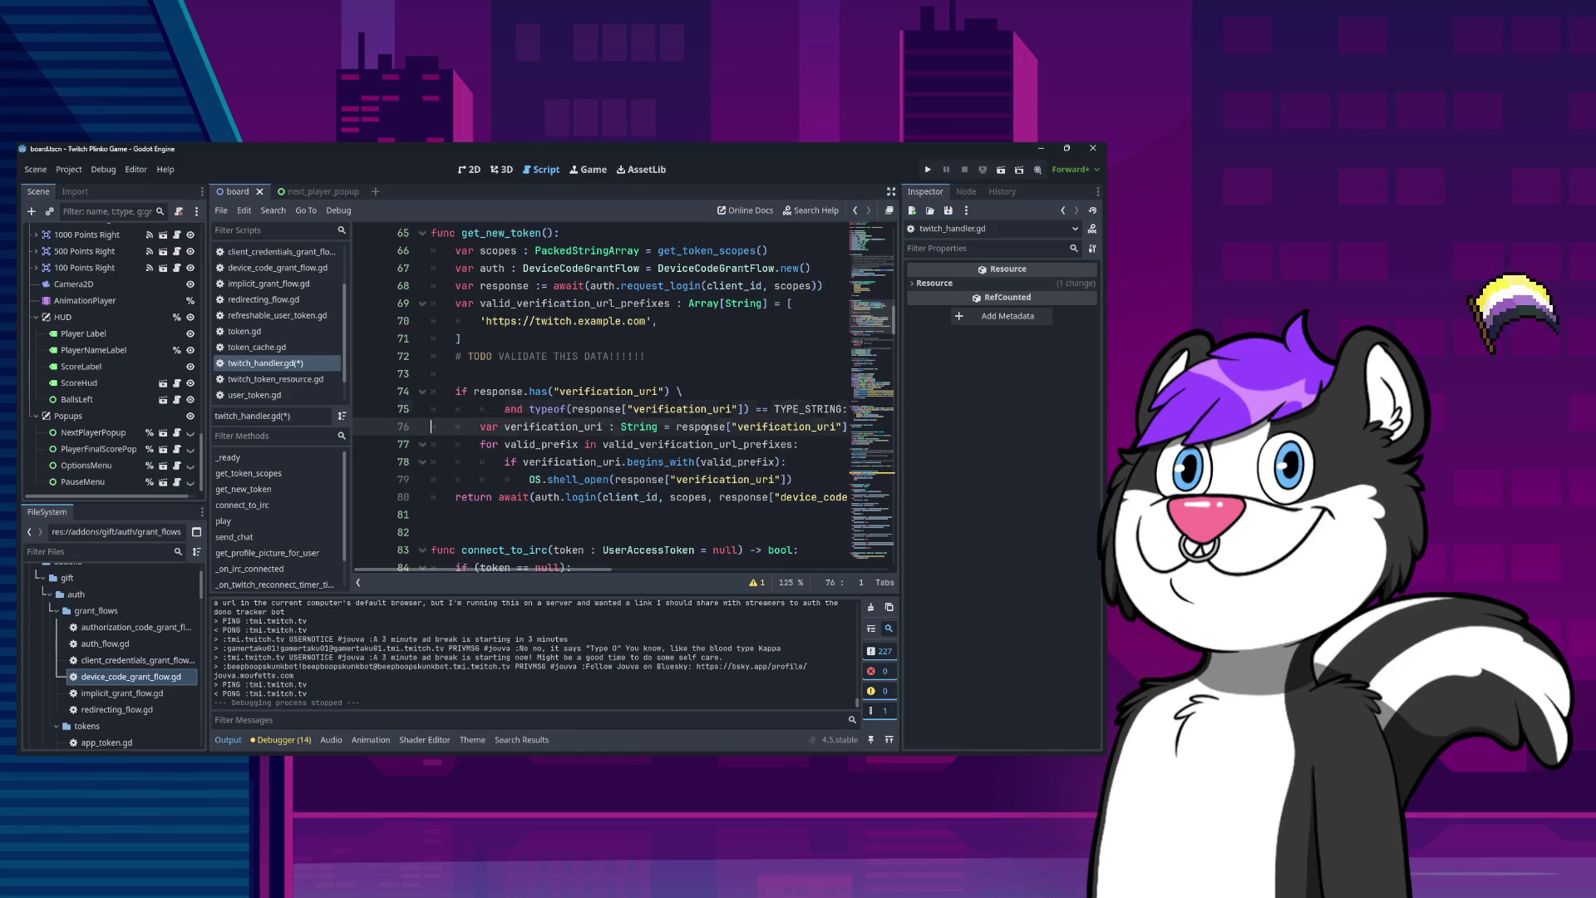
Delete the blank line above the response check and save twitch_handler.gd.
key(Down)
key(shift+Down)
key(shift+Down)
key(shift+Down)
key(shift+Down)
key(shift+Down)
key(shift+Down)
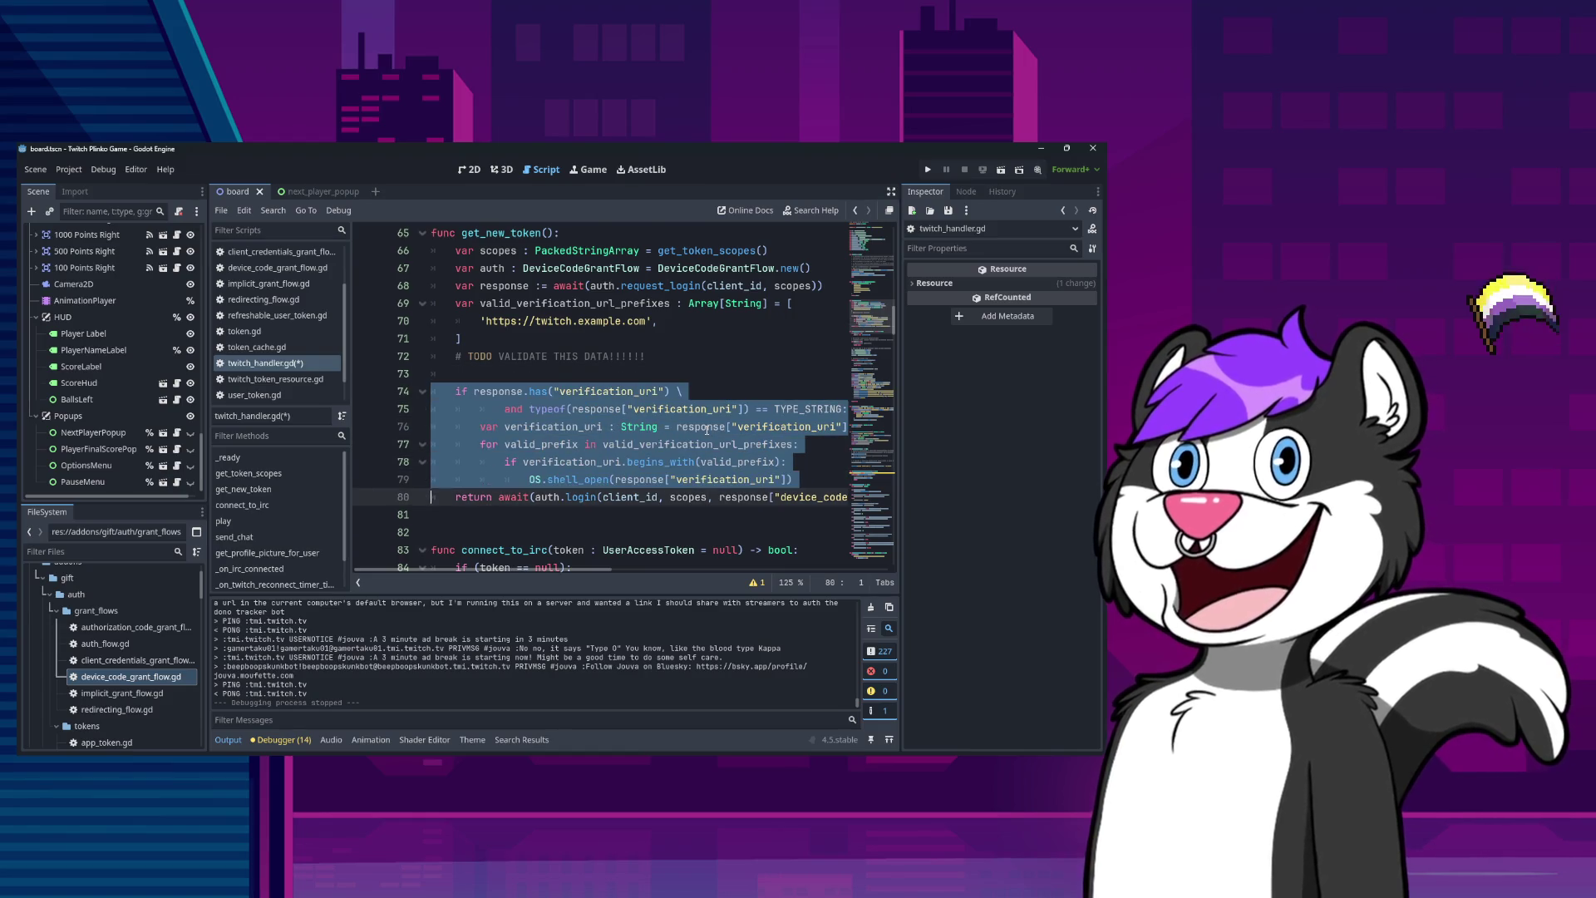
key(Down)
key(Up)
key(Up)
key(Up)
Open the request_login definition in device_code_grant_flow.gd.
key(Up)
key(Up)
key(Up)
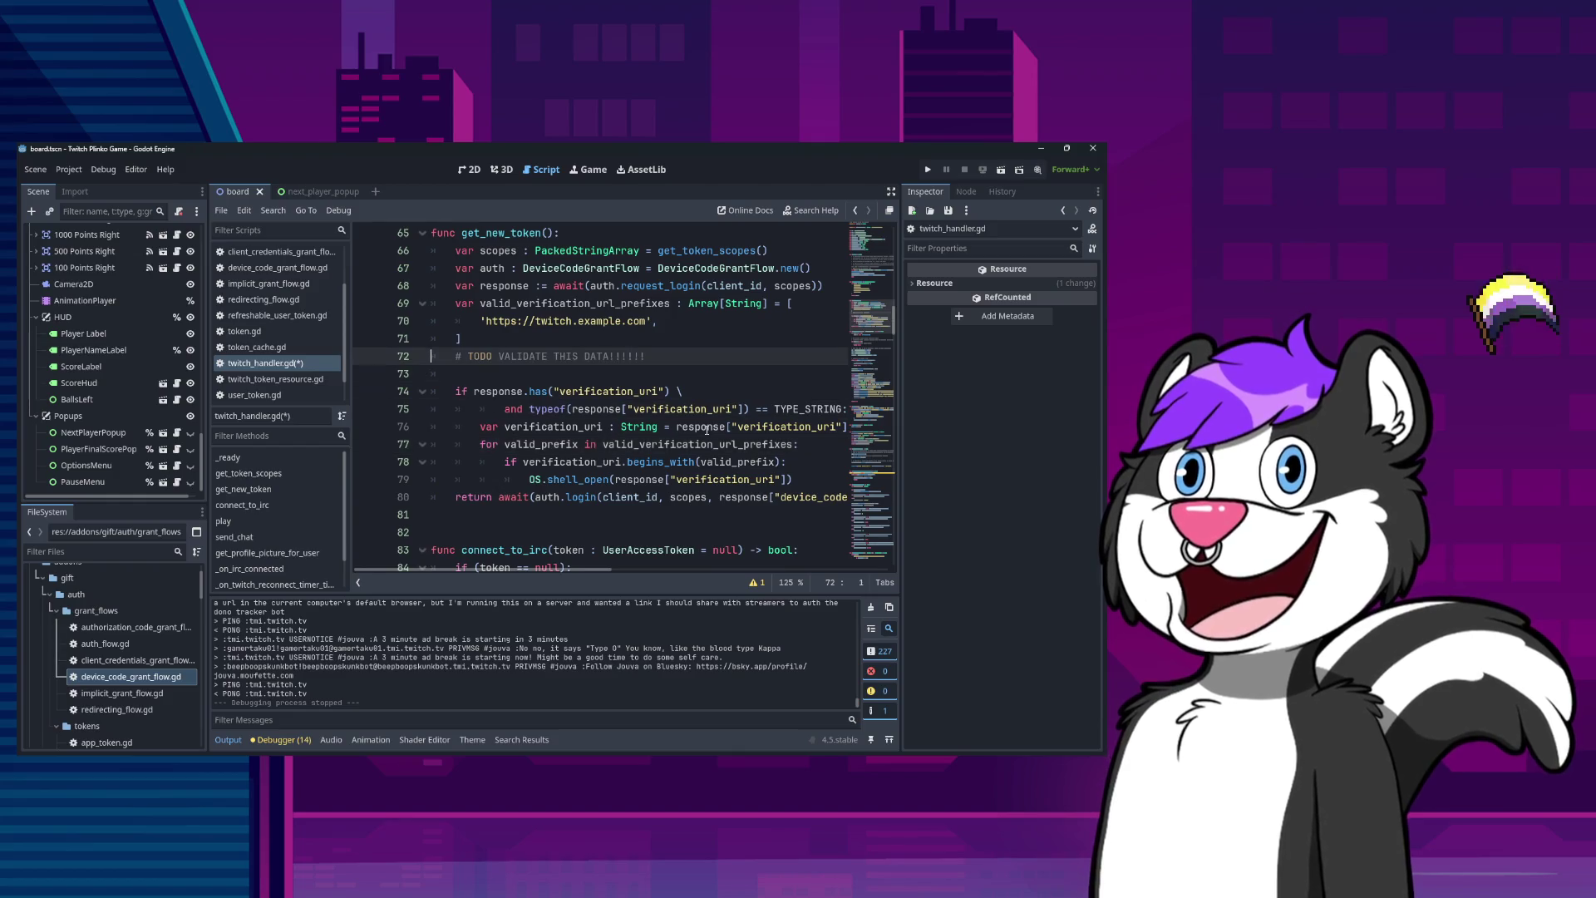
key(Down)
key(BackSpace)
key(ctrl+s)
key(Up)
key(Up)
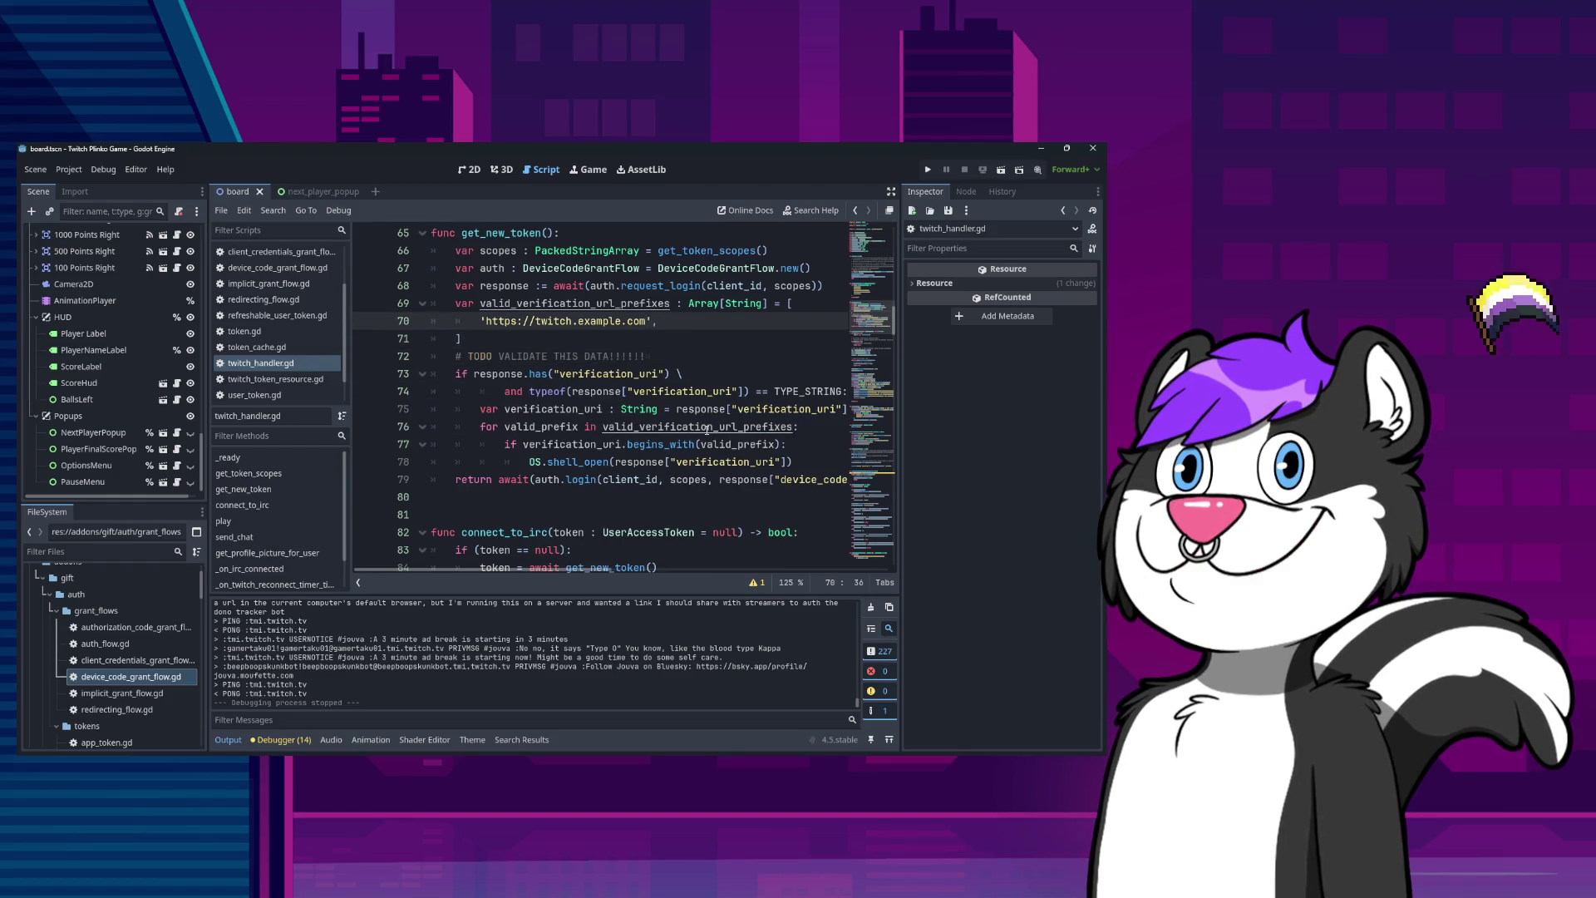
key(ctrl+shift+Left)
key(ctrl+shift+Left)
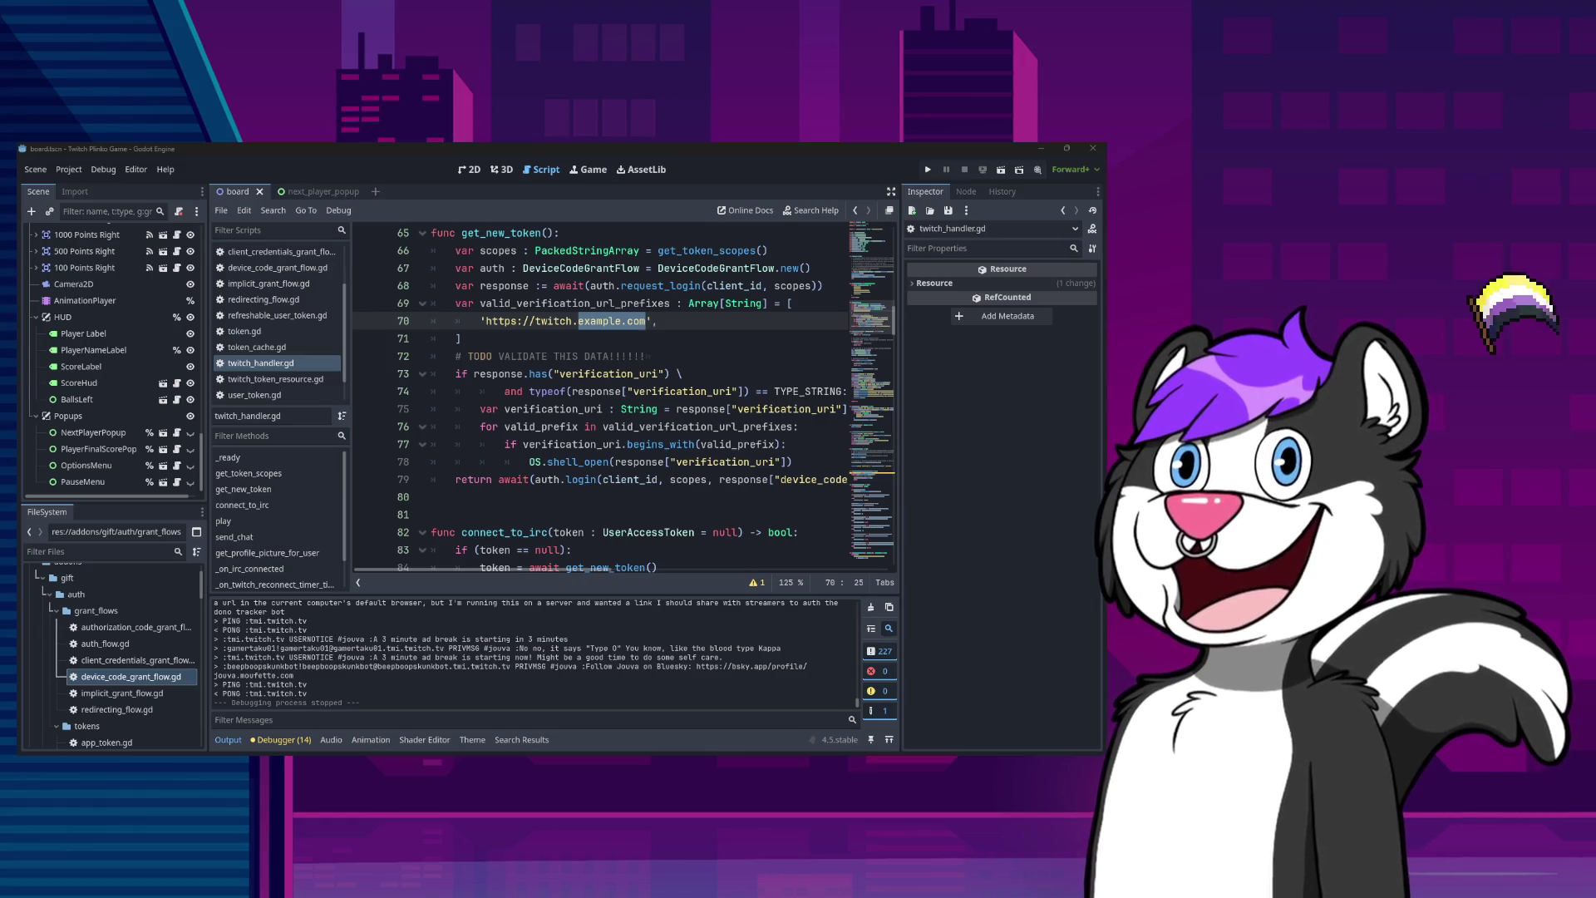
click(572, 338)
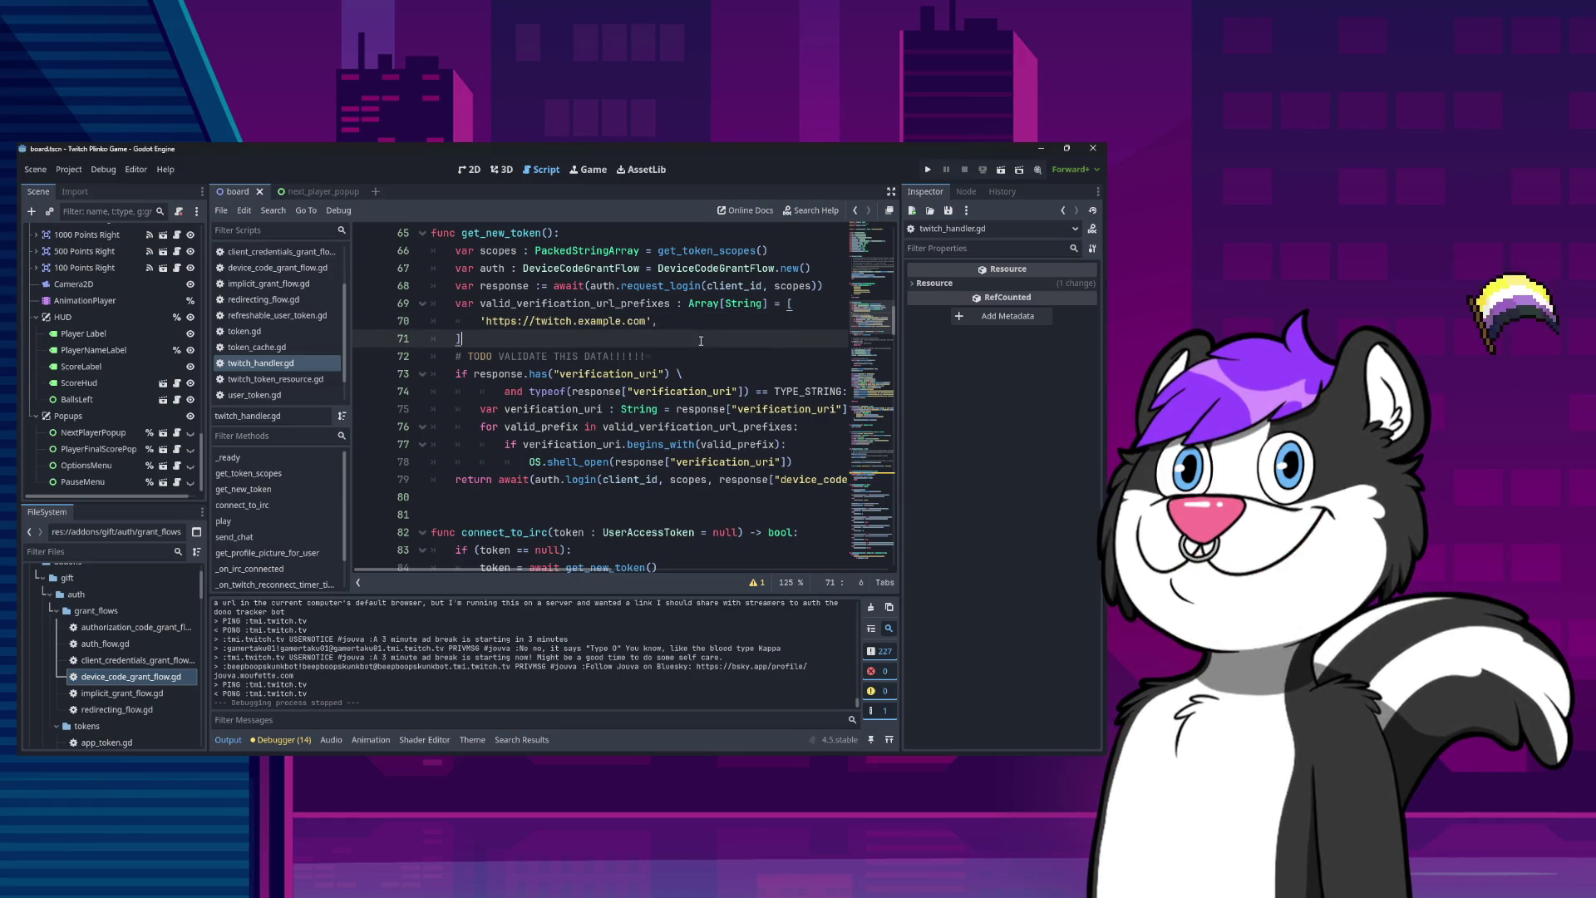
scroll(572, 399, up, 3)
scroll(572, 400, down, 3)
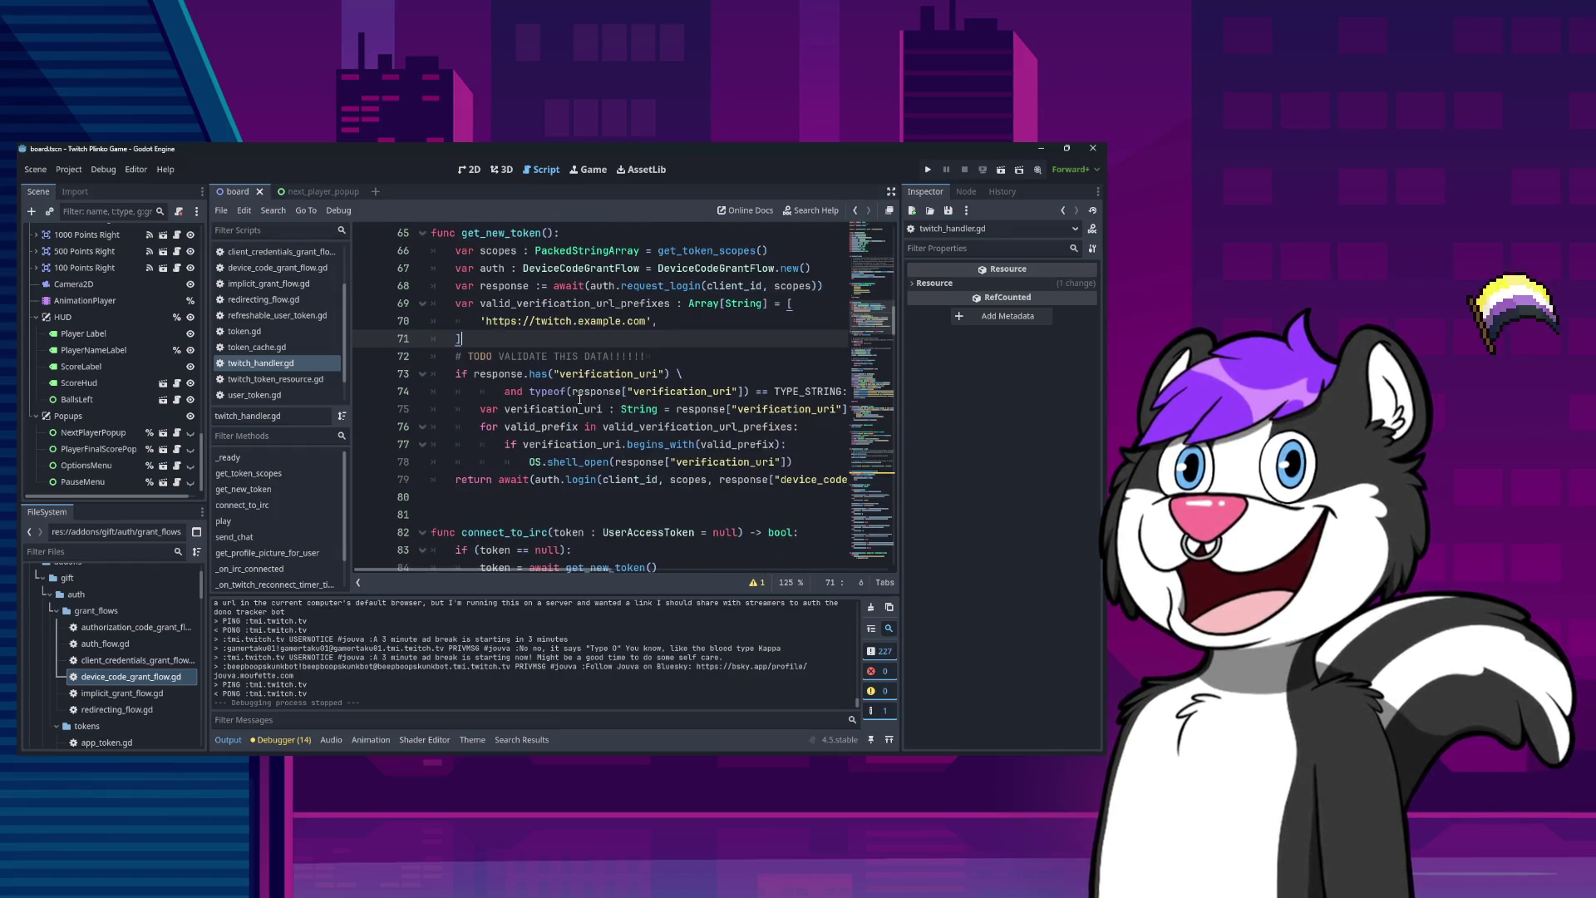
ctrl+click(647, 286)
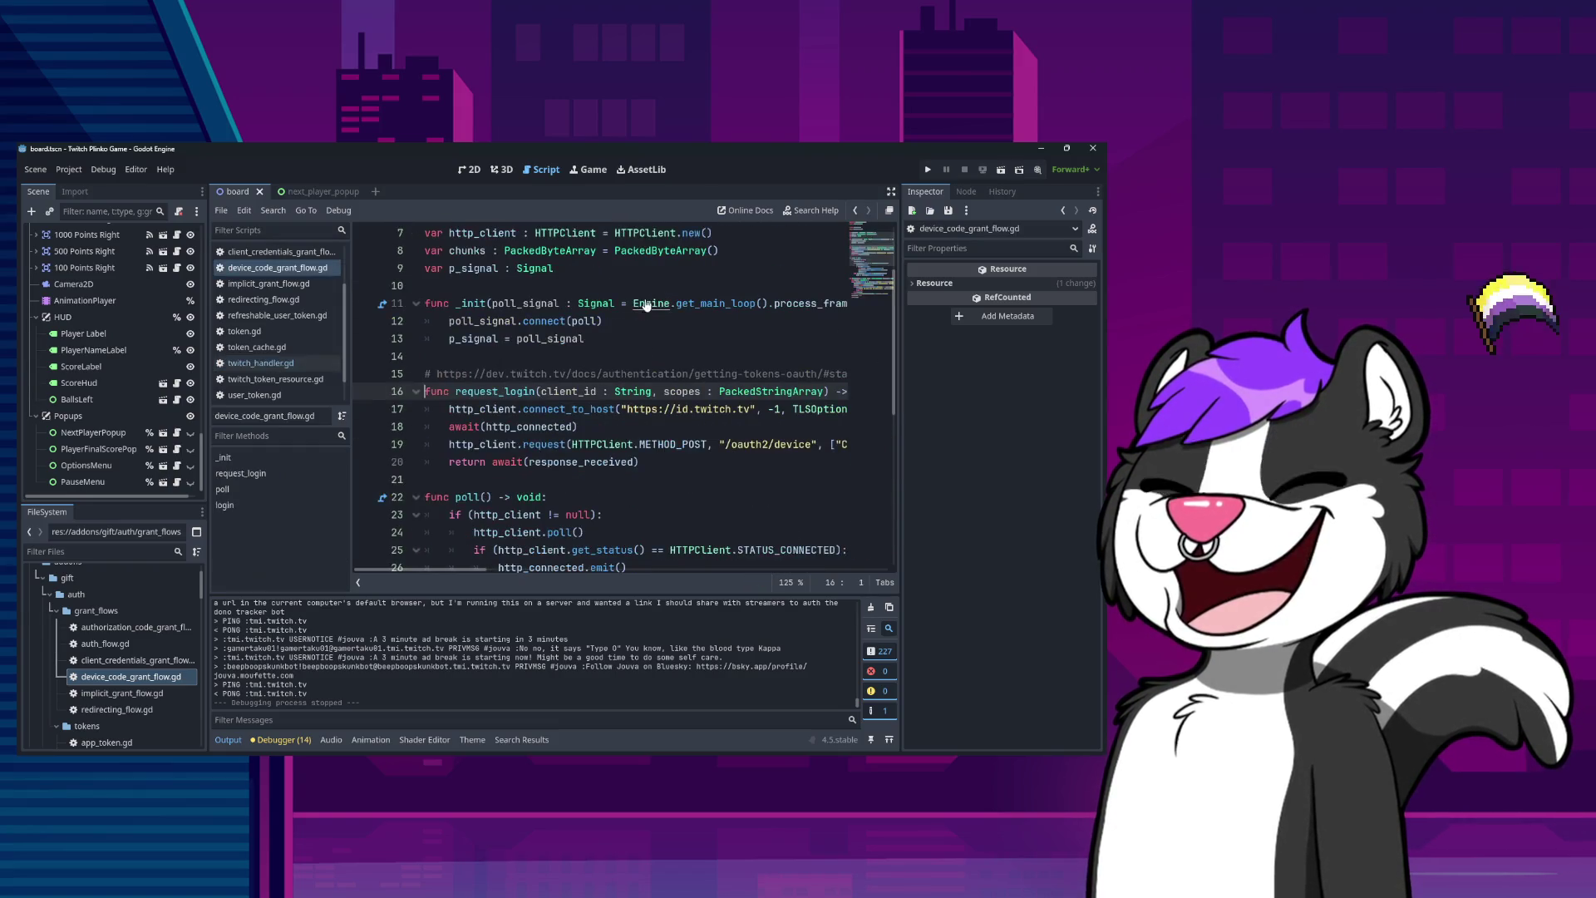
scroll(697, 412, down, 4)
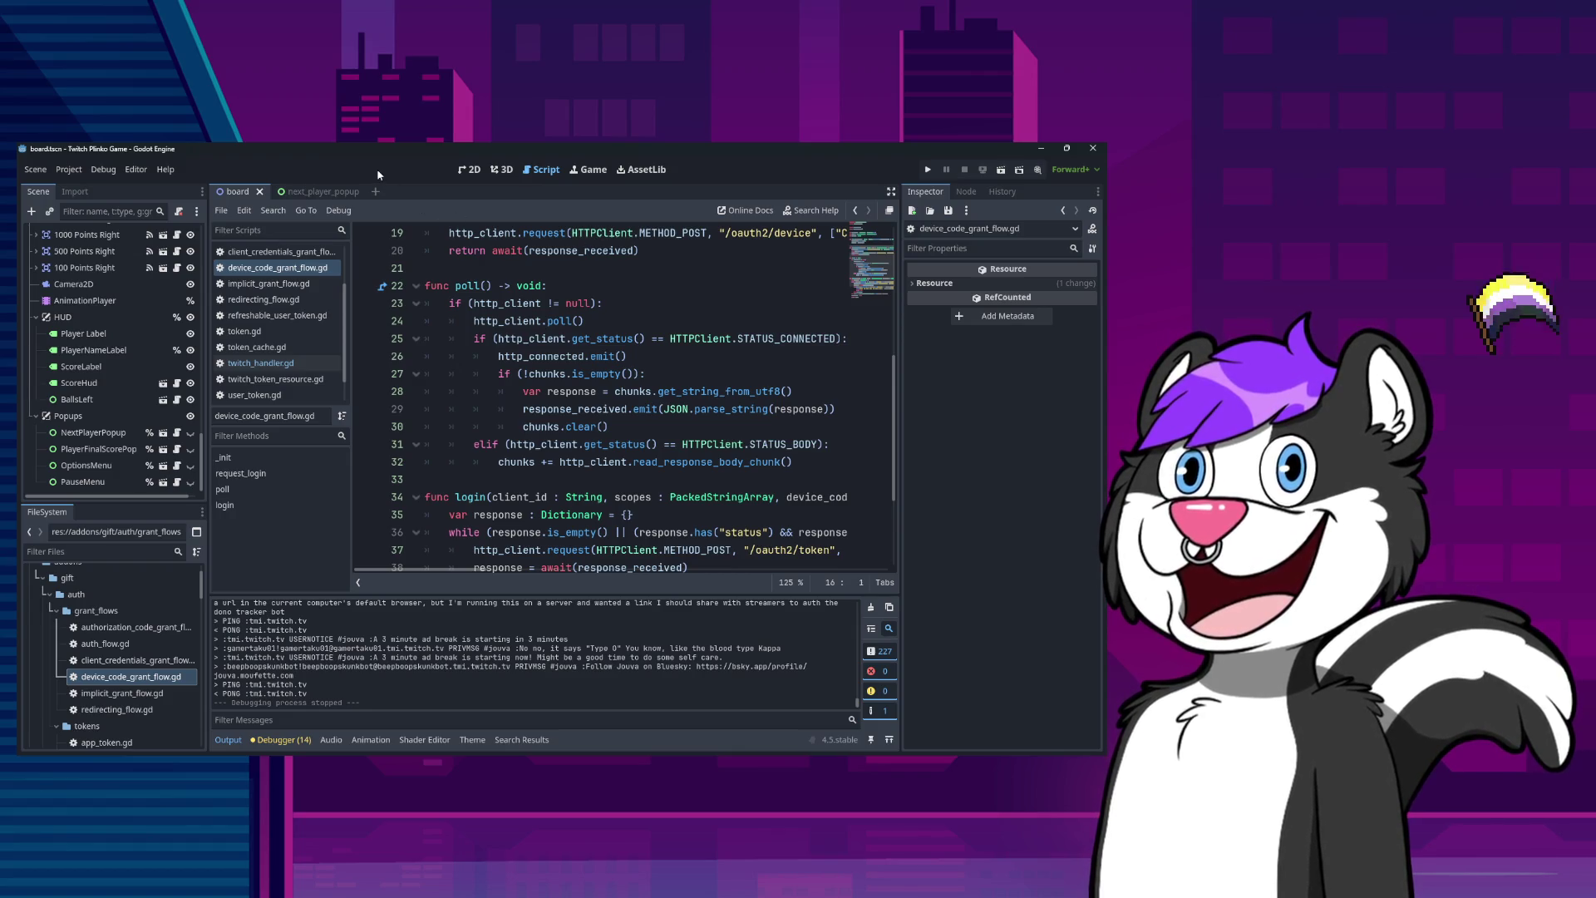
click(261, 363)
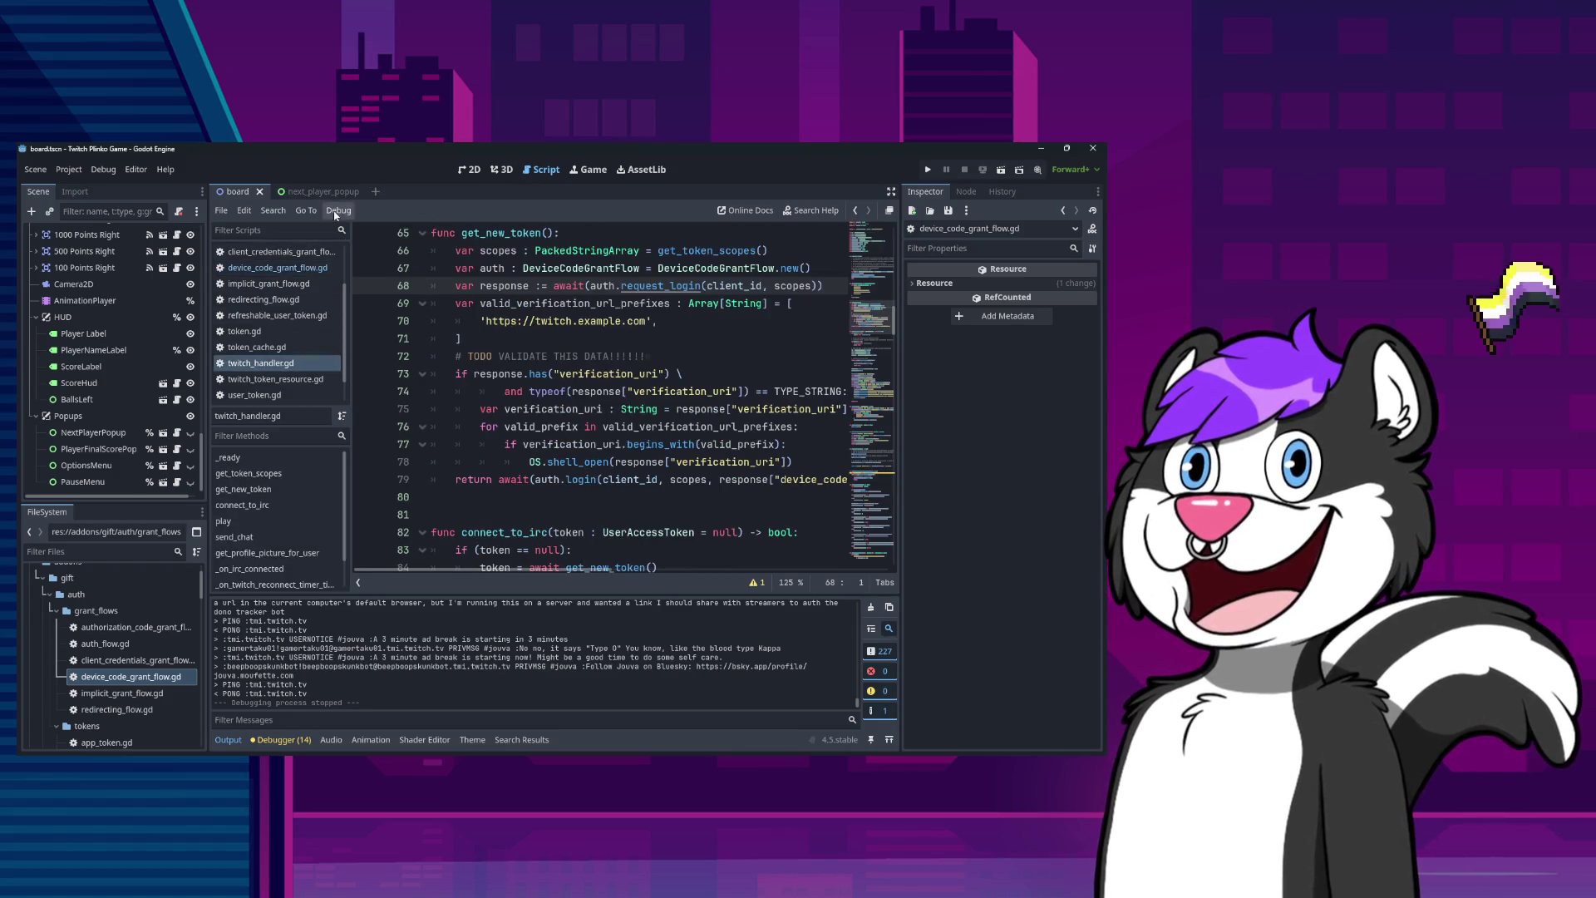
click(536, 322)
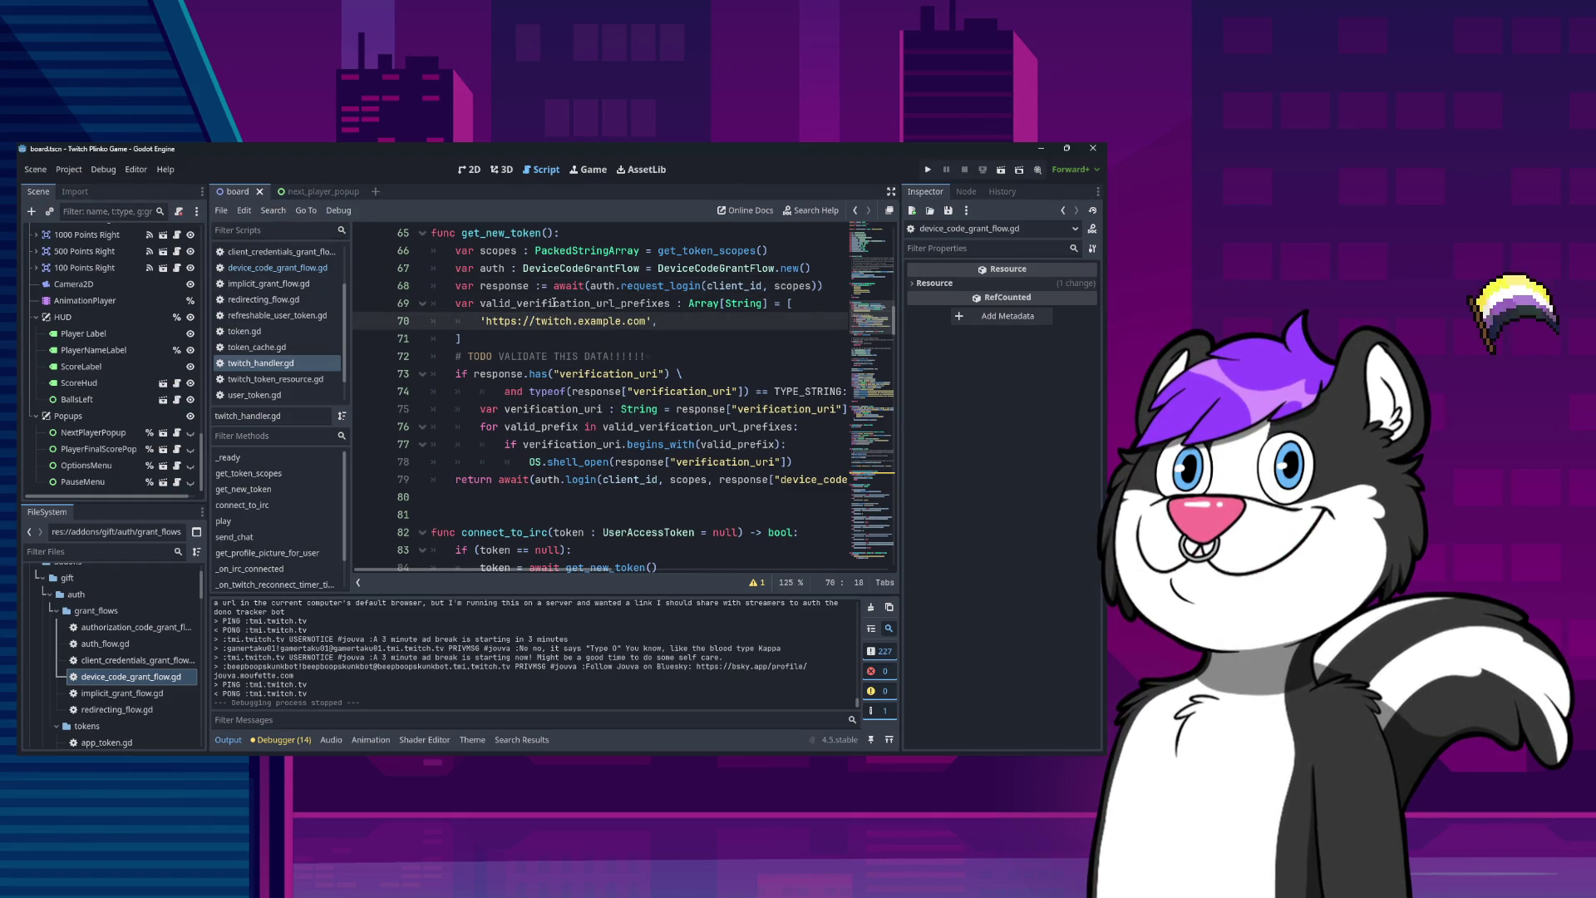
text(id.)
key(ctrl+shift+Left)
text(tv/)
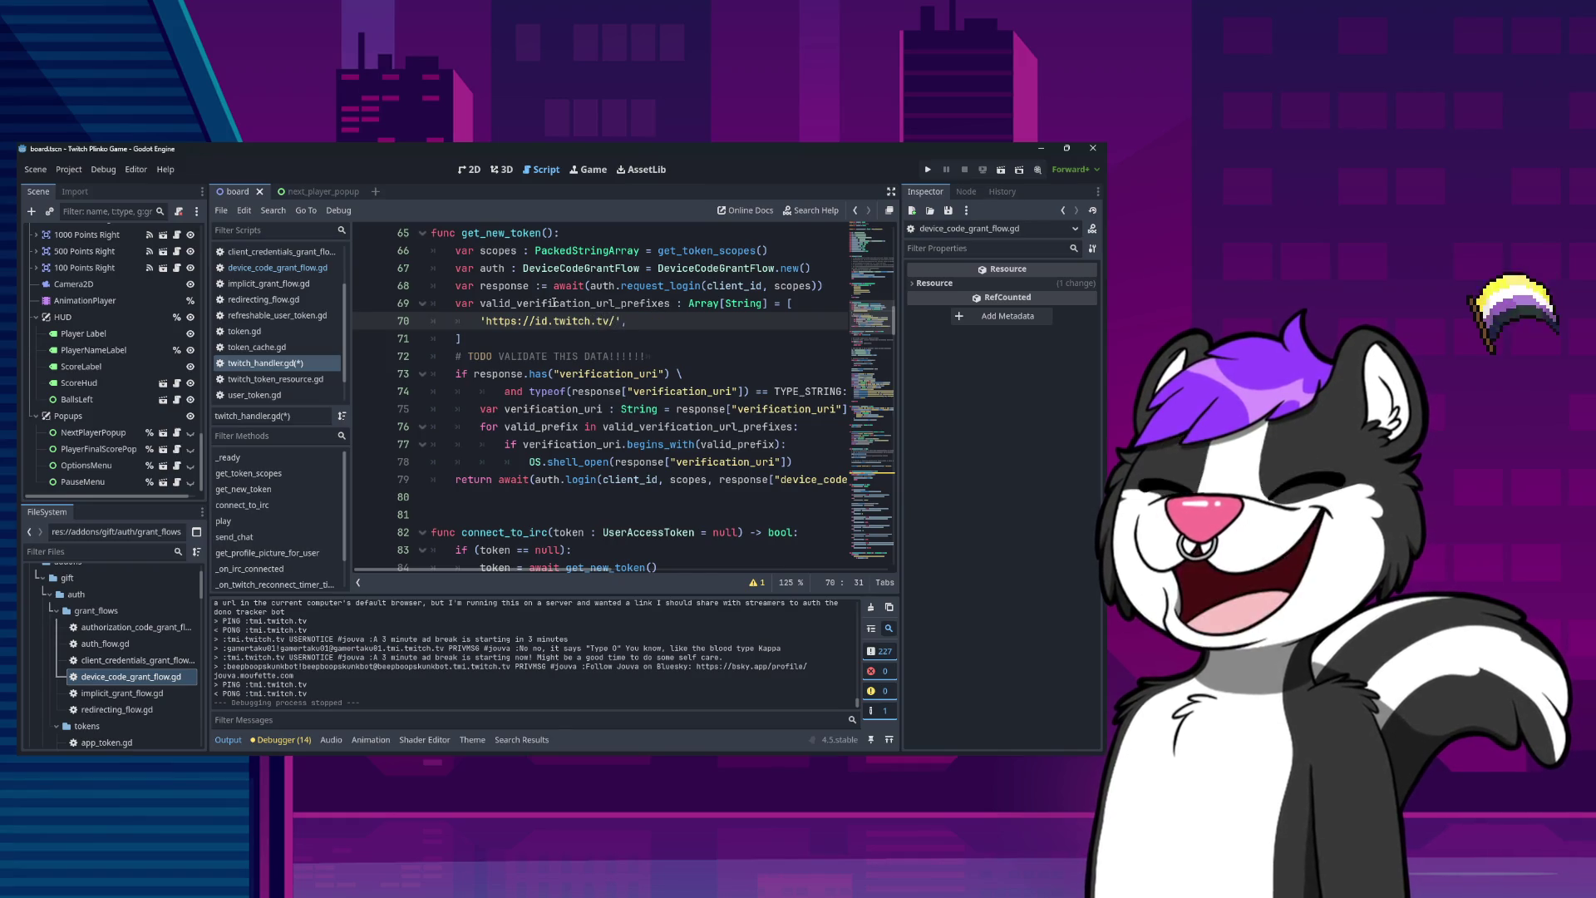
key(ctrl+s)
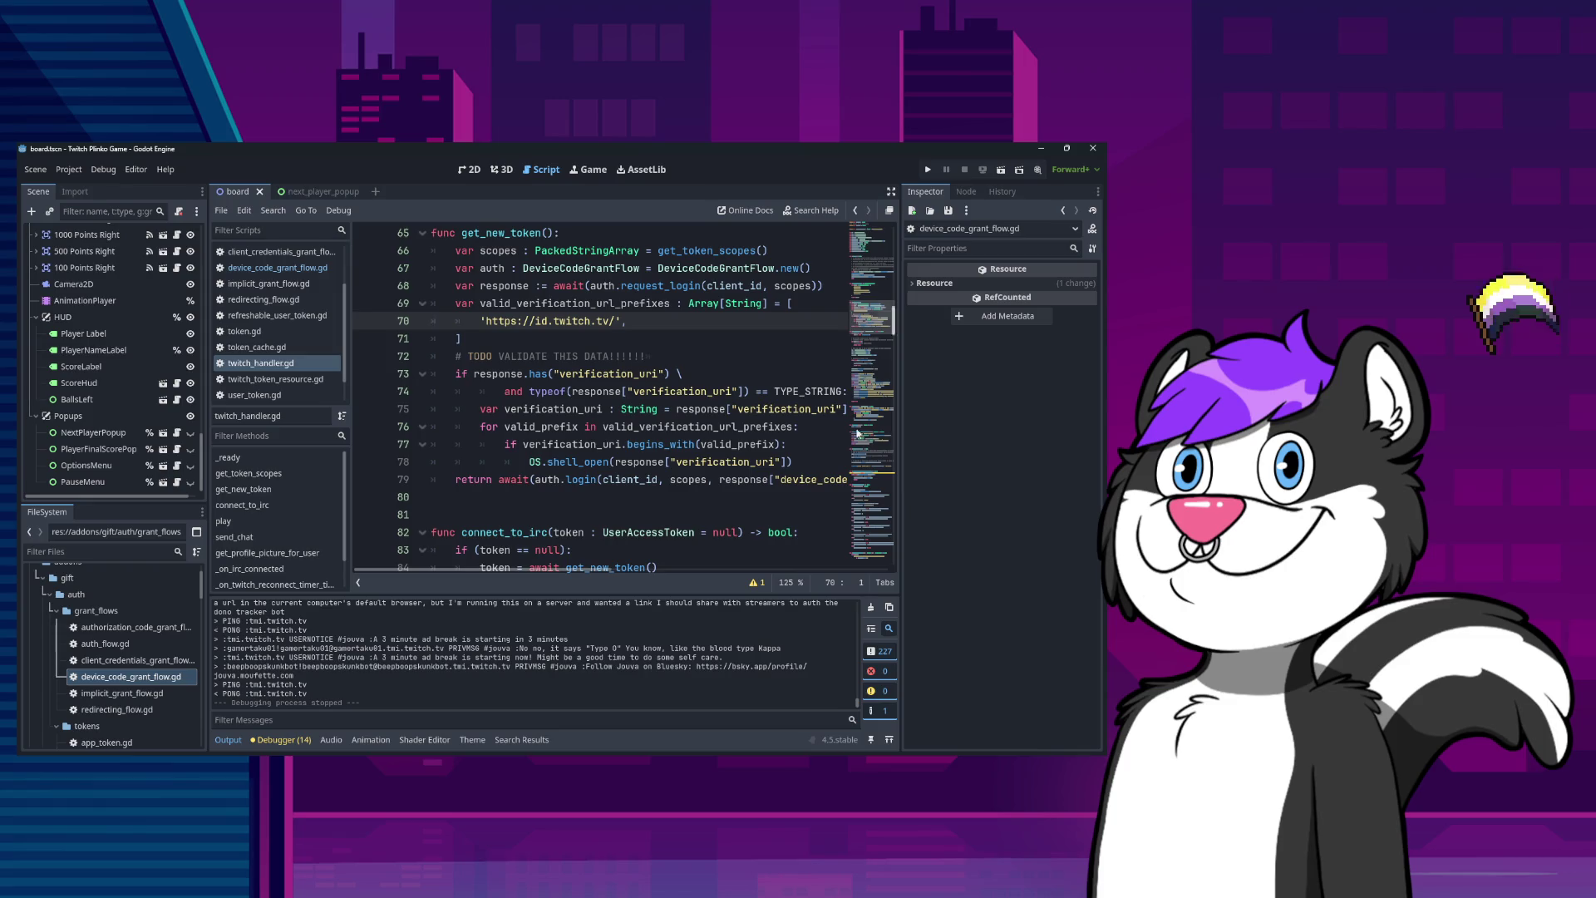
scroll(748, 399, up, 5)
scroll(706, 449, down, 3)
click(690, 467)
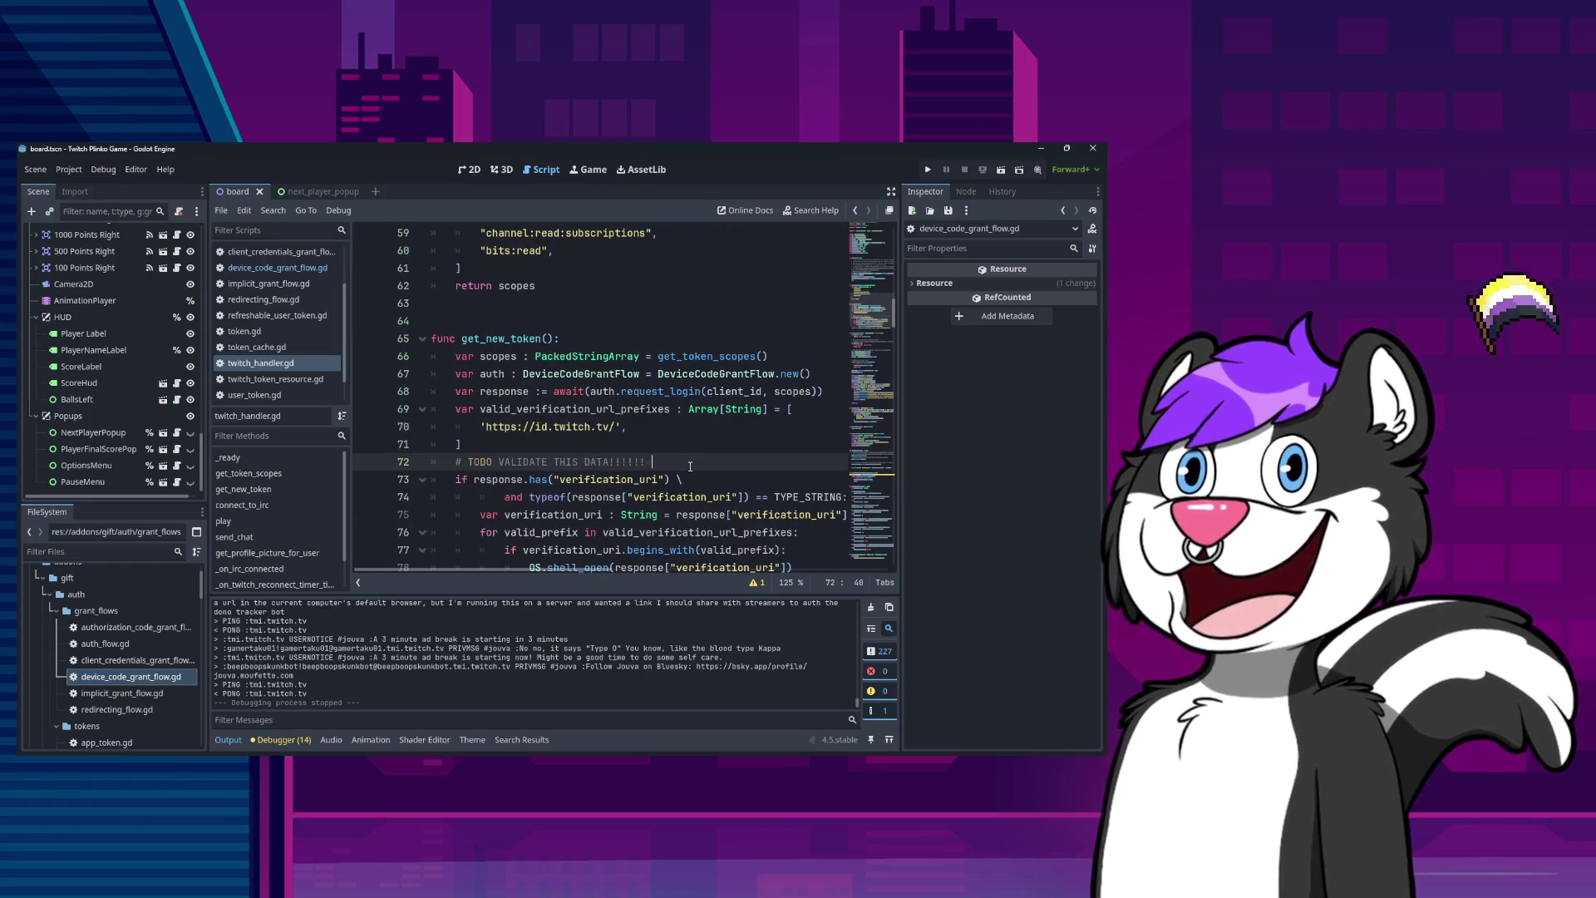
scroll(705, 478, up, 15)
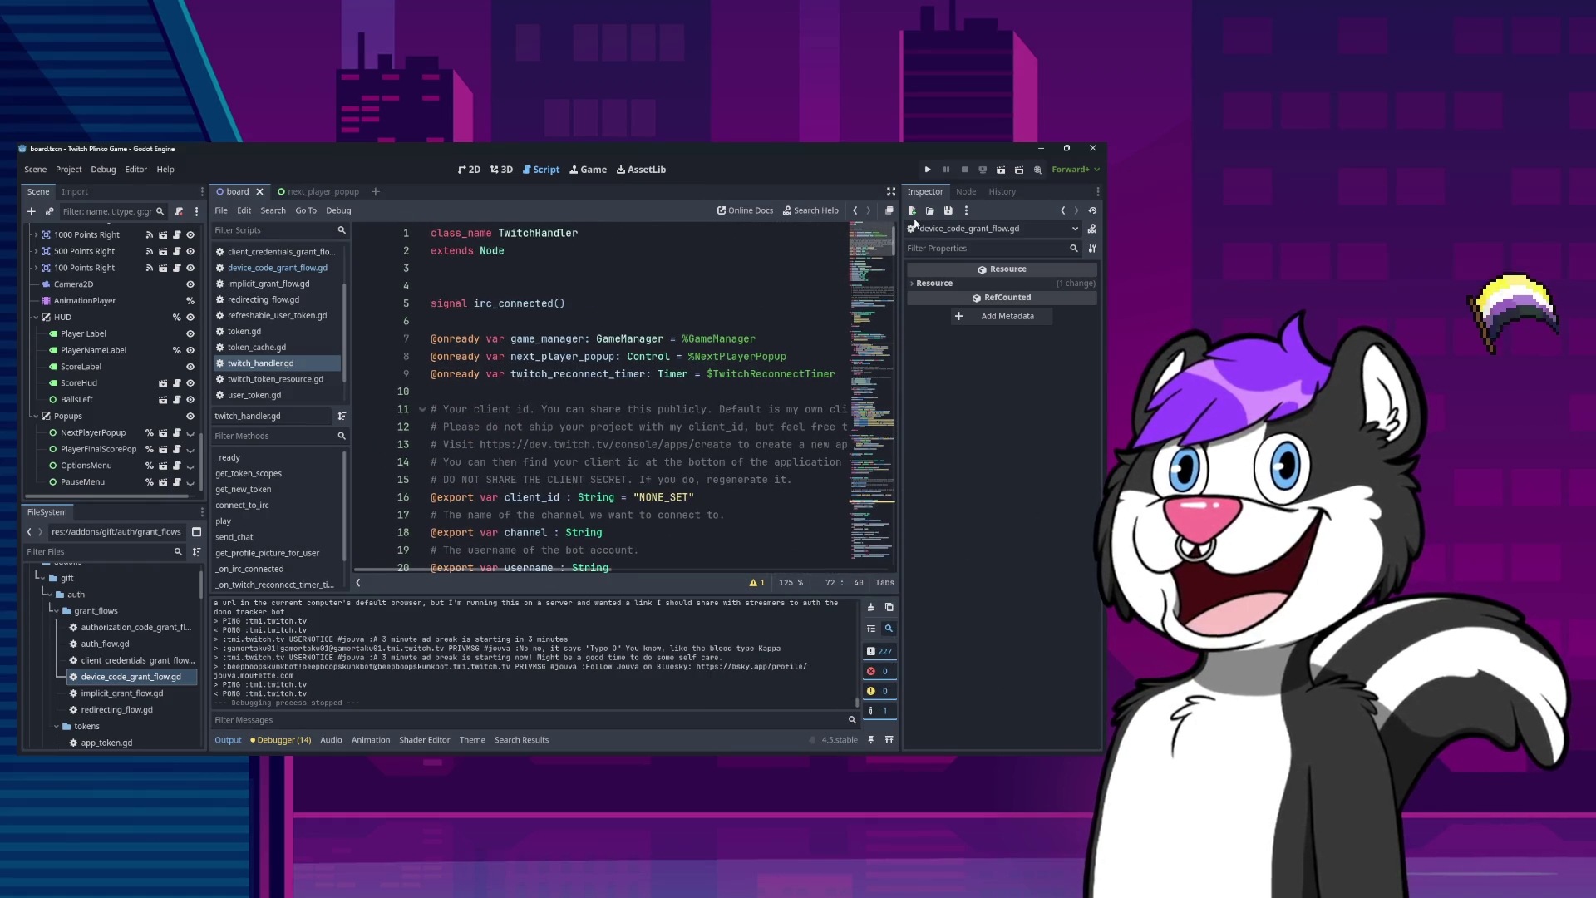
Run the project from the toolbar to test the verification prefix check.
click(928, 170)
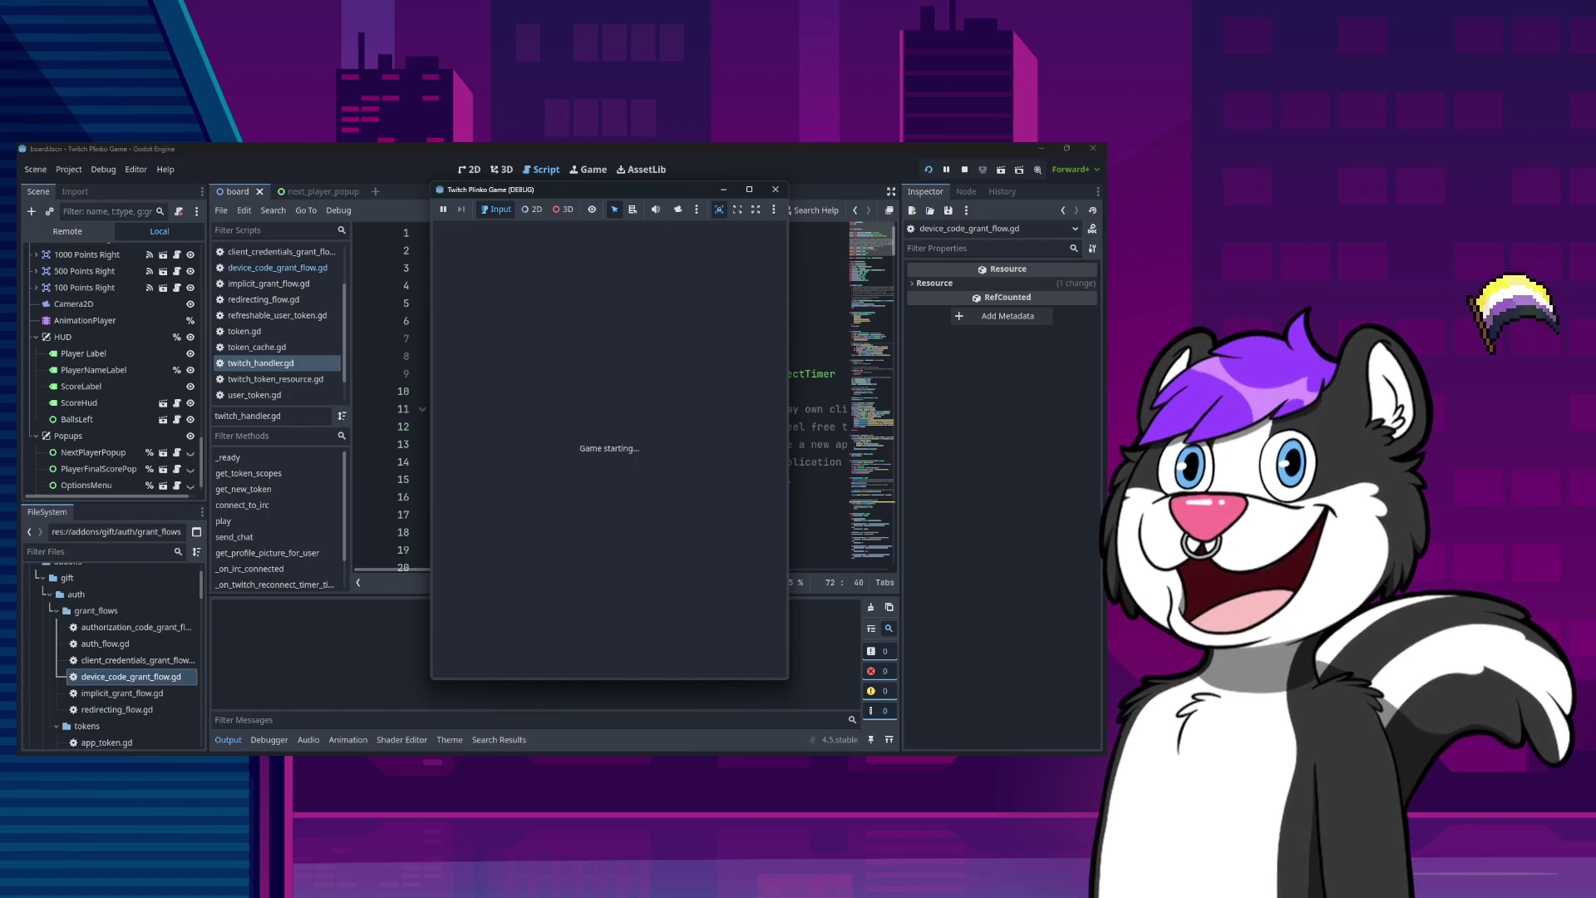
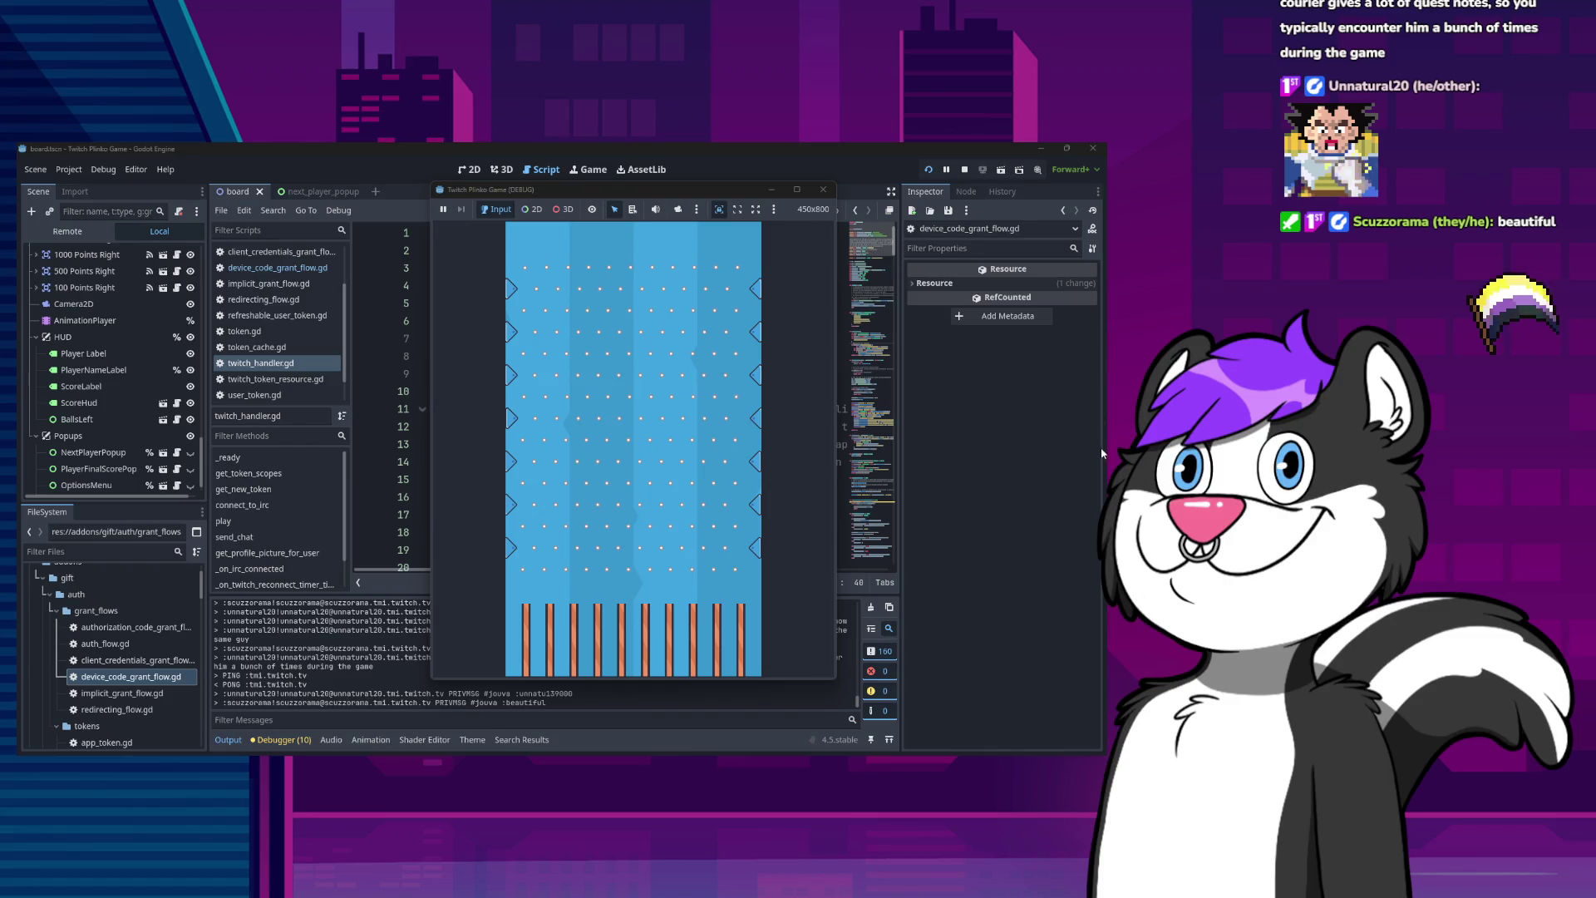
Stop the Plinko debug run and refocus the editor on twitch_handler.gd's get_token_scopes.
click(822, 189)
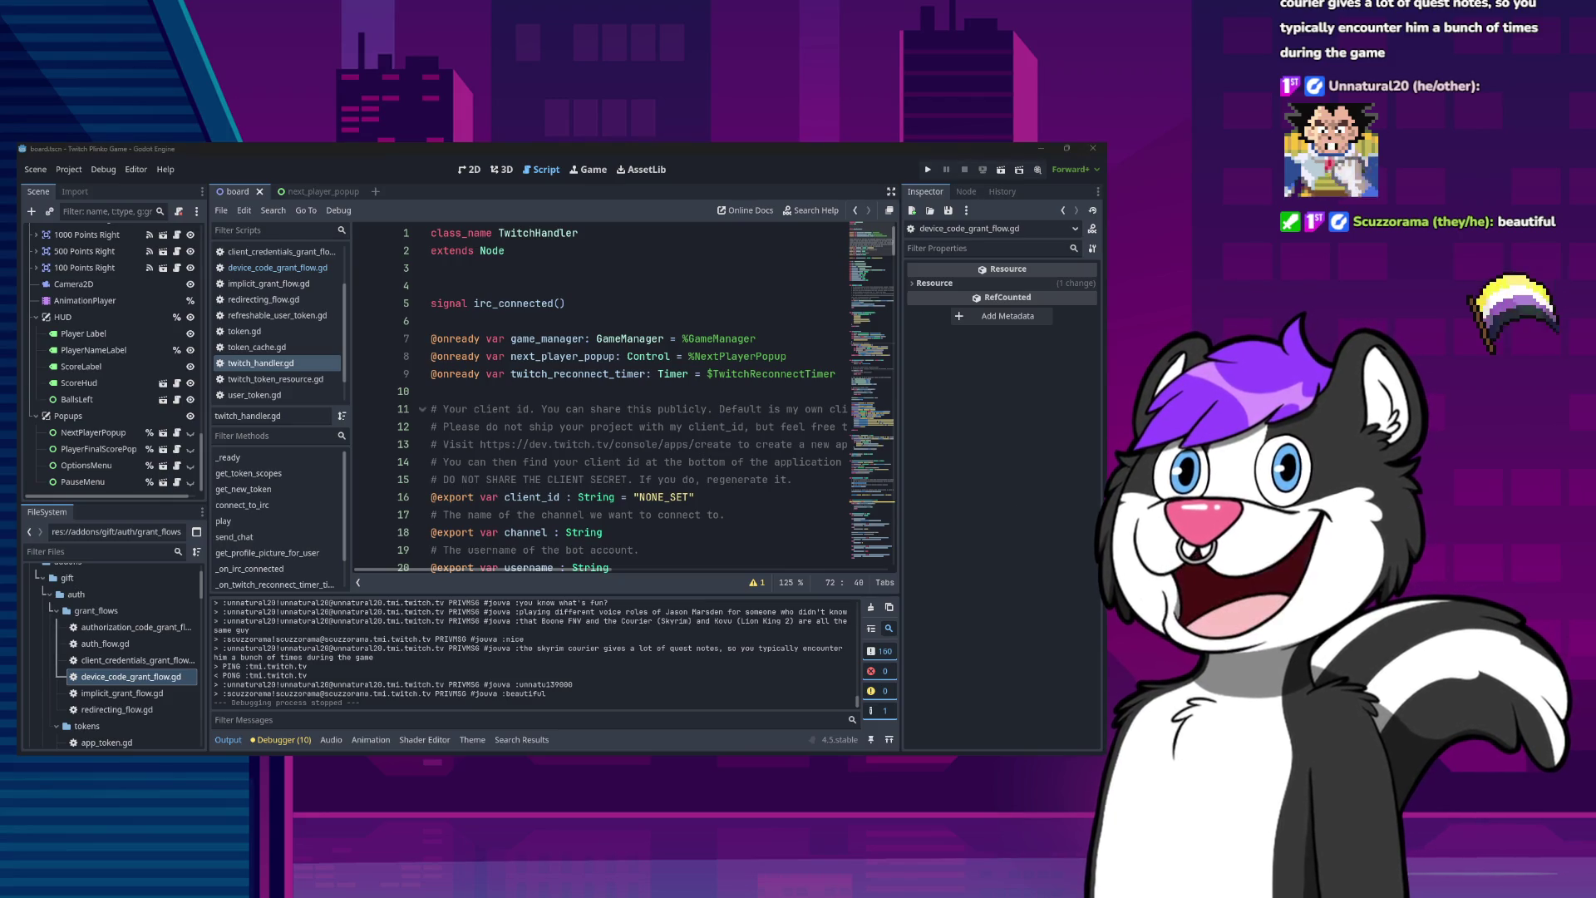
click(738, 147)
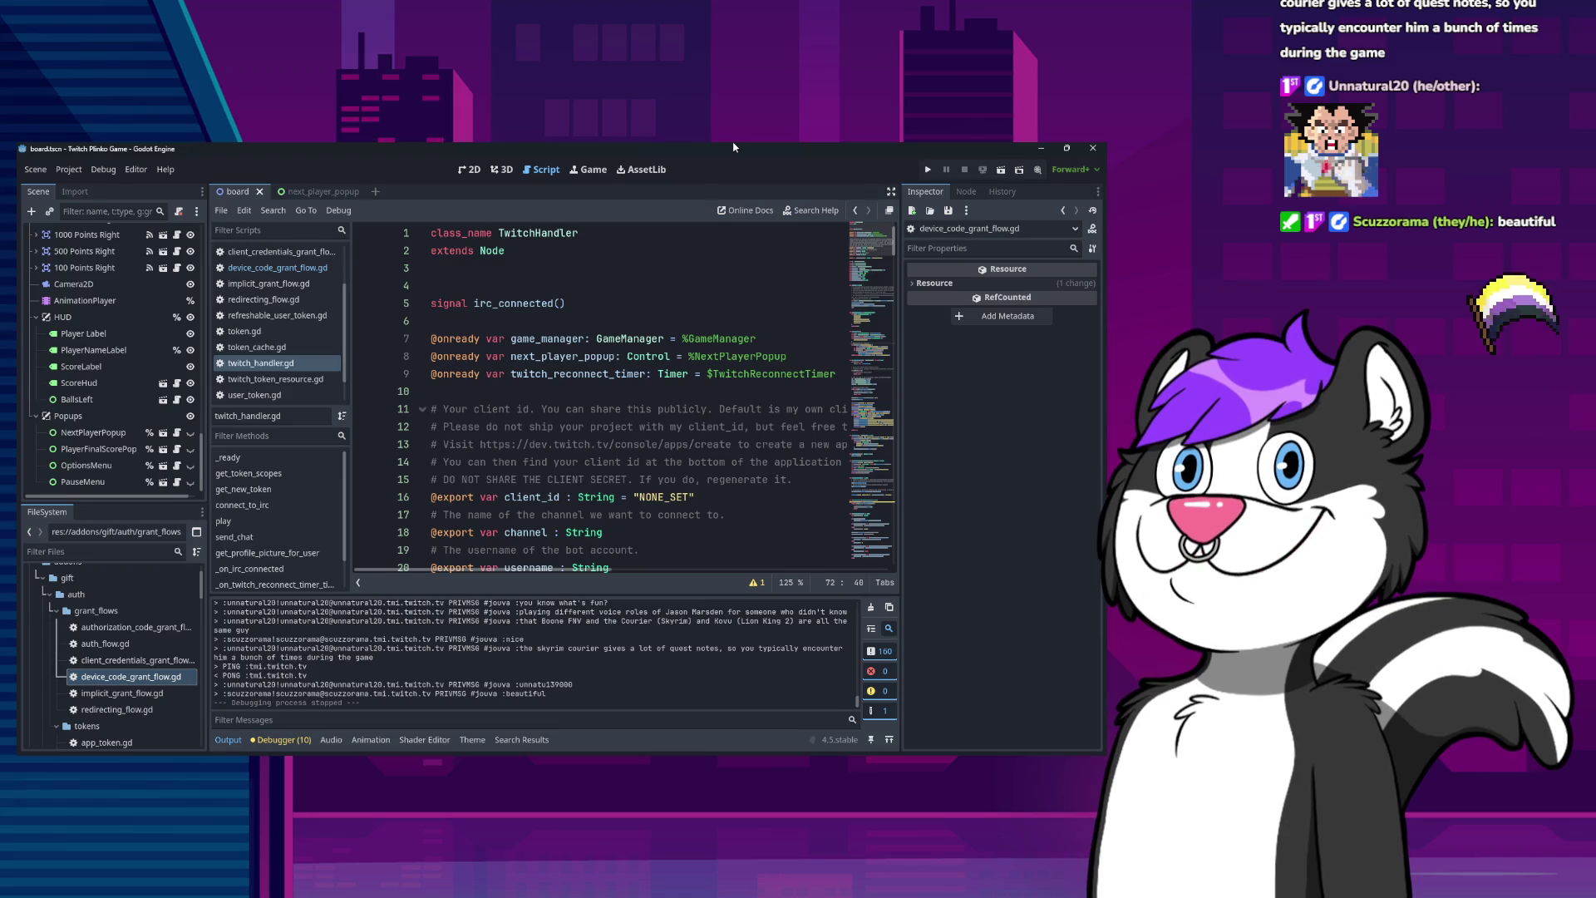
scroll(582, 374, down, 20)
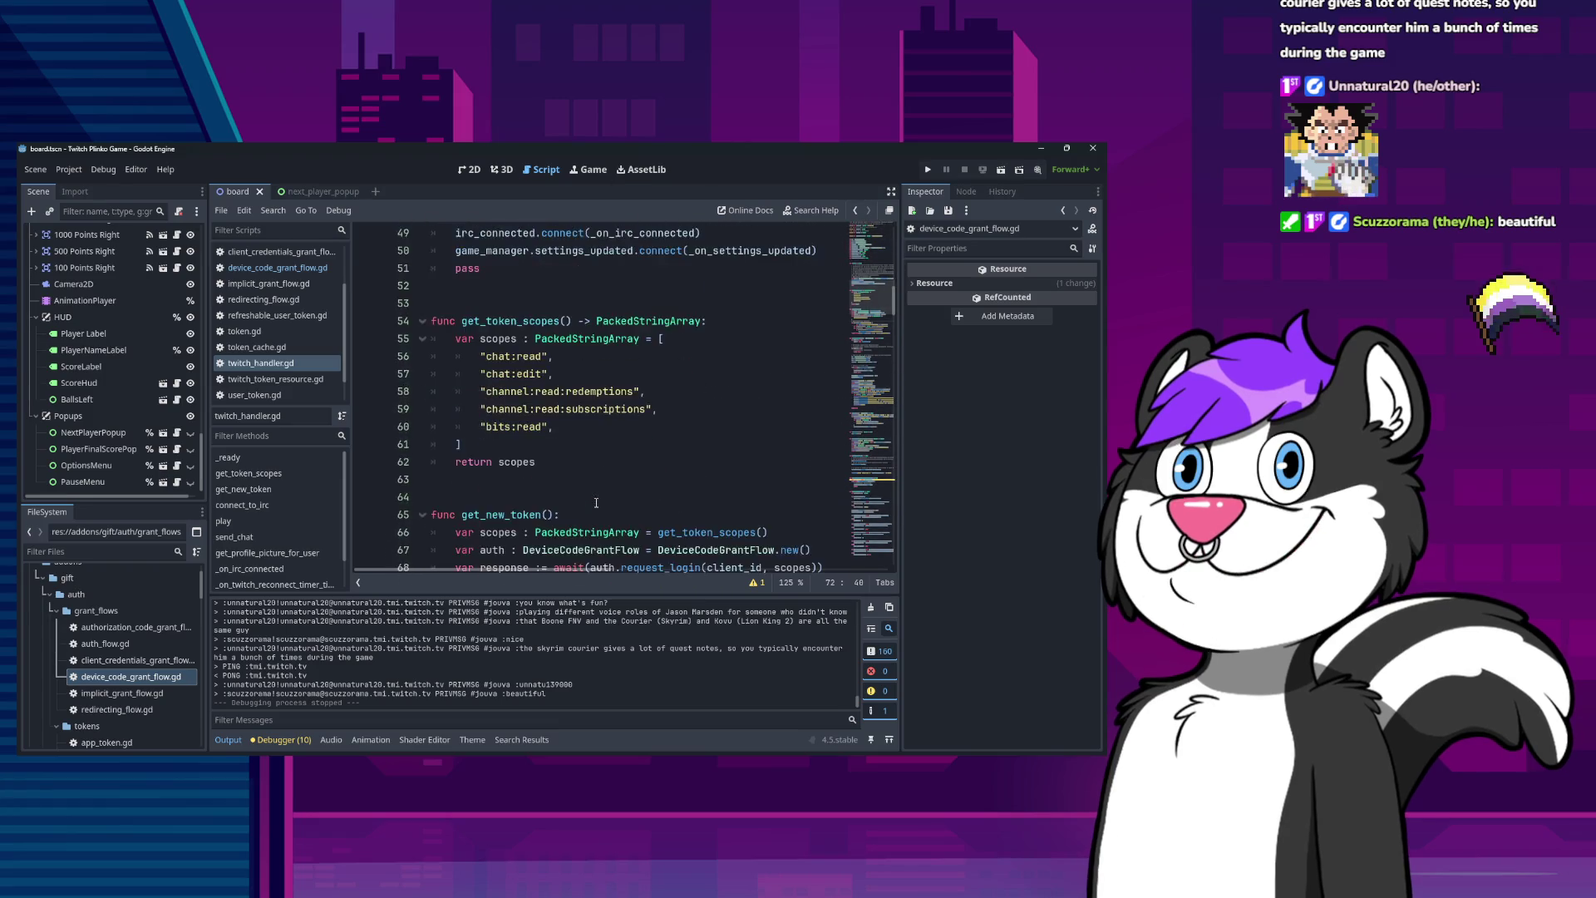
scroll(598, 504, down, 20)
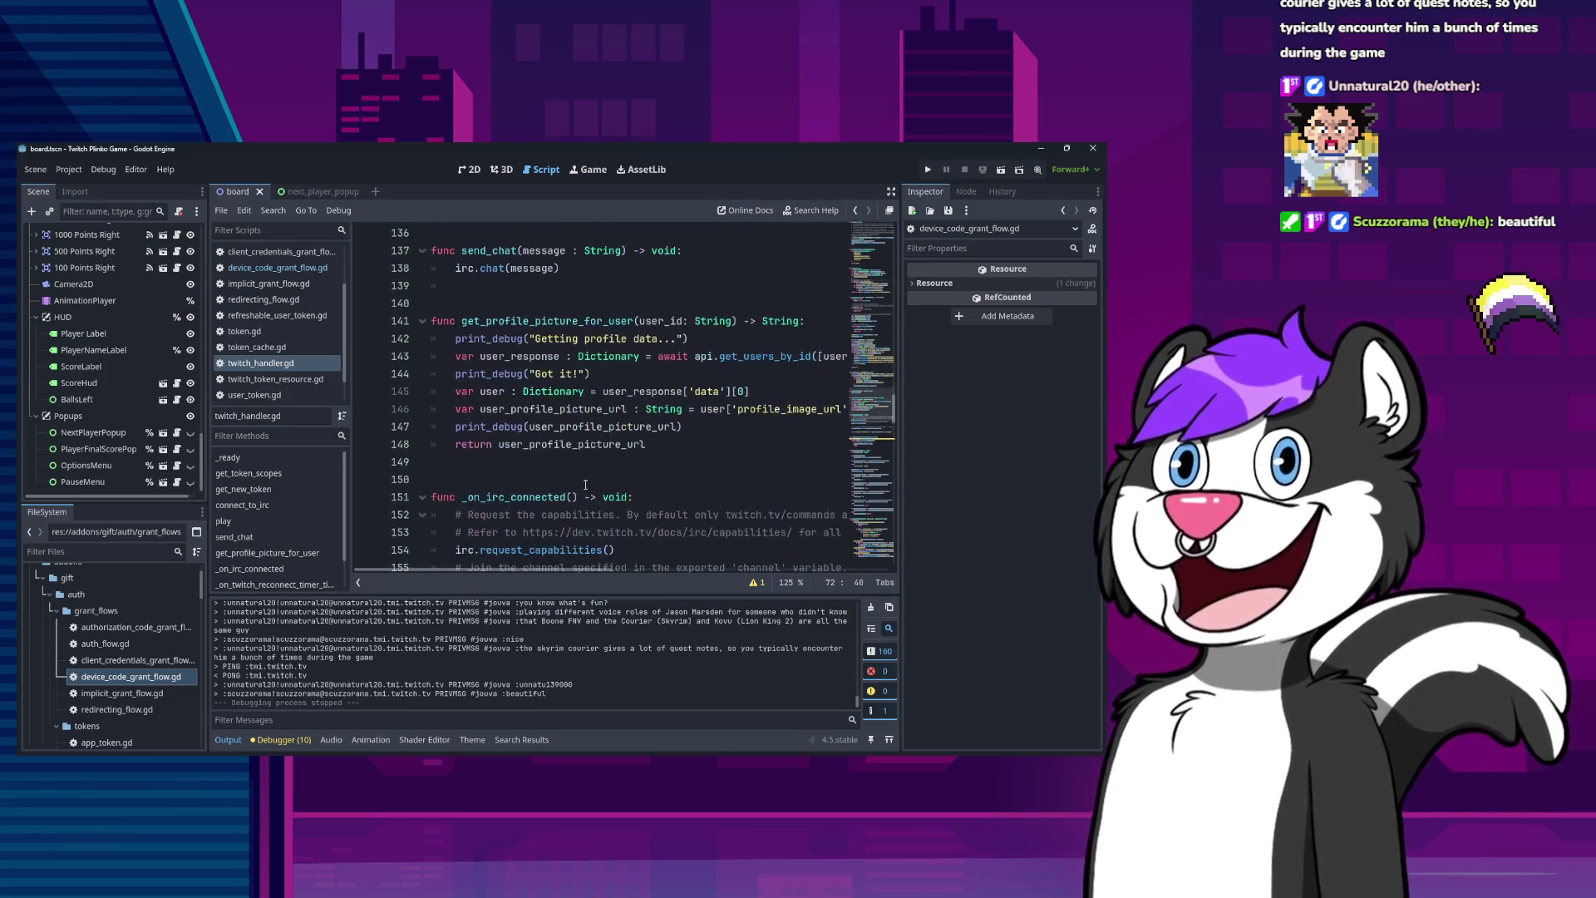
scroll(585, 481, down, 10)
scroll(591, 466, up, 9)
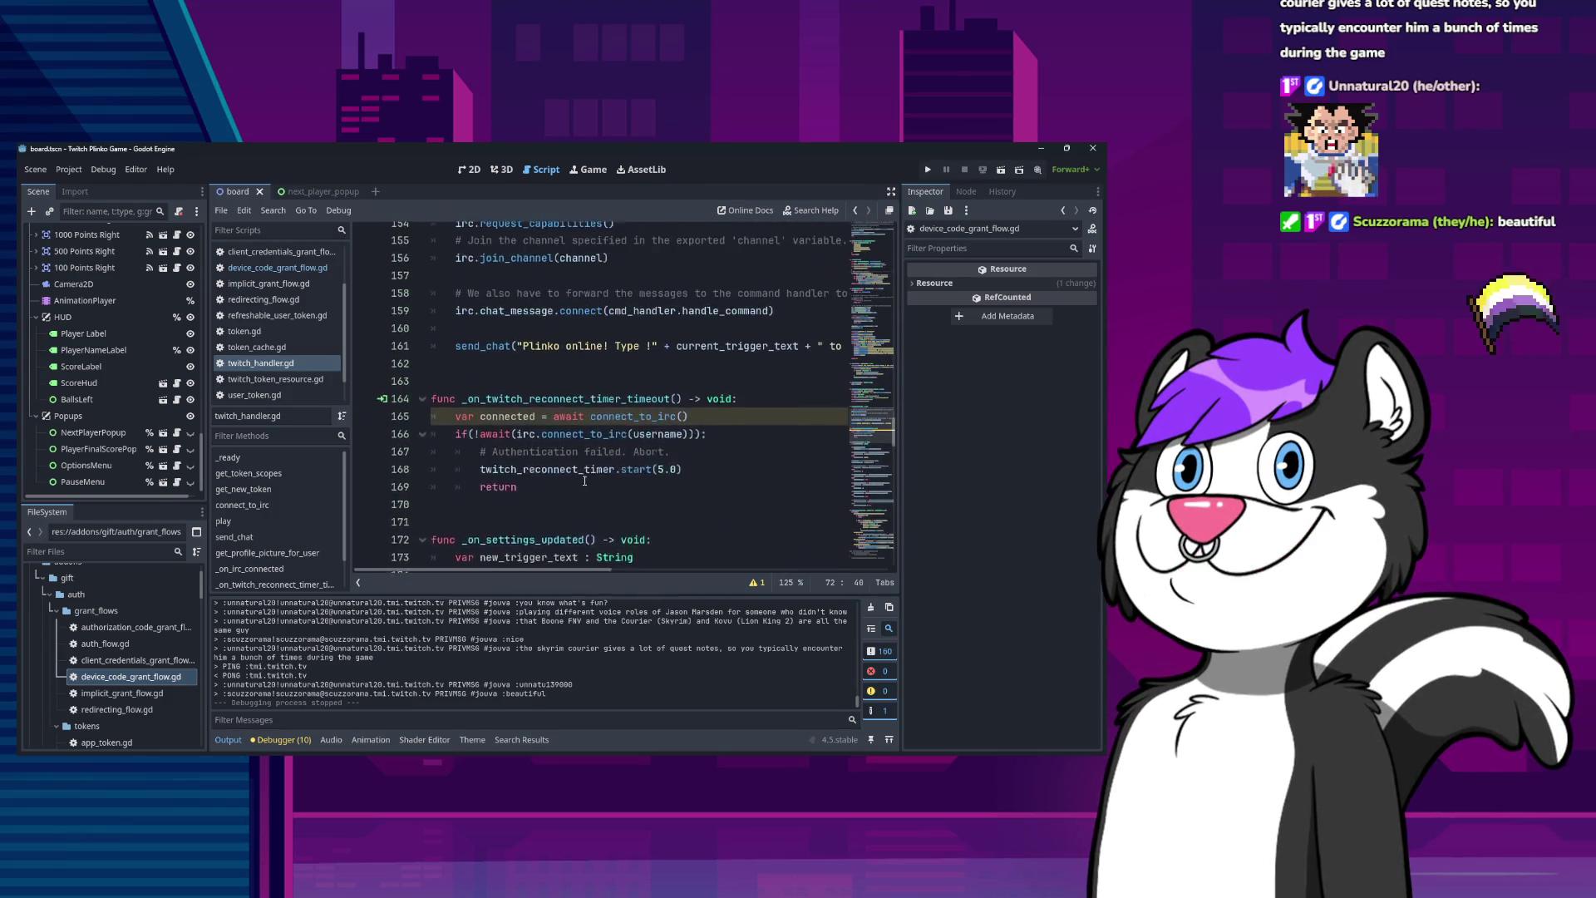
scroll(591, 466, up, 13)
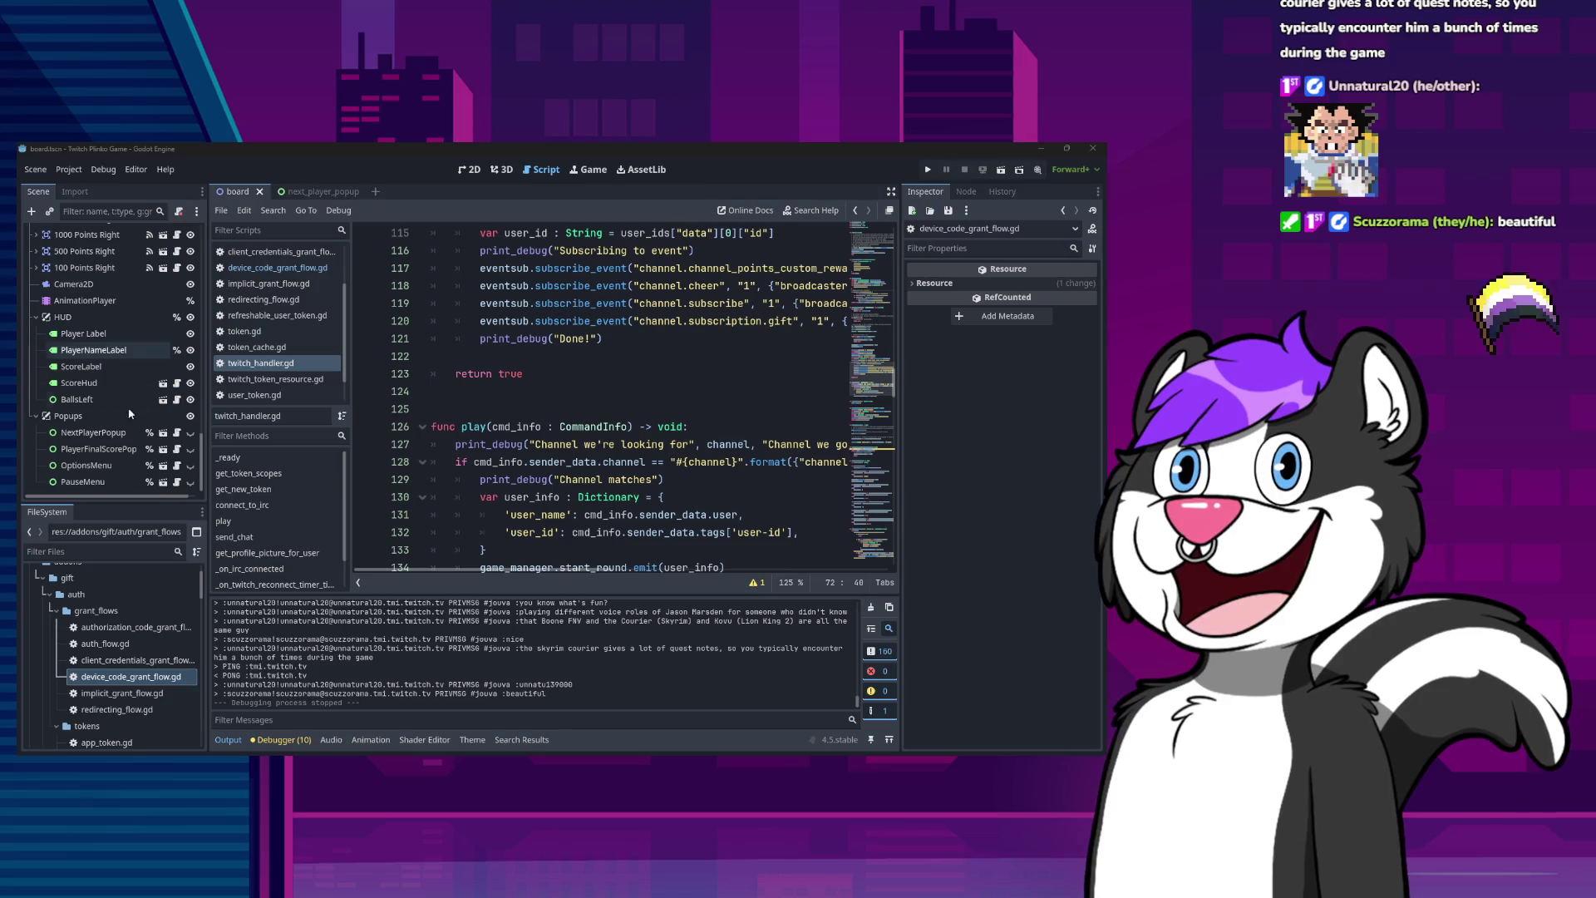
Open the PlayerFinalScorePopup scene from the board and view it in the 2D workspace.
click(98, 449)
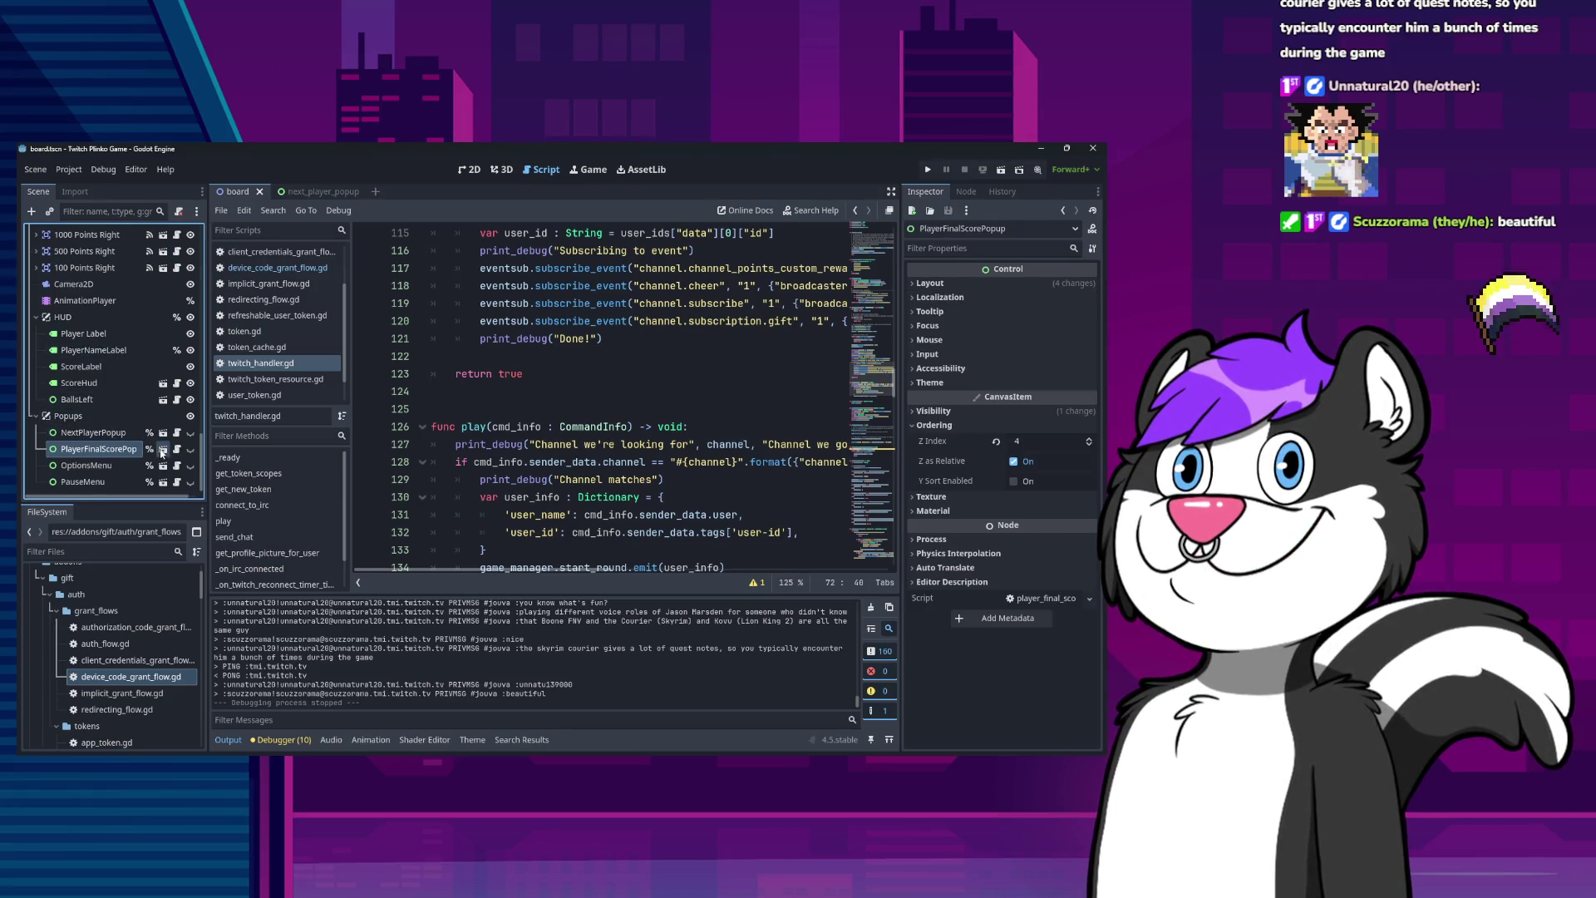
click(163, 449)
click(115, 383)
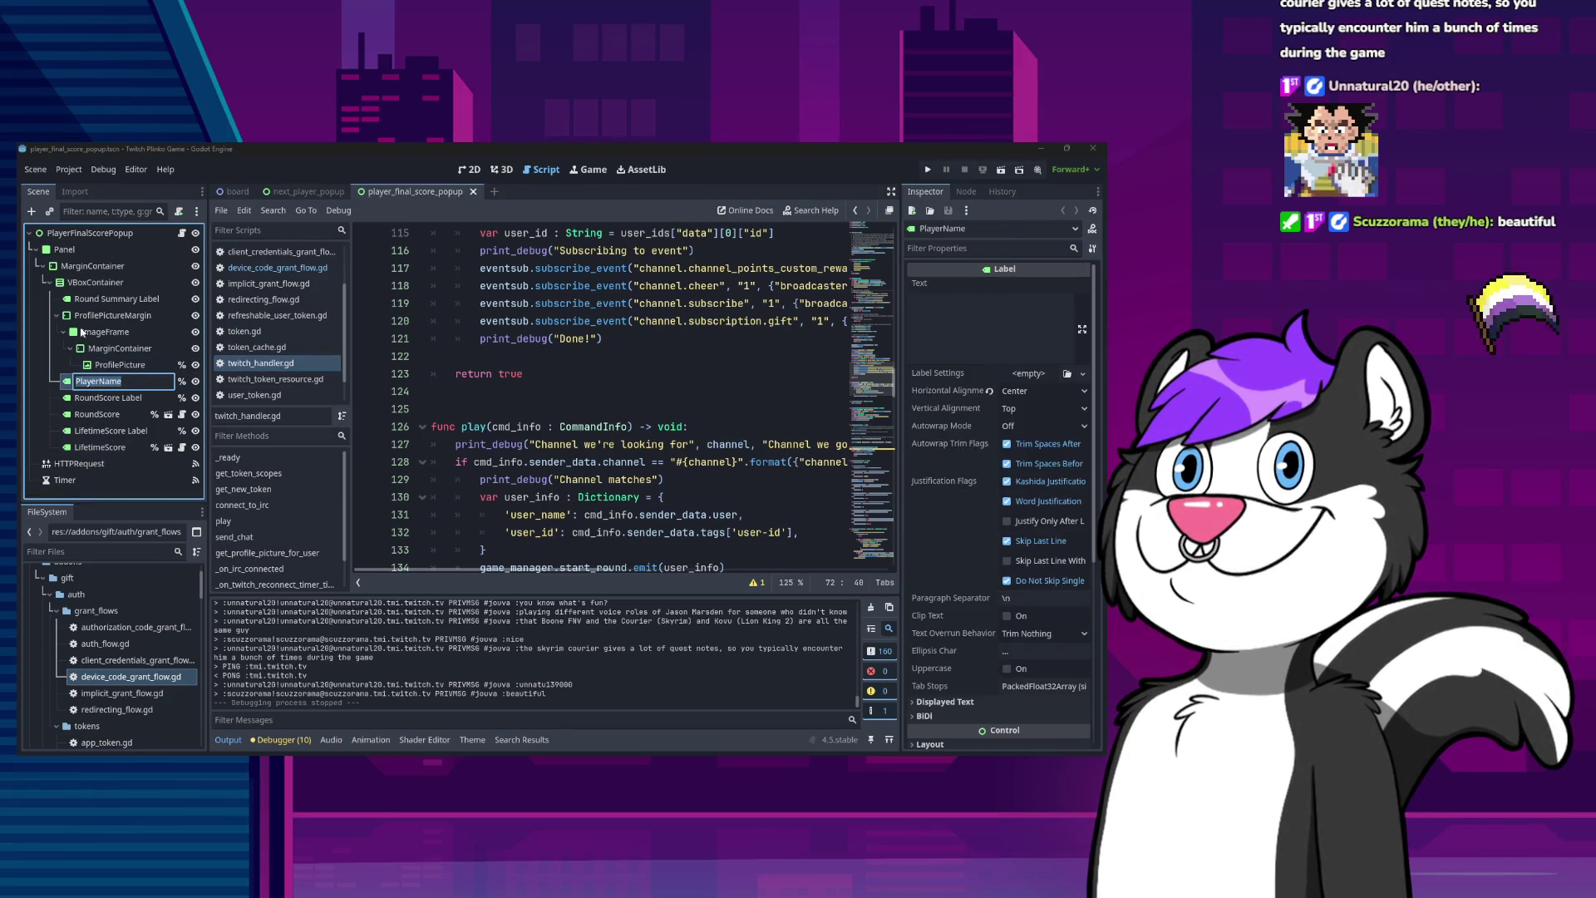
click(91, 233)
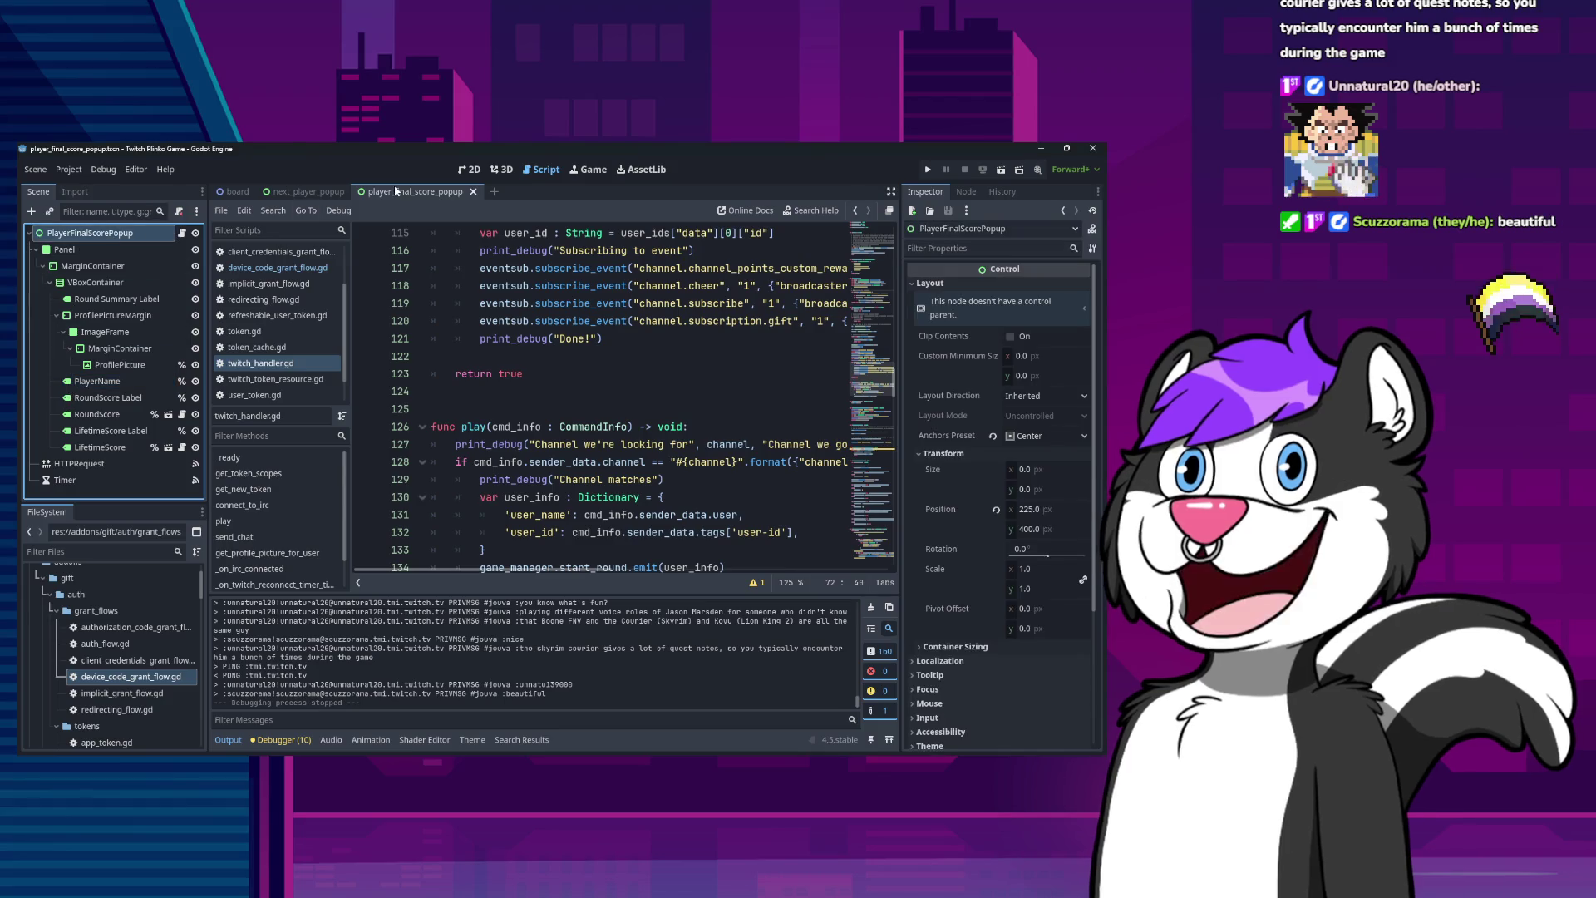
click(469, 169)
Inspect the popup's margin container and its PlayerName, Round Score and Lifetime Score labels.
click(610, 334)
click(601, 422)
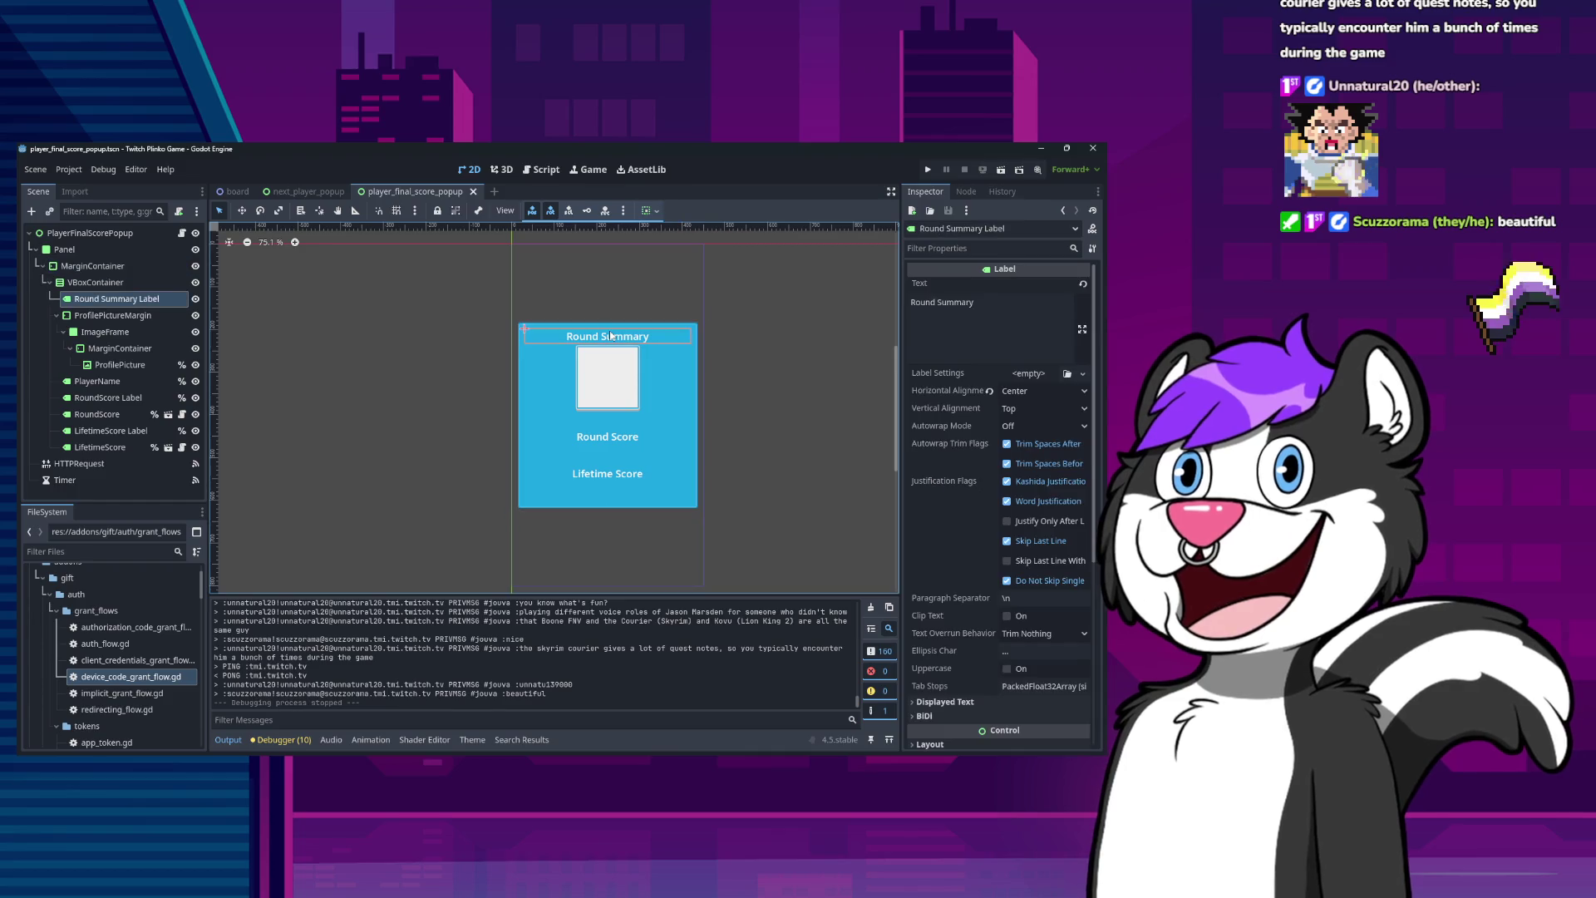
click(598, 439)
click(597, 456)
click(598, 474)
click(599, 492)
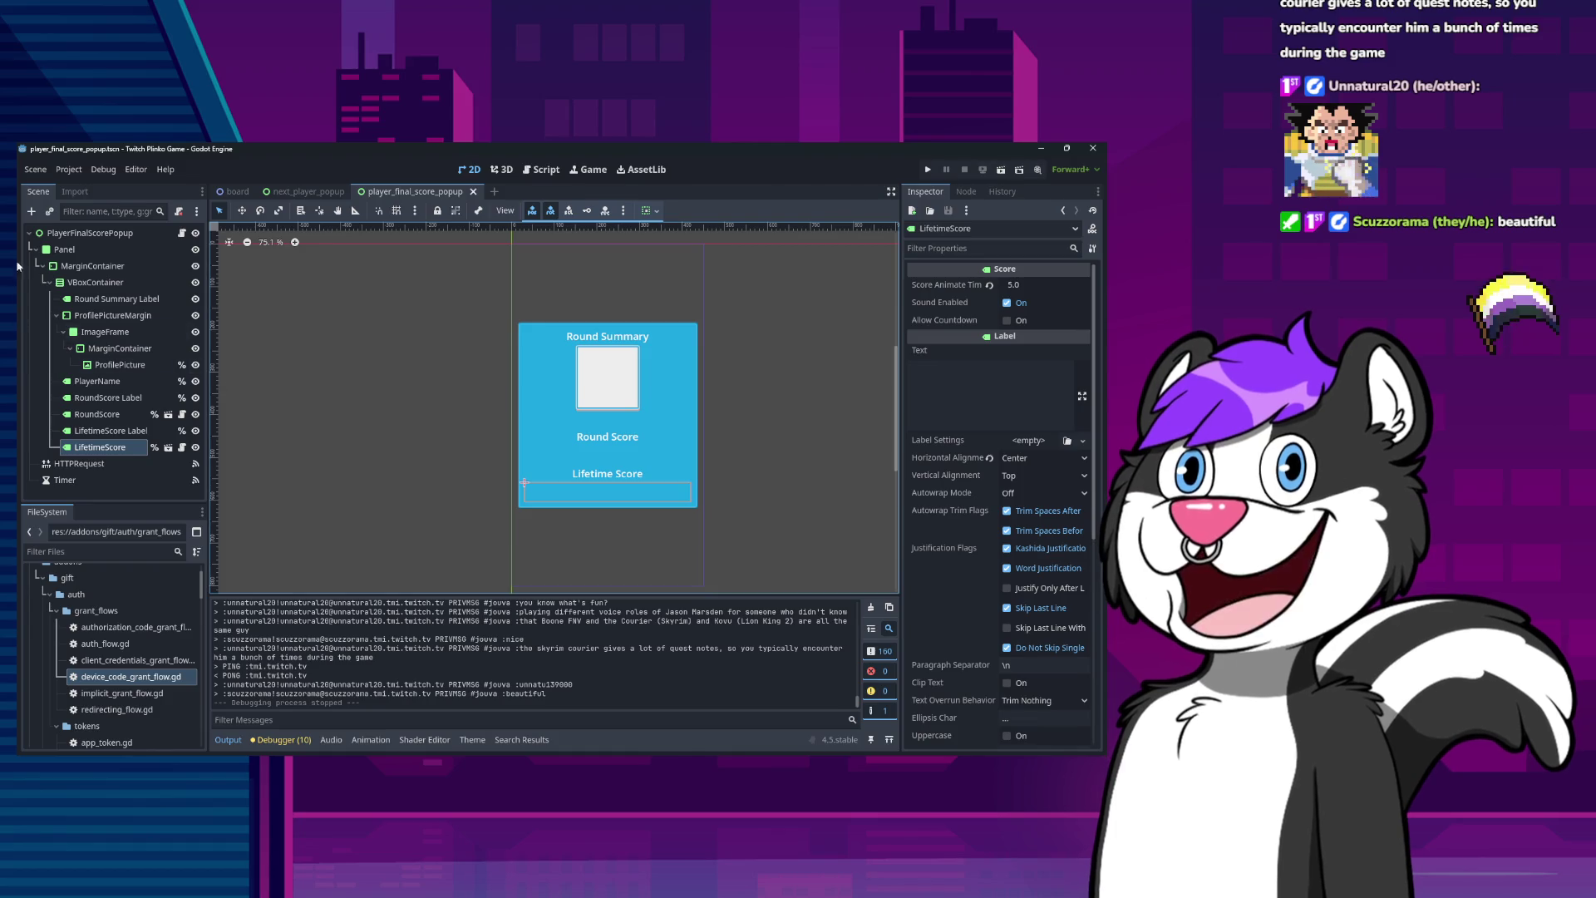
click(124, 266)
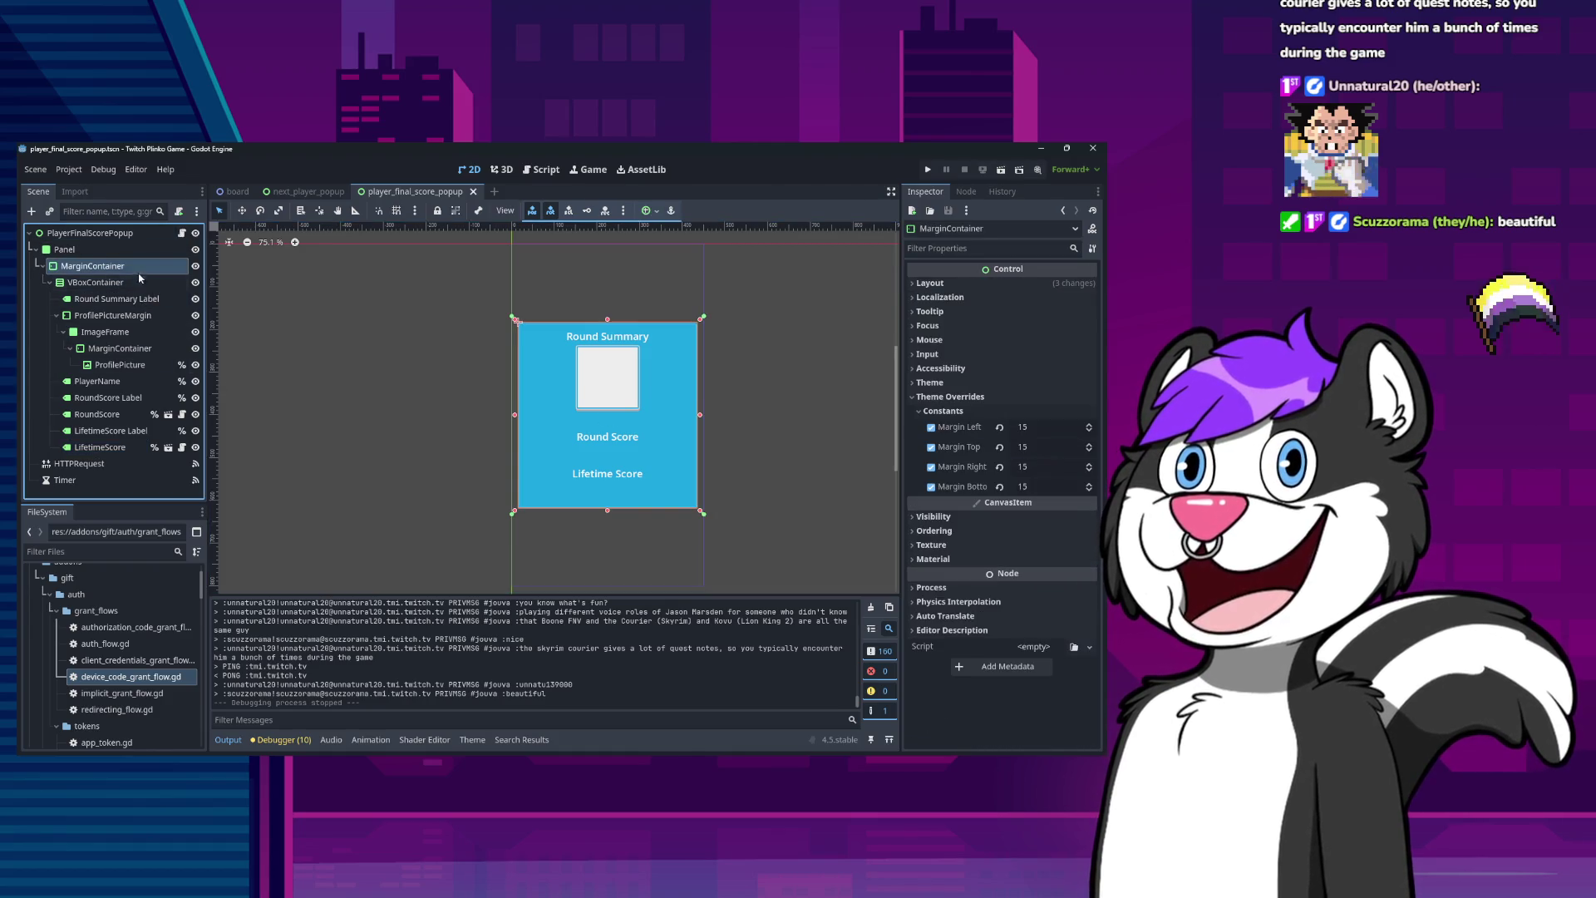
Rename MarginContainer to MainContainer and make it accessible as a scene-unique name.
click(91, 249)
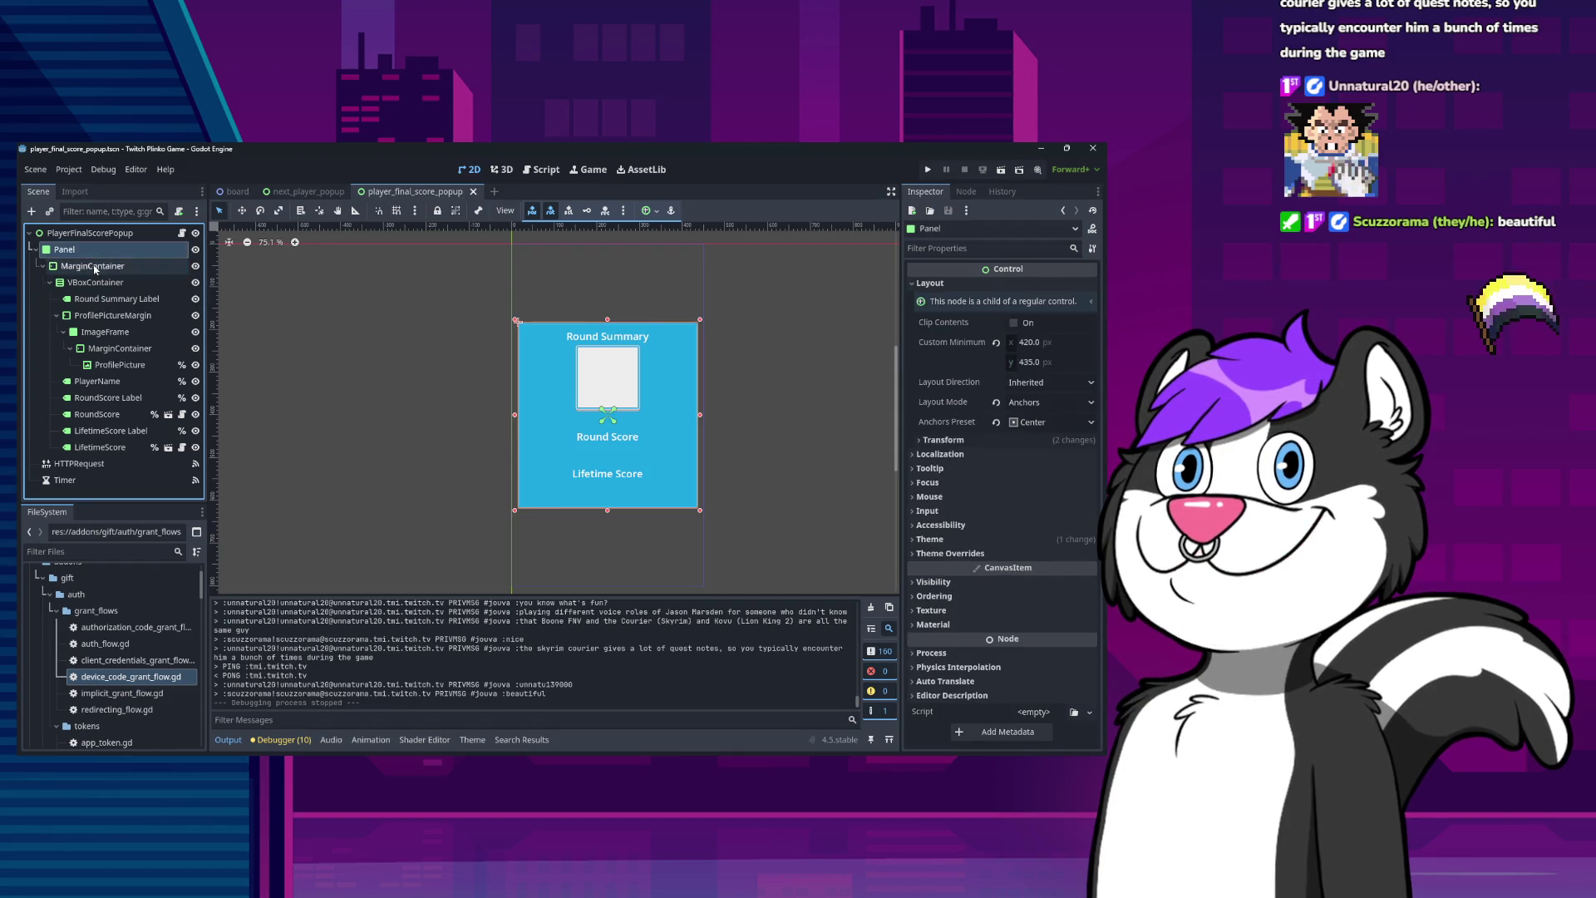
click(93, 267)
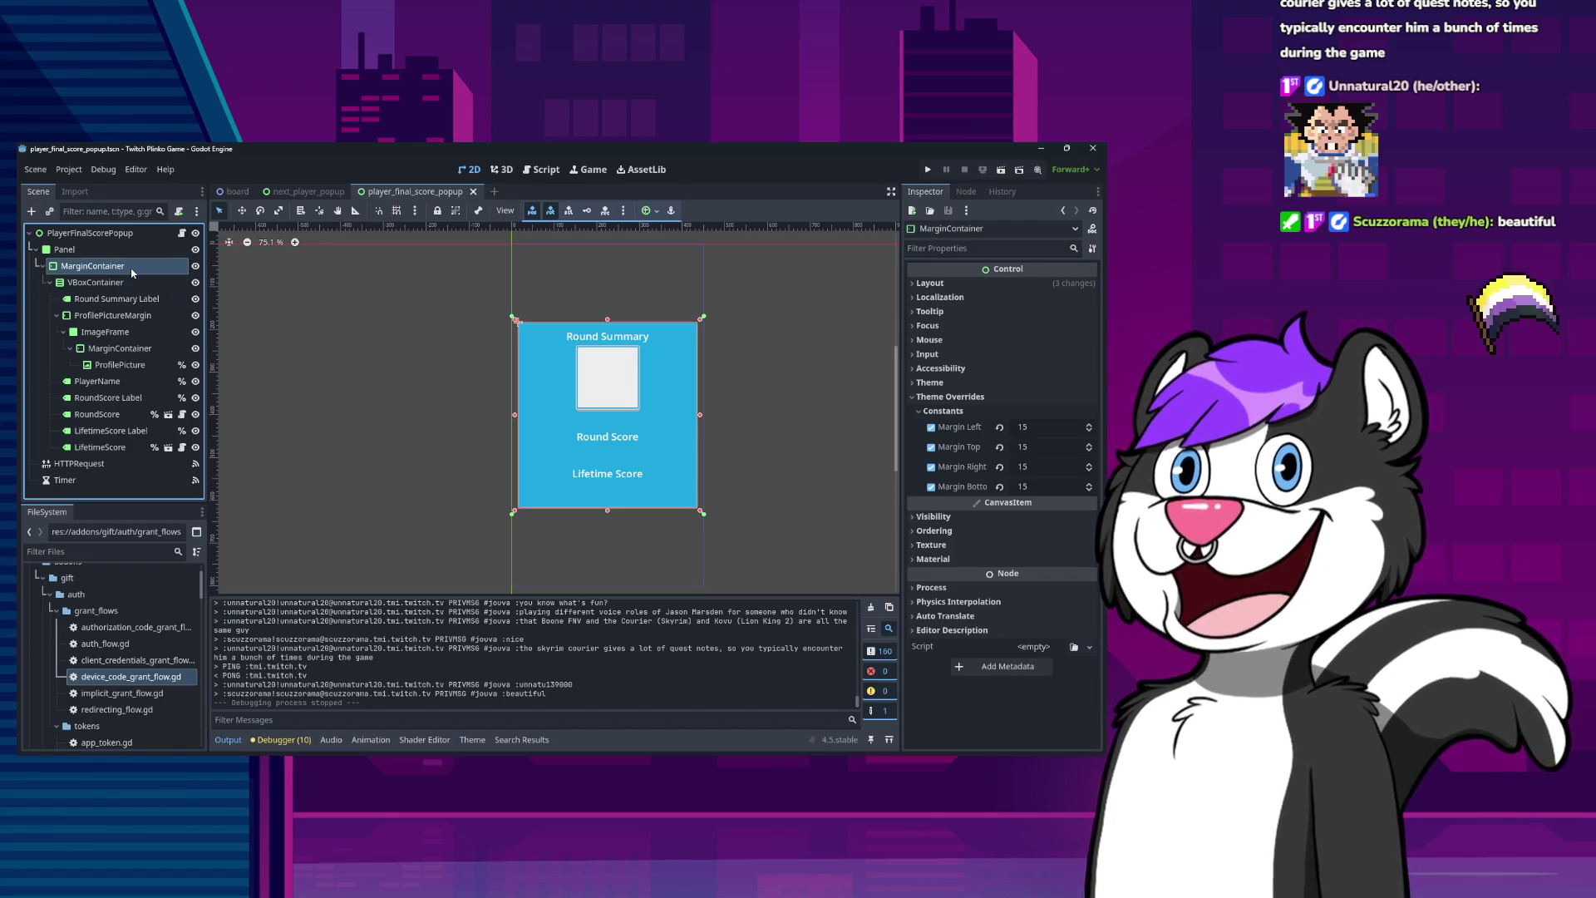
double_click(133, 271)
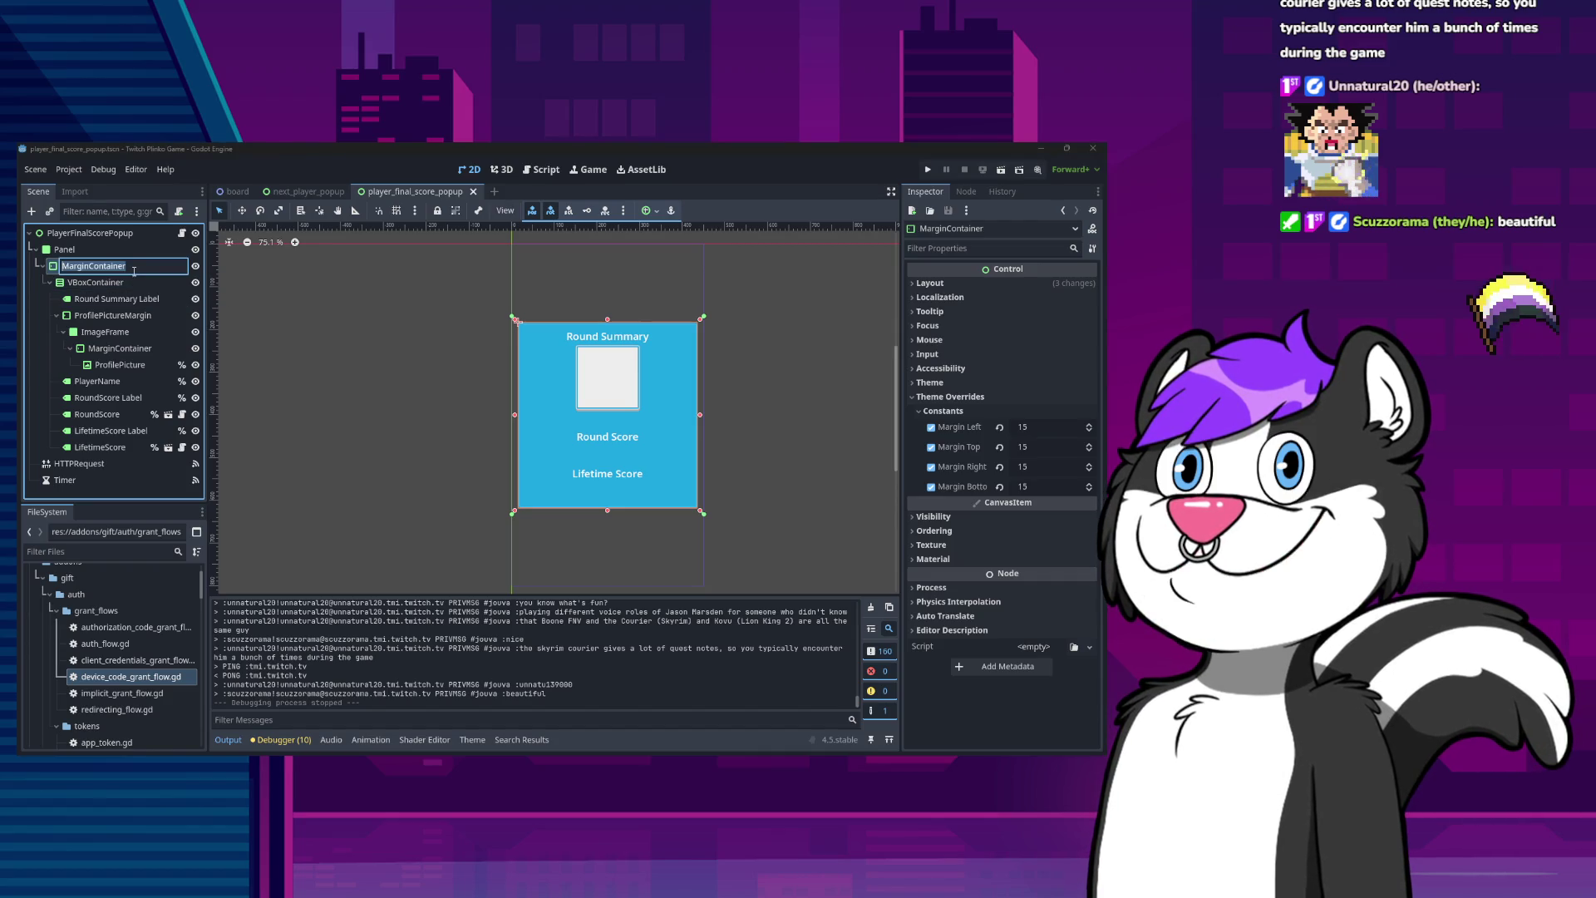
text(Main)
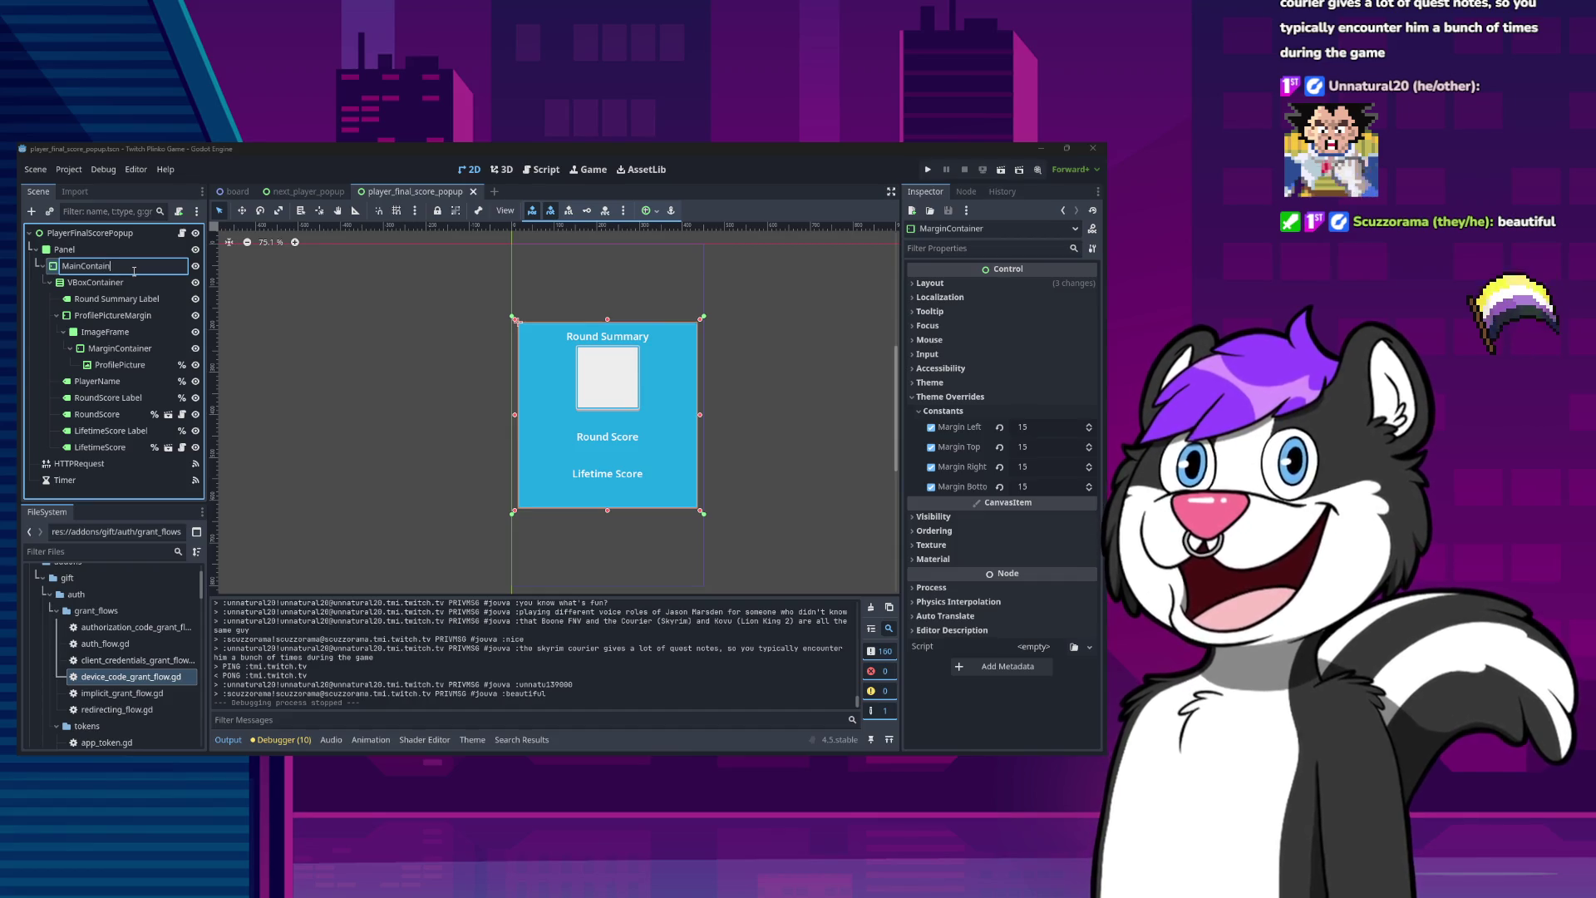
text(er)
key(Return)
right_click(135, 270)
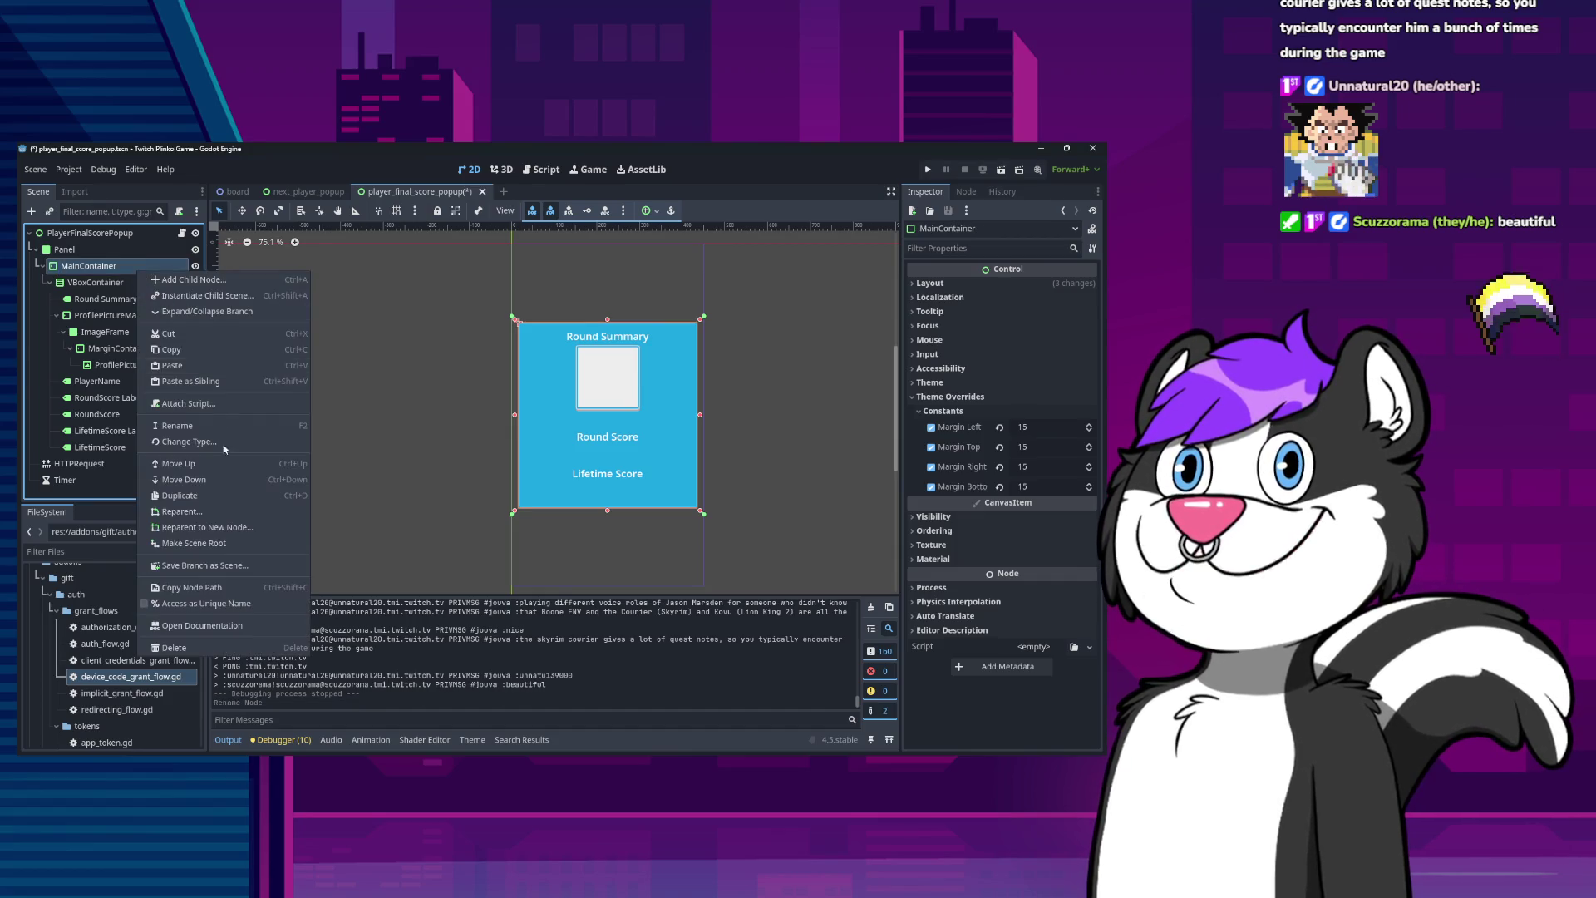
click(226, 602)
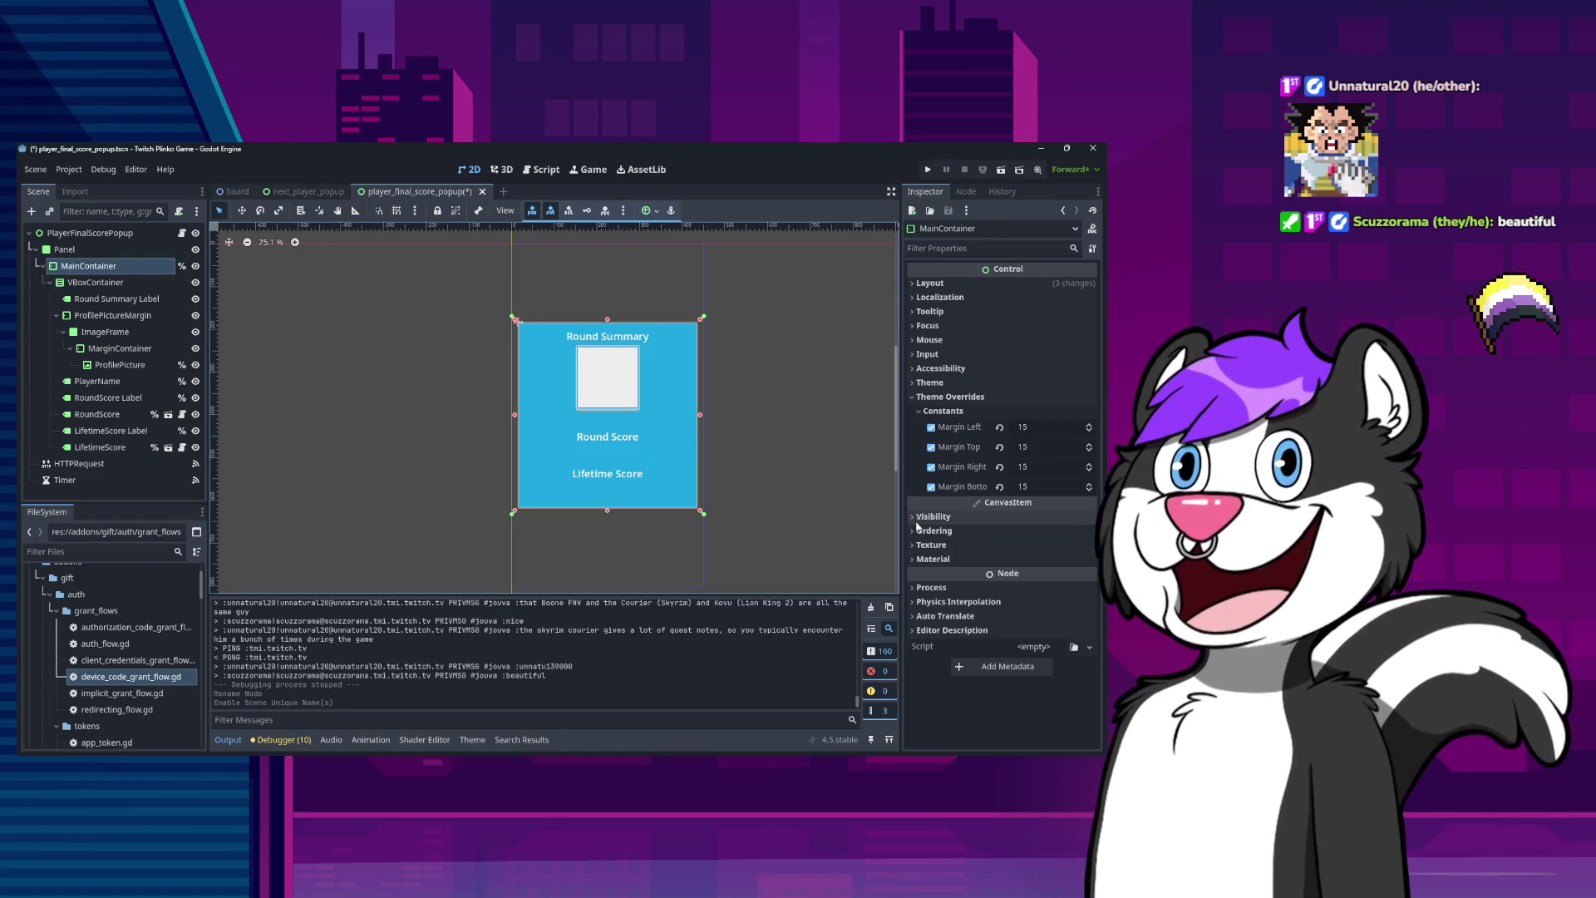
Set MainContainer's pivot offset to 210 × 217 and save the popup scene.
click(913, 283)
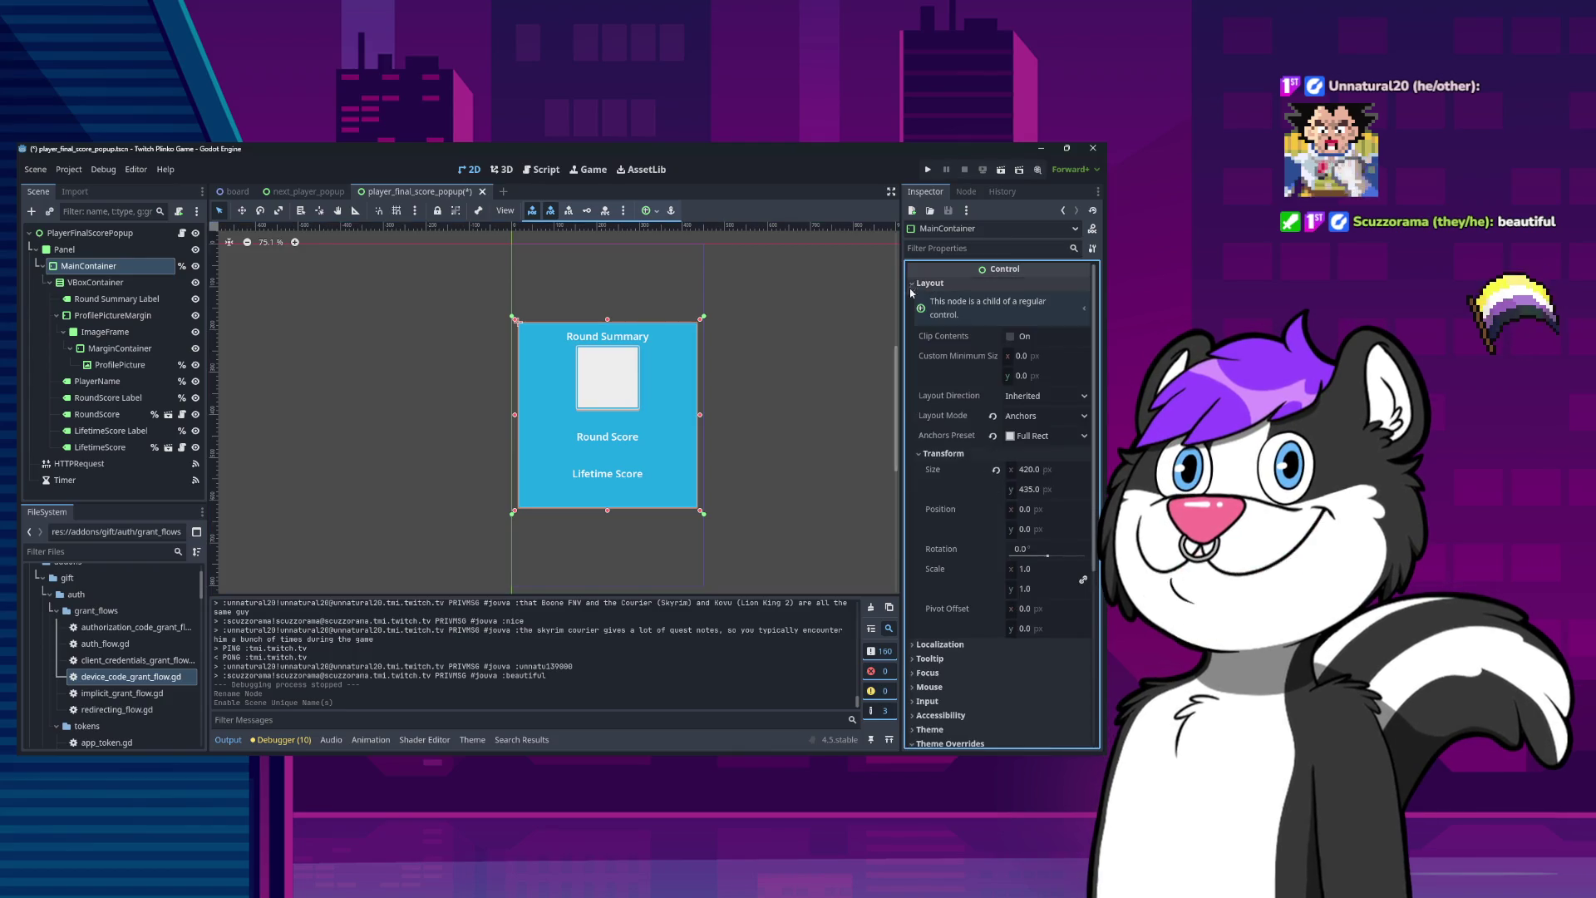
click(1039, 610)
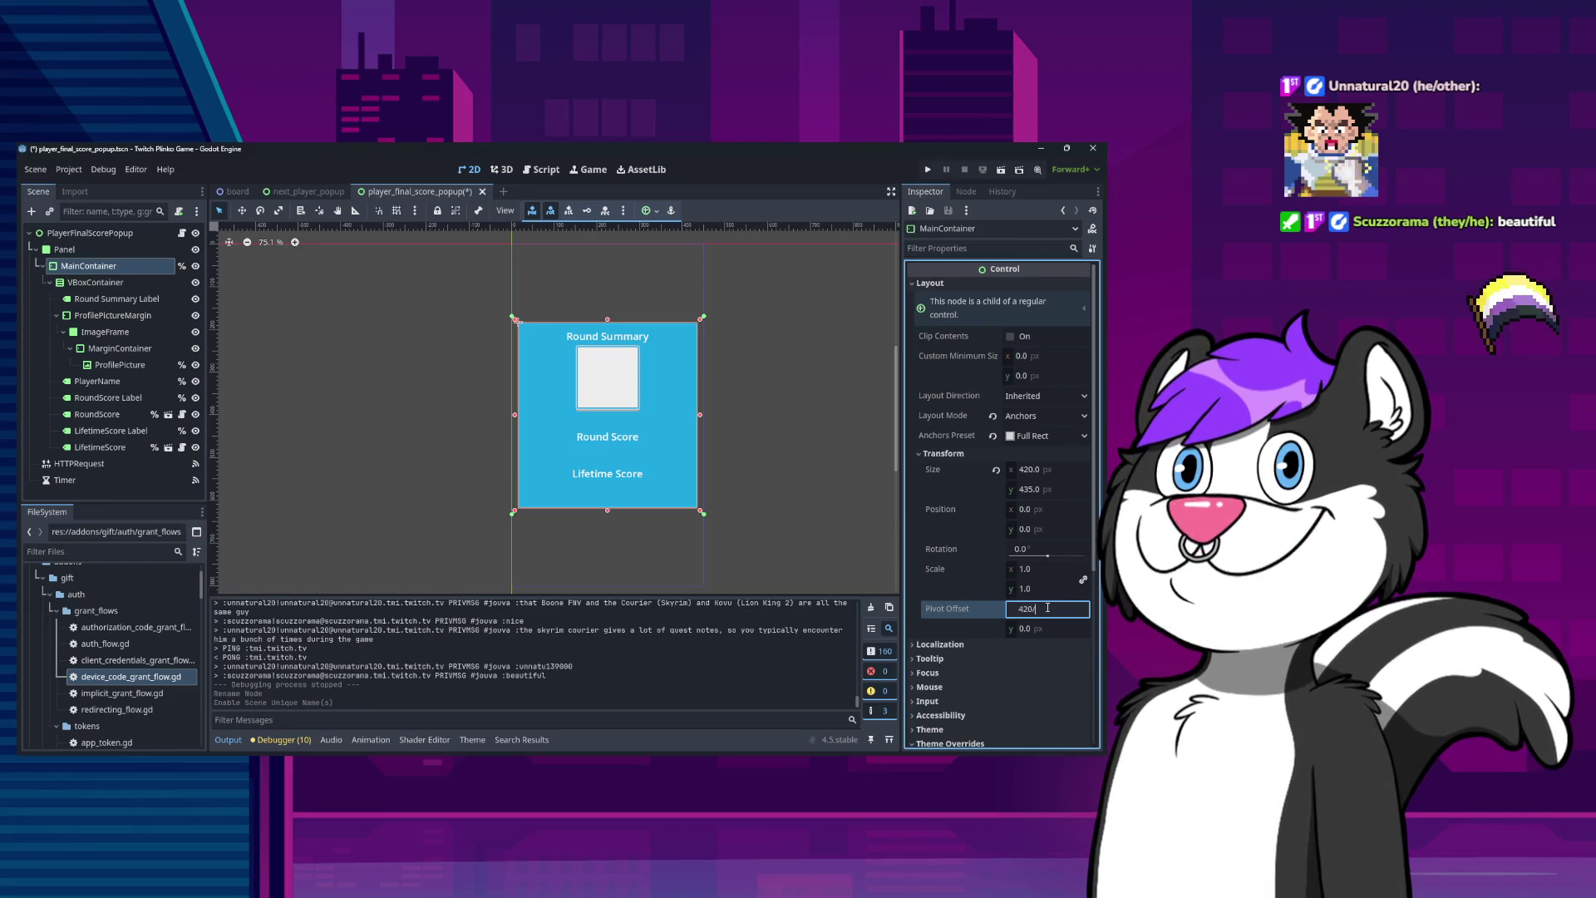
text(2)
key(Return)
click(1033, 629)
text(435/2)
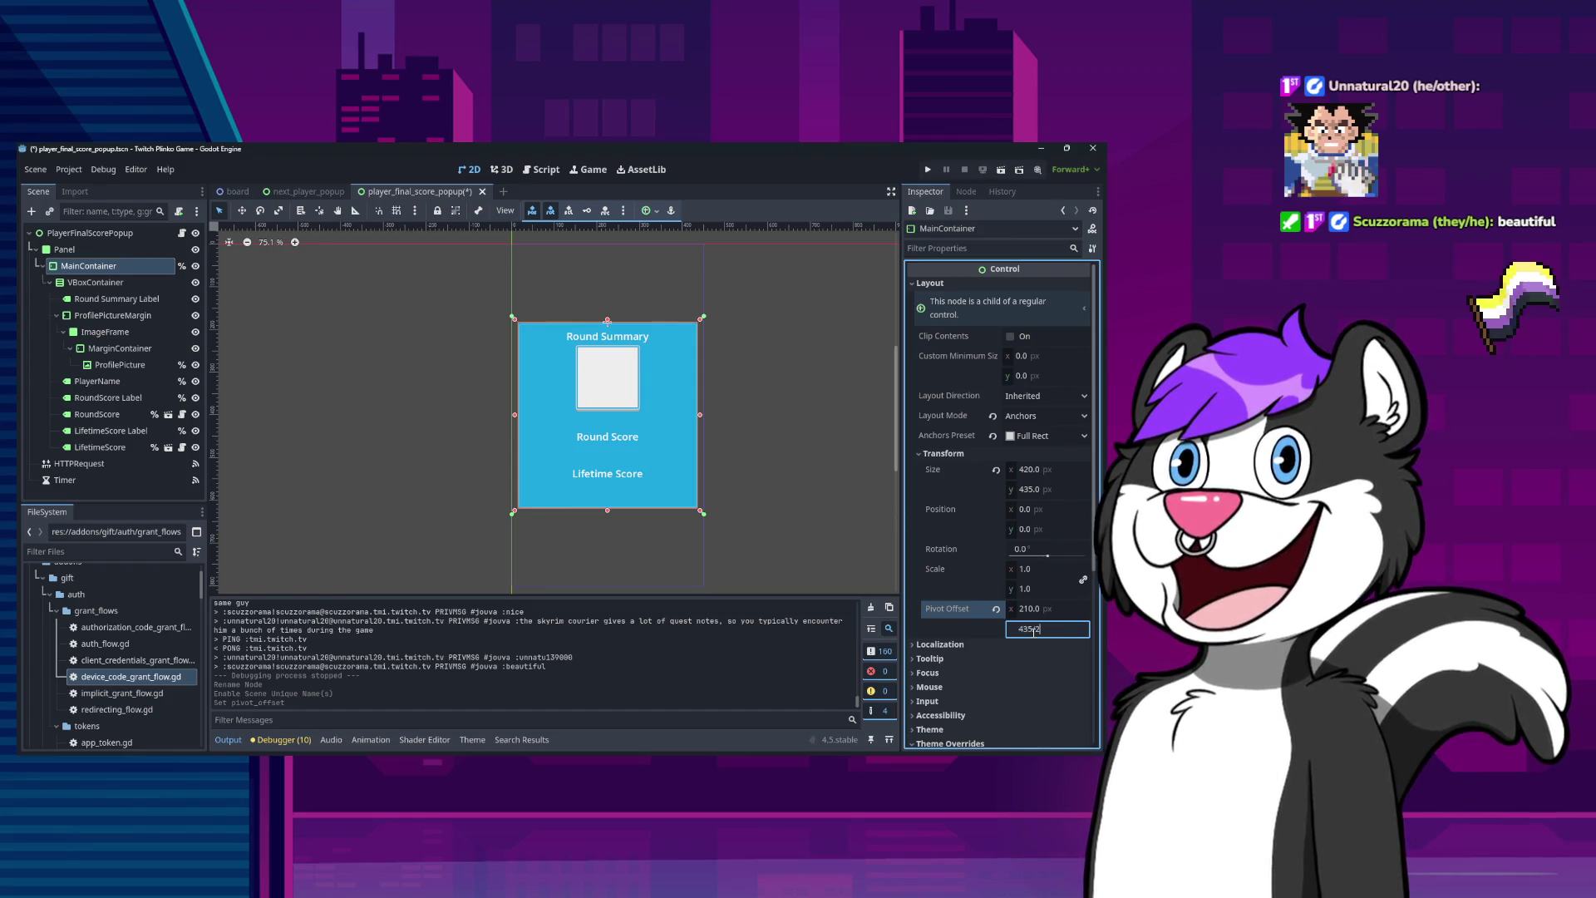
key(Return)
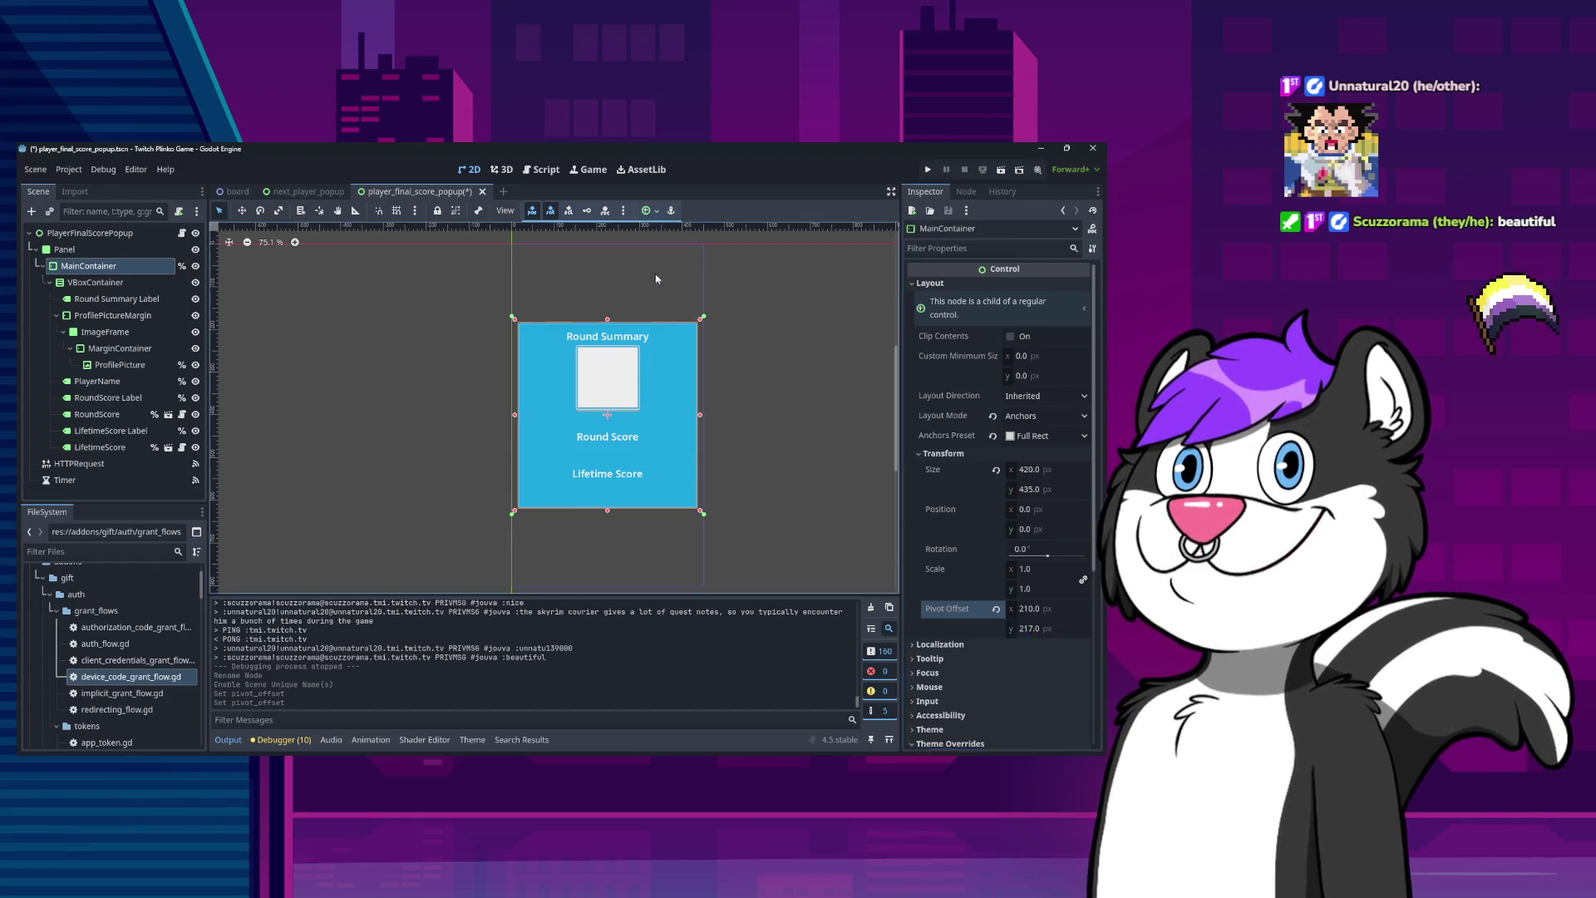
click(660, 293)
click(129, 267)
key(ctrl+s)
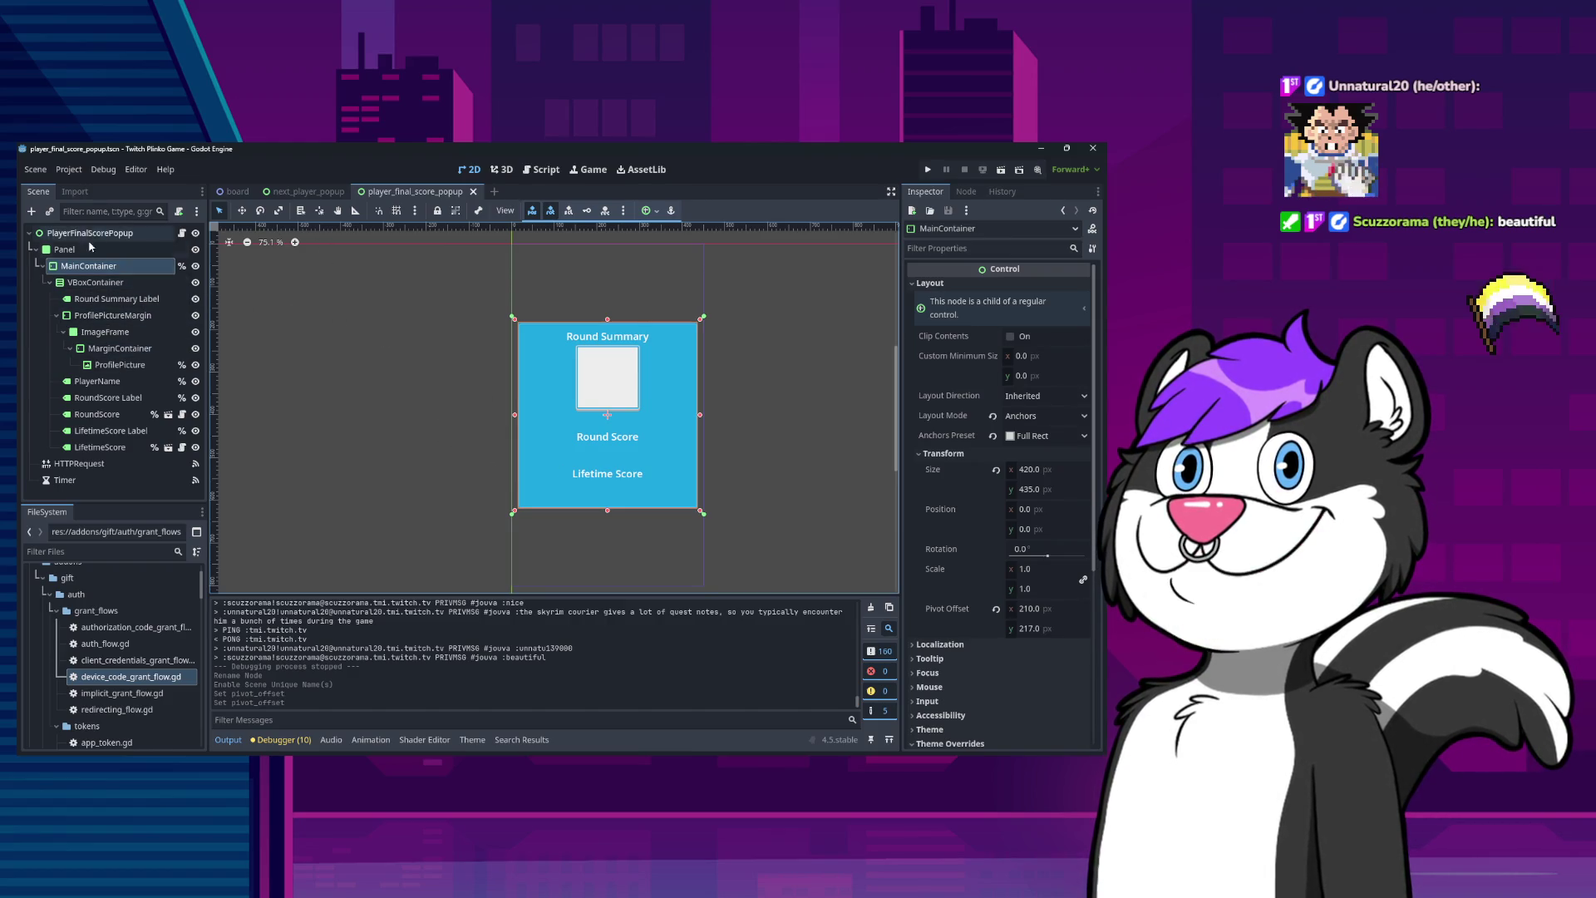
Copy next_player_popup's AnimationPlayer into the player_final_score_popup scene.
click(306, 192)
right_click(93, 398)
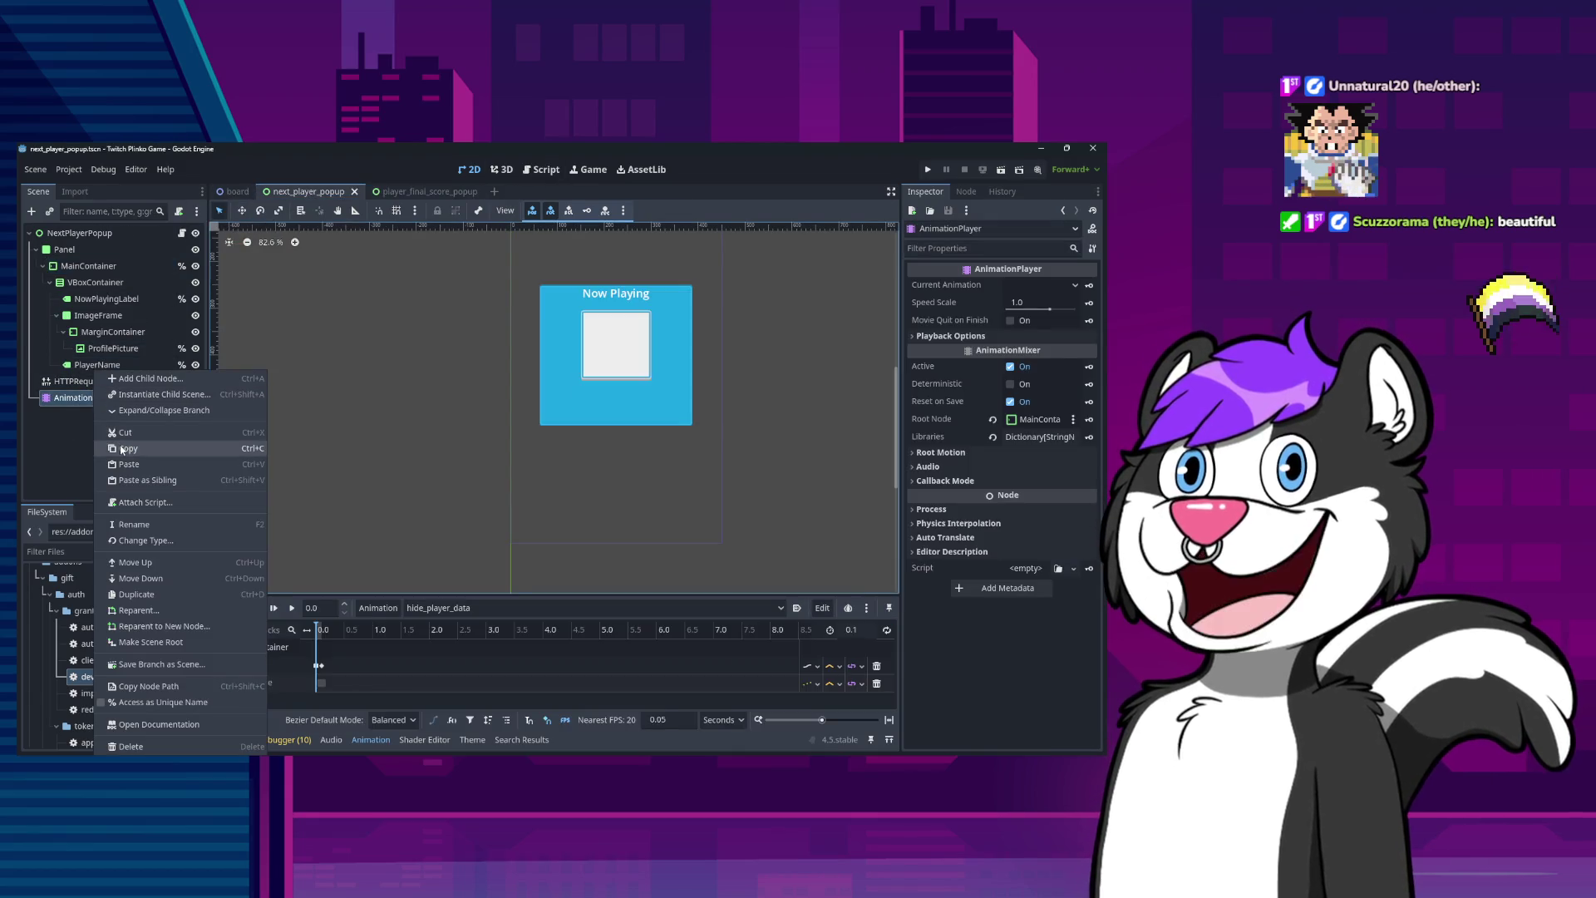
key(Escape)
key(ctrl+d)
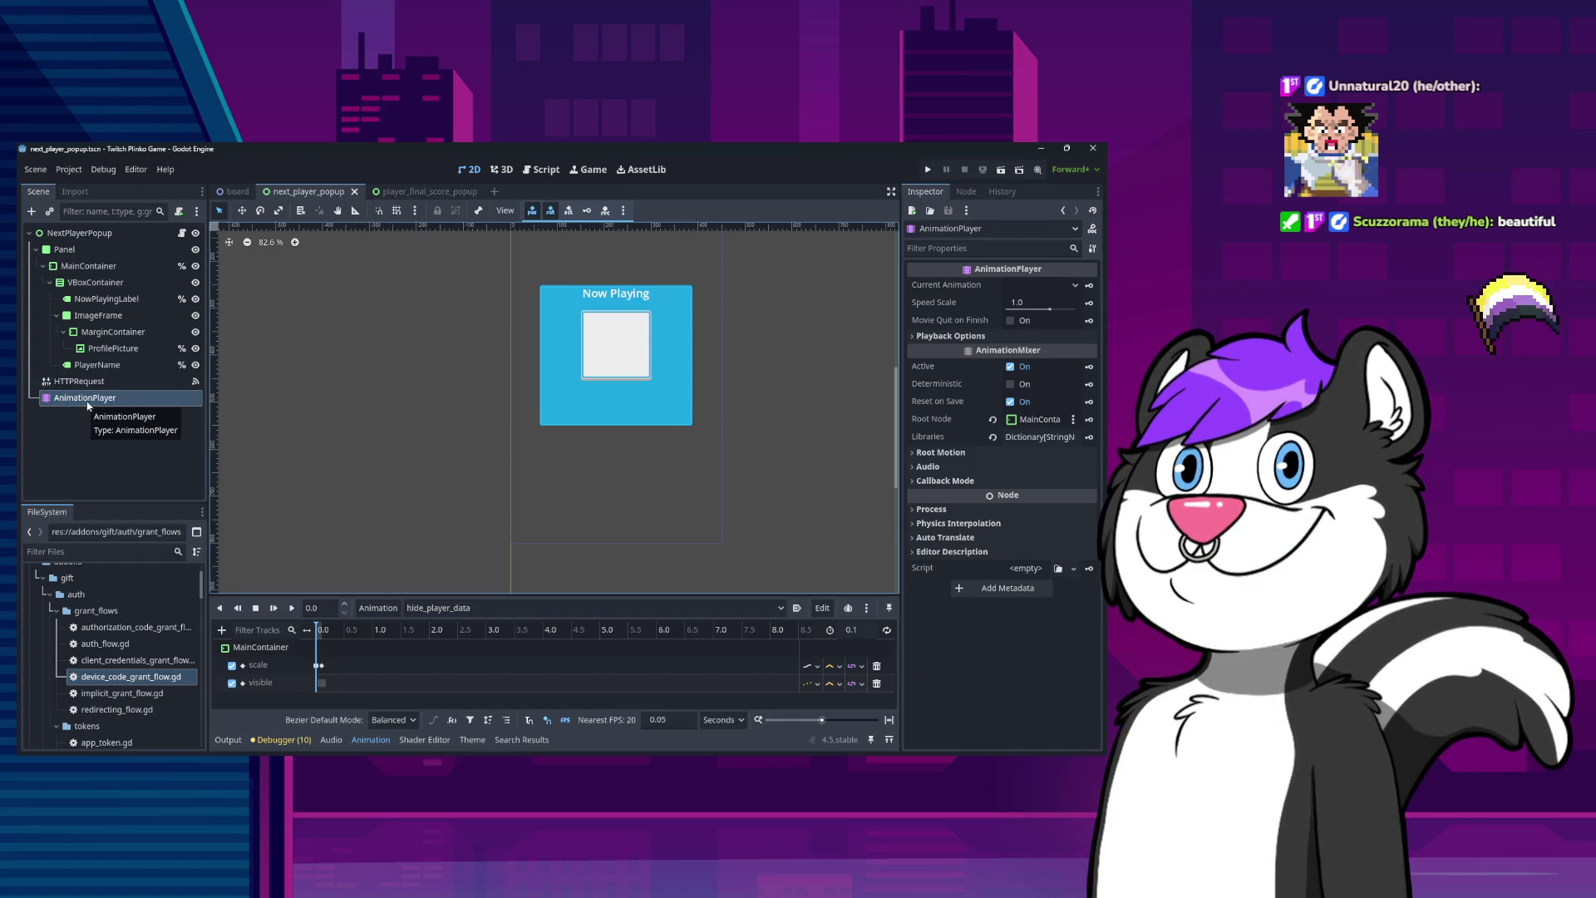
click(439, 192)
key(ctrl+v)
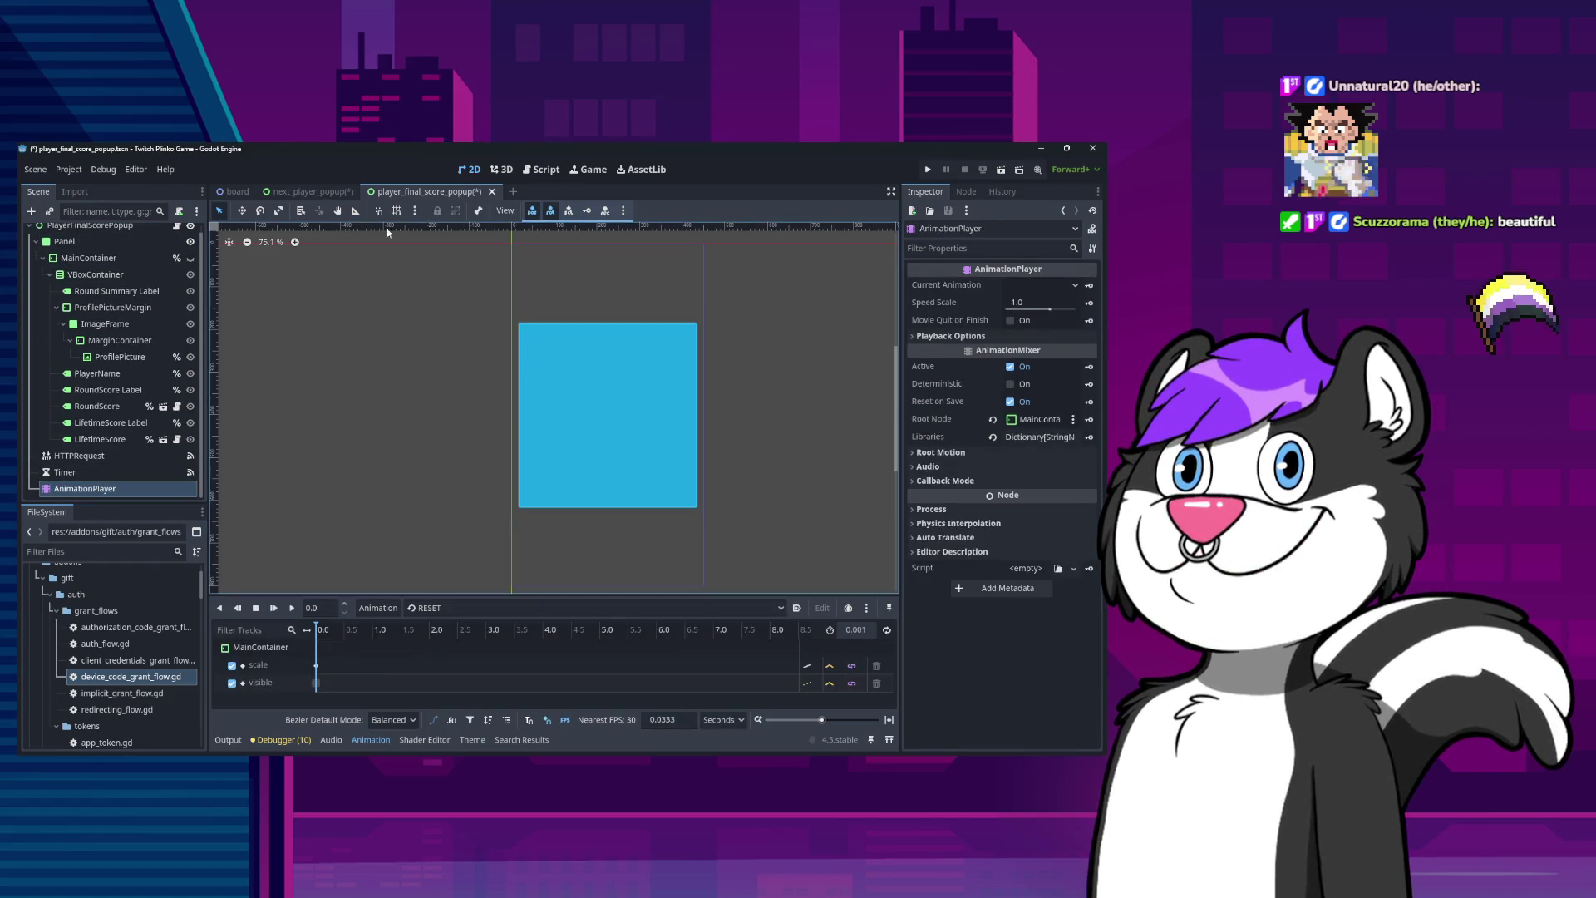
Delete the duplicate AnimationPlayer2 from the next_player_popup scene.
click(301, 192)
click(87, 414)
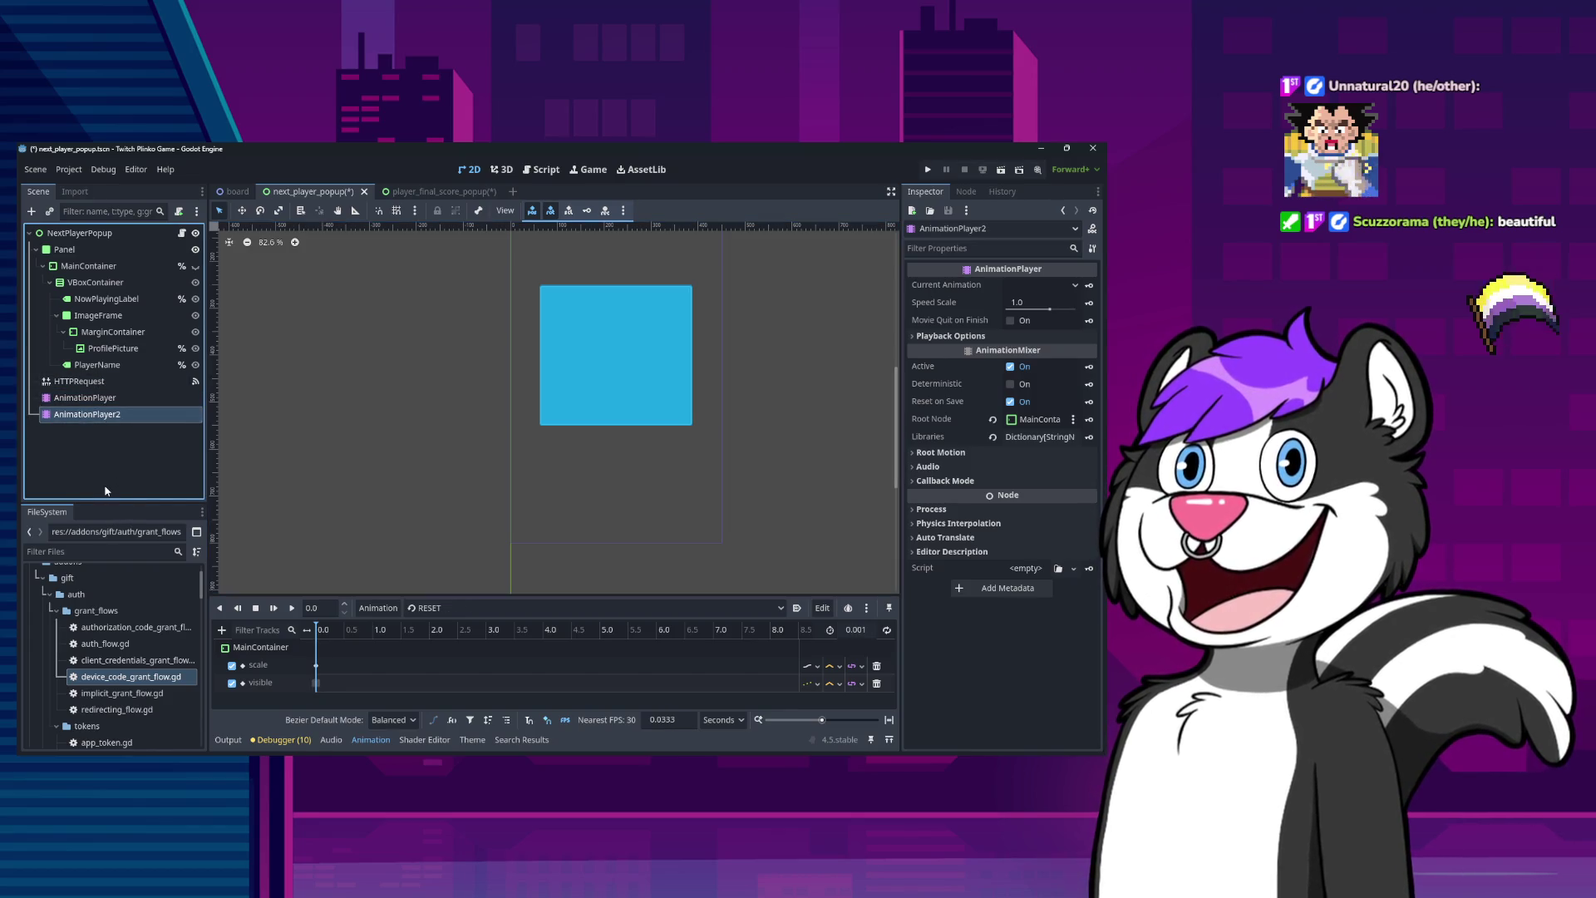
key(Delete)
click(529, 459)
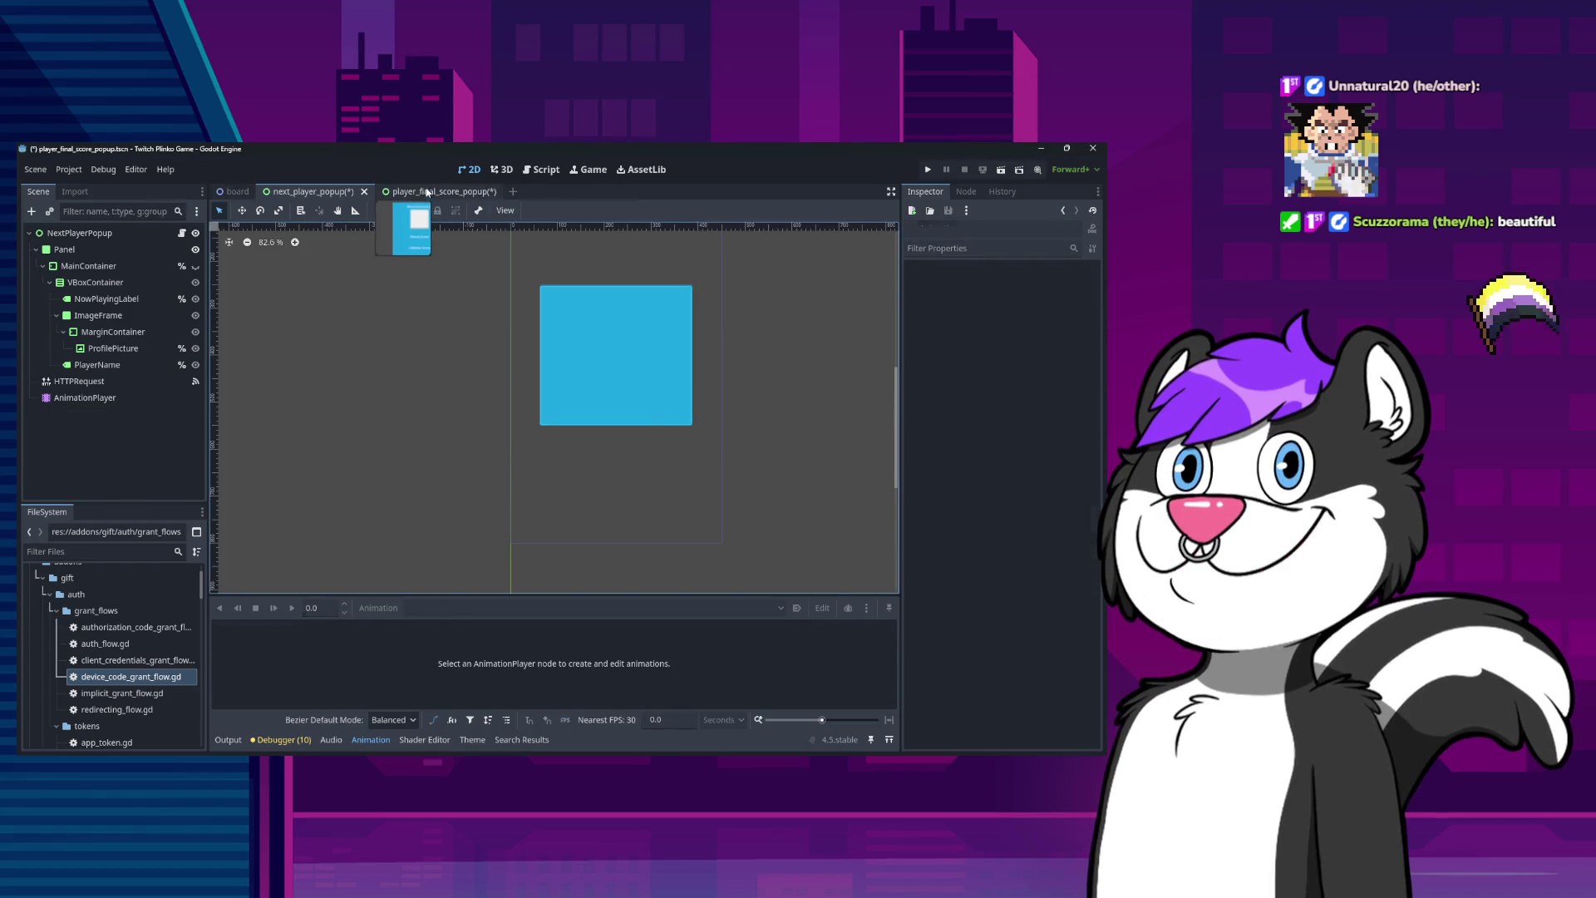
Inspect the final score popup's AnimationPlayer and the MainContainer tracks it animates.
click(426, 193)
click(85, 488)
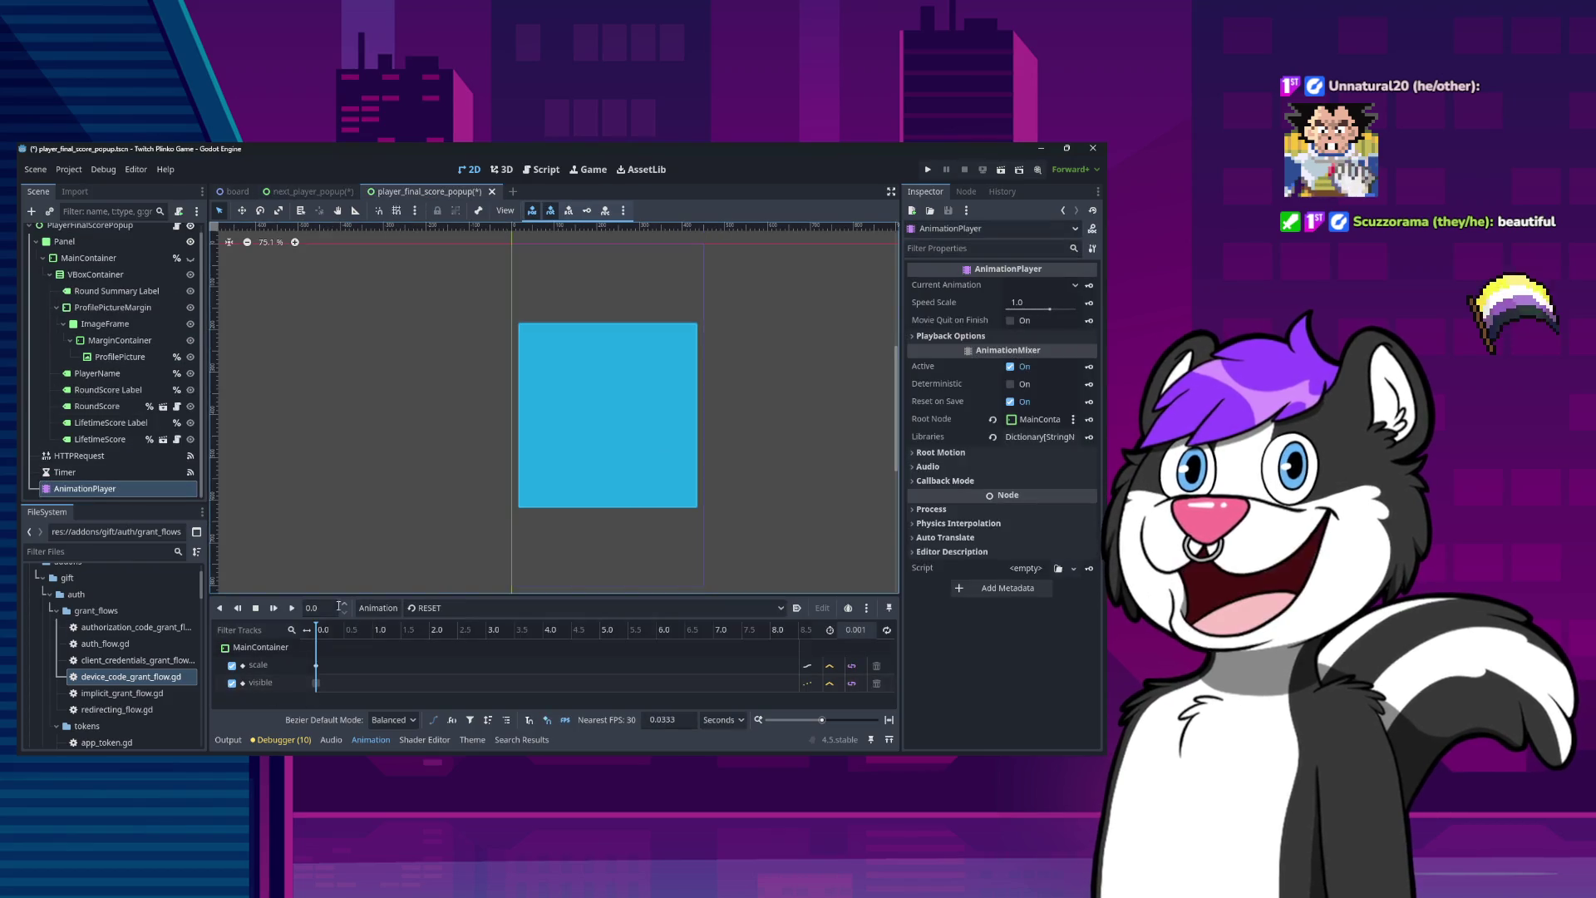
scroll(102, 655, up, 3)
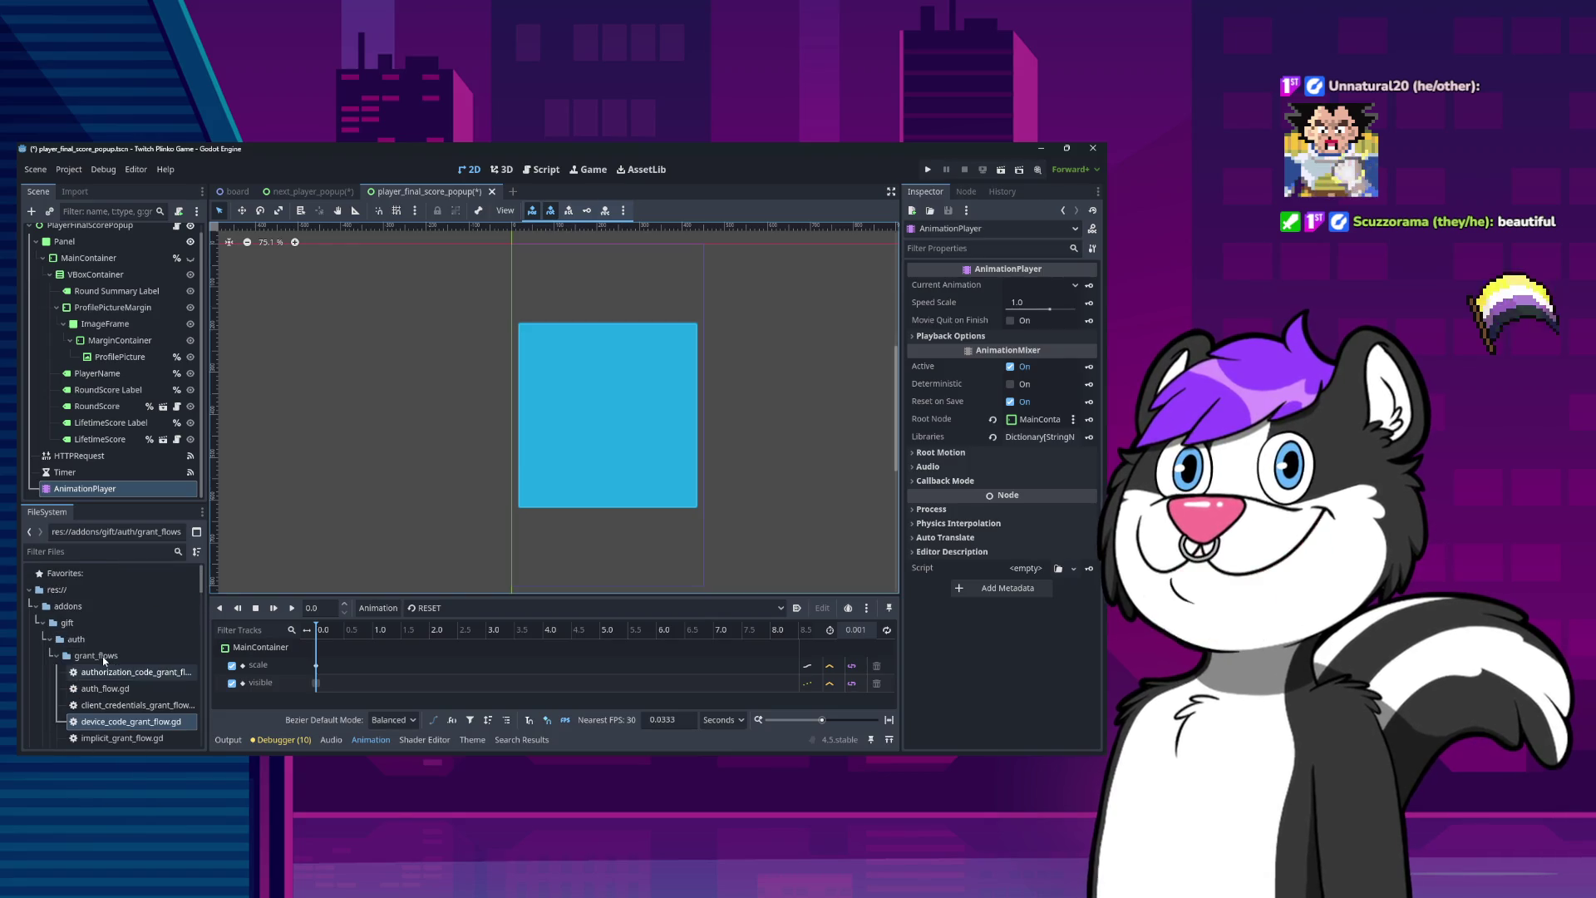
click(65, 471)
click(85, 488)
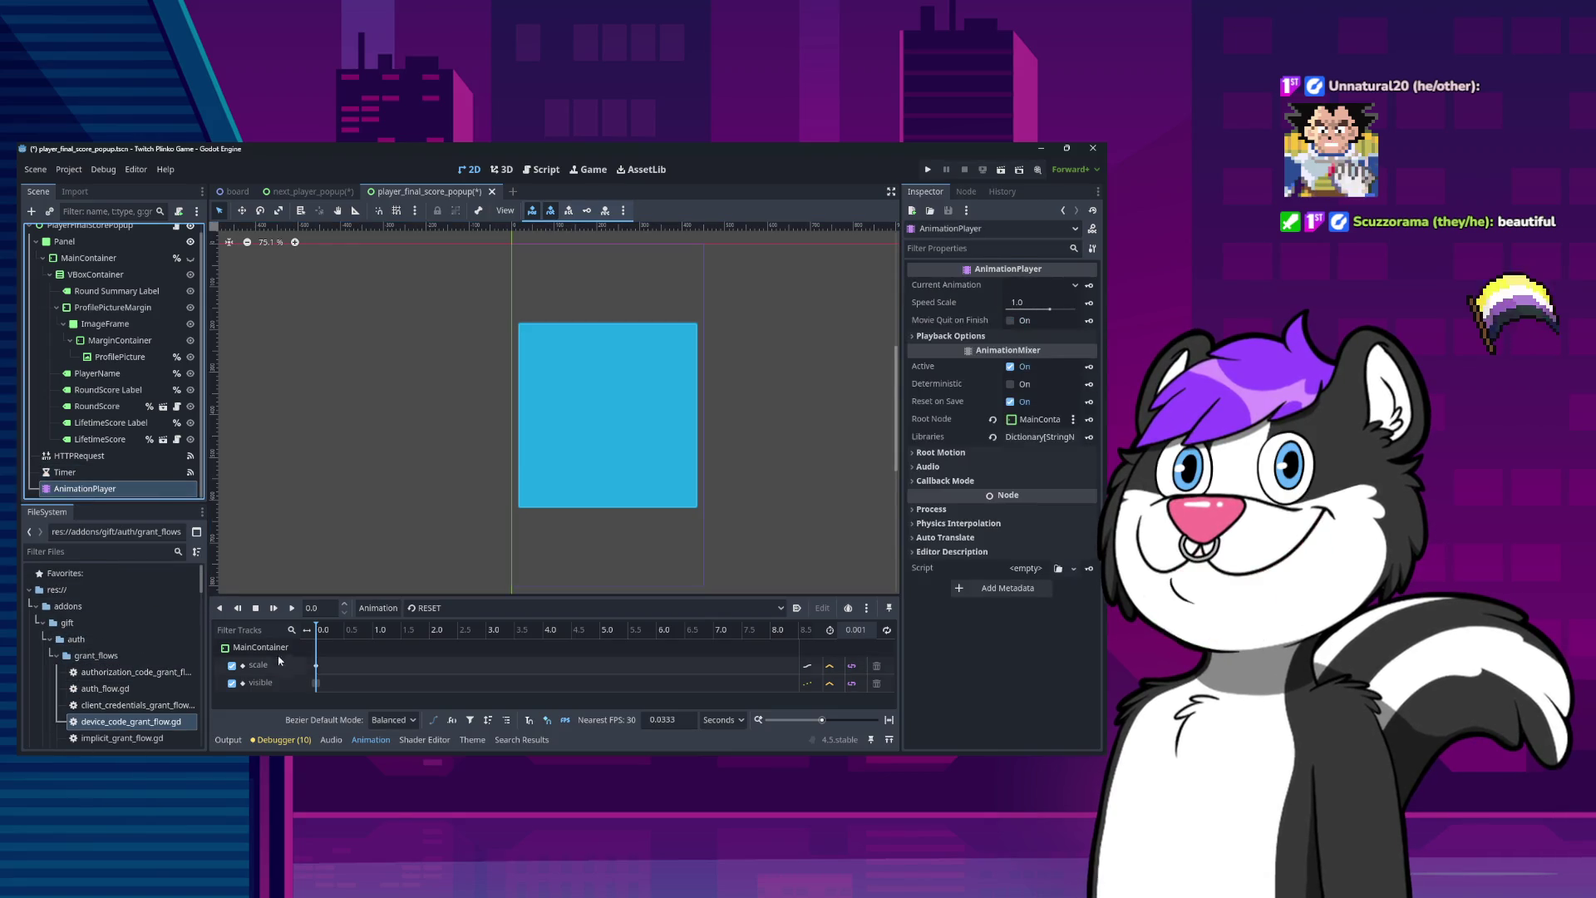
click(283, 663)
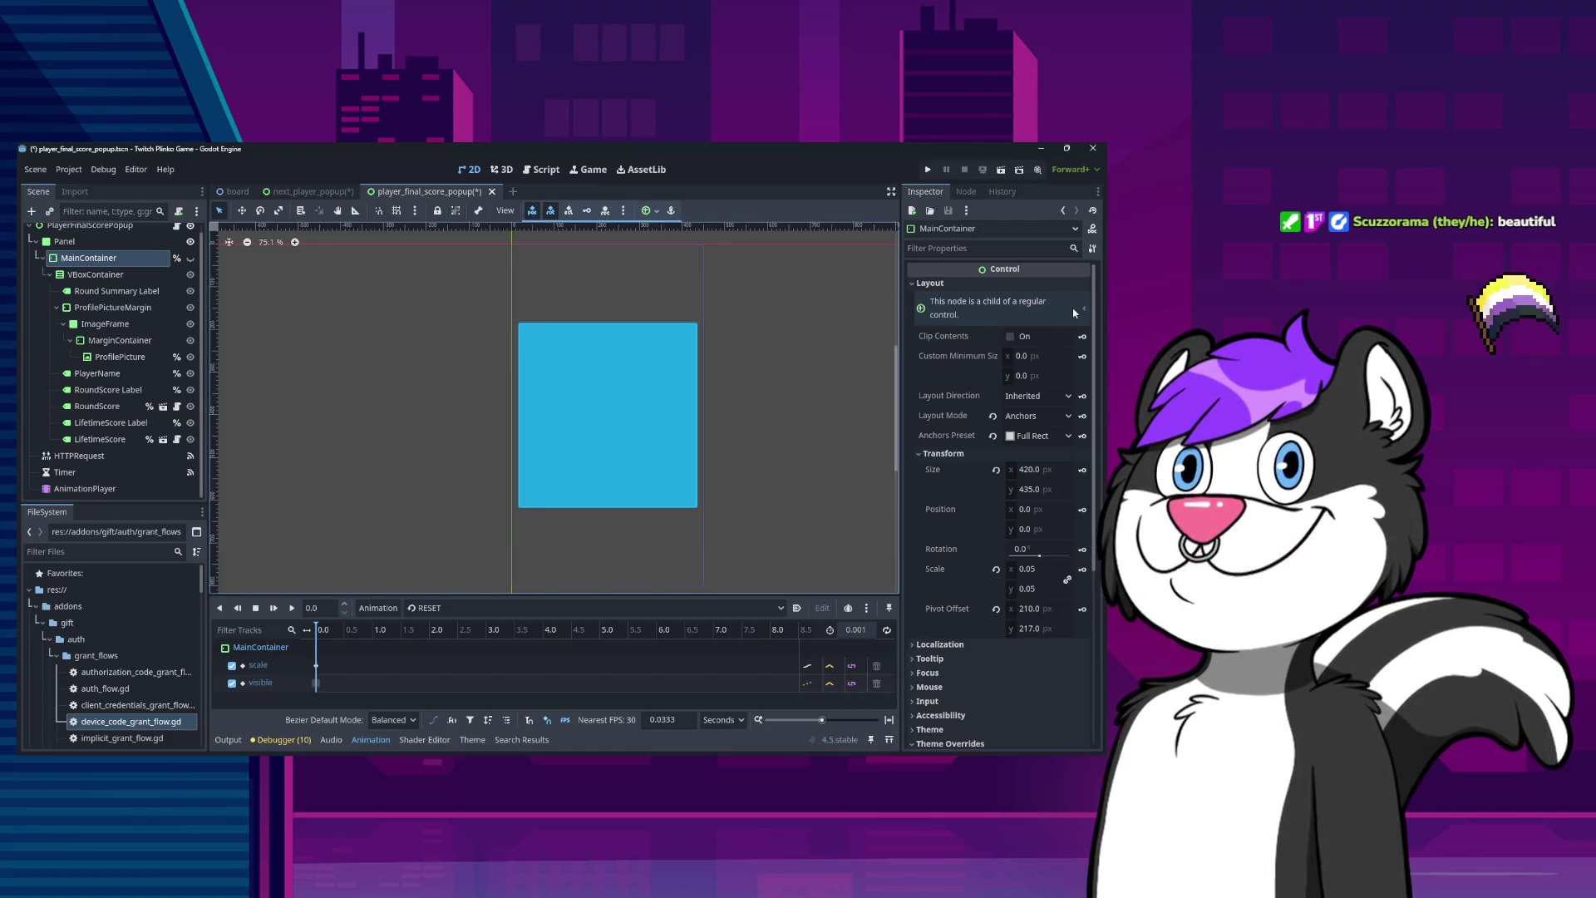
Check the visible-track keyframe and save the final score popup scene.
click(316, 682)
click(279, 661)
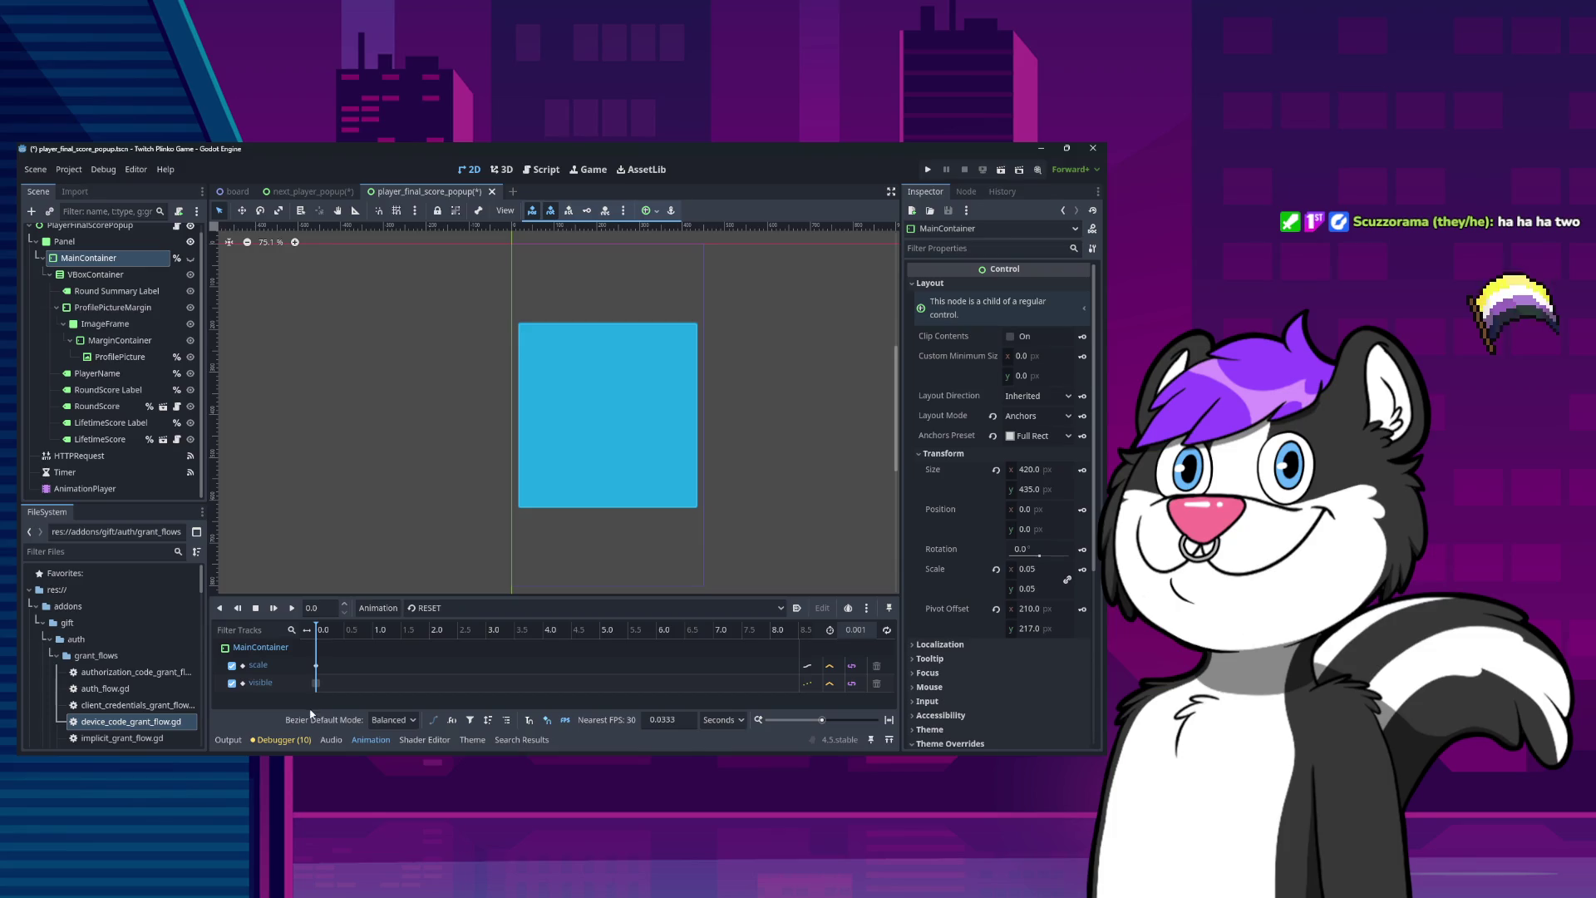
key(ctrl+s)
Preview the hide_player_data and show_player_data animations by scrubbing the timeline.
click(424, 608)
click(445, 647)
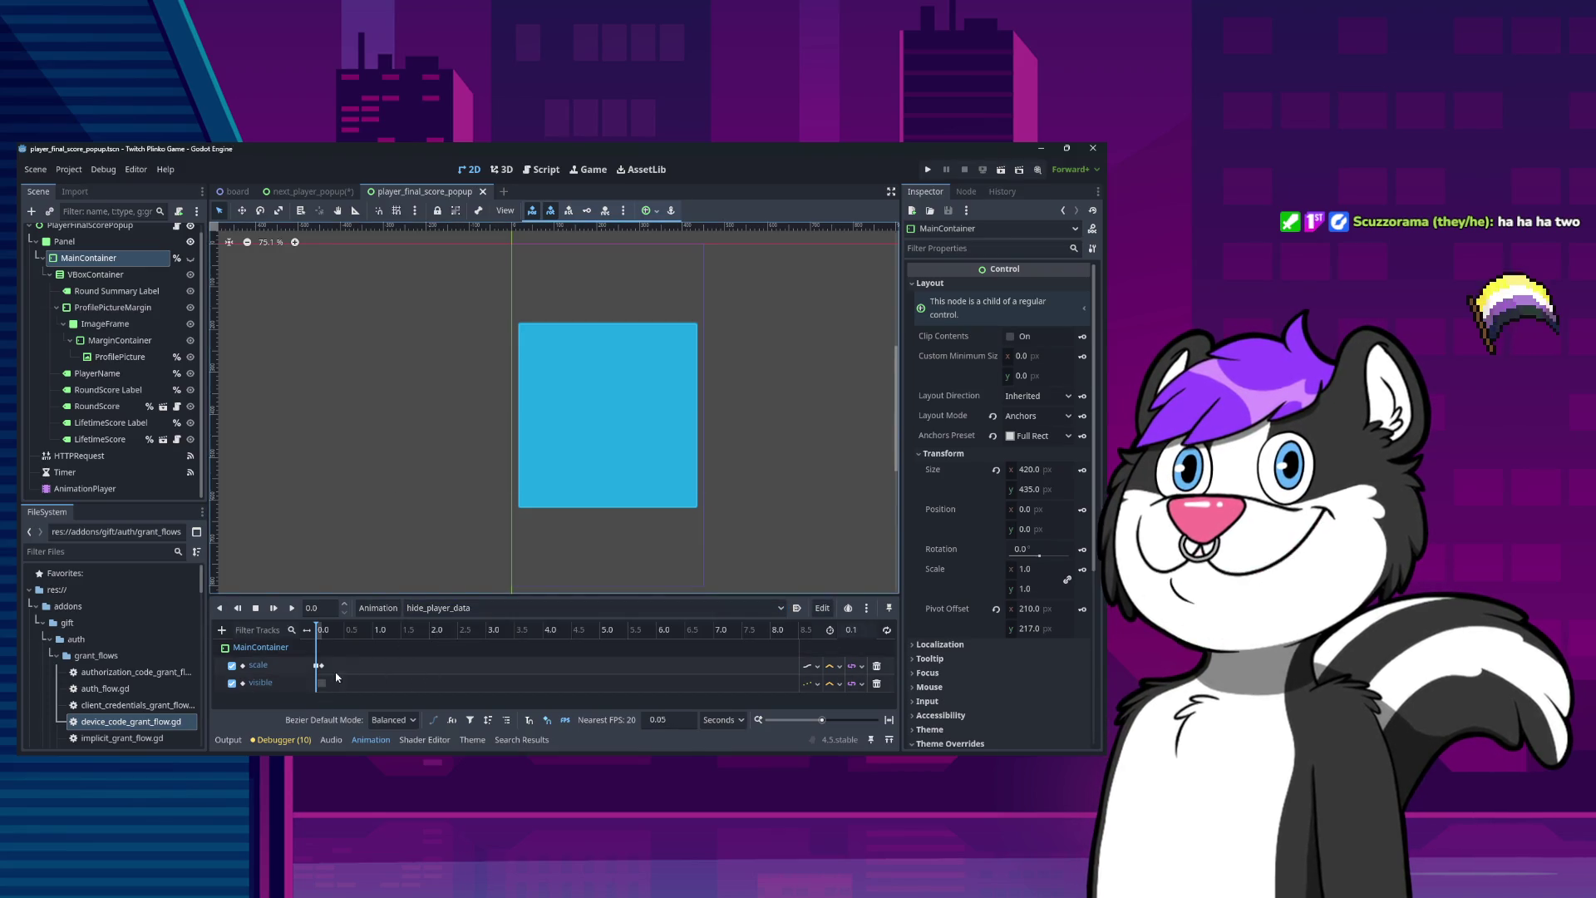
click(323, 630)
drag(323, 631, 302, 632)
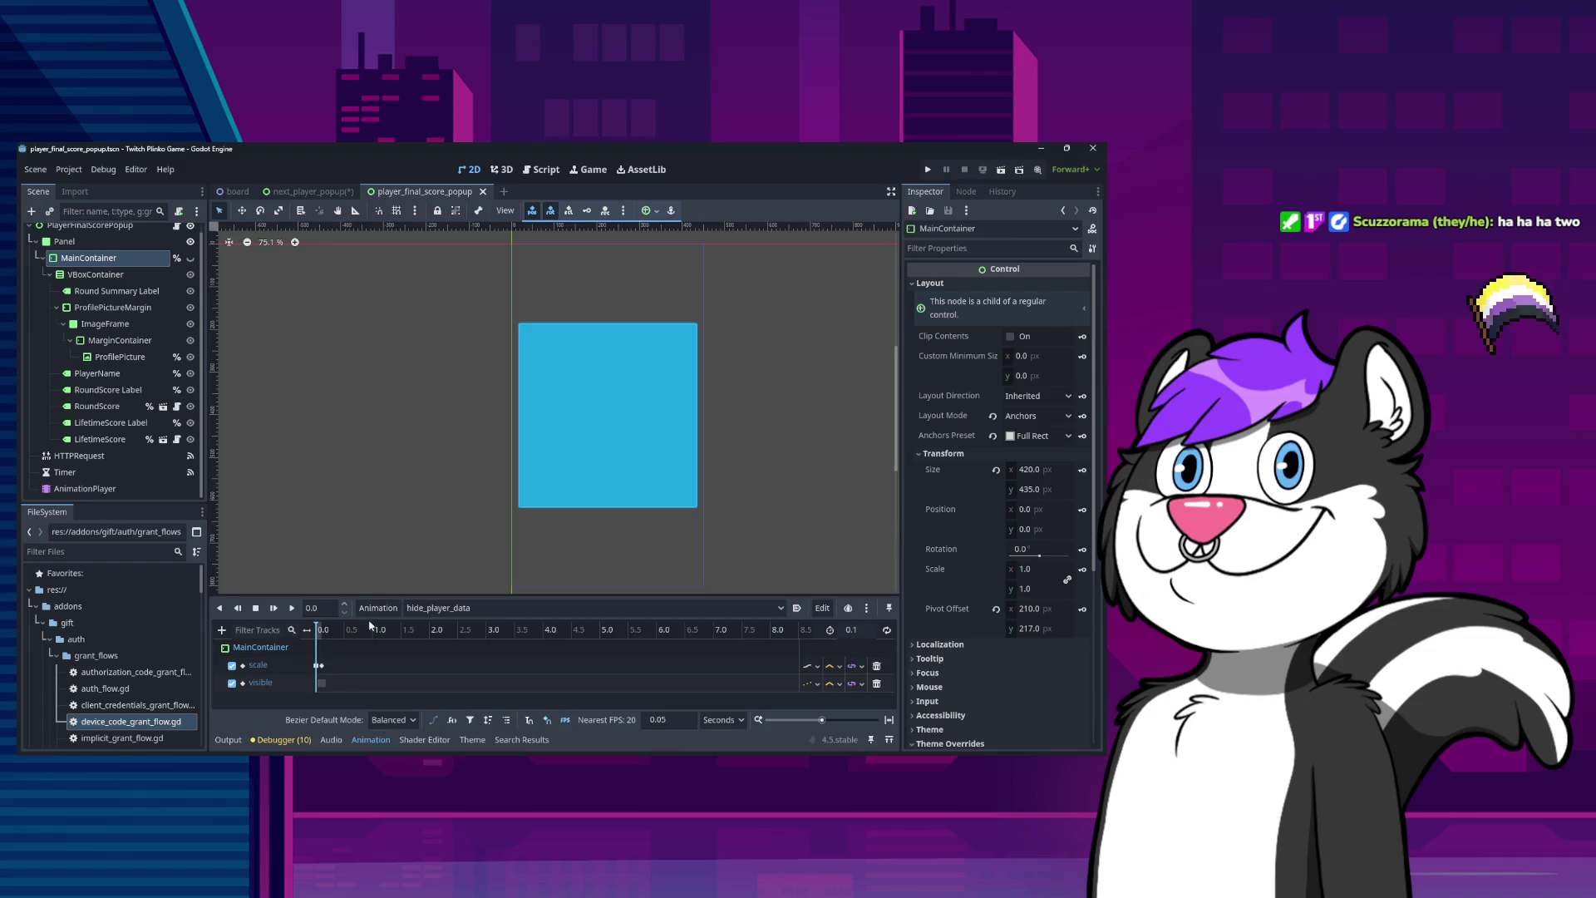
click(424, 607)
click(436, 658)
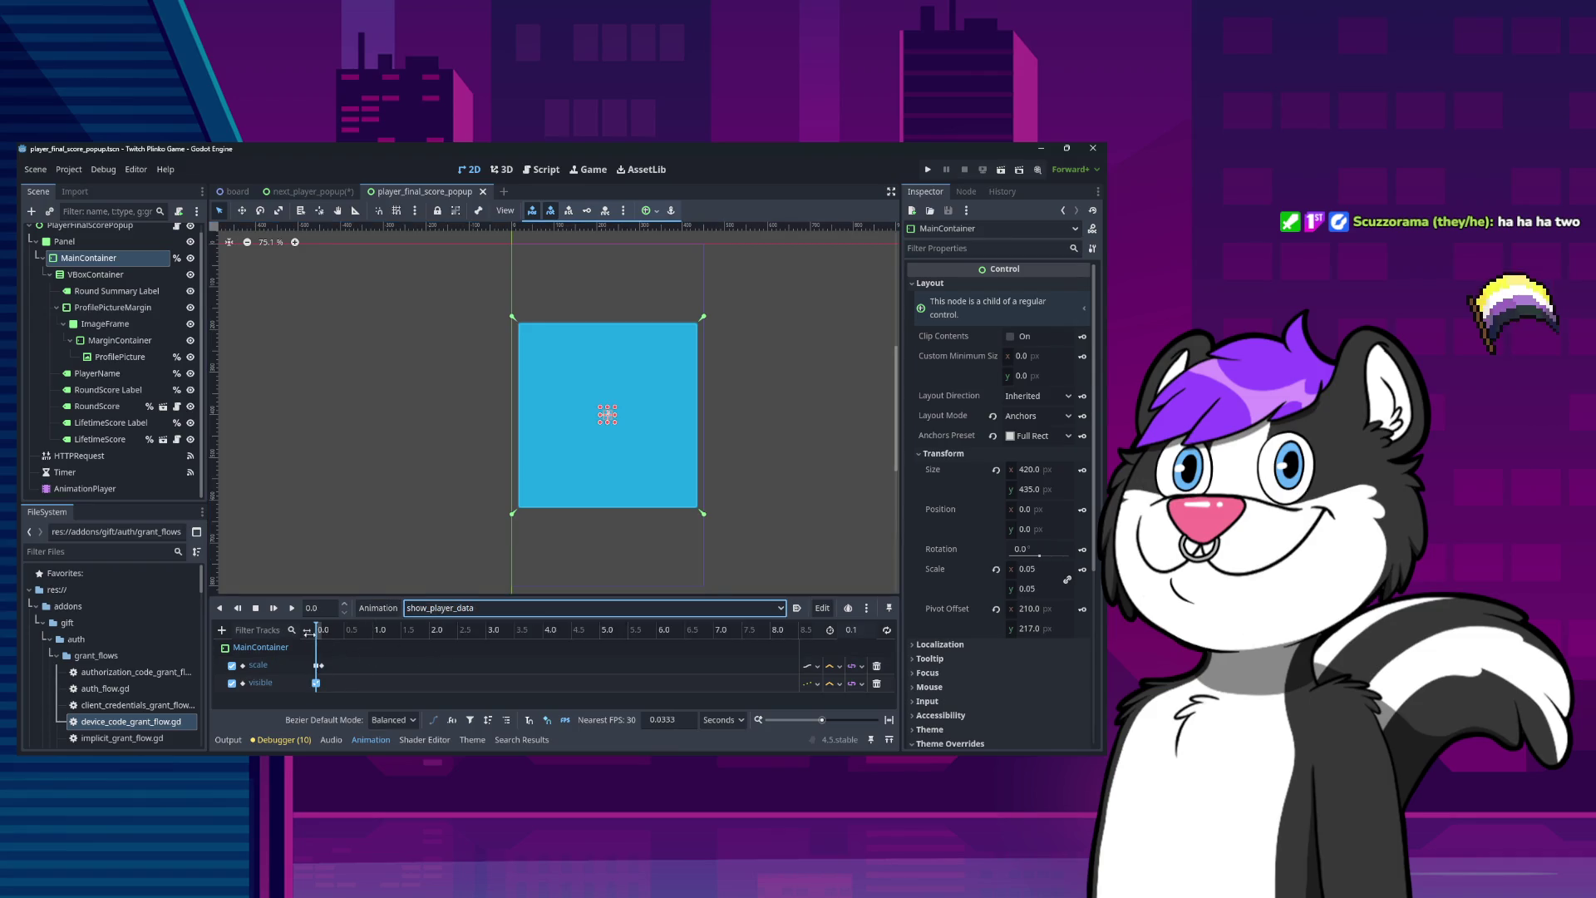
drag(318, 627, 290, 628)
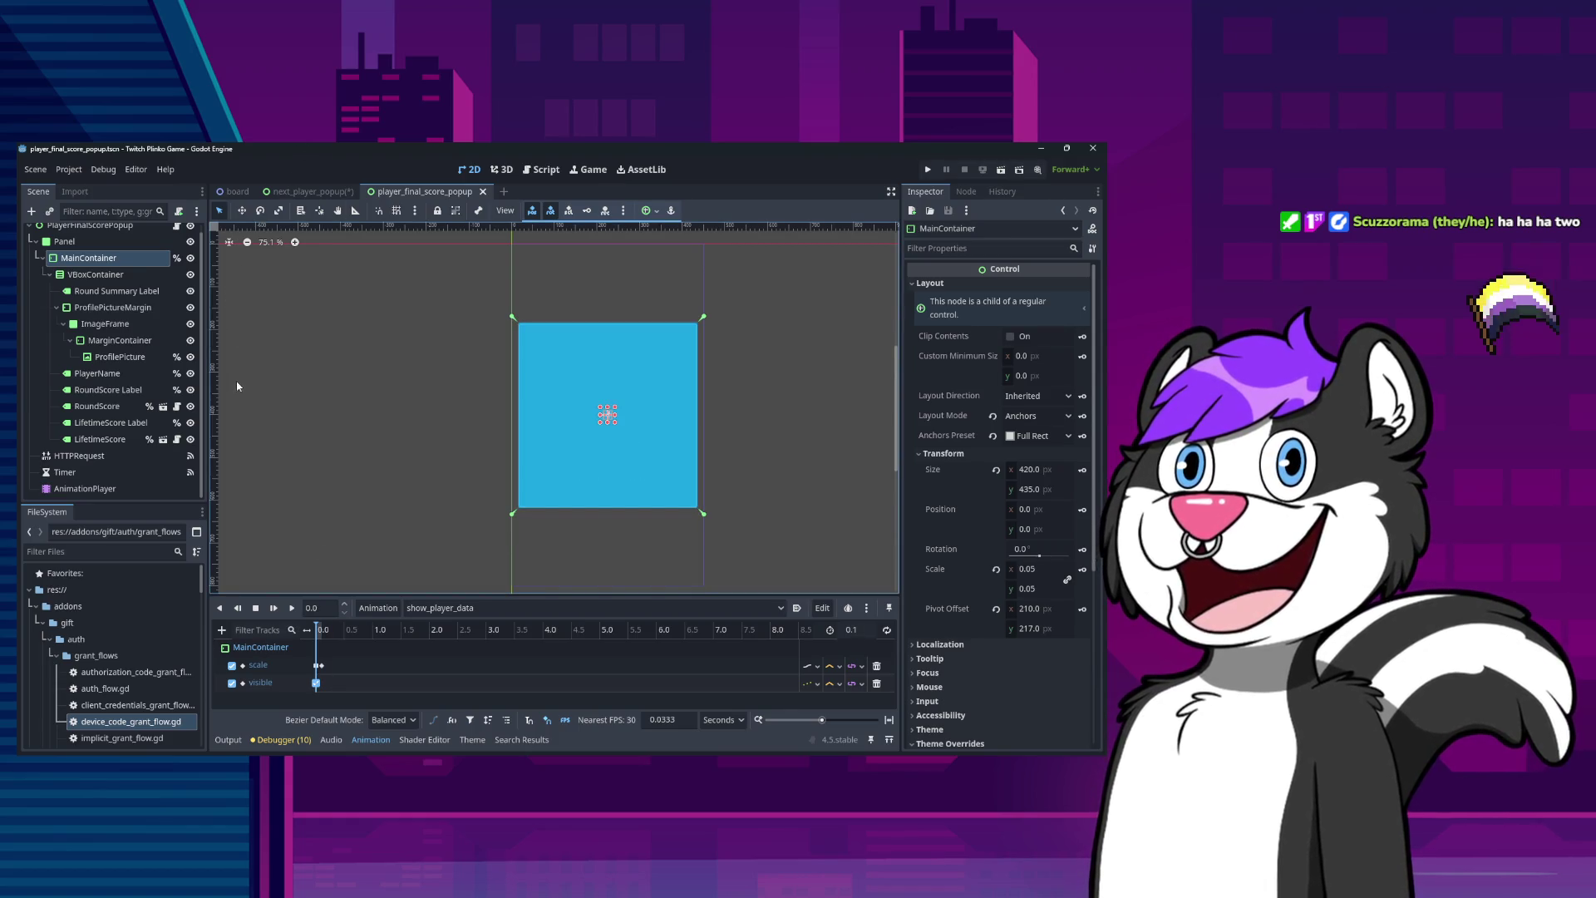
mouse_move(318, 629)
mouse_down()
mouse_move(275, 628)
mouse_move(333, 629)
mouse_move(291, 628)
mouse_up()
Reset the player to RESET, open player_final_score_popup.gd, and go to the board scene.
click(423, 608)
click(422, 630)
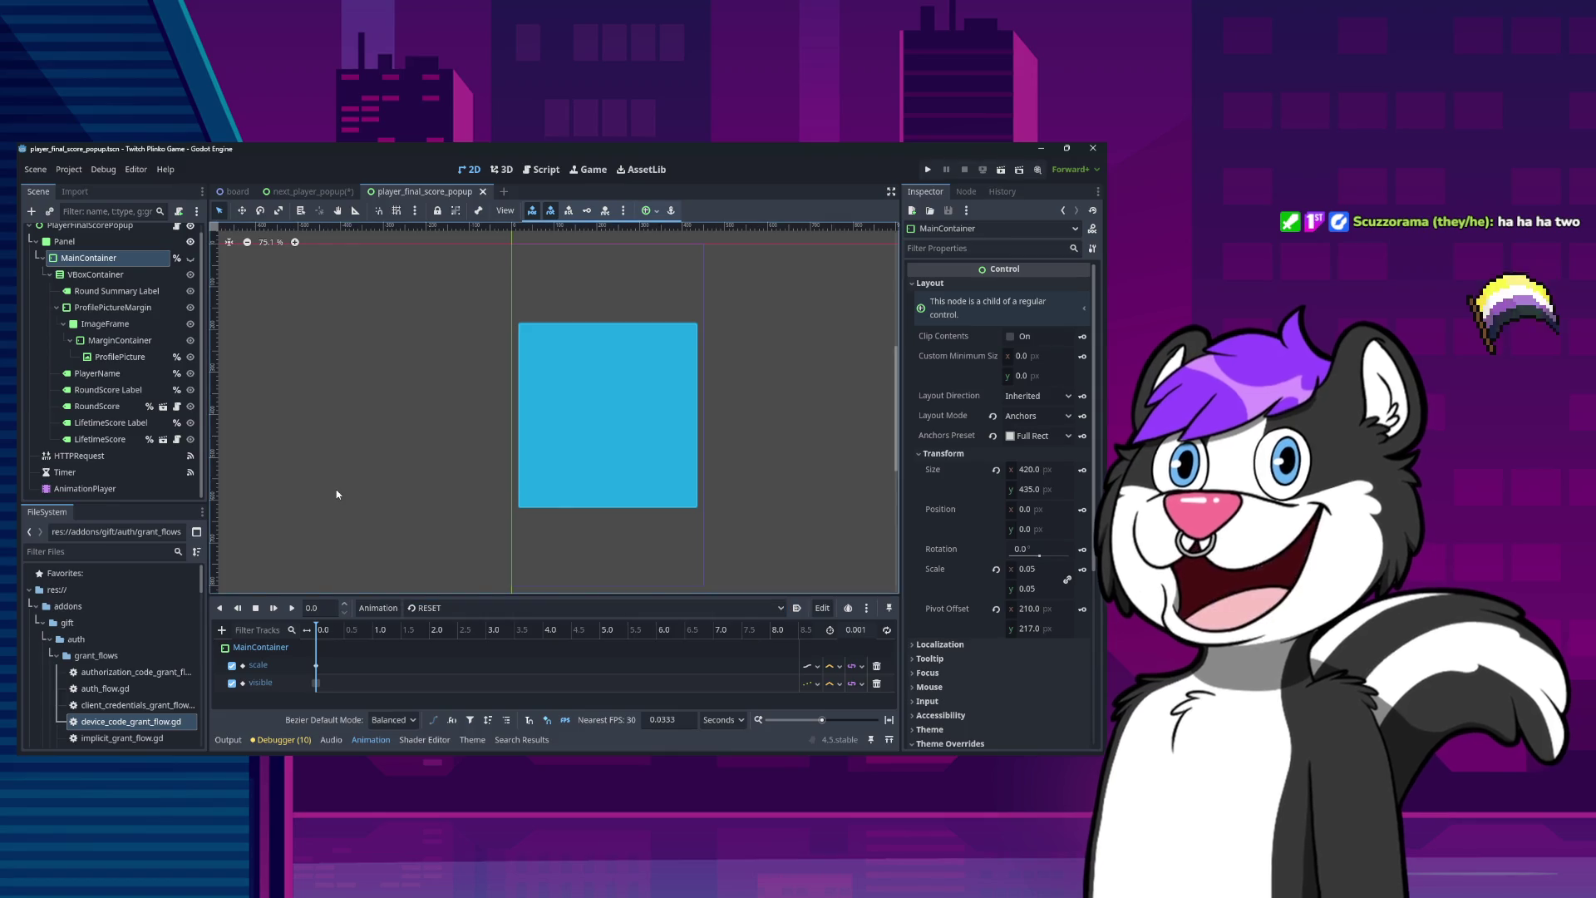
scroll(125, 340, up, 1)
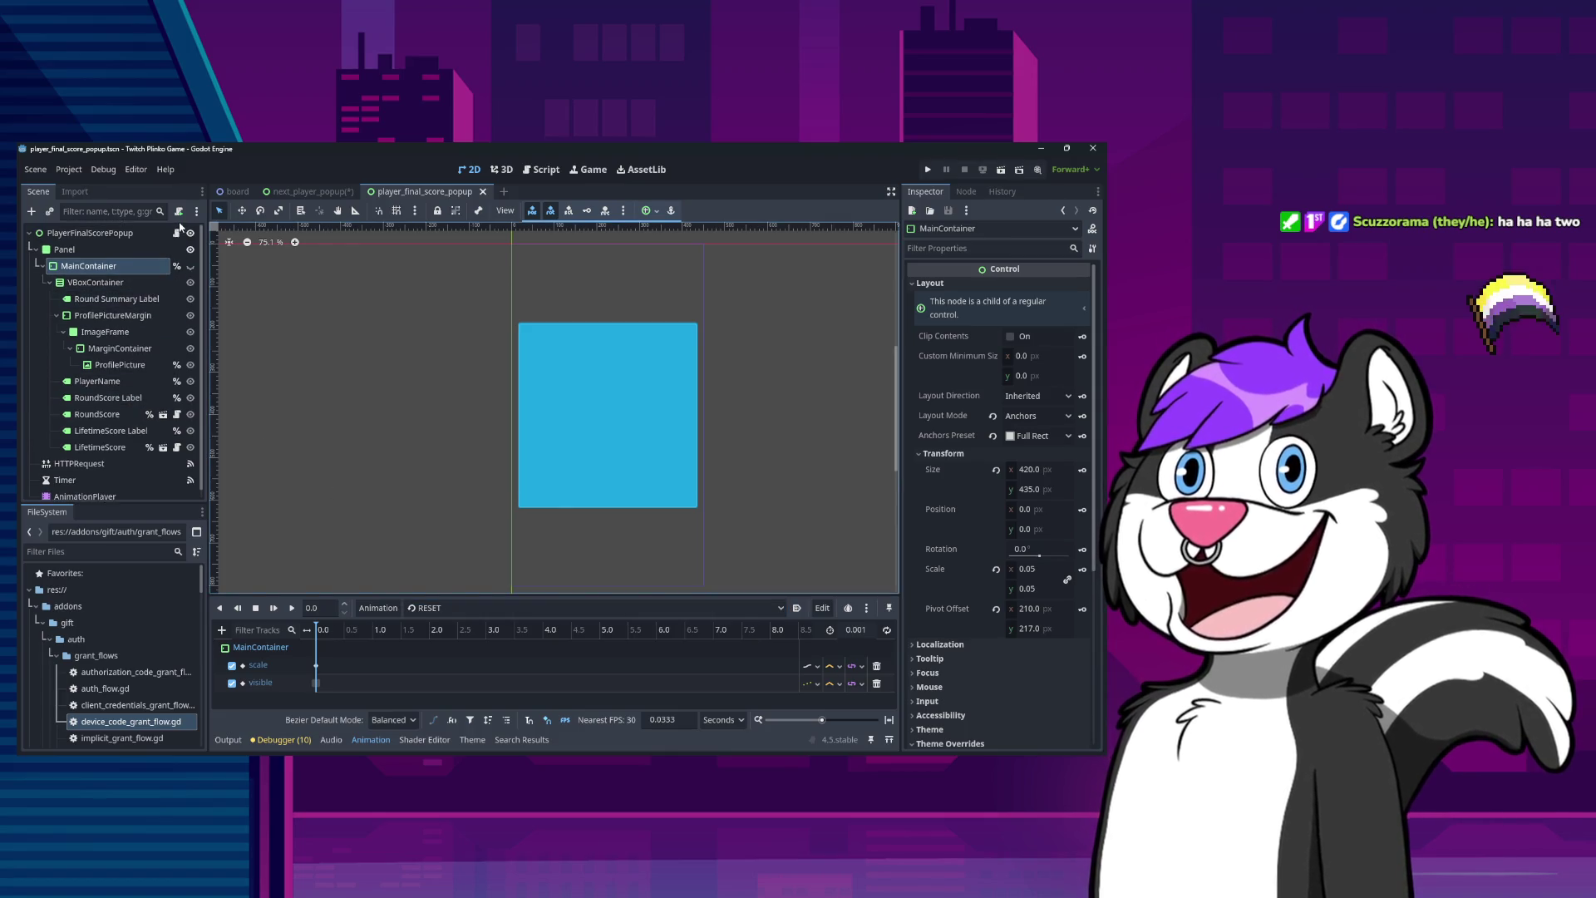
click(176, 233)
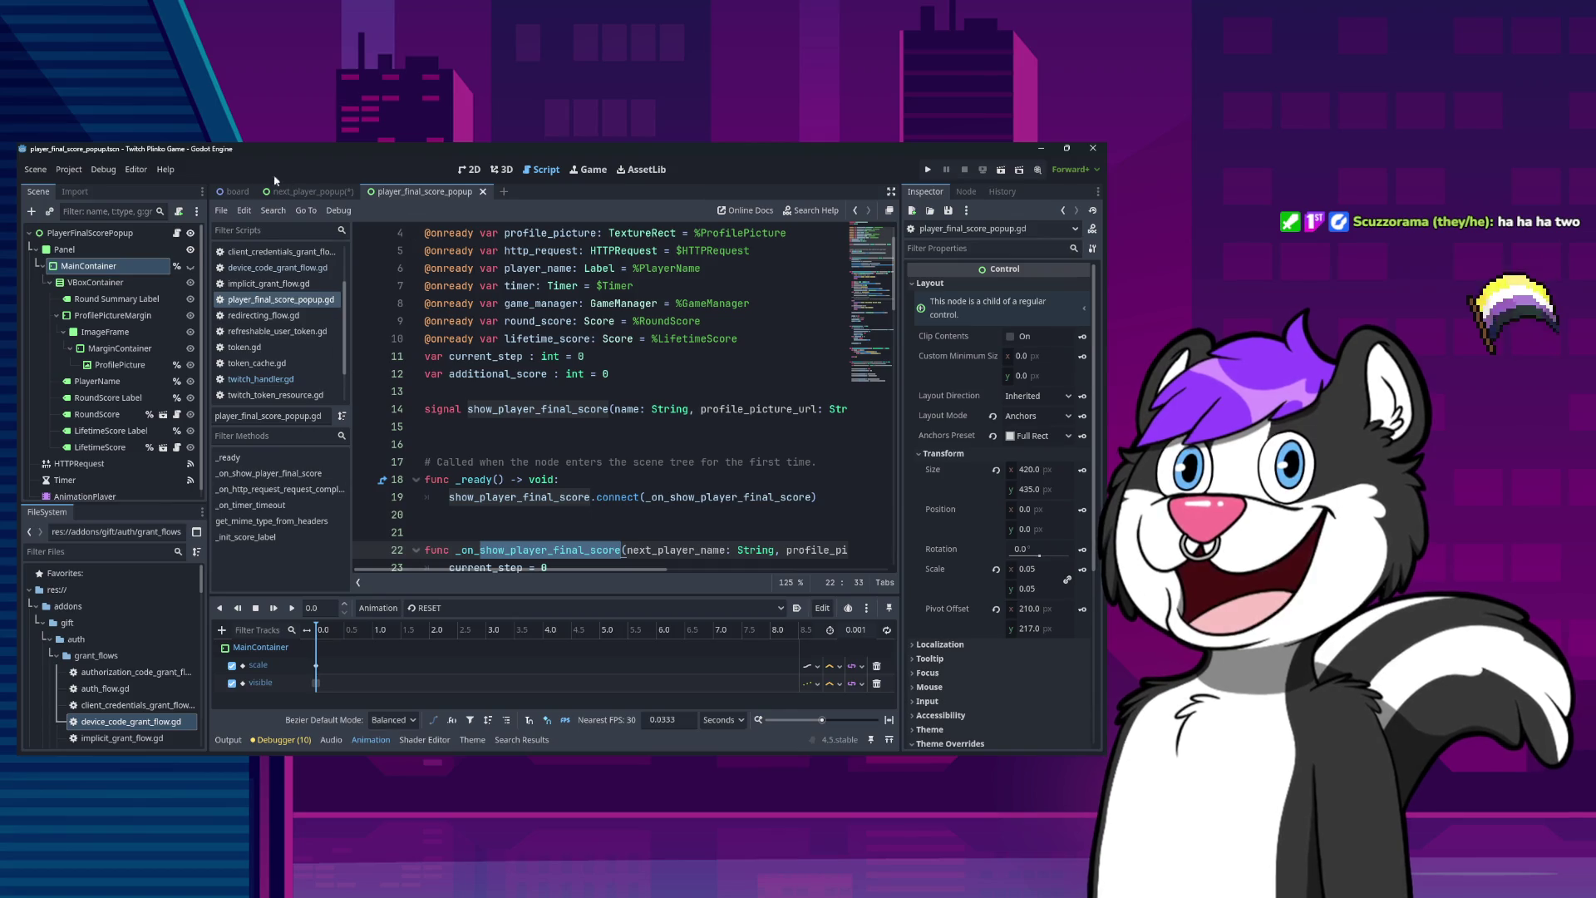
click(237, 192)
scroll(103, 350, down, 5)
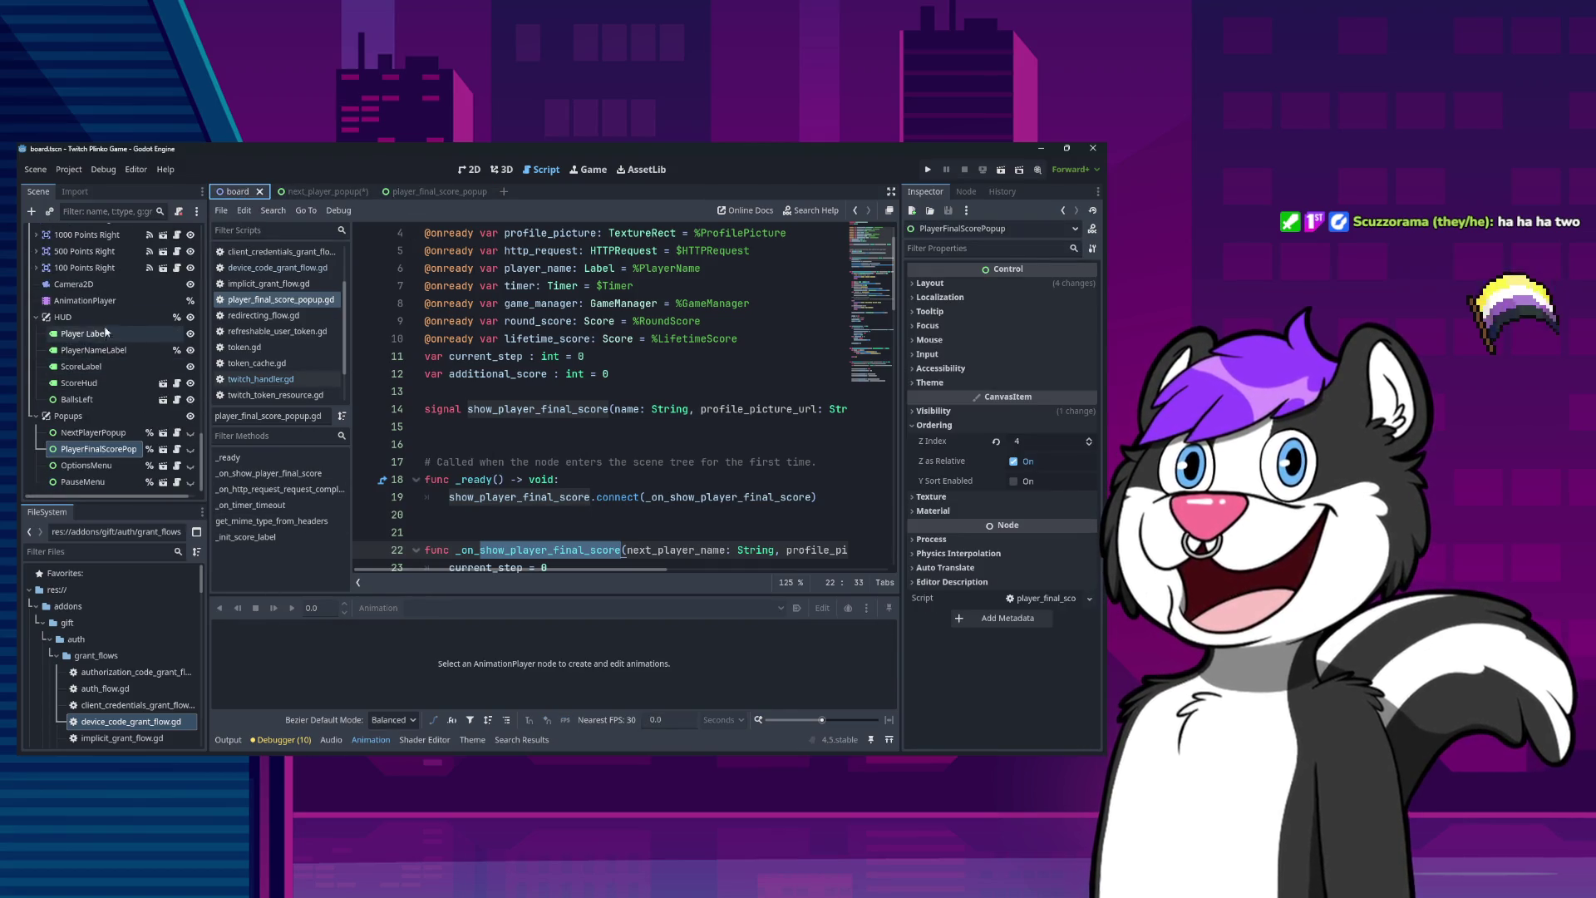
Select the board's AnimationPlayer and view its show_next_player animation.
click(103, 301)
double_click(103, 303)
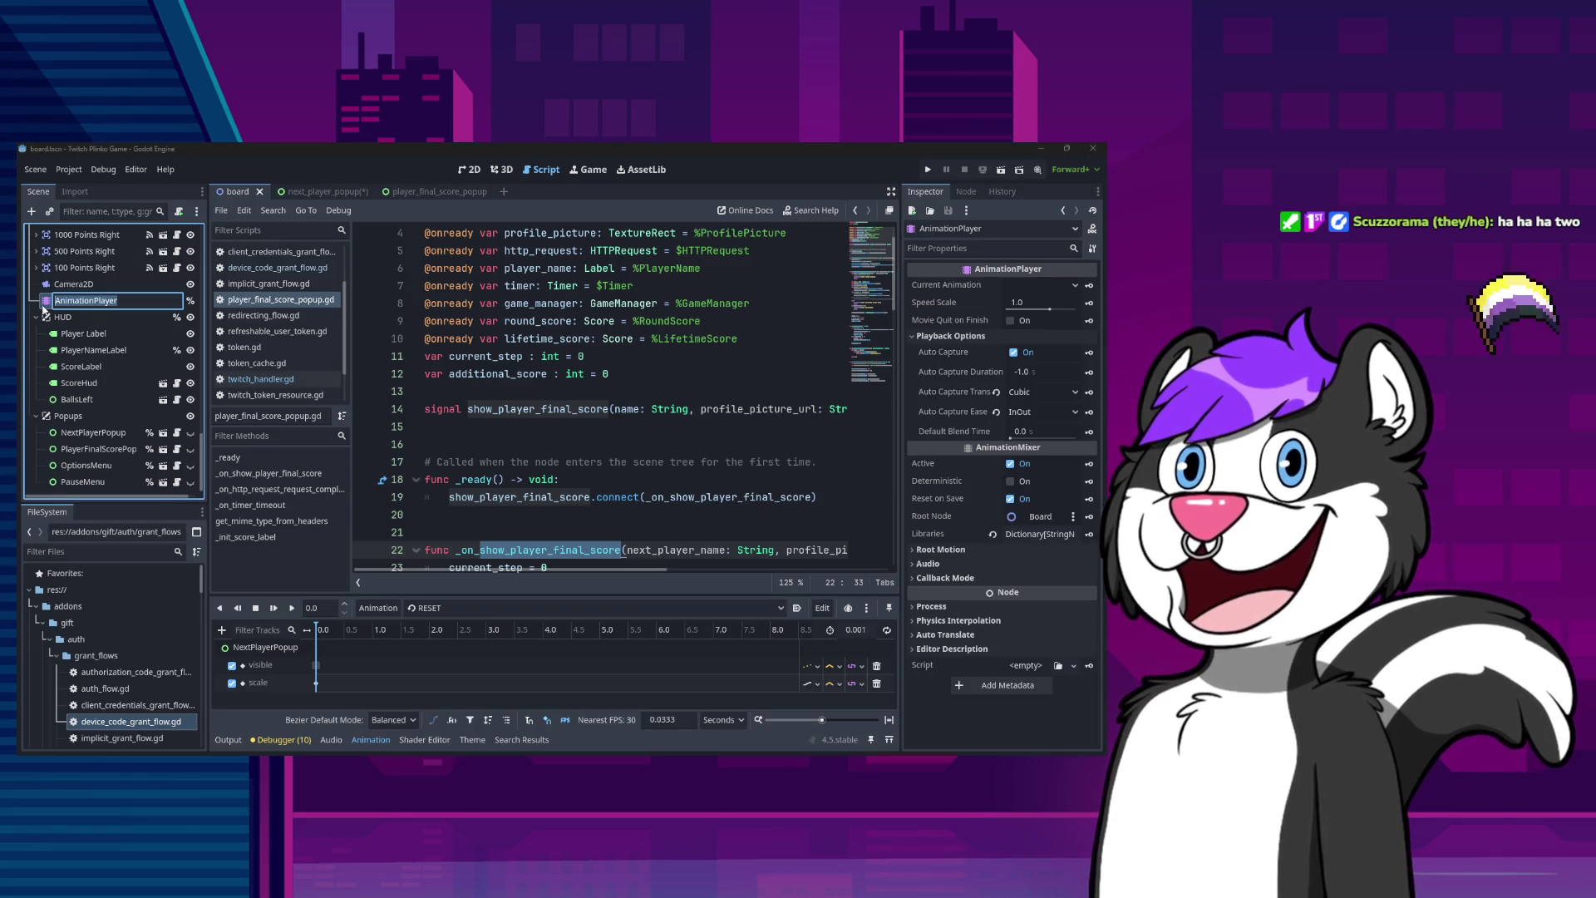
key(Escape)
click(443, 608)
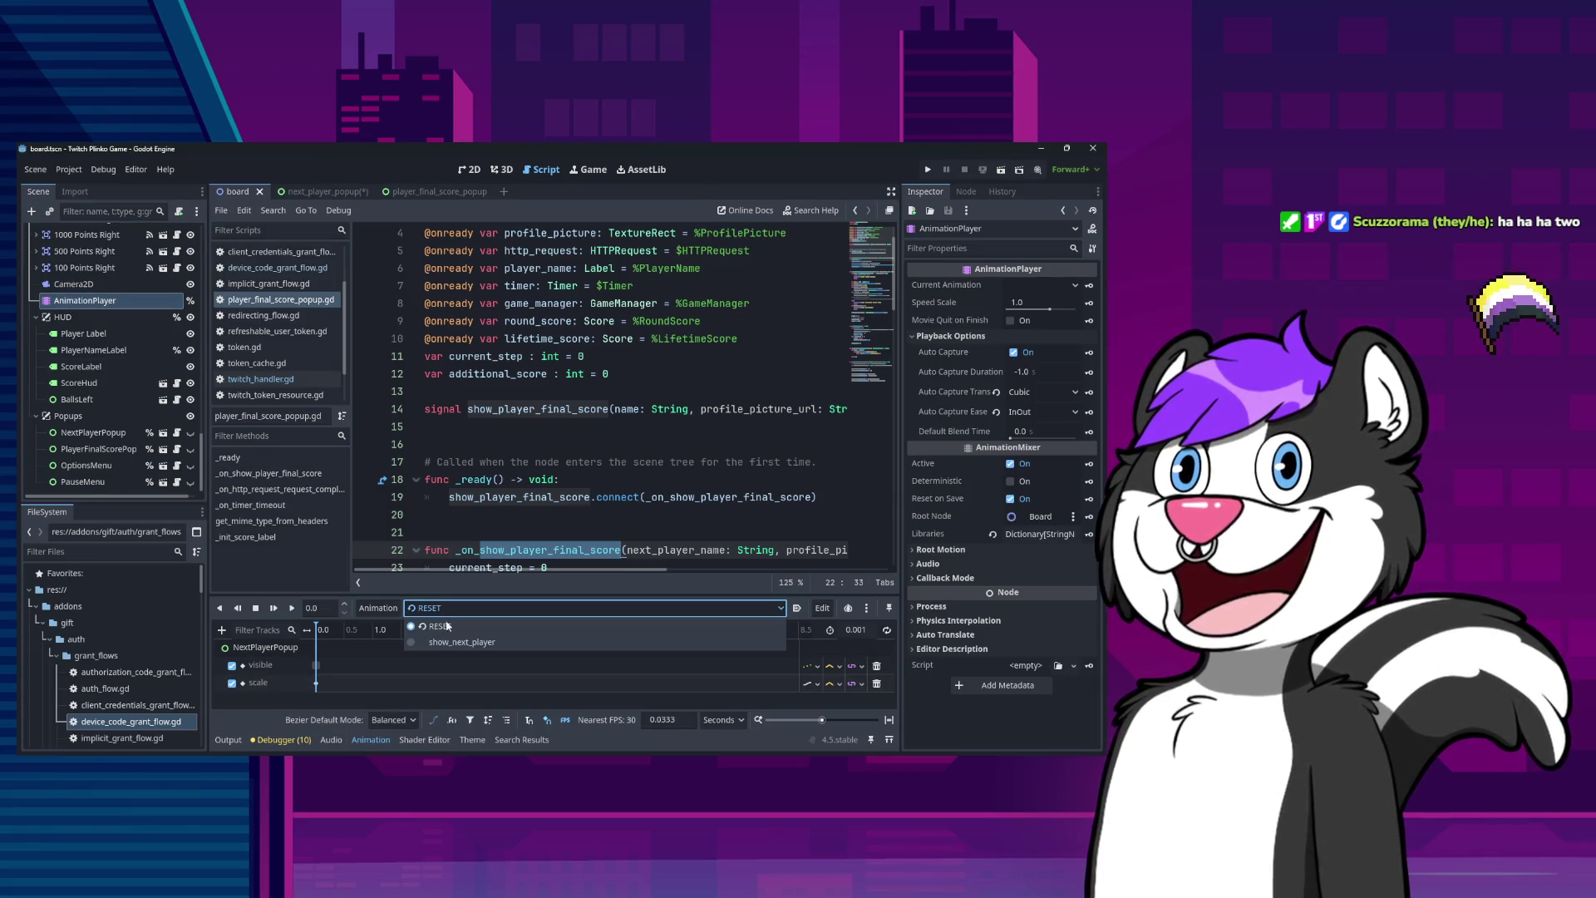
click(457, 642)
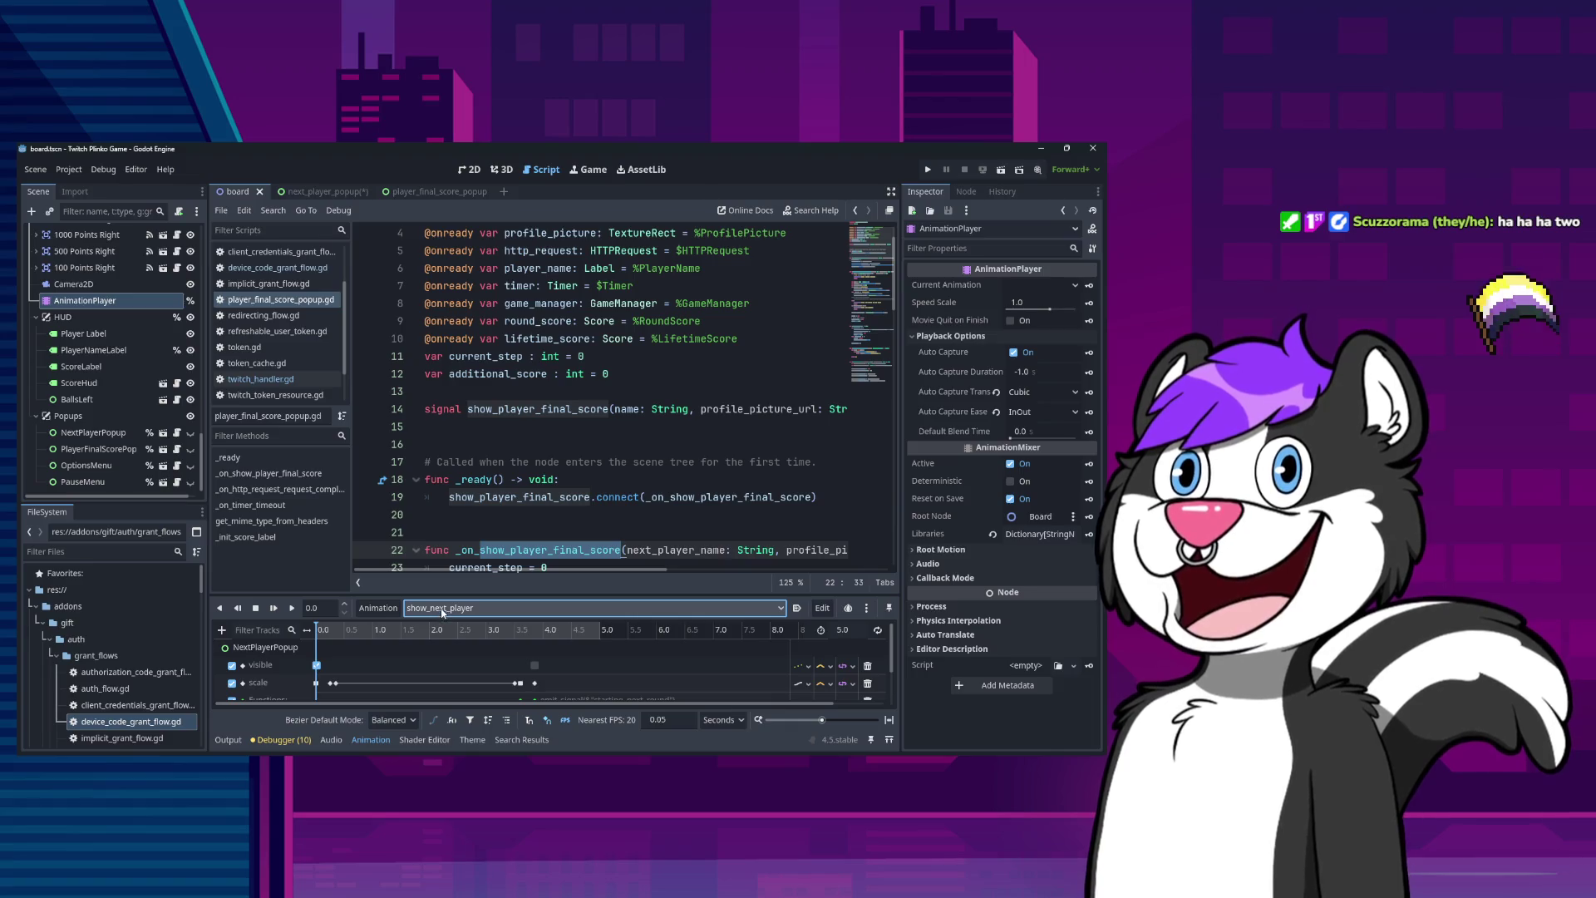
Add a new empty animation named show_final_results to the board's AnimationPlayer.
click(378, 608)
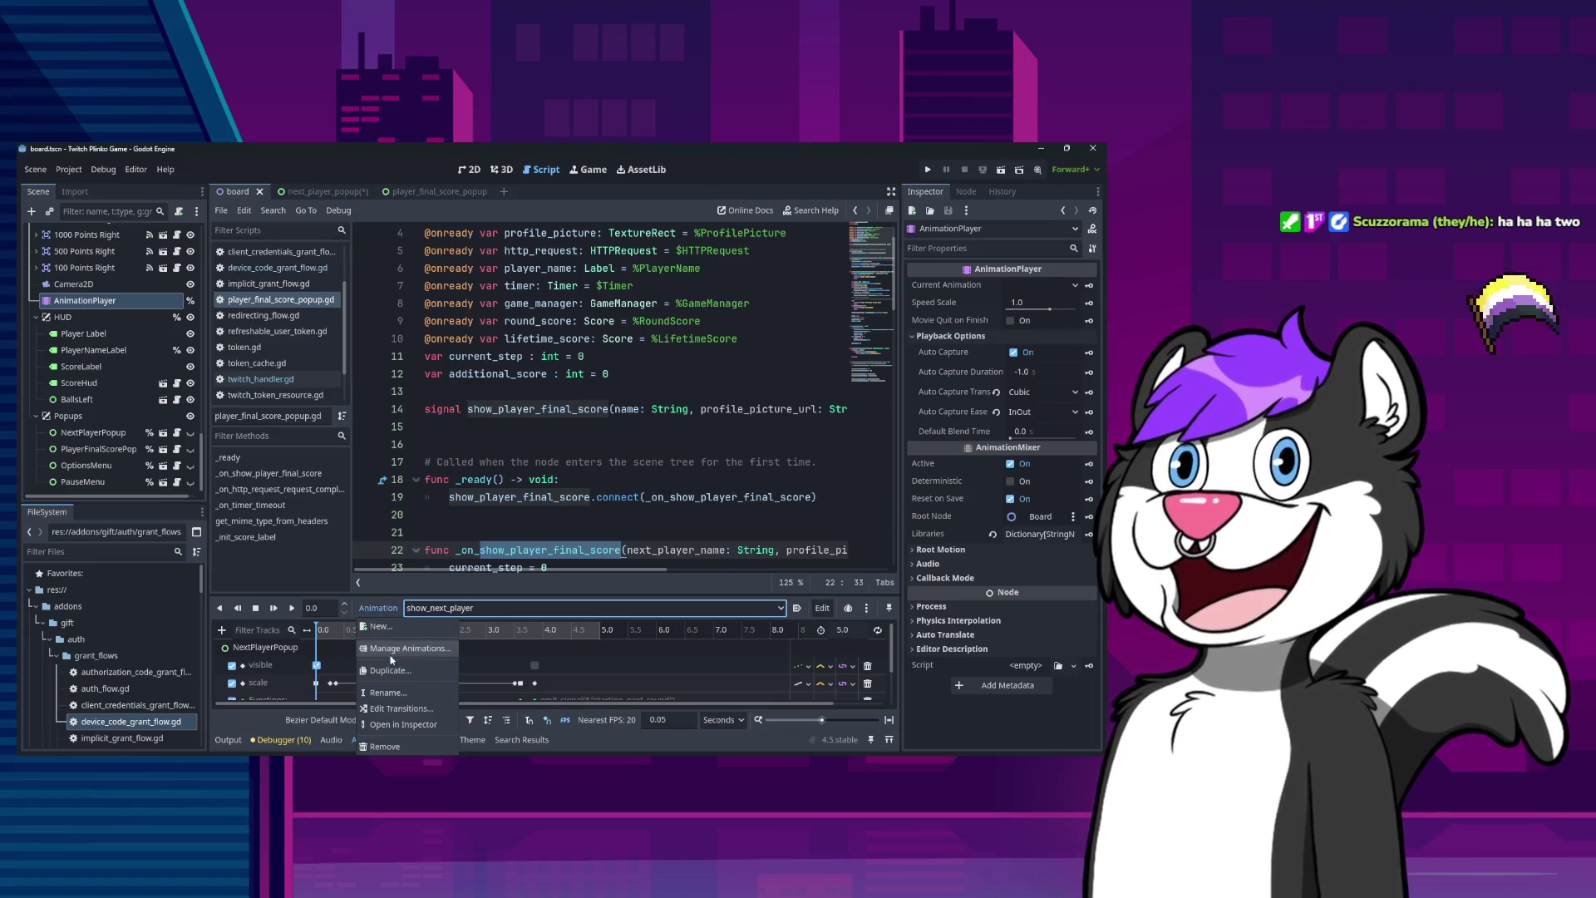
click(395, 631)
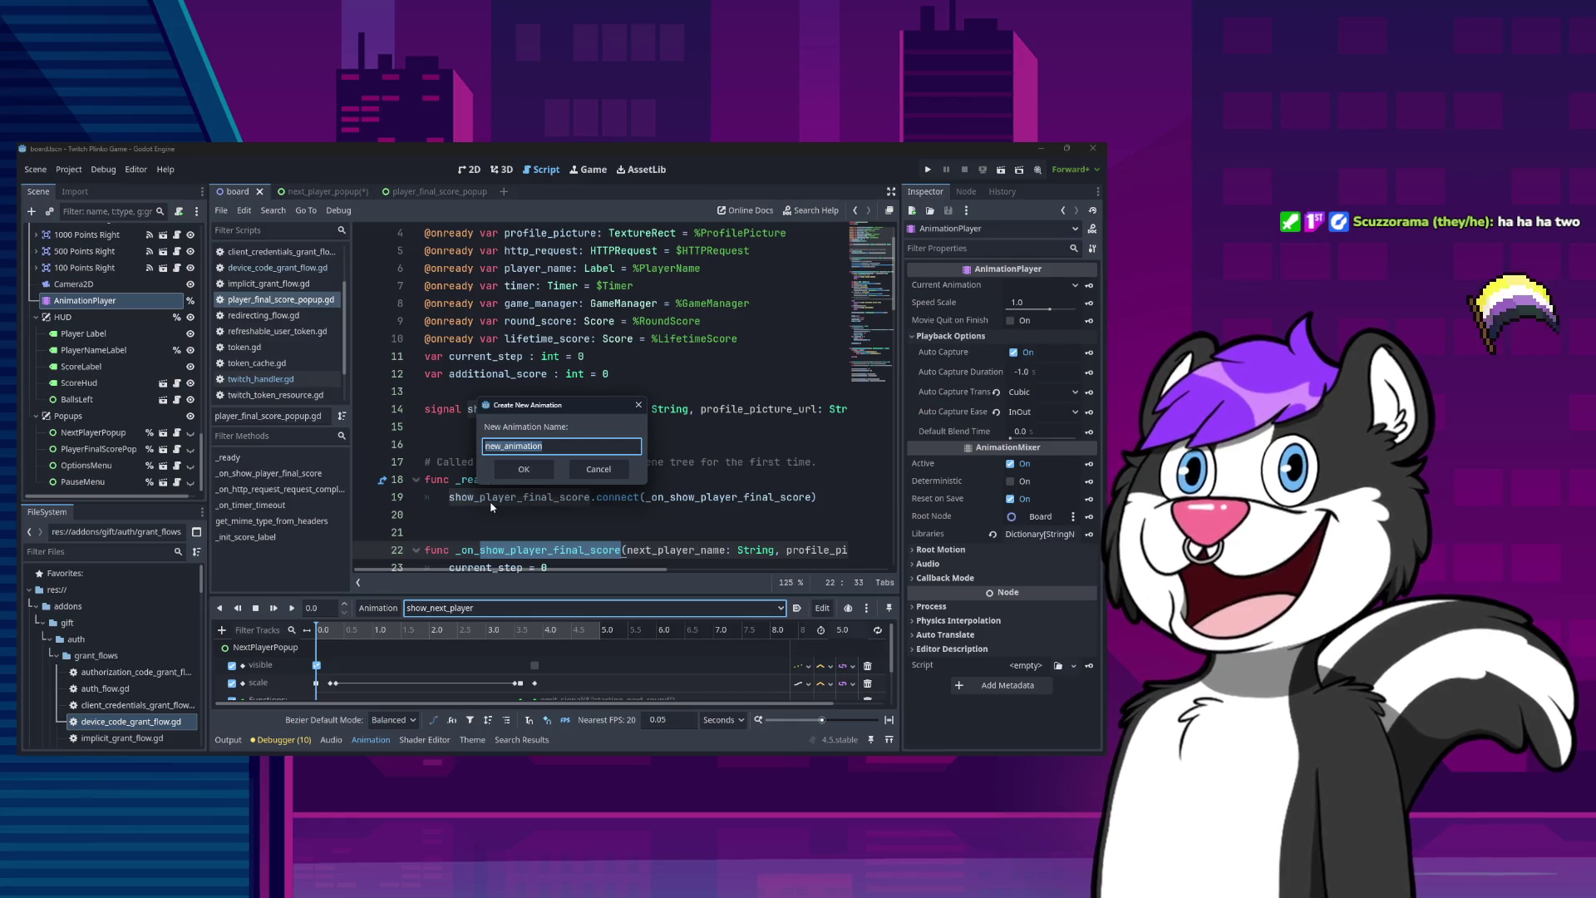
text(show_)
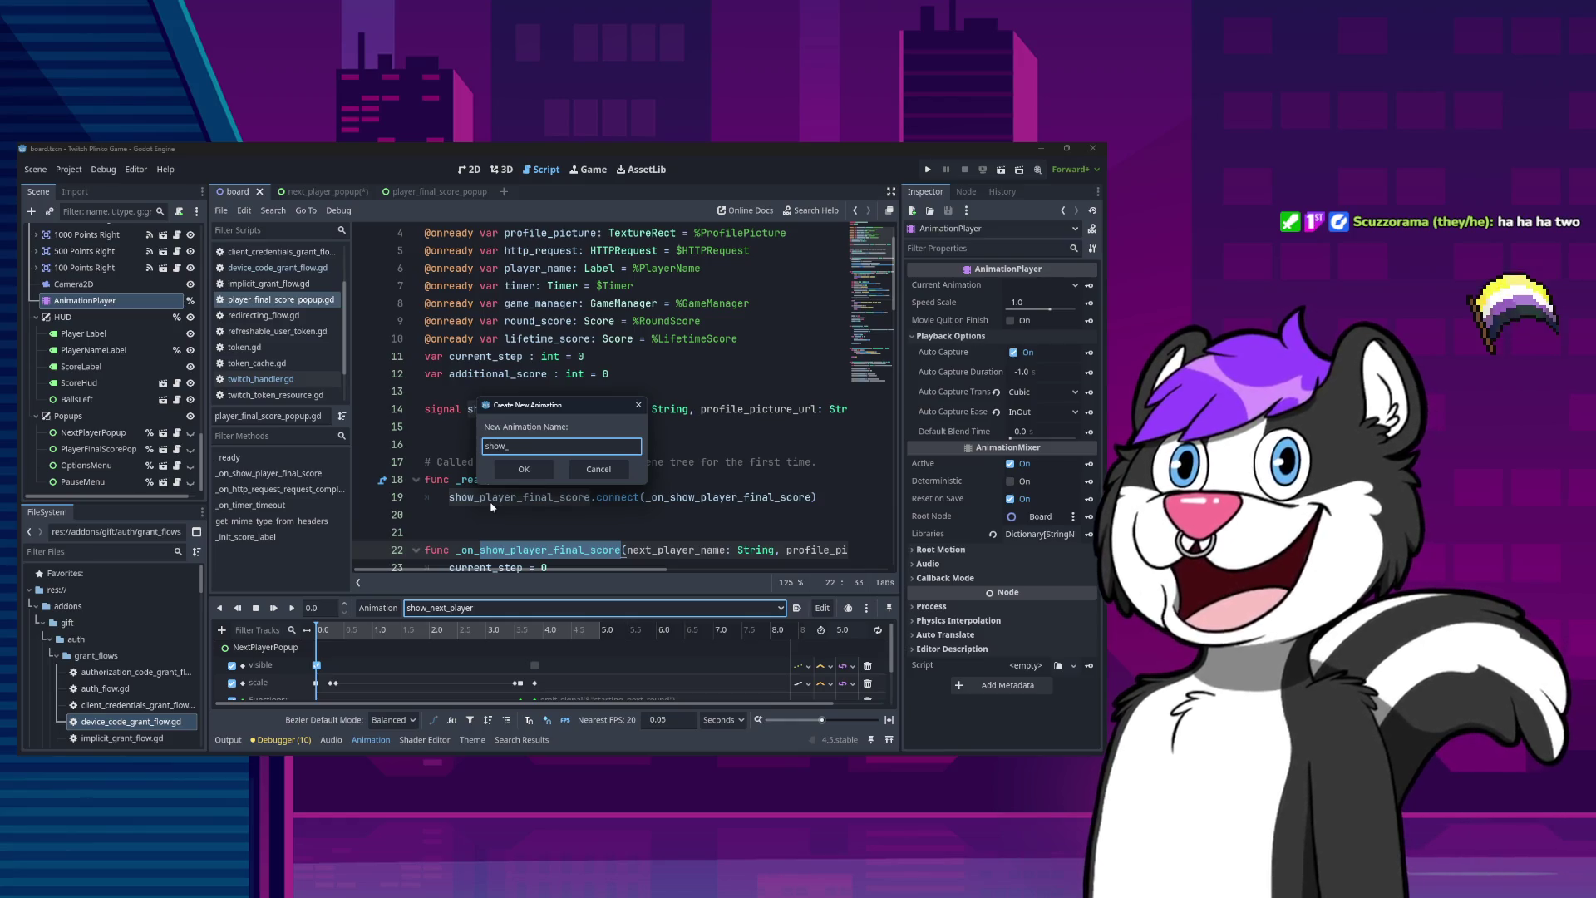
text(final_results)
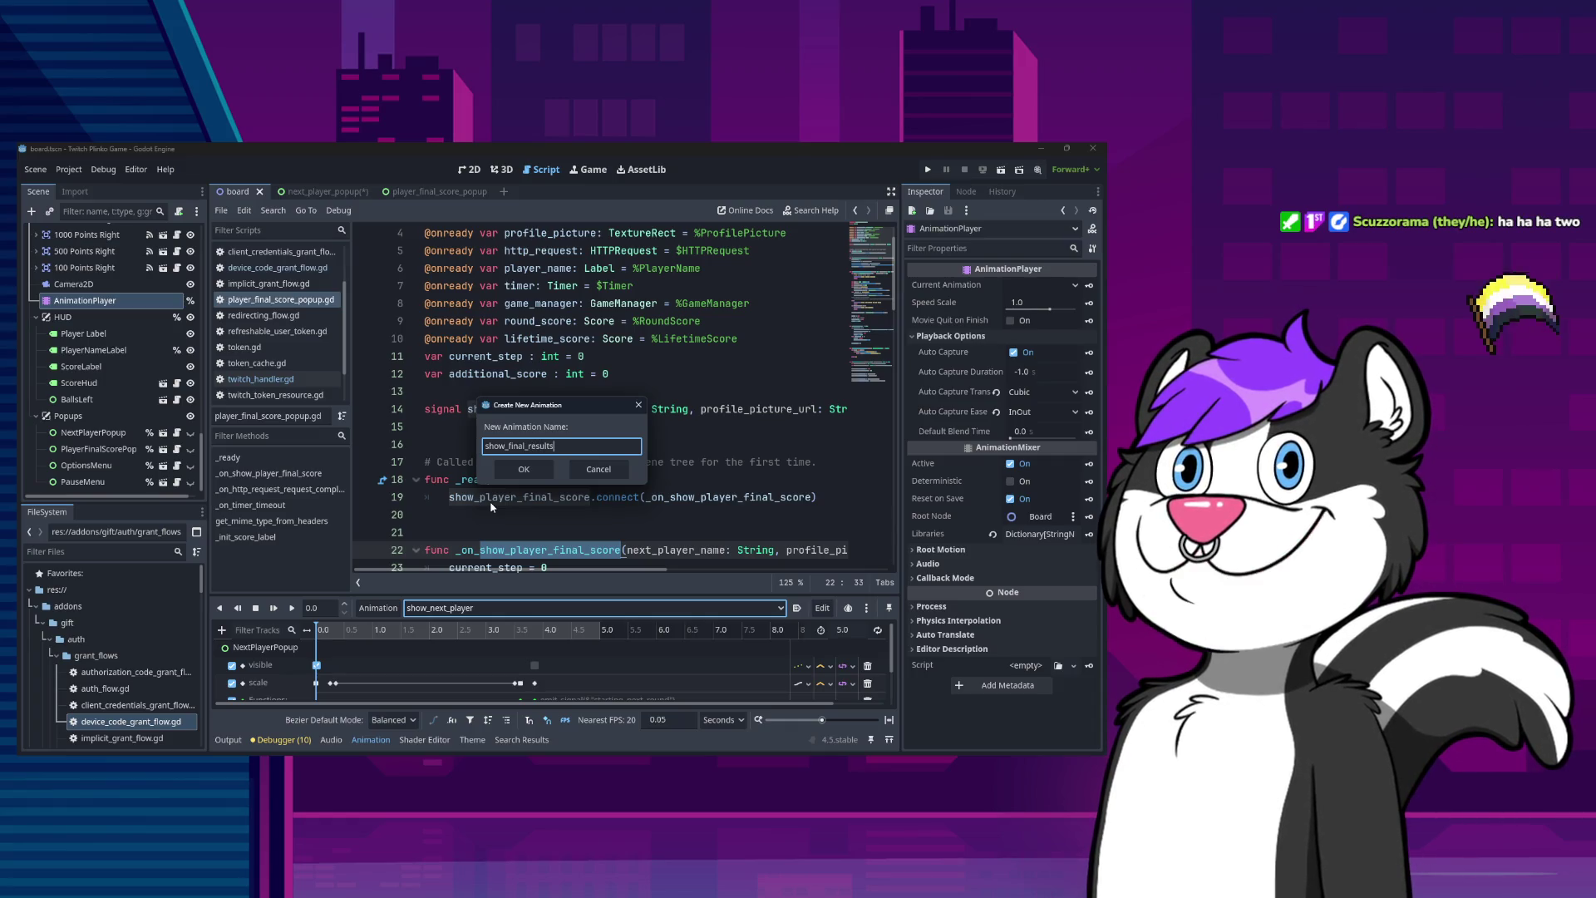
key(Return)
click(530, 356)
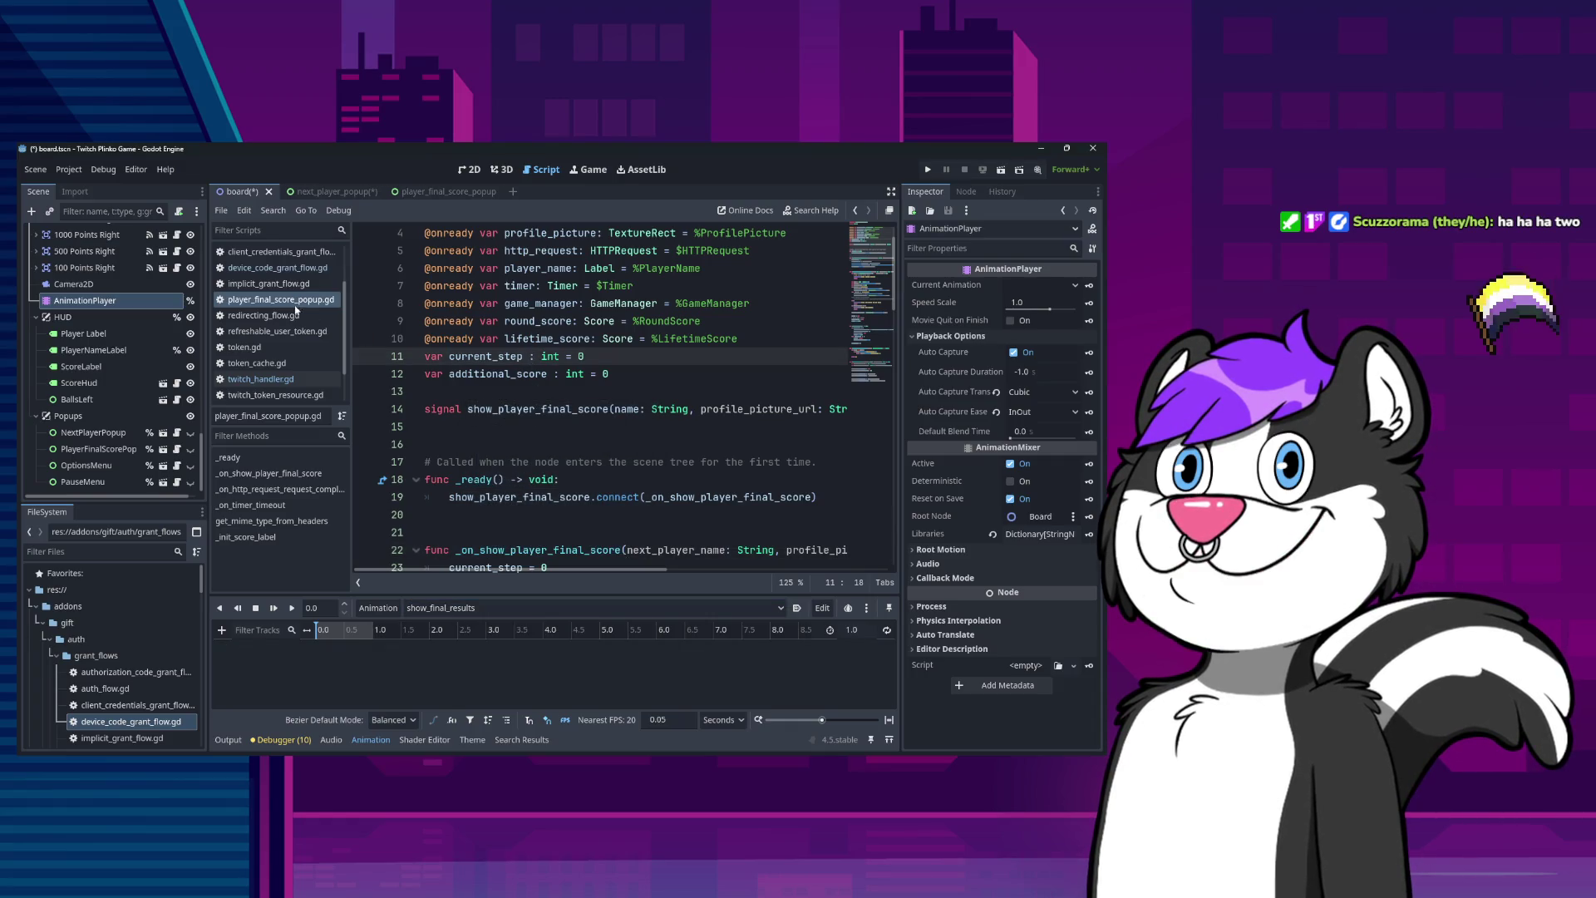
scroll(283, 320, up, 2)
Close all open scripts and open game_manager.gd.
scroll(144, 334, up, 5)
scroll(144, 335, up, 5)
right_click(250, 299)
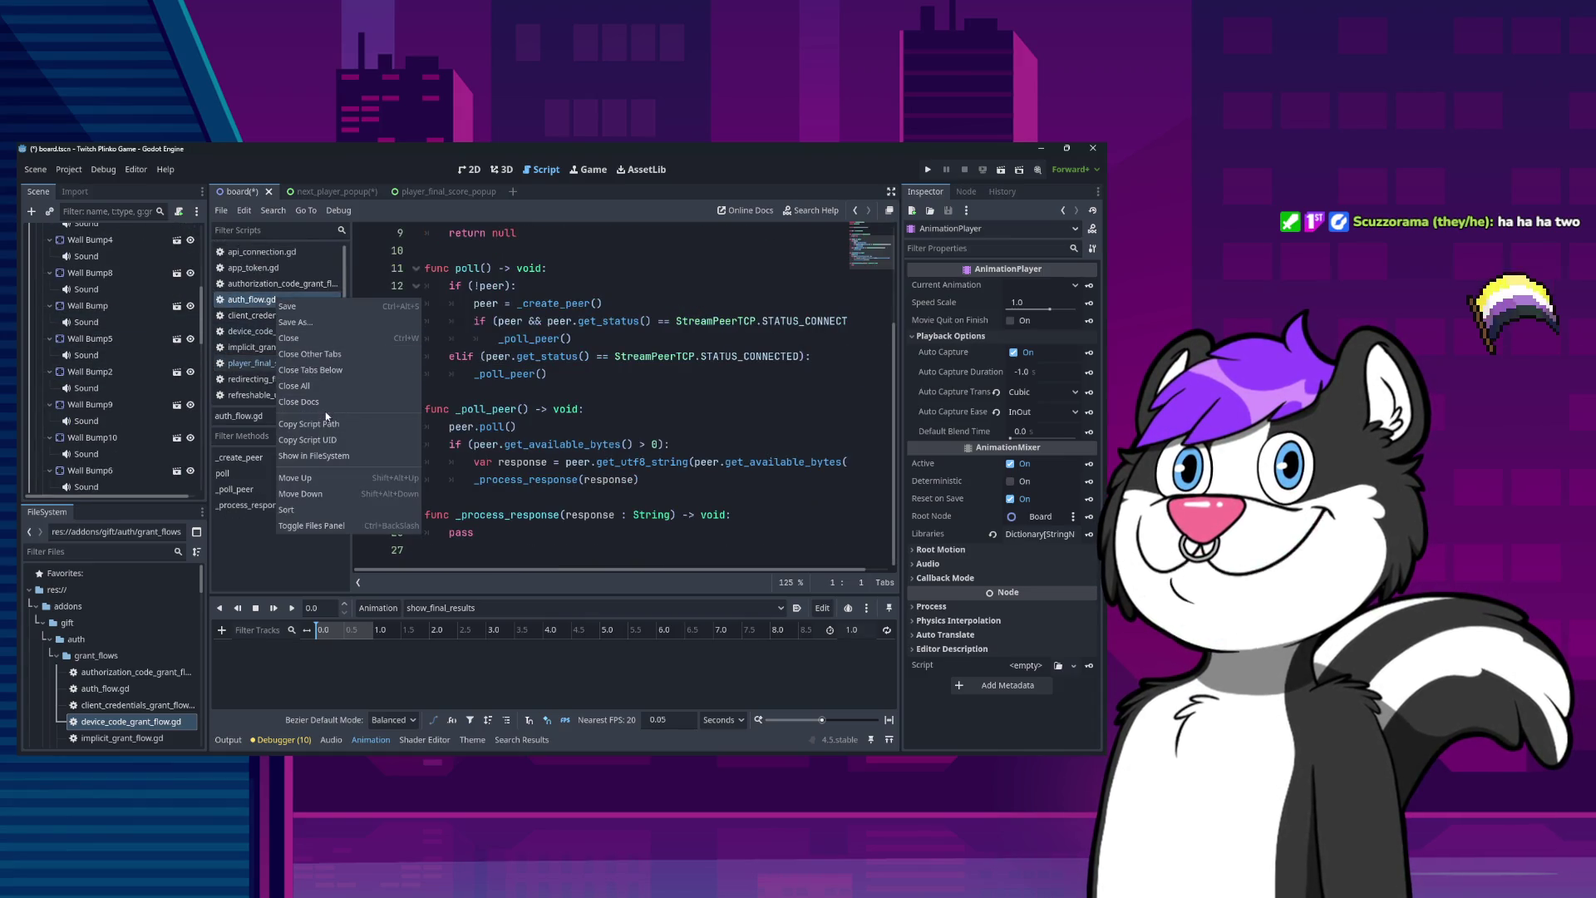
click(295, 386)
scroll(124, 358, up, 10)
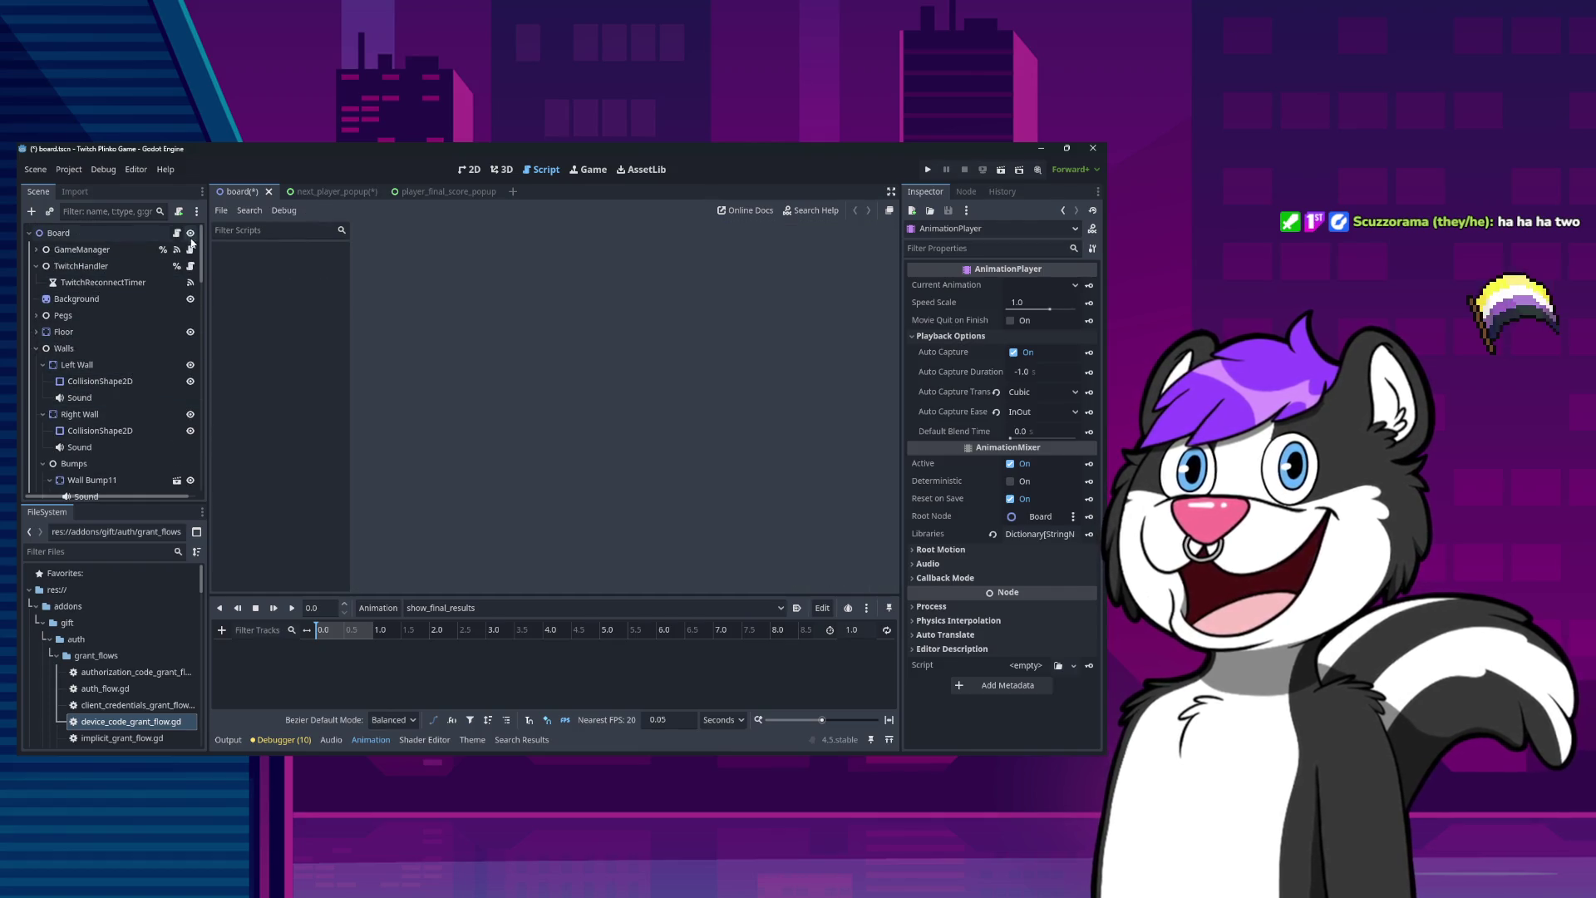
click(191, 249)
click(510, 409)
Search game_manager.gd for player_final.
key(ctrl+f)
text(show_player_data()
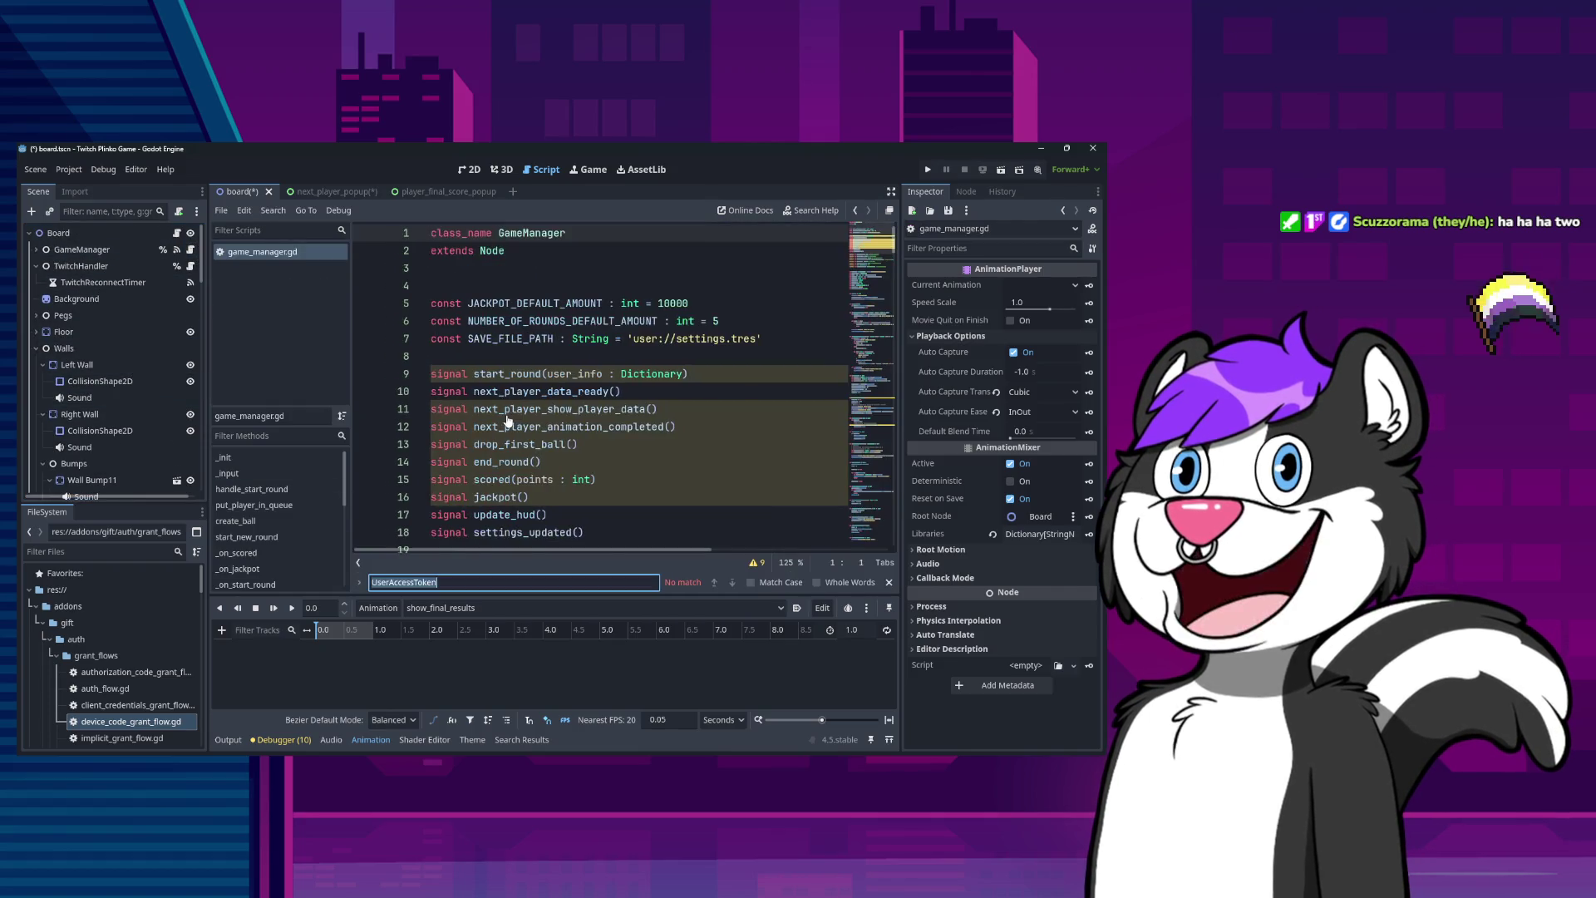
key(BackSpace)
key(BackSpace)
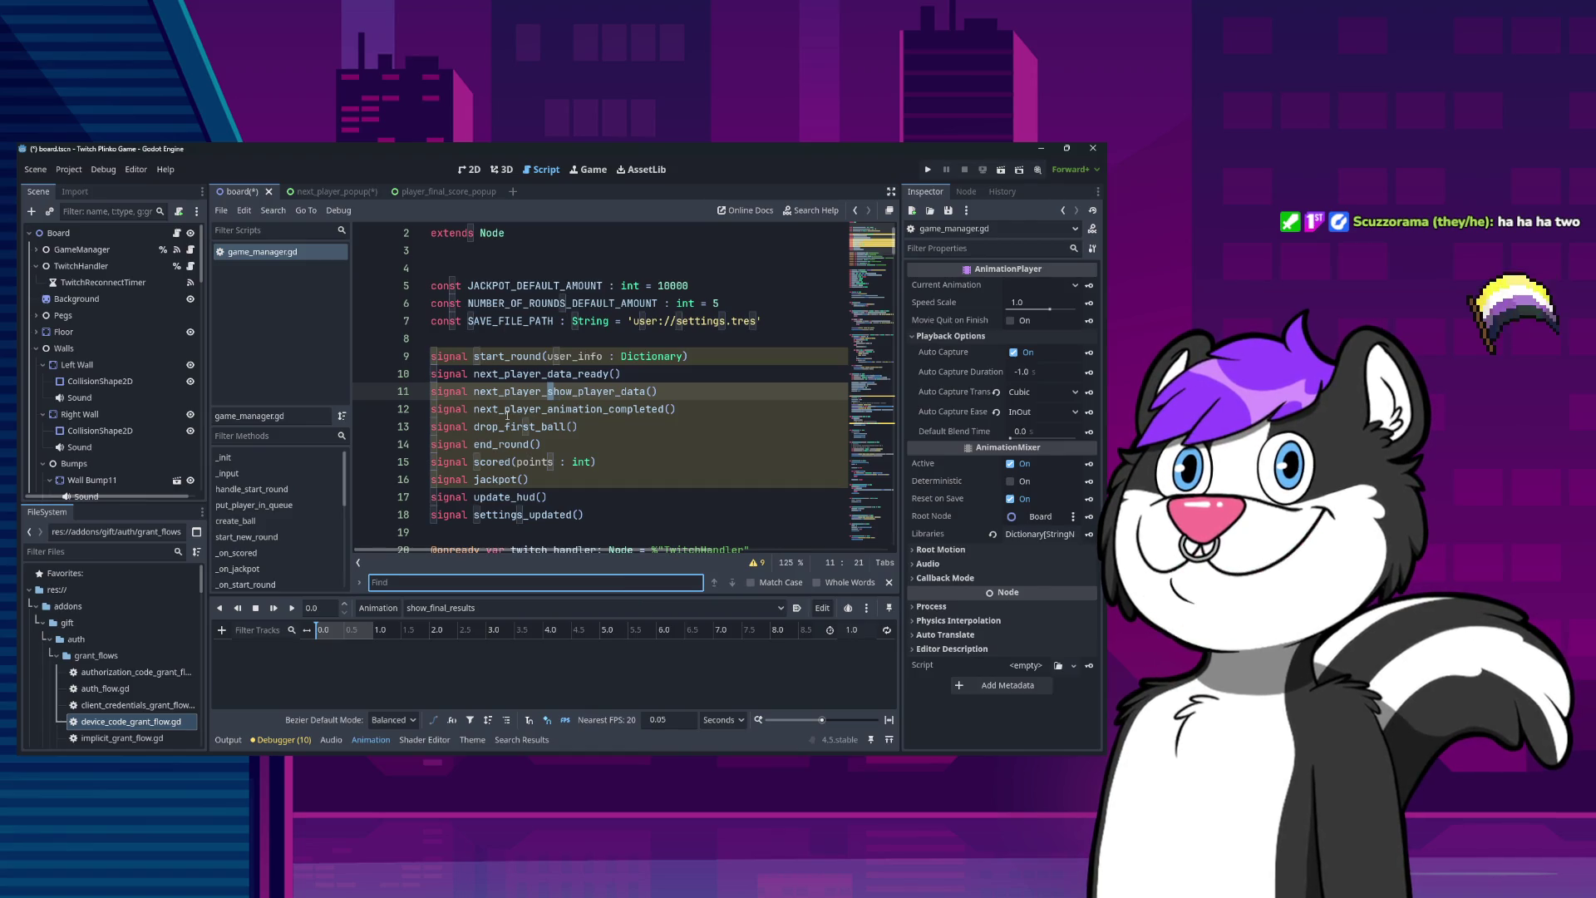
text(sh)
scroll(197, 437, down, 5)
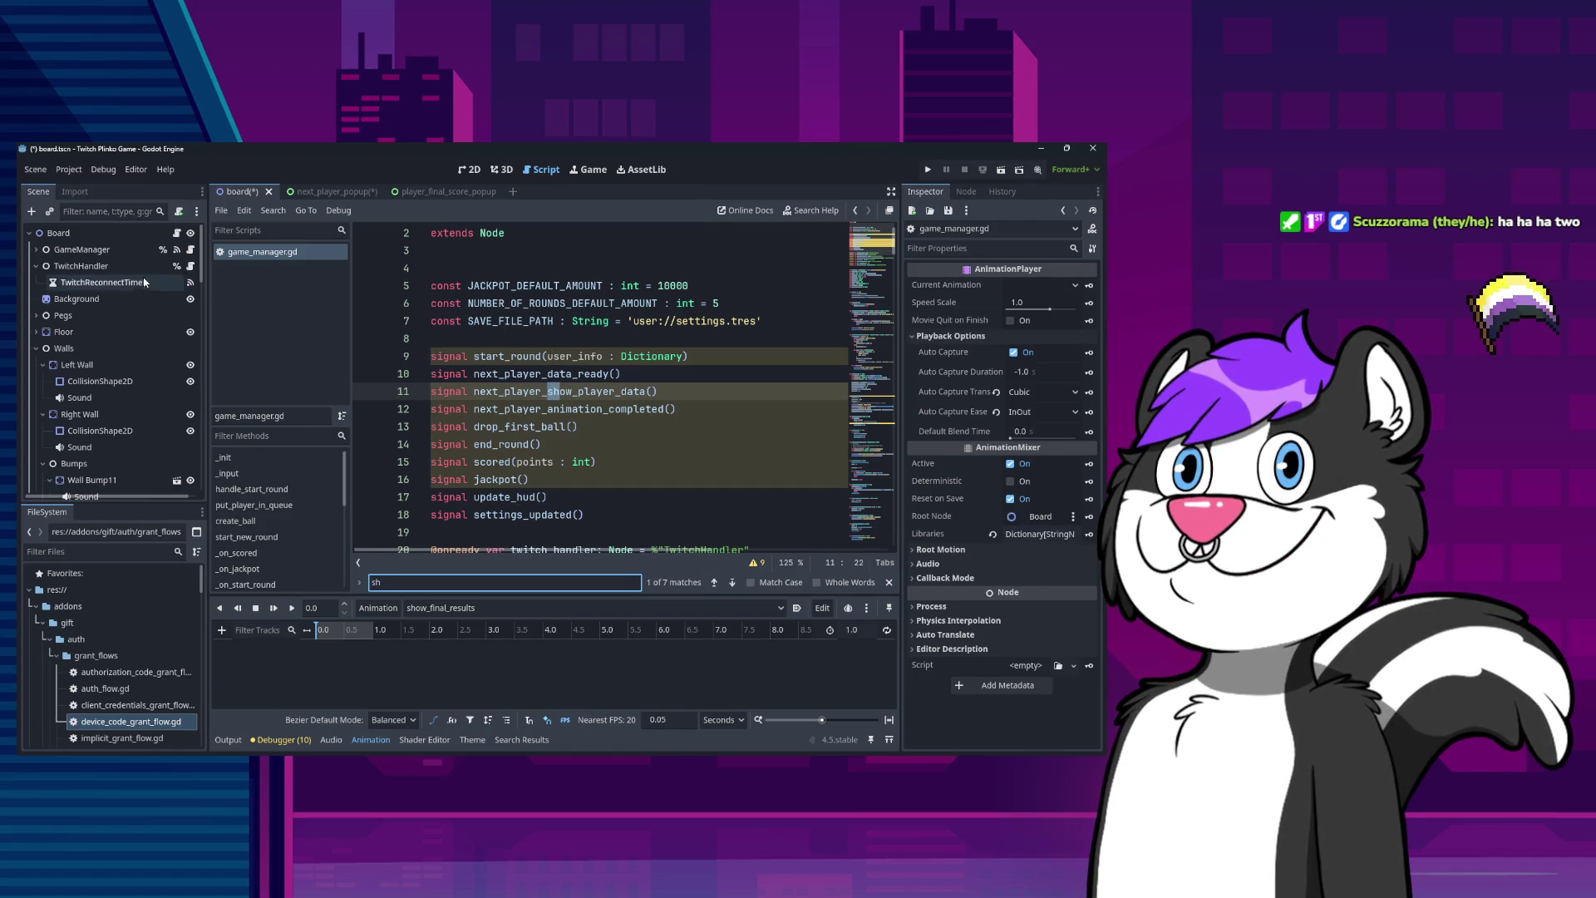
scroll(197, 437, down, 5)
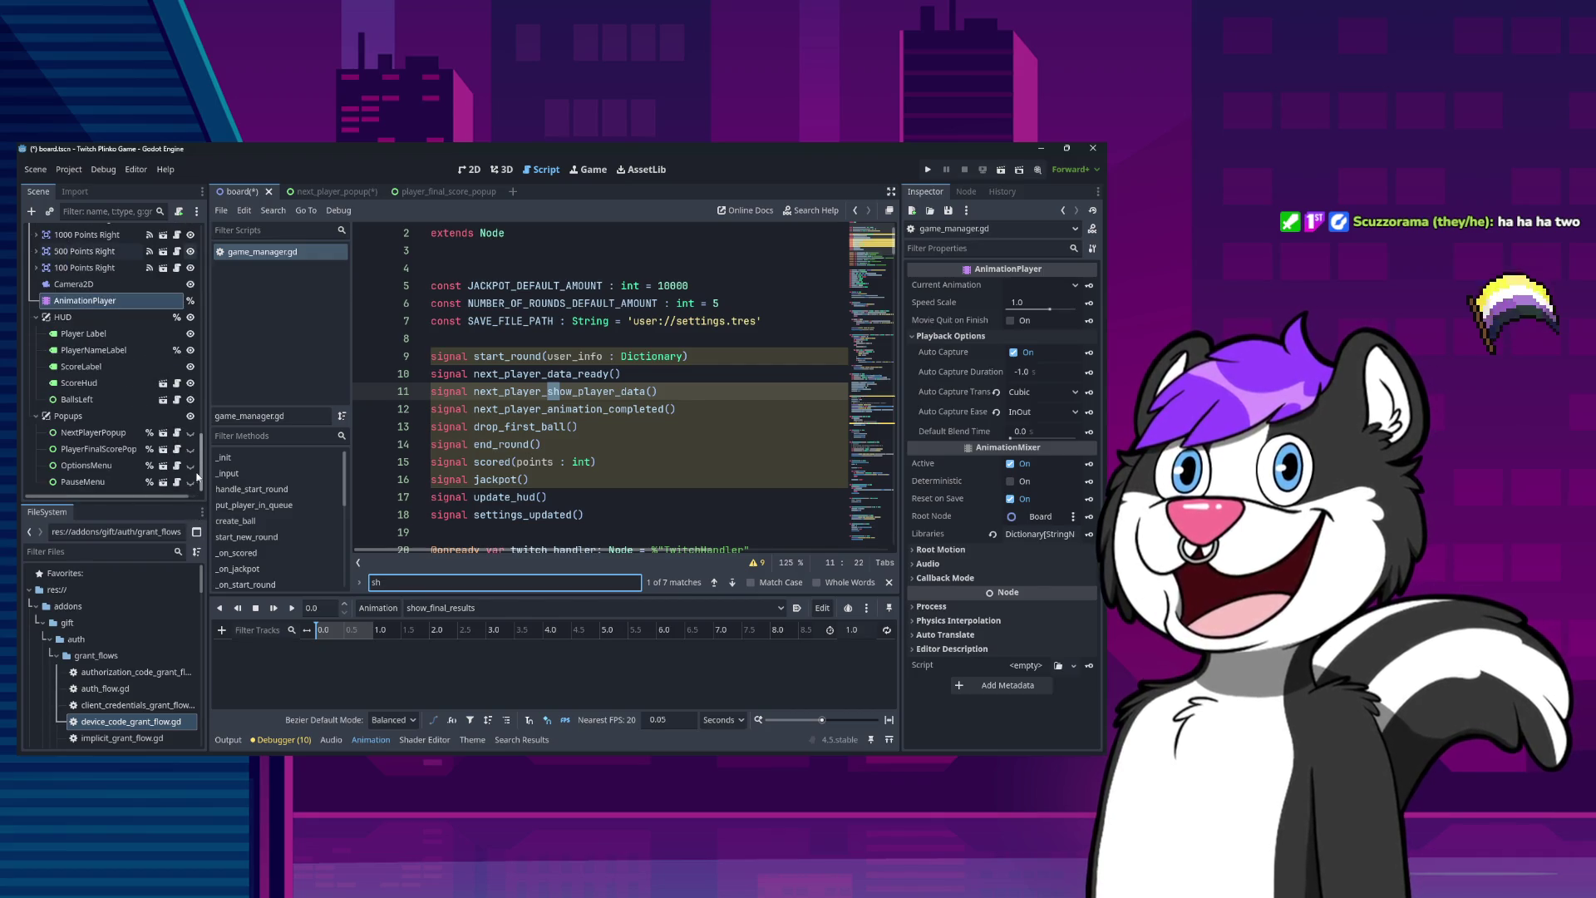
drag(202, 392, 193, 486)
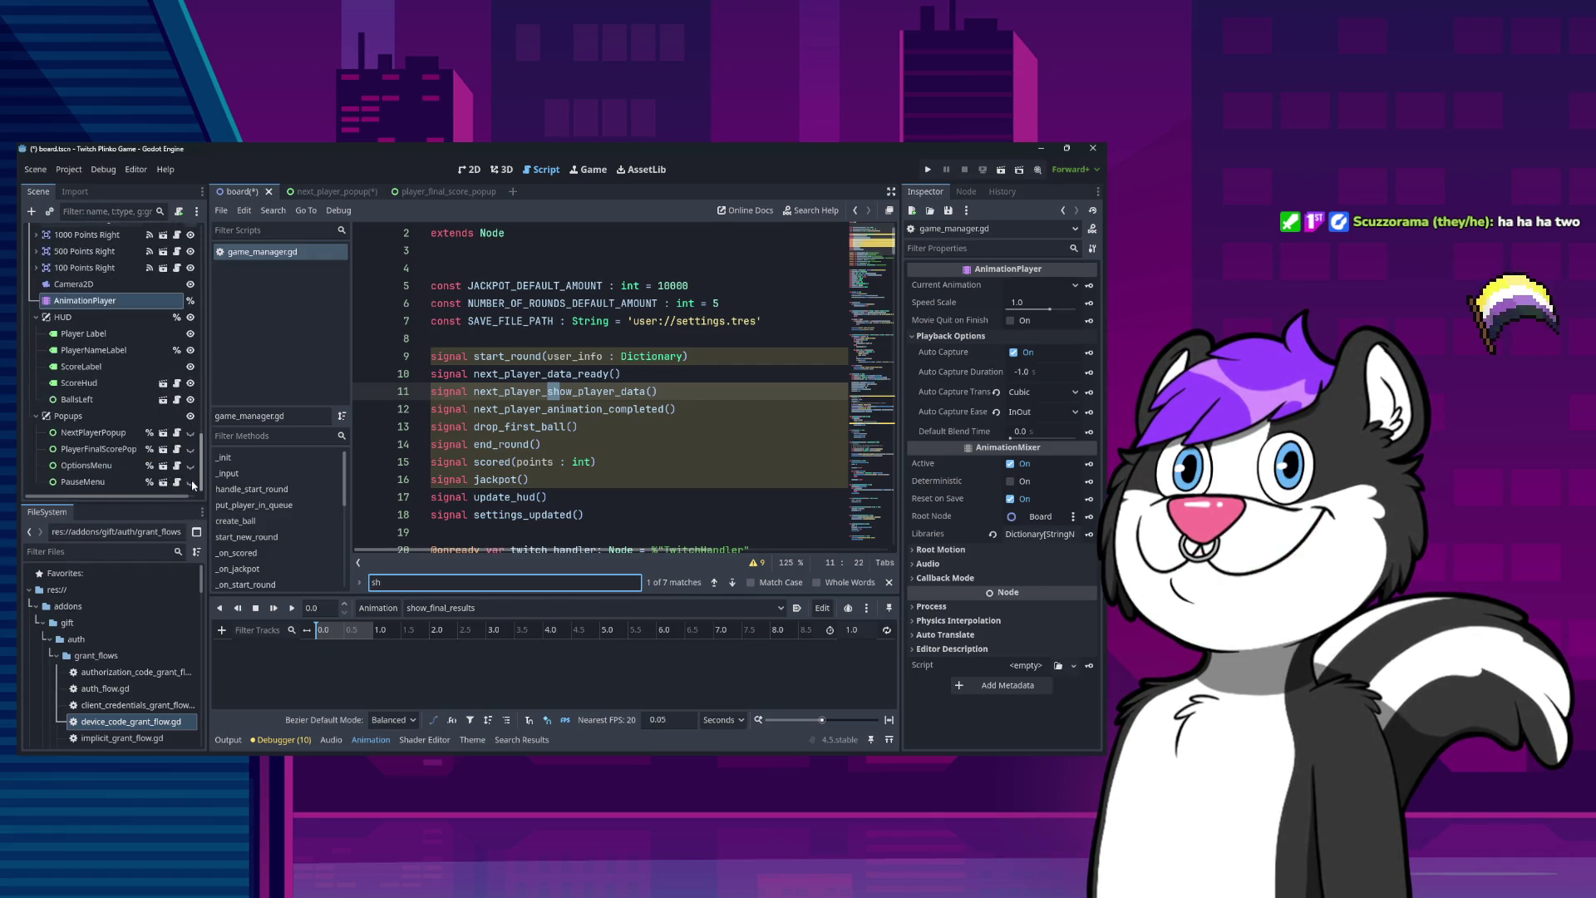
key(BackSpace)
key(BackSpace)
text(p)
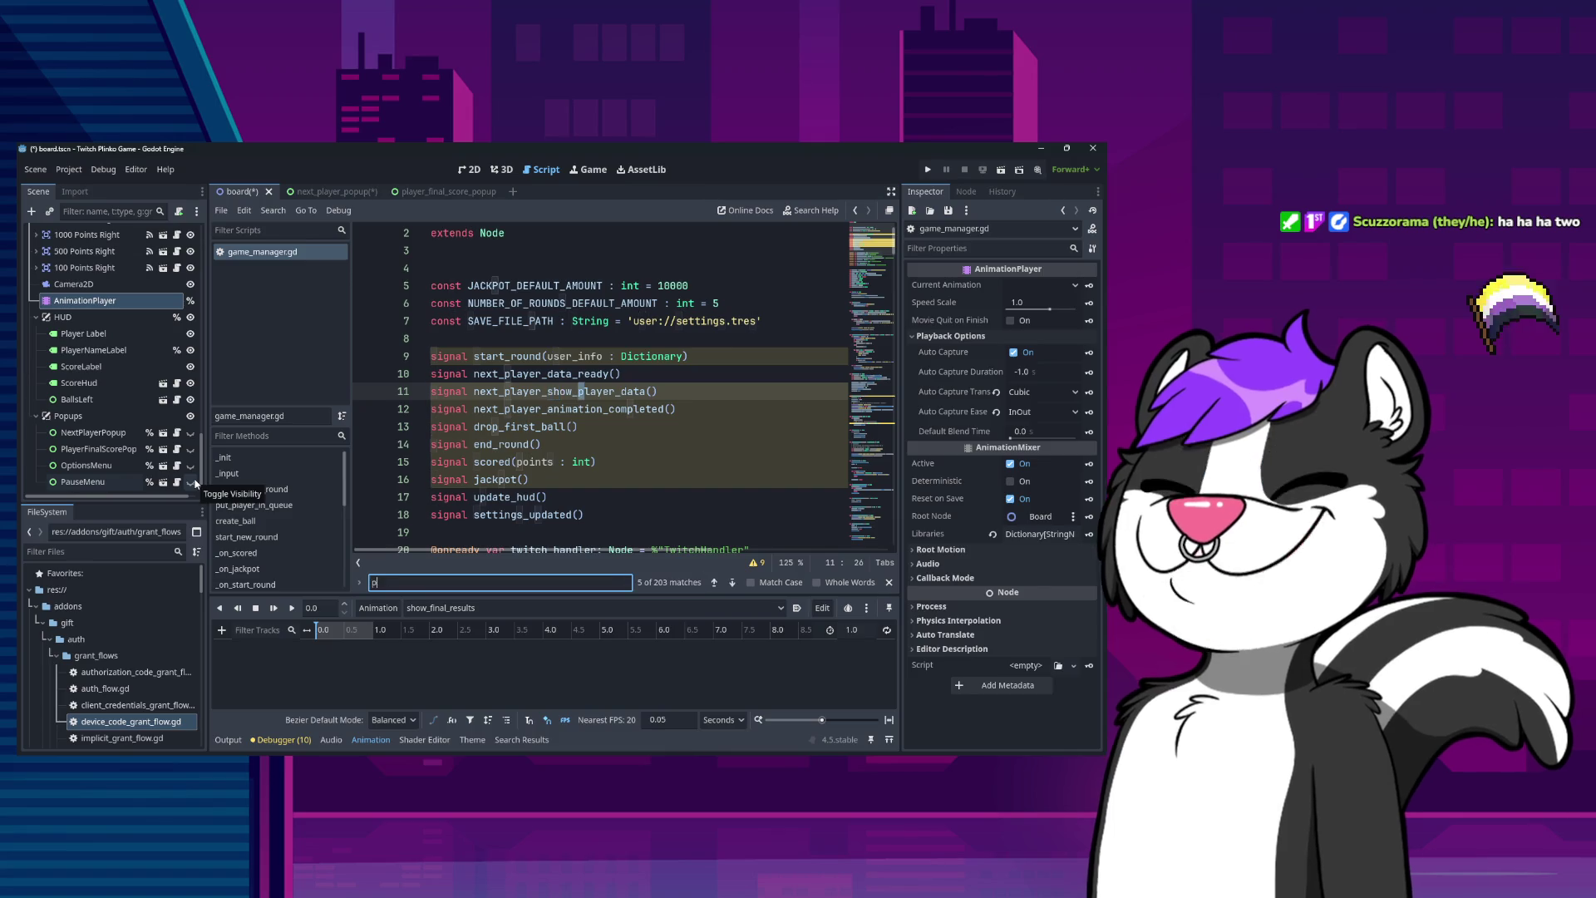
text(layer_final)
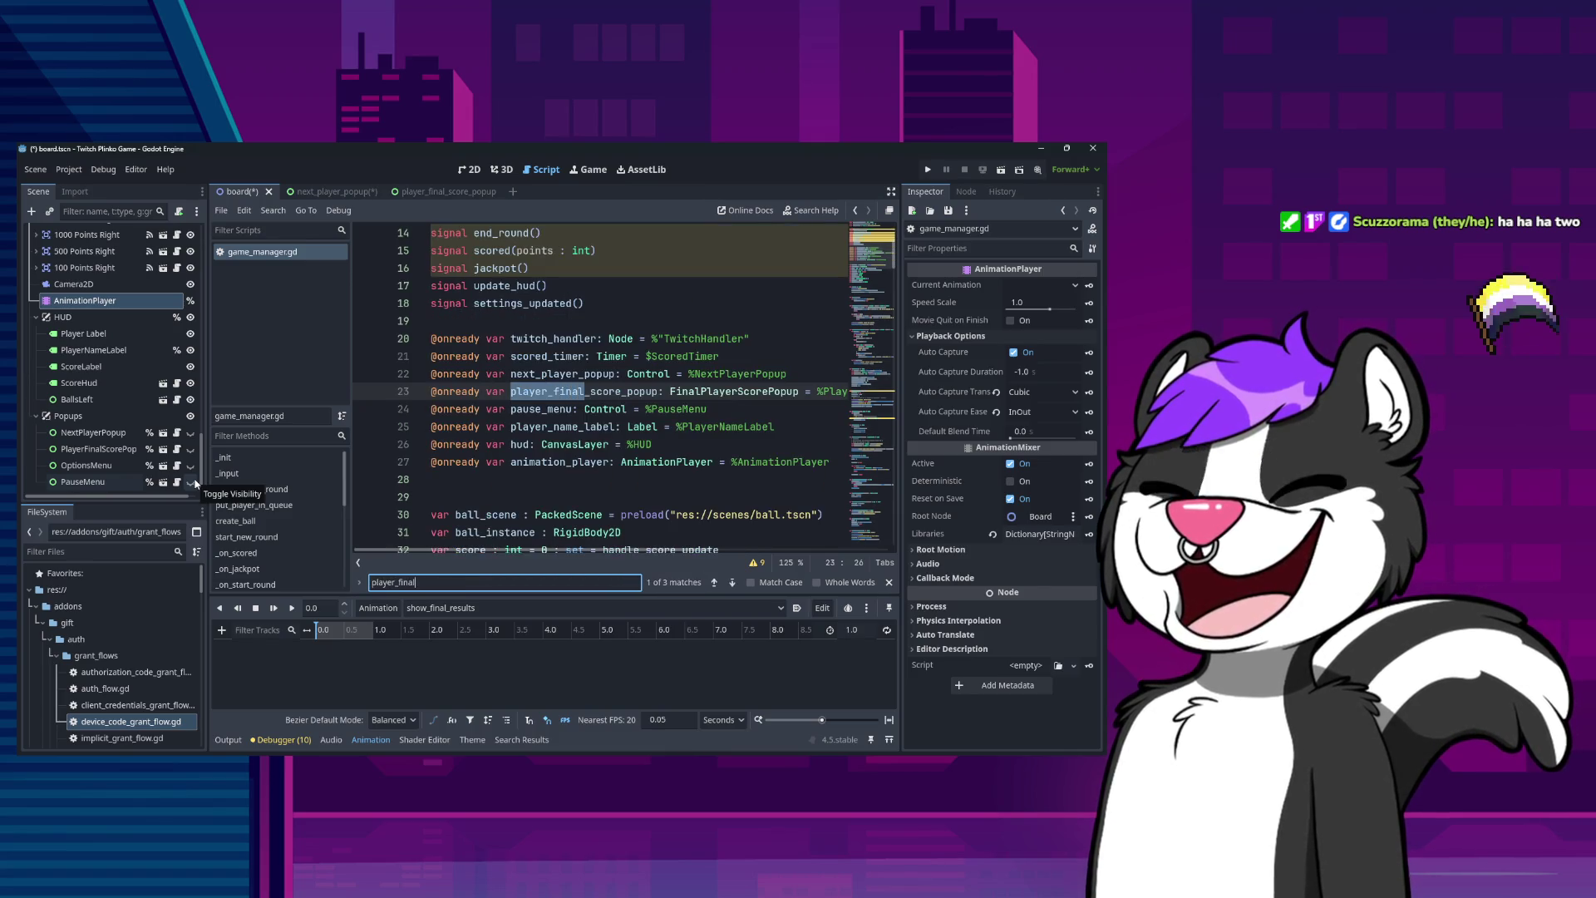
Jump from FinalPlayerScorePopup on line 23 to its class script.
click(725, 391)
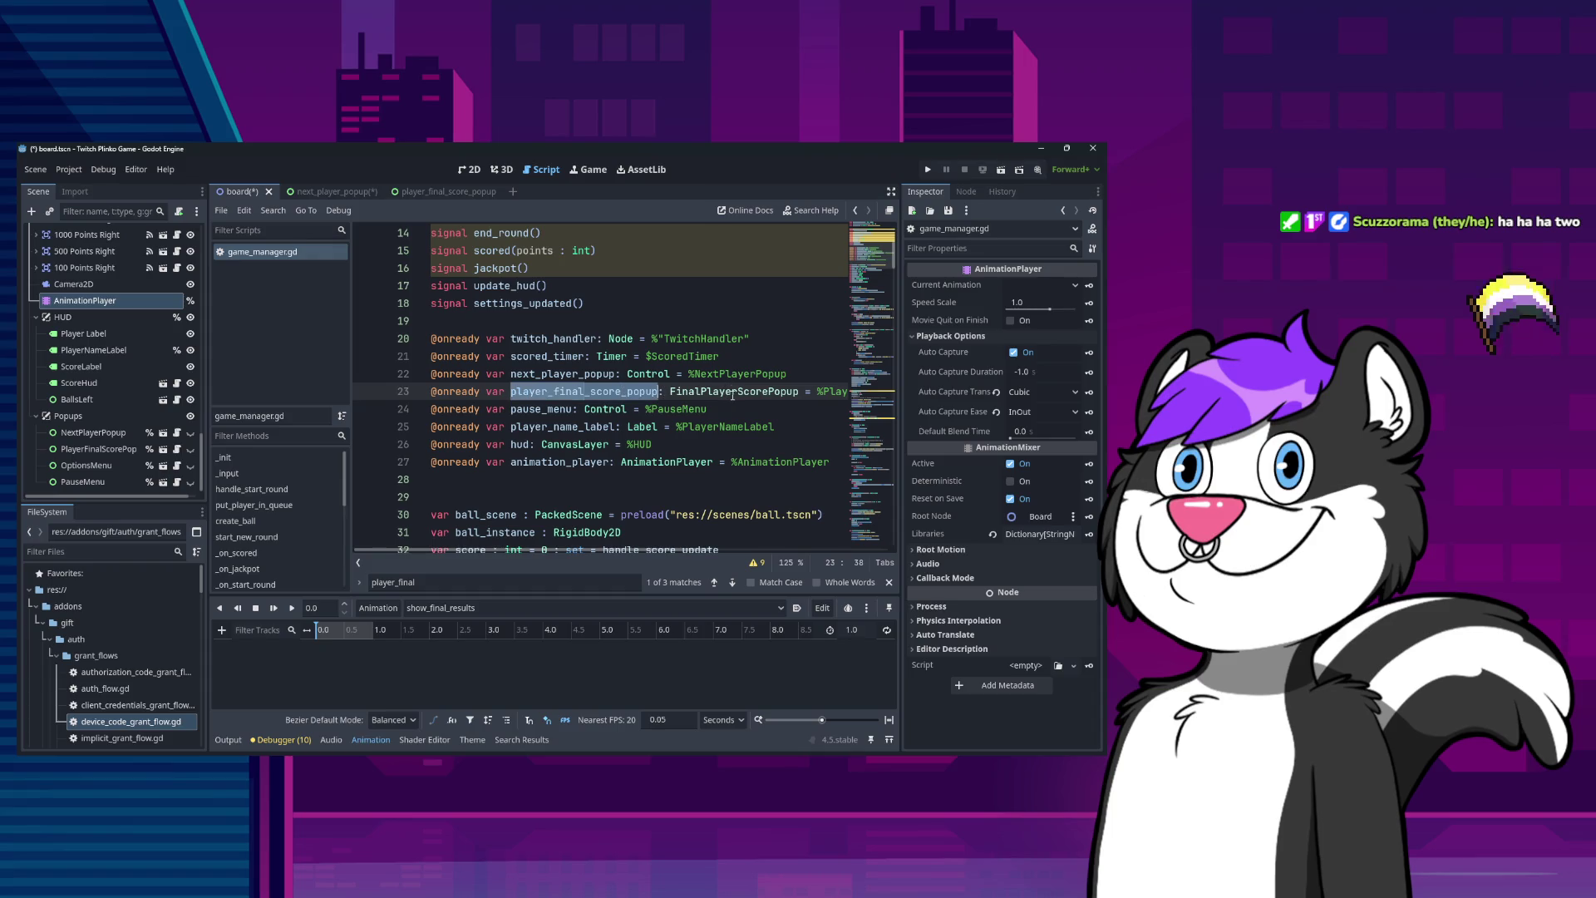
double_click(732, 394)
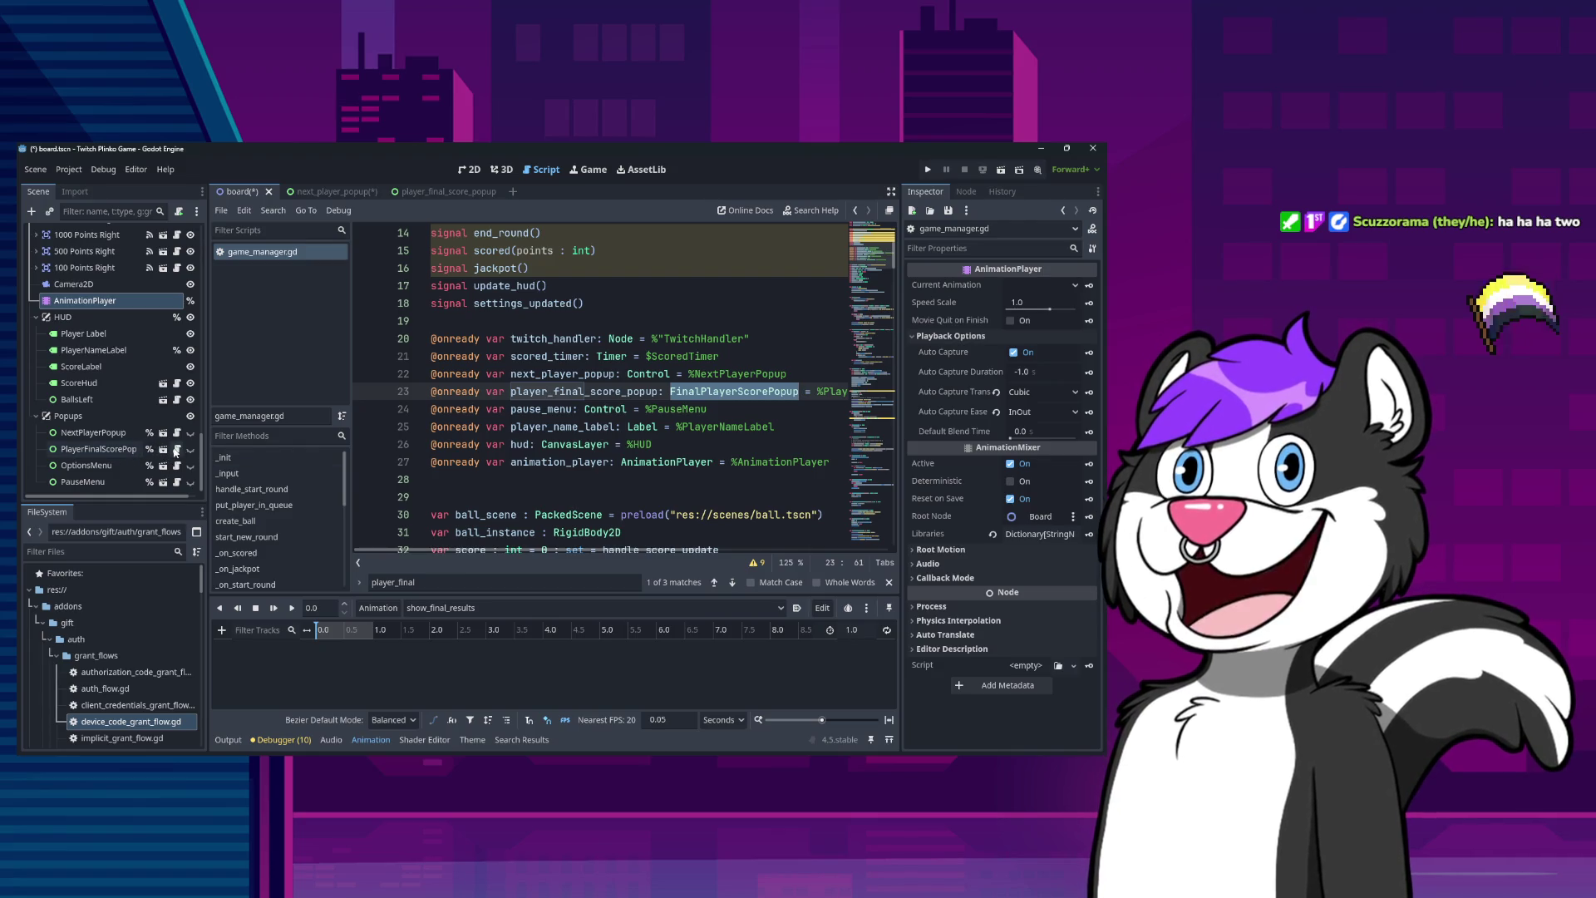
ctrl+click(550, 398)
click(553, 238)
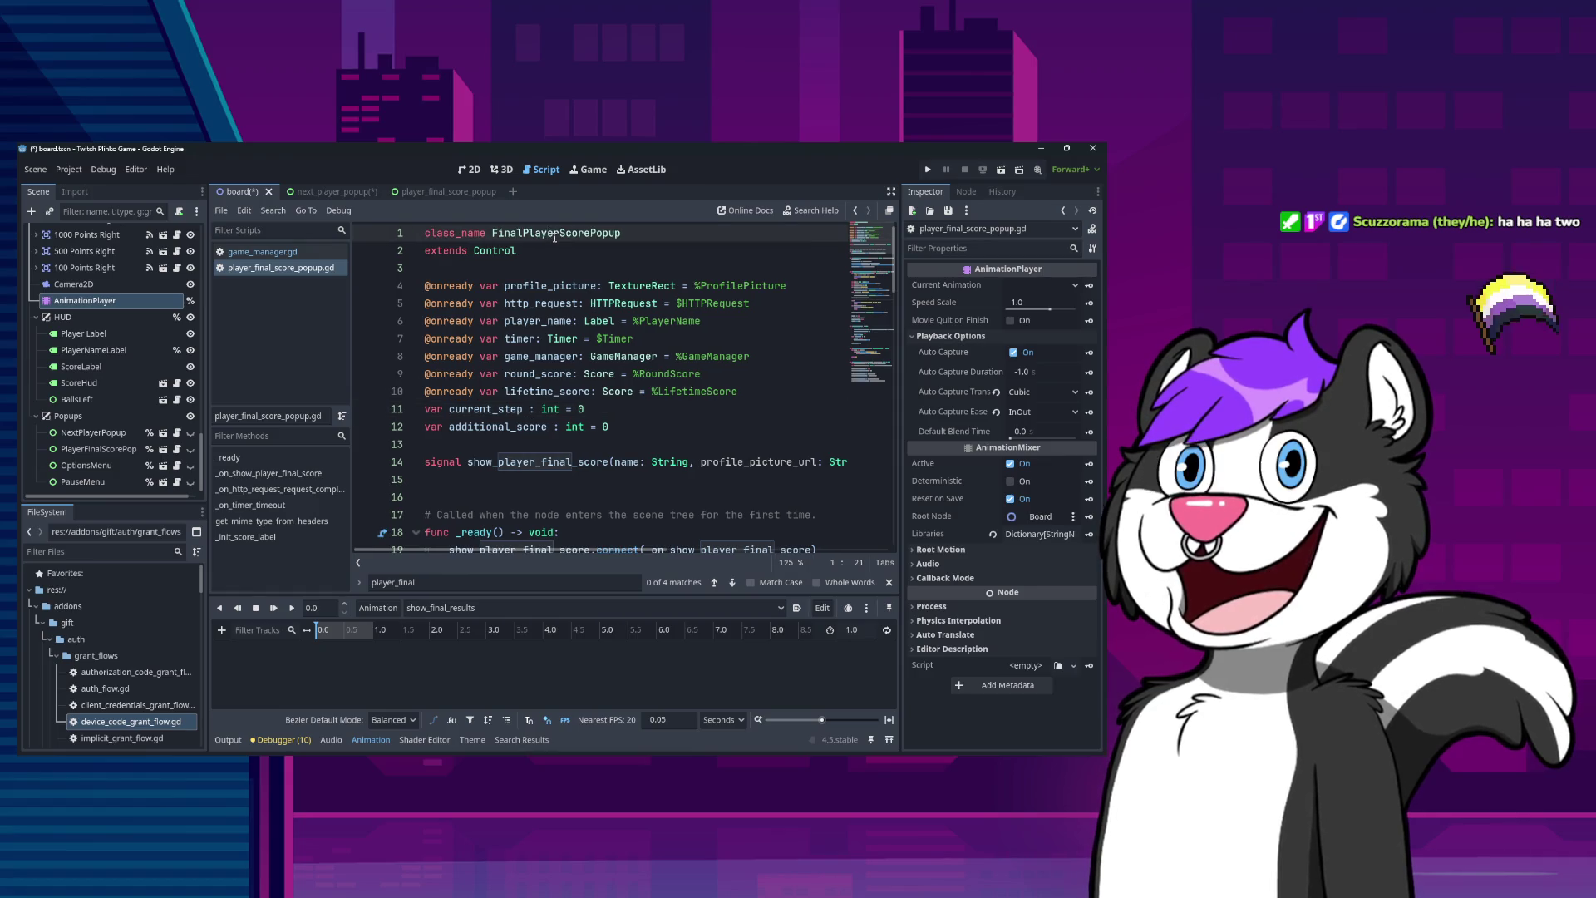
Return to game_manager.gd and select player_final_score_popup on line 23.
scroll(125, 432, up, 2)
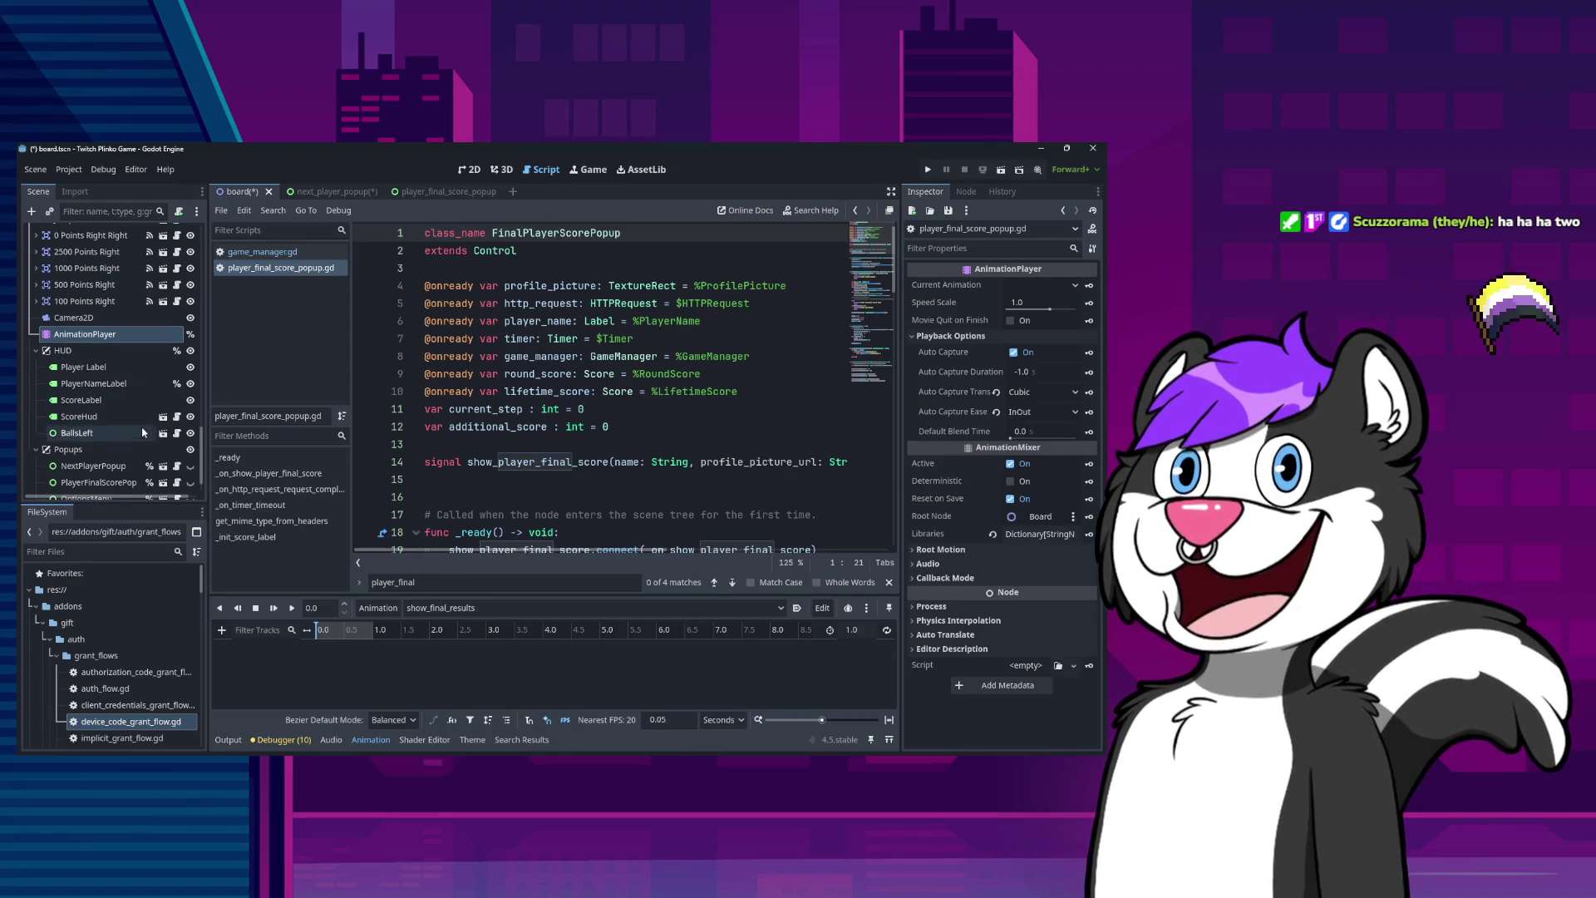
scroll(133, 374, up, 10)
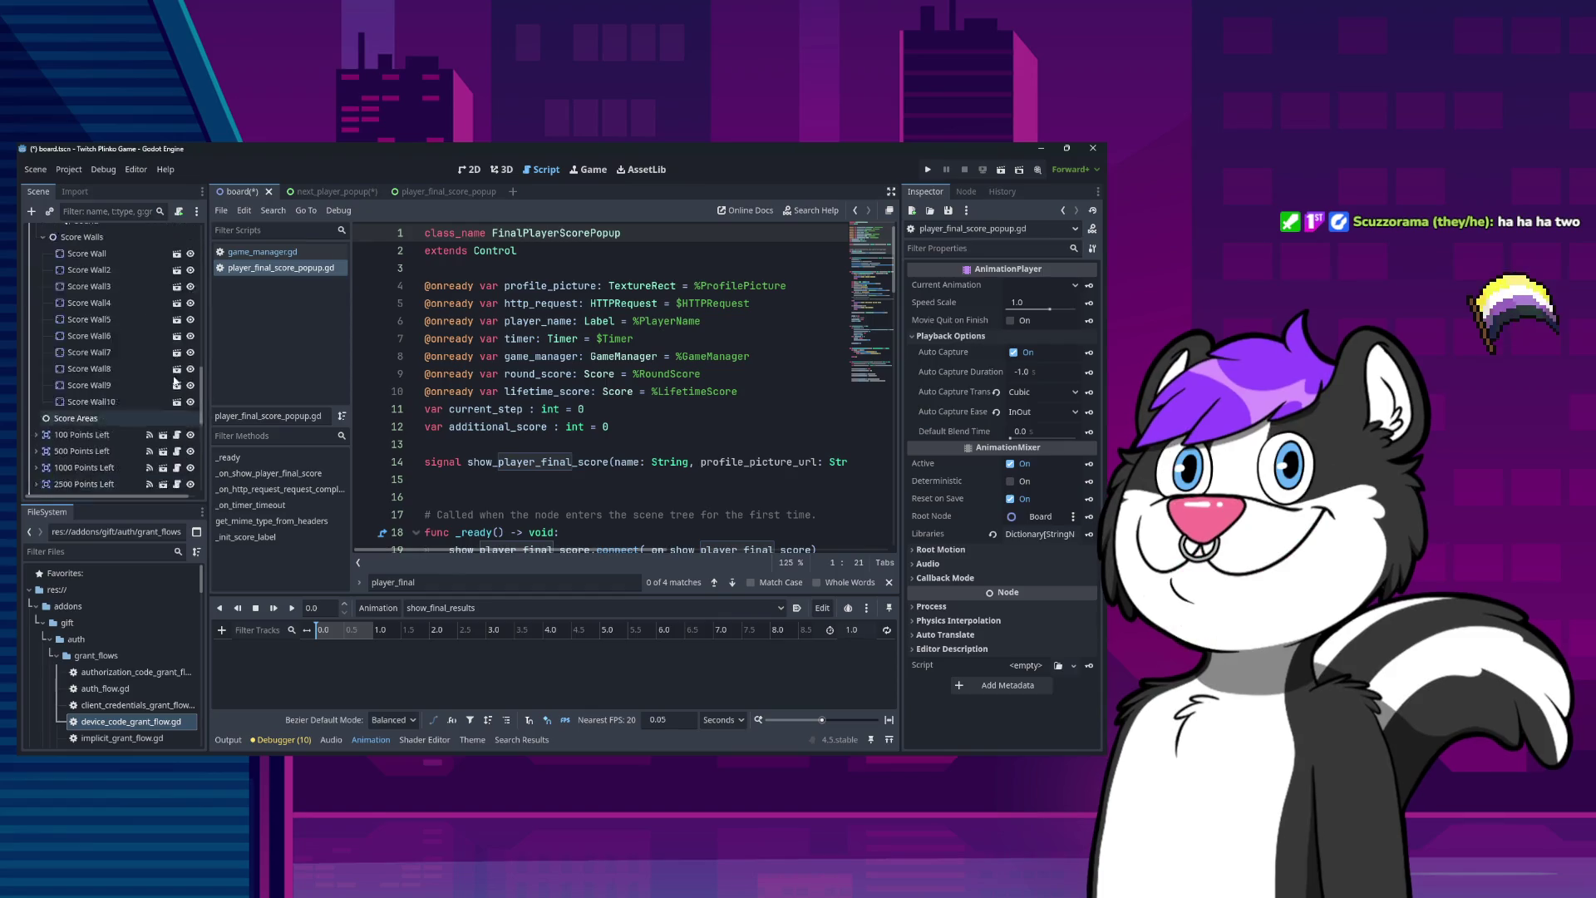
click(176, 233)
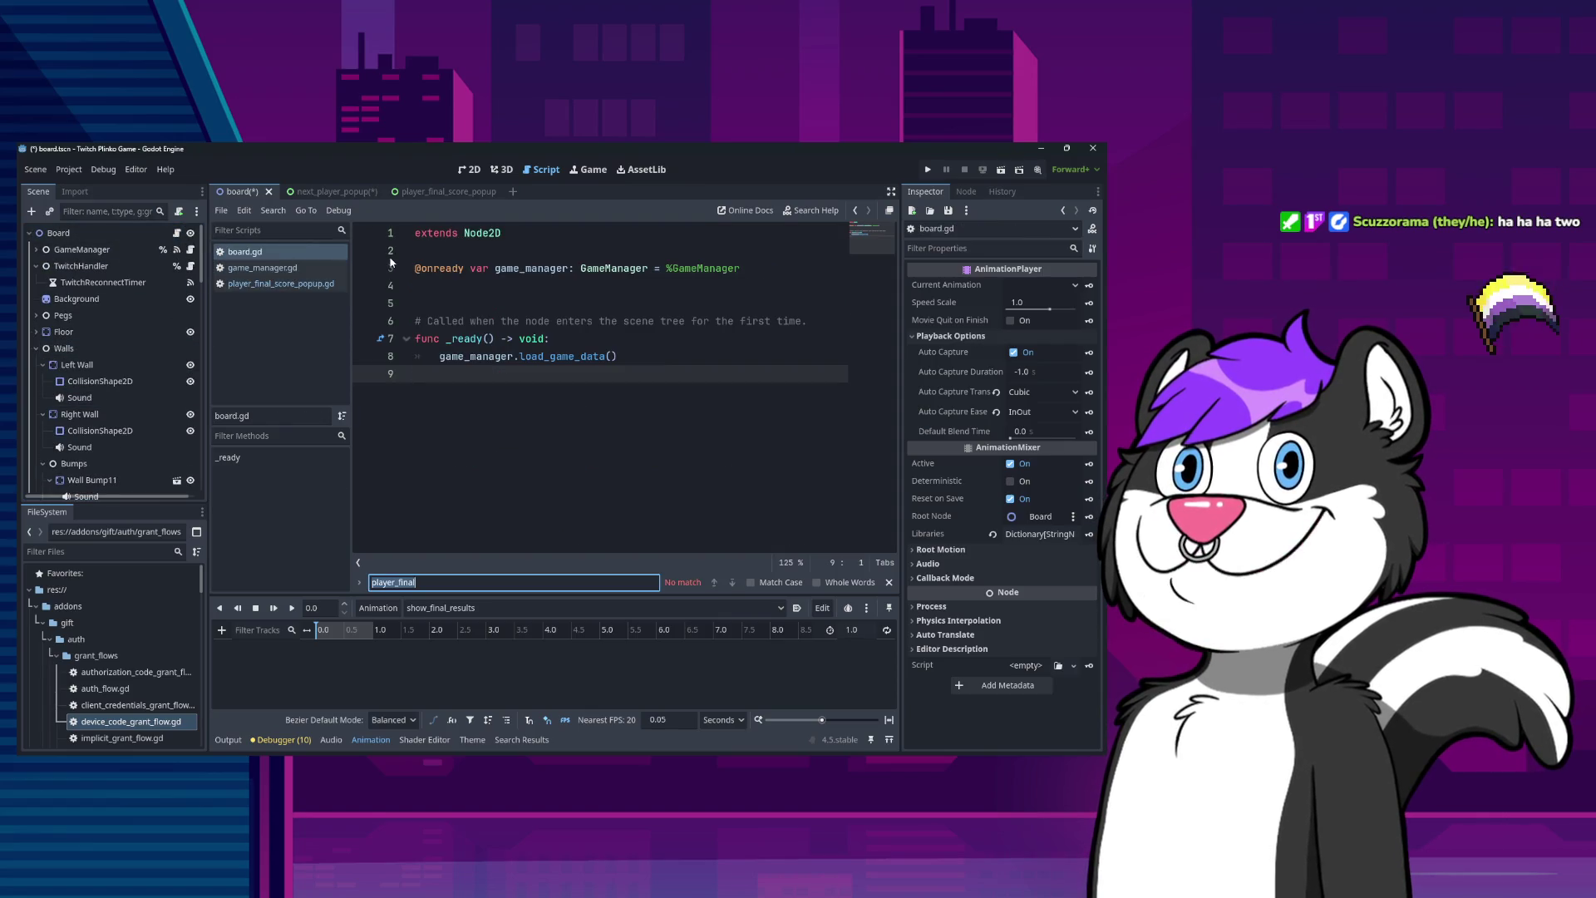
click(190, 249)
click(525, 316)
double_click(600, 395)
Find the show_player_final_score emit on line 159 and jump to that signal's definition.
key(ctrl+f)
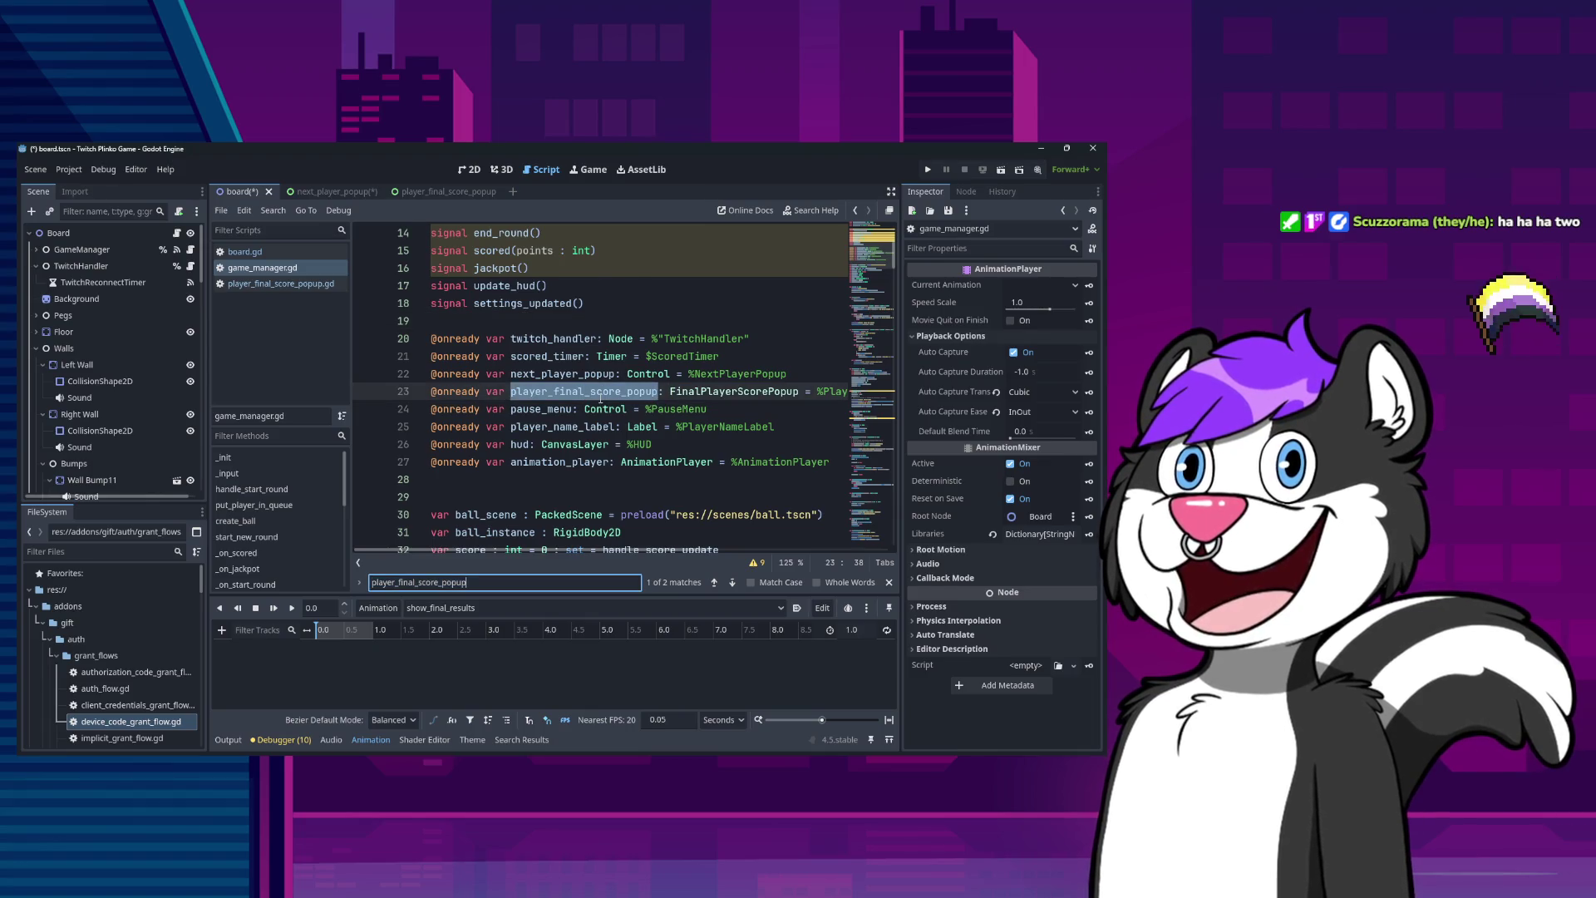
key(Return)
key(Return)
key(Return)
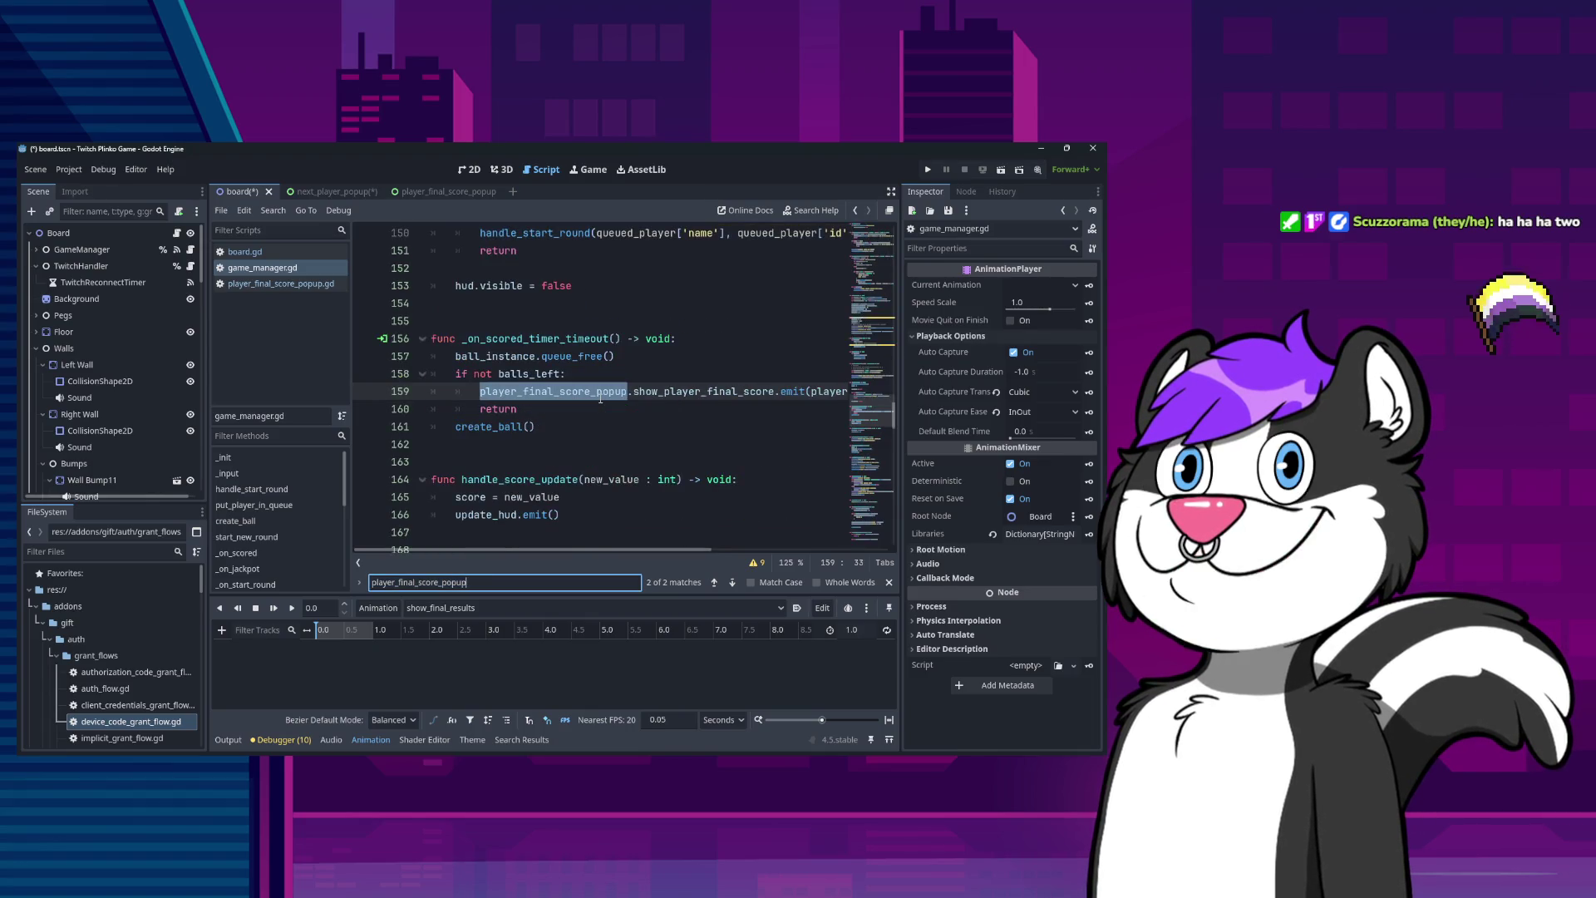
double_click(697, 391)
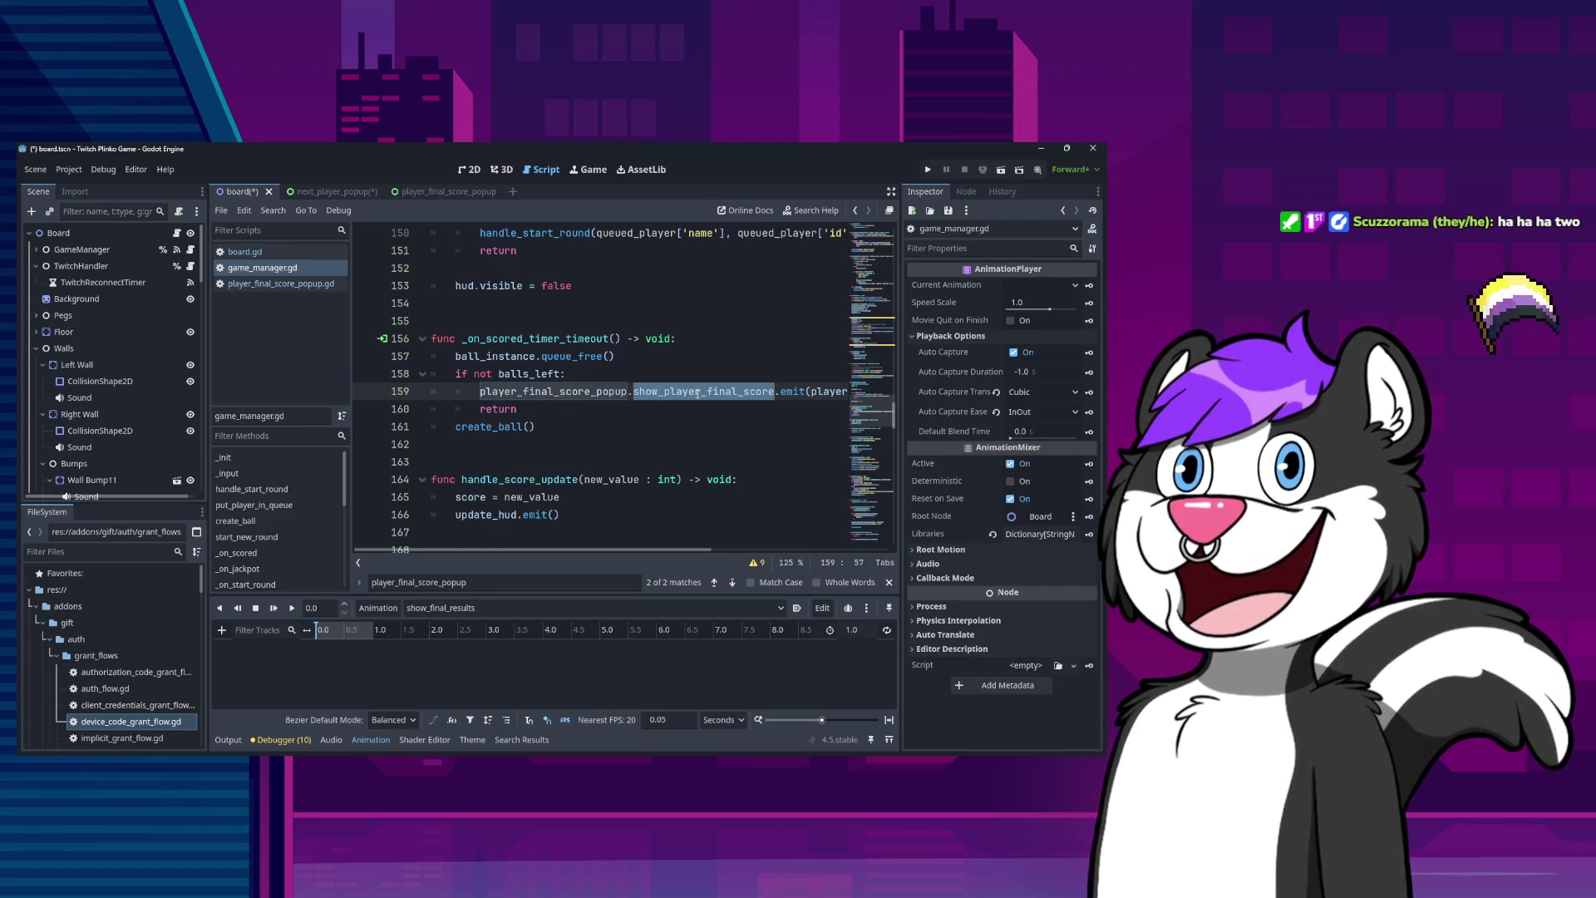
click(668, 398)
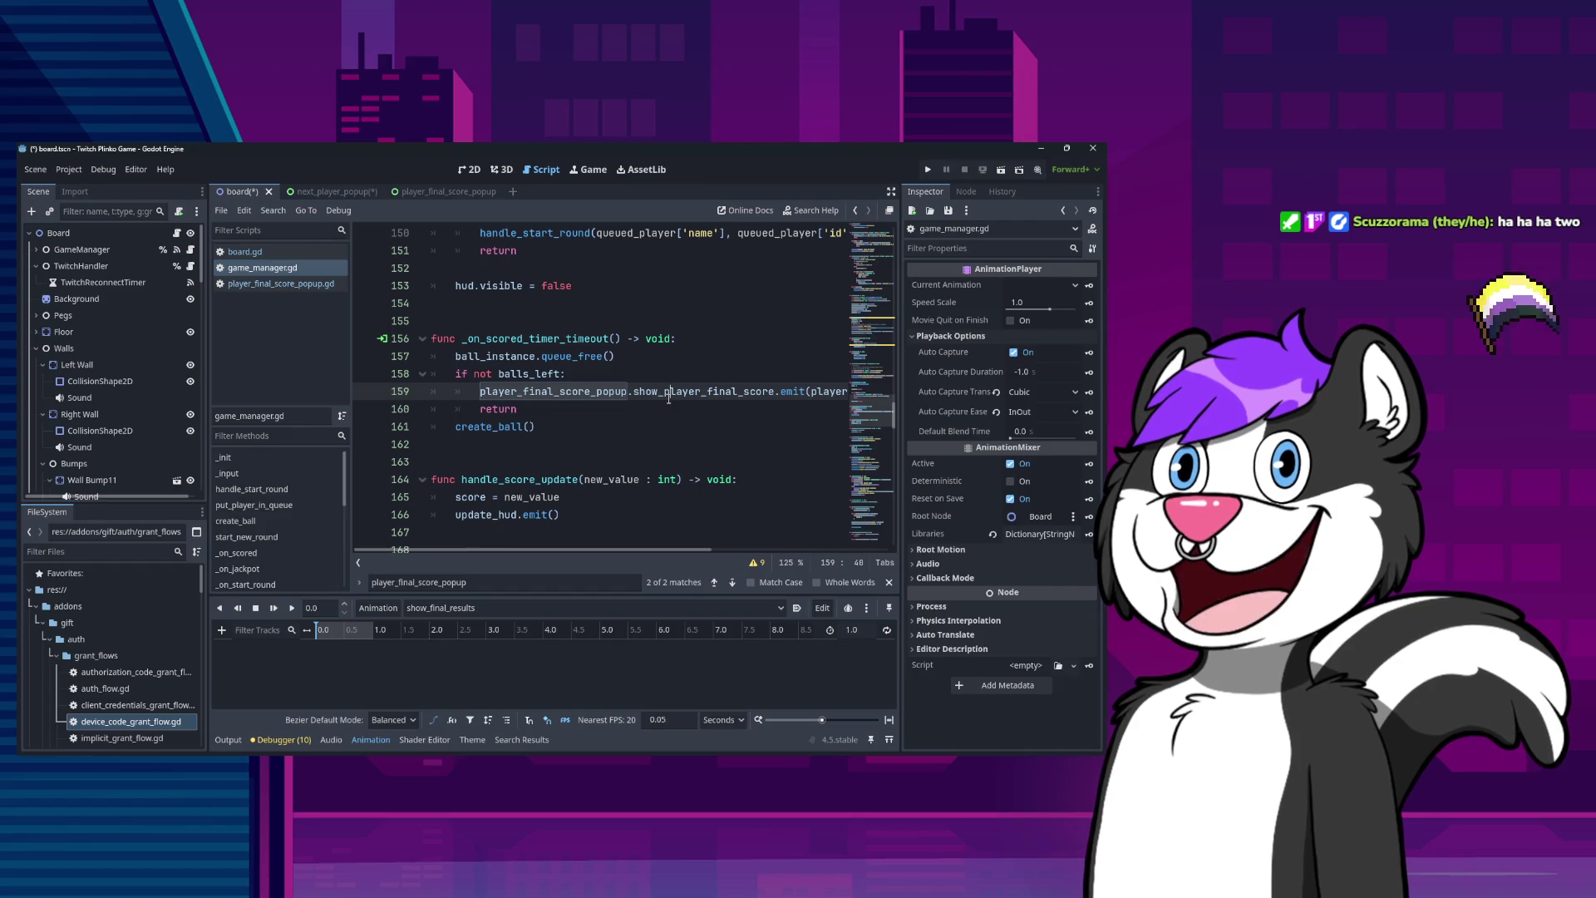
key(End)
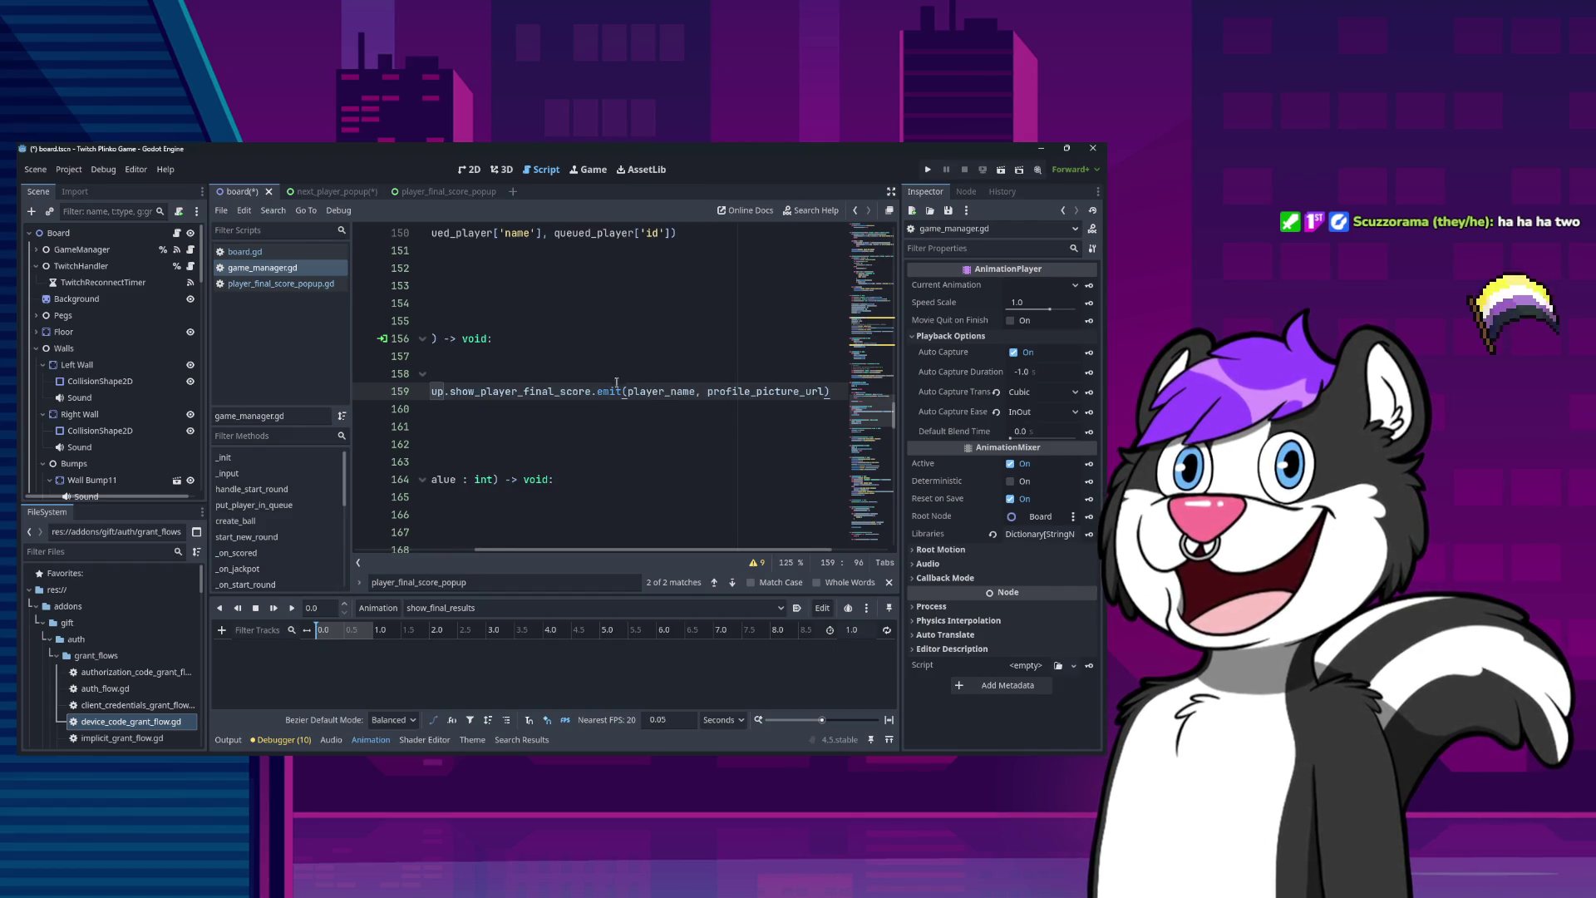
ctrl+click(562, 398)
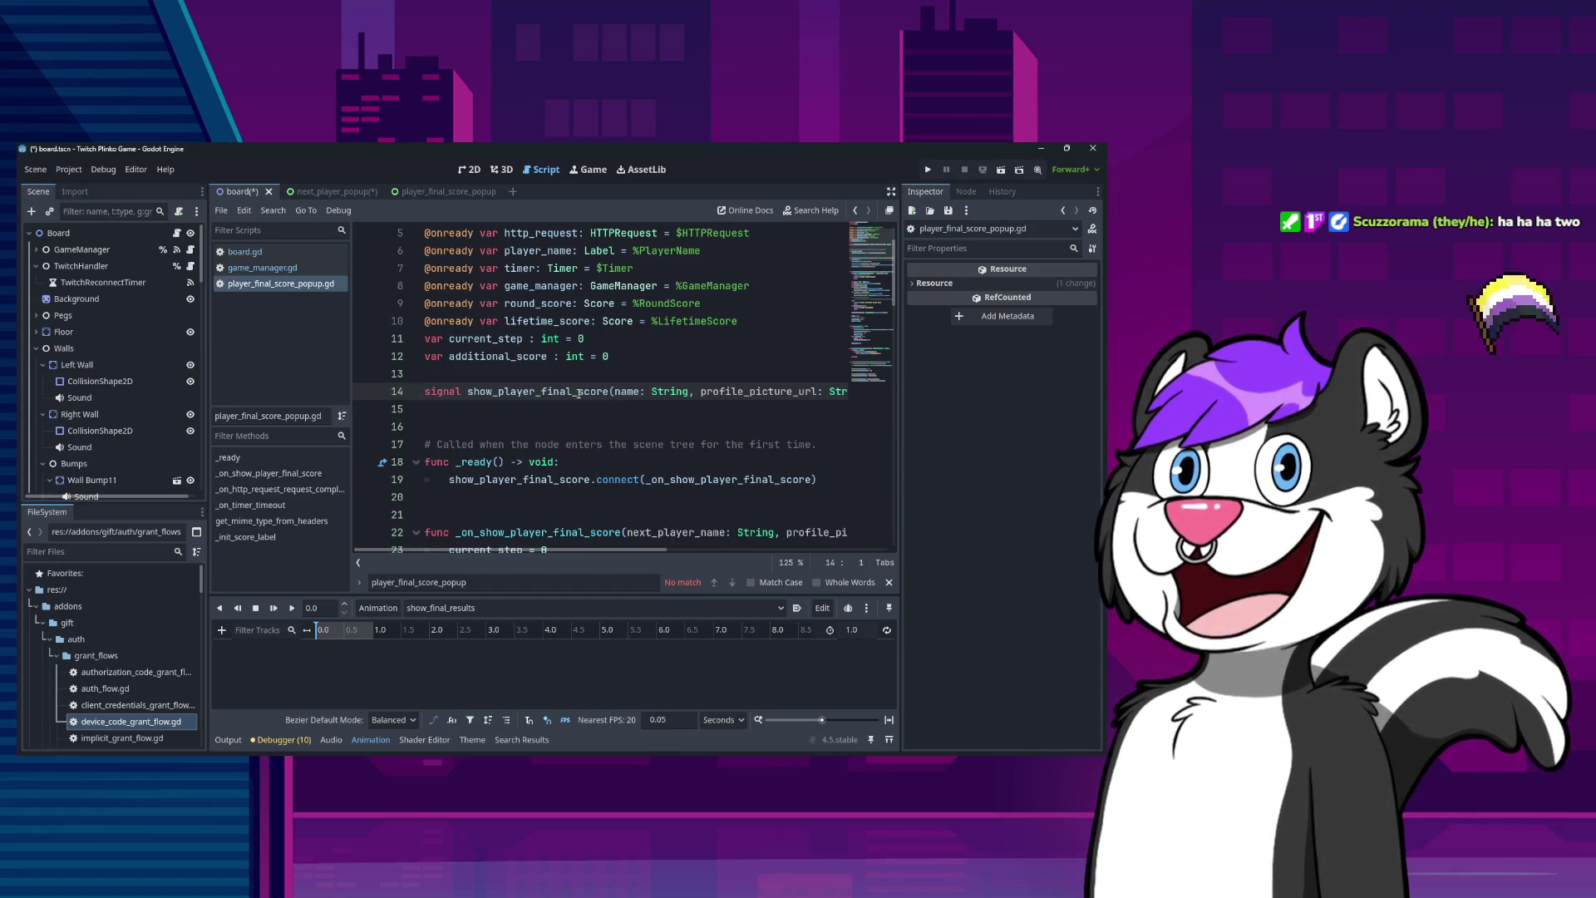
Read through player_final_score_popup.gd, from the HTTP request handler down to _init_score_label.
scroll(579, 394, down, 3)
click(620, 422)
click(750, 460)
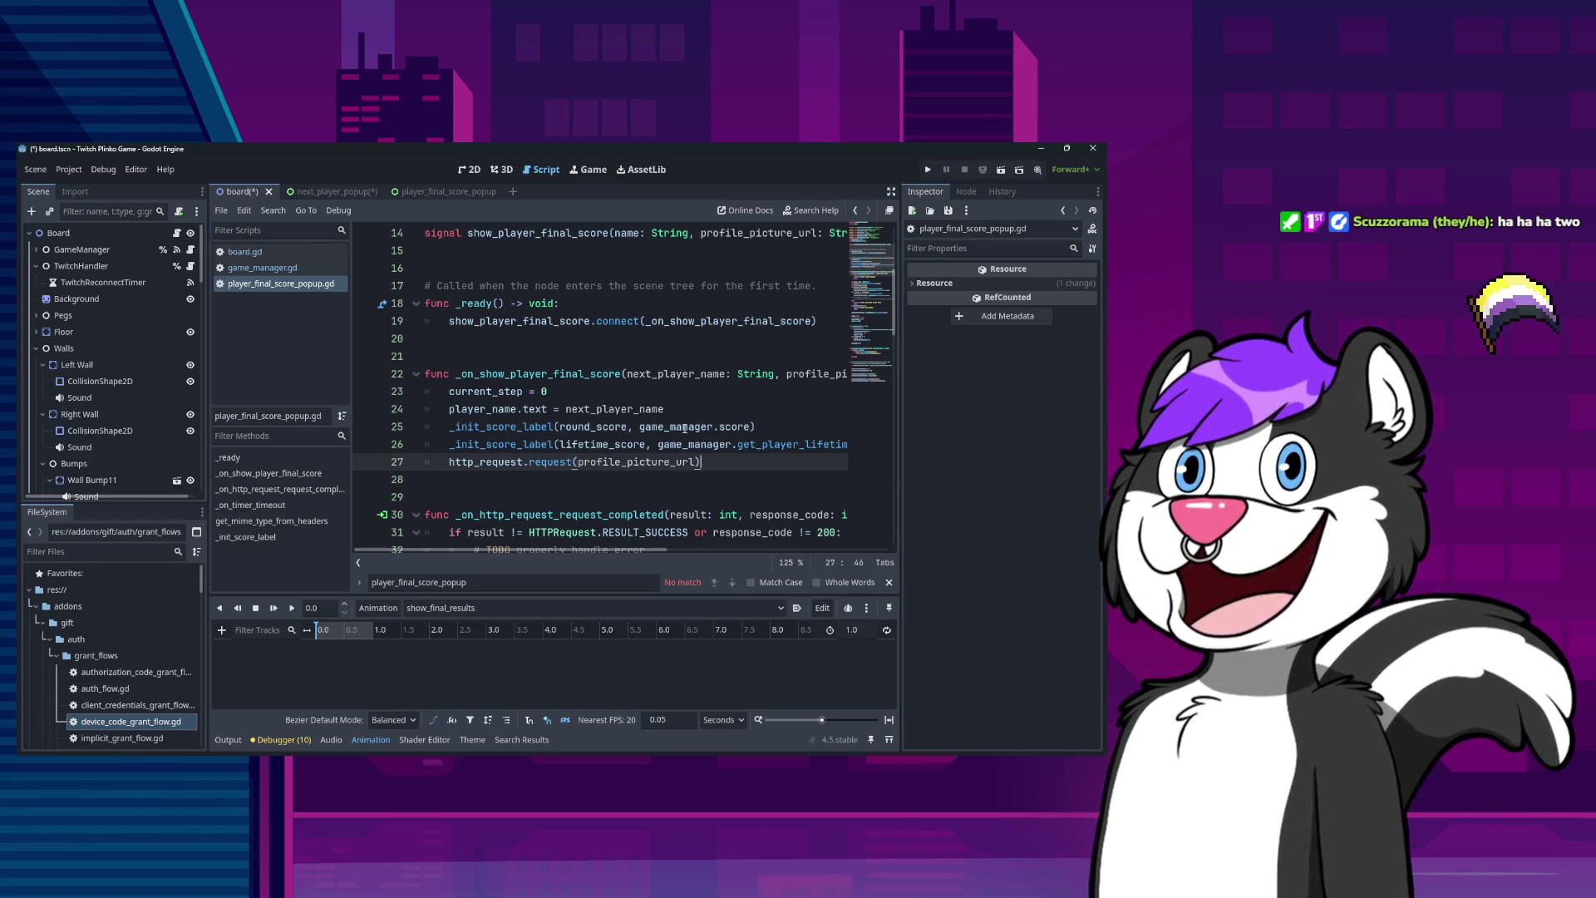
scroll(608, 450, down, 9)
scroll(608, 449, up, 11)
scroll(600, 455, up, 3)
scroll(590, 455, down, 12)
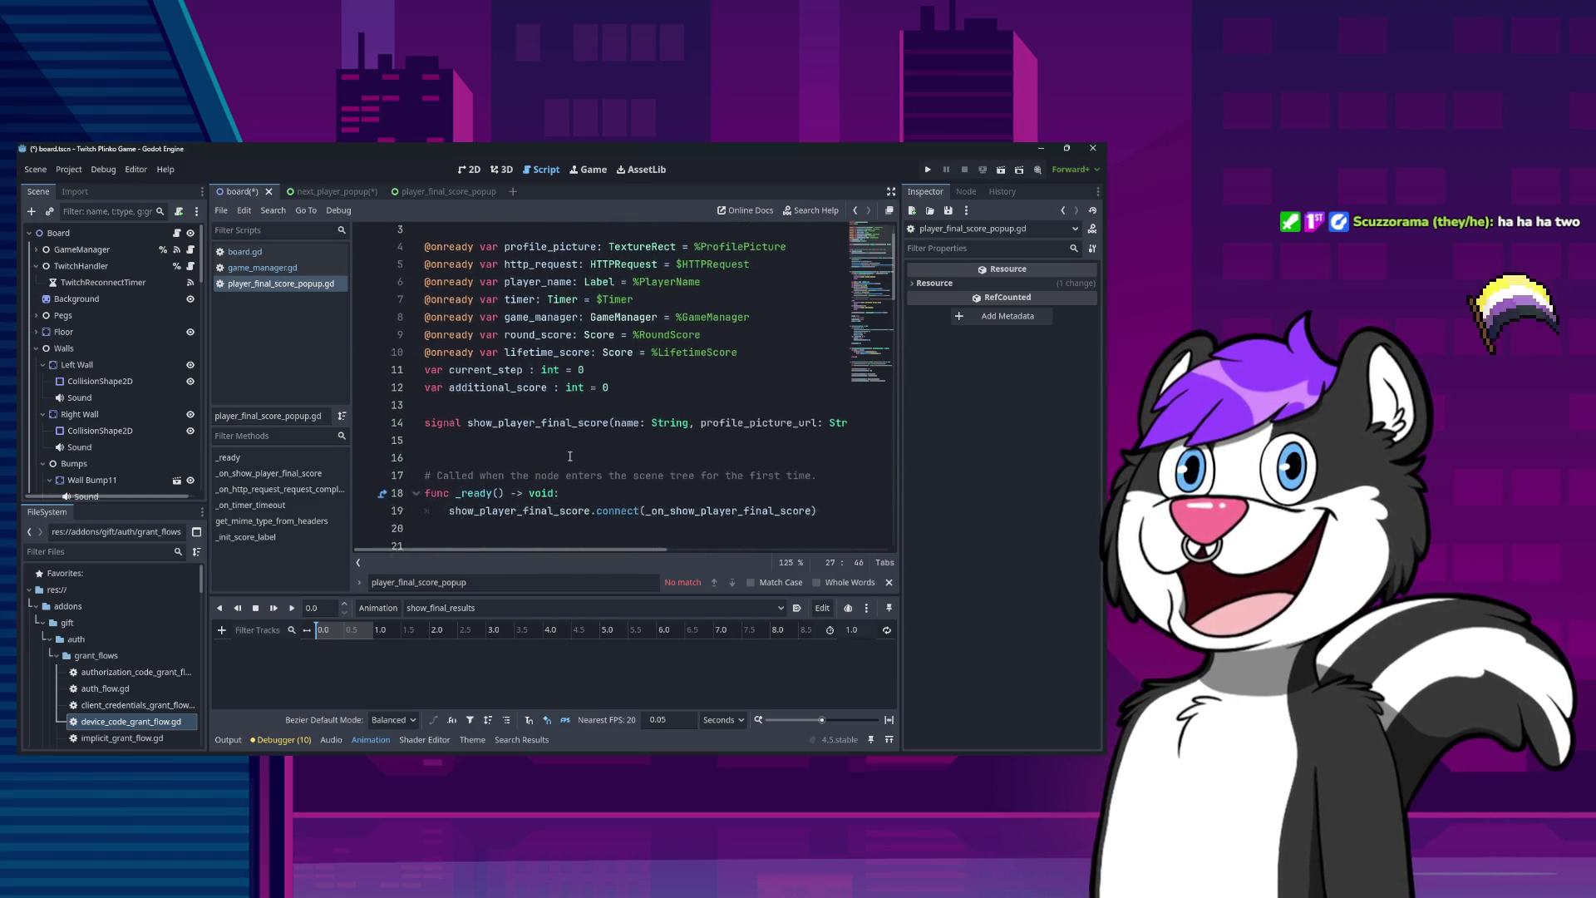
scroll(573, 470, down, 15)
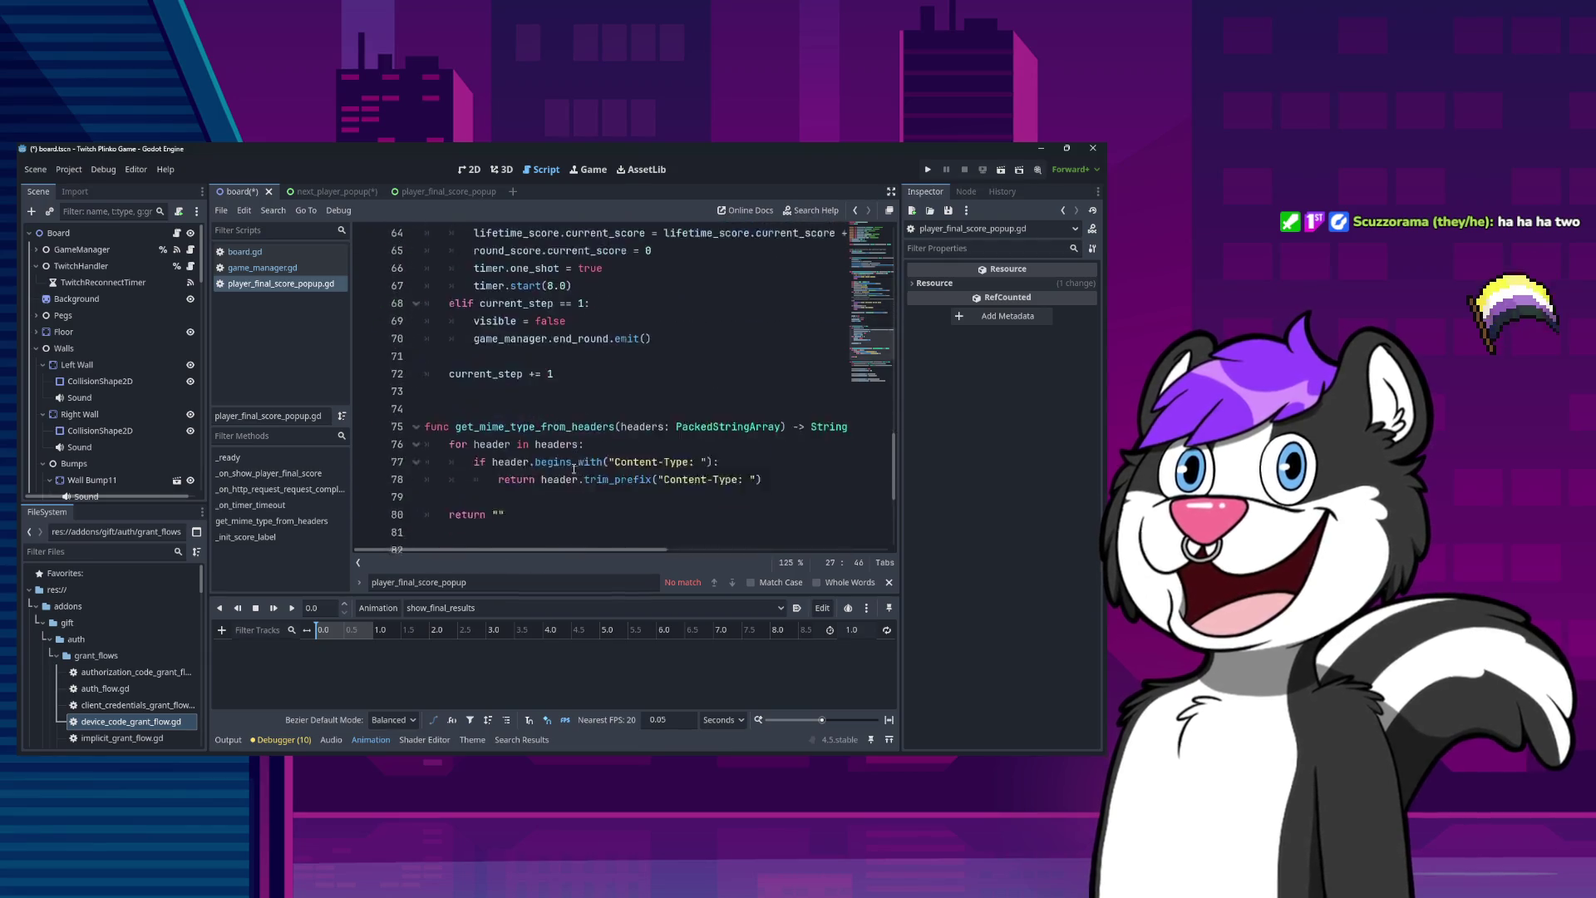
scroll(578, 482, up, 20)
scroll(579, 488, up, 3)
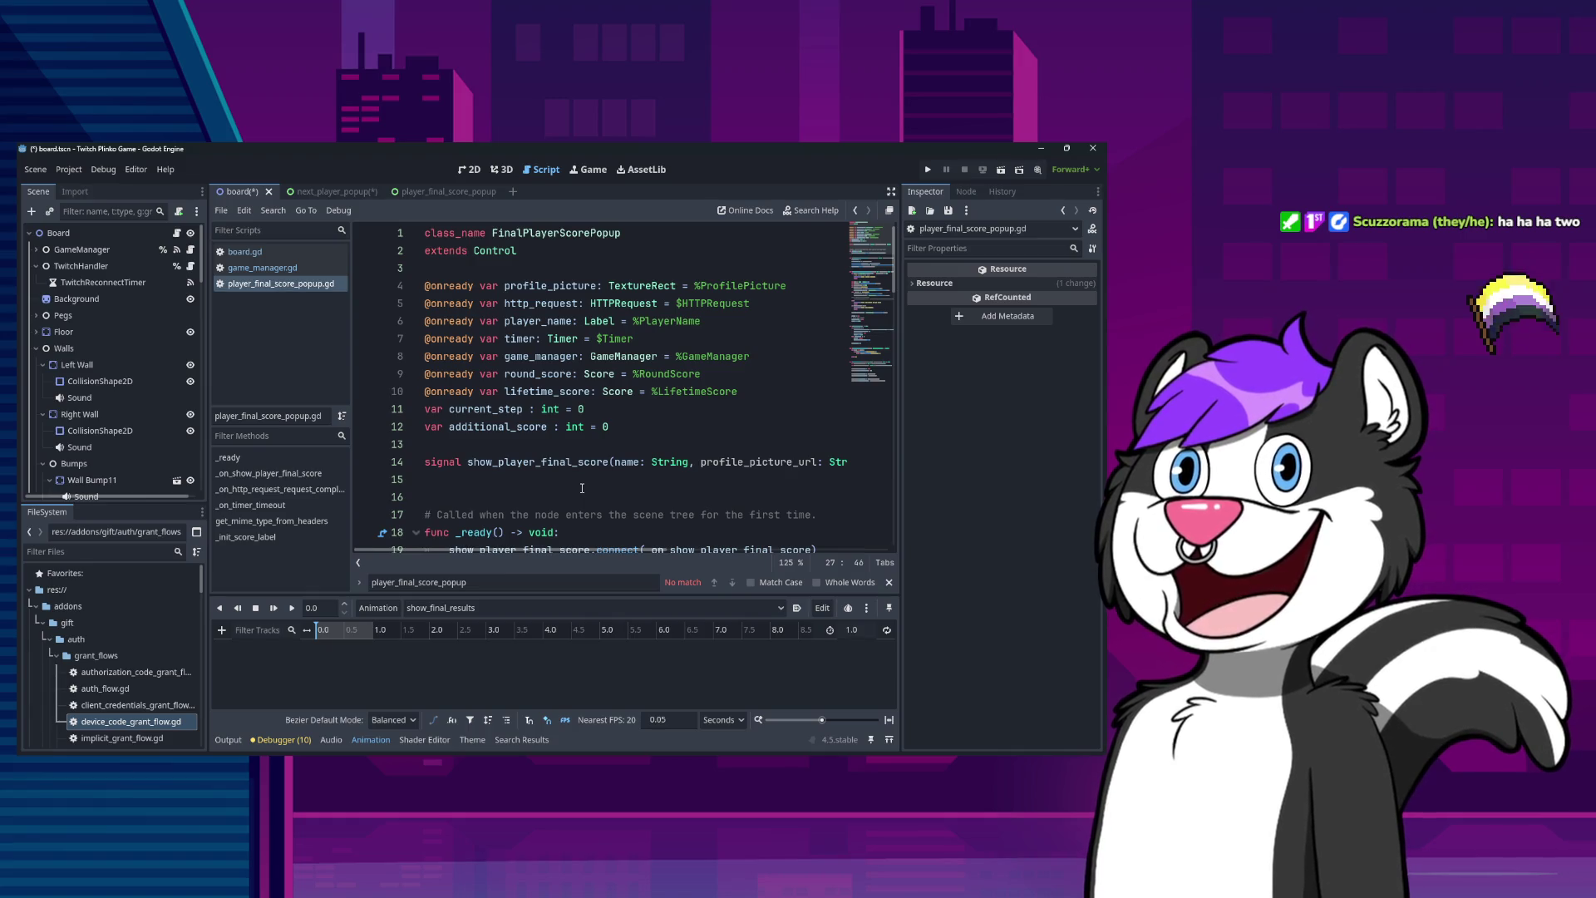
scroll(571, 366, down, 17)
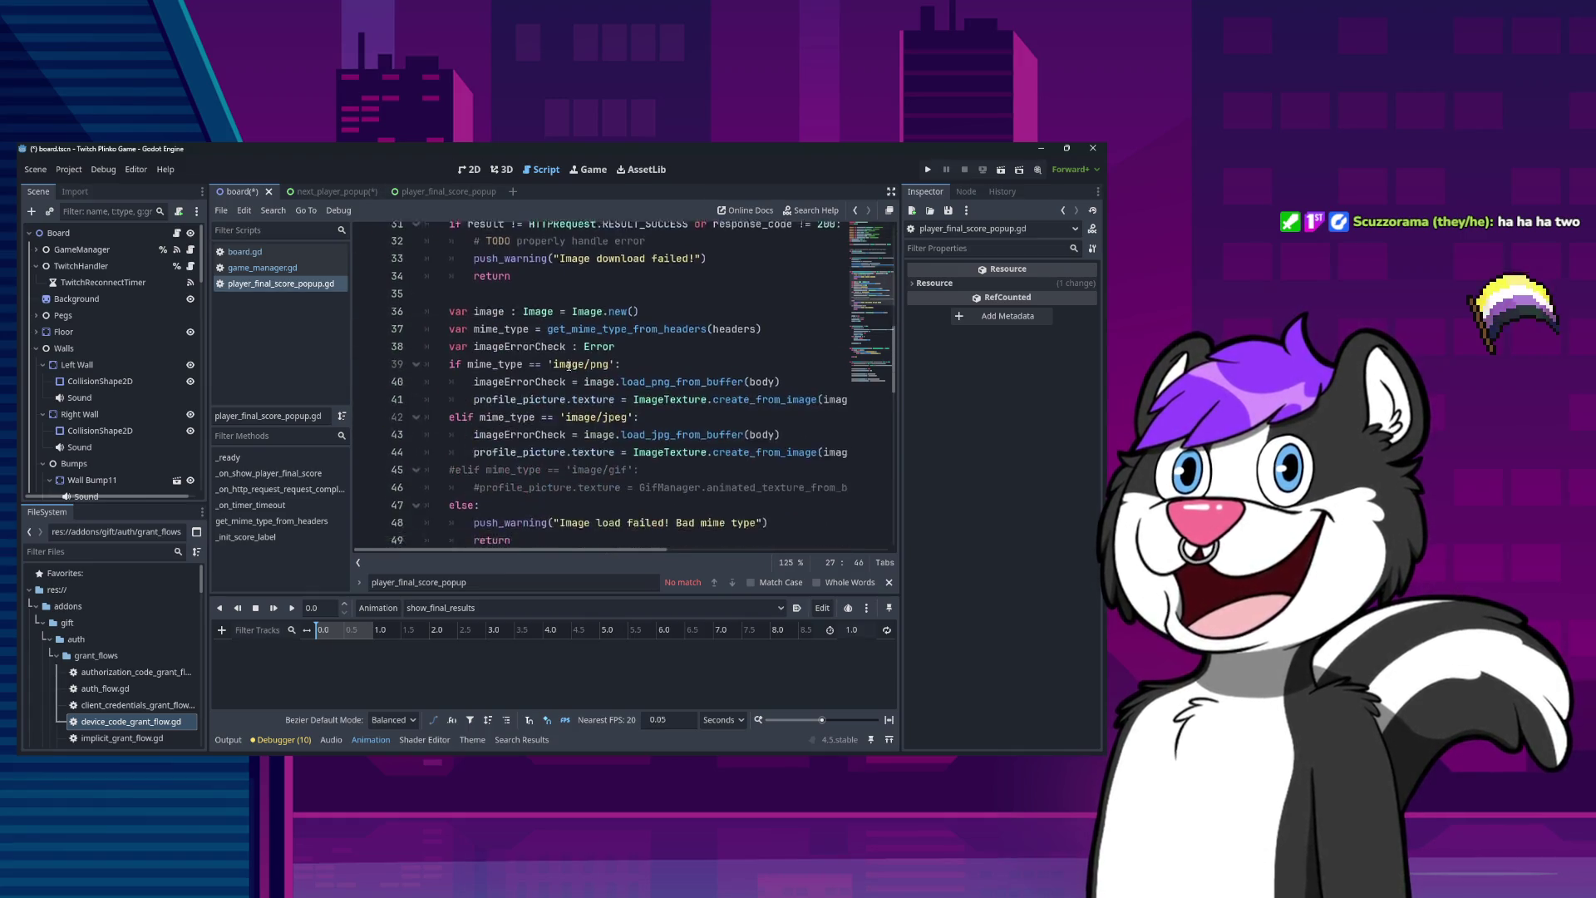
scroll(571, 366, down, 8)
scroll(582, 365, up, 13)
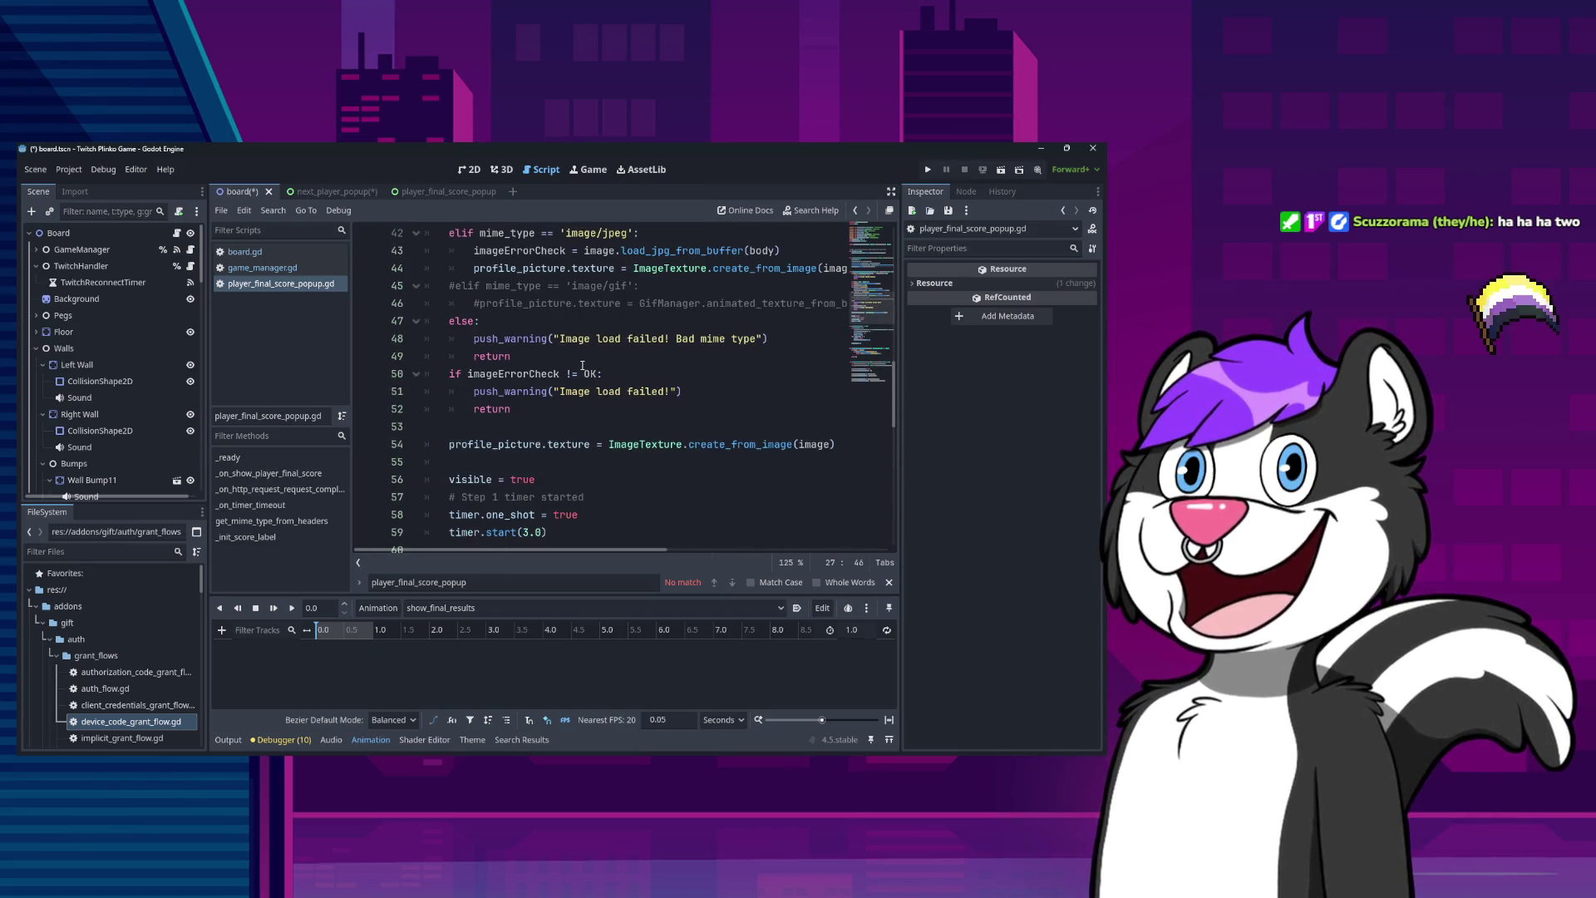
scroll(644, 416, down, 12)
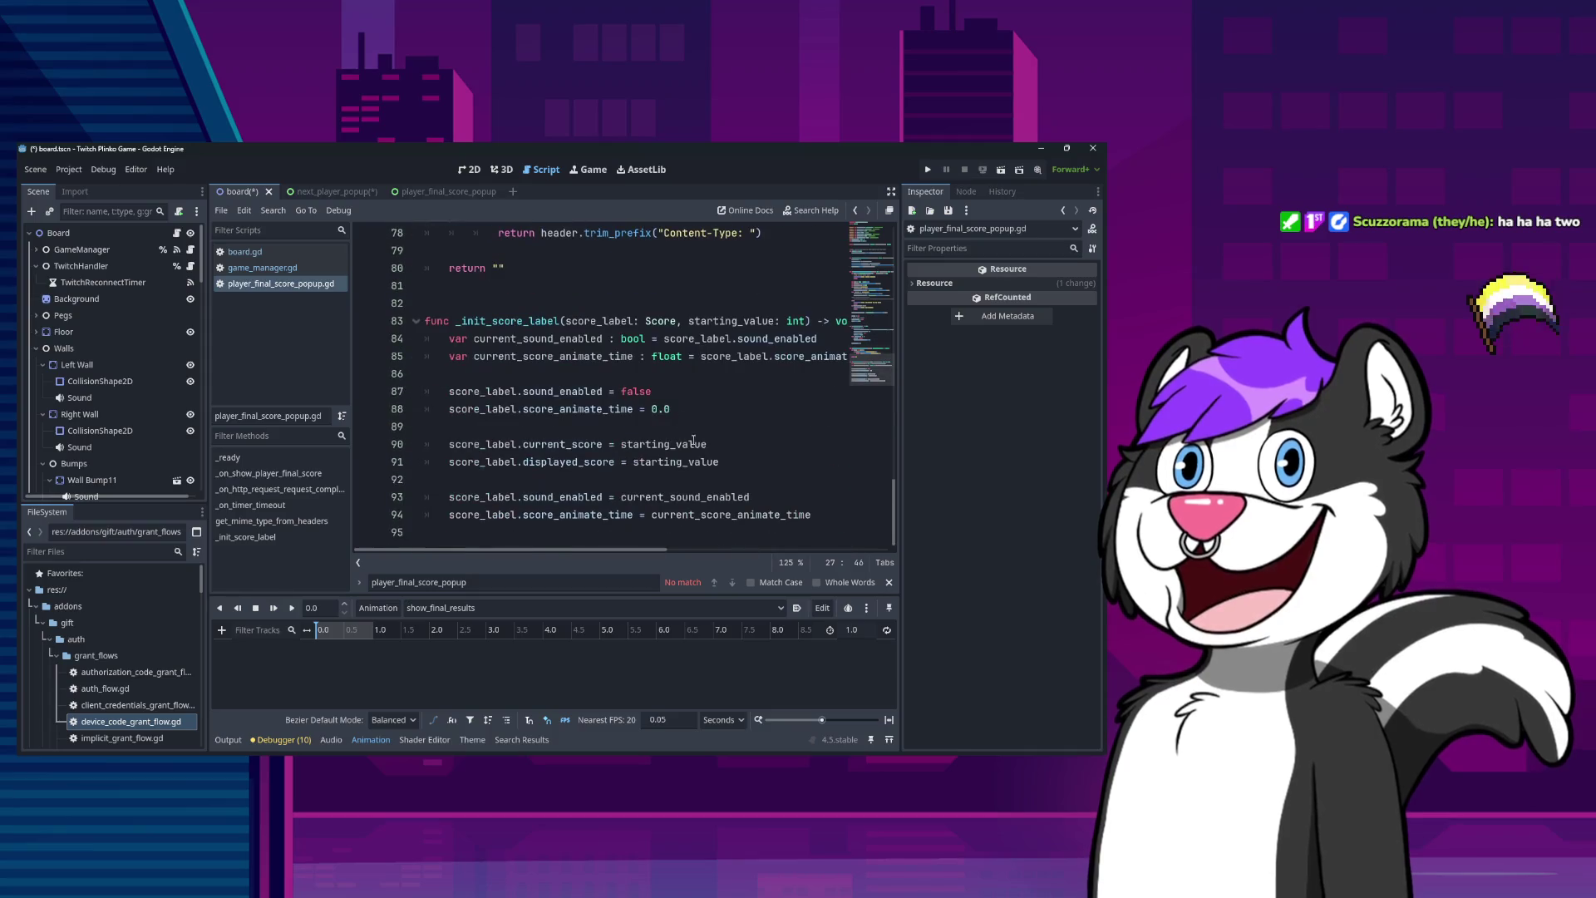